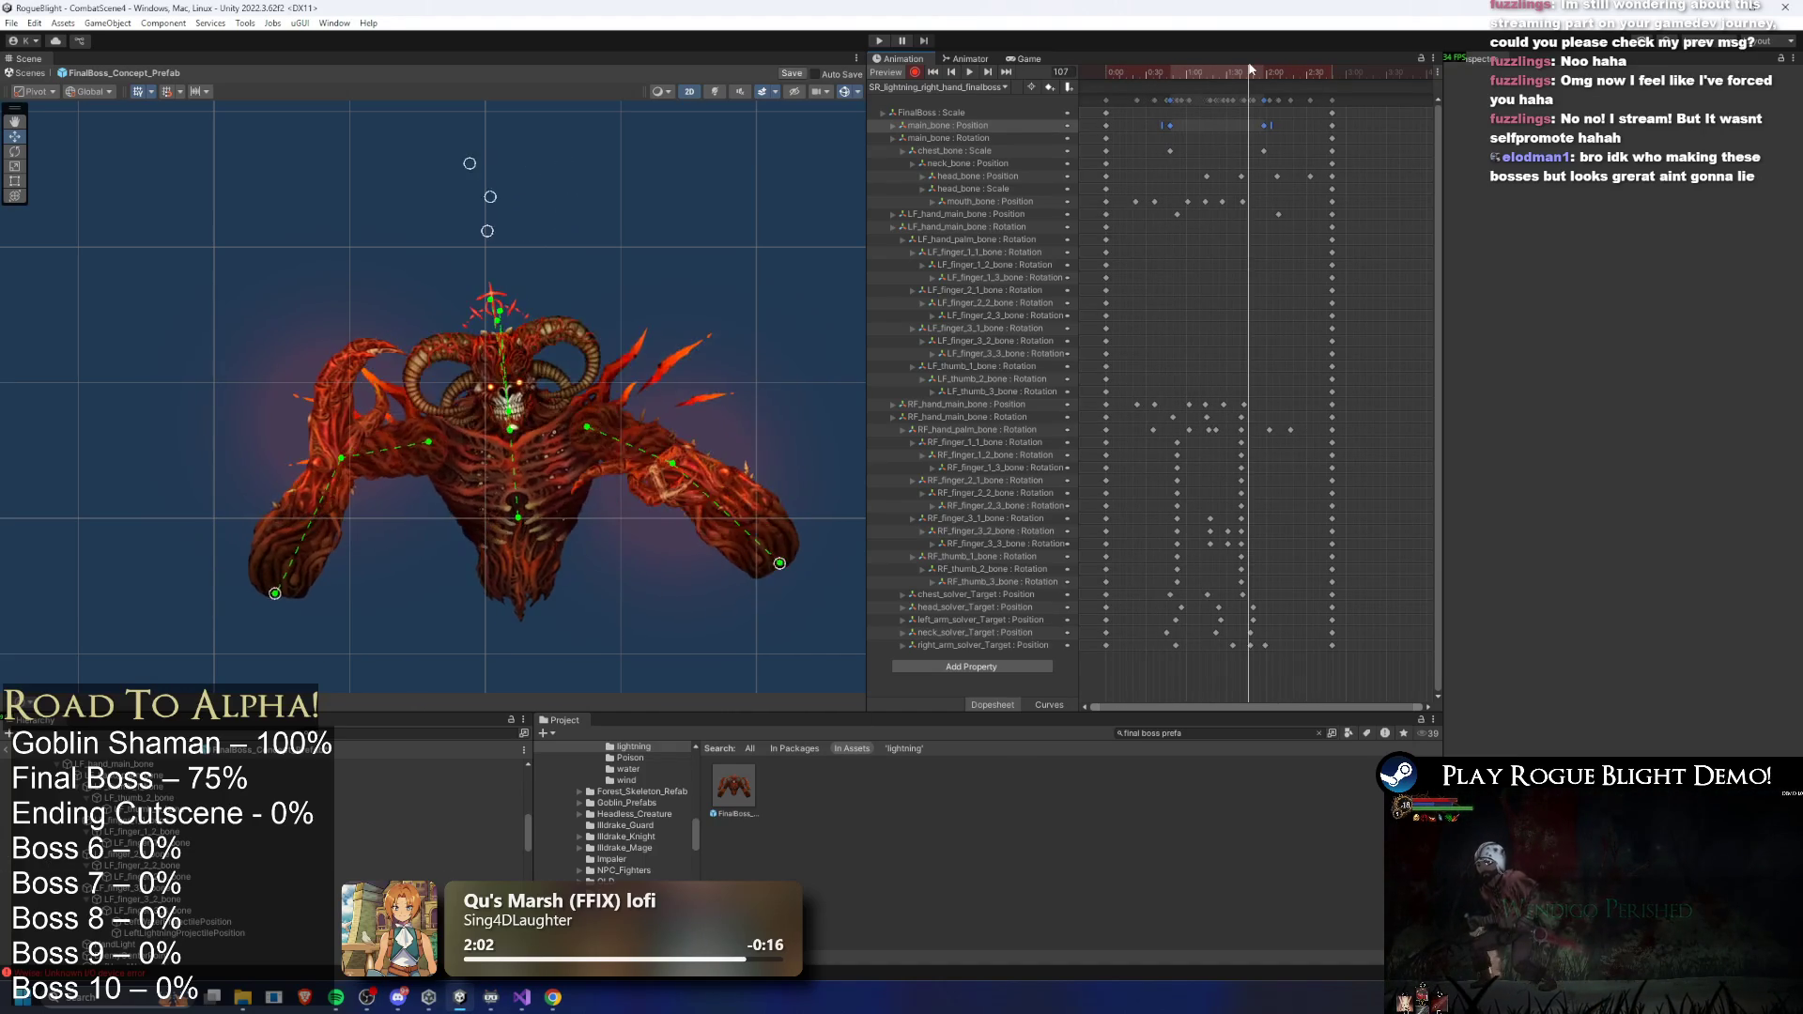
- Preview the lightning-hand animation, scrubbing back and forth to check the boss's hand pose
drag(1132, 72, 1187, 77)
key(space)
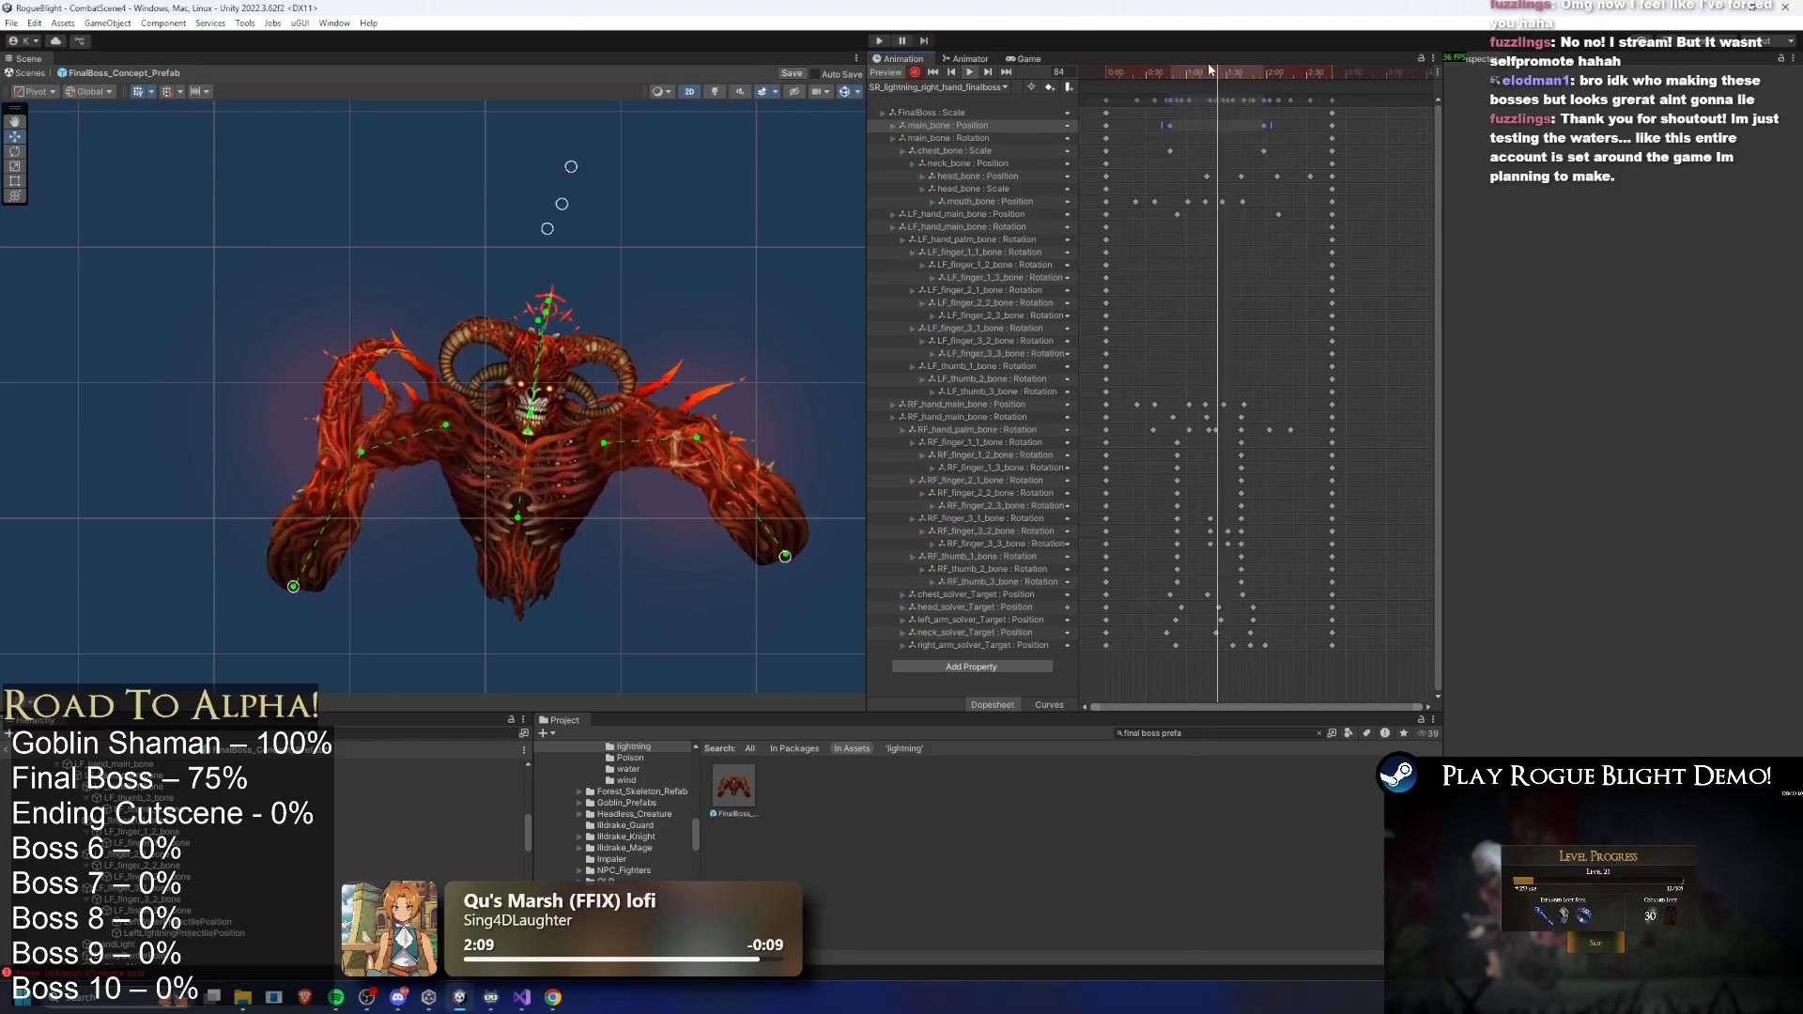
mouse_move(1183, 72)
mouse_down()
mouse_move(1109, 75)
mouse_move(1174, 75)
mouse_up()
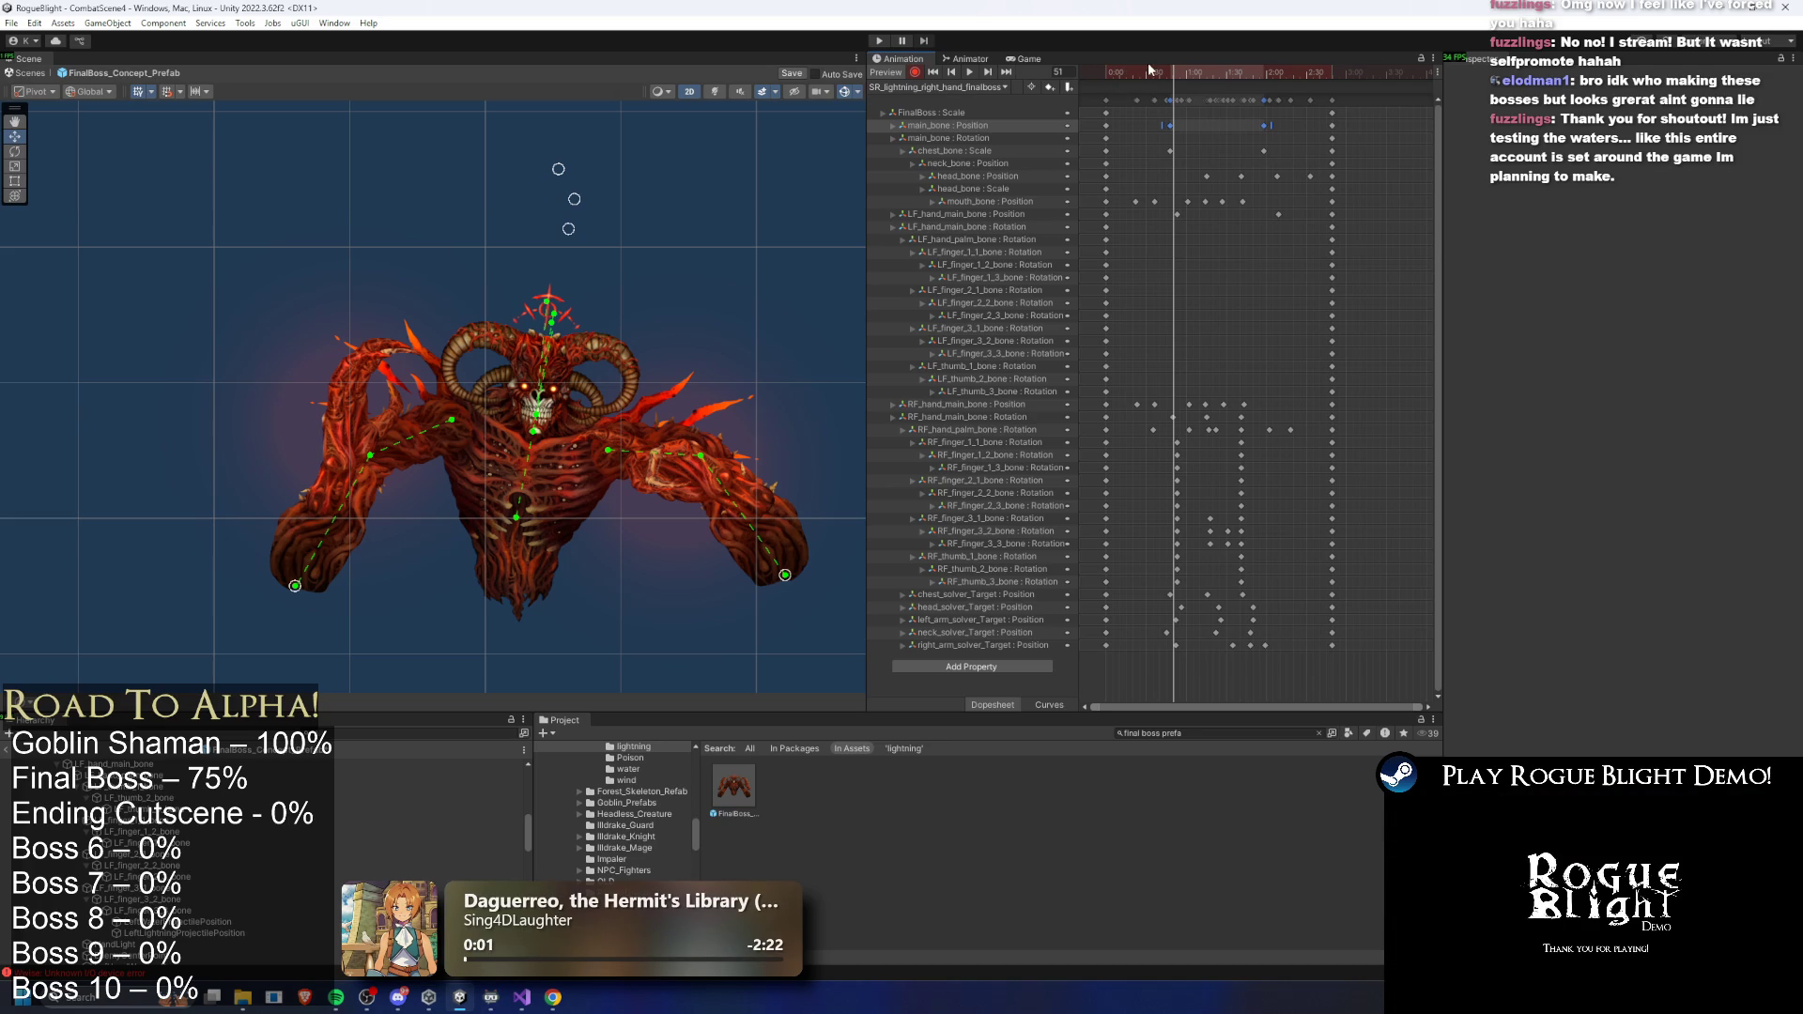
drag(1137, 74, 1191, 75)
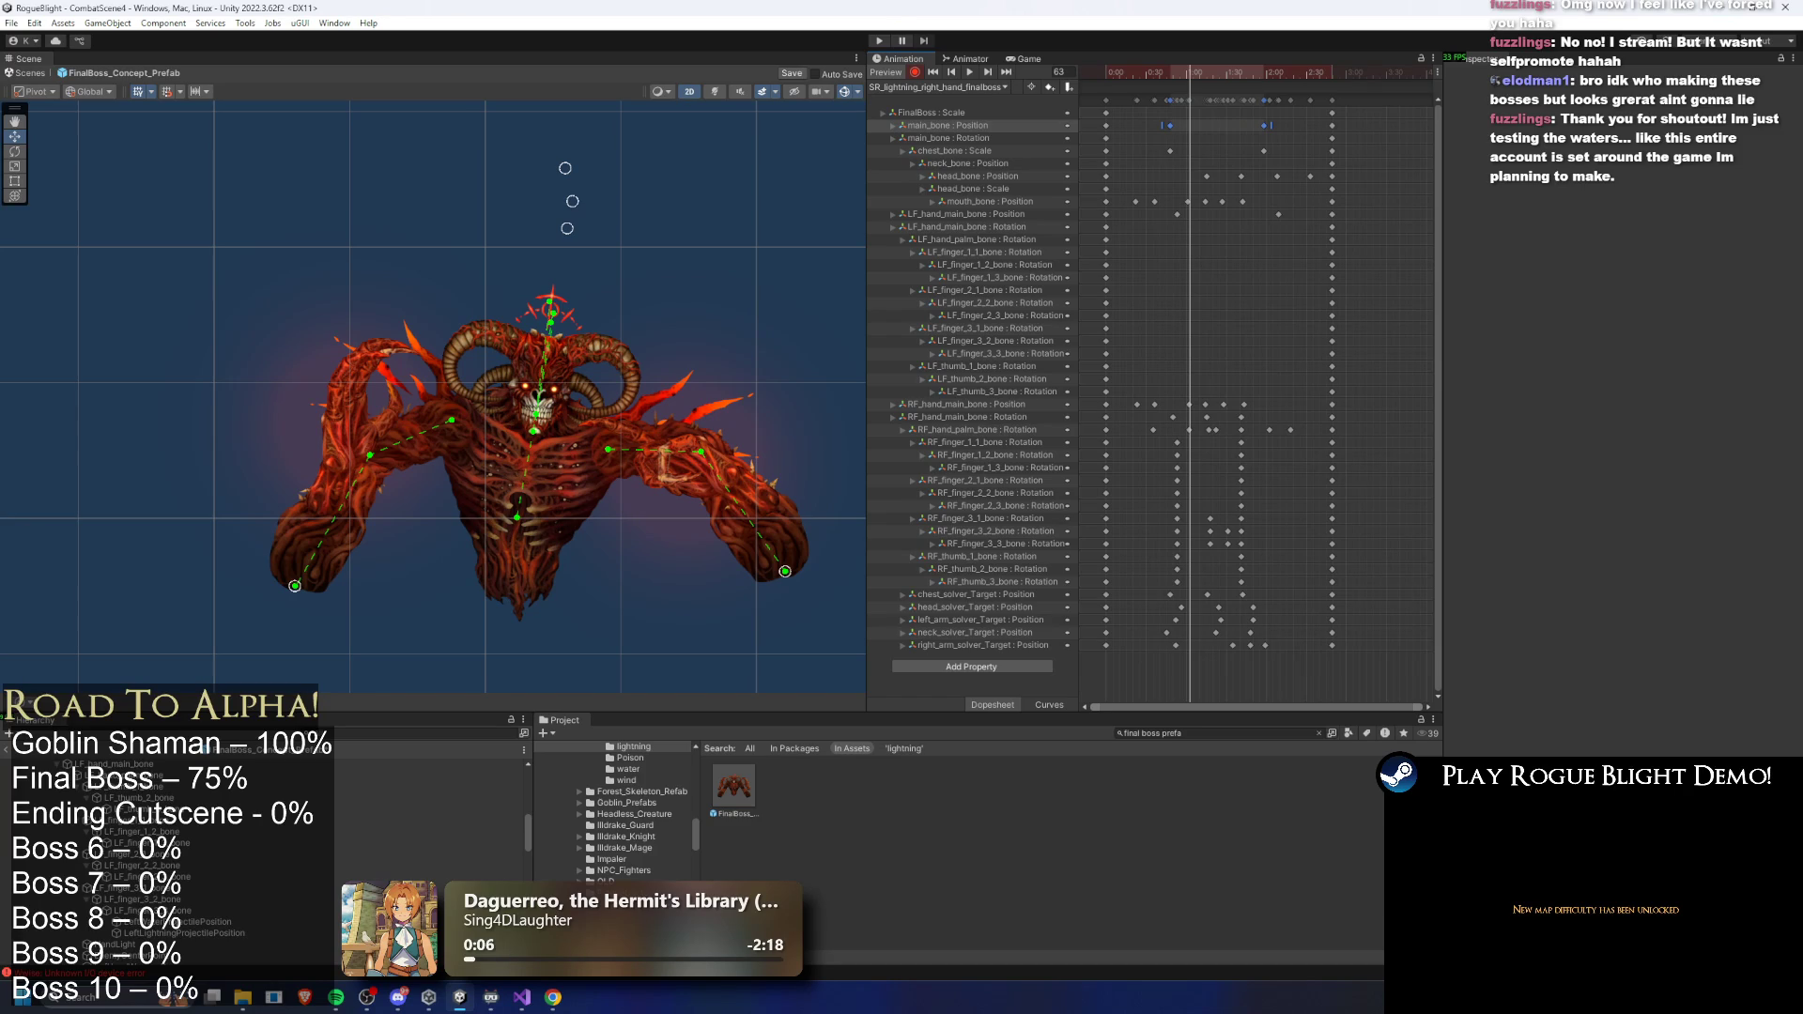
drag(1158, 70, 1181, 76)
- Rotate the boss's left arm and palm bones to re-pose the left hand
scroll(344, 470, up, 2)
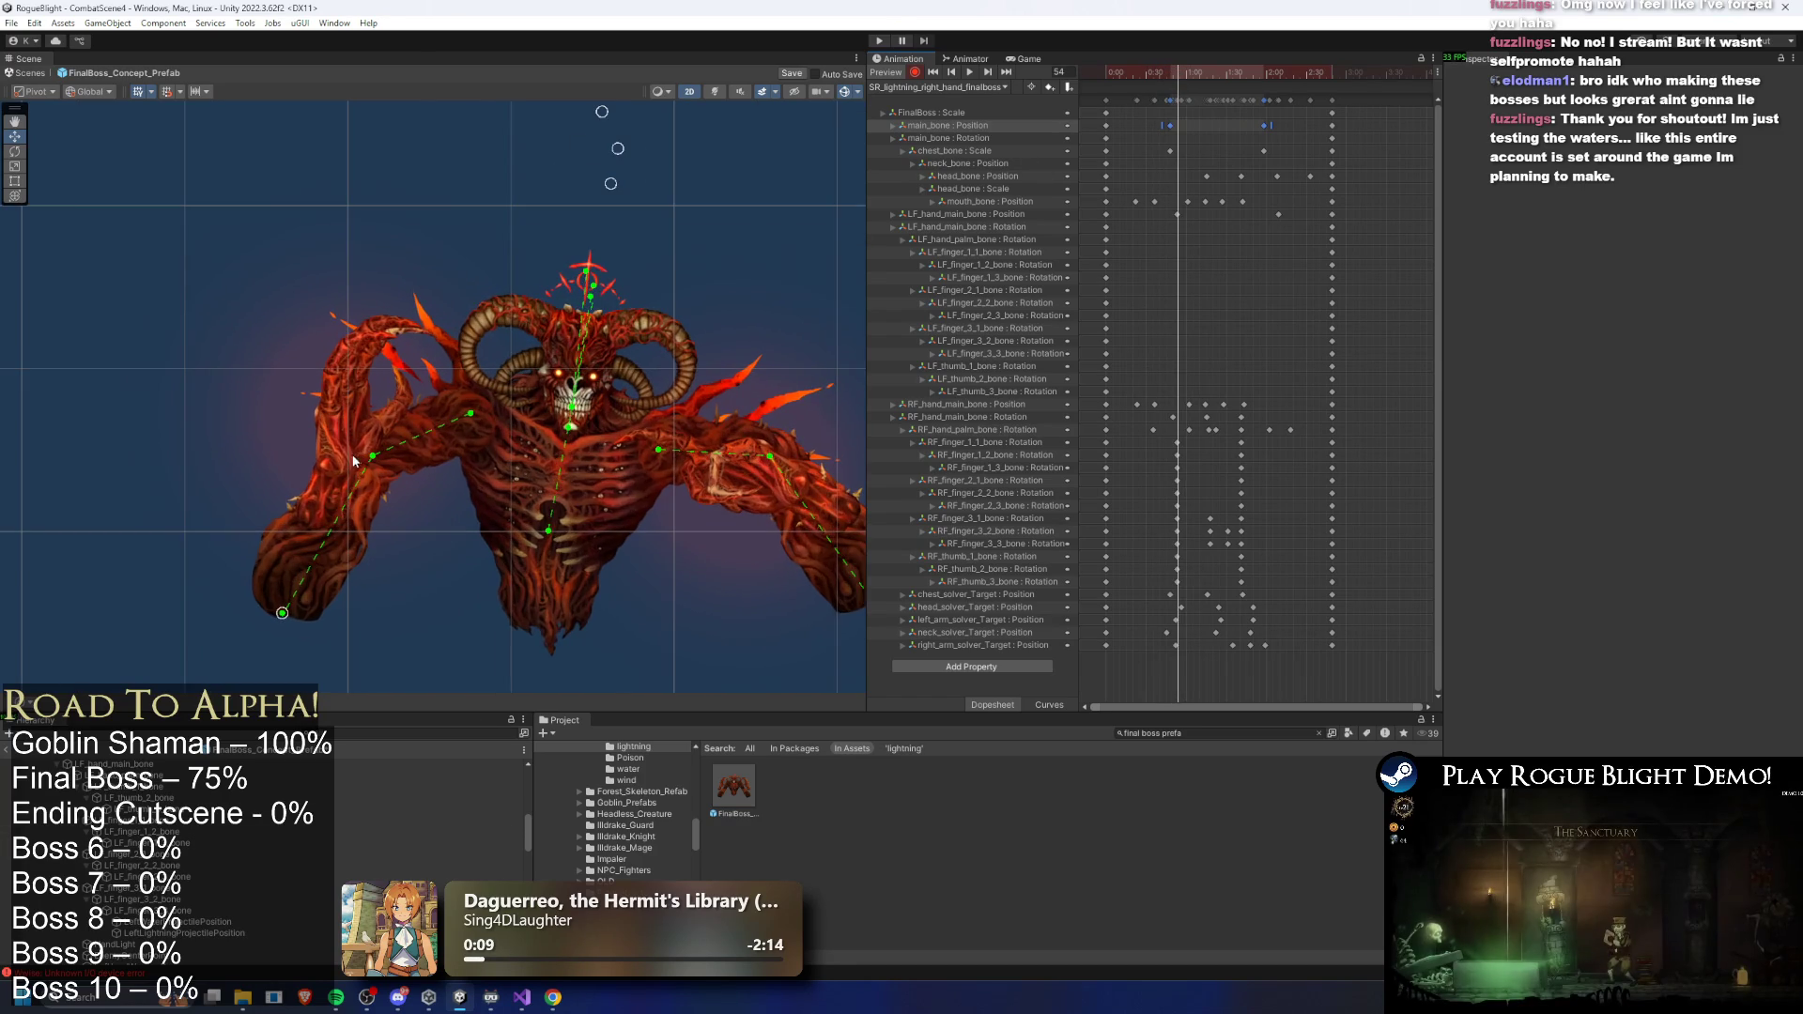
click(346, 488)
scroll(346, 489, up, 2)
drag(344, 488, 384, 445)
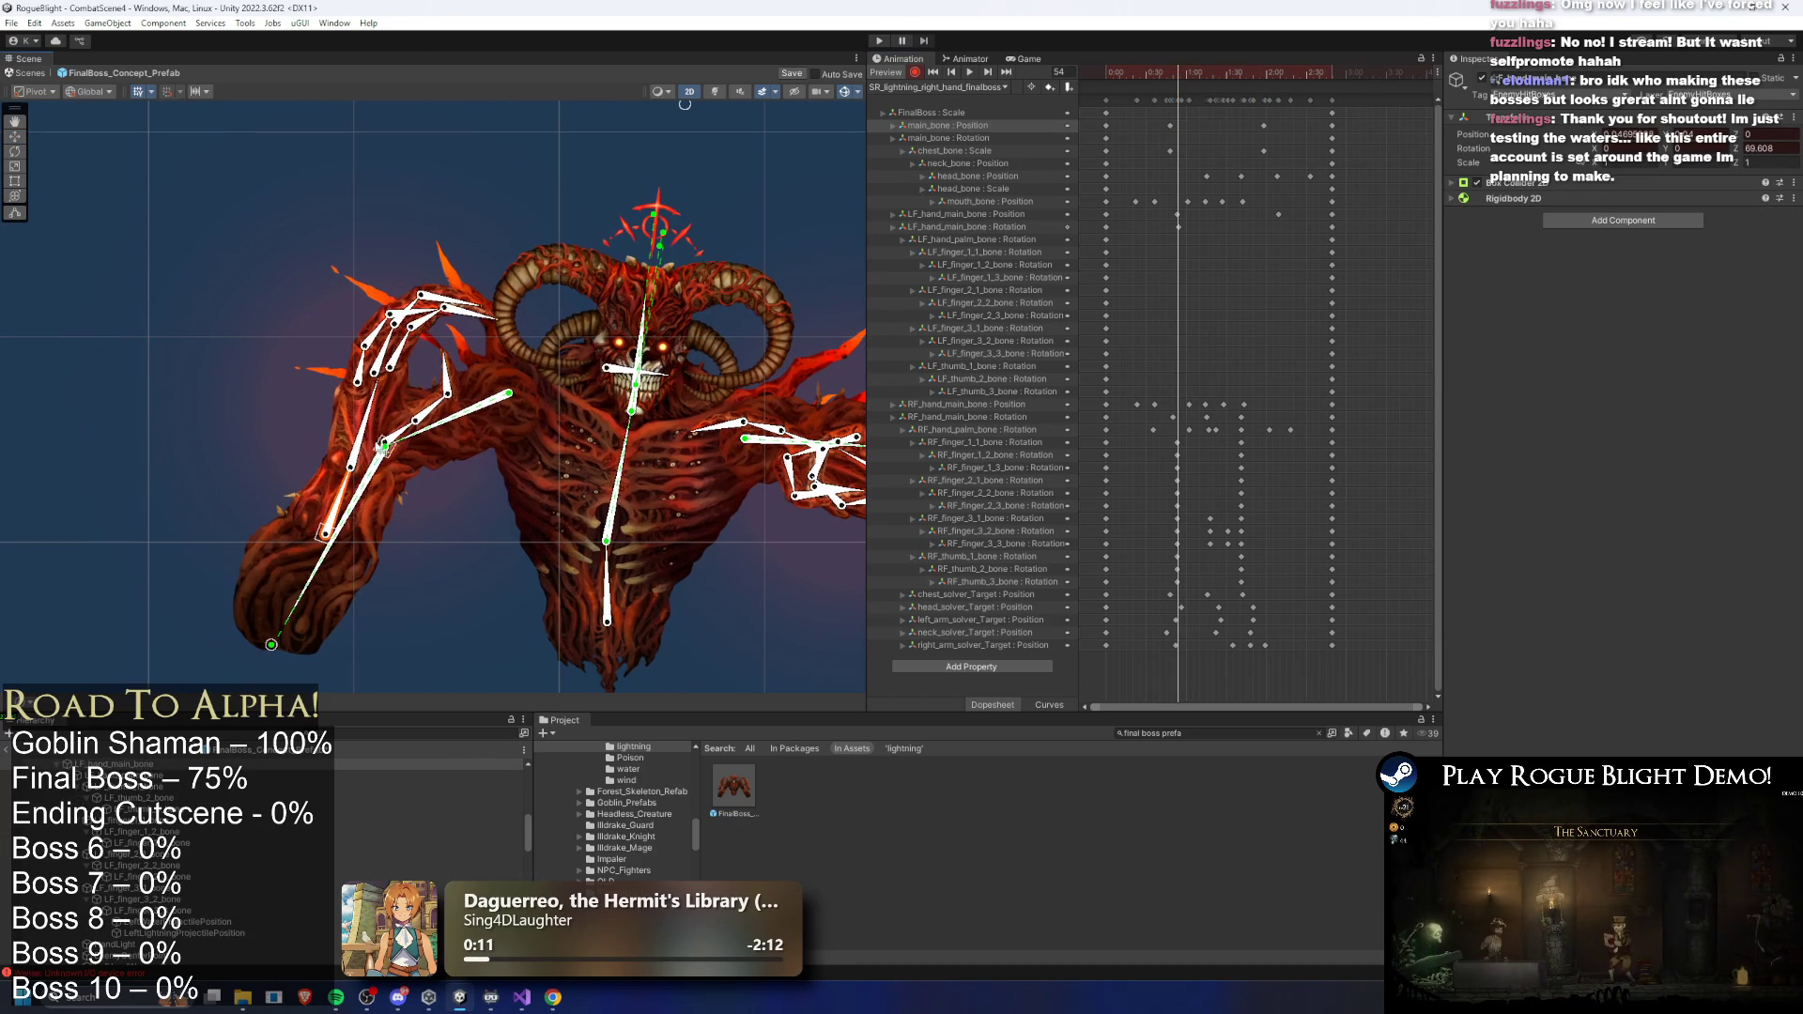
click(377, 418)
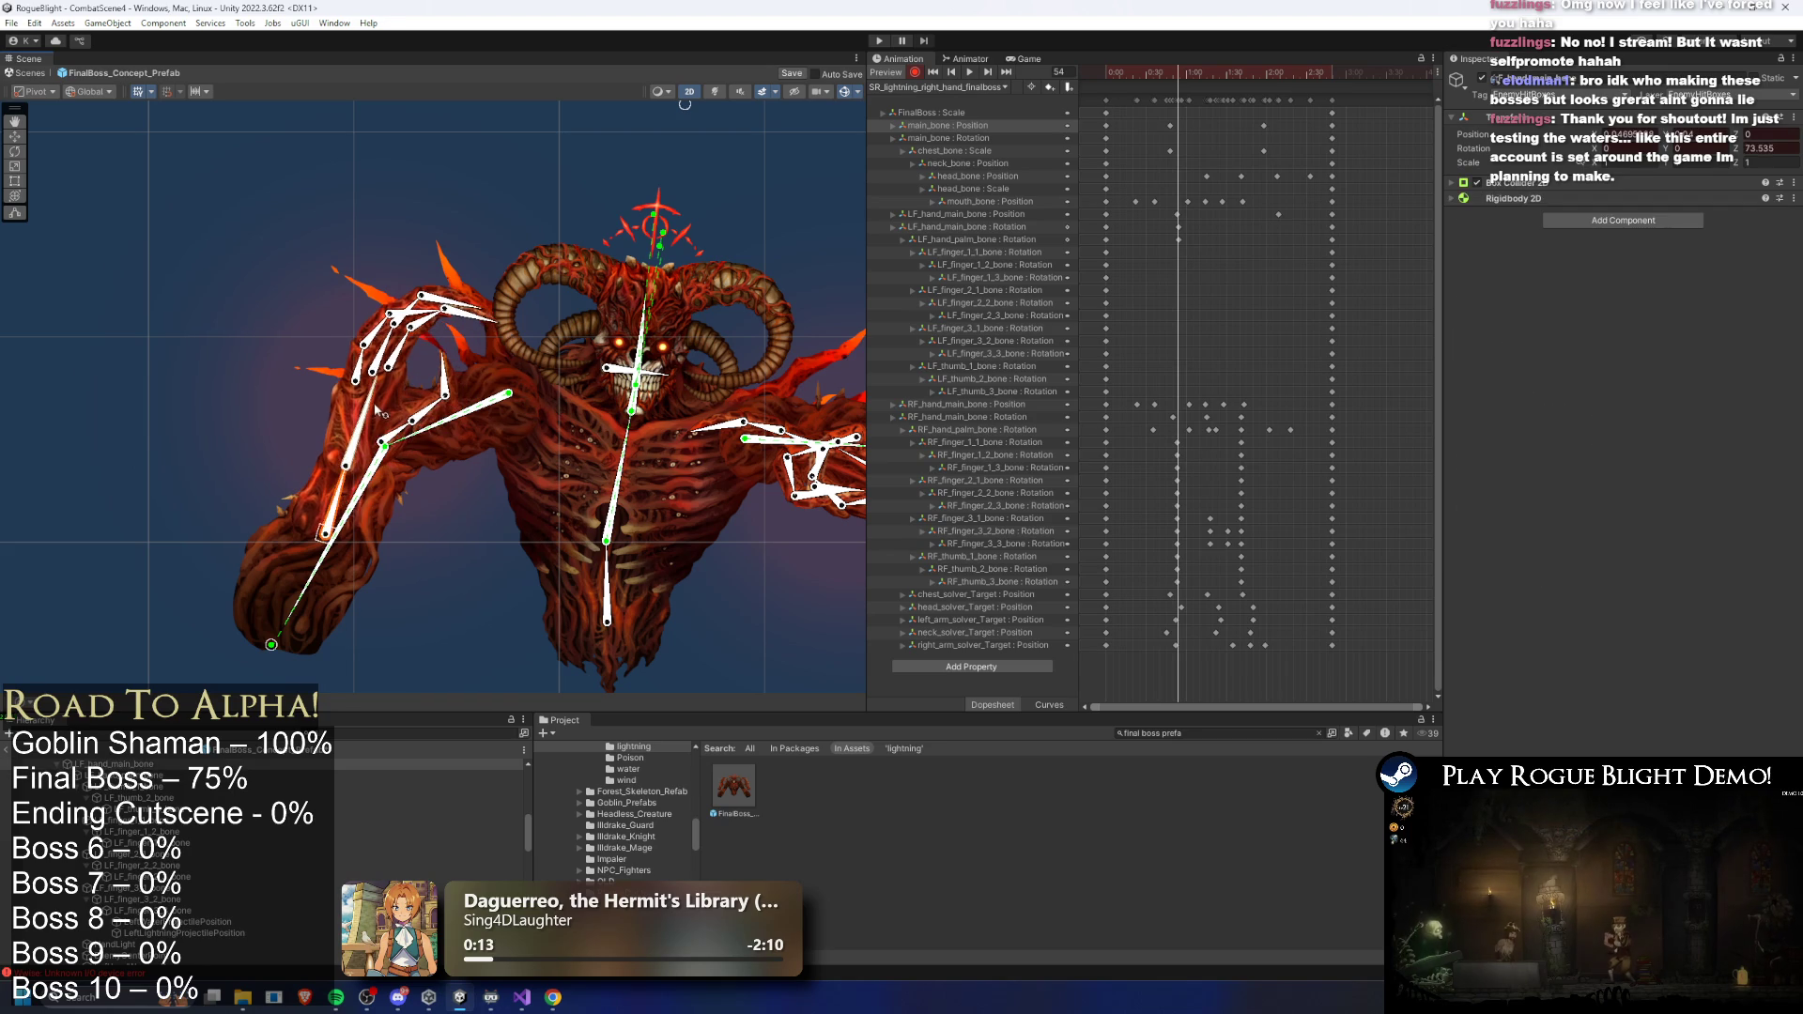
scroll(455, 381, up, 1)
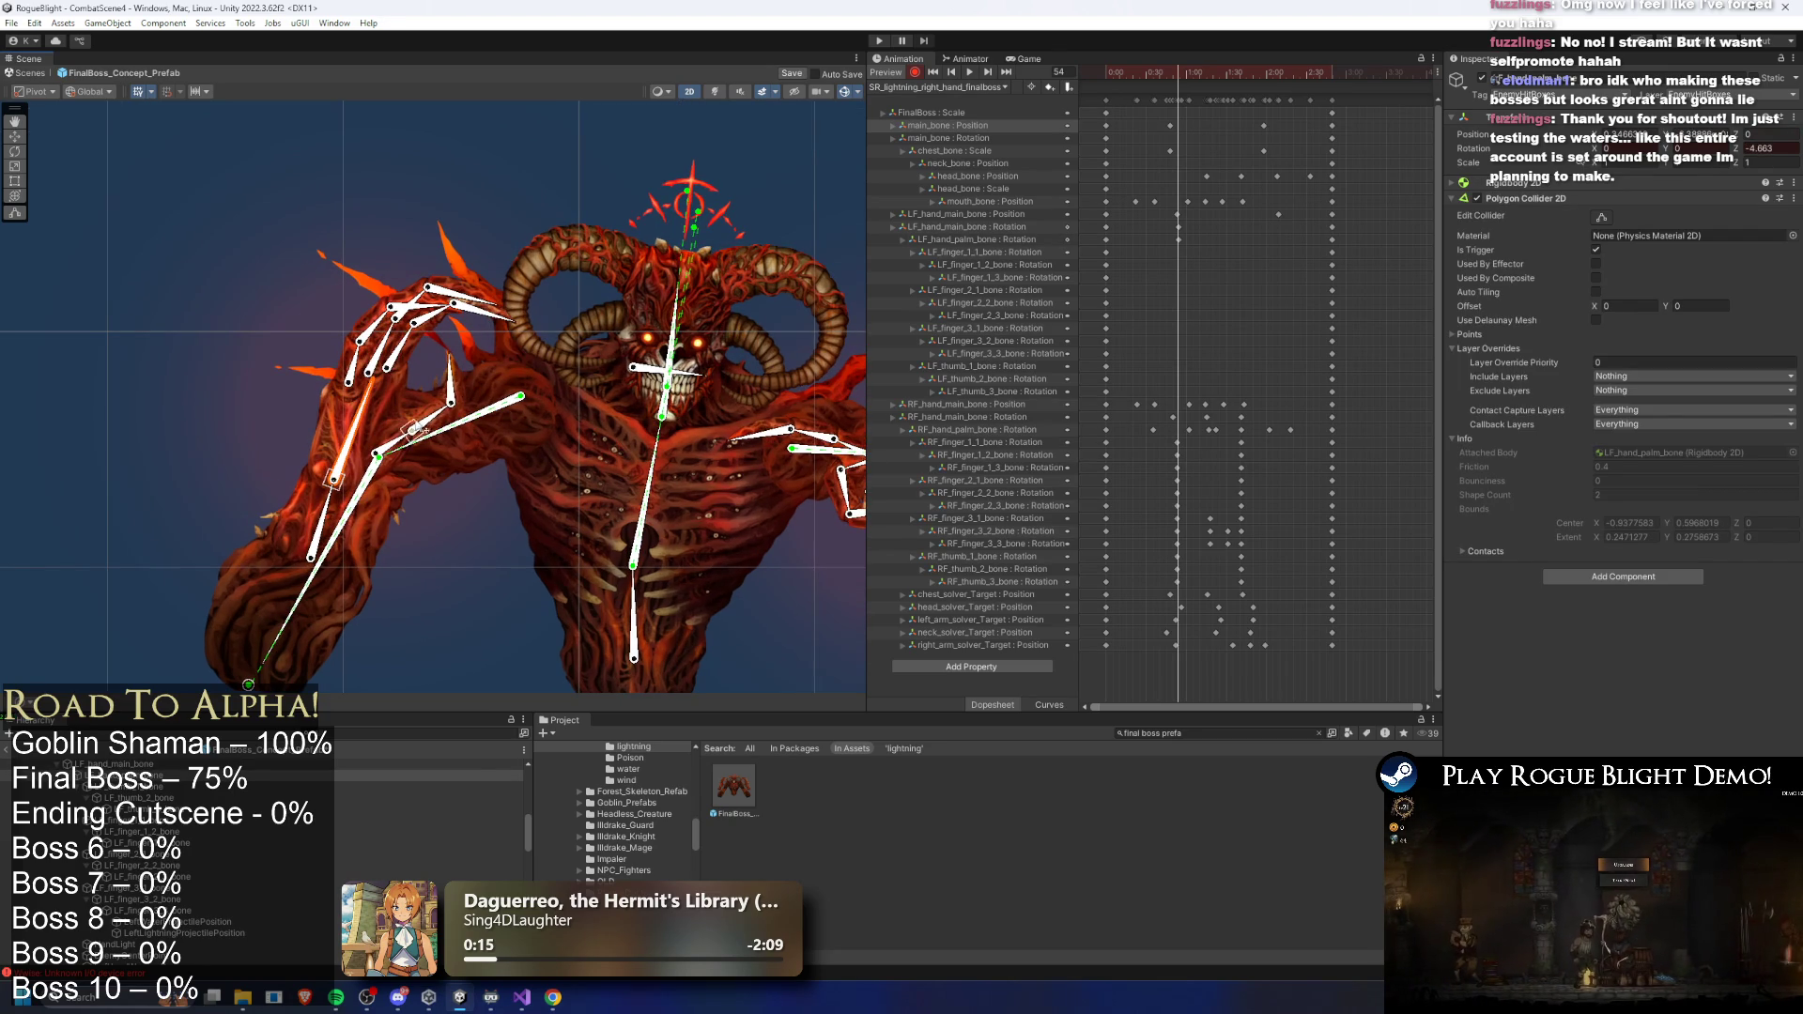
- Key a new left-hand rotation at frame 152 and move those LF hand keys earlier
drag(1161, 72, 1236, 71)
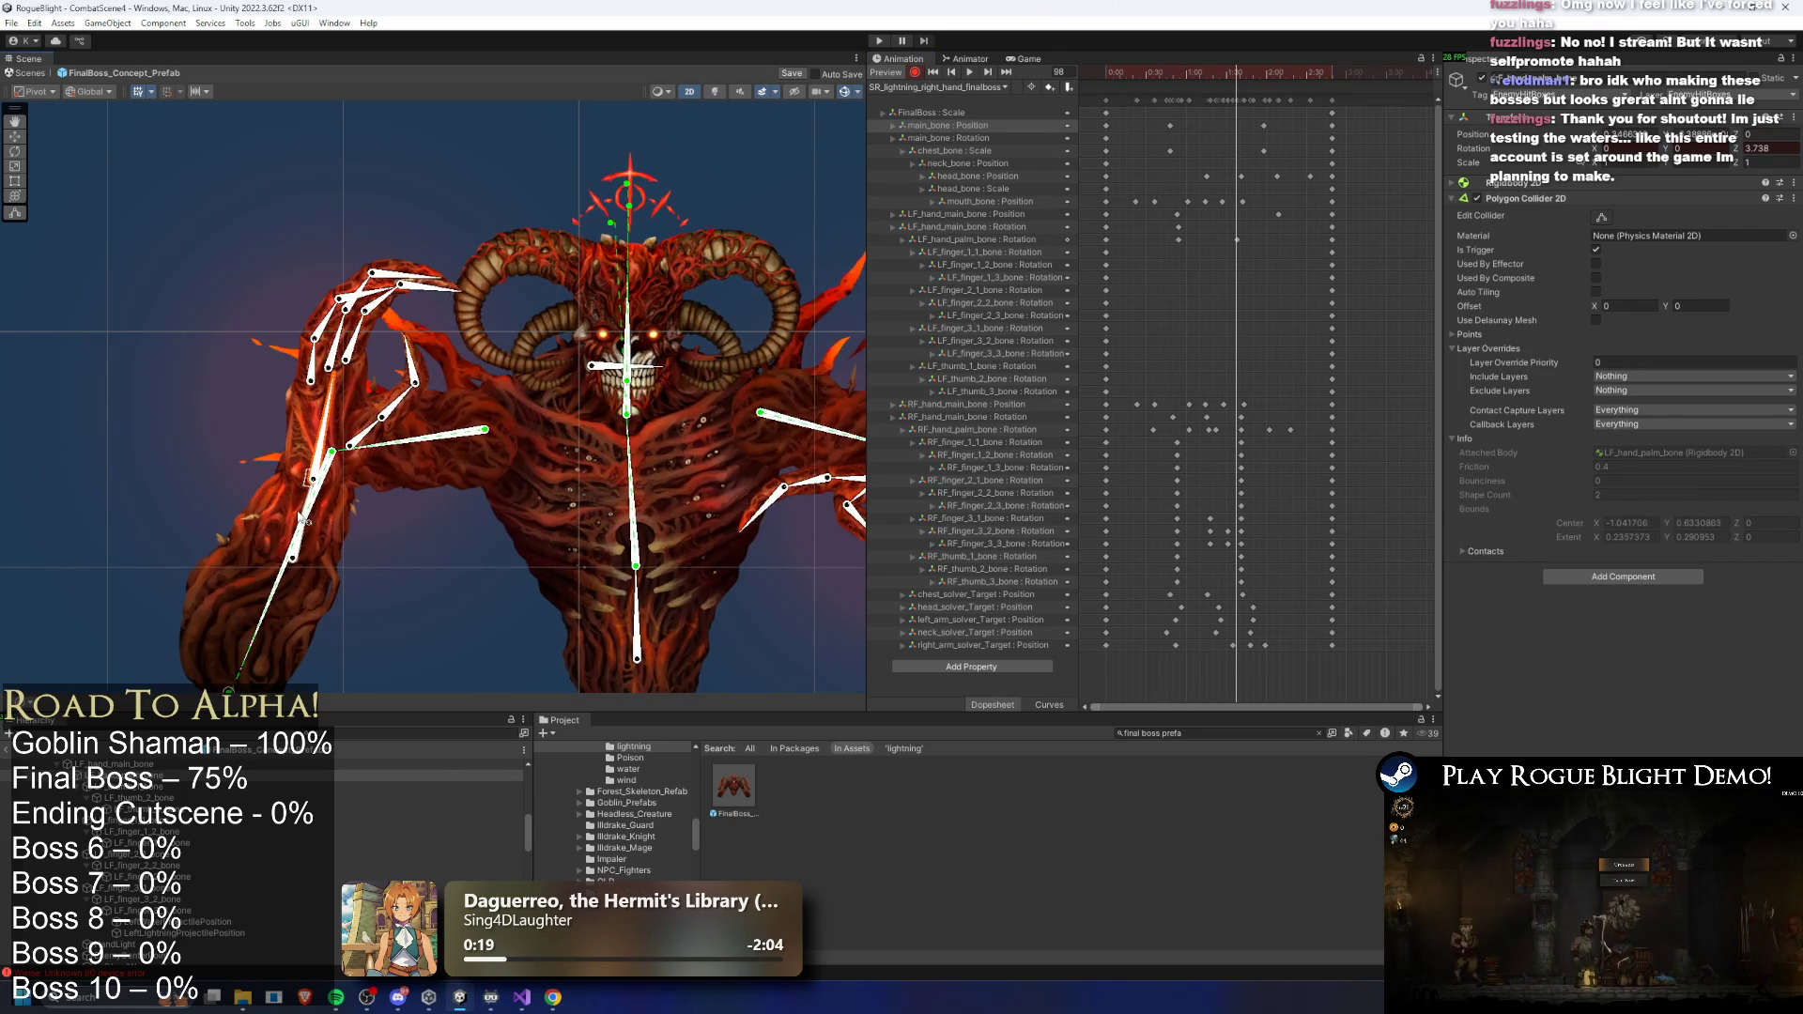
scroll(340, 451, up, 1)
click(333, 414)
key(space)
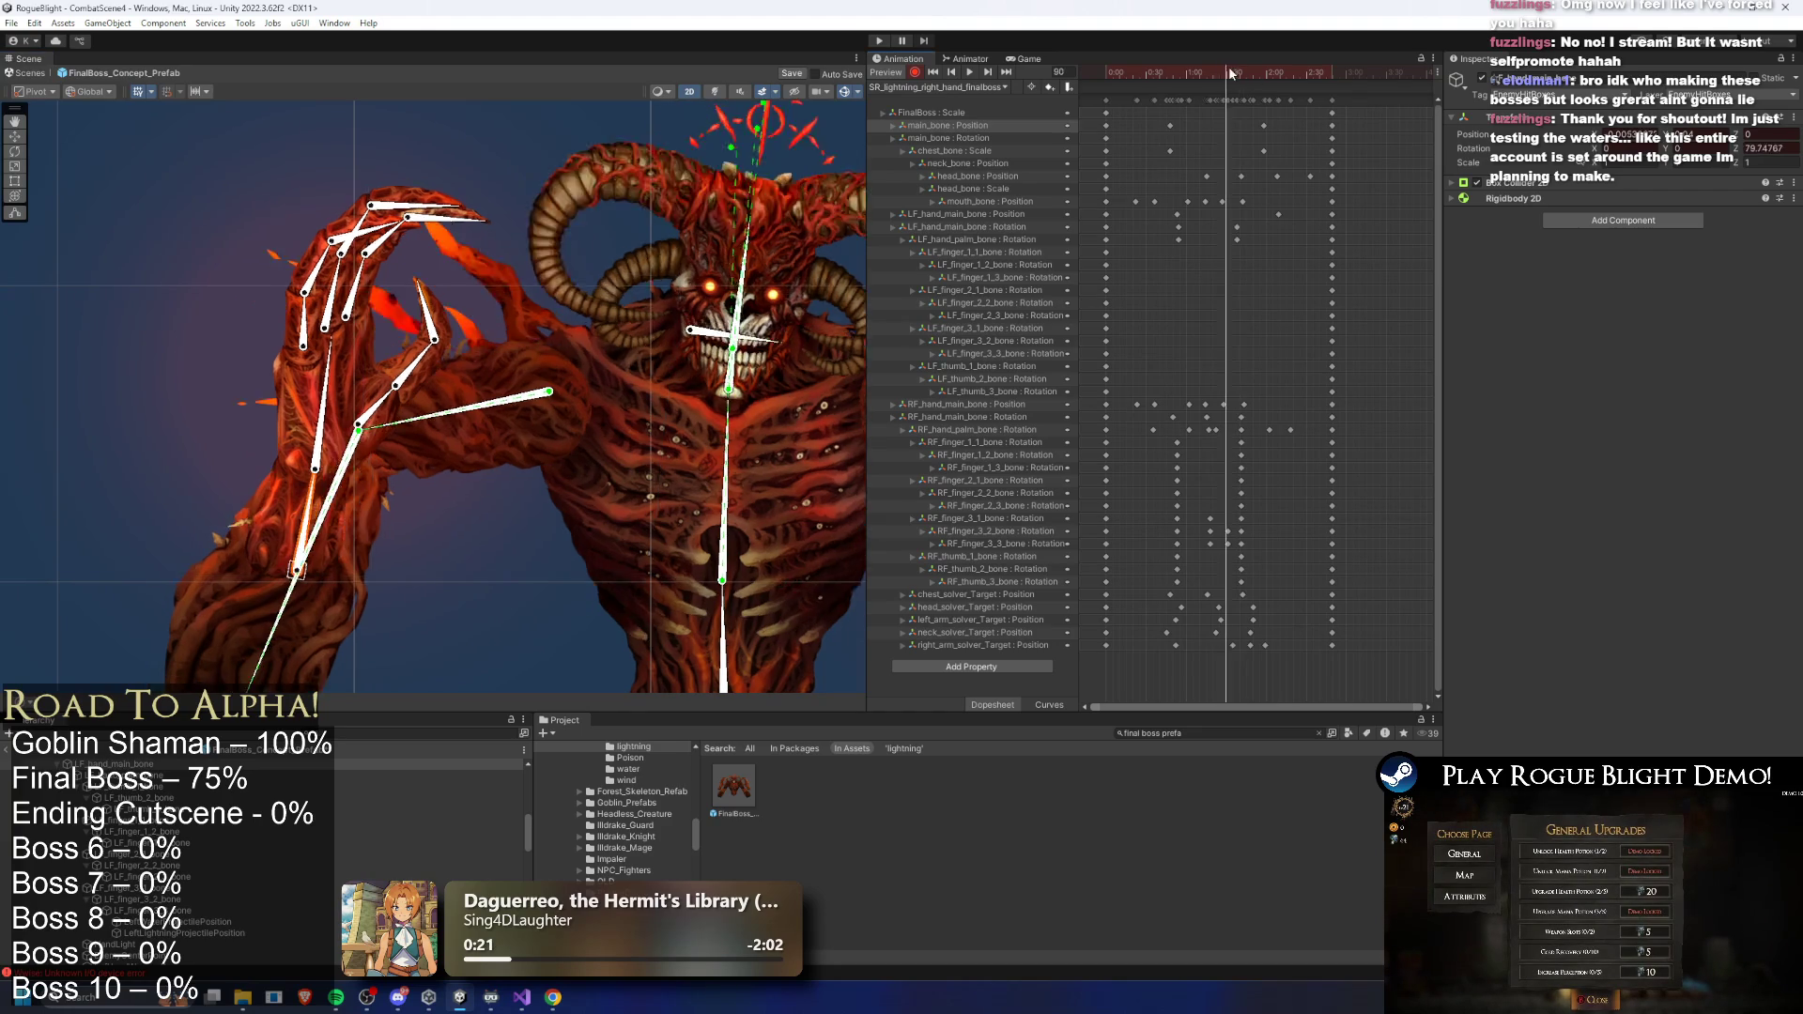
drag(266, 395, 282, 381)
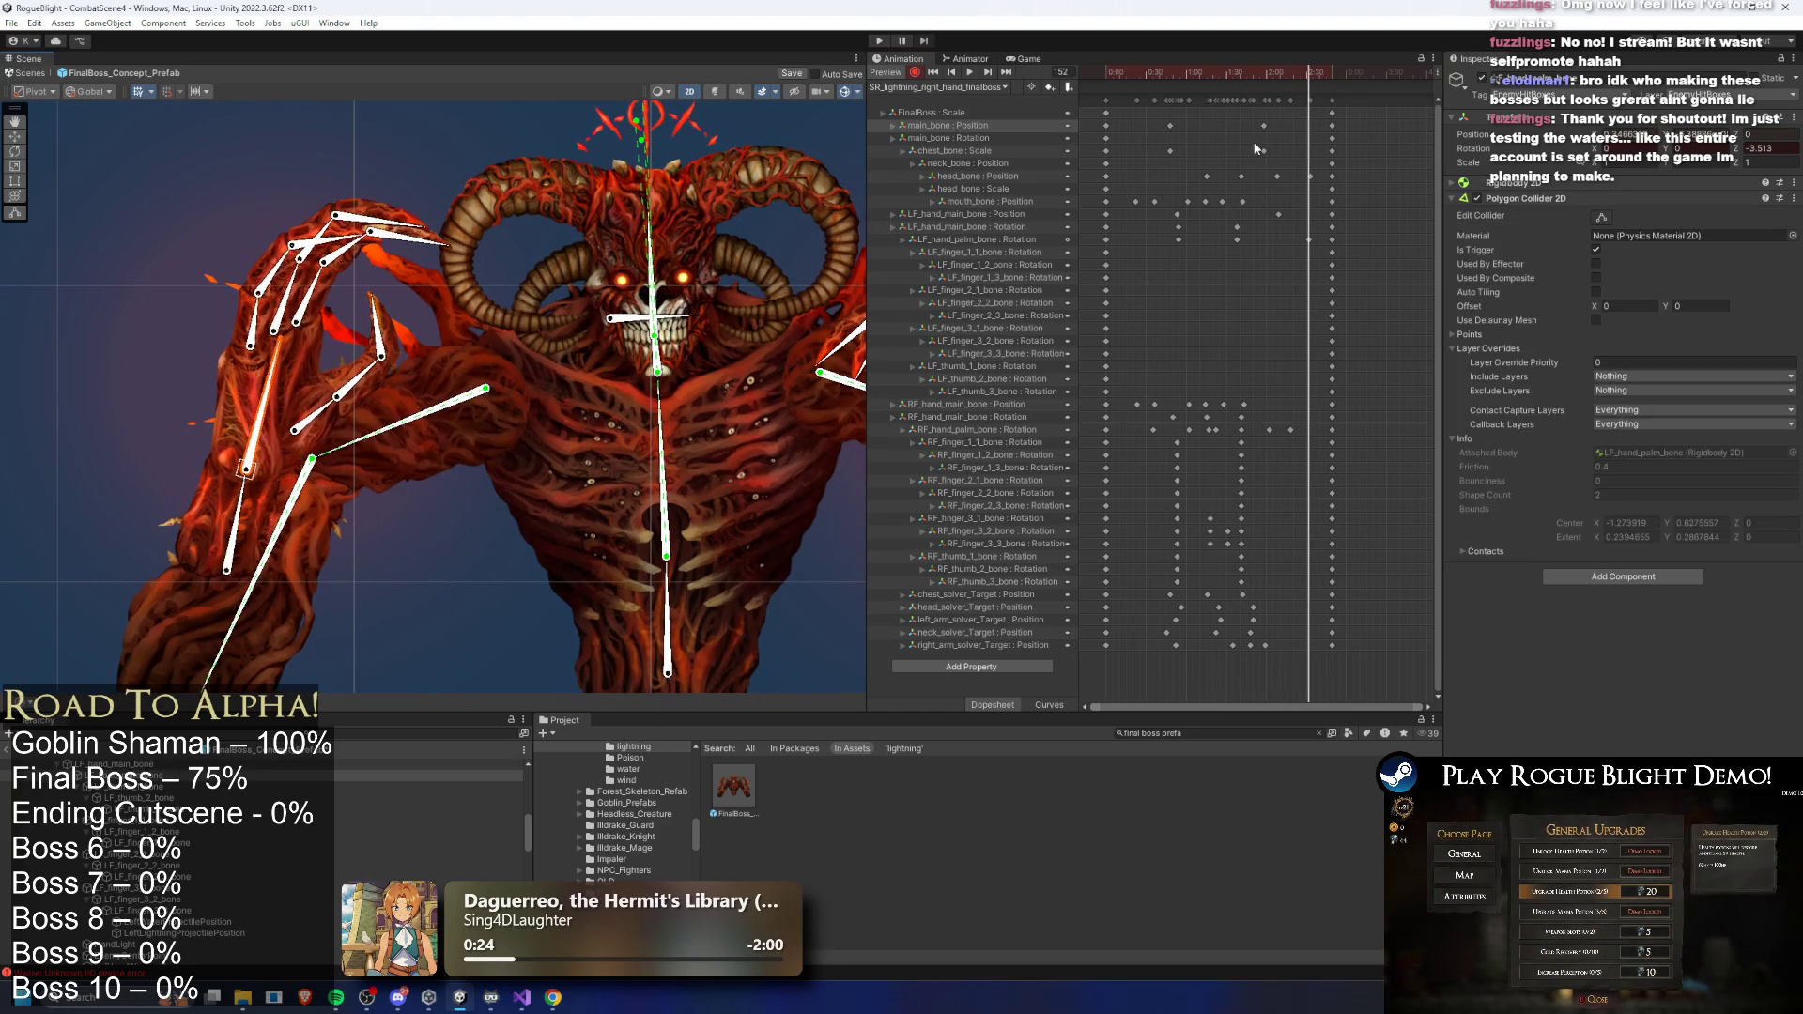
mouse_move(1322, 219)
mouse_down()
mouse_move(1306, 240)
mouse_move(1139, 234)
mouse_move(1175, 228)
mouse_up()
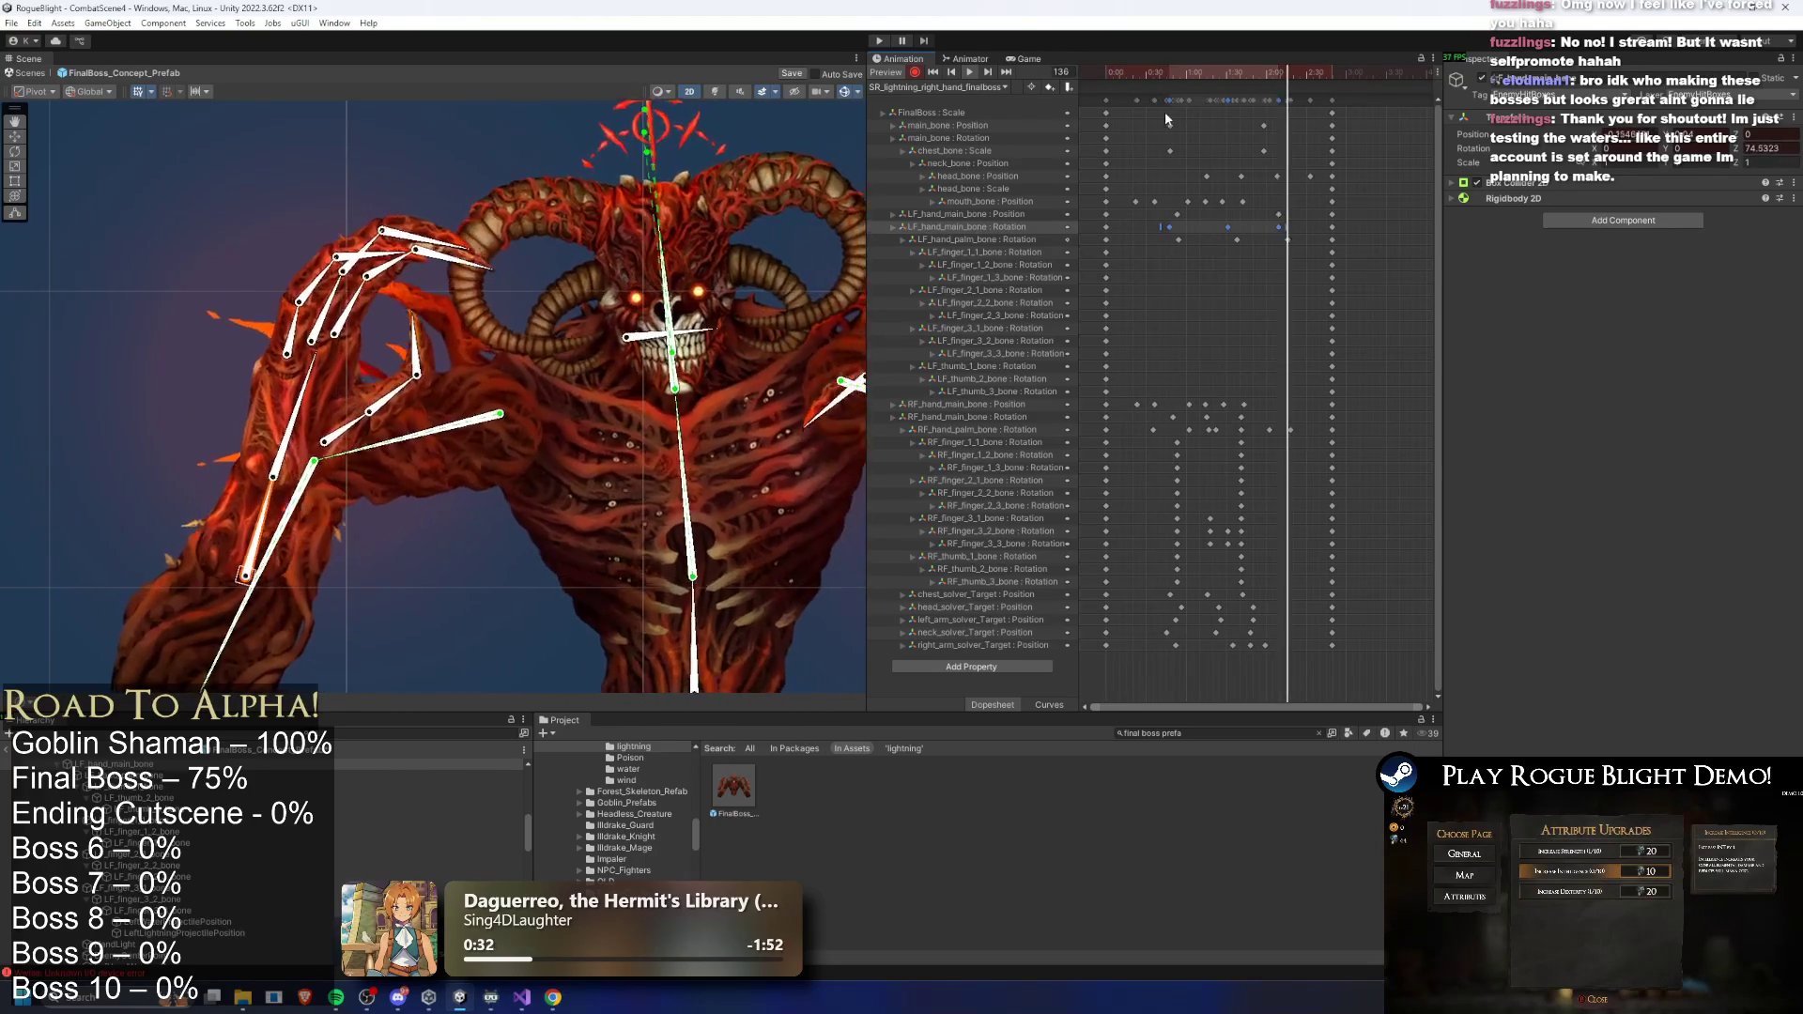
- At frame 48, bend the left finger bones into a tighter curled claw pose
click(1157, 71)
drag(1157, 71, 1172, 71)
scroll(280, 312, up, 2)
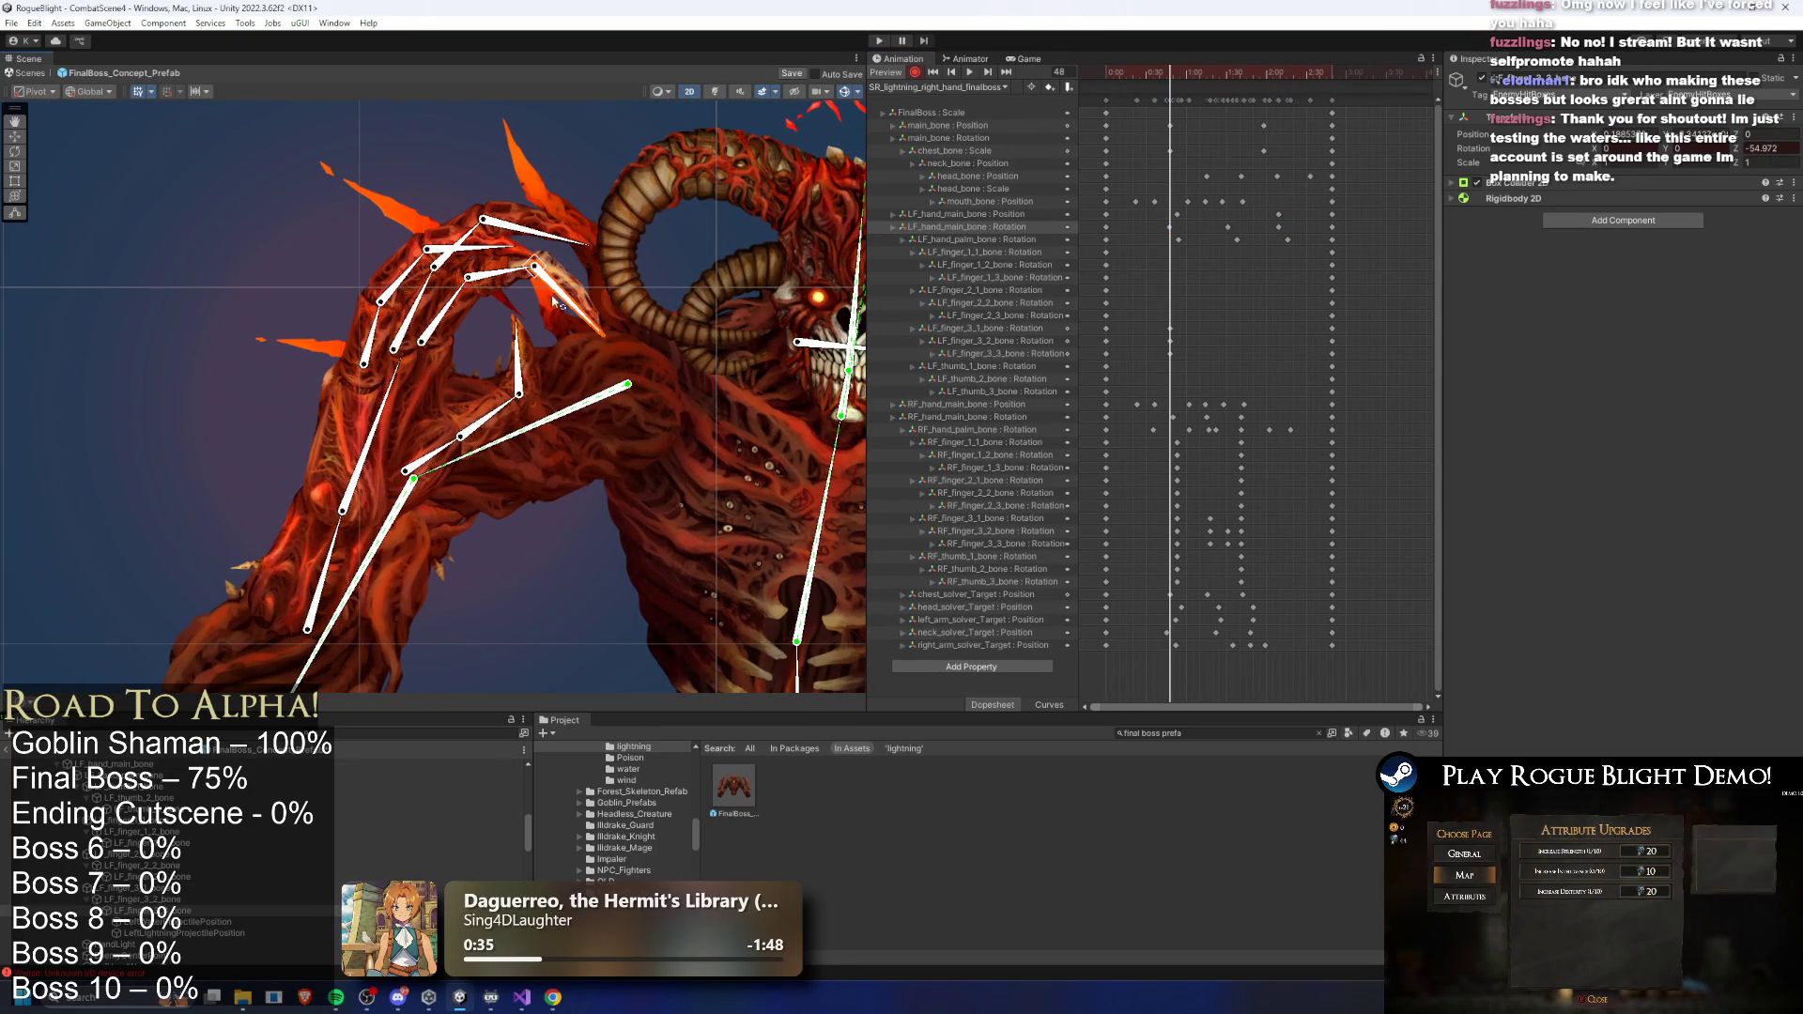
click(418, 306)
drag(487, 234, 416, 284)
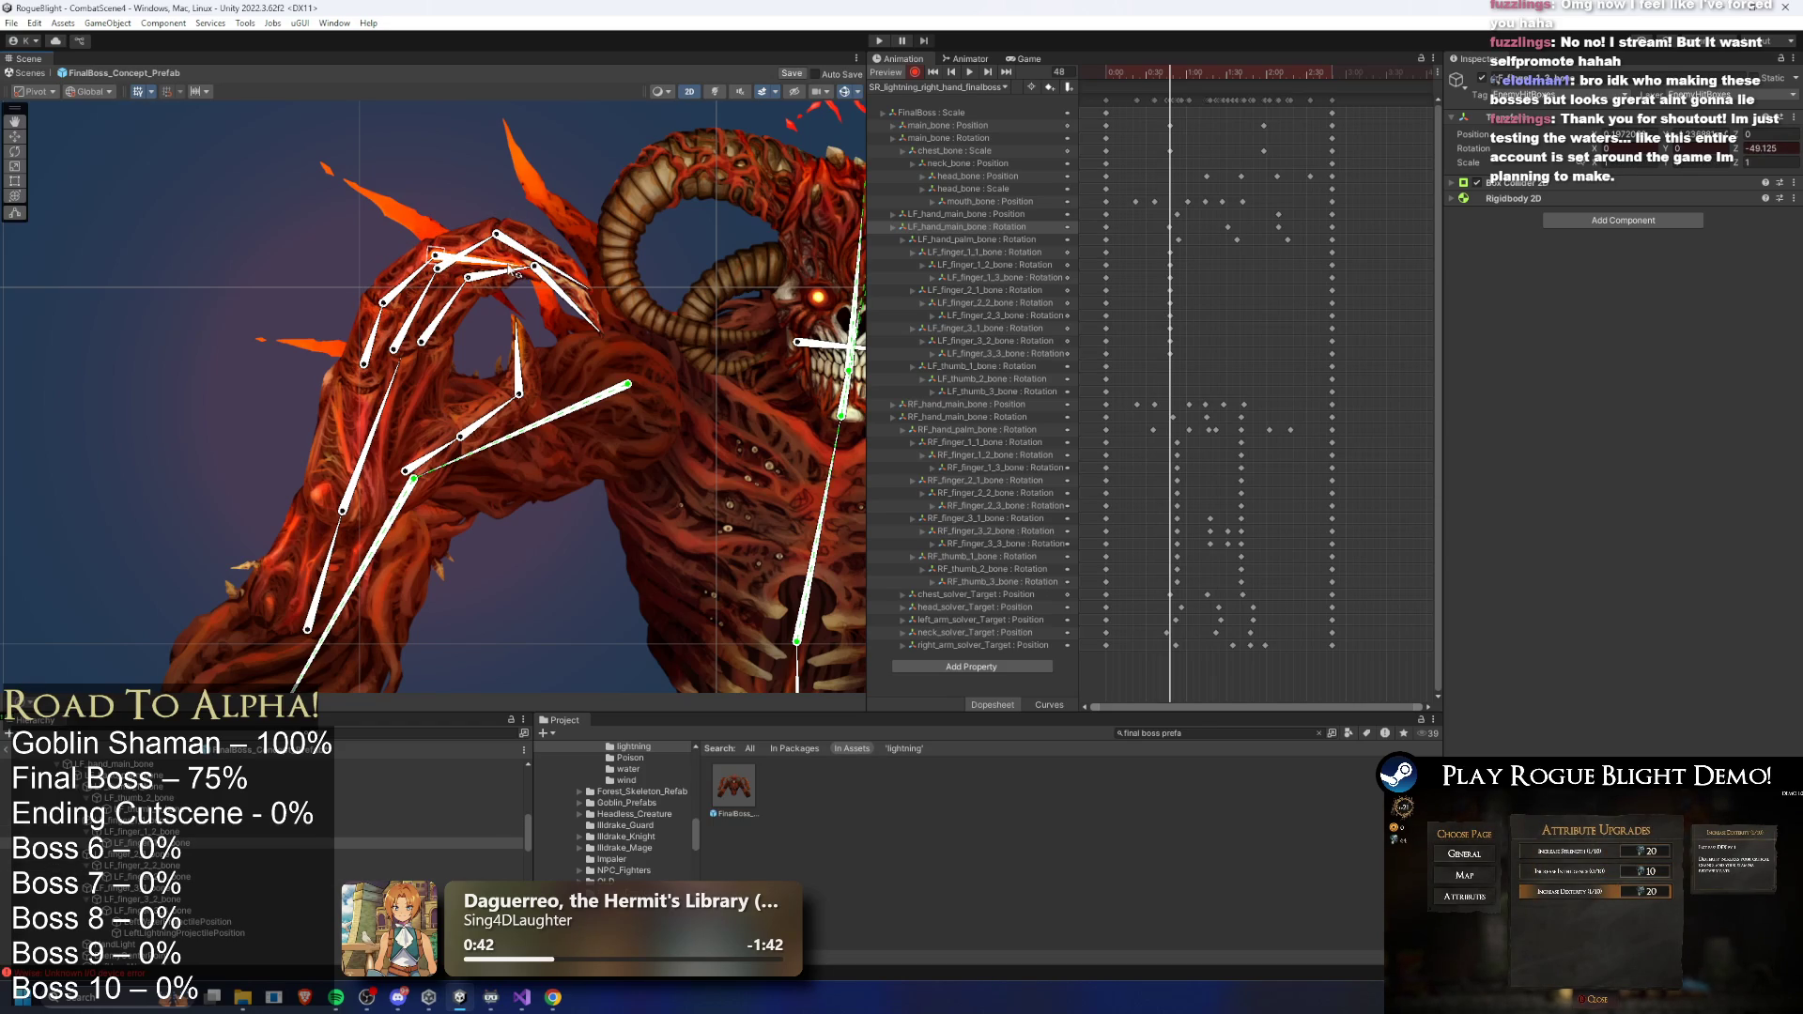
drag(485, 428, 447, 451)
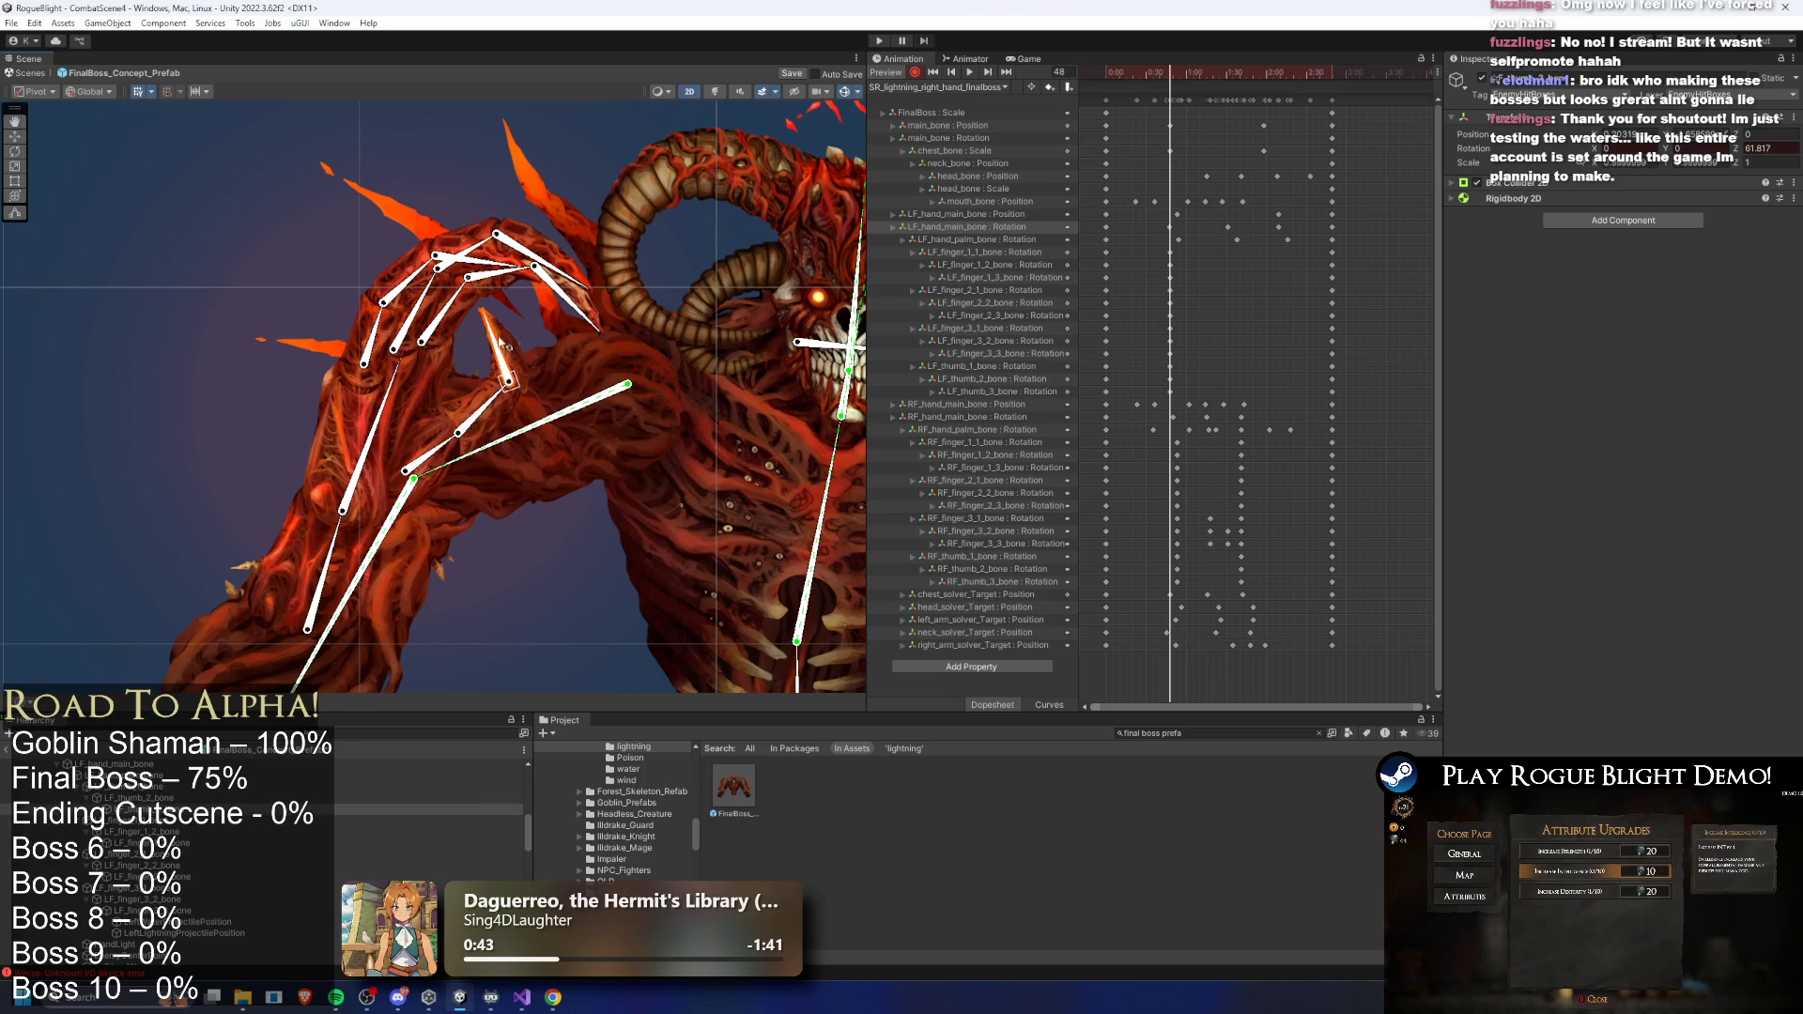
drag(1179, 72, 1251, 75)
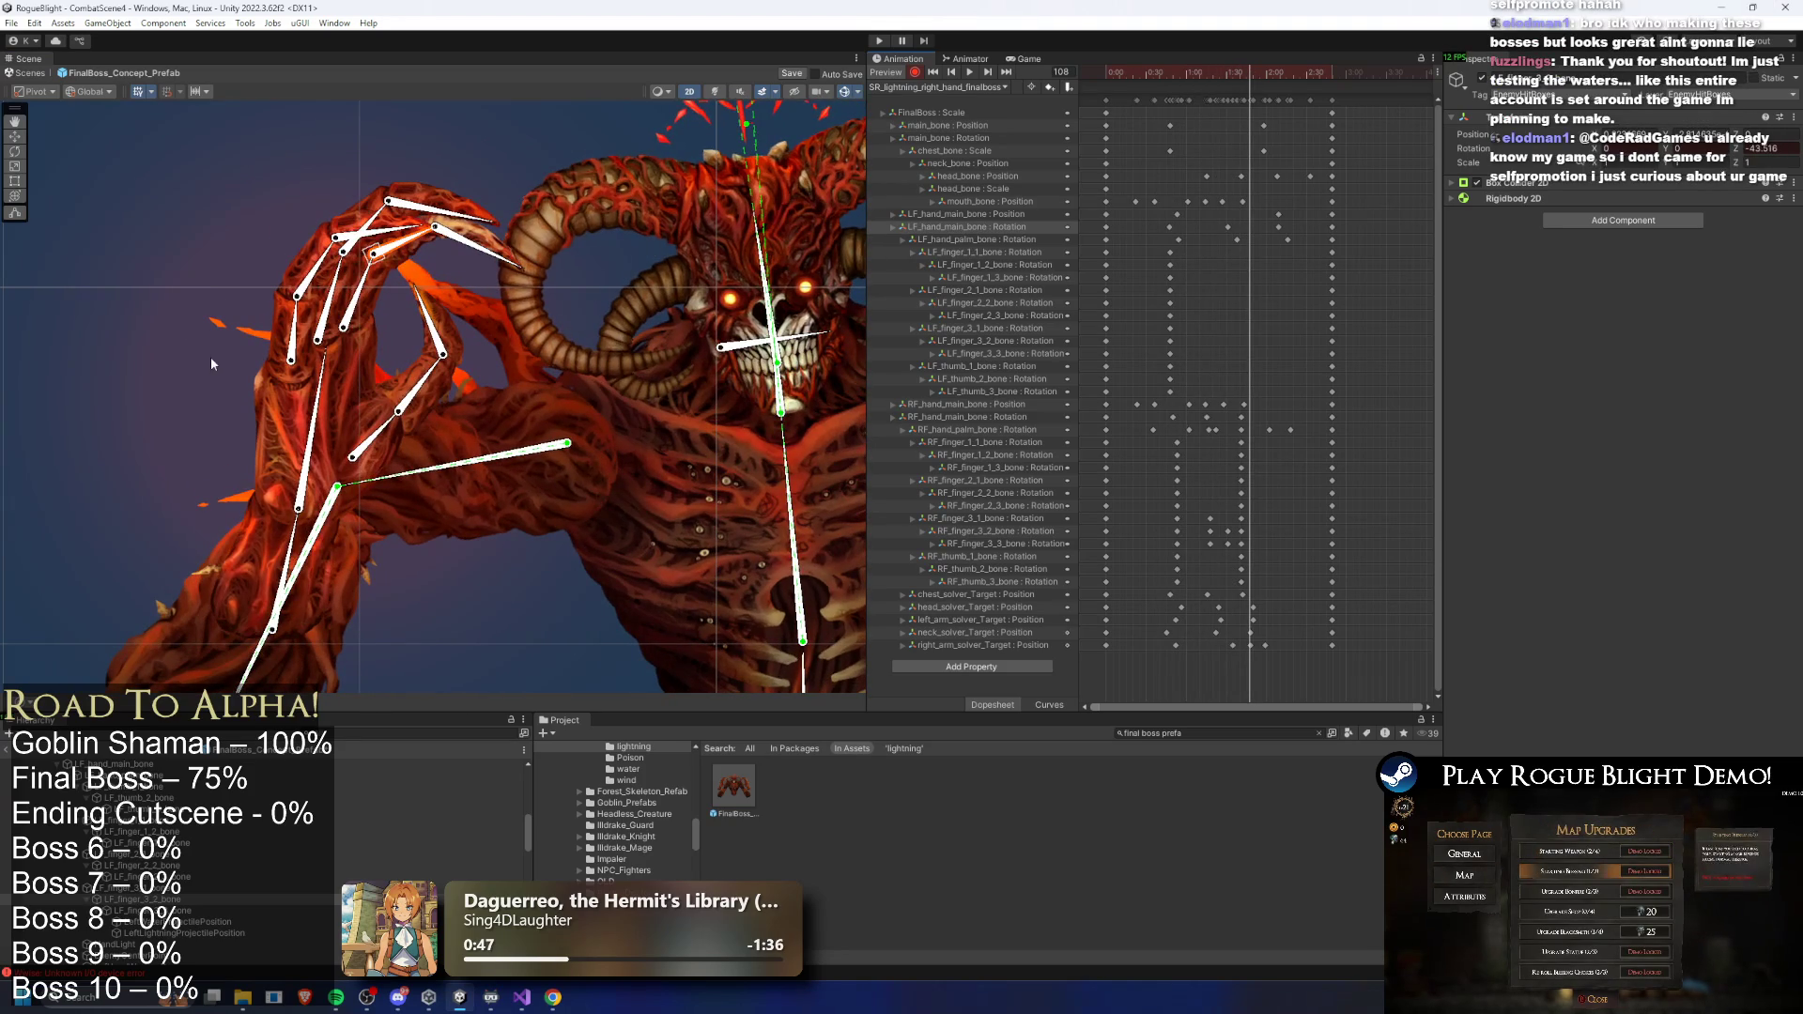
- At frame 108, rotate the upper and lower left finger bones into a curl
drag(287, 317, 343, 212)
drag(340, 293, 434, 175)
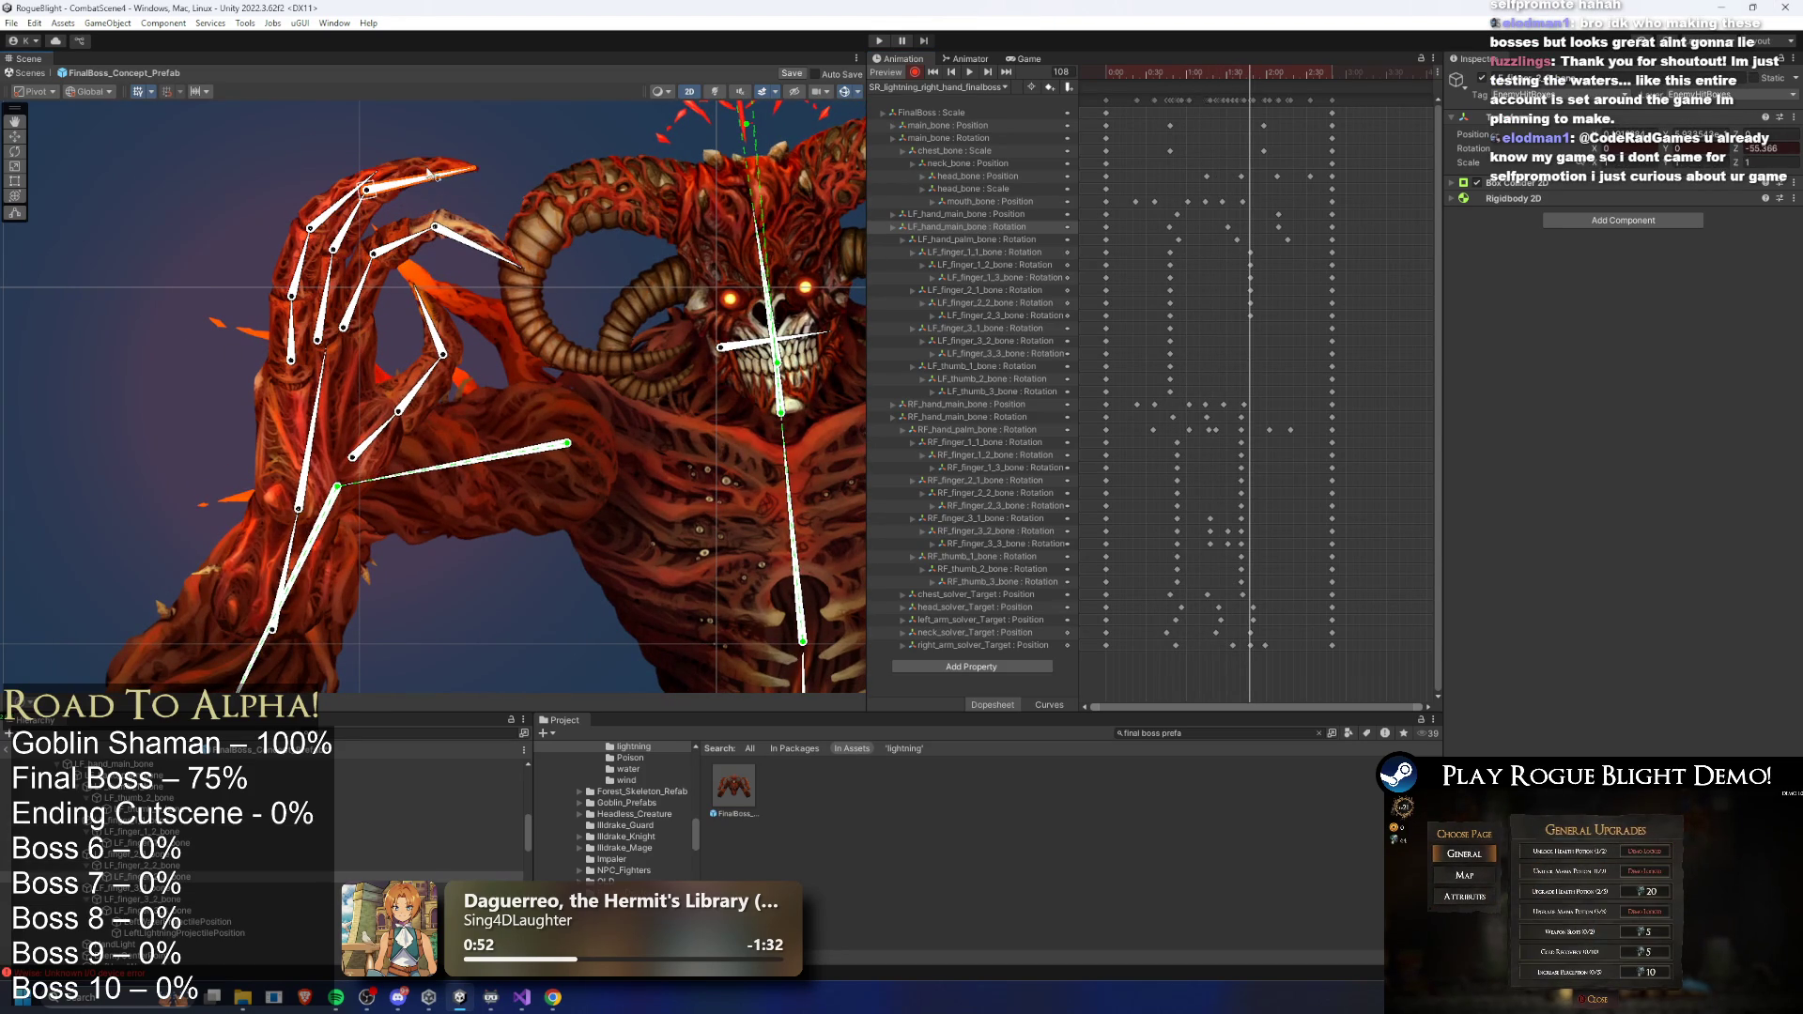
drag(359, 301, 393, 224)
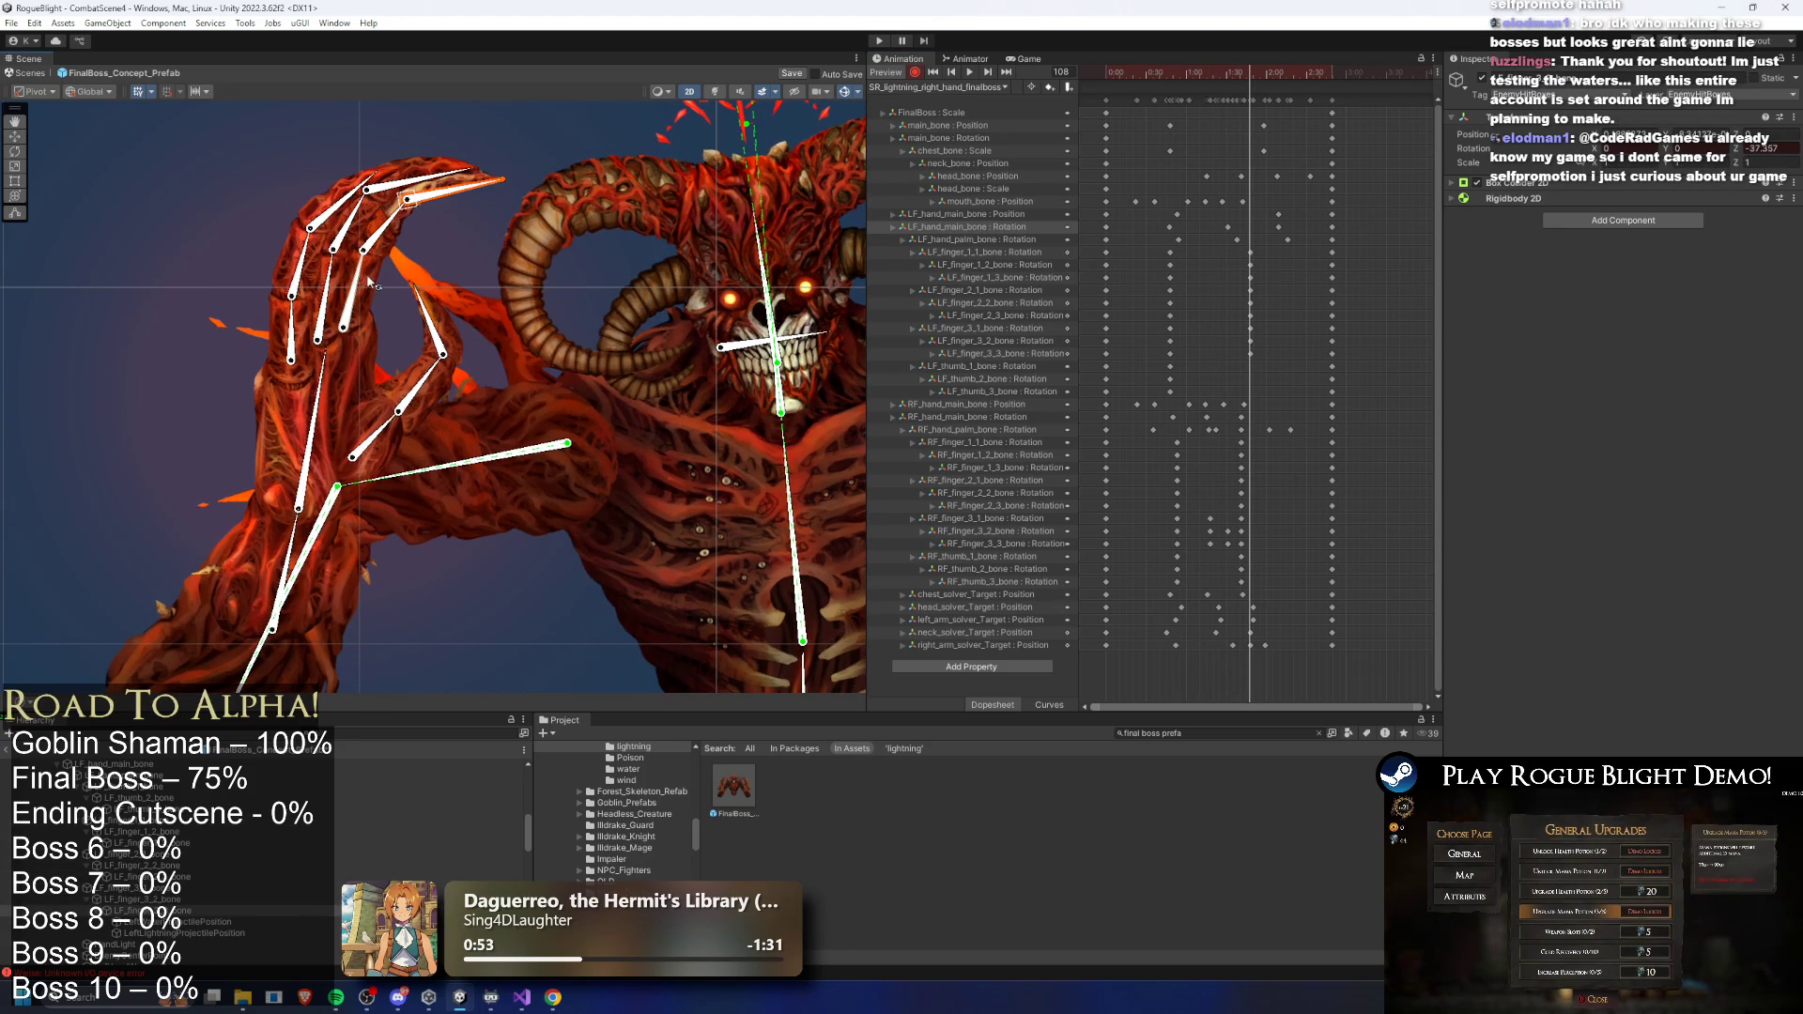
drag(299, 313, 292, 324)
drag(383, 430, 417, 377)
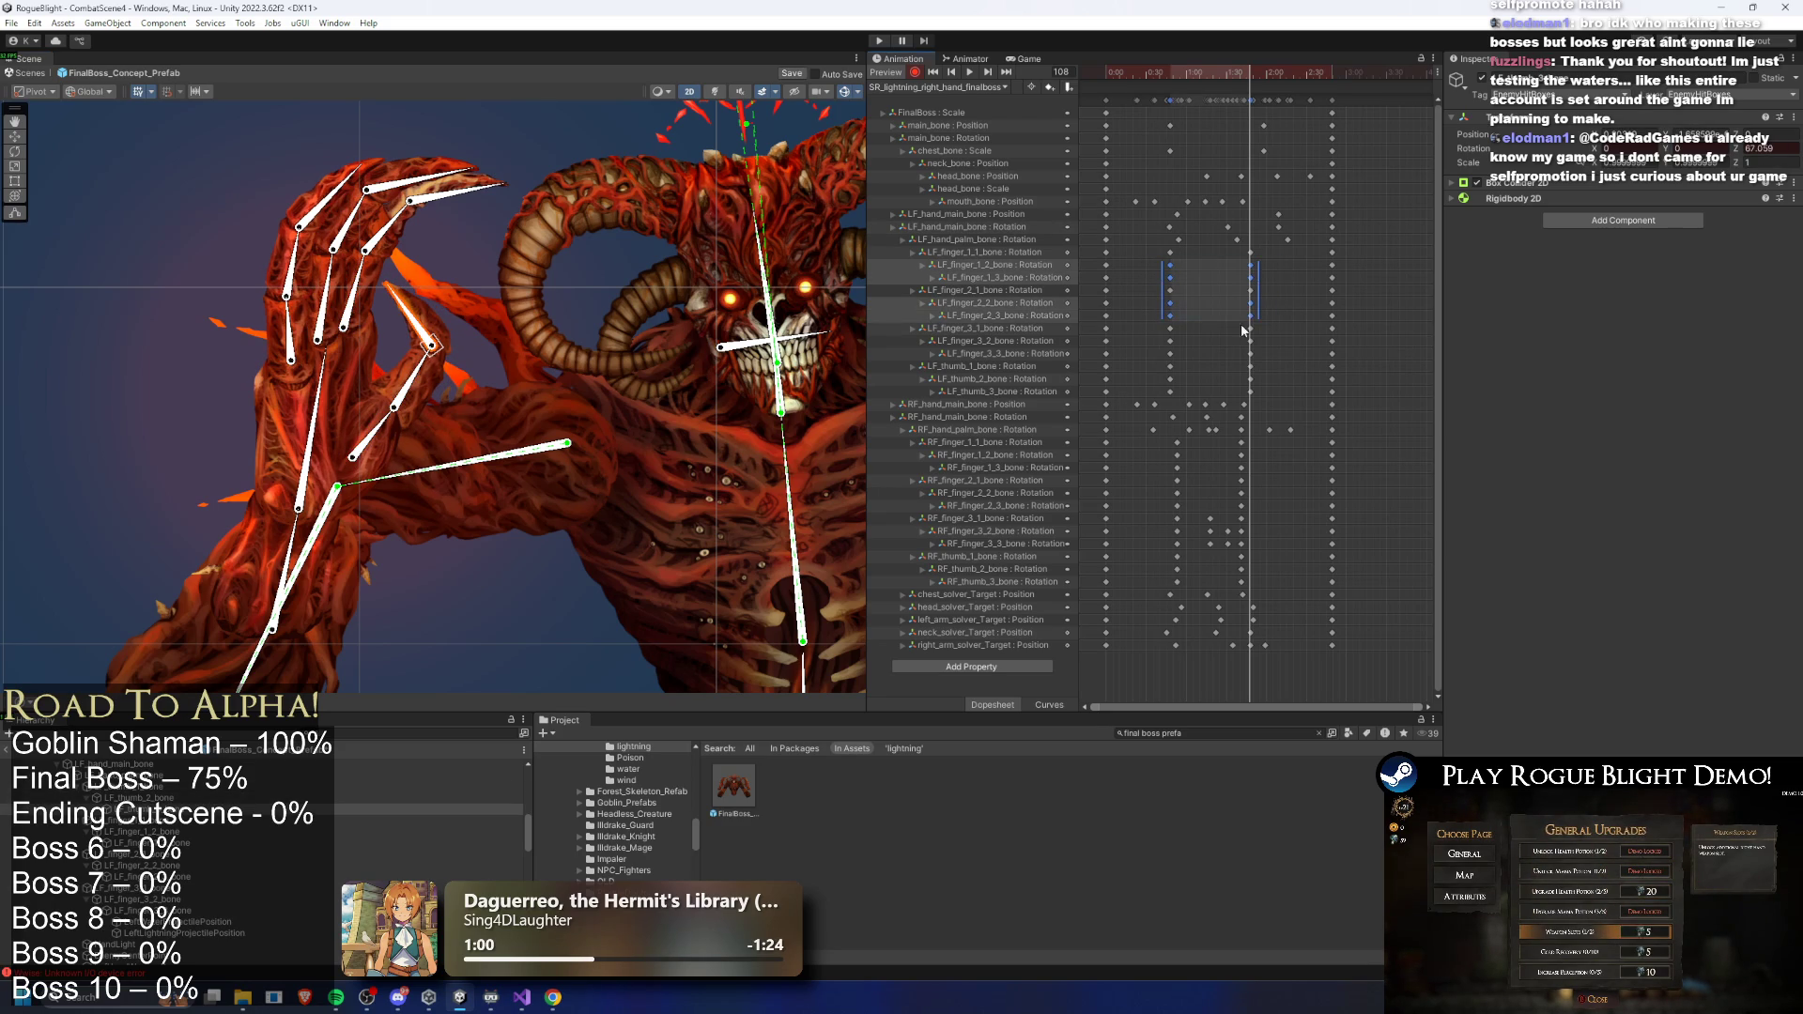
- Box-select all left finger and thumb keys in the dopesheet and shift them earlier
mouse_move(1227, 396)
mouse_down()
mouse_move(1275, 382)
mouse_move(1193, 383)
mouse_up()
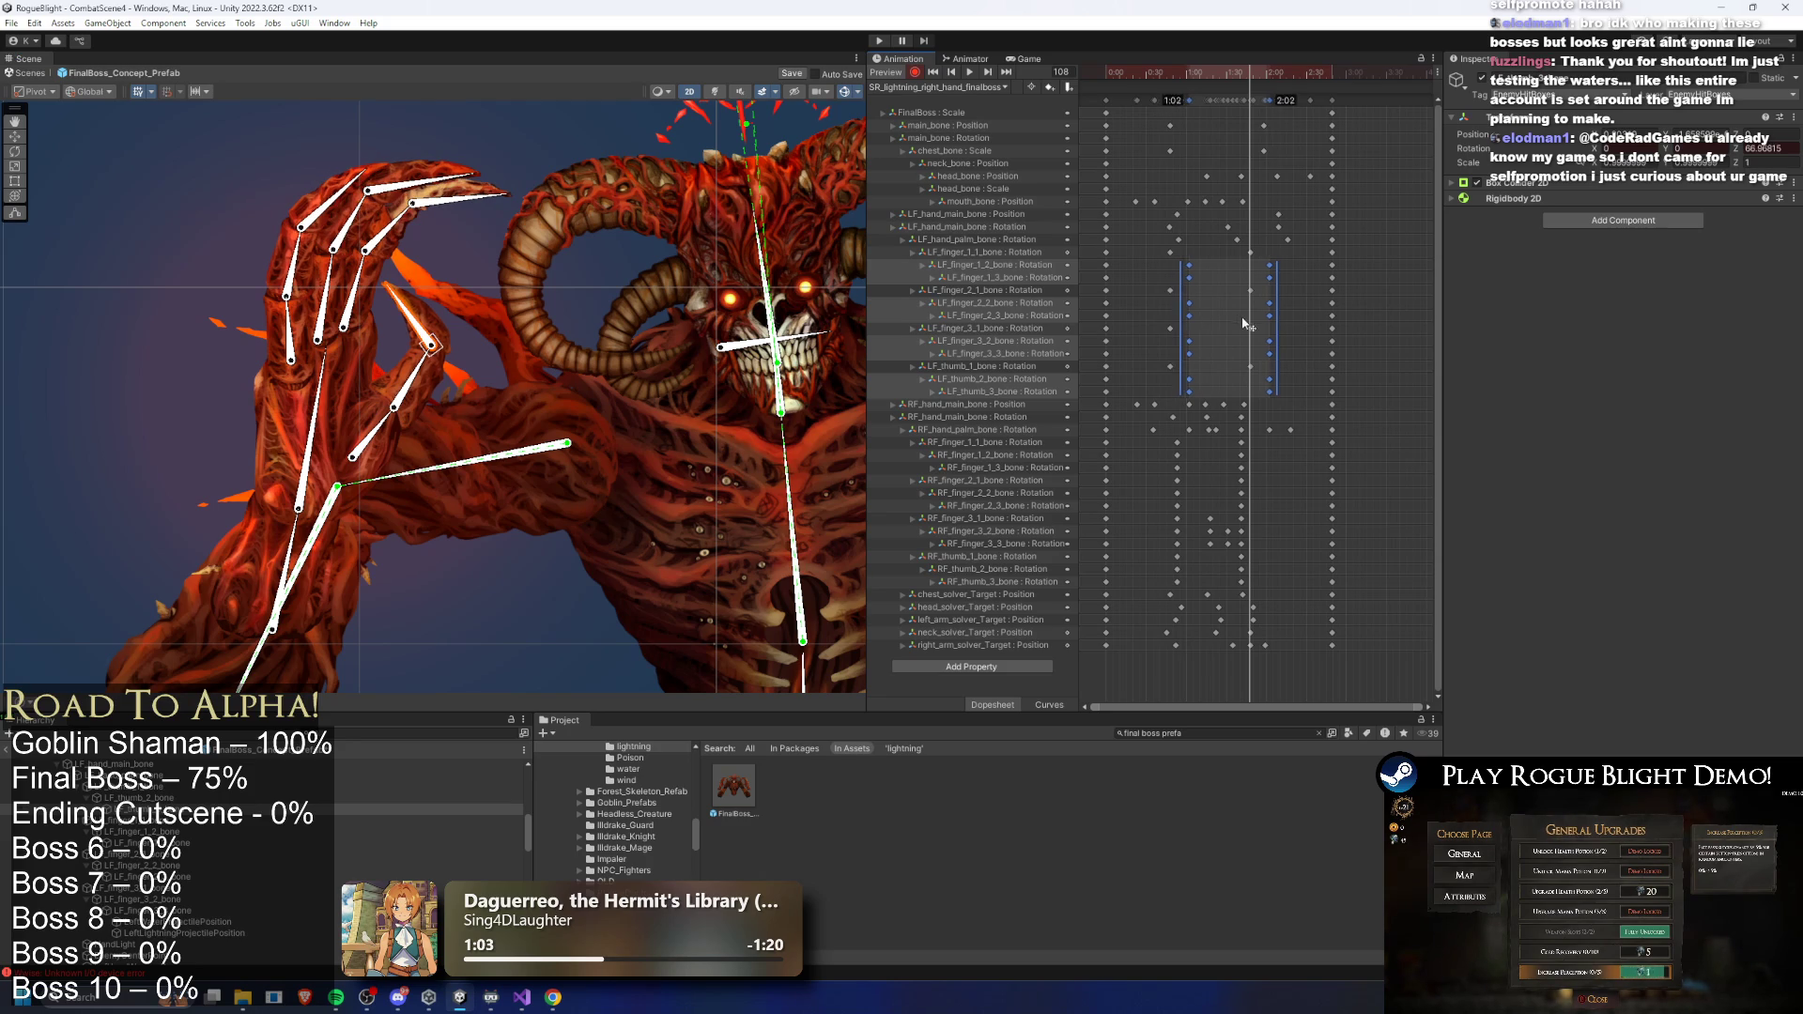
drag(1157, 281, 1304, 278)
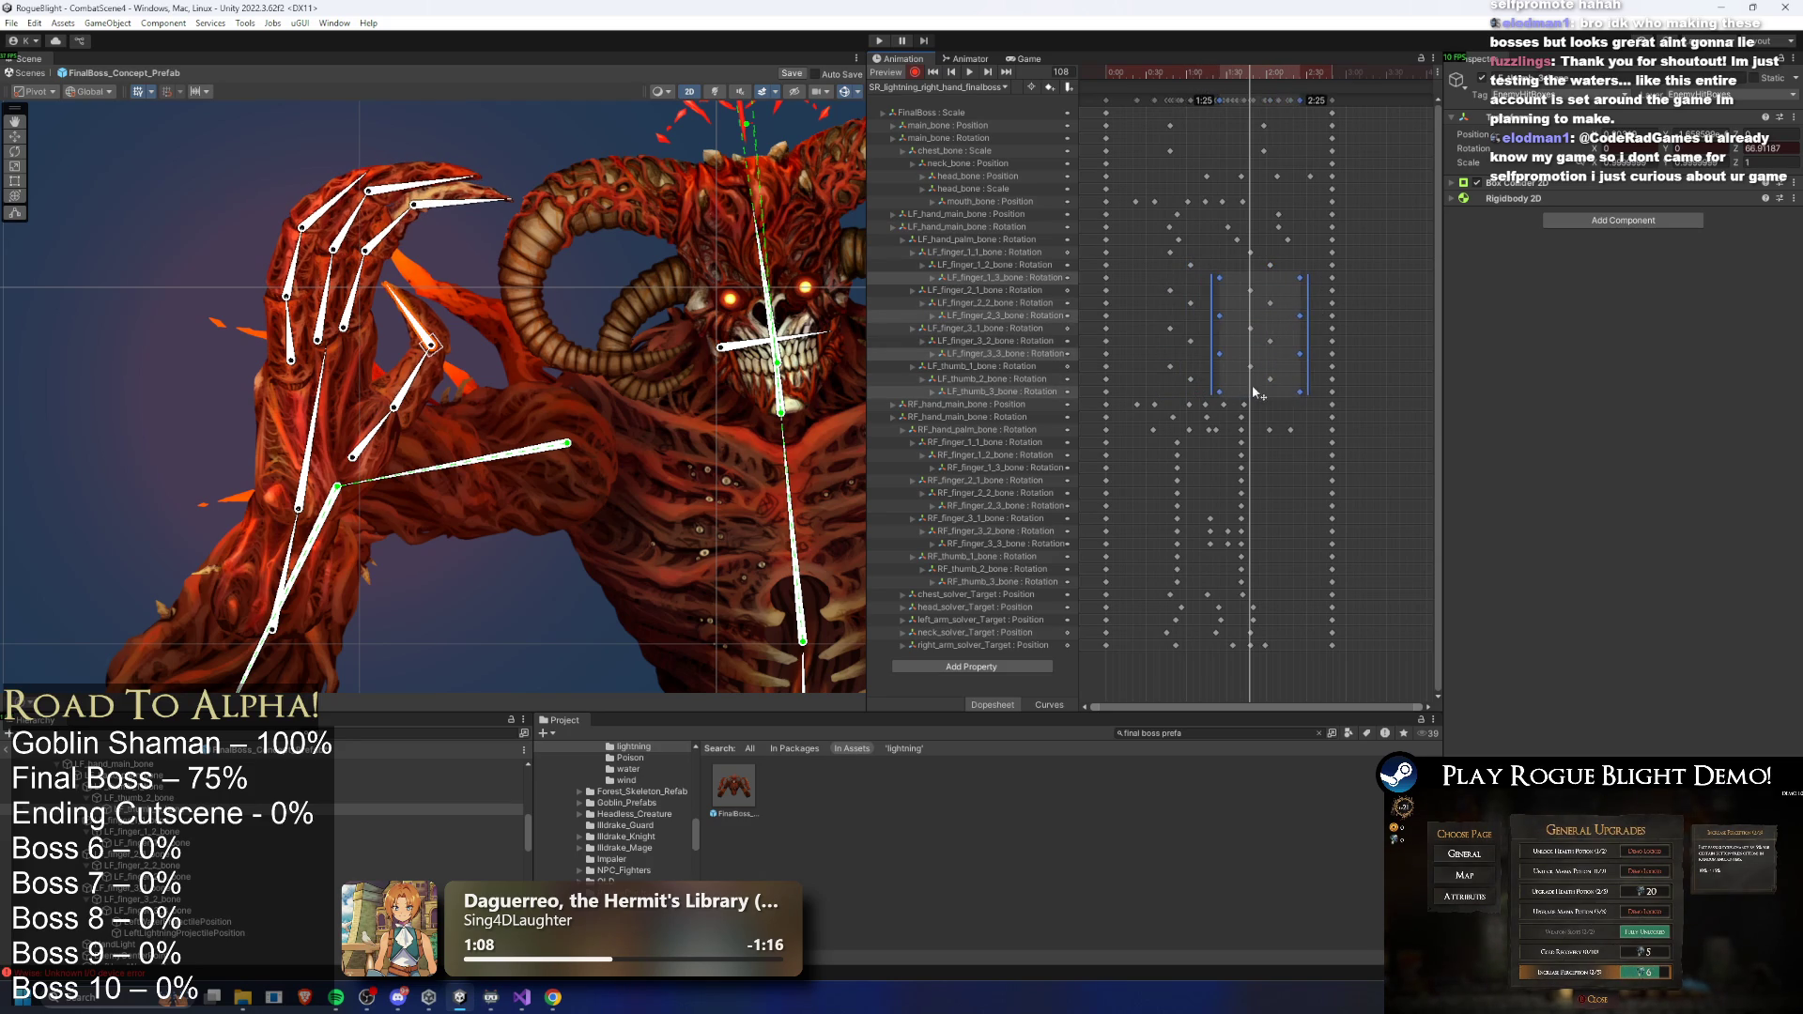
drag(1141, 246, 1315, 398)
drag(1204, 347, 1182, 349)
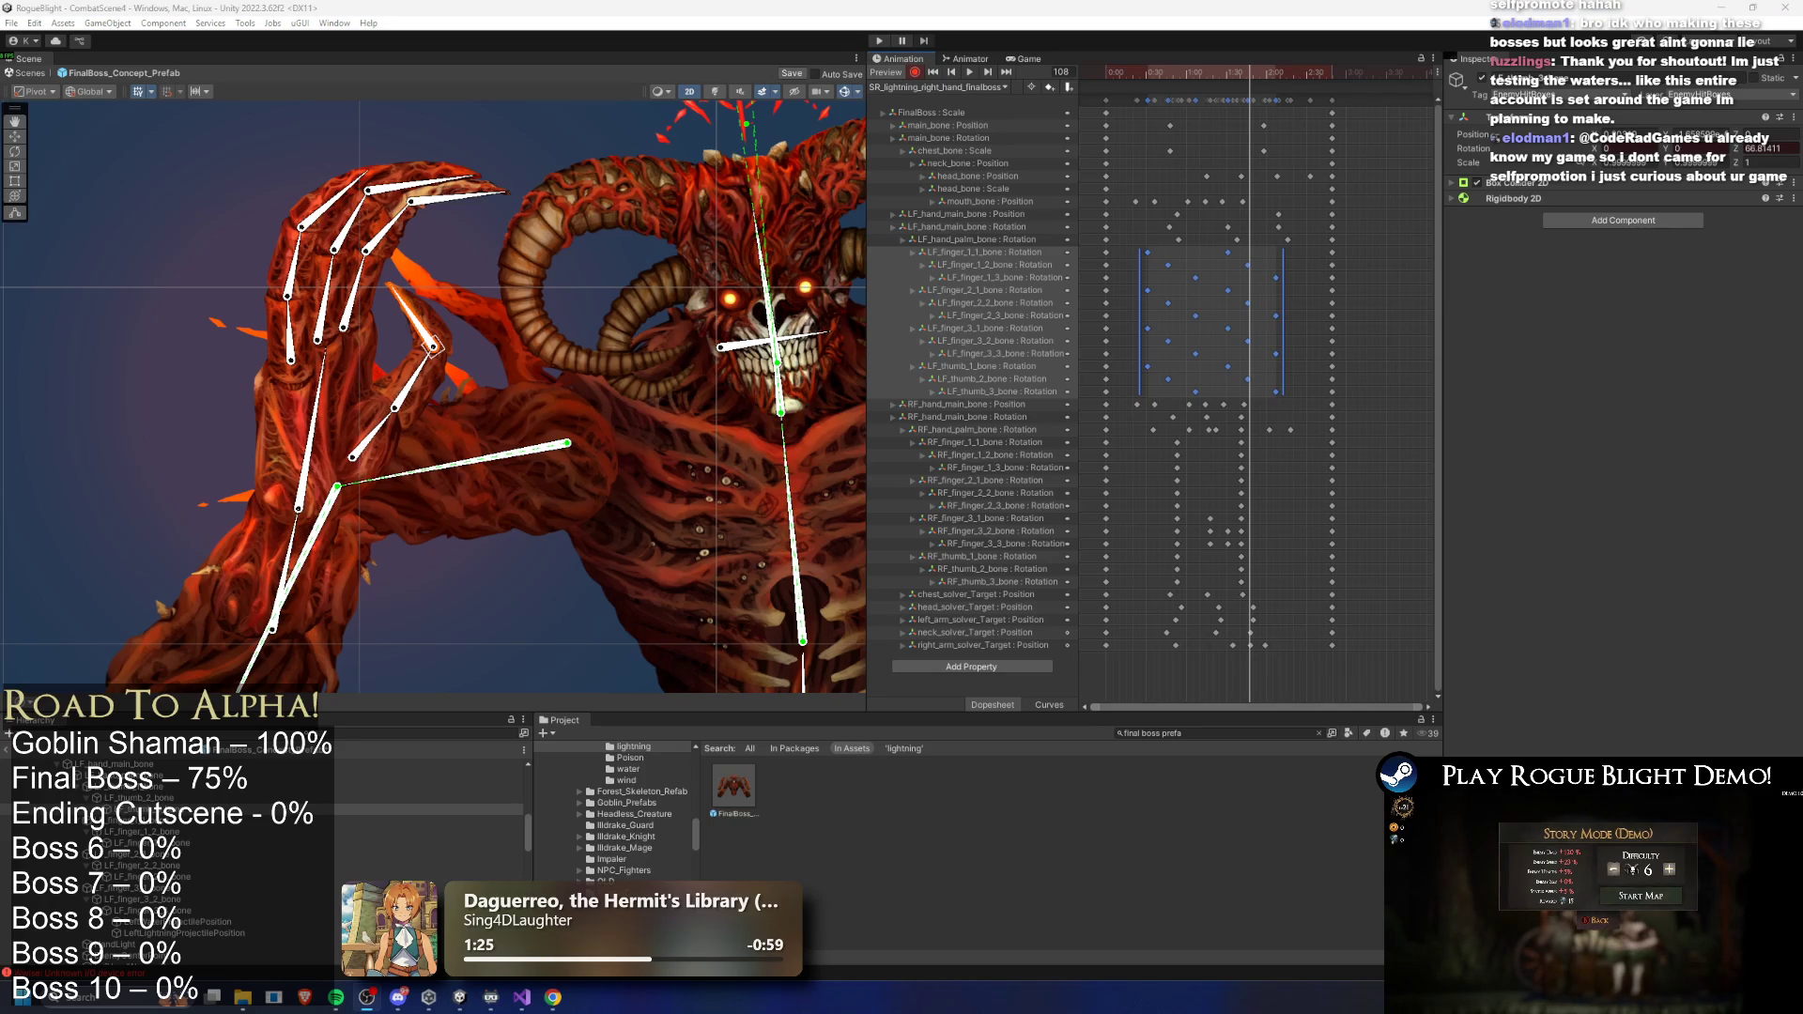
- Zoom the Scene view out, rewind the lightning-hand clip to frame 0, and open the Start menu
click(305, 997)
click(304, 998)
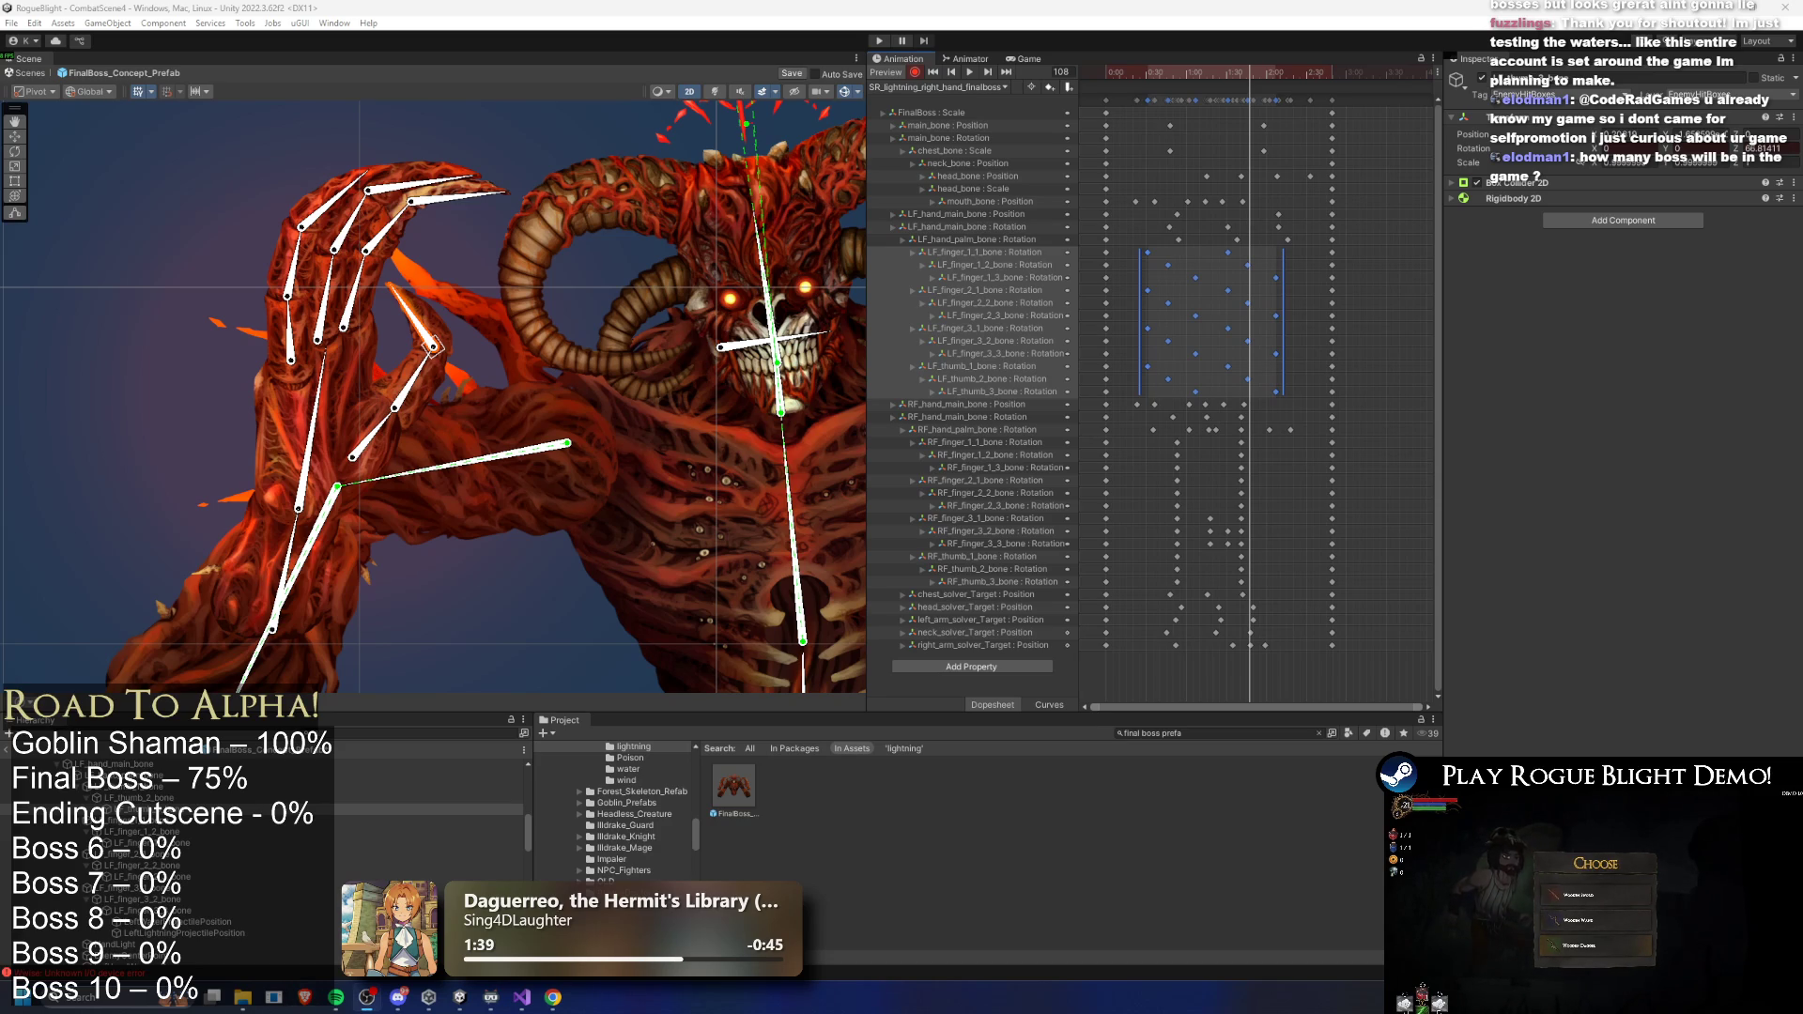
scroll(465, 449, down, 3)
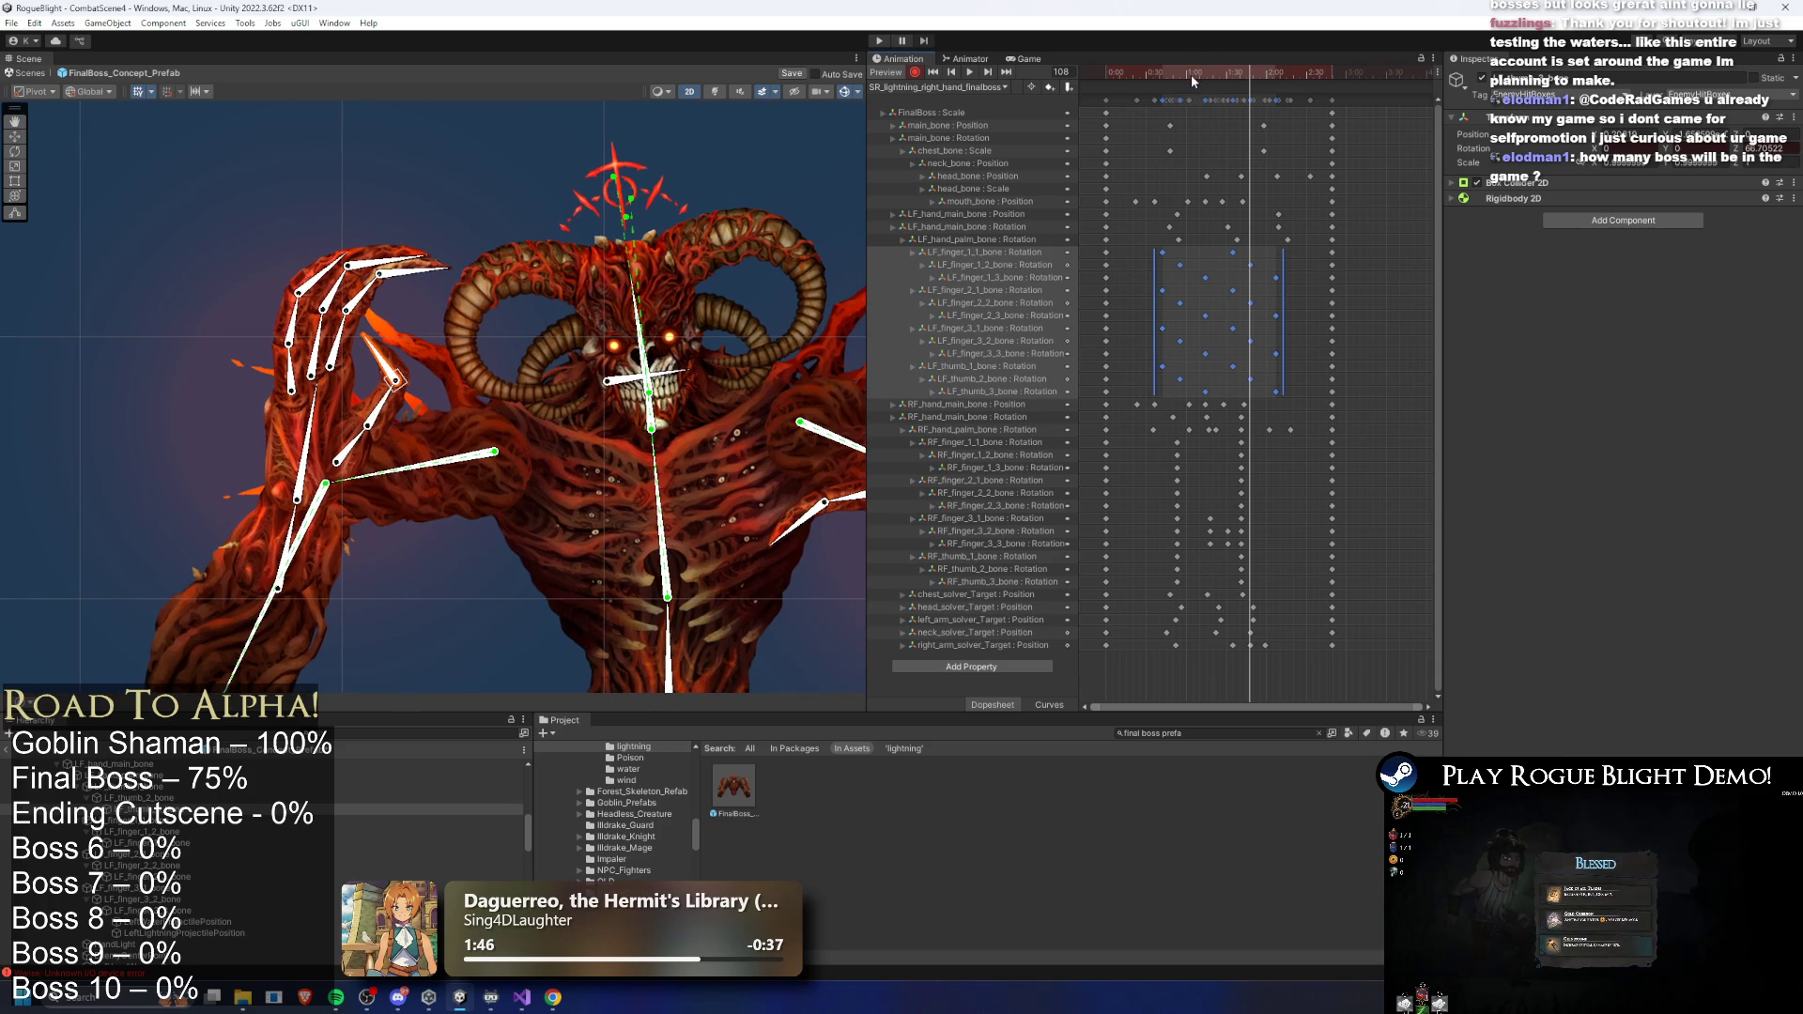
drag(1191, 76, 1109, 83)
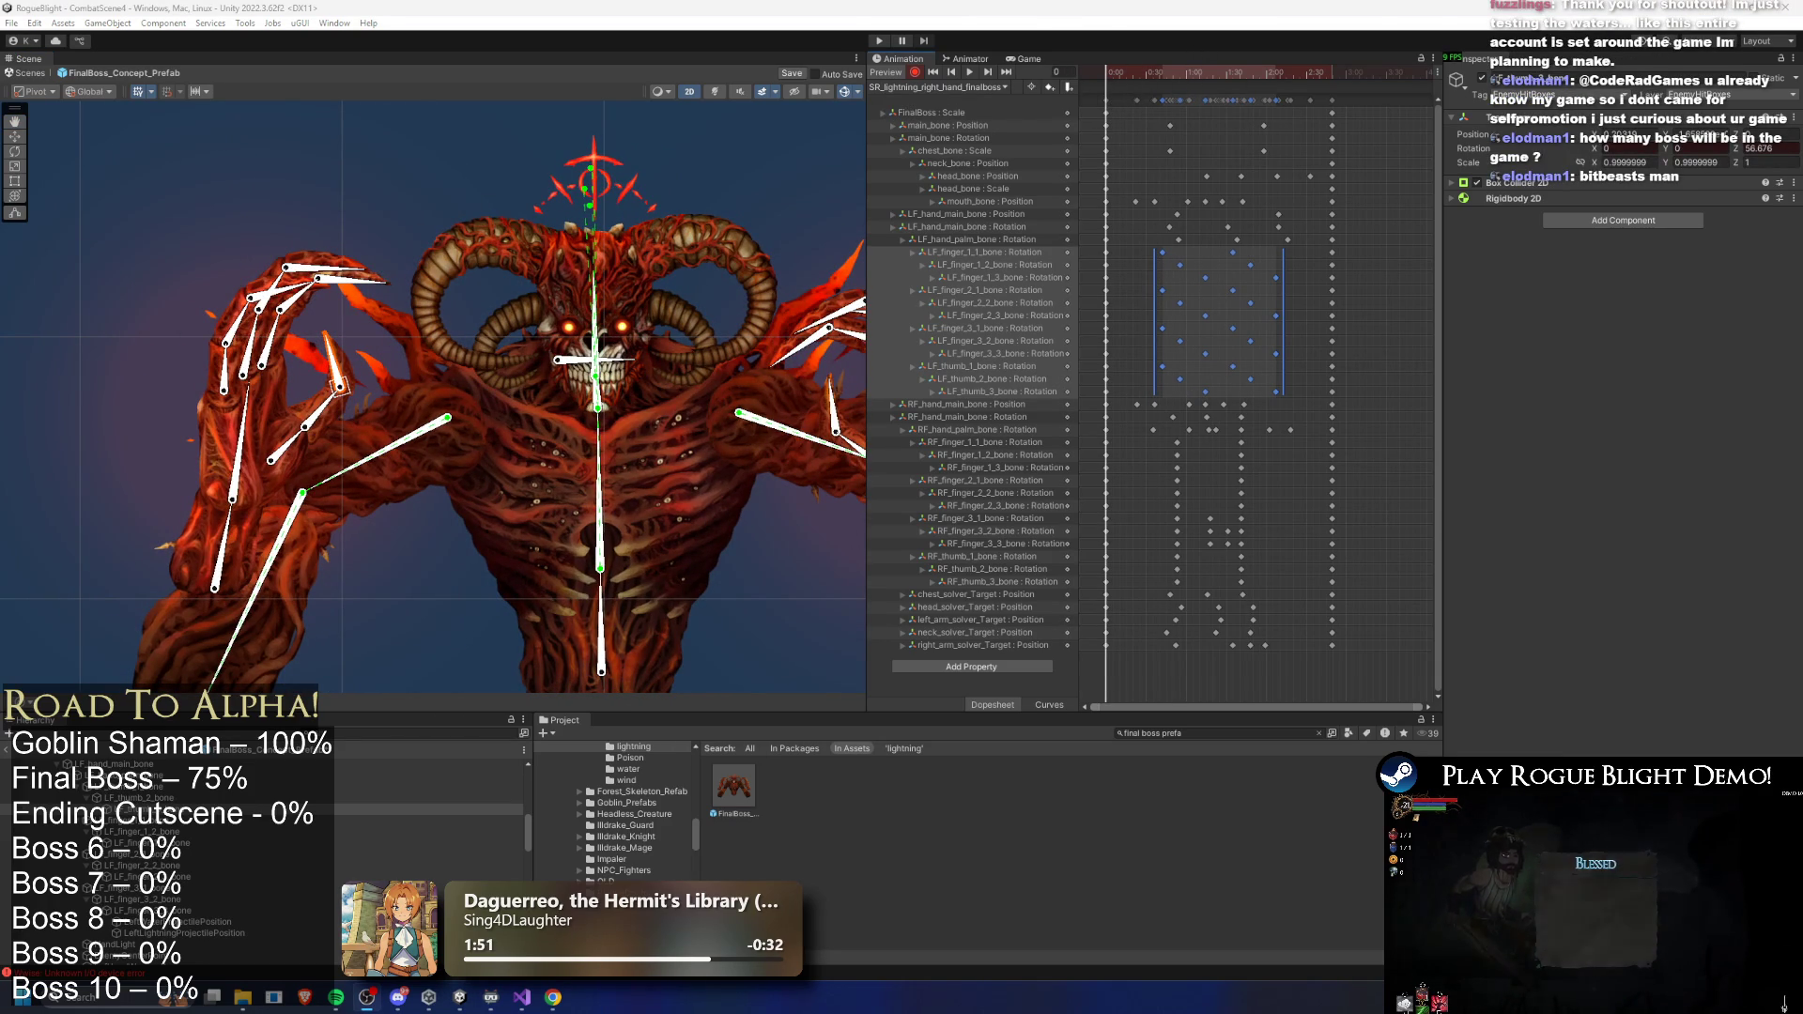
key(super)
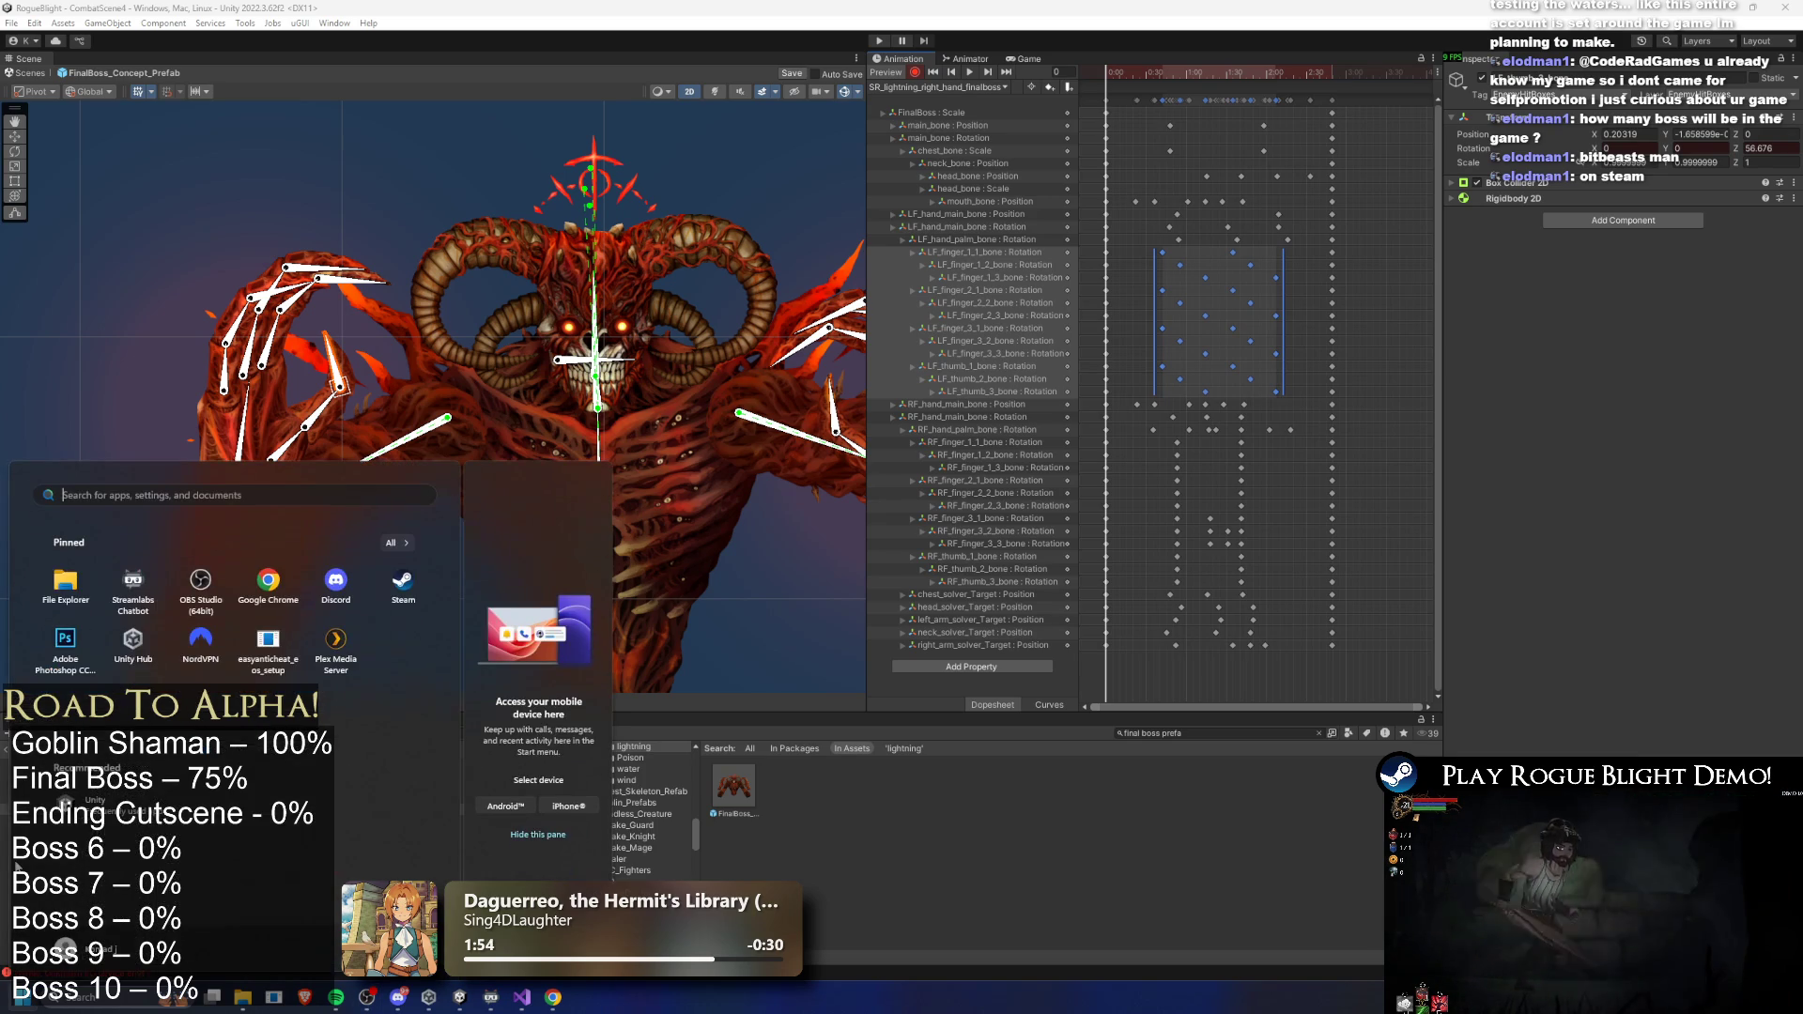
- Search 'snip' from the Start menu, then bring up the Steam store's BitBeasts page
text(snip)
key(Return)
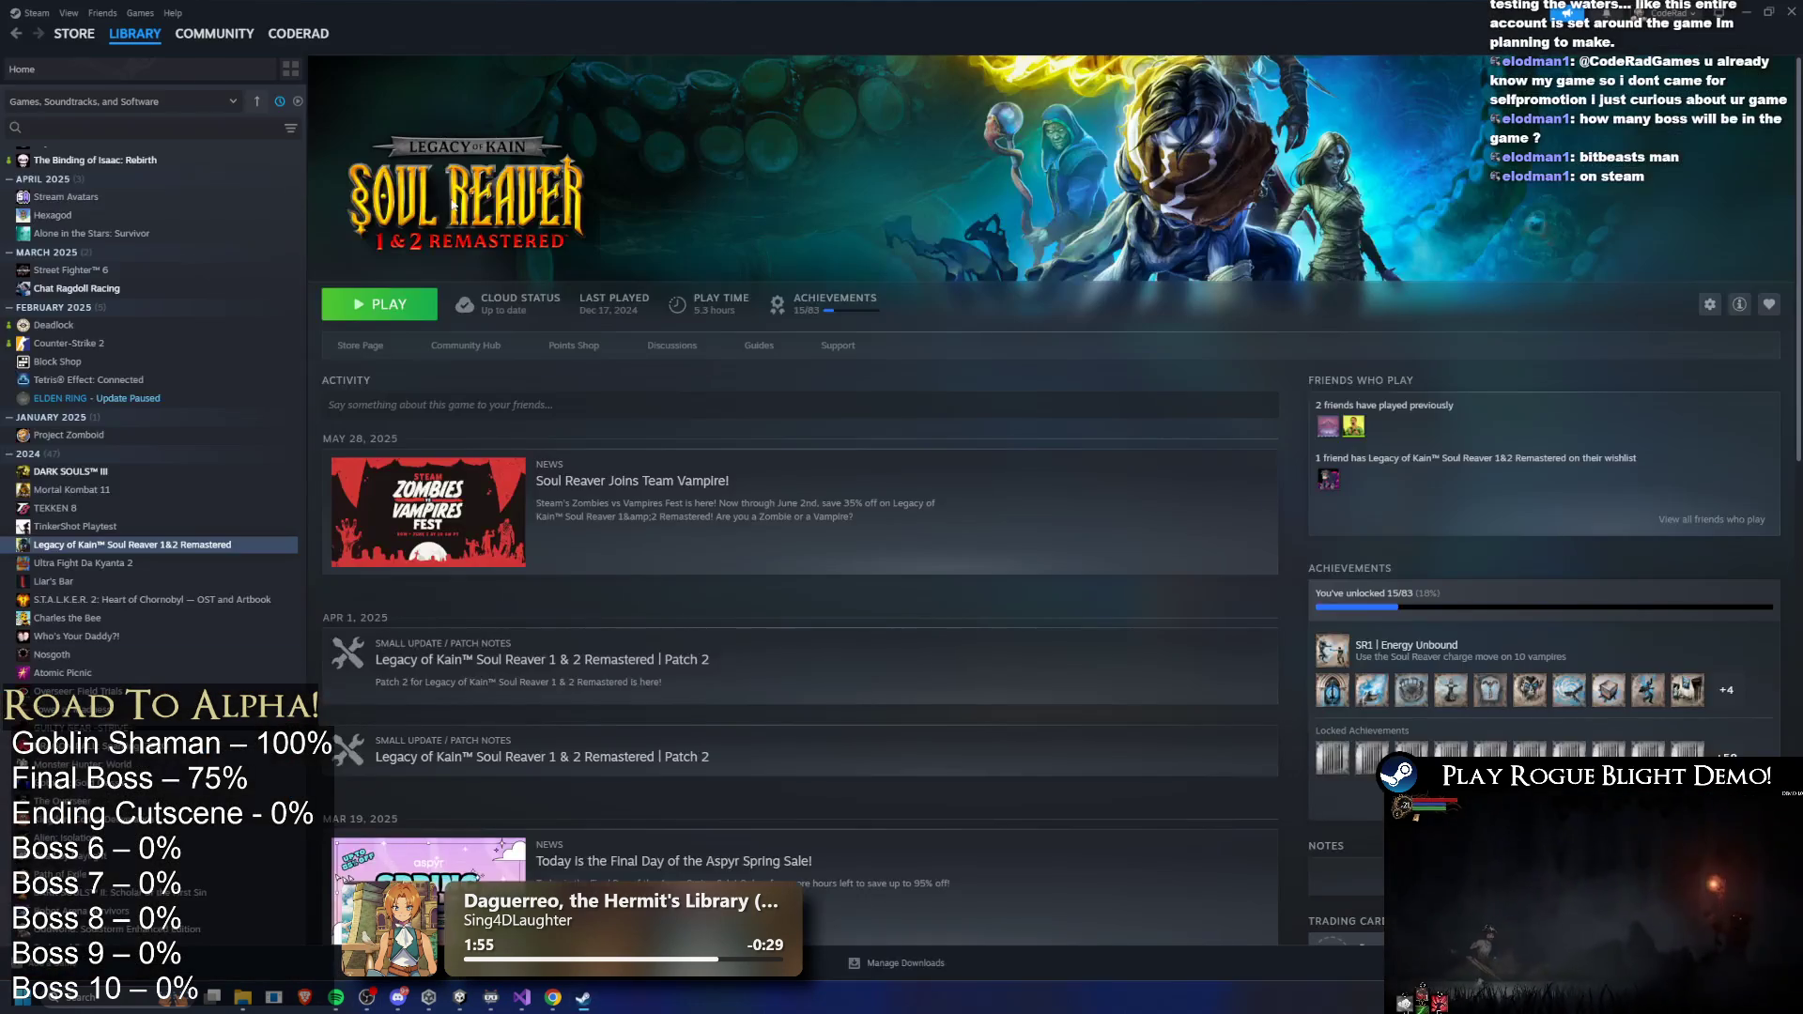
click(74, 33)
key(super+Down)
key(super+Down)
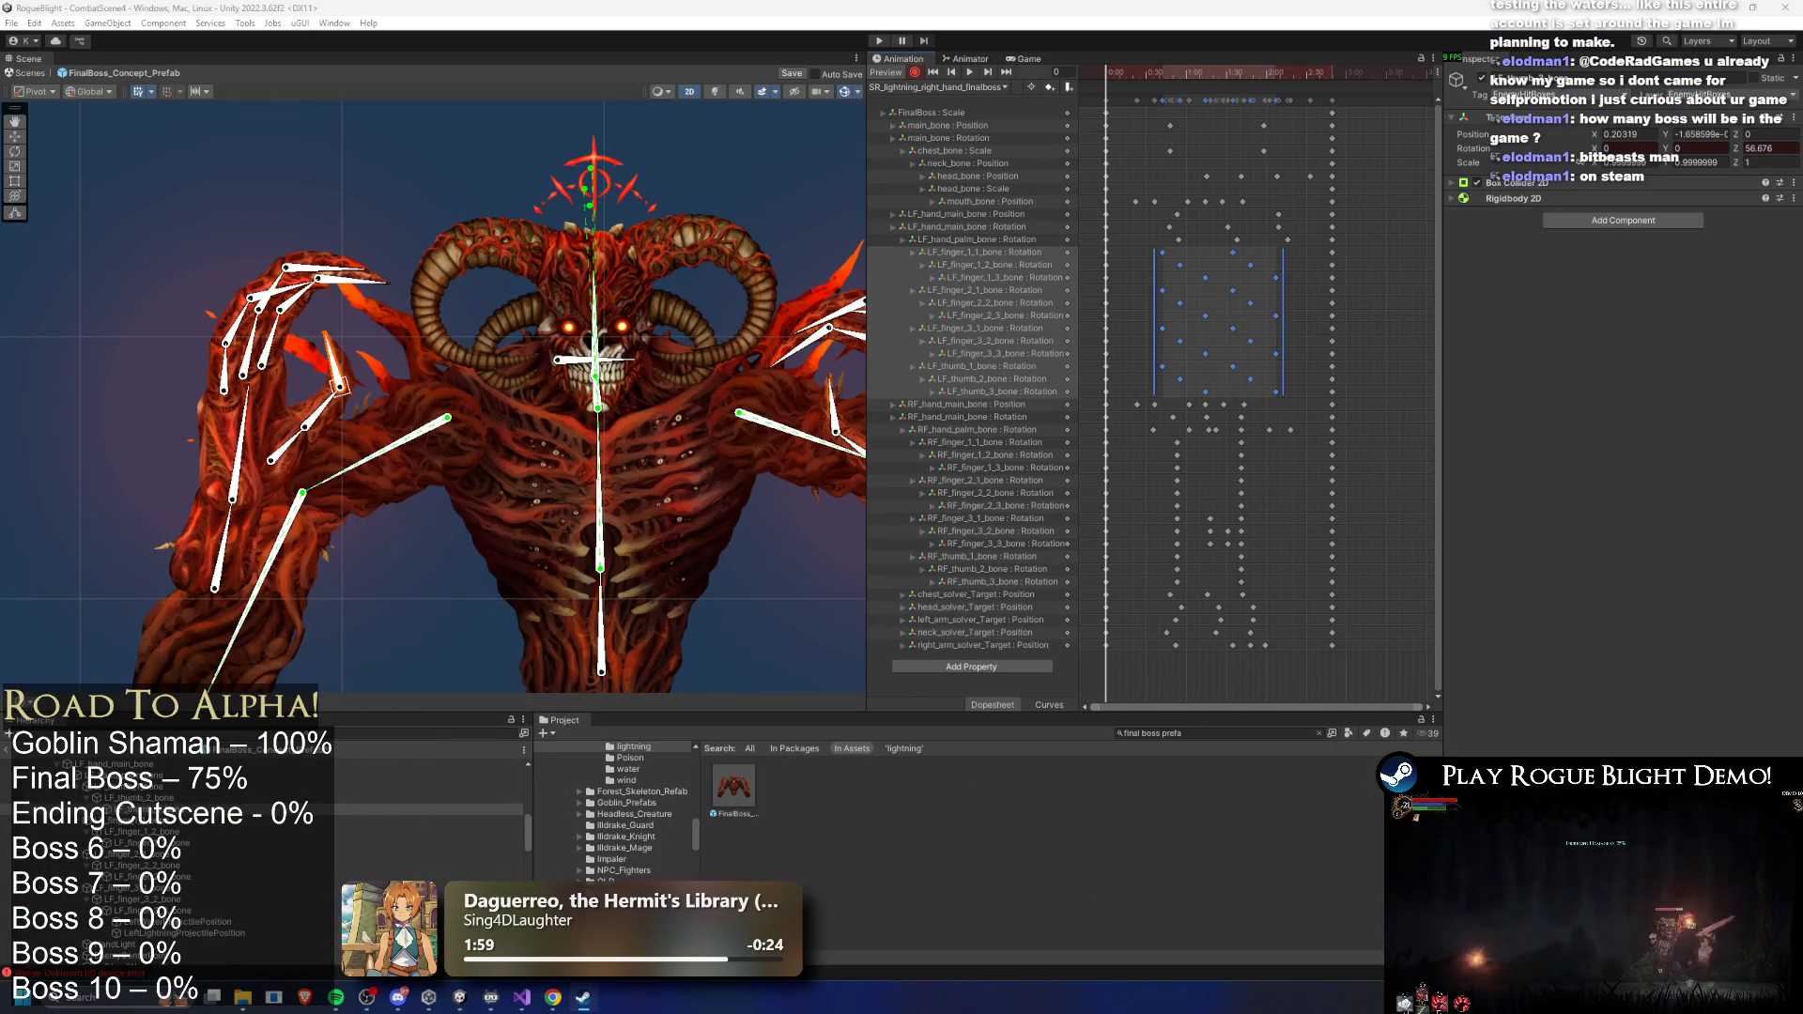
key(alt+Tab)
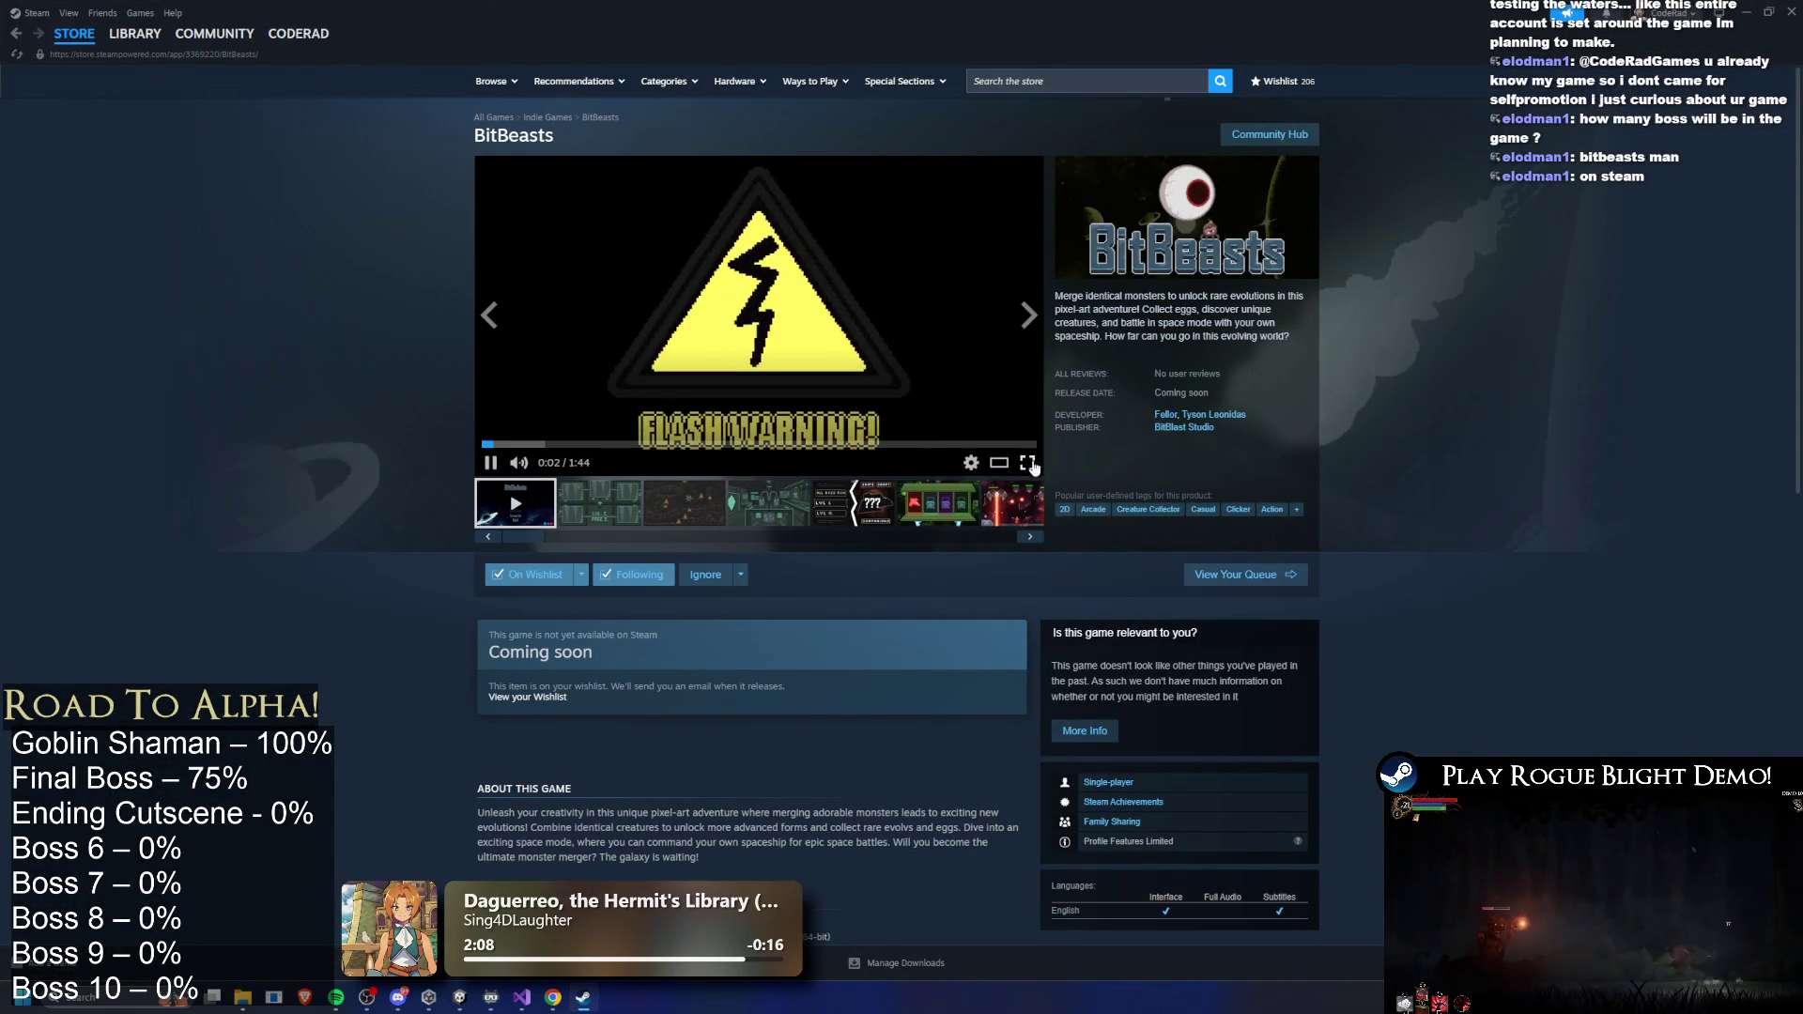
- Adjust the trailer volume, copy the store page address, and play the BitBeasts trailer fullscreen
click(545, 463)
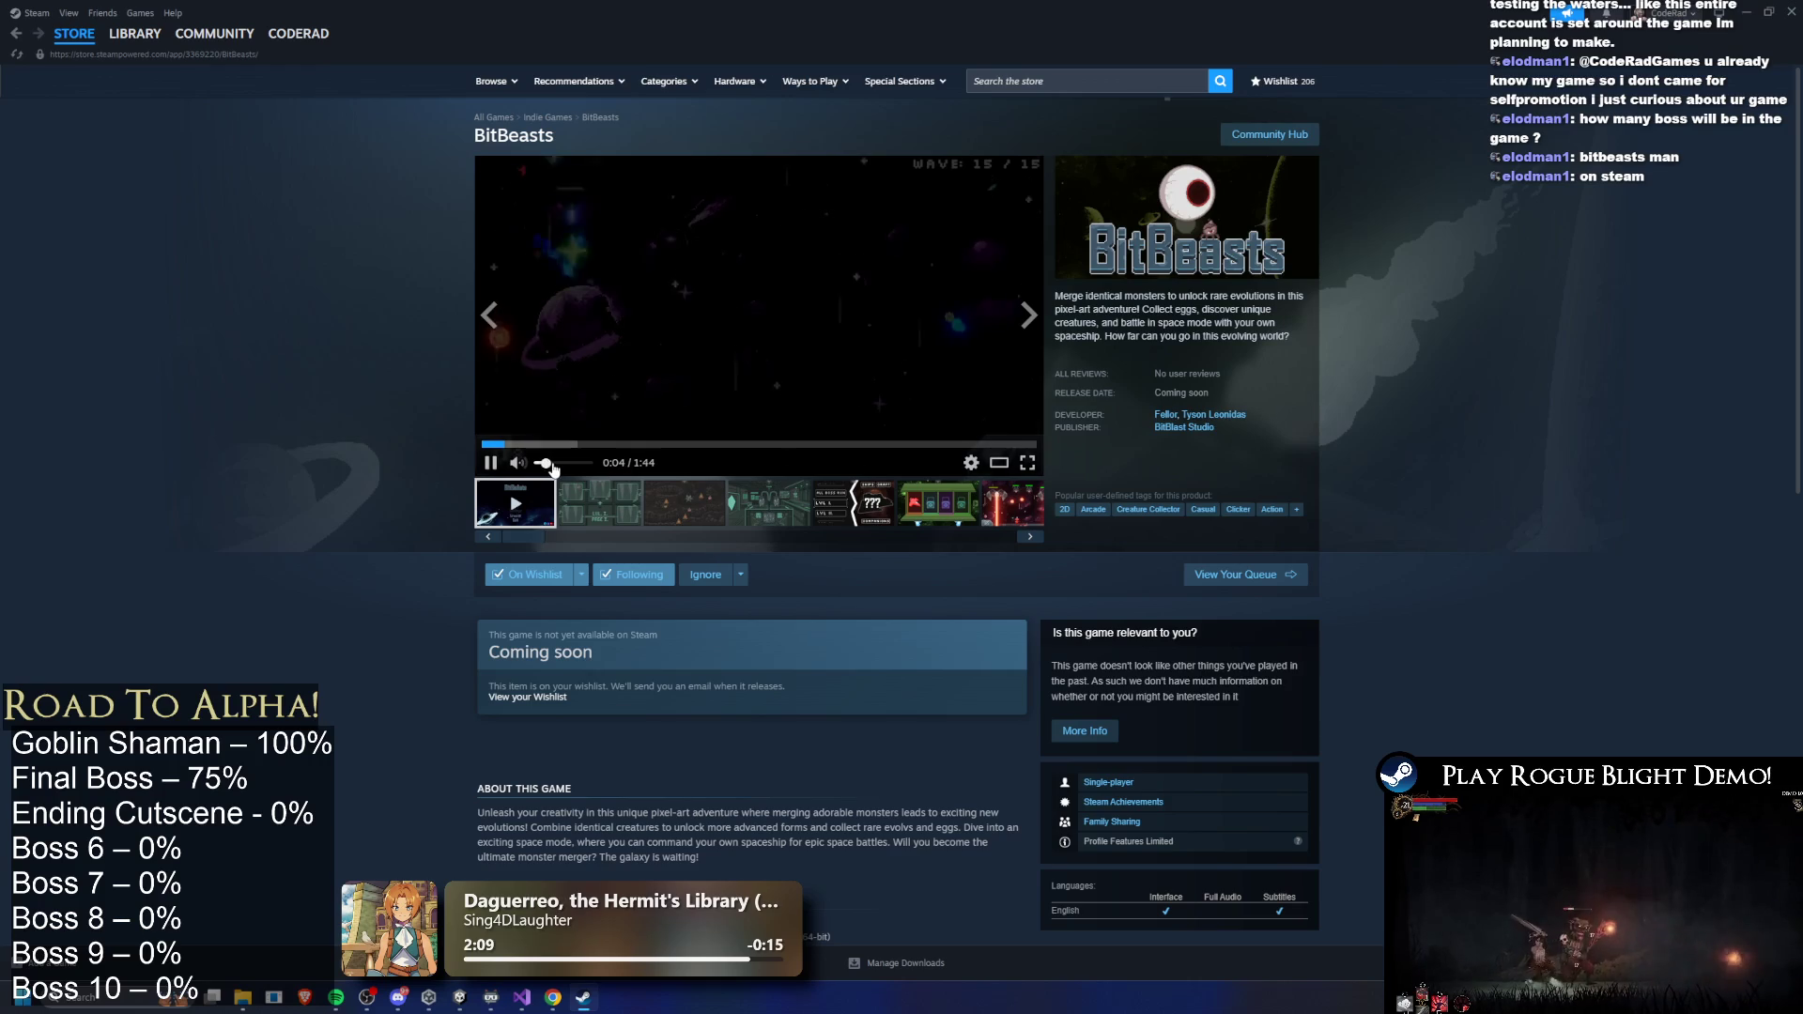
click(558, 463)
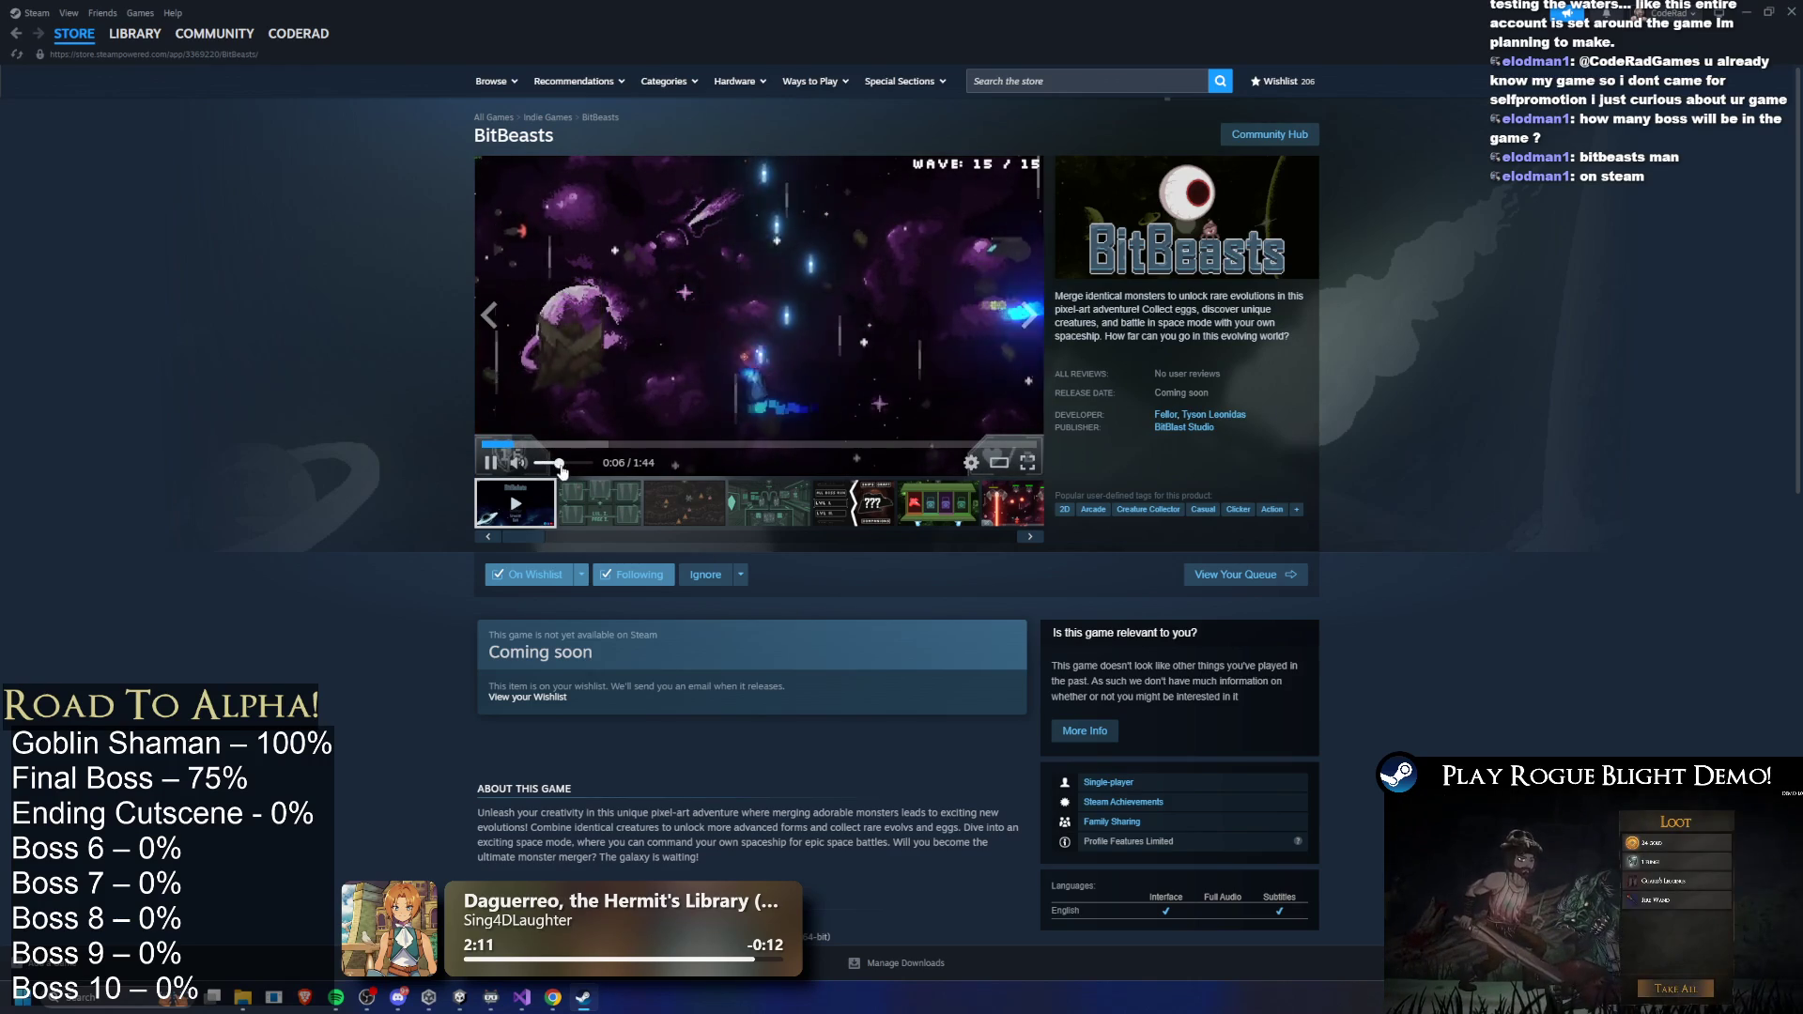
click(116, 54)
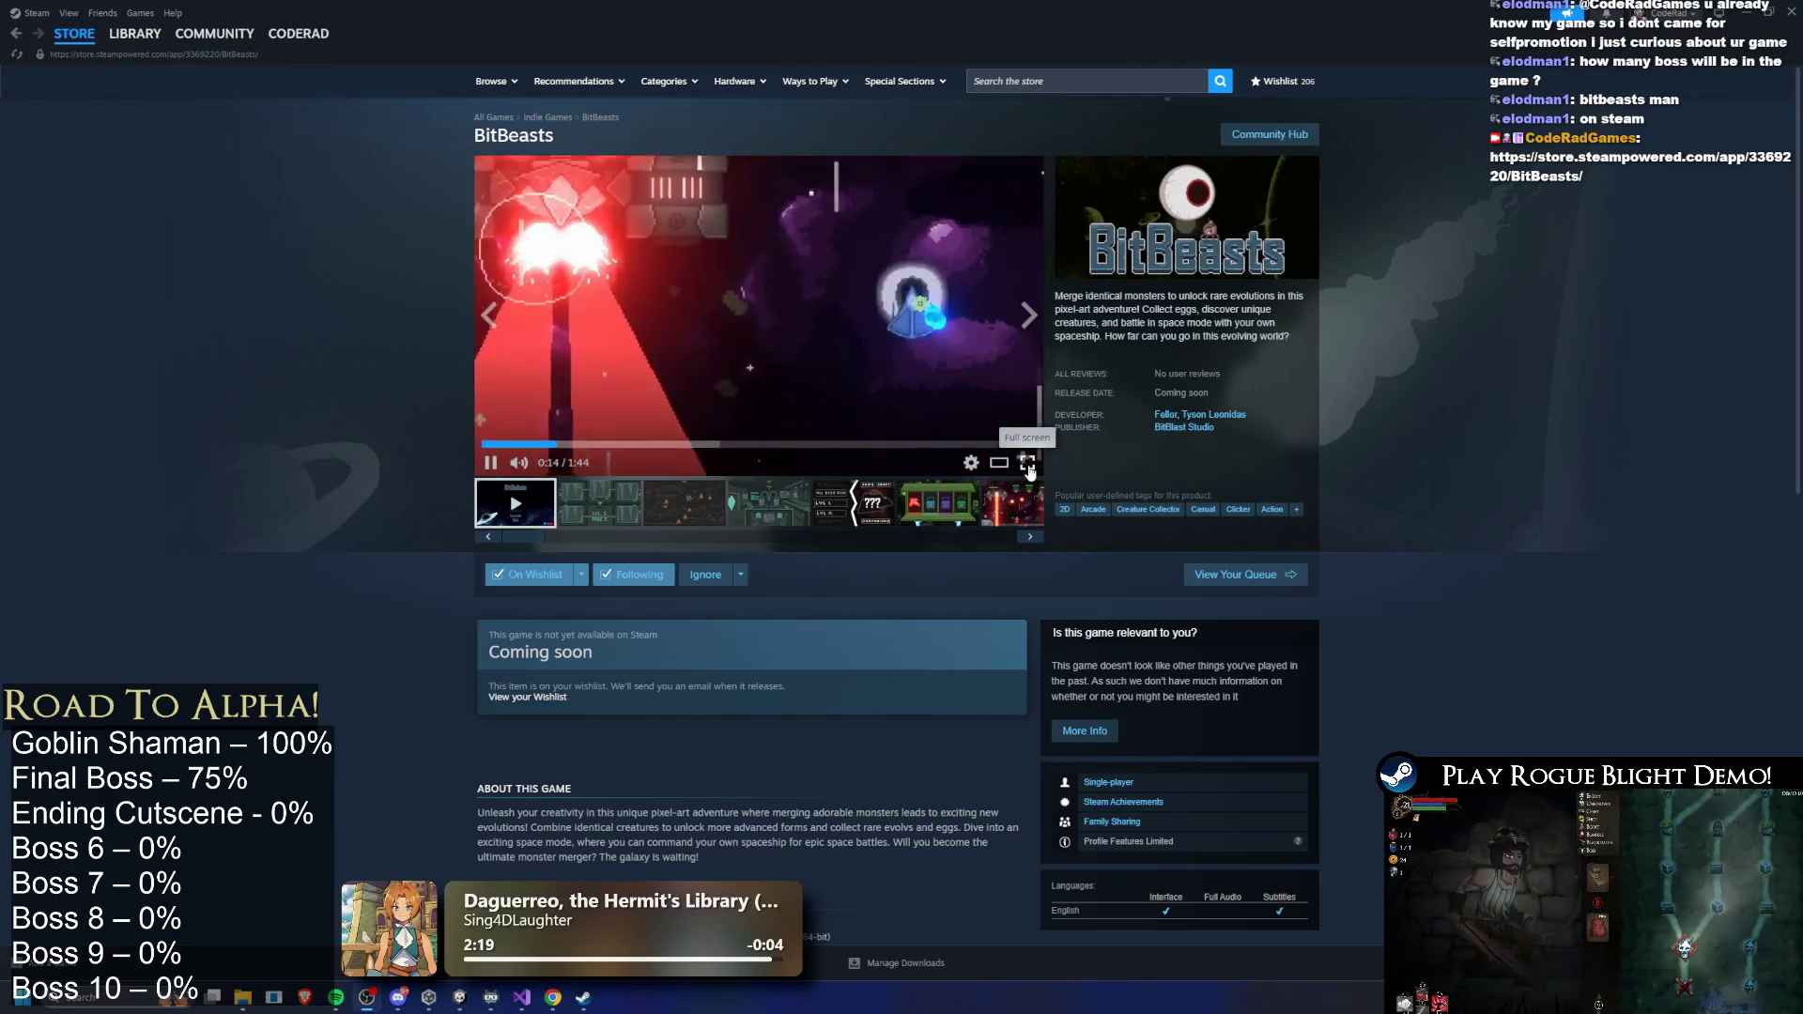
click(1028, 470)
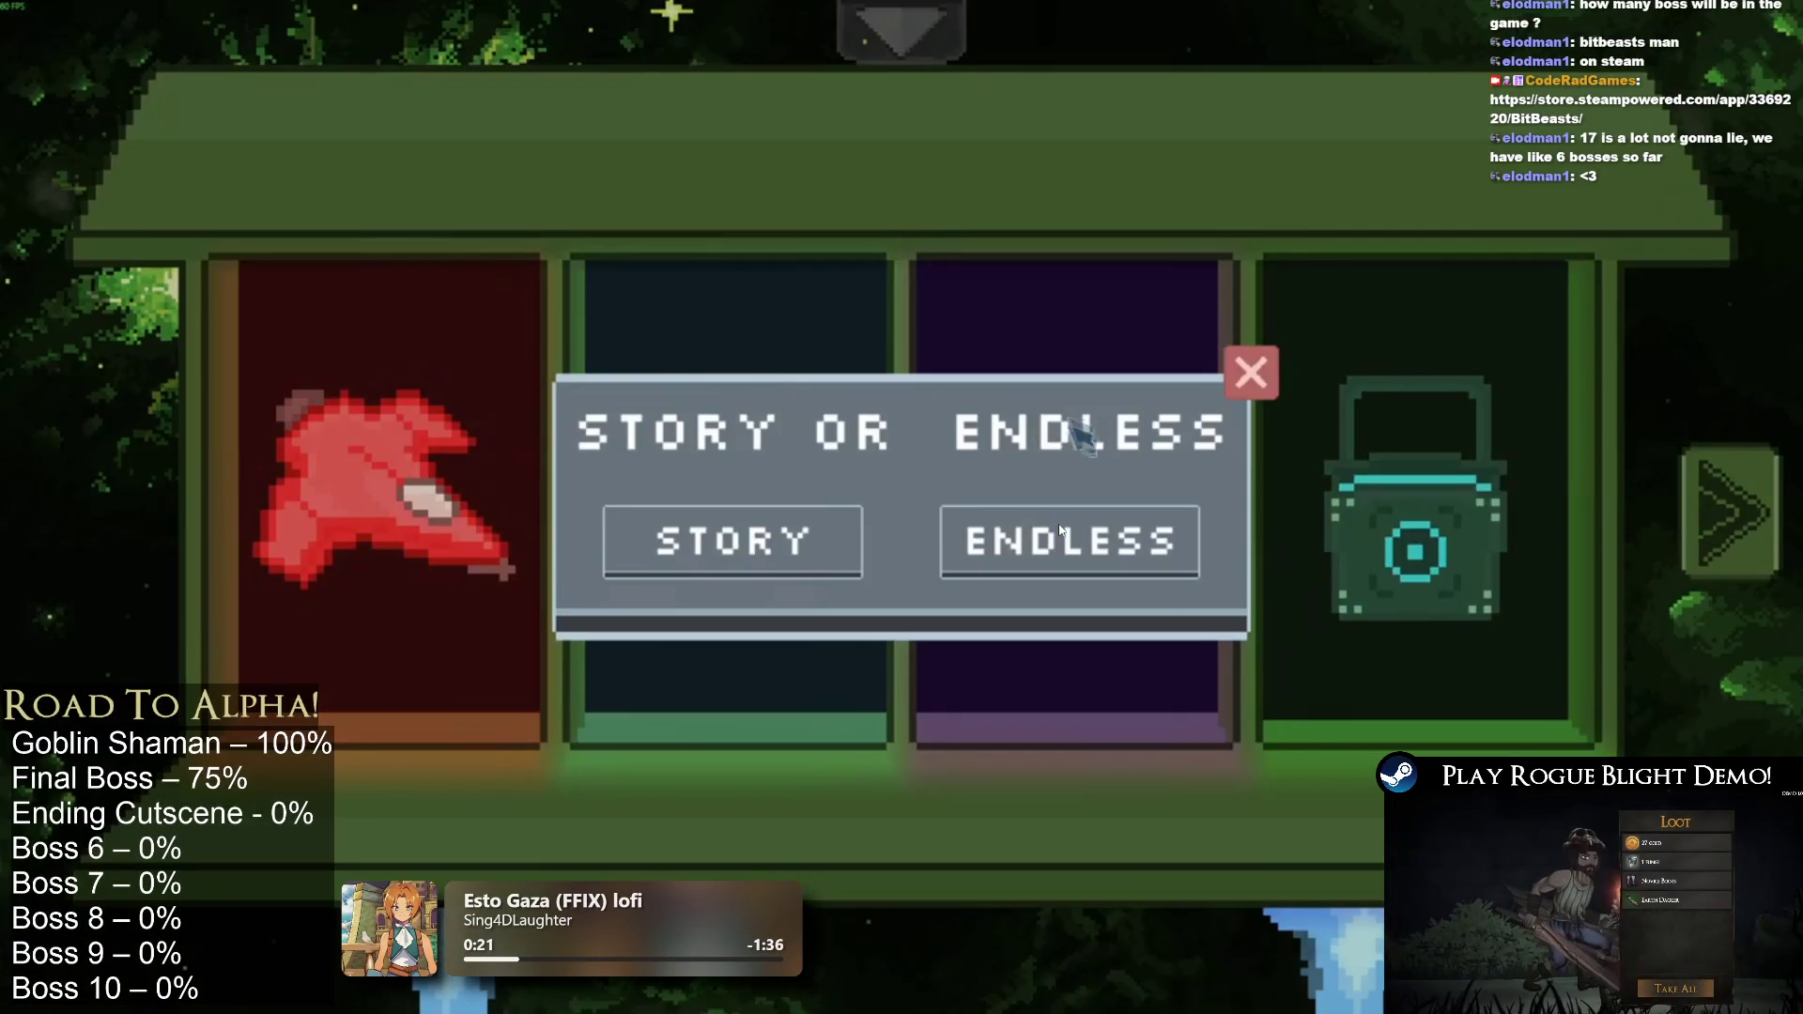
- Exit the fullscreen BitBeasts trailer after it plays and head to the Steam store front page
click(757, 545)
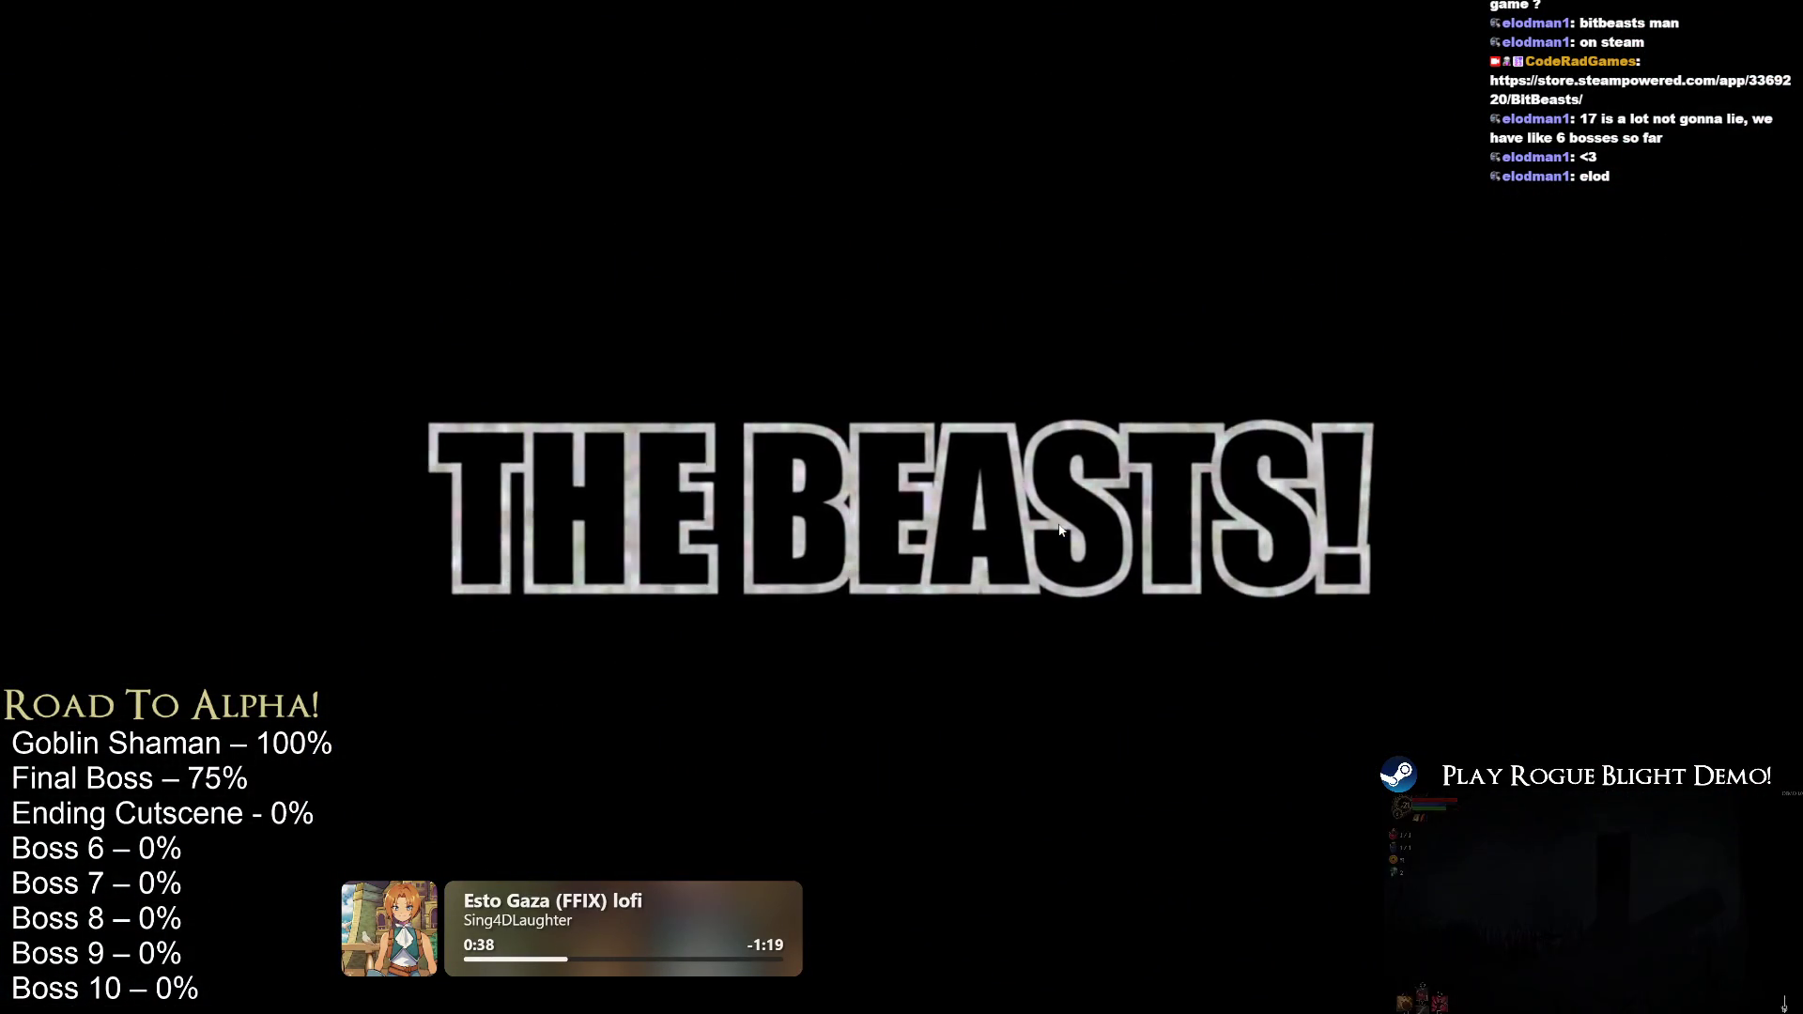
mouse_move(995, 428)
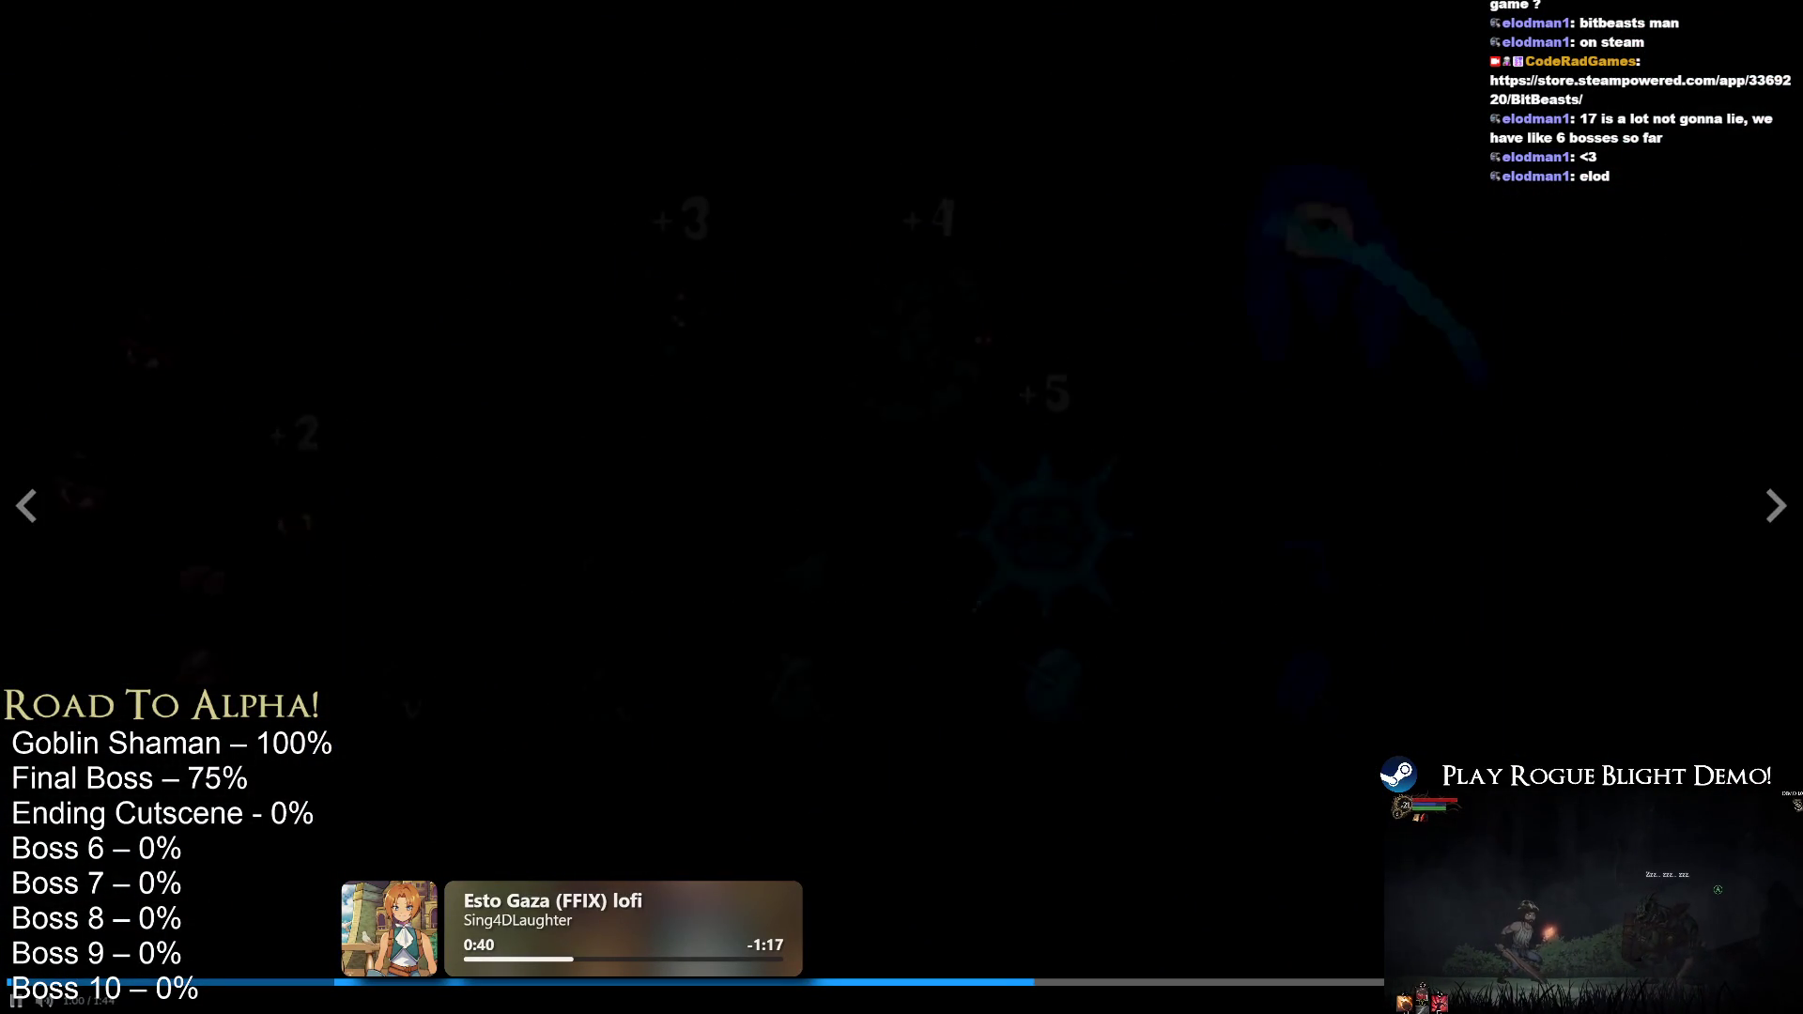
key(Escape)
click(74, 33)
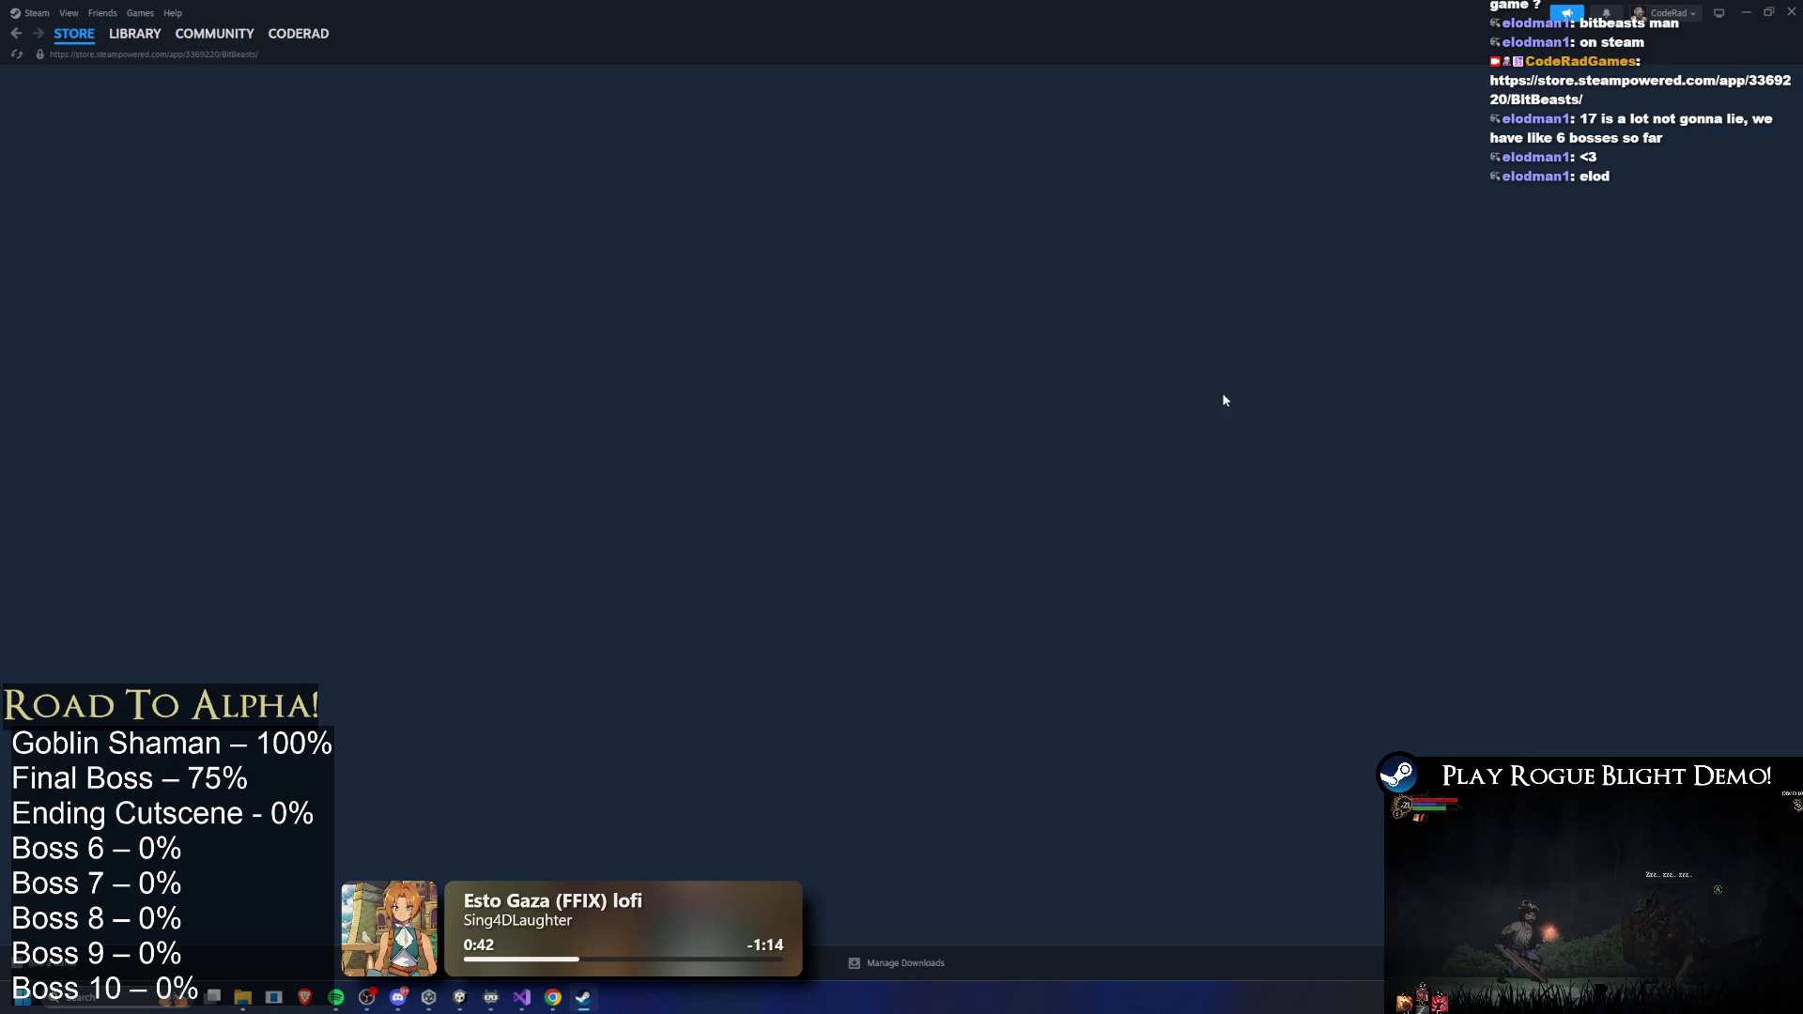
- Return to the BitBeasts page and watch the trailer fullscreen again up to the level-map screenshot
key(alt+Left)
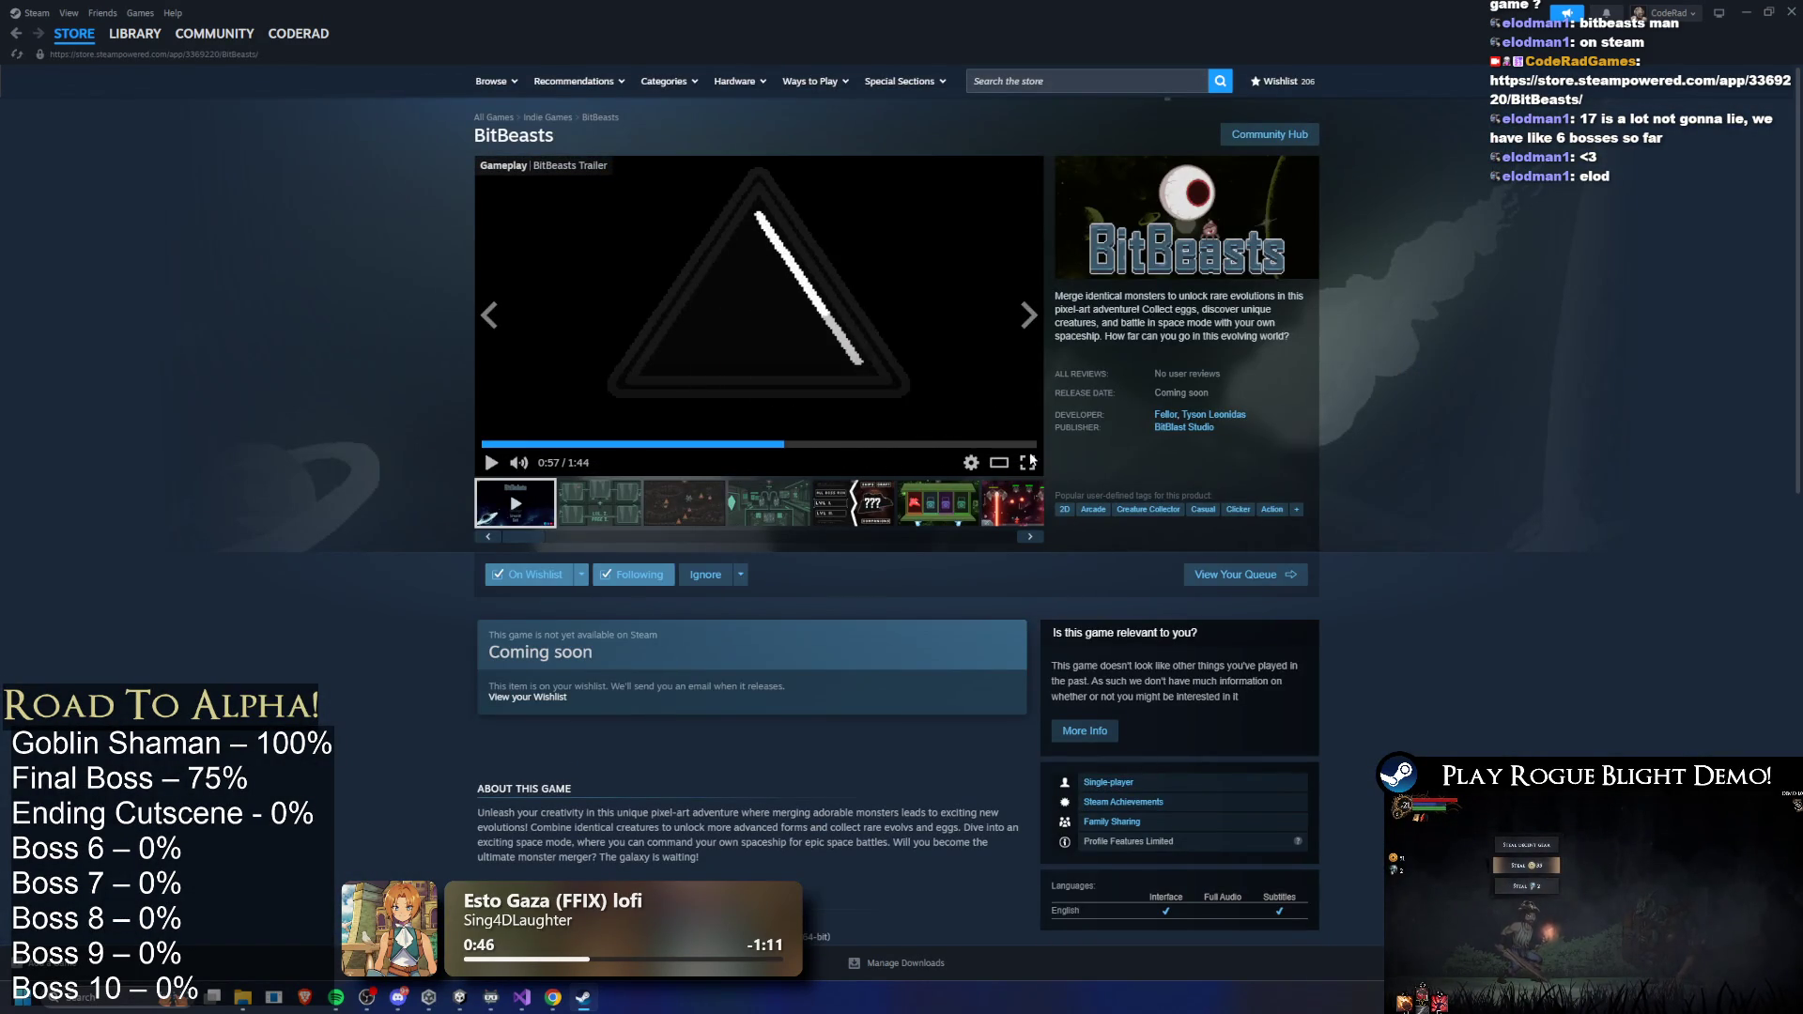
click(1027, 462)
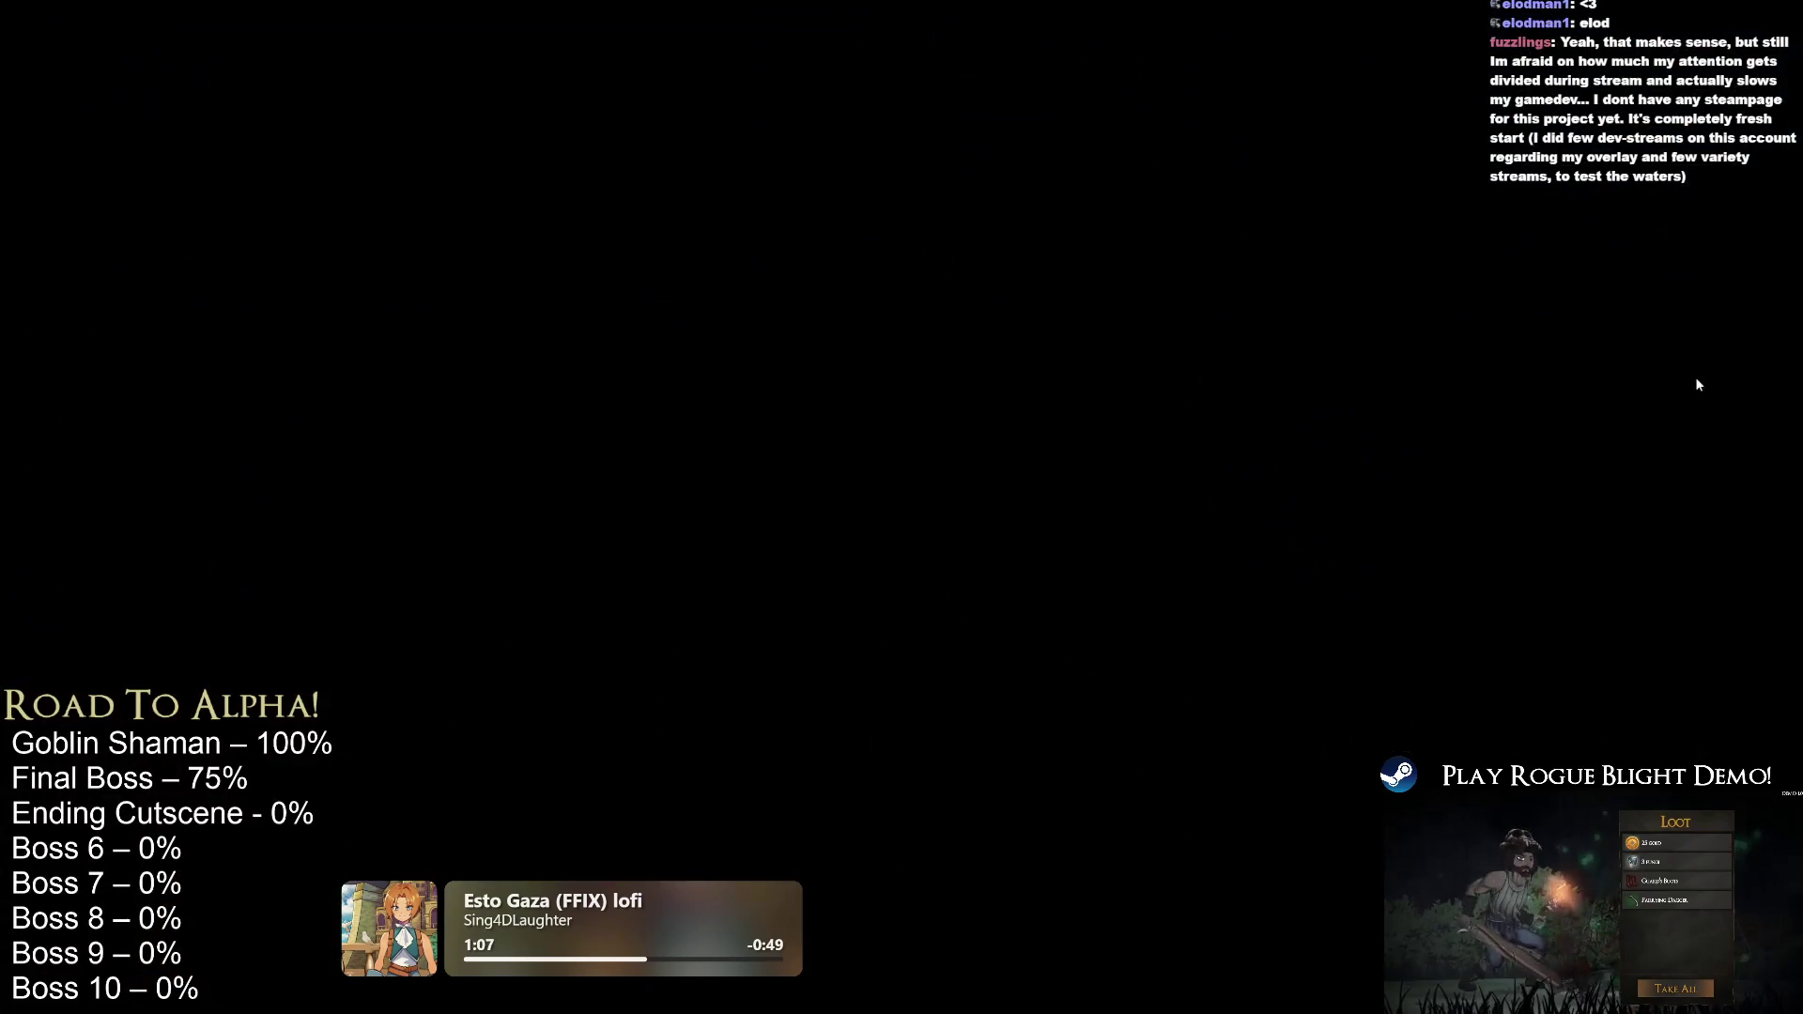
mouse_move(1631, 355)
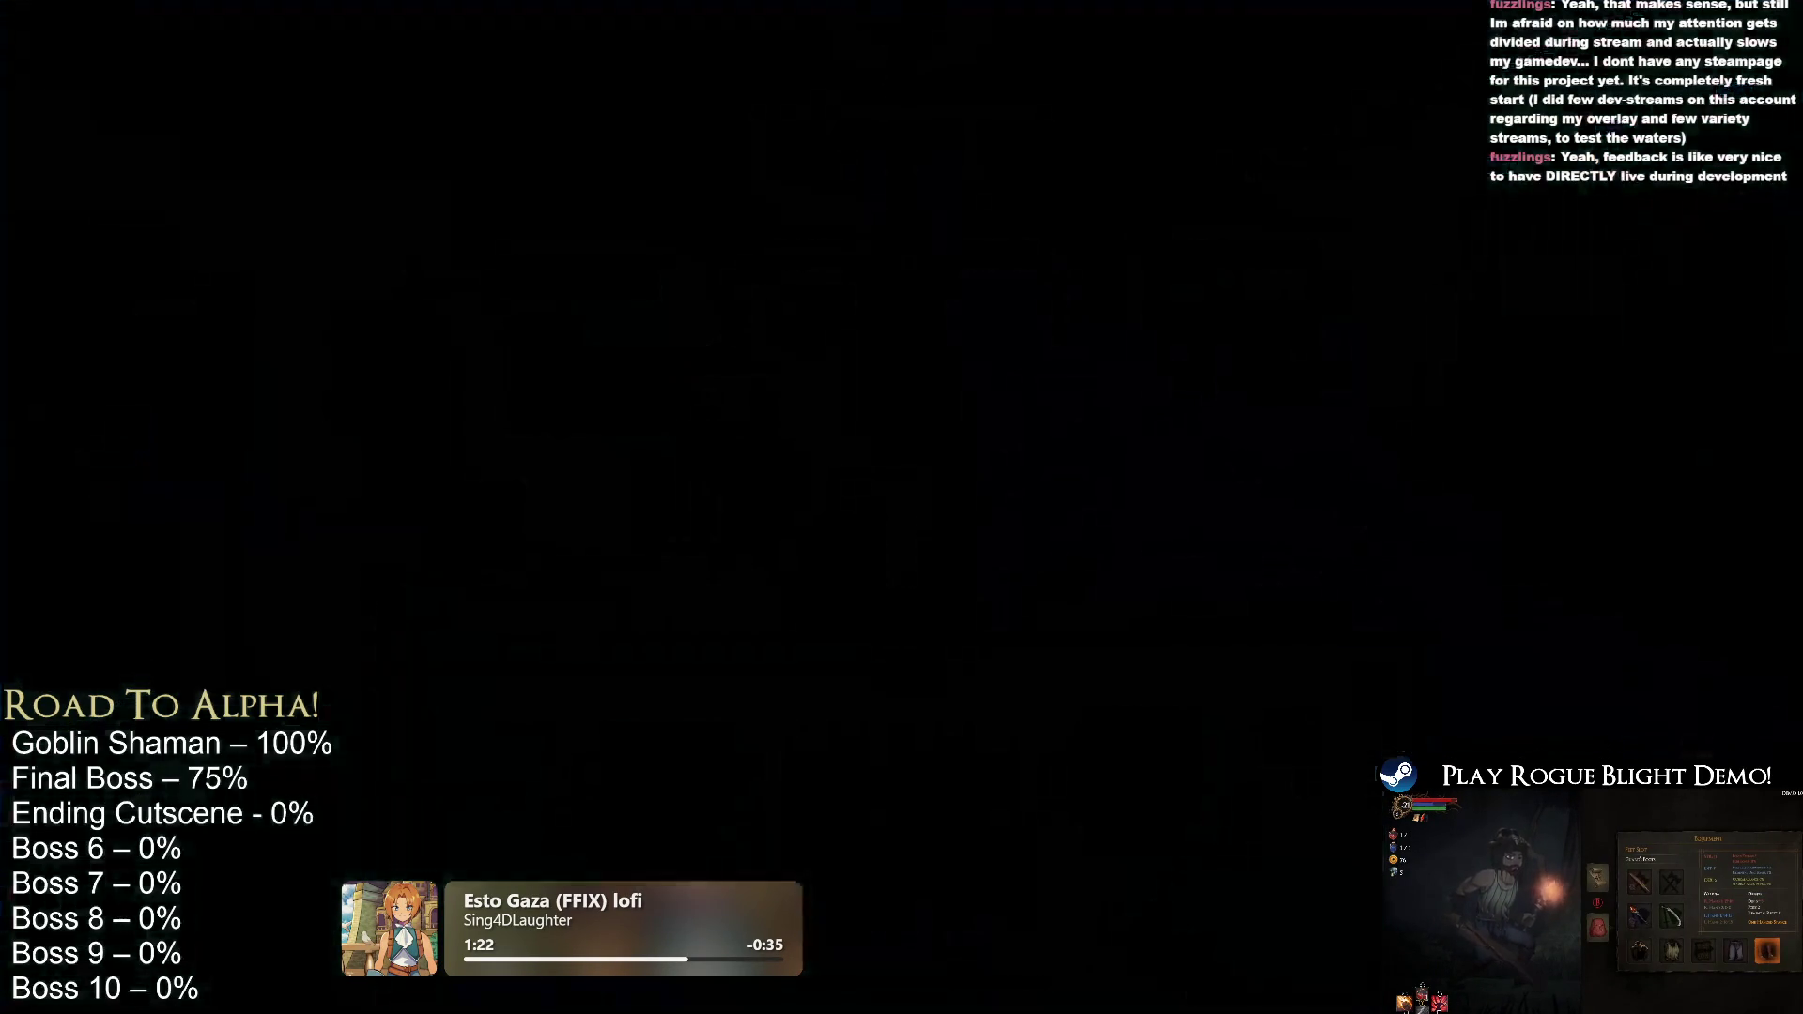
key(Escape)
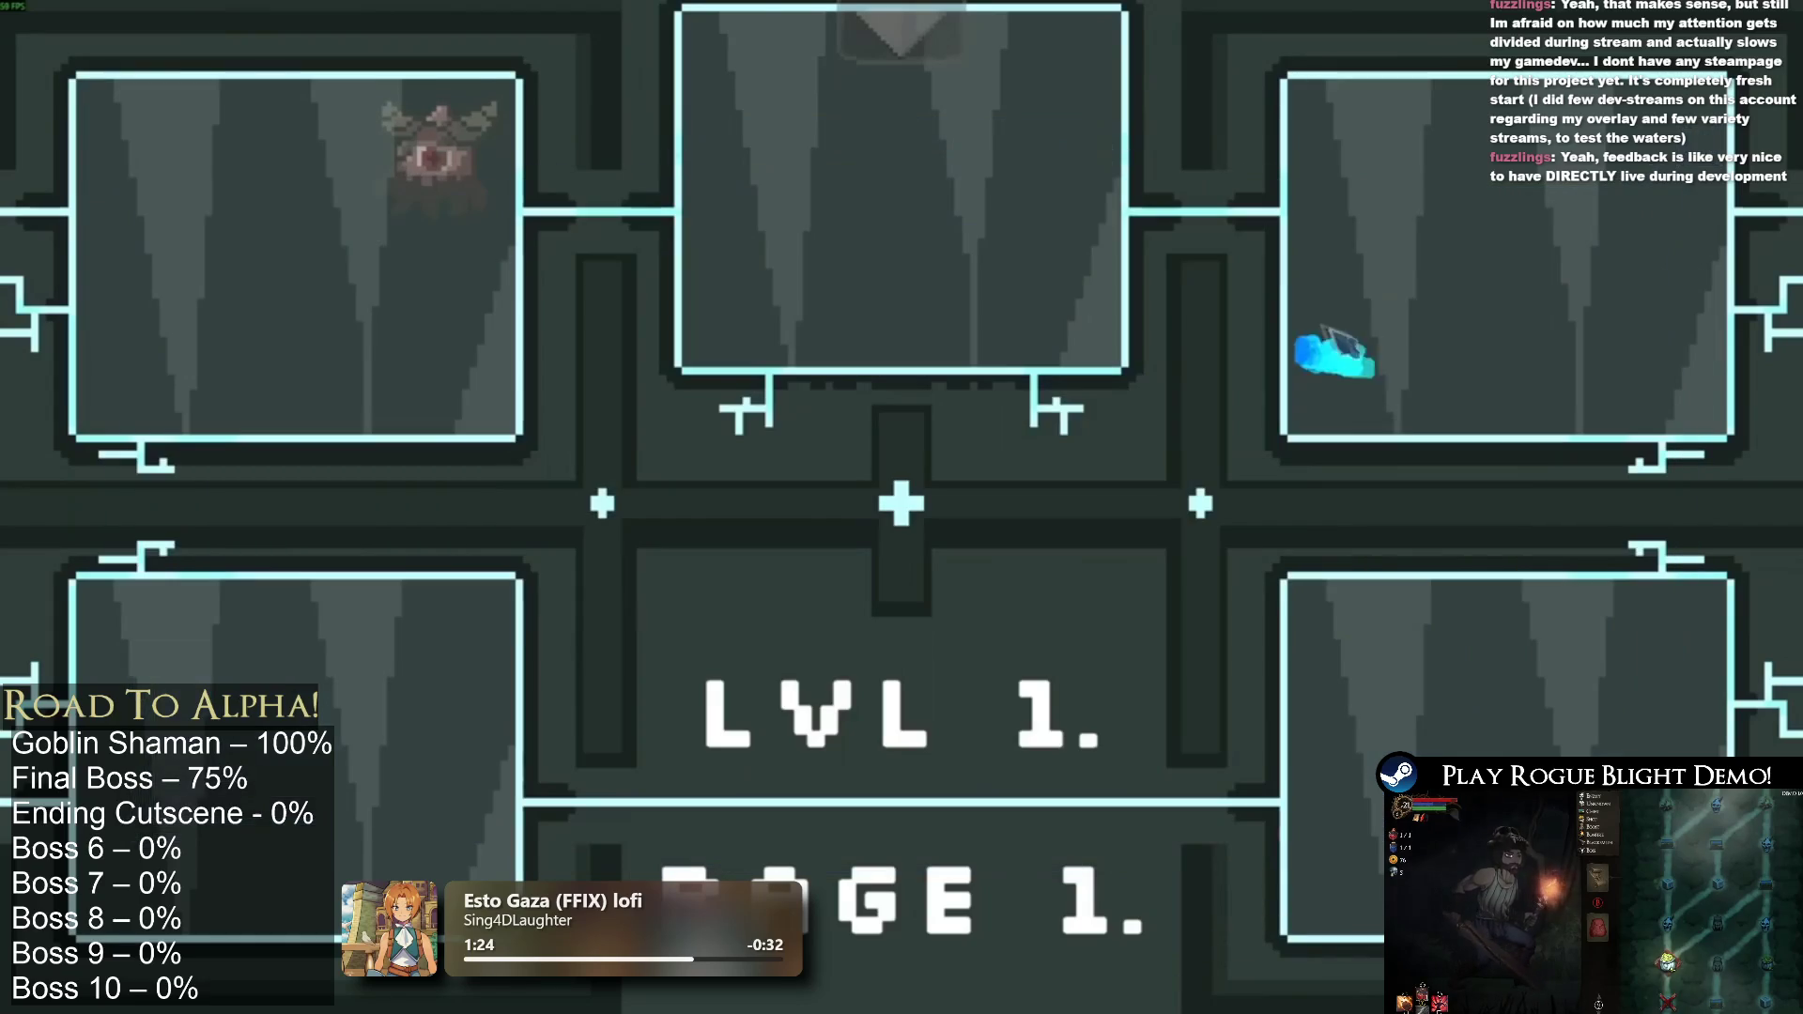
- Browse the BitBeasts screenshots, including the green ship-select shot, then close Steam
mouse_move(674, 275)
mouse_down()
mouse_move(1521, 467)
mouse_move(1441, 290)
mouse_move(1182, 252)
mouse_up()
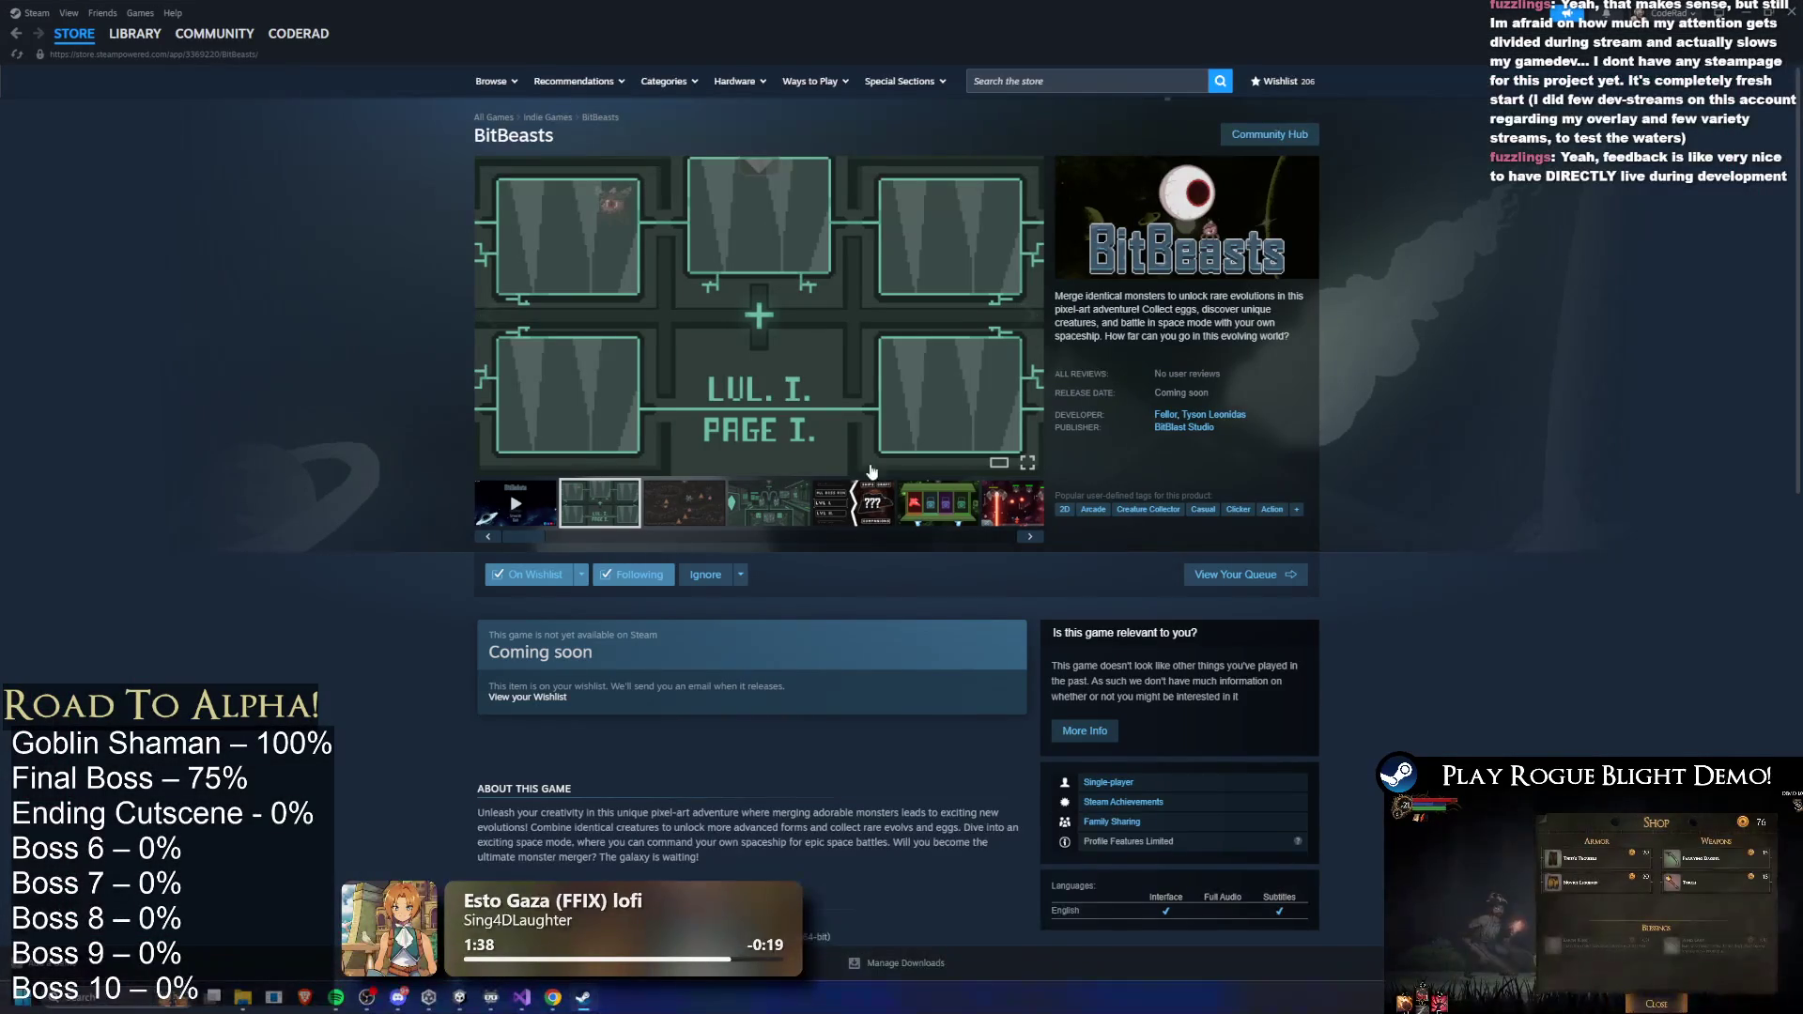
click(684, 506)
click(768, 506)
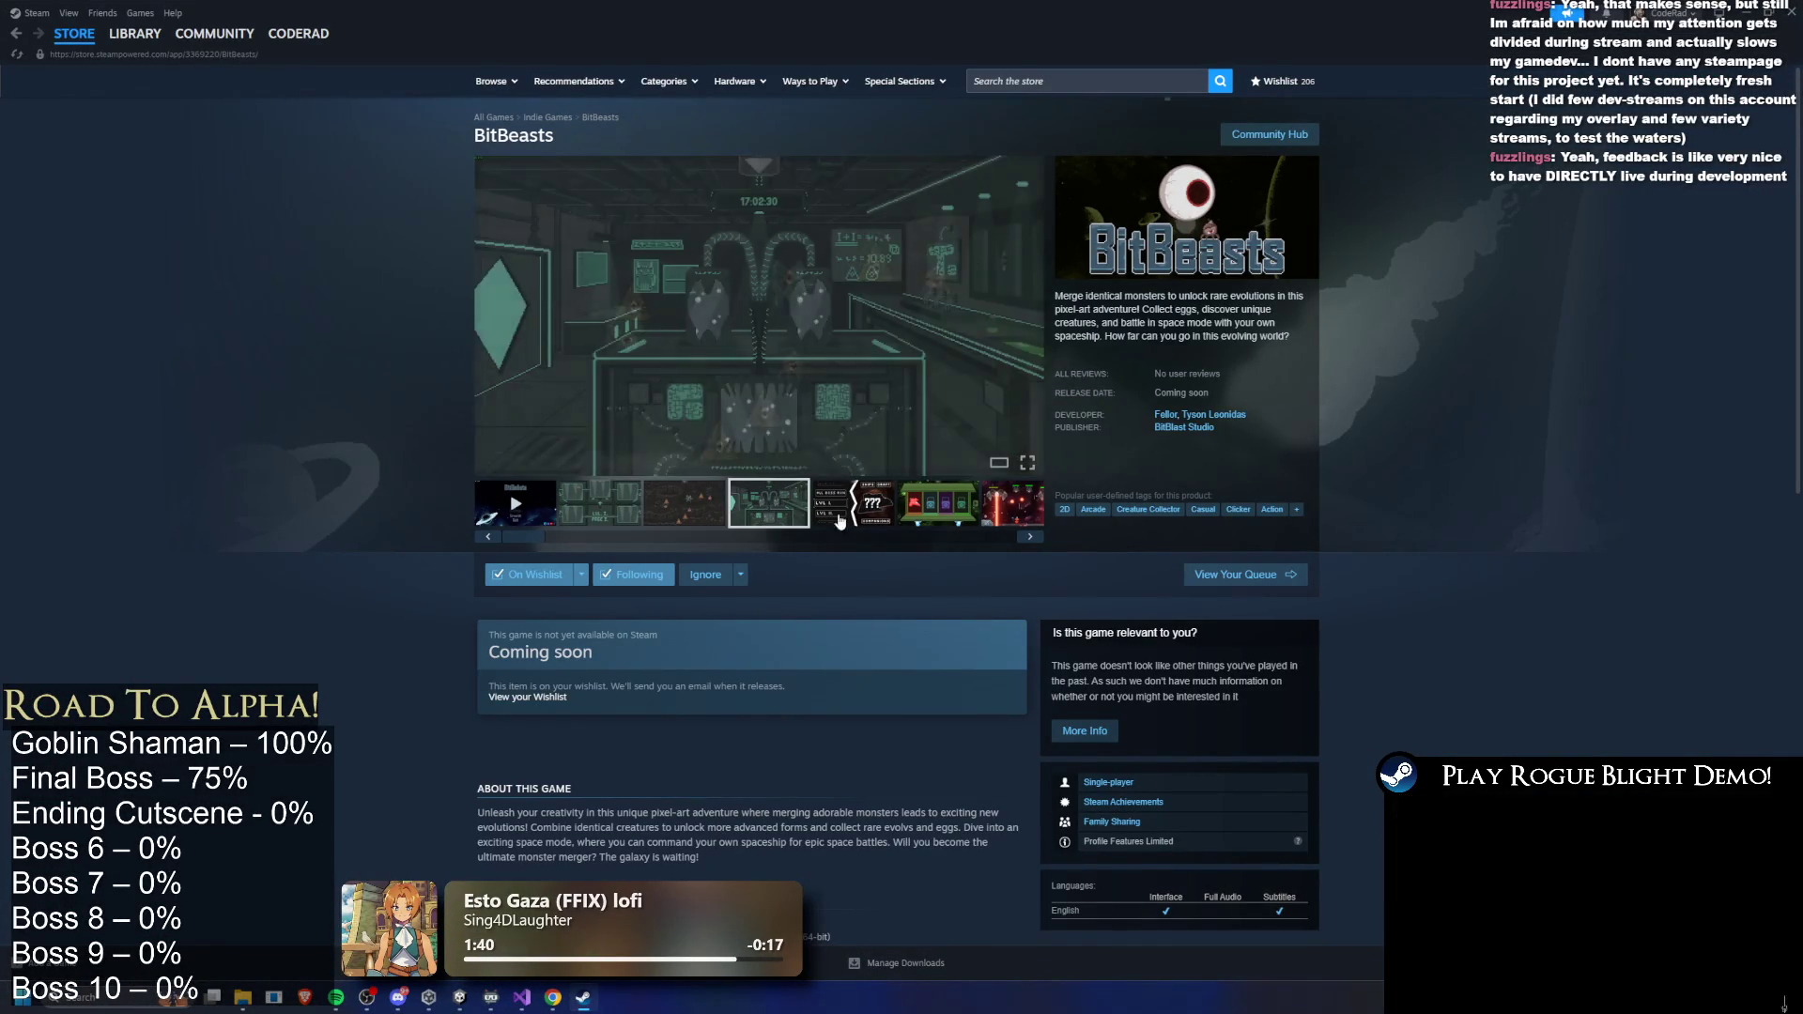
click(853, 506)
click(947, 505)
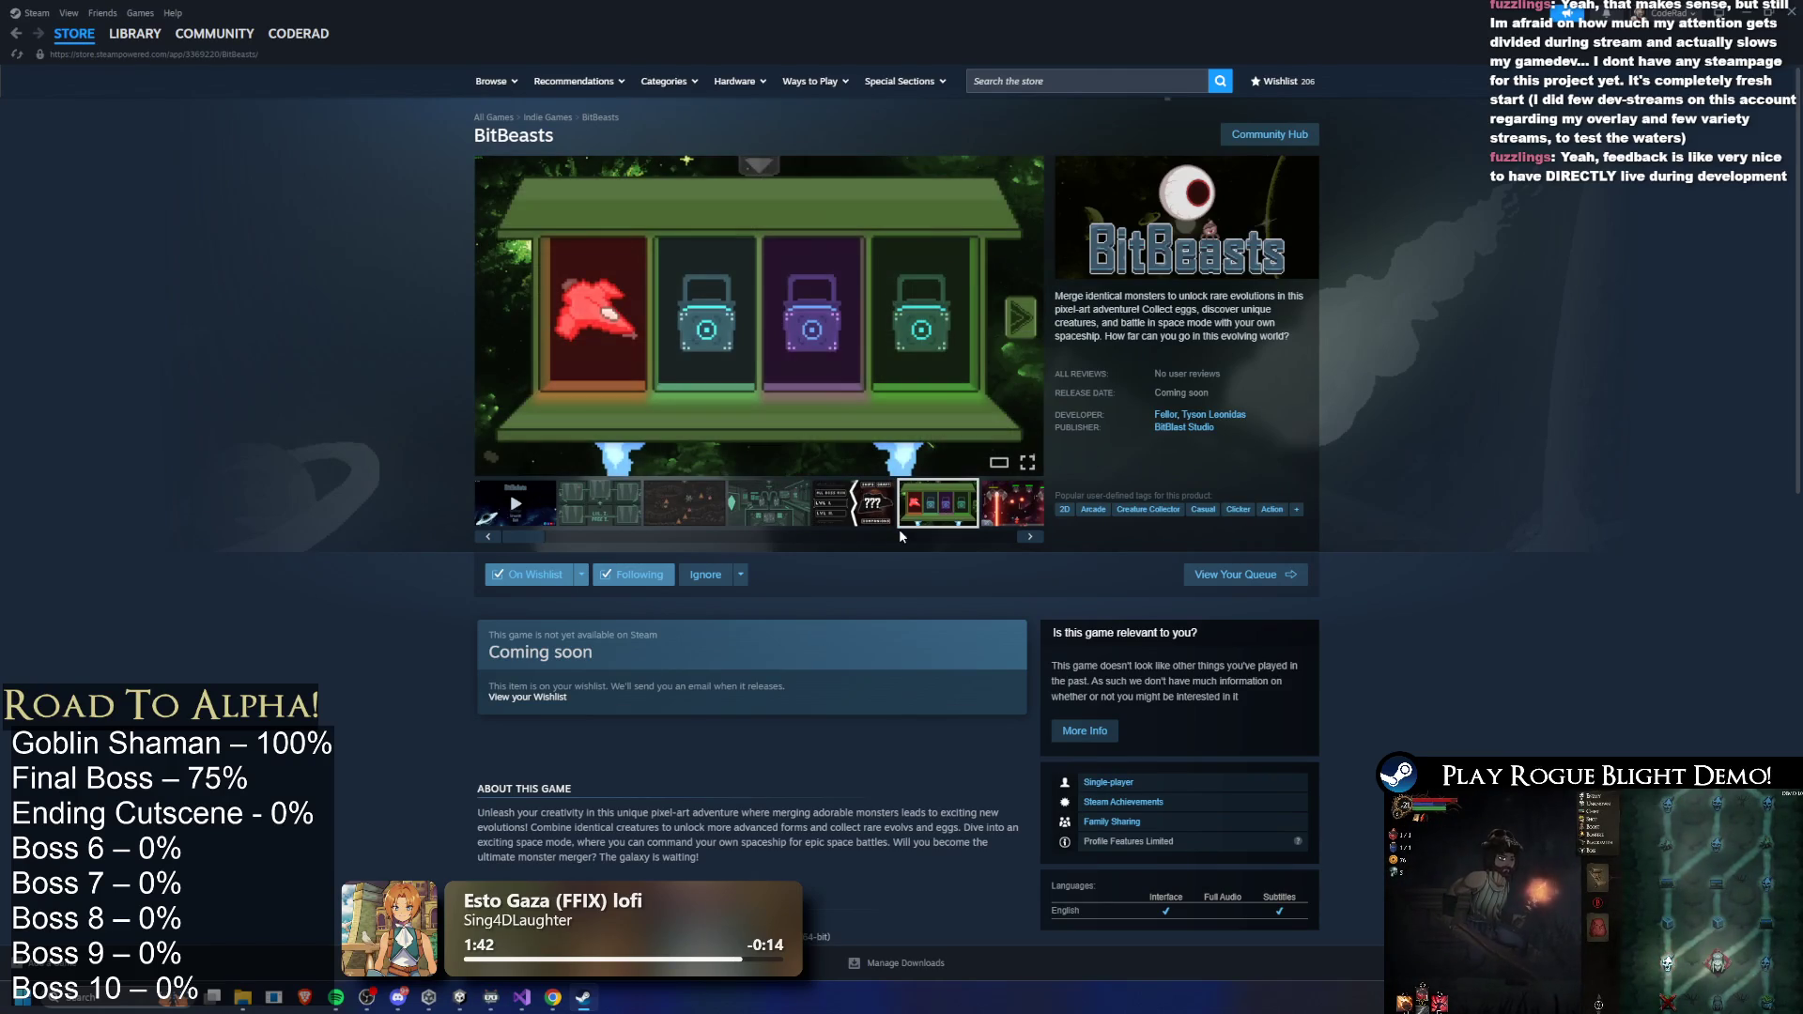
mouse_move(996, 537)
mouse_down()
mouse_move(714, 537)
mouse_move(859, 537)
mouse_move(911, 562)
mouse_move(911, 596)
mouse_move(910, 528)
mouse_move(937, 545)
mouse_up()
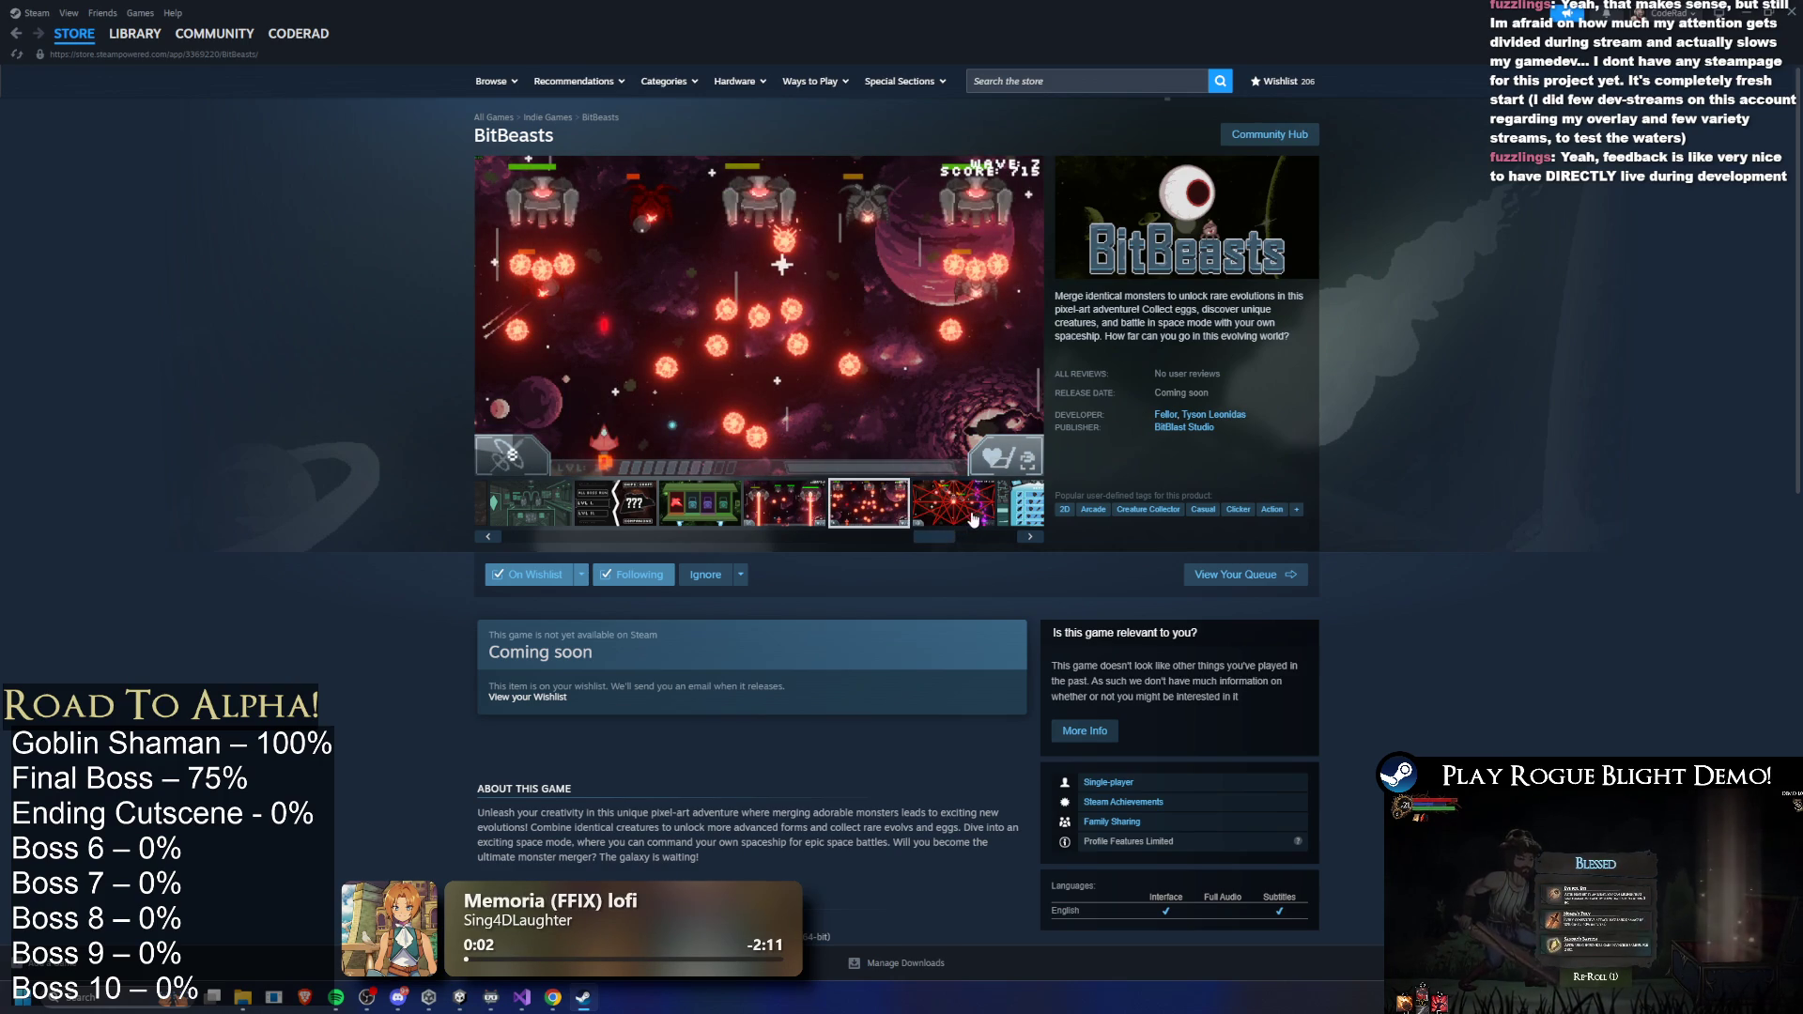
click(1033, 530)
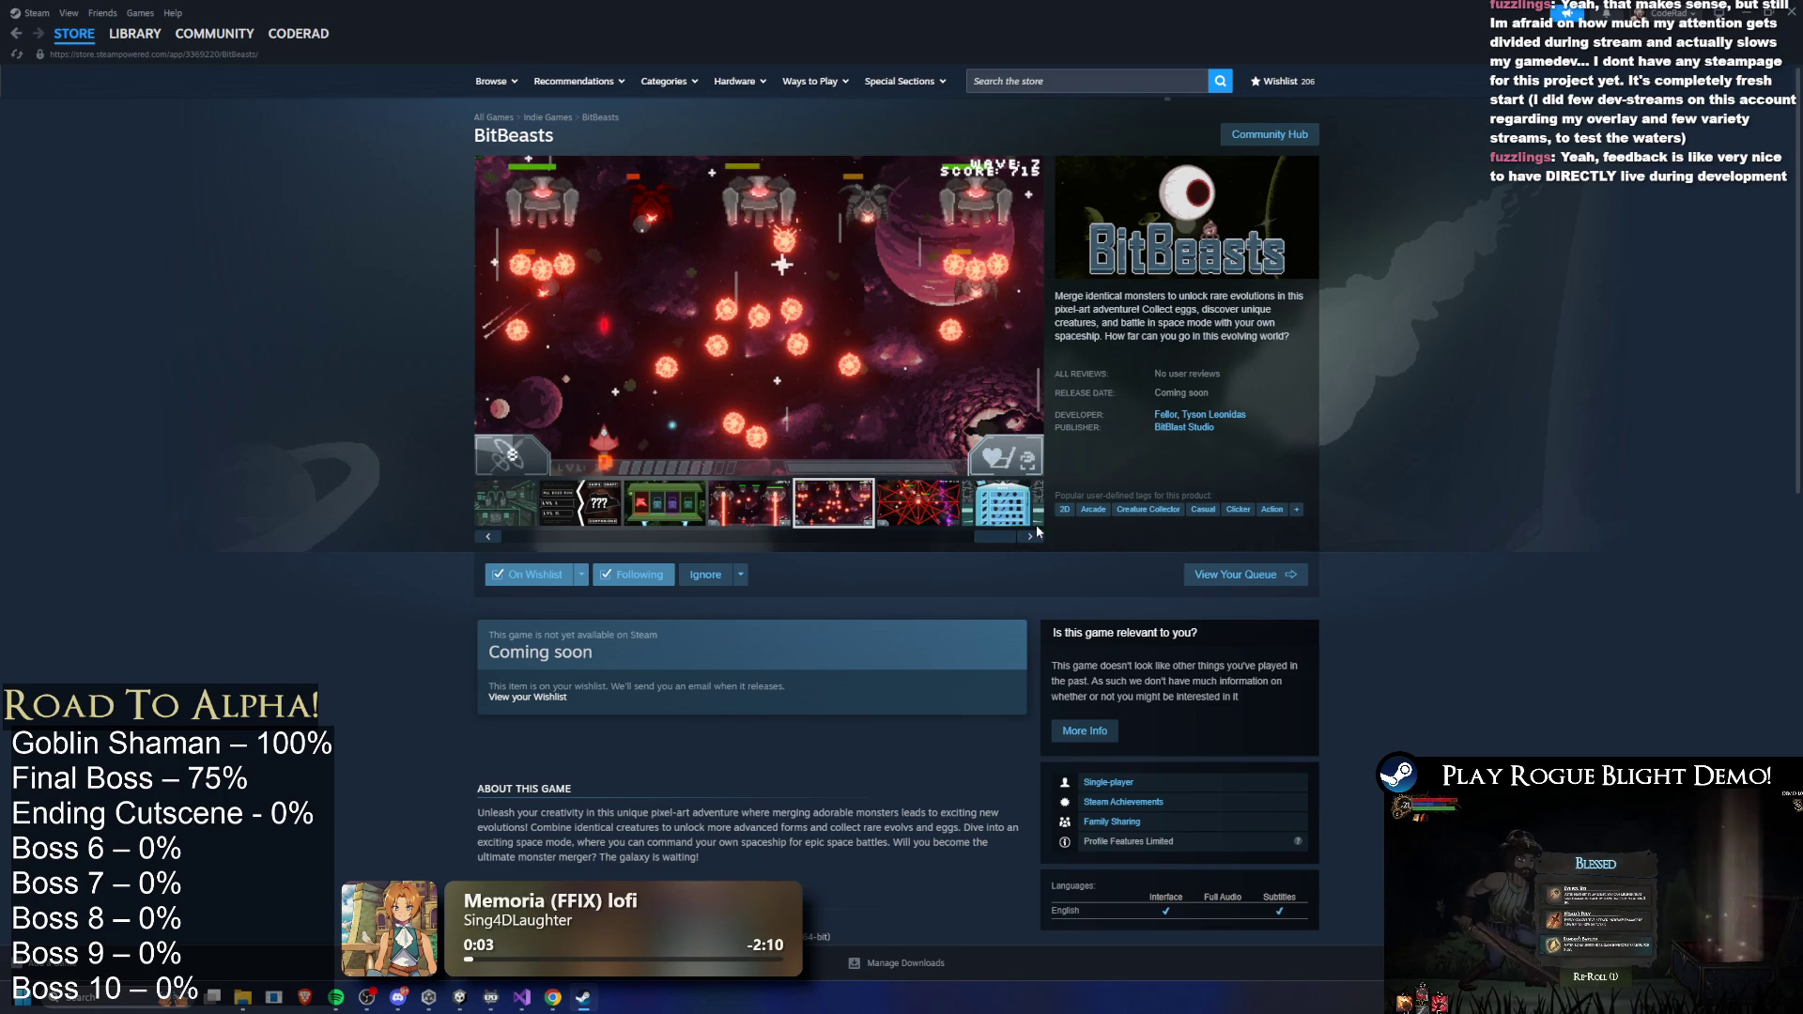
click(488, 536)
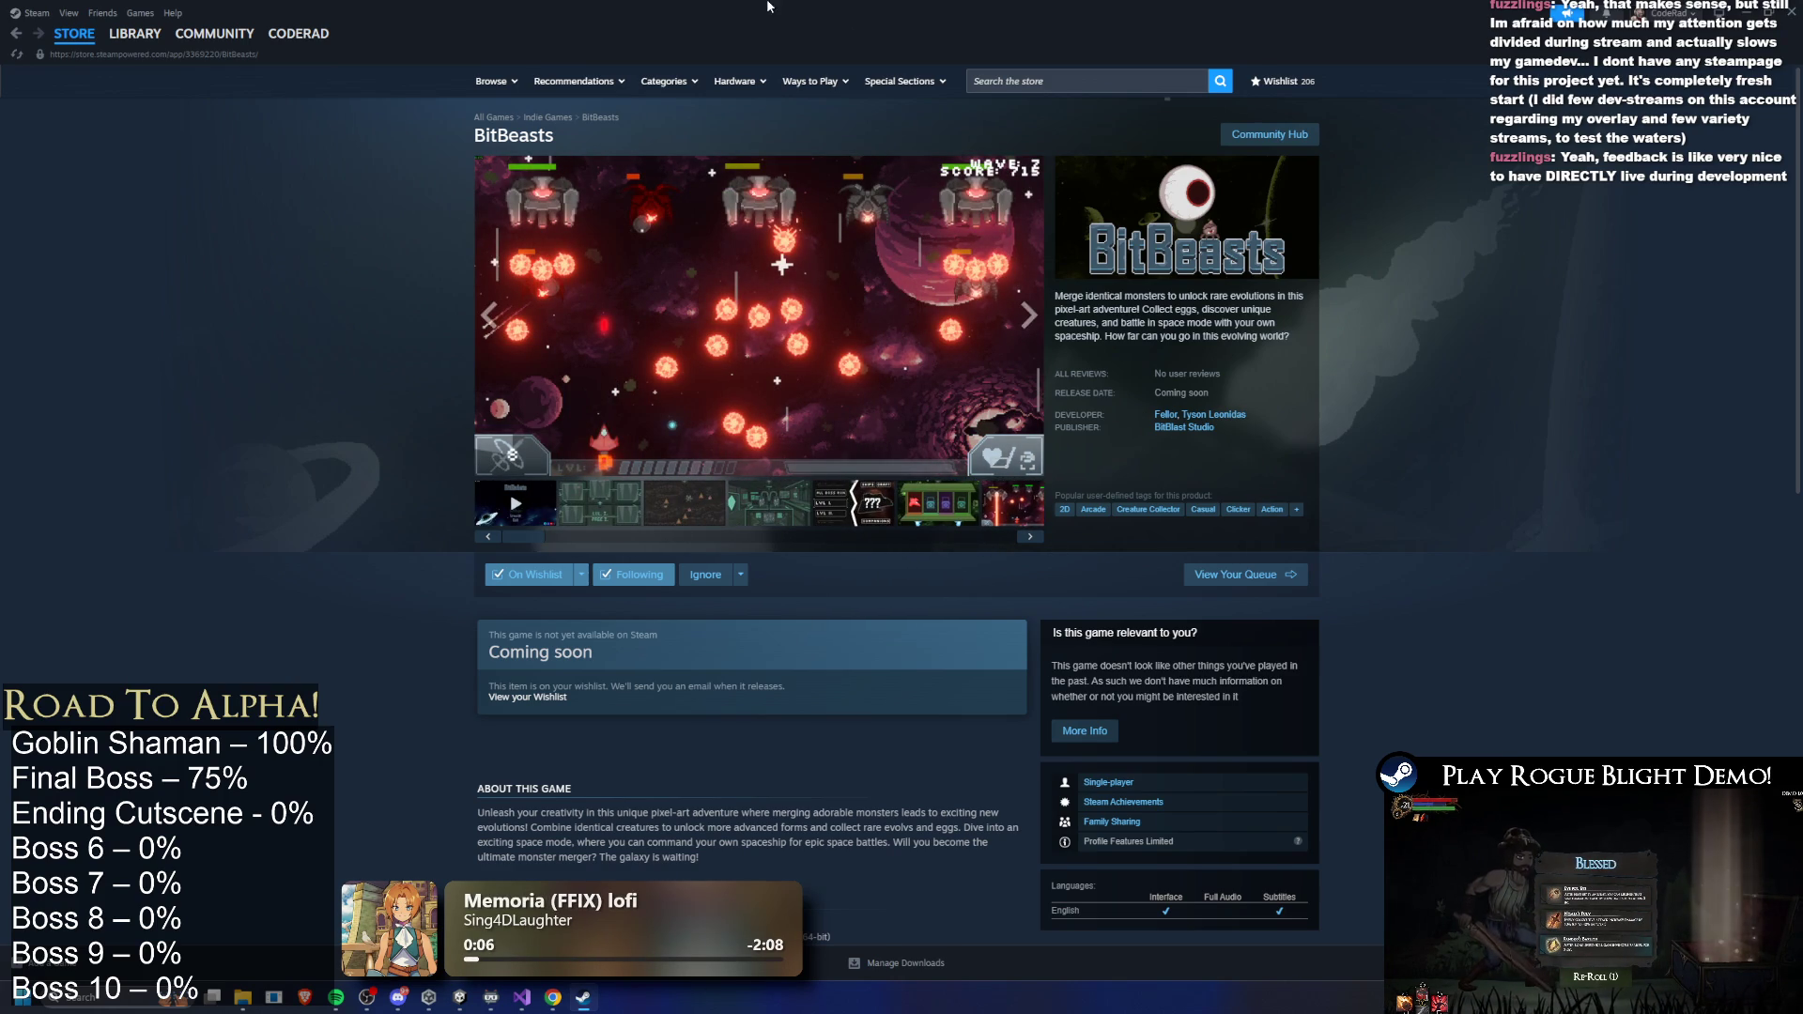
click(1791, 11)
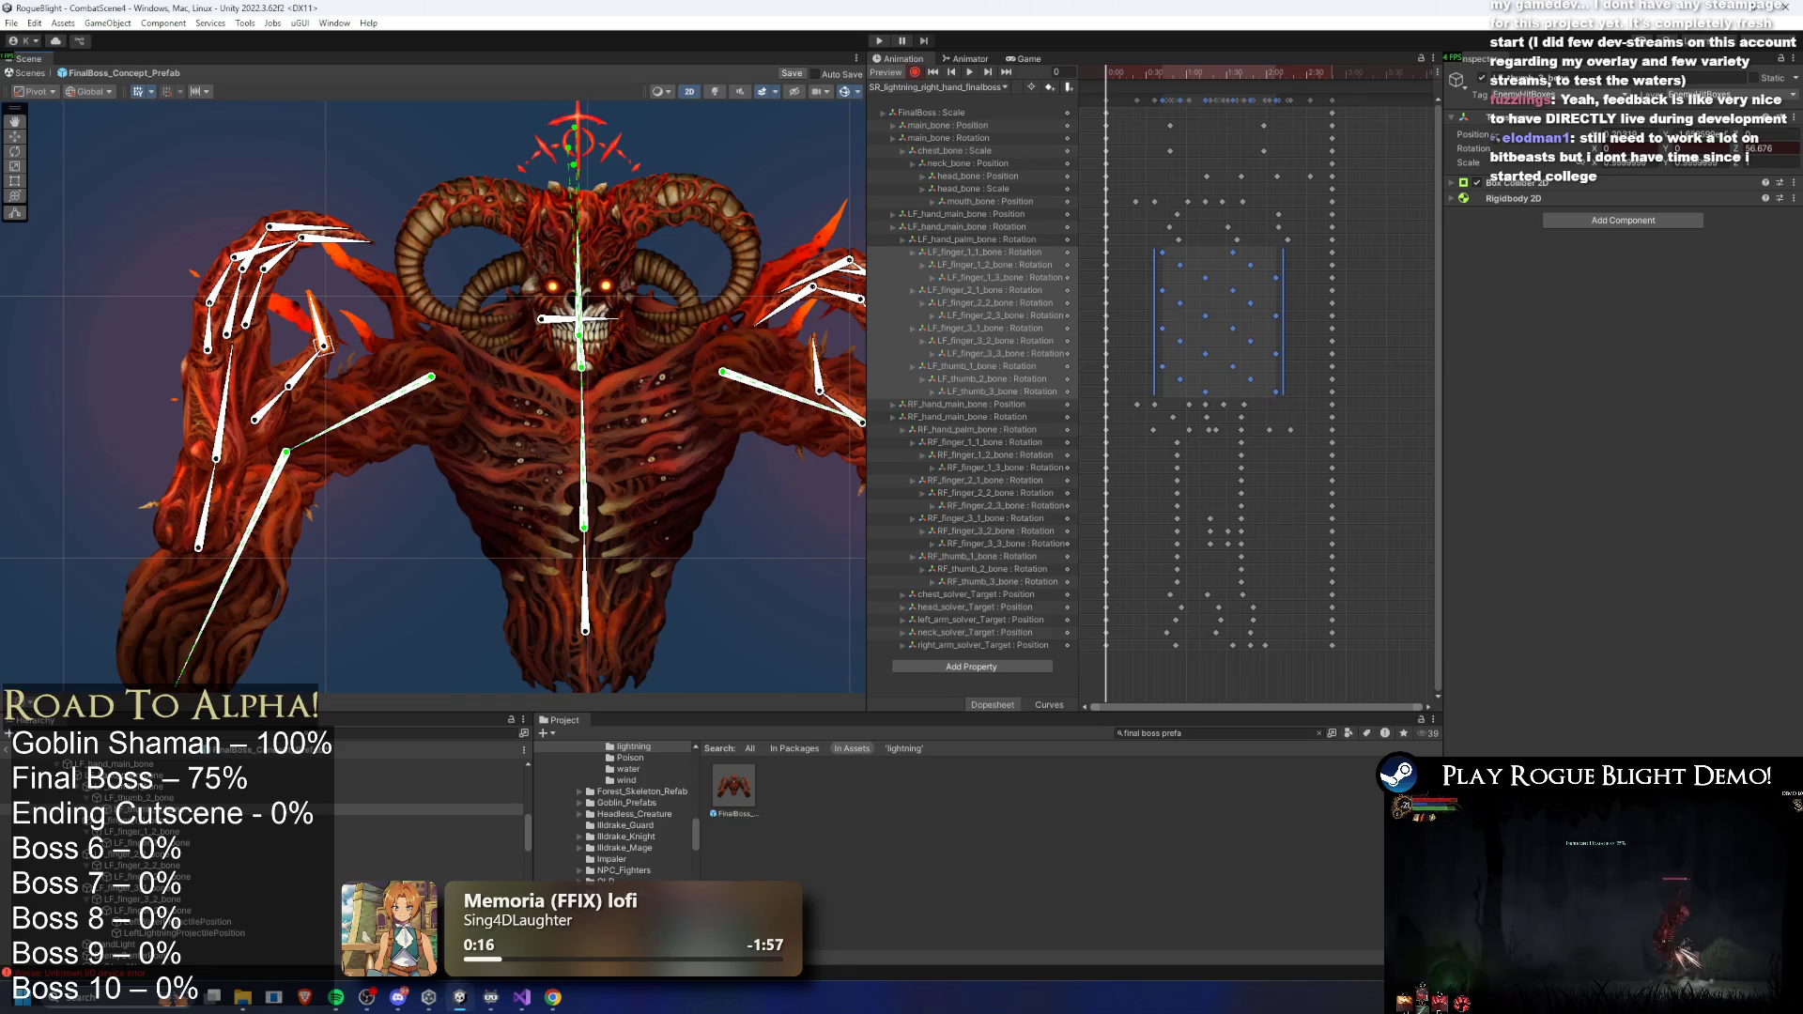
- Zoom out to the whole boss, play the lightning-hand preview, and deselect the rig bones
scroll(432, 394, down, 5)
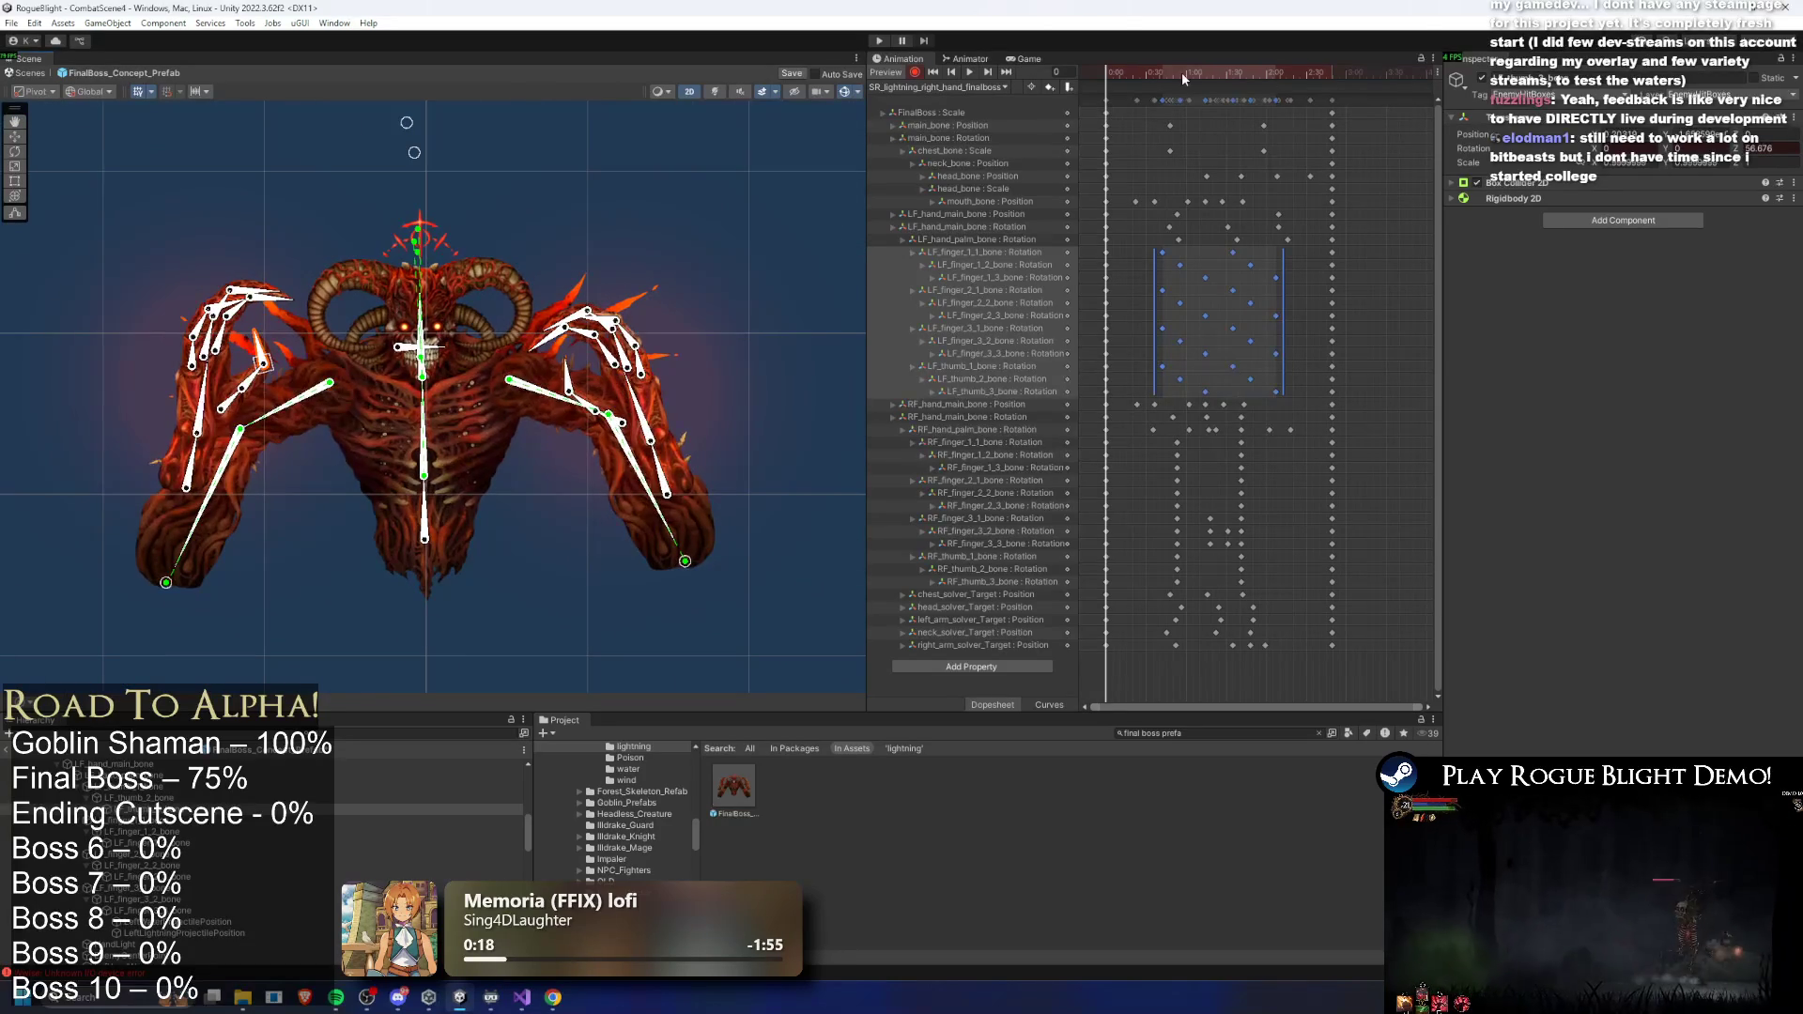
click(968, 73)
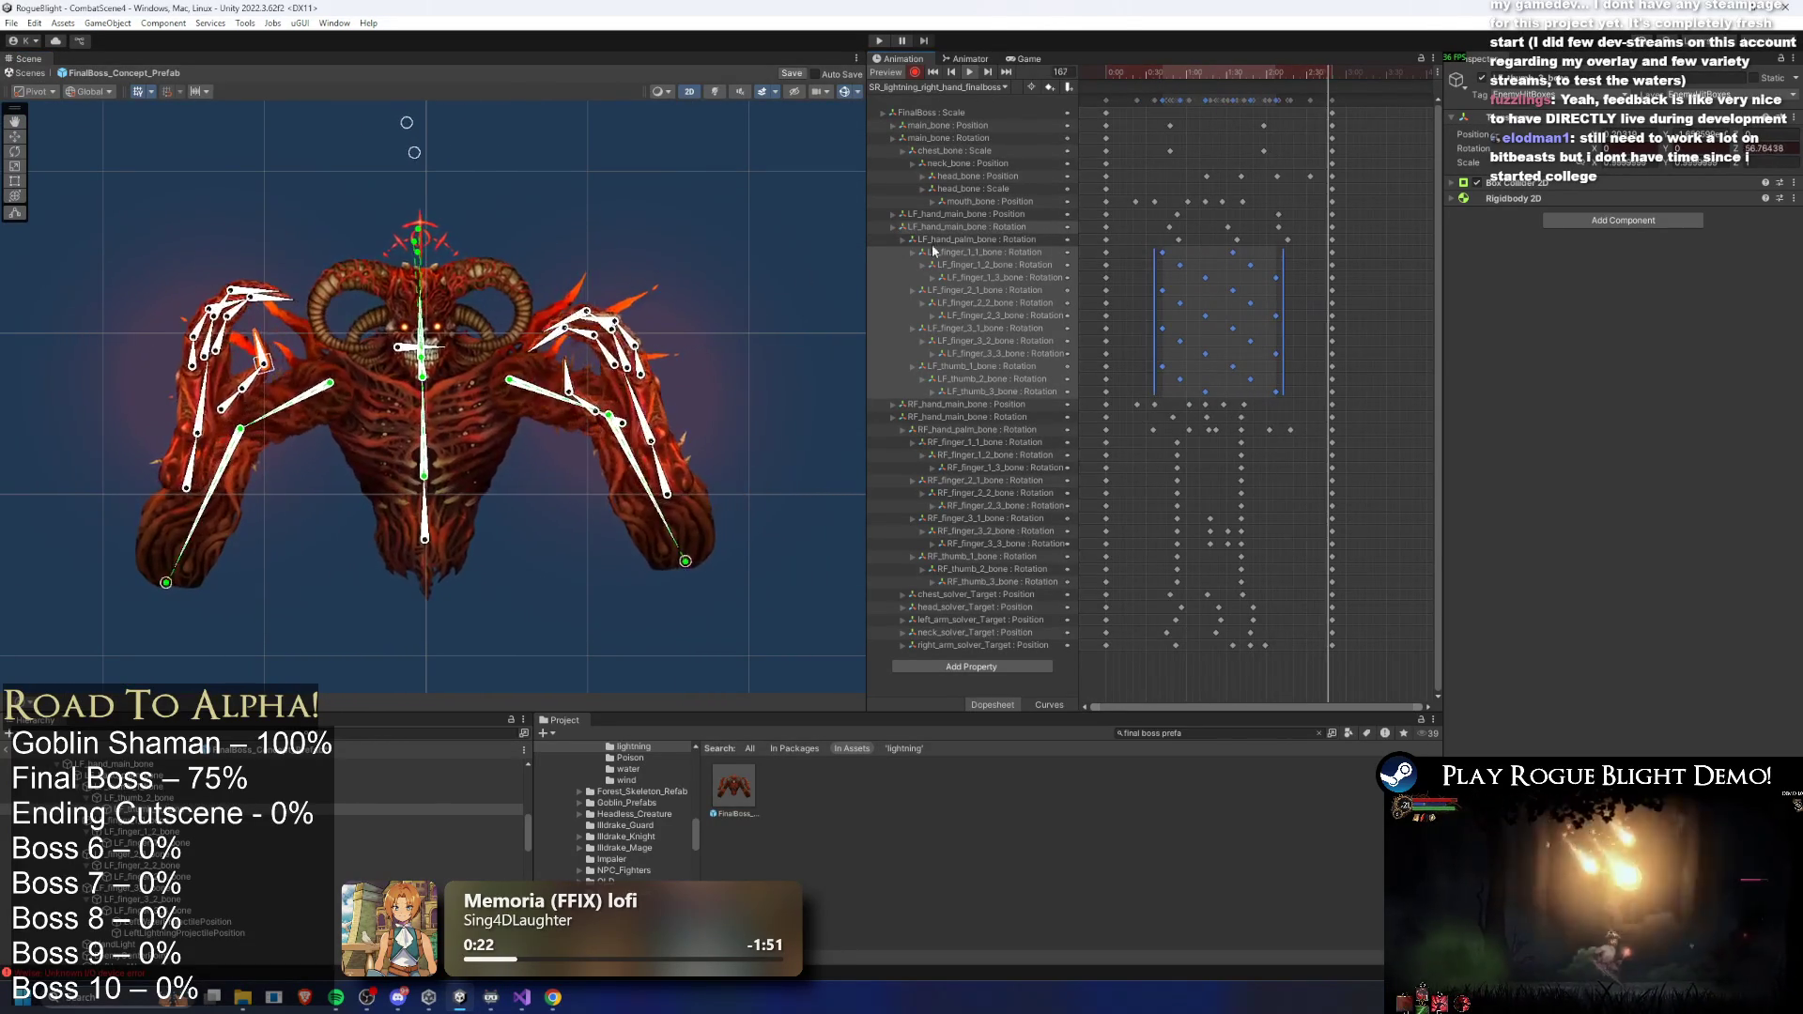
click(718, 186)
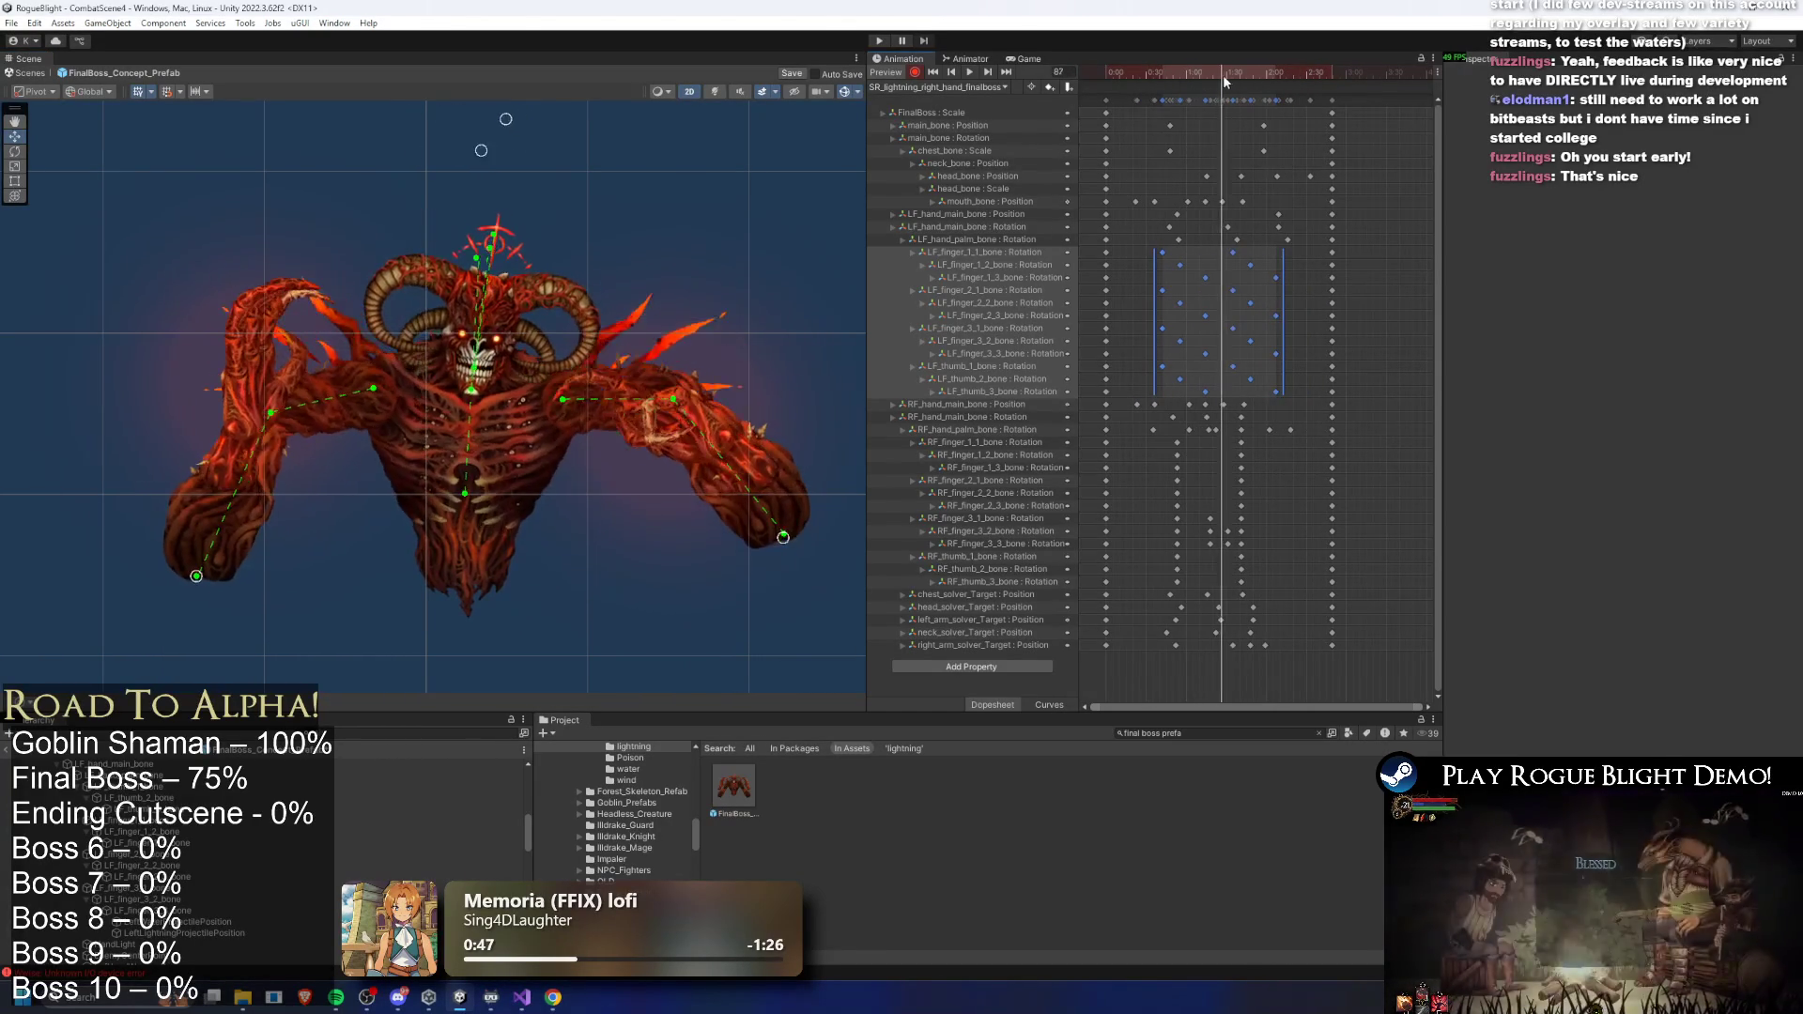
- Shift the left-arm and neck solver keys earlier, then play back and scrub to frame 75
drag(1237, 84, 1241, 85)
drag(1290, 643, 1198, 589)
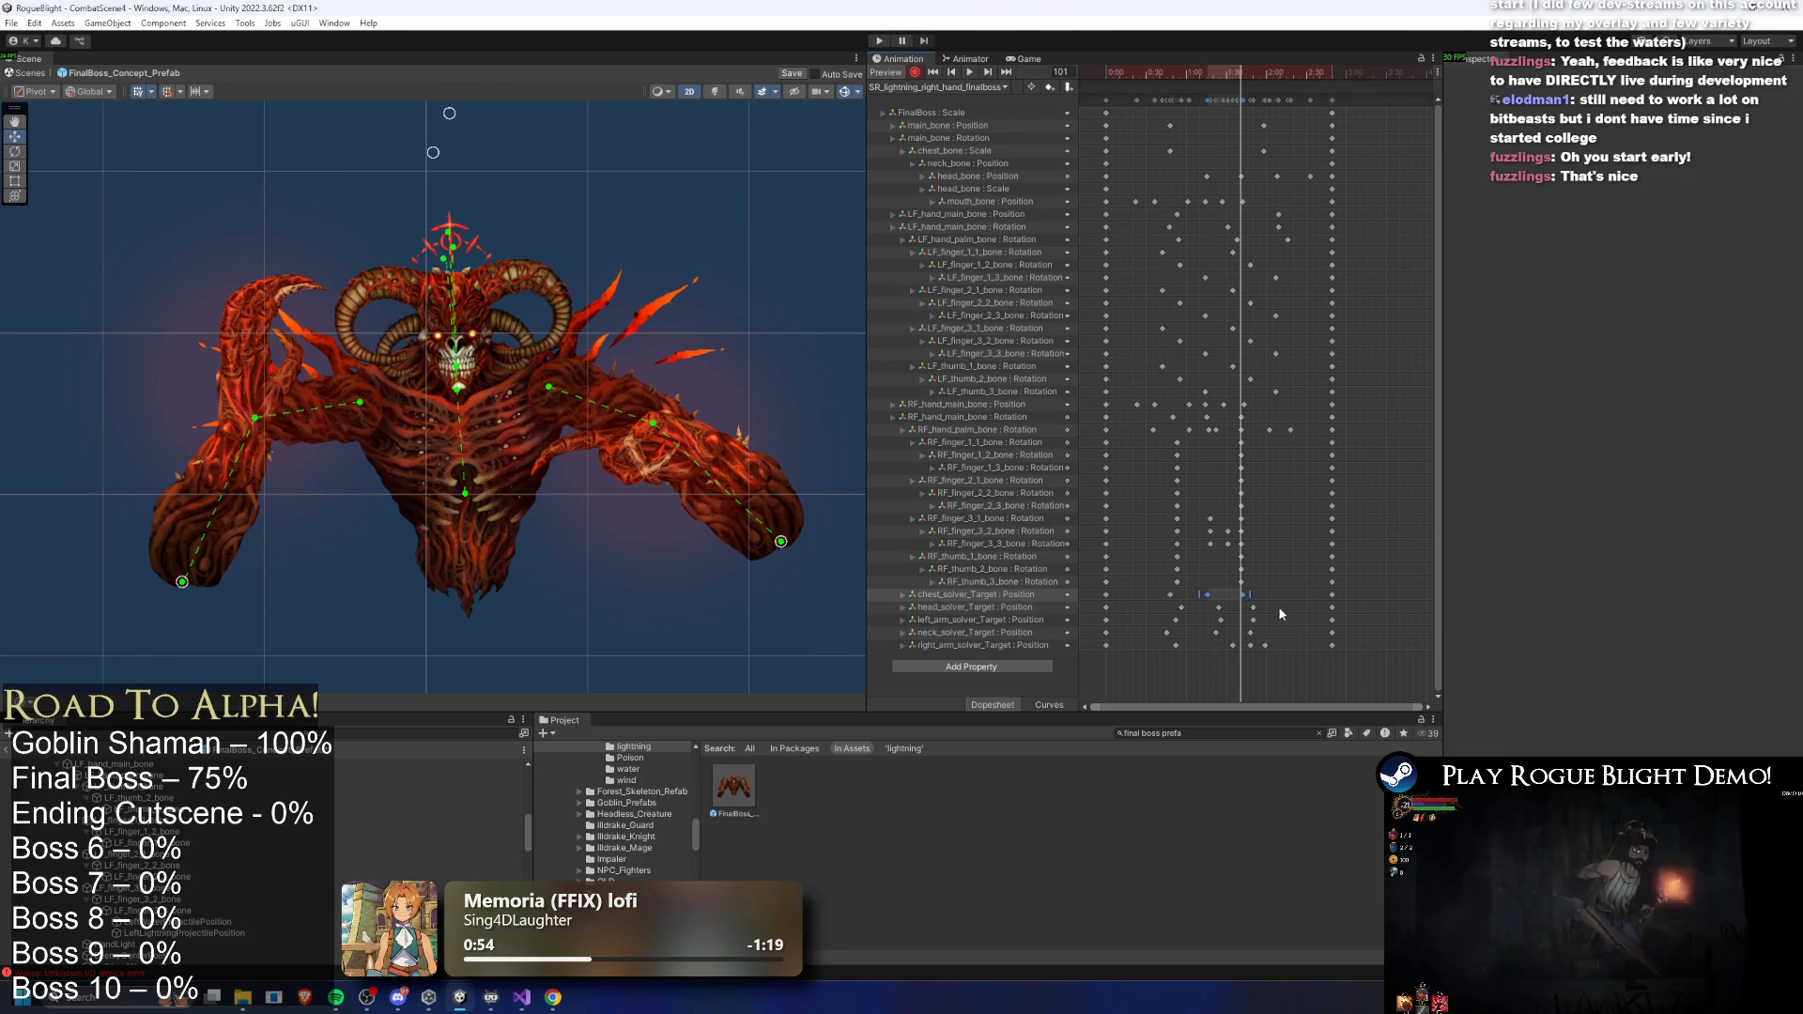
drag(1268, 639, 1221, 620)
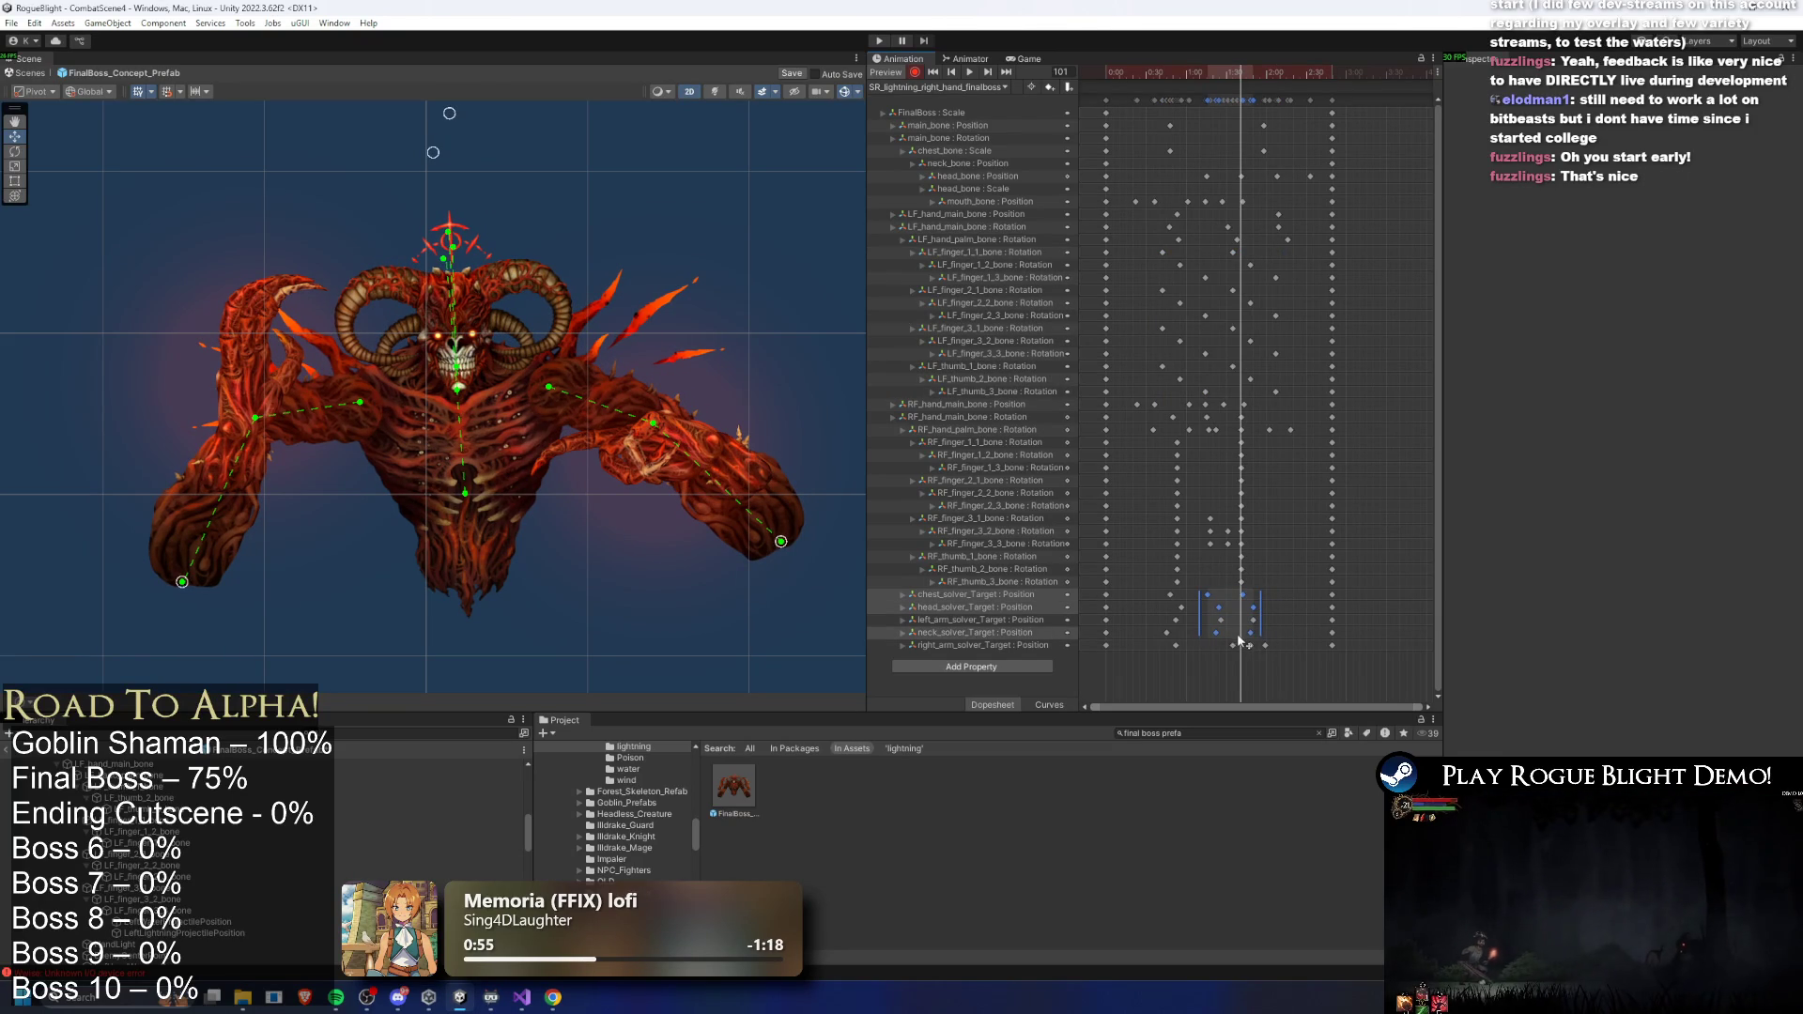
drag(1148, 590, 1186, 639)
drag(1175, 624, 1171, 634)
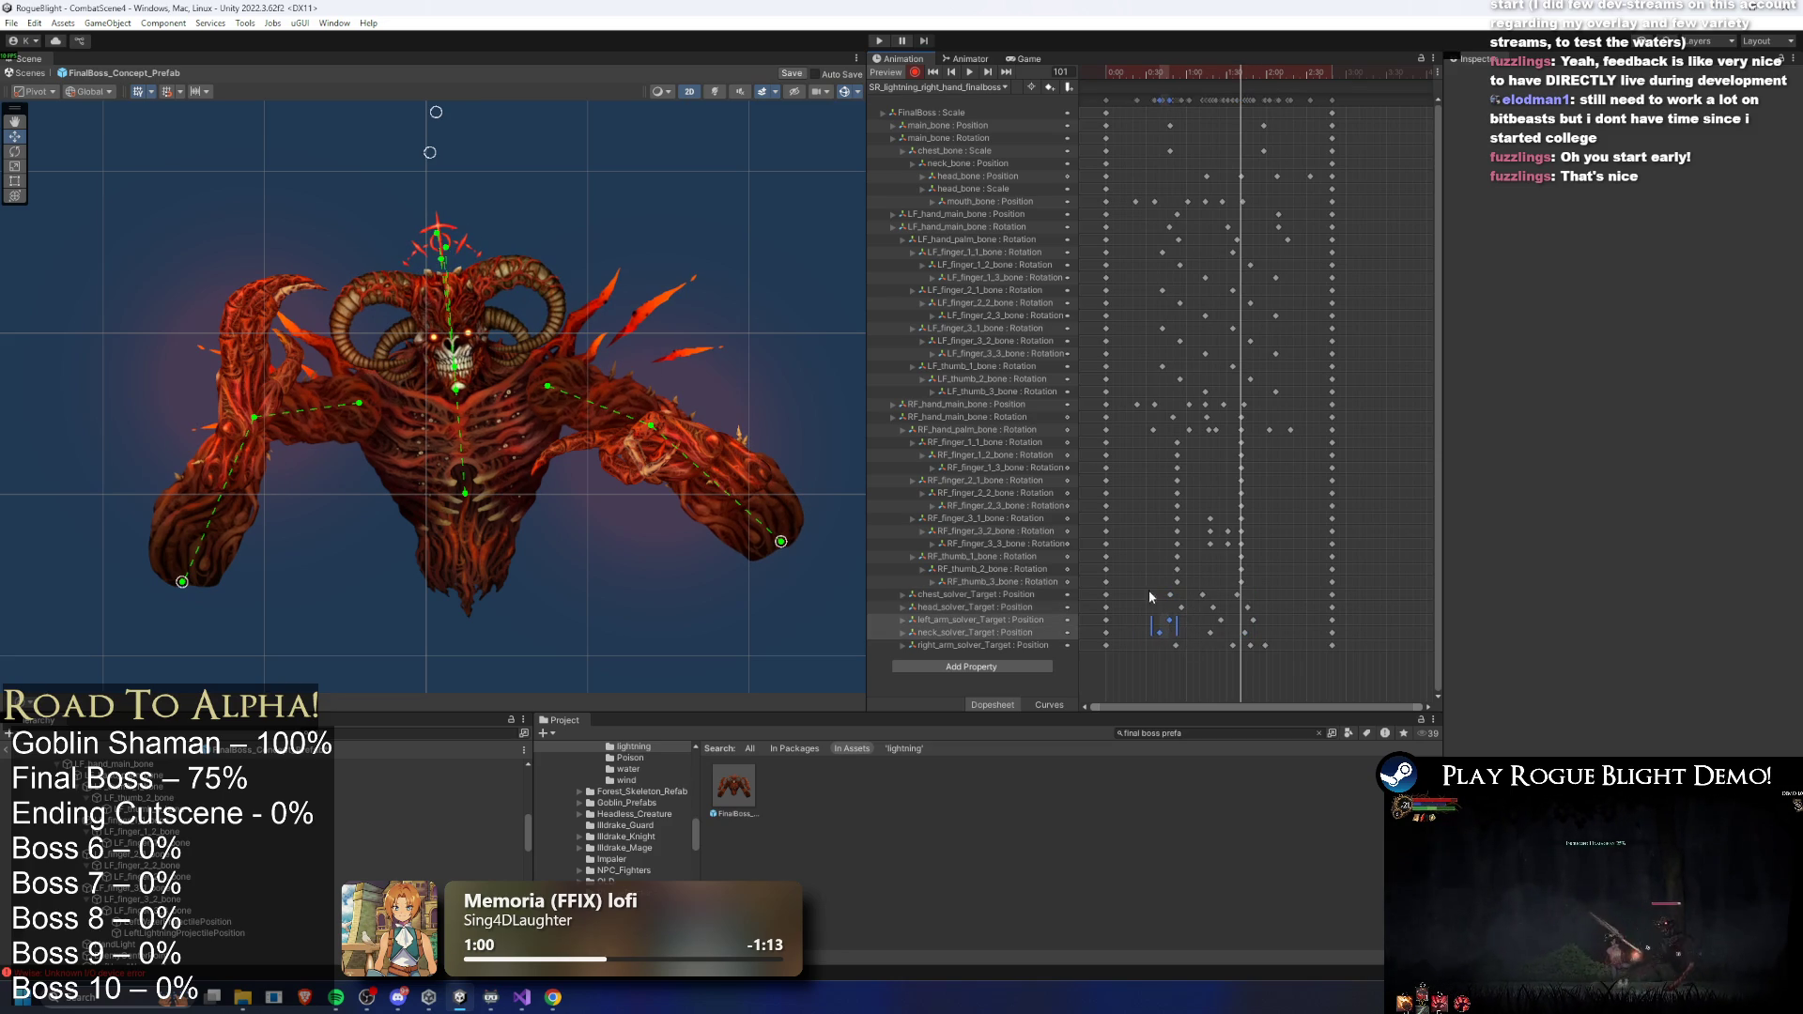
click(1170, 595)
key(space)
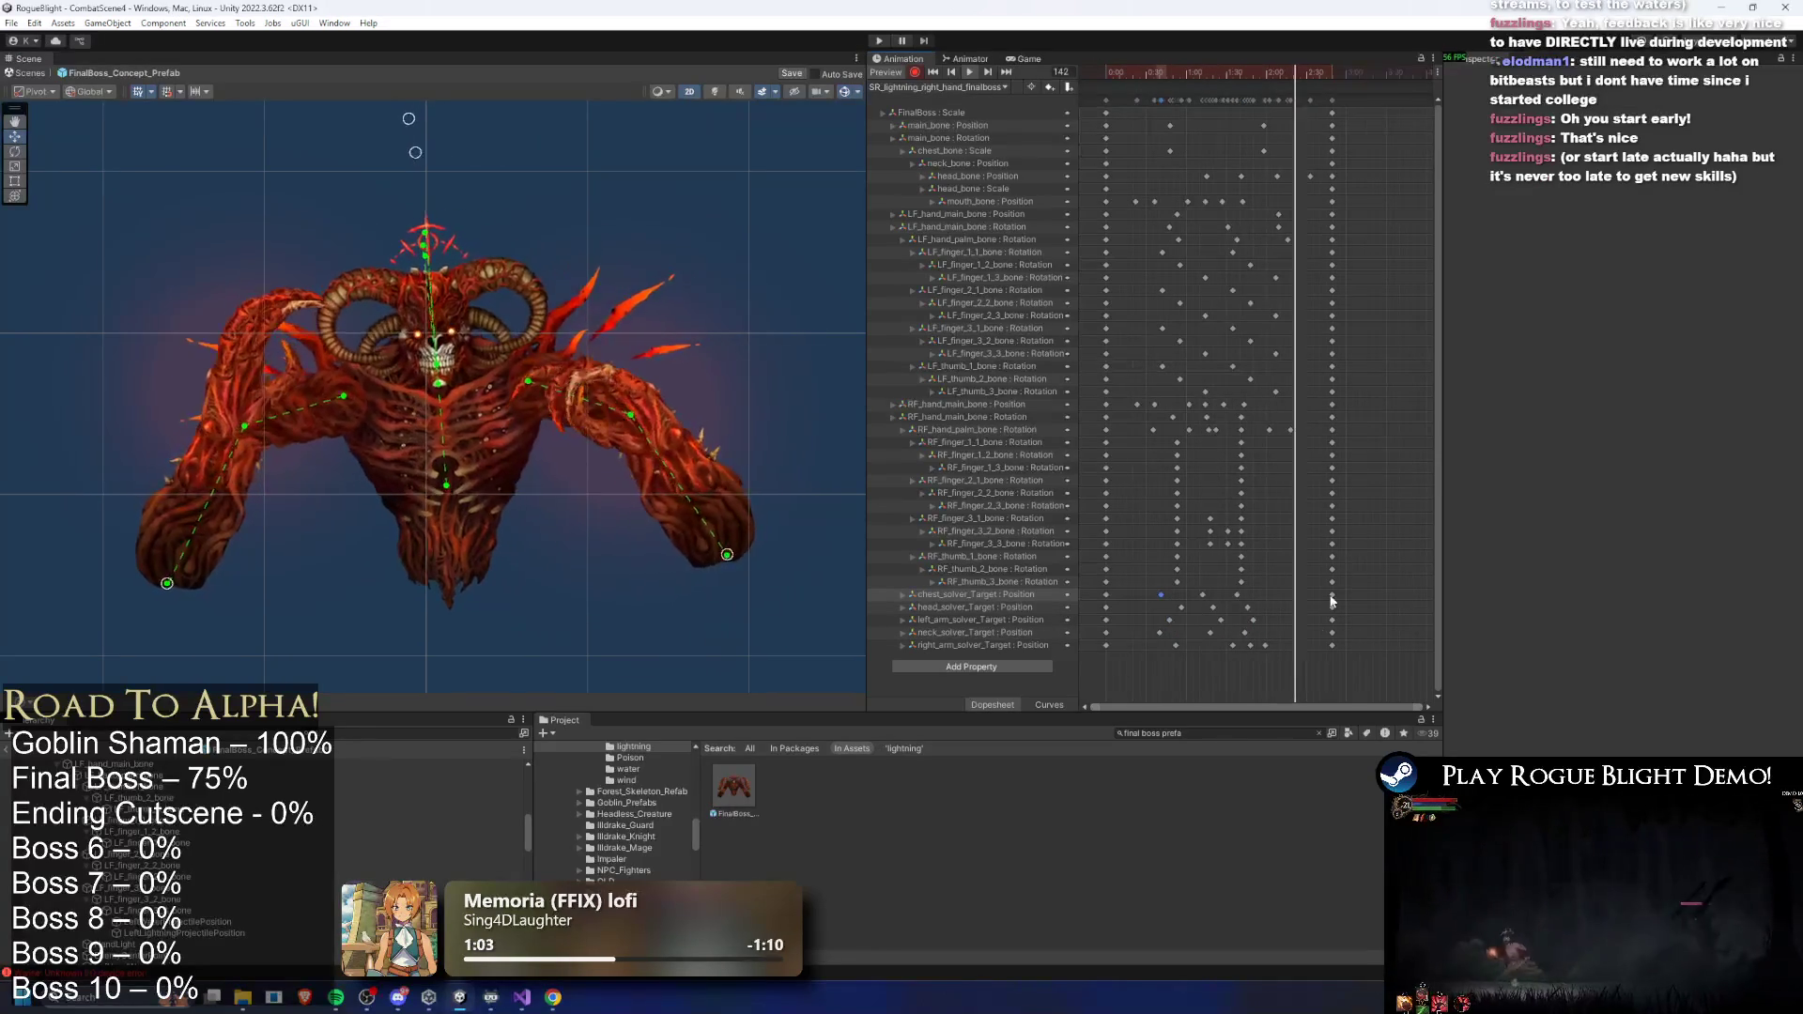
mouse_move(1195, 589)
mouse_down()
mouse_move(1265, 595)
mouse_move(1215, 640)
mouse_move(1234, 638)
mouse_up()
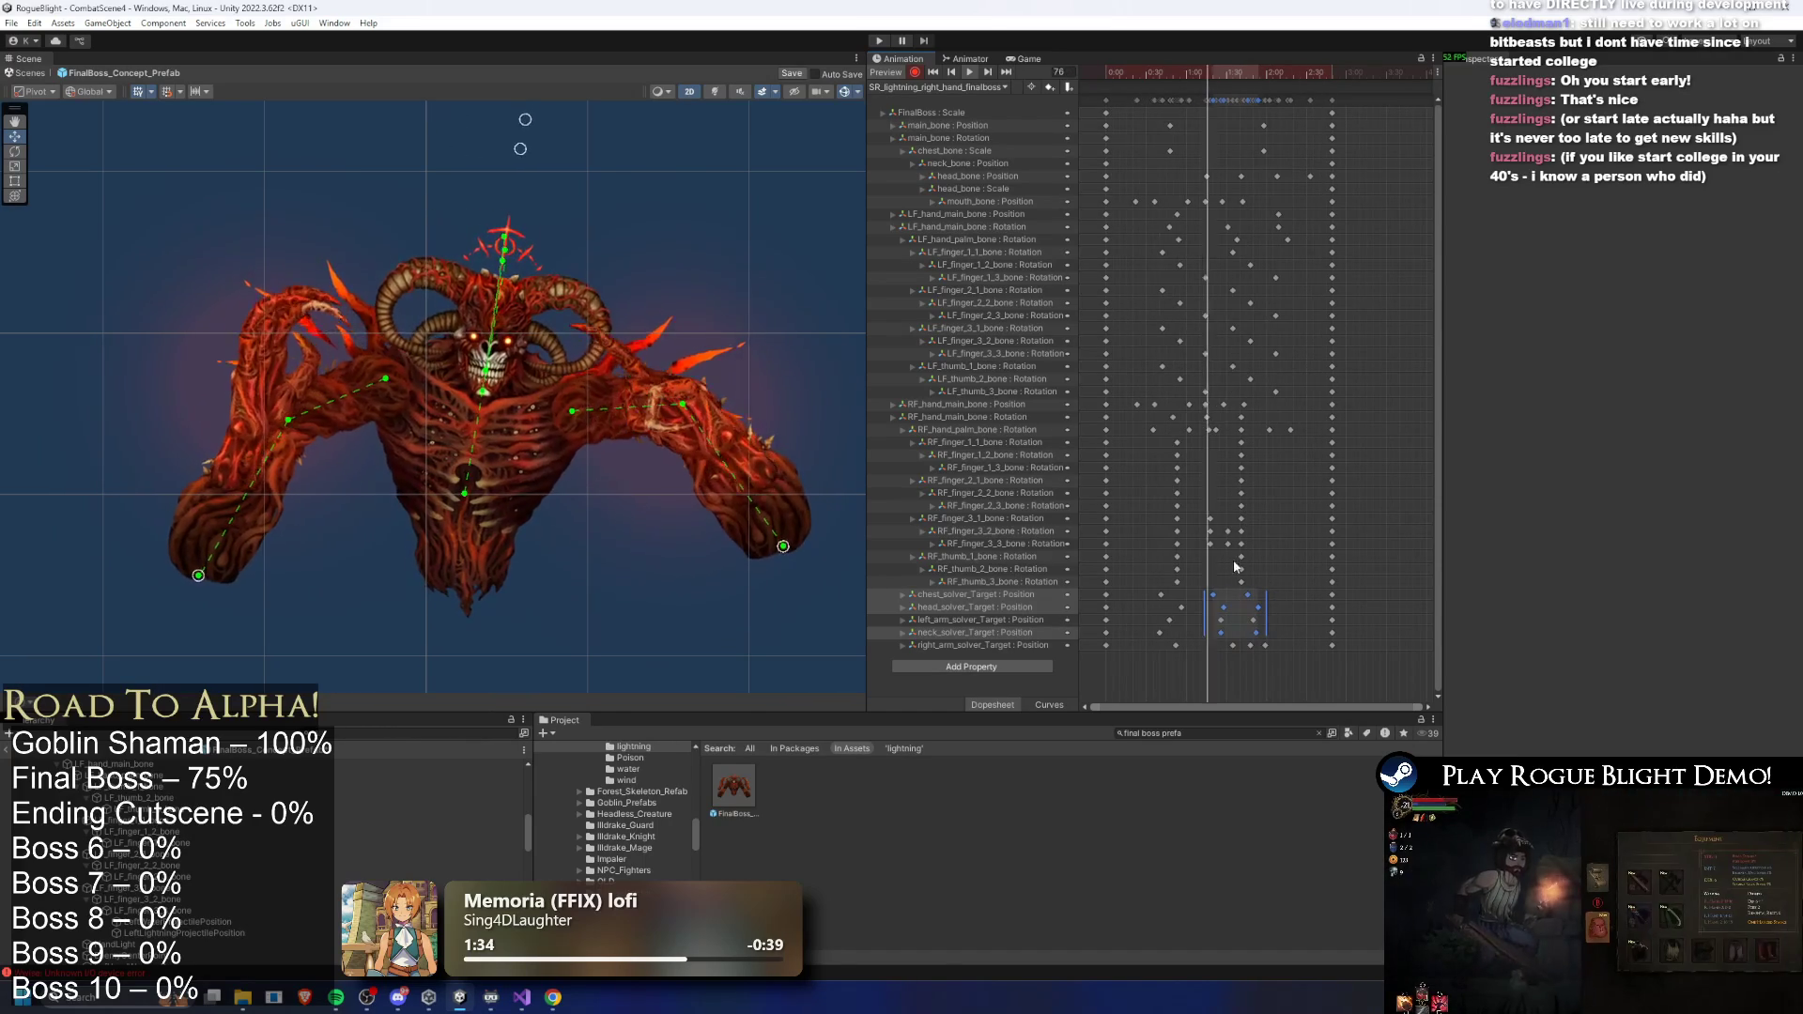
drag(1121, 67, 1267, 74)
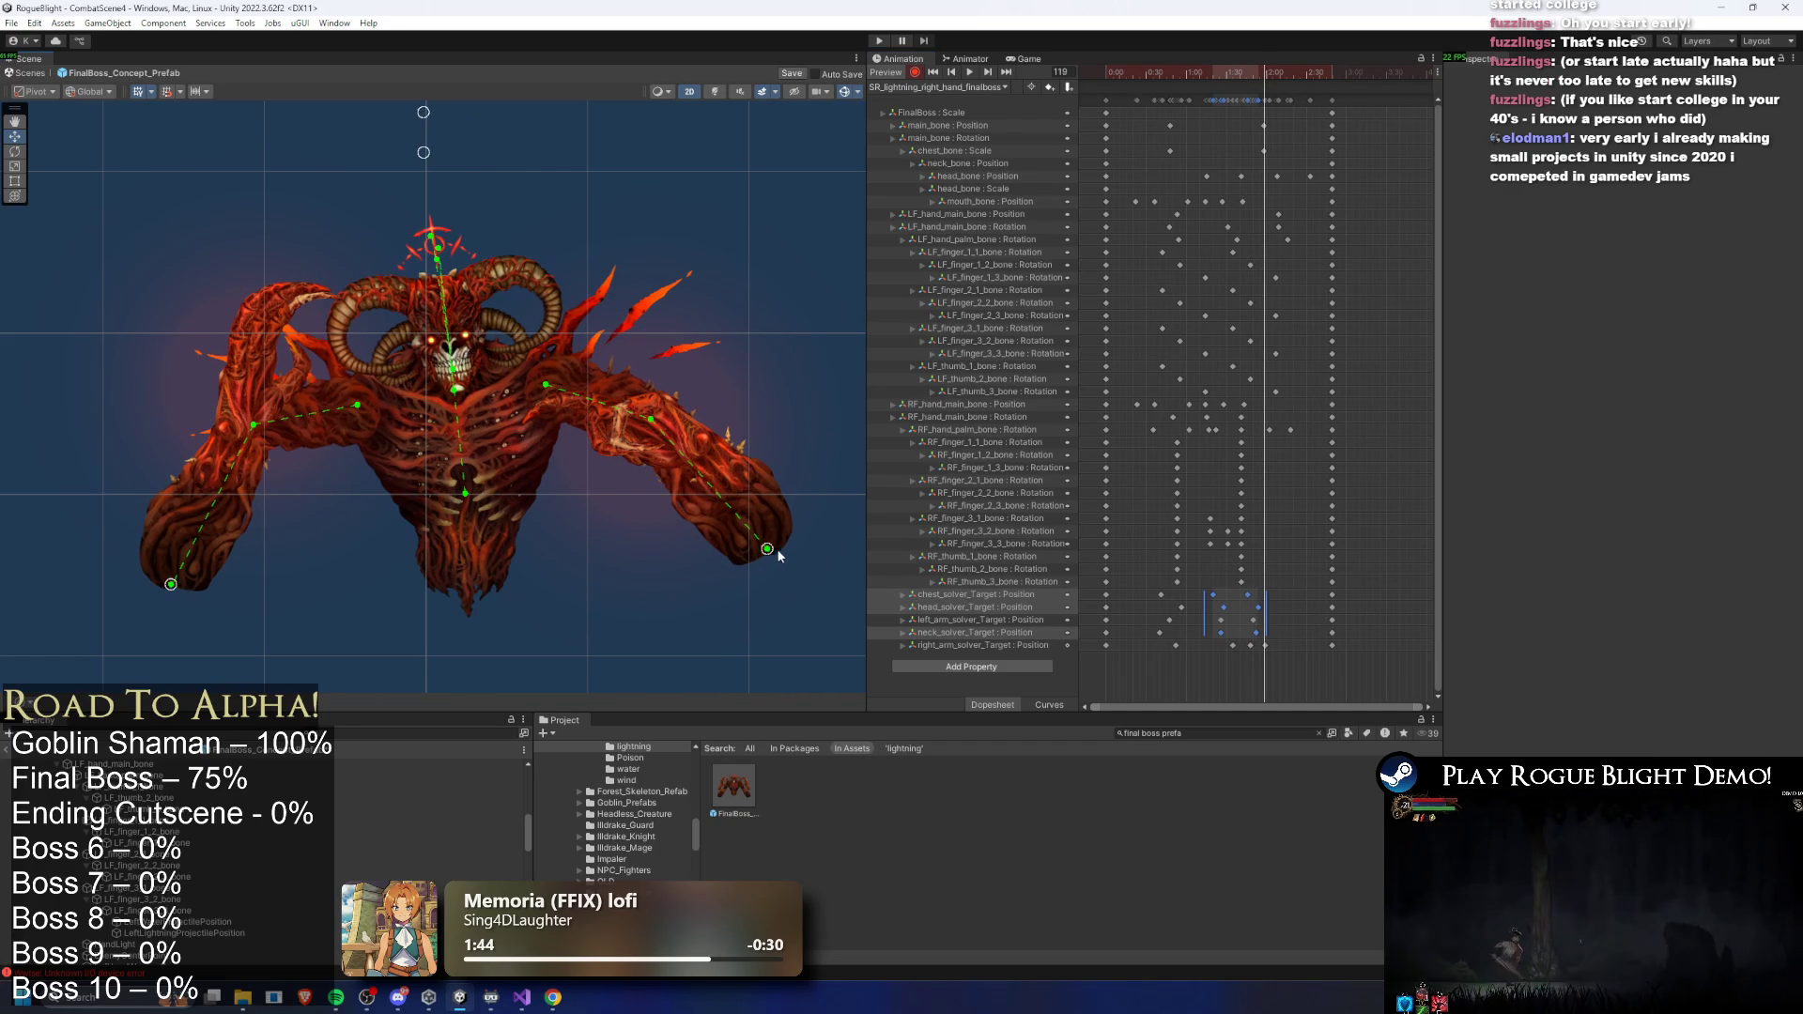
- Nudge the right-hand IK target up and left, then preview the pose near frame 118
drag(773, 556, 765, 553)
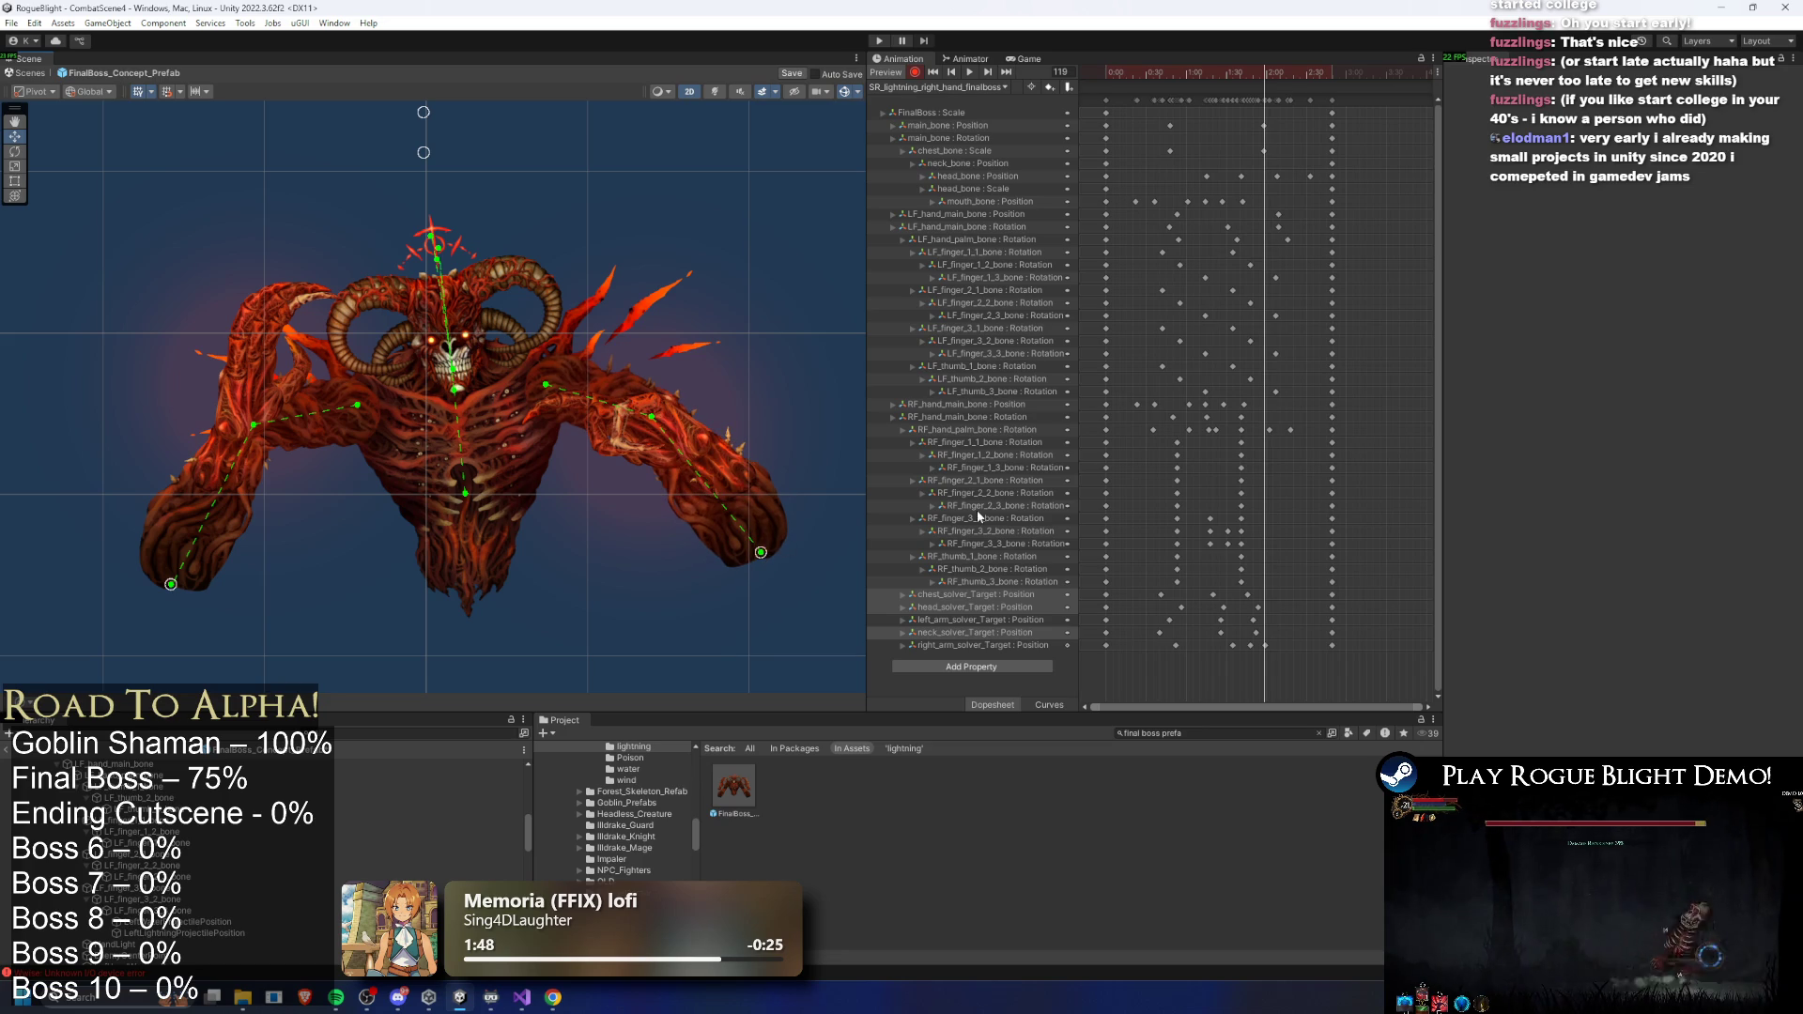
mouse_move(1257, 73)
mouse_down()
mouse_move(1207, 72)
mouse_move(1264, 76)
mouse_up()
key(space)
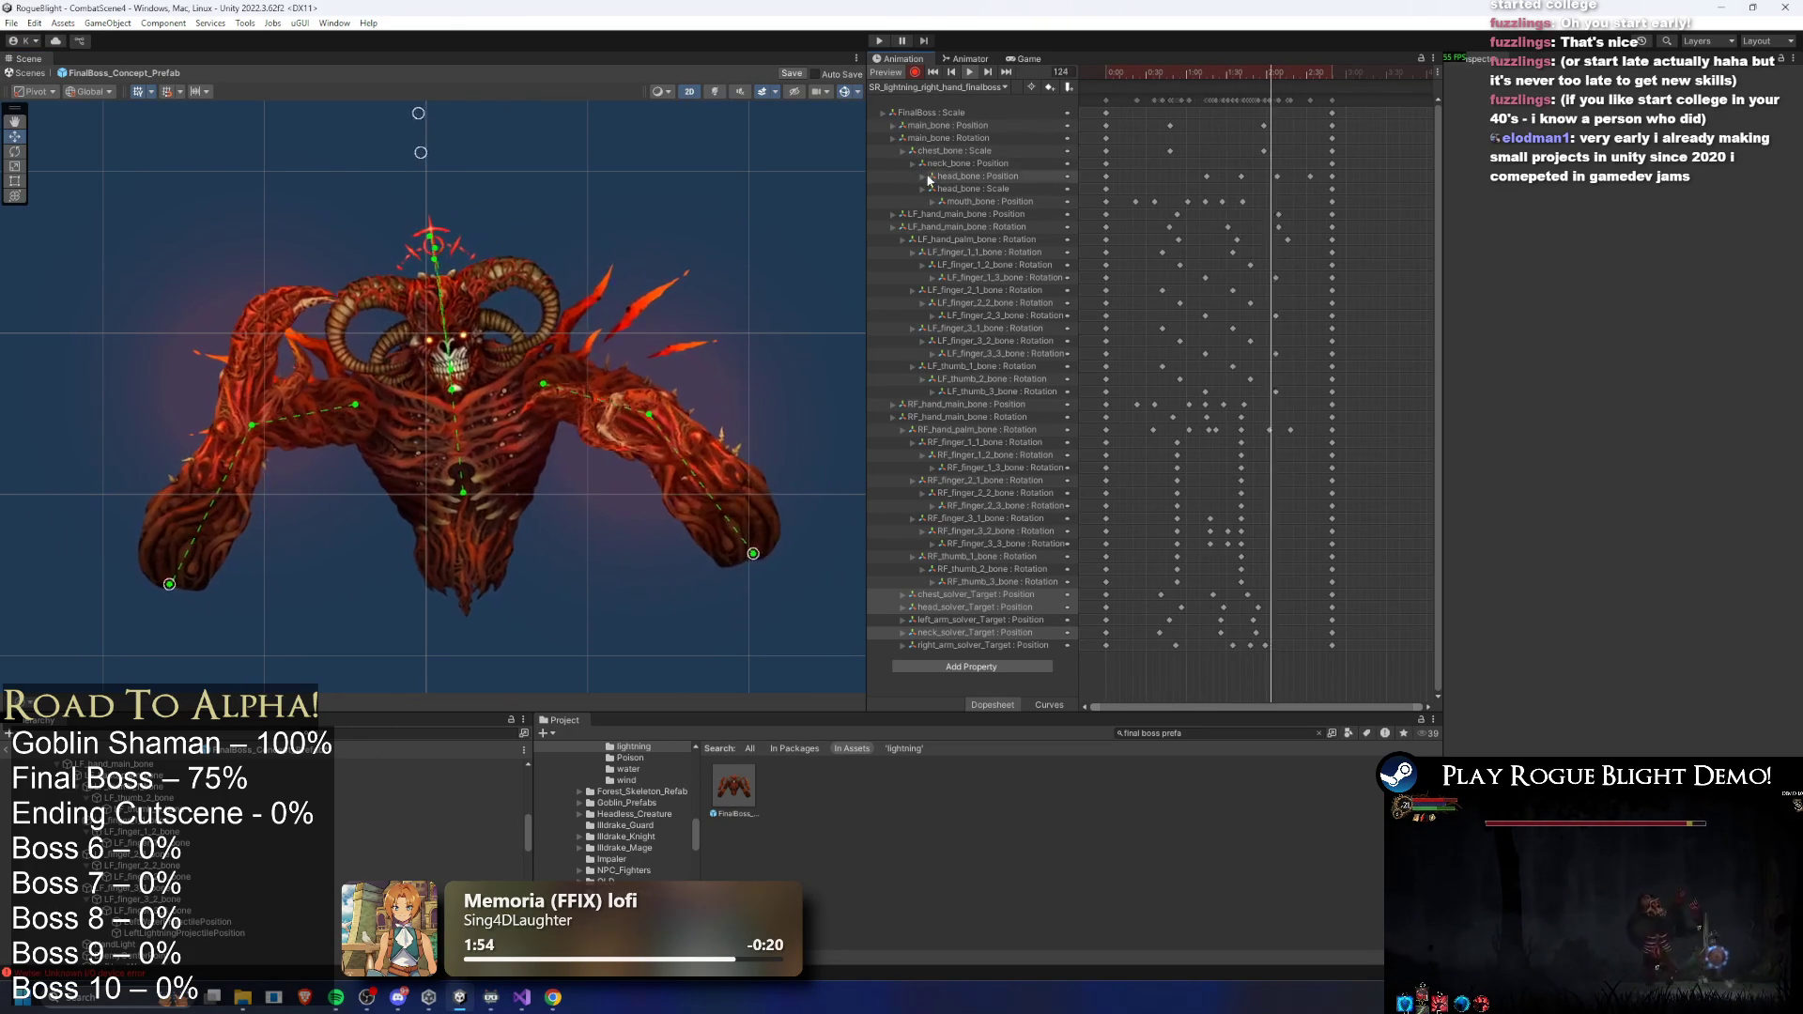
- Replay and scrub the lightning animation between frames 45 and 134 to review the reshaped right arm
drag(1209, 75, 1245, 88)
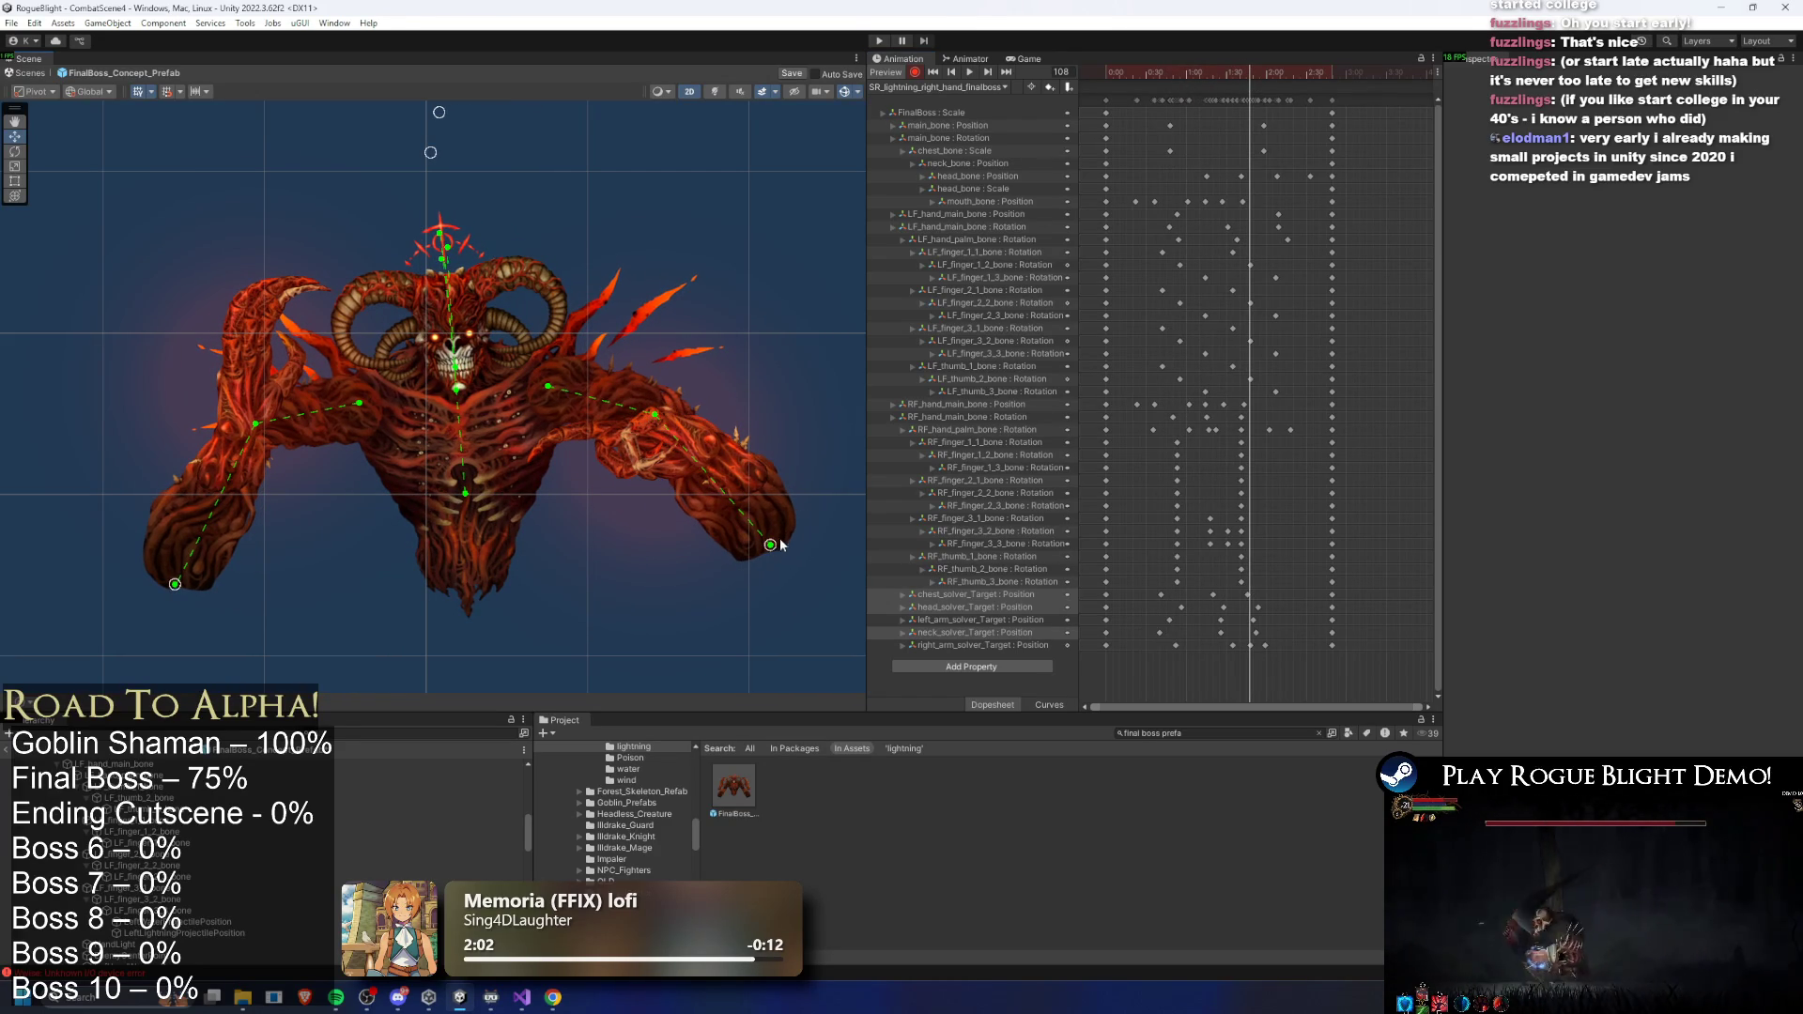
click(1176, 75)
key(space)
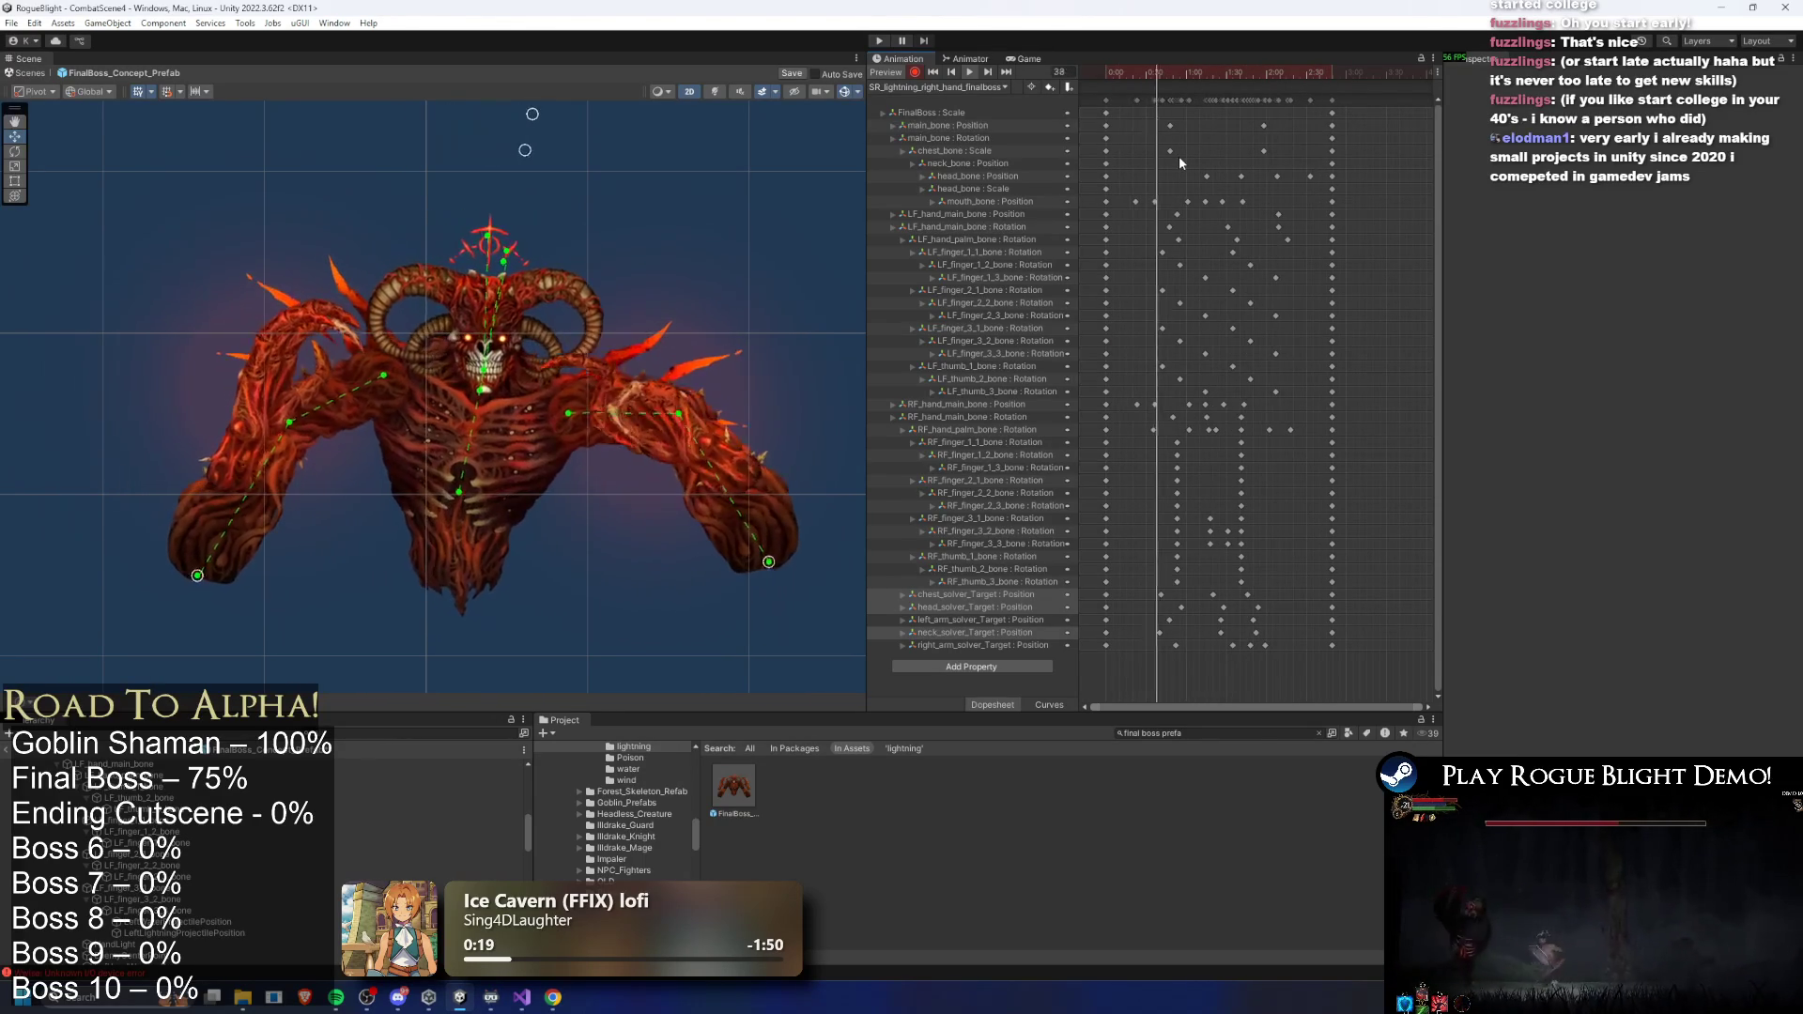
drag(1149, 72, 1215, 80)
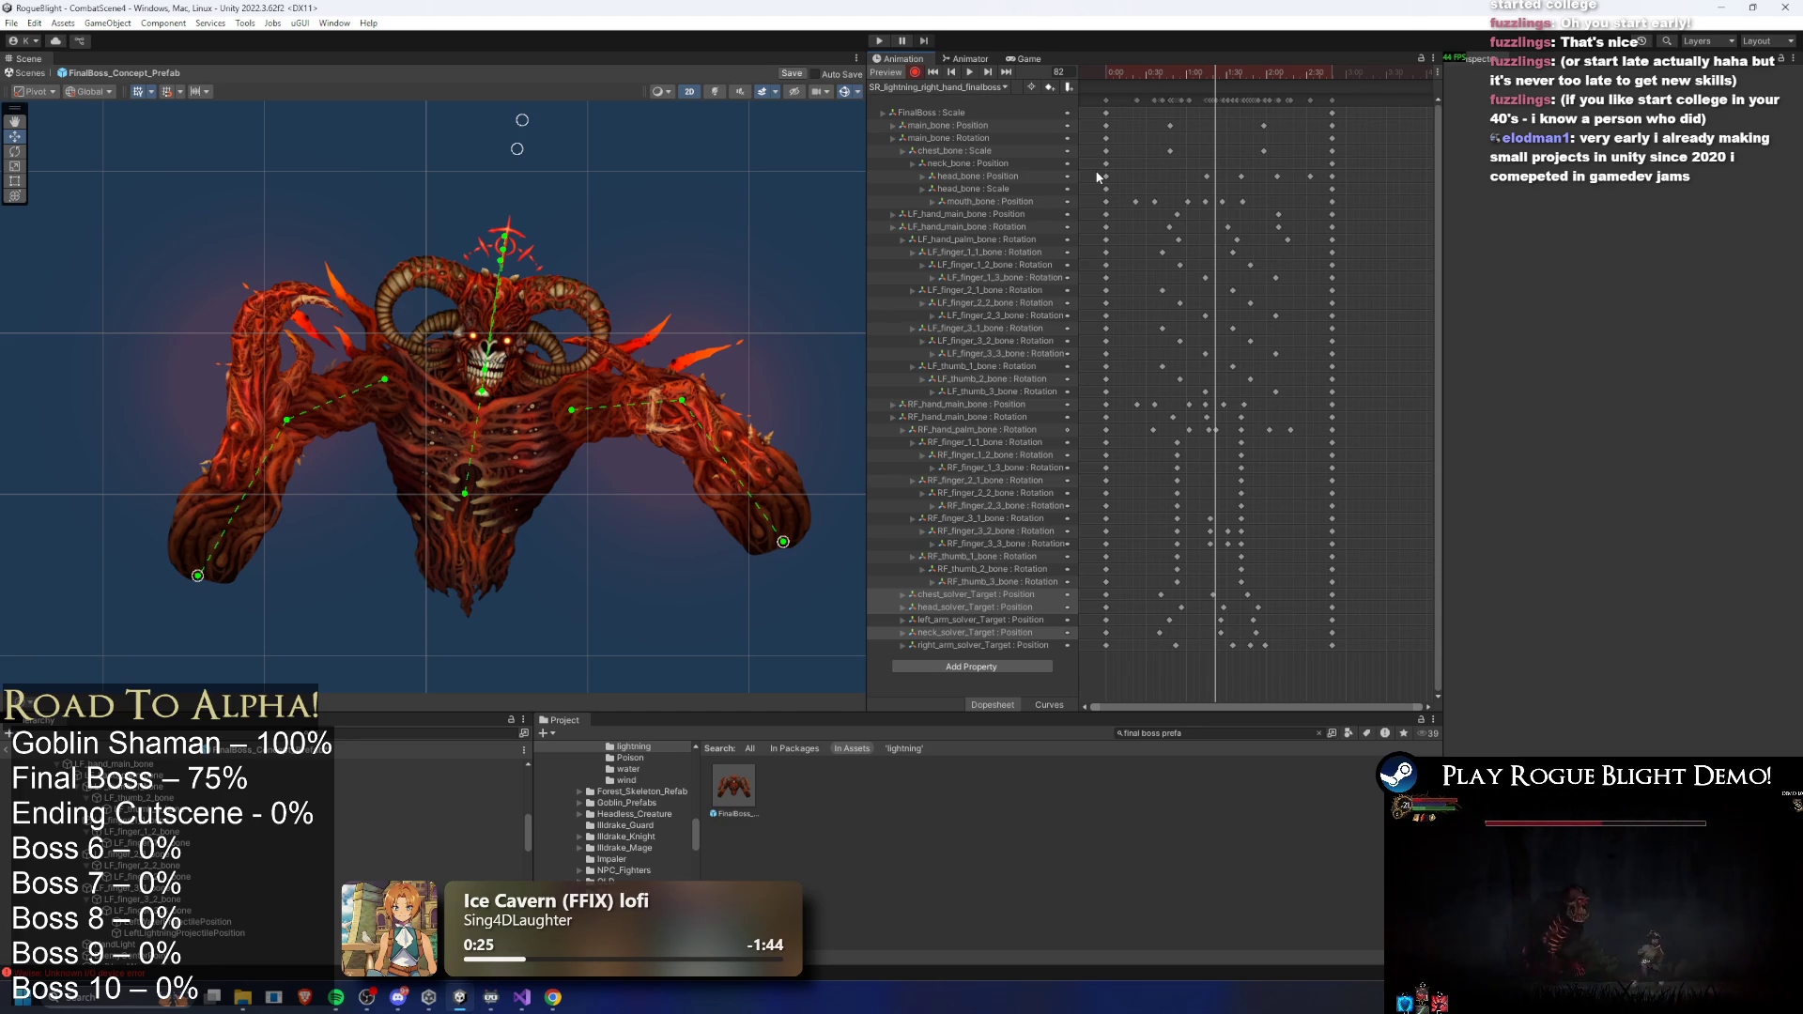
click(1168, 80)
mouse_move(1176, 82)
mouse_down()
mouse_move(1278, 80)
mouse_move(1227, 81)
mouse_up()
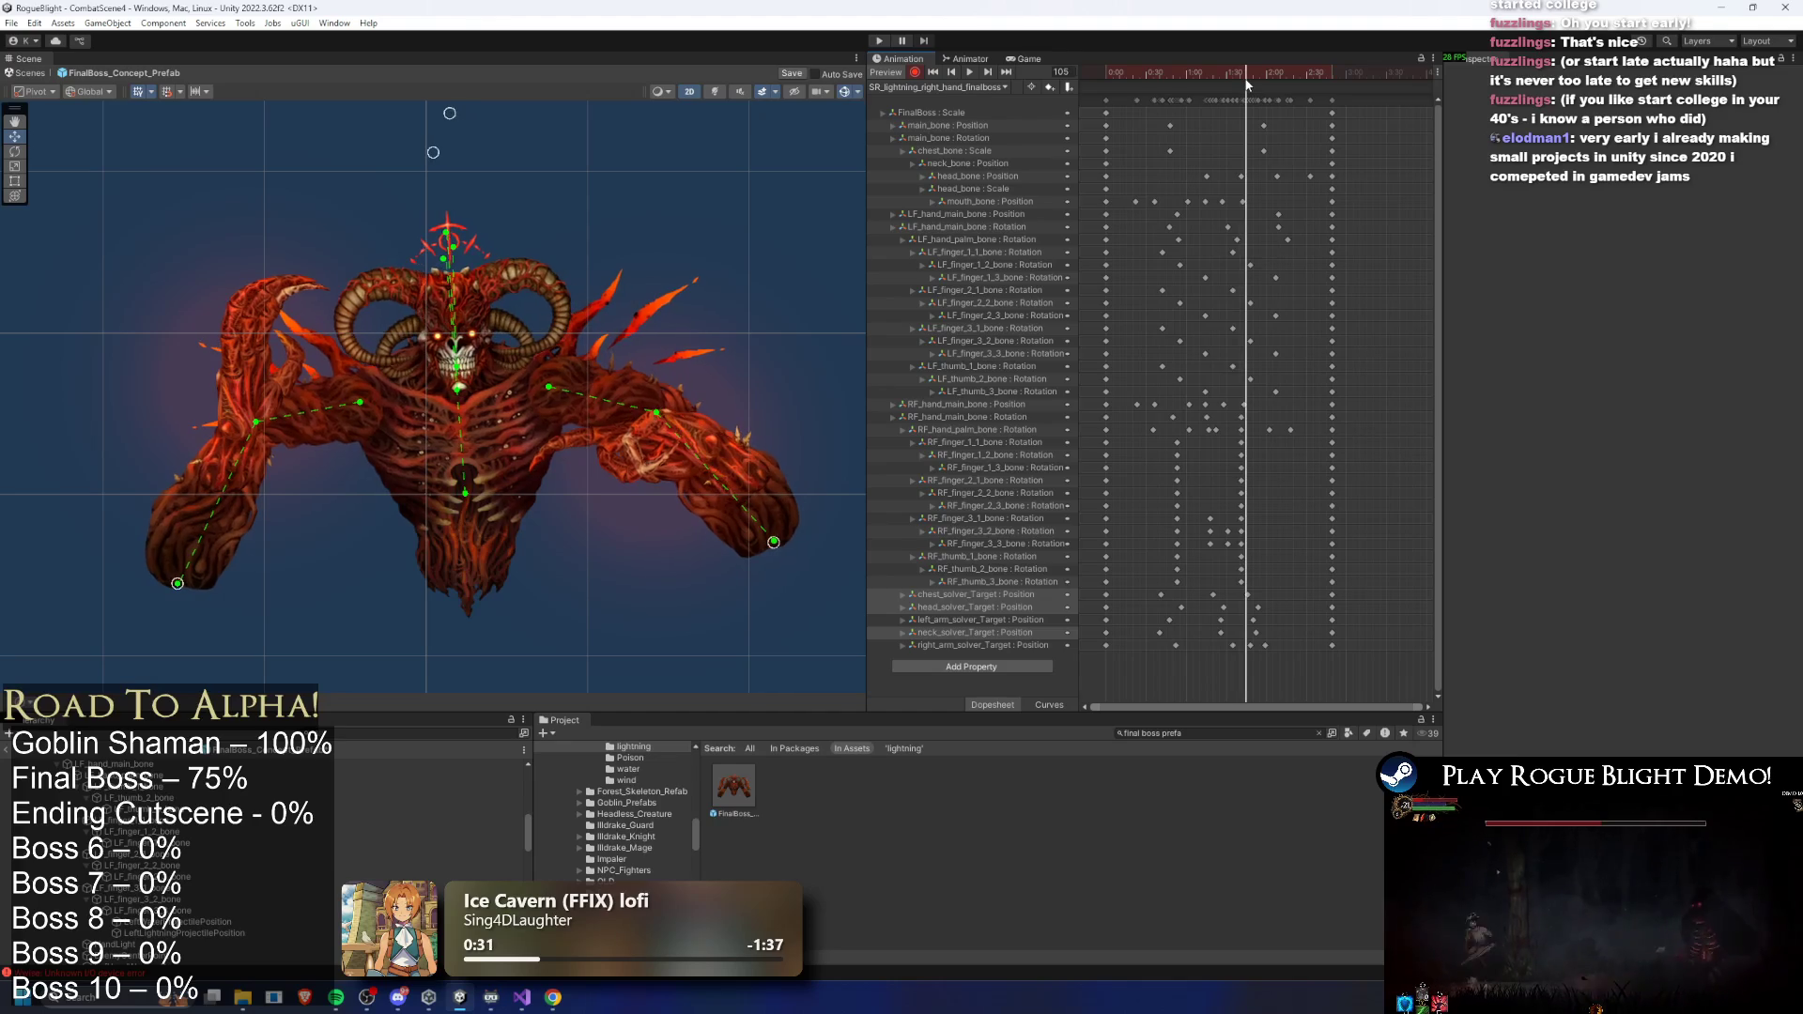
mouse_move(1269, 84)
mouse_down()
mouse_move(1290, 81)
mouse_move(1050, 62)
mouse_up()
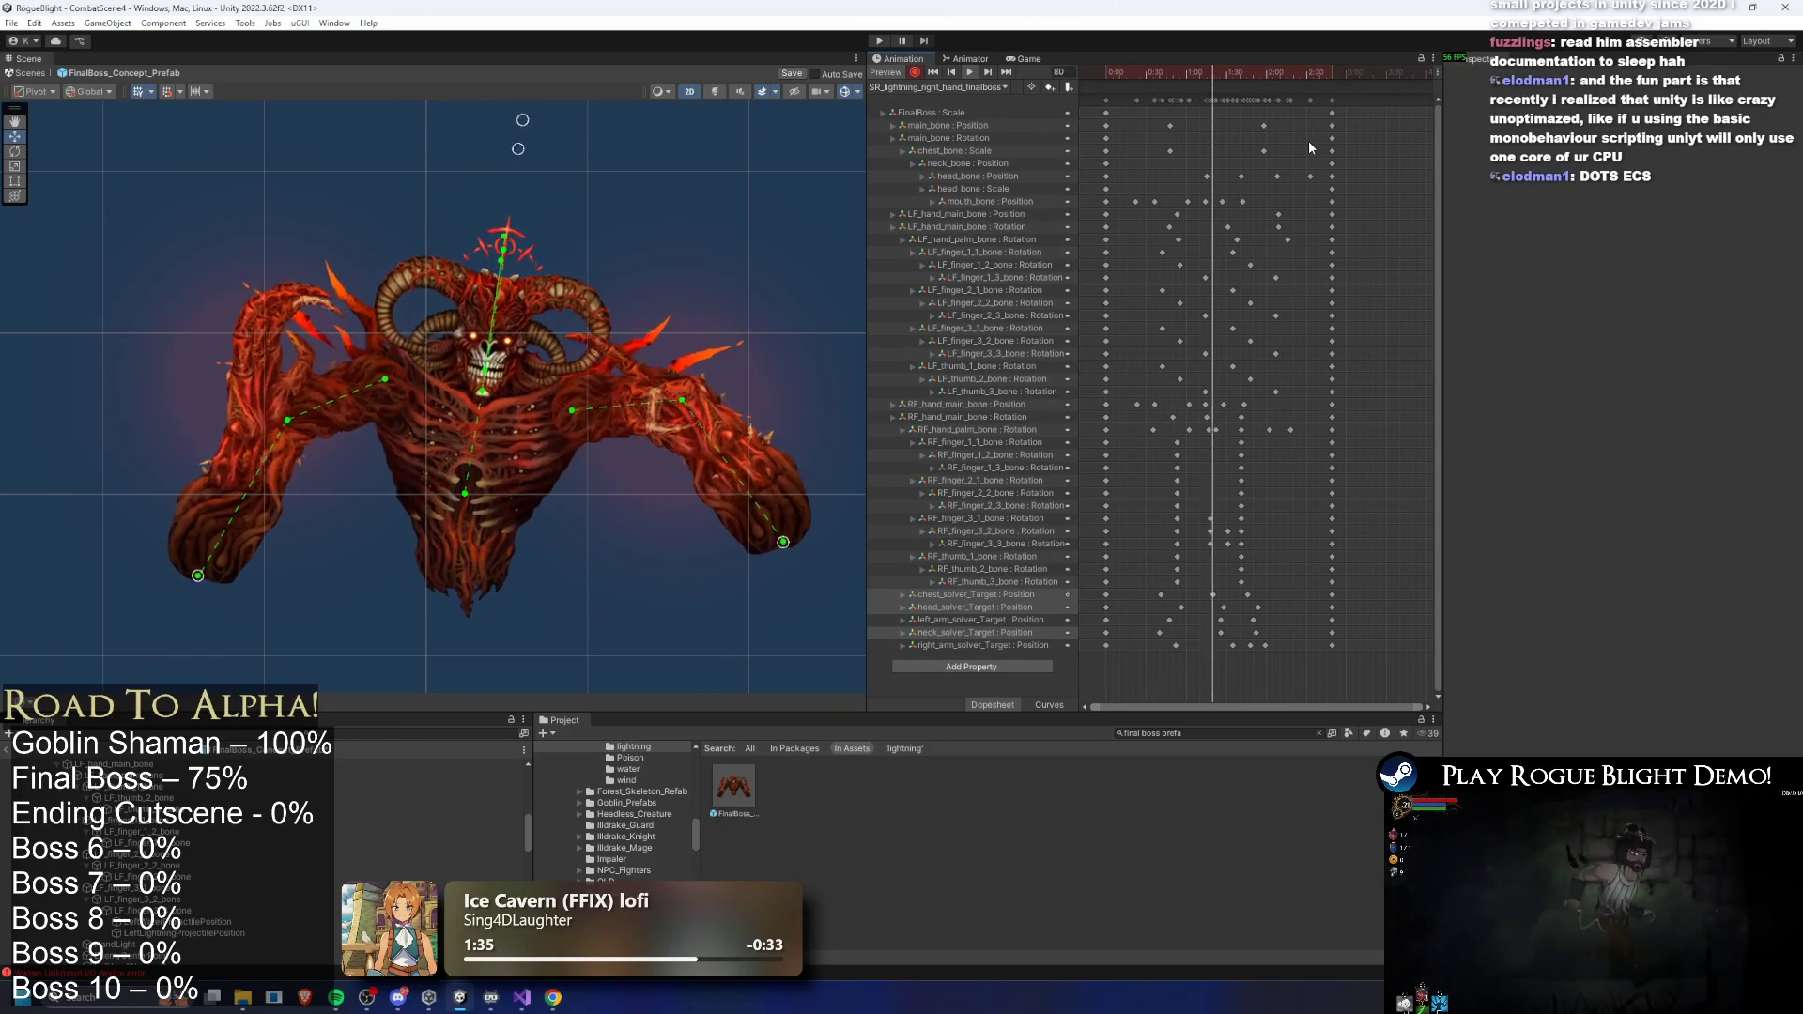
drag(1165, 83, 1231, 101)
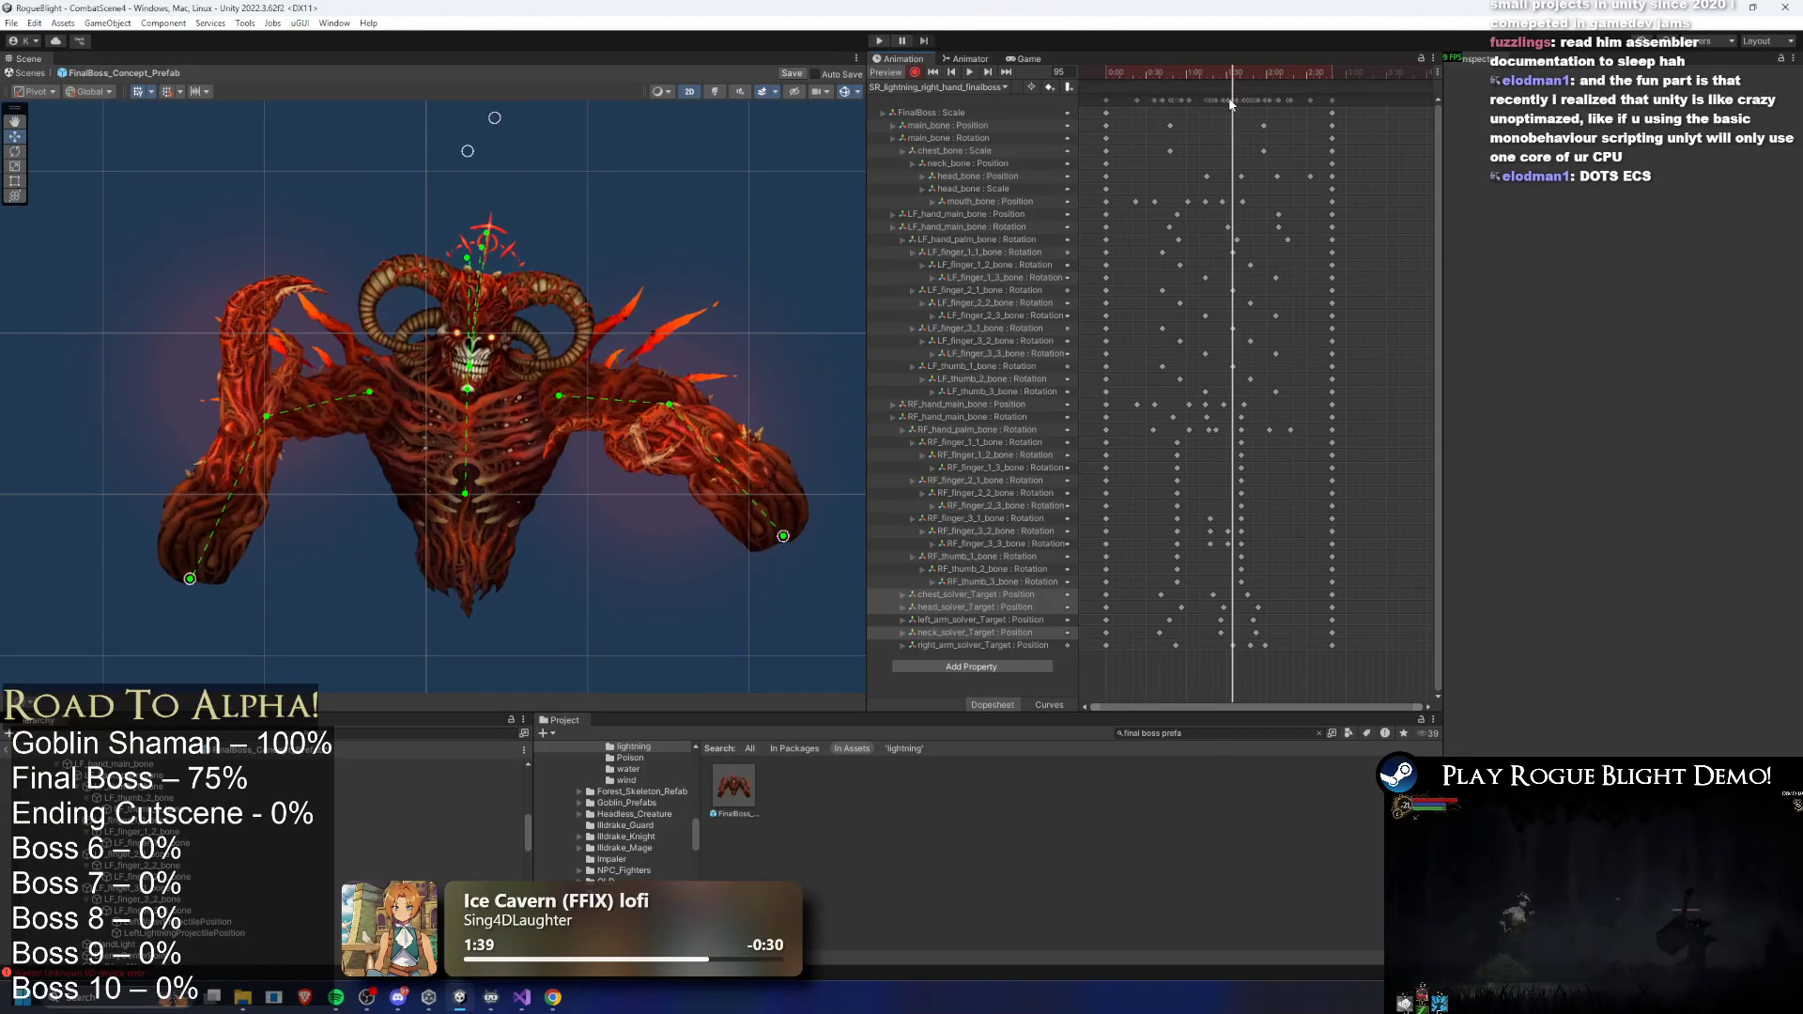
- Shift the LF_hand keyframes slightly later in the dopesheet
drag(1141, 208, 1288, 243)
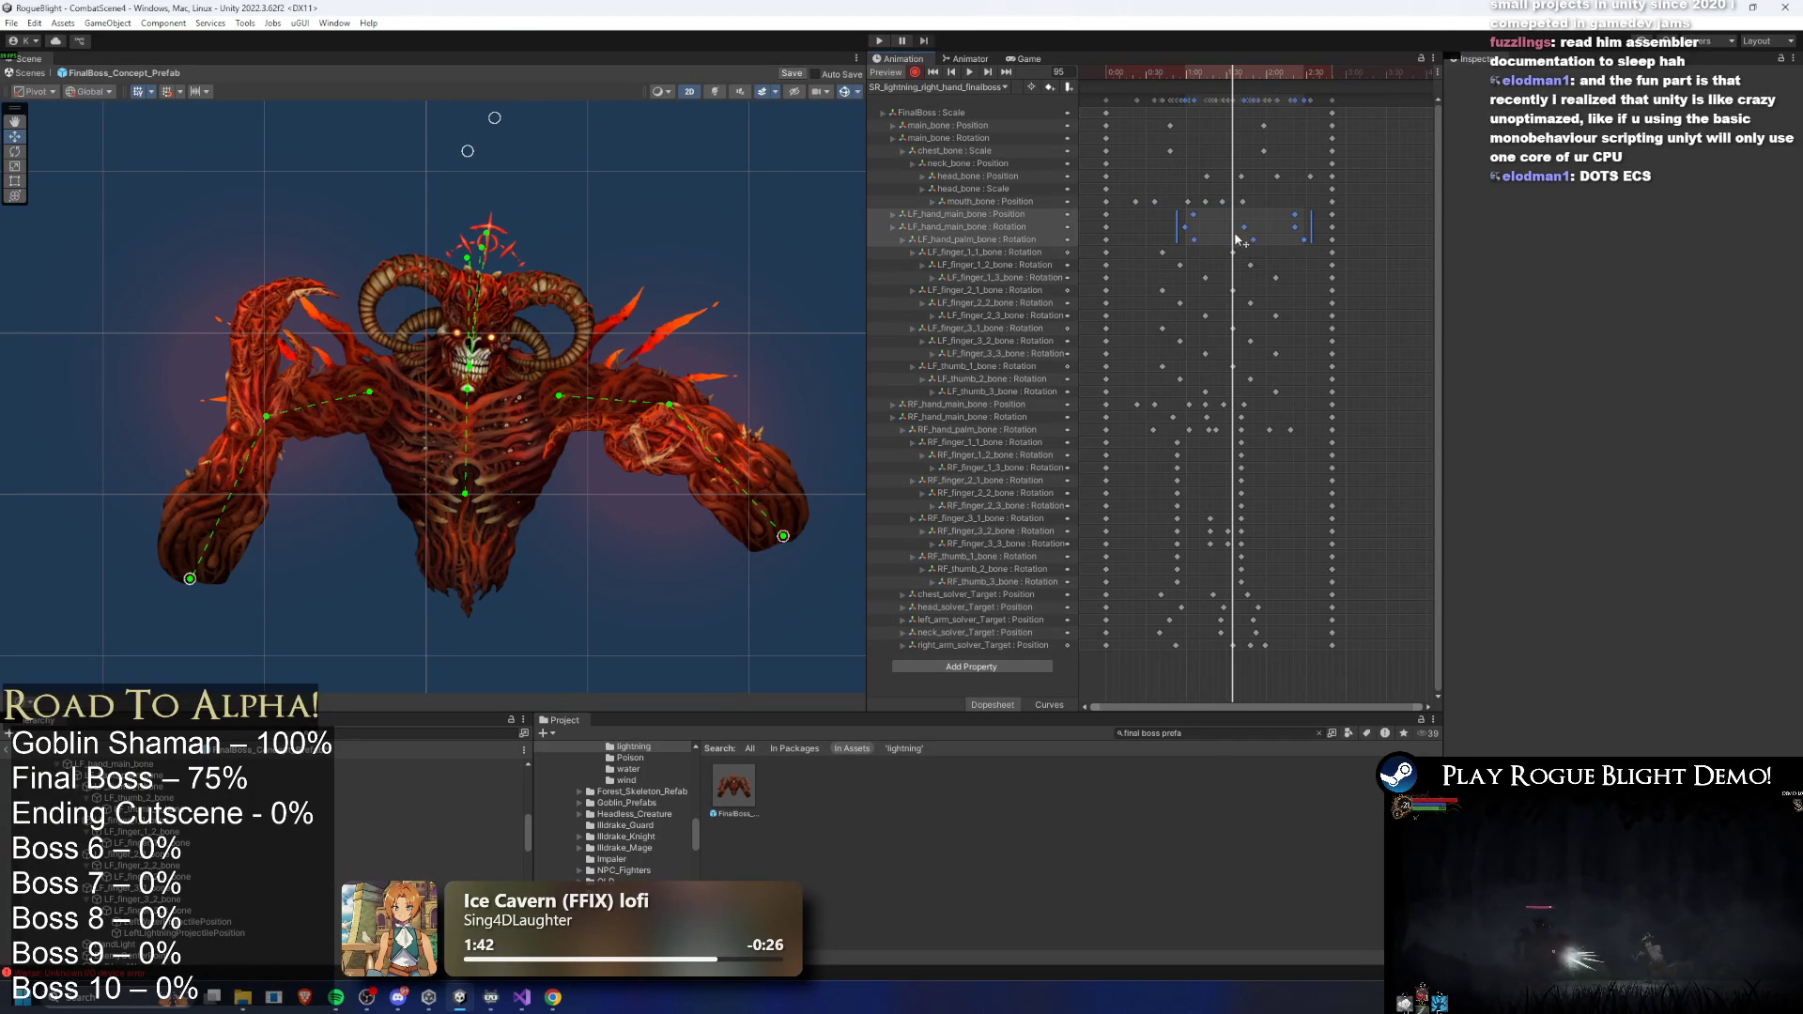
mouse_move(1188, 75)
mouse_down()
mouse_move(1166, 80)
mouse_move(1272, 95)
mouse_up()
key(space)
drag(1252, 238, 1293, 227)
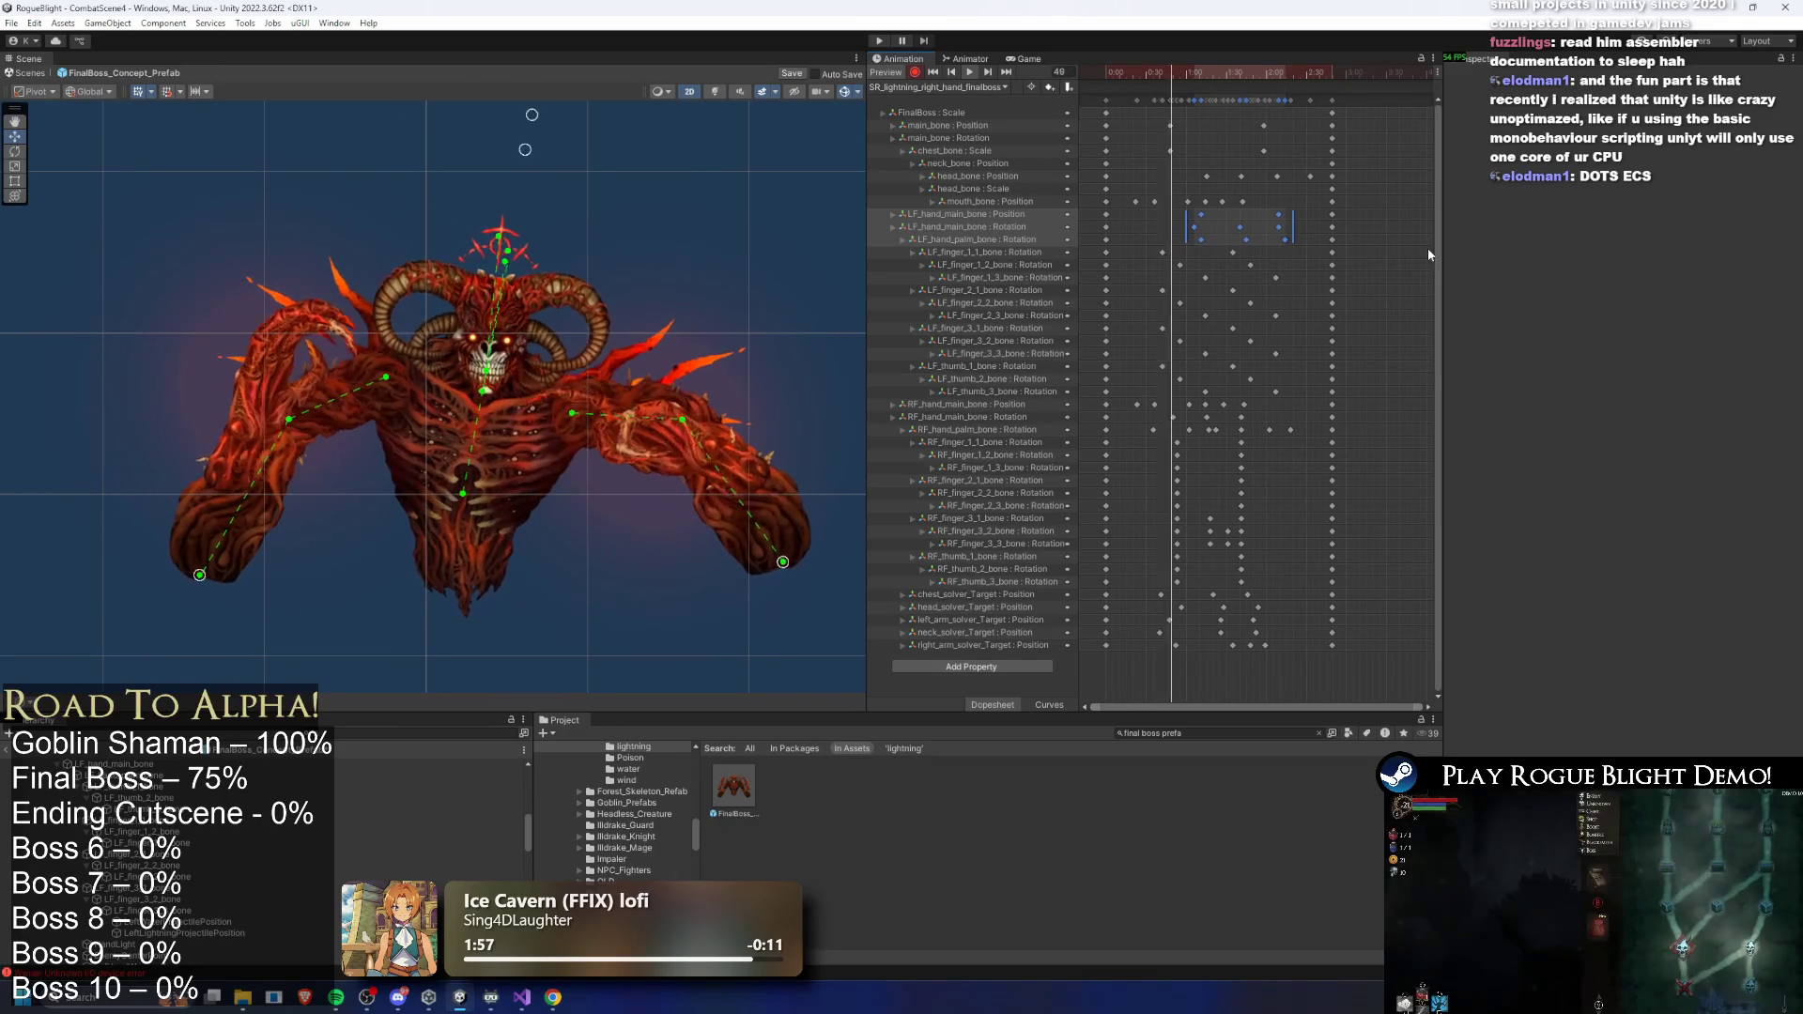
- Re-key the left_arm_solver_Target higher at frames 34 and 48
click(1125, 76)
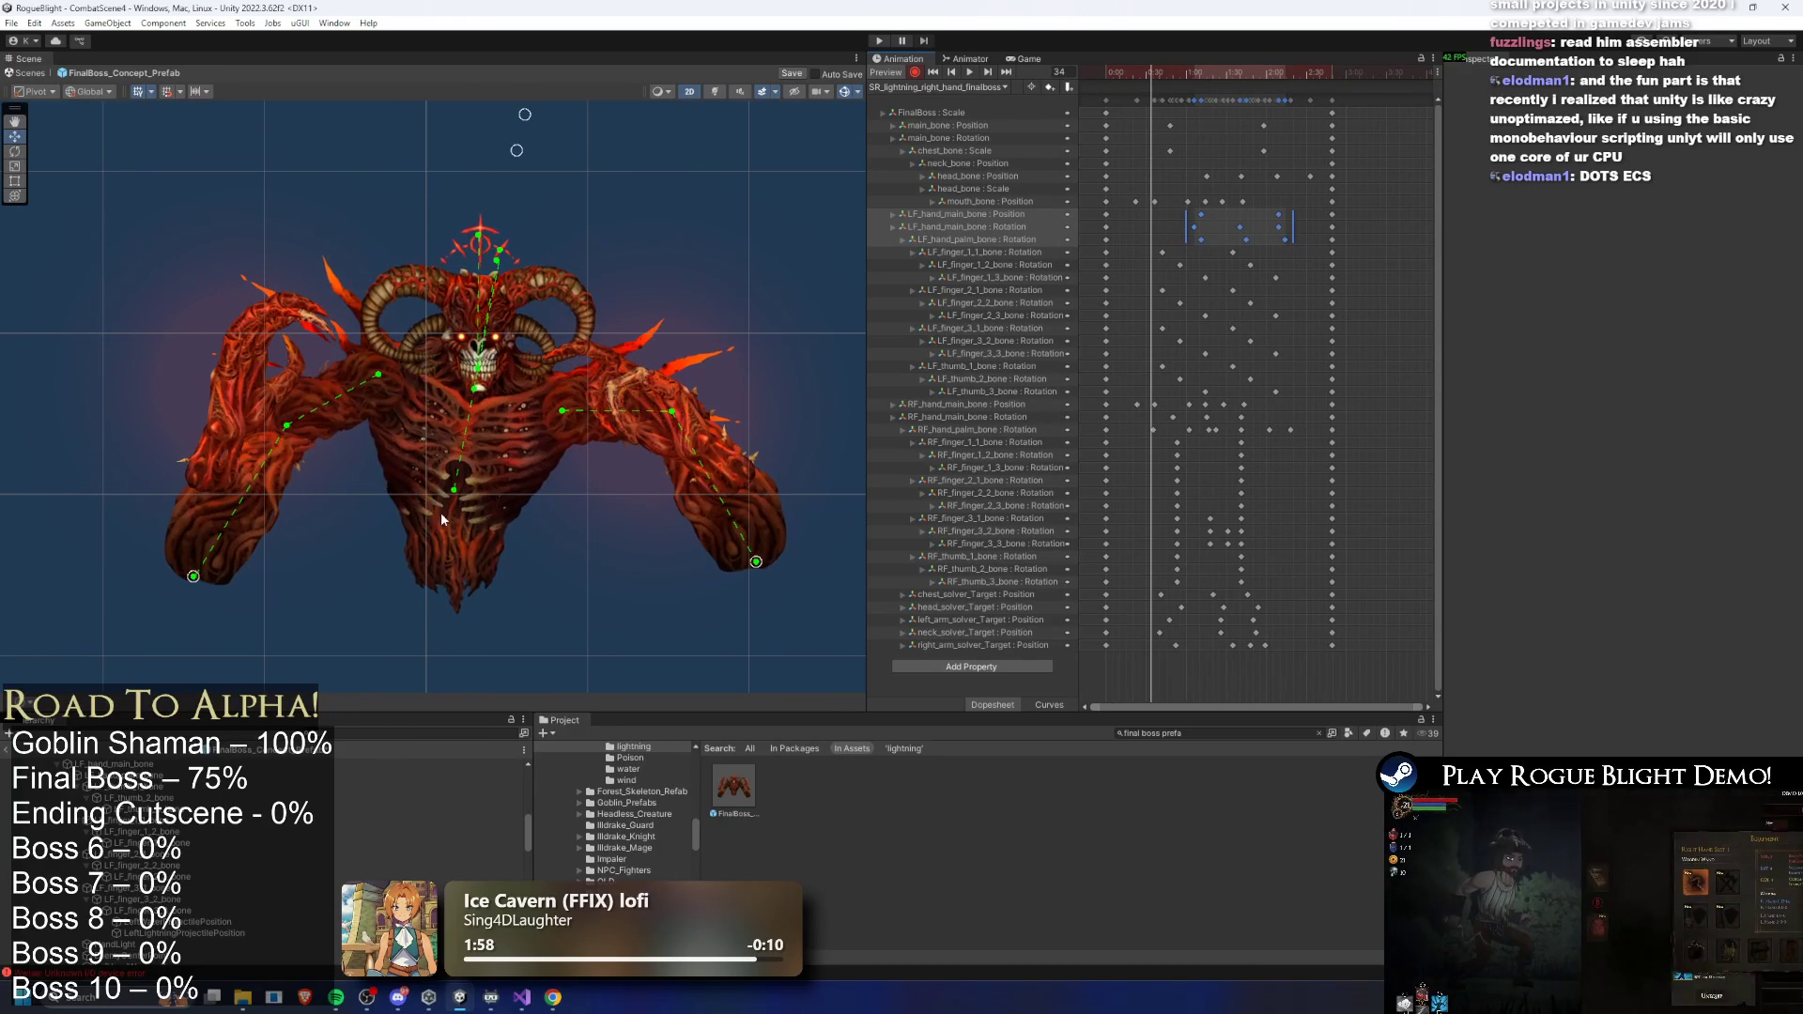
drag(189, 582, 186, 567)
drag(1185, 210, 1293, 244)
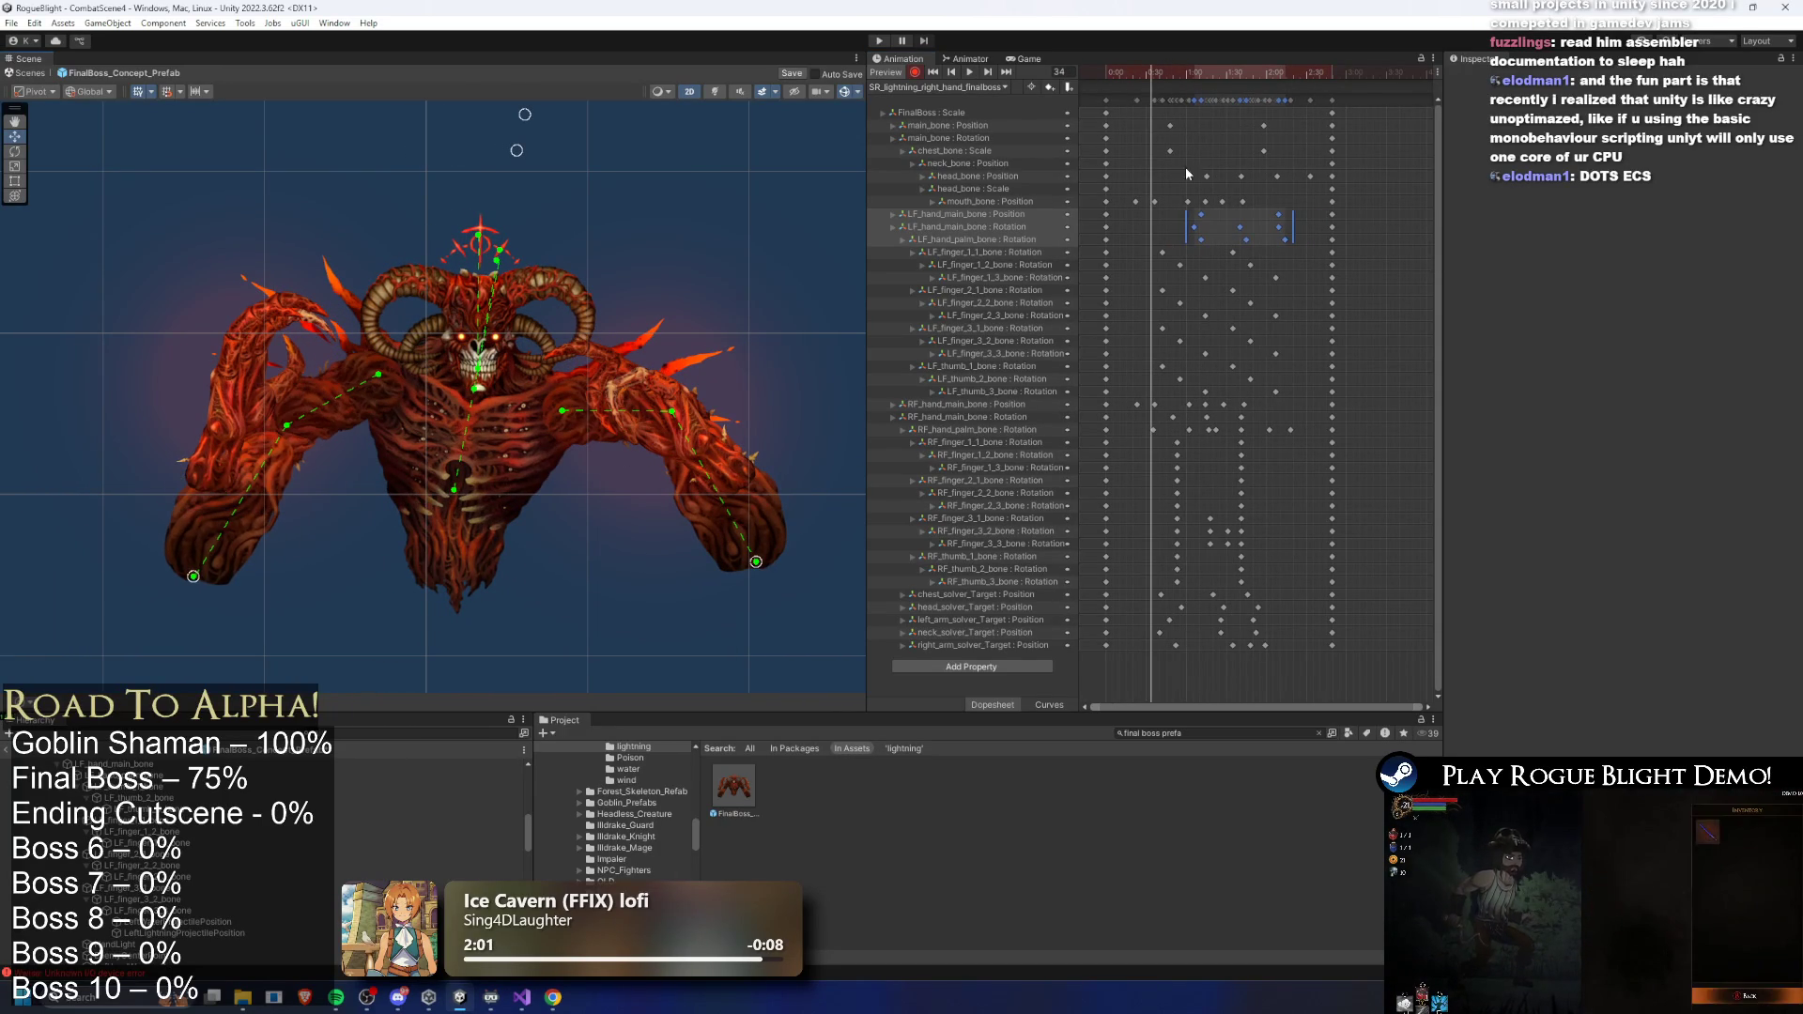
click(1171, 75)
drag(1171, 79, 1172, 81)
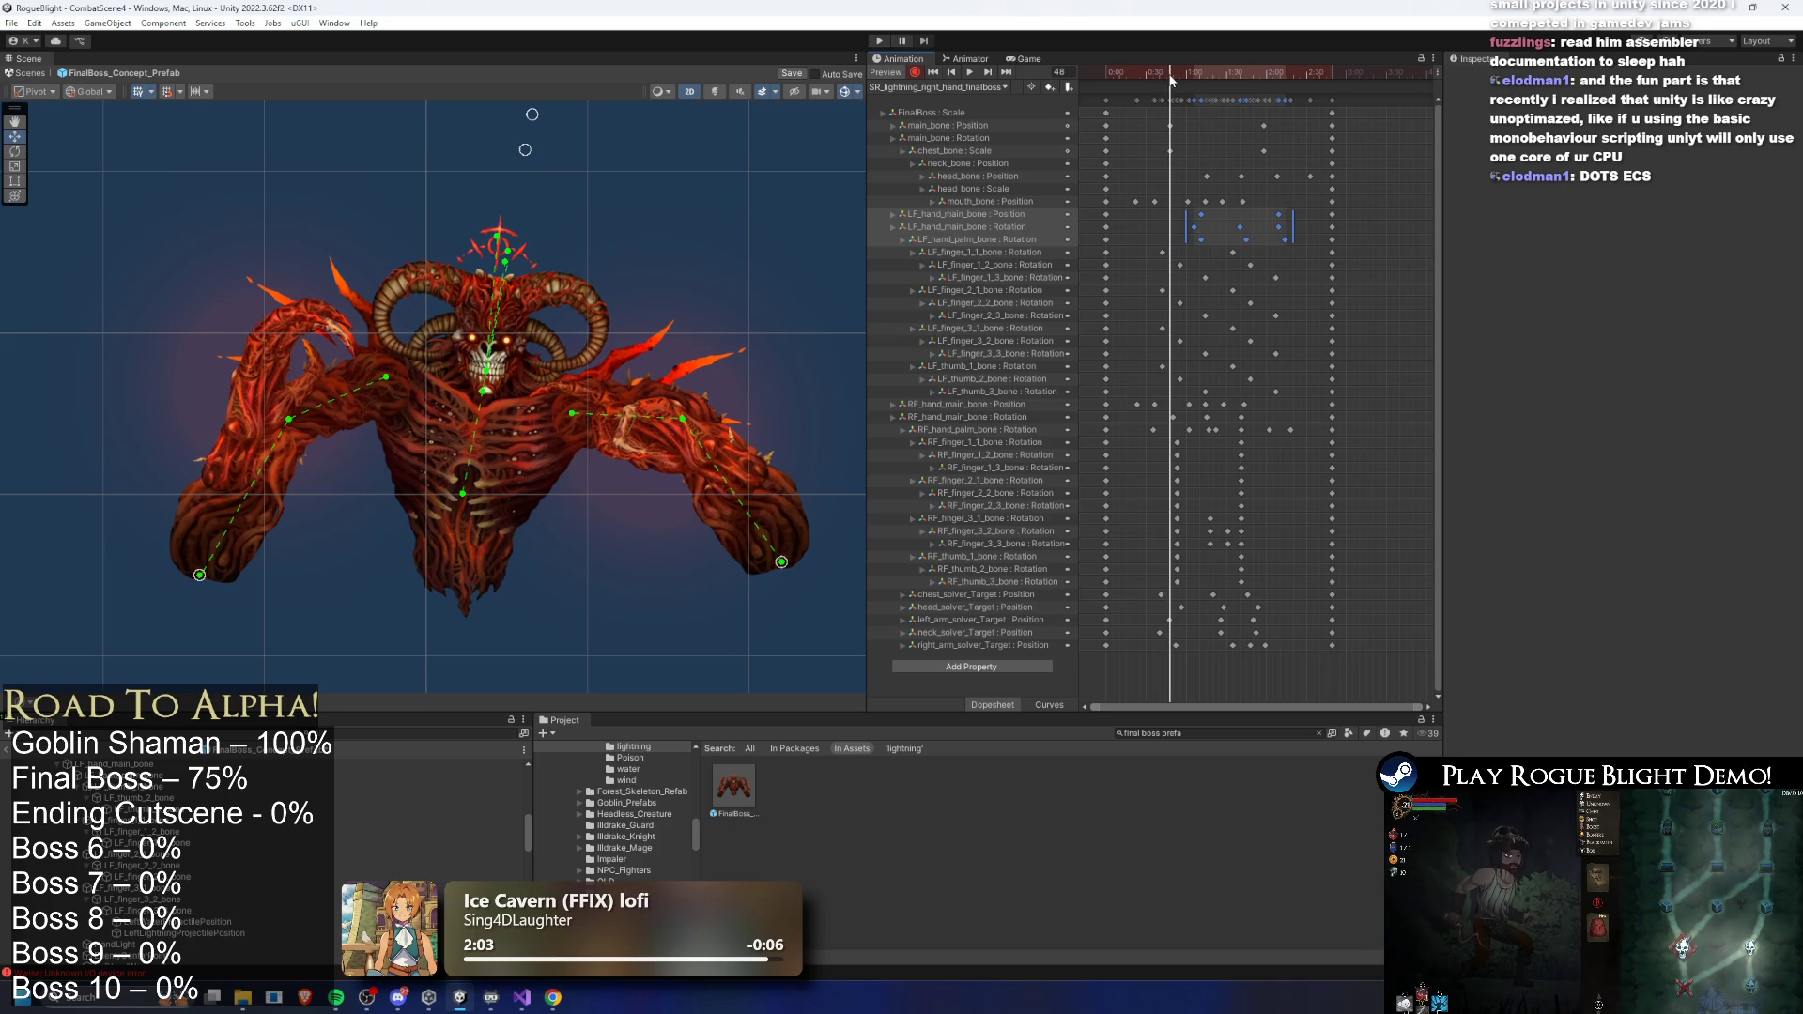
click(1170, 620)
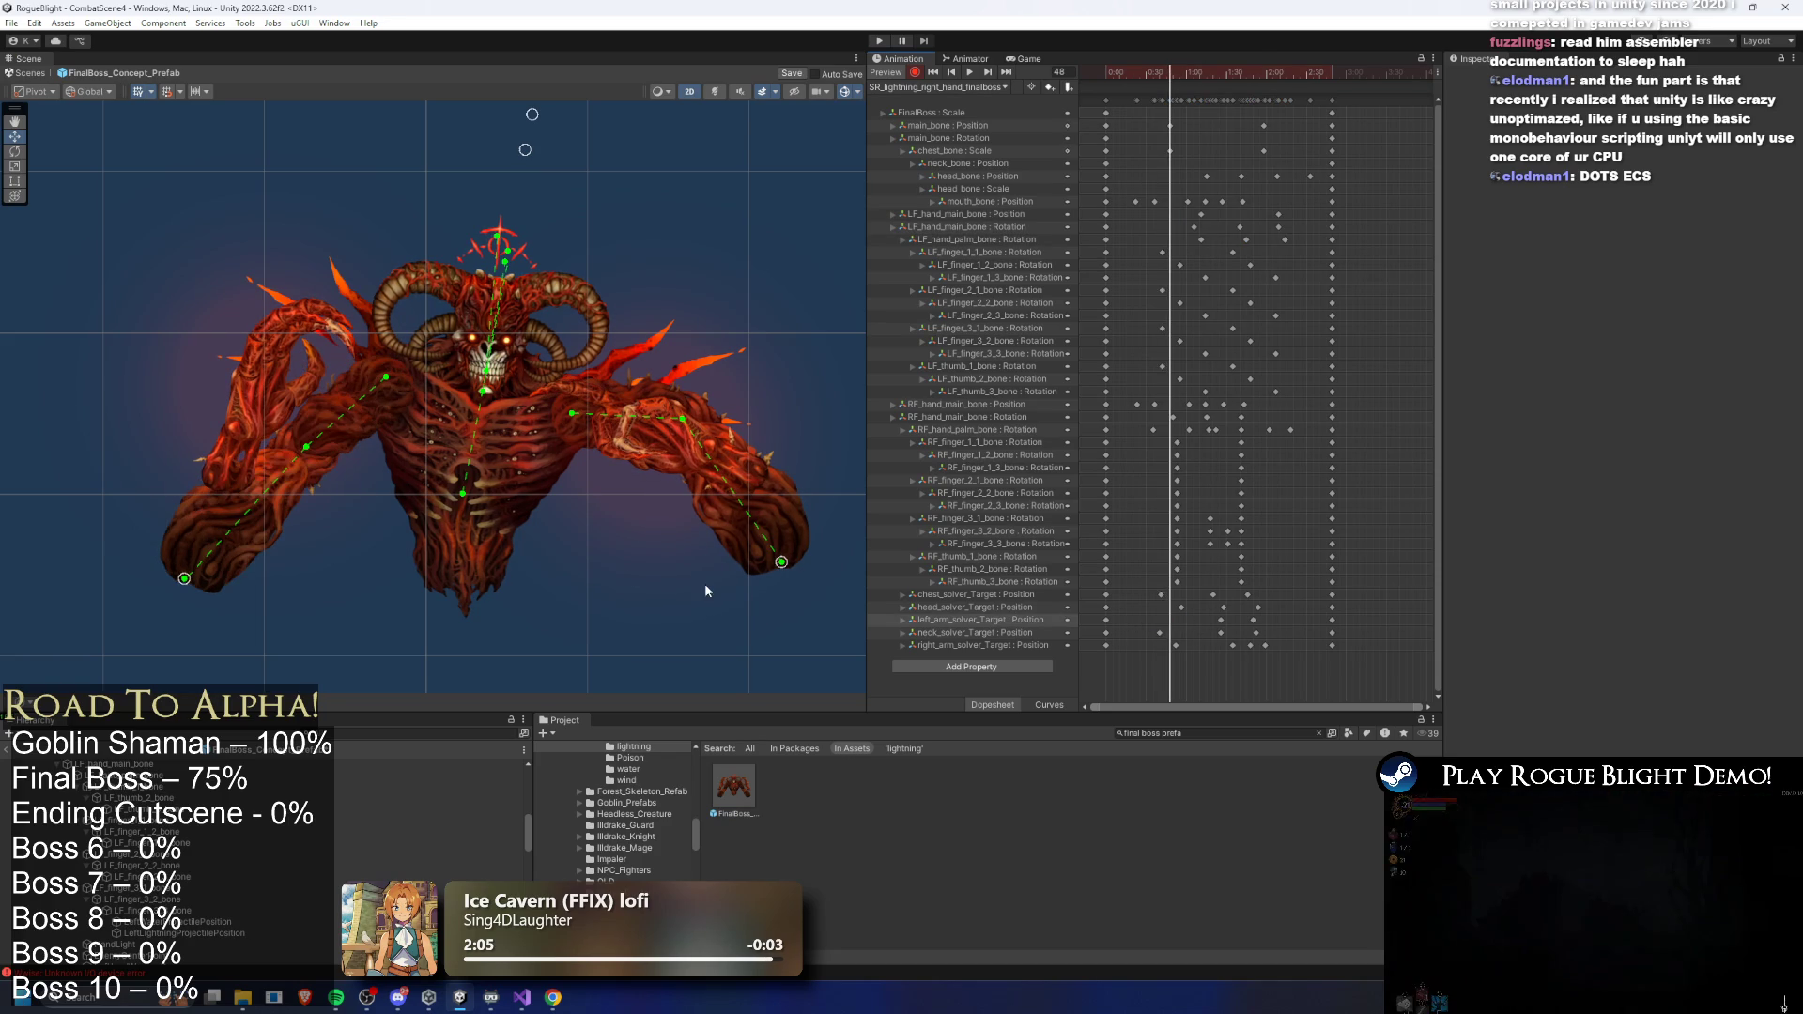
drag(199, 575, 186, 560)
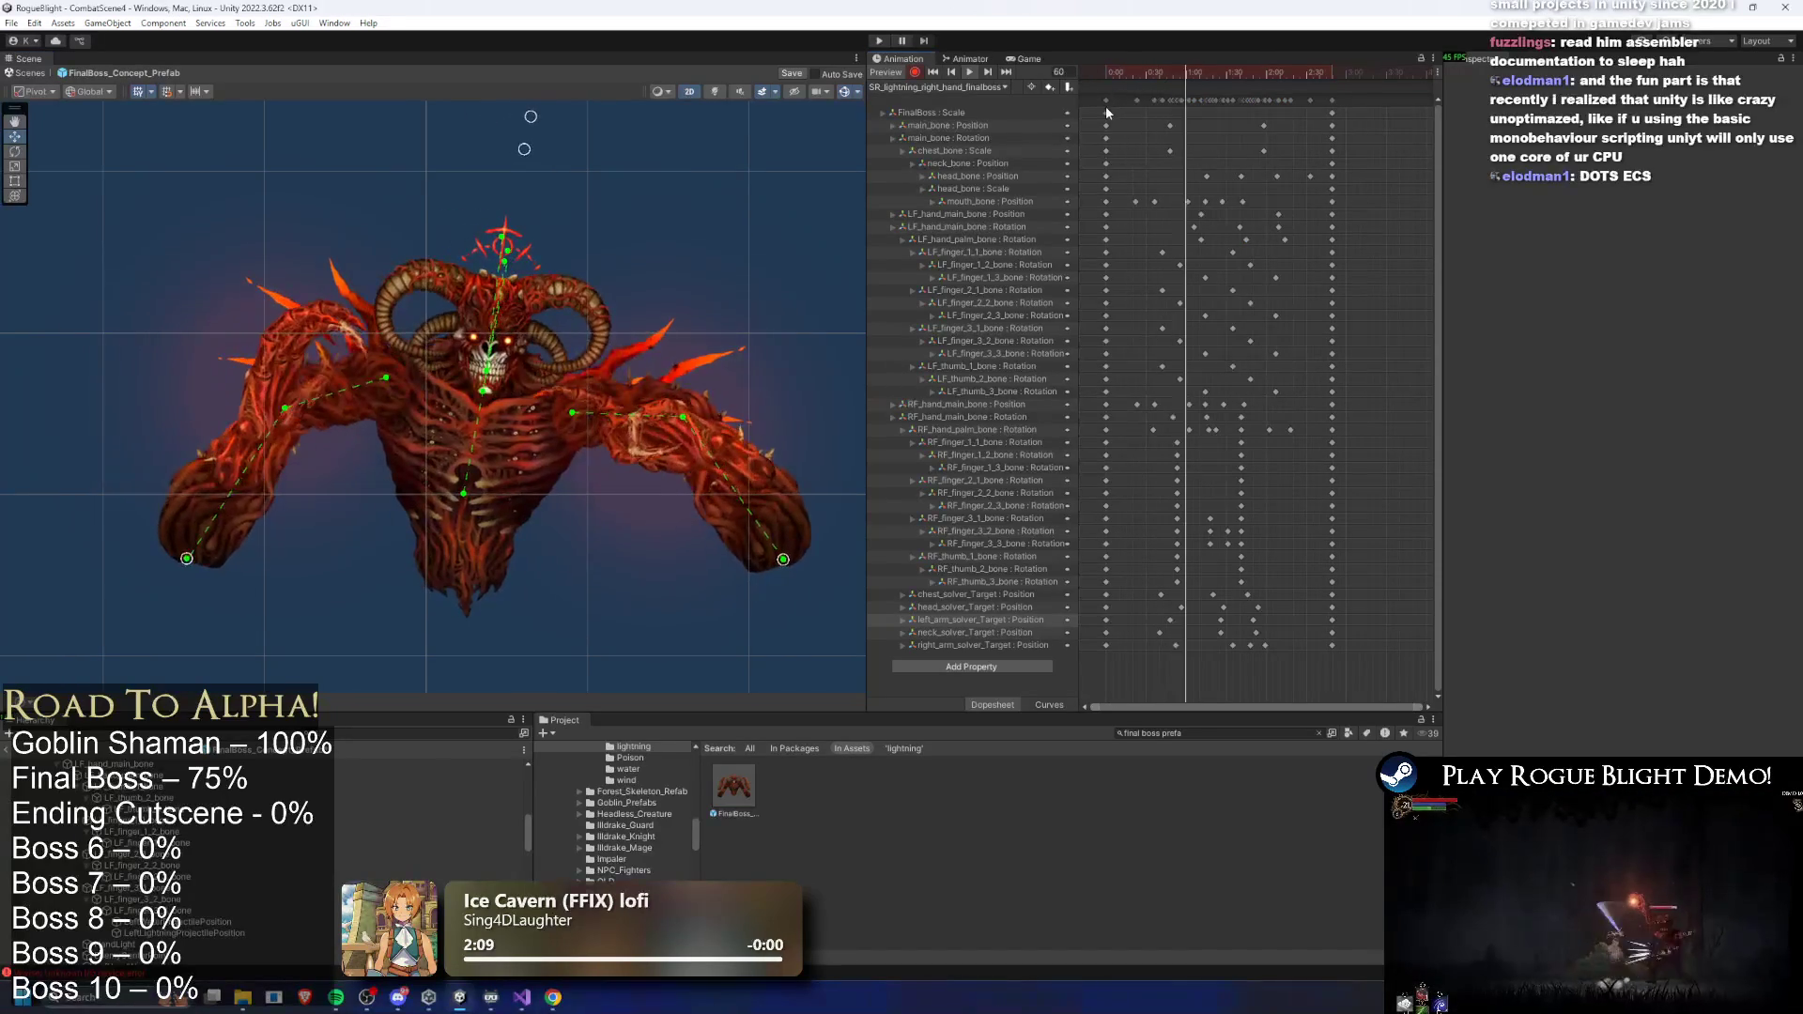
click(1209, 75)
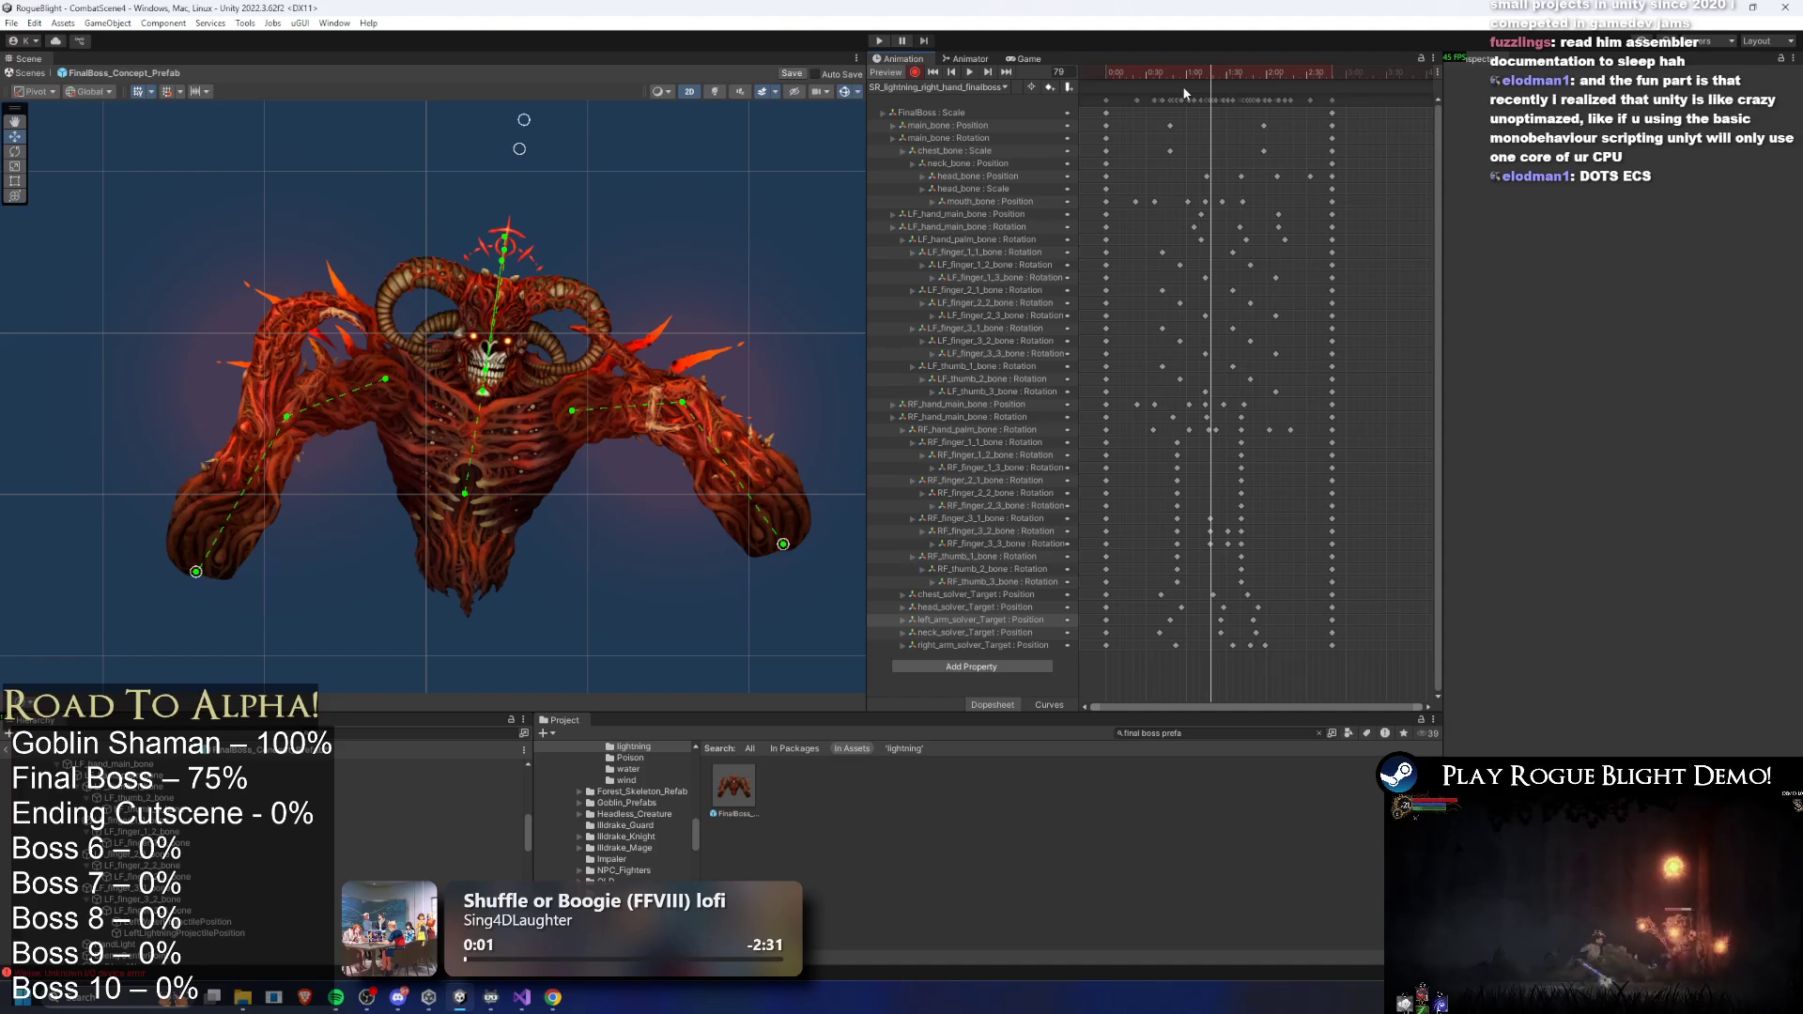
- Play the lightning-hand clip preview to watch both arms sweep outward
key(space)
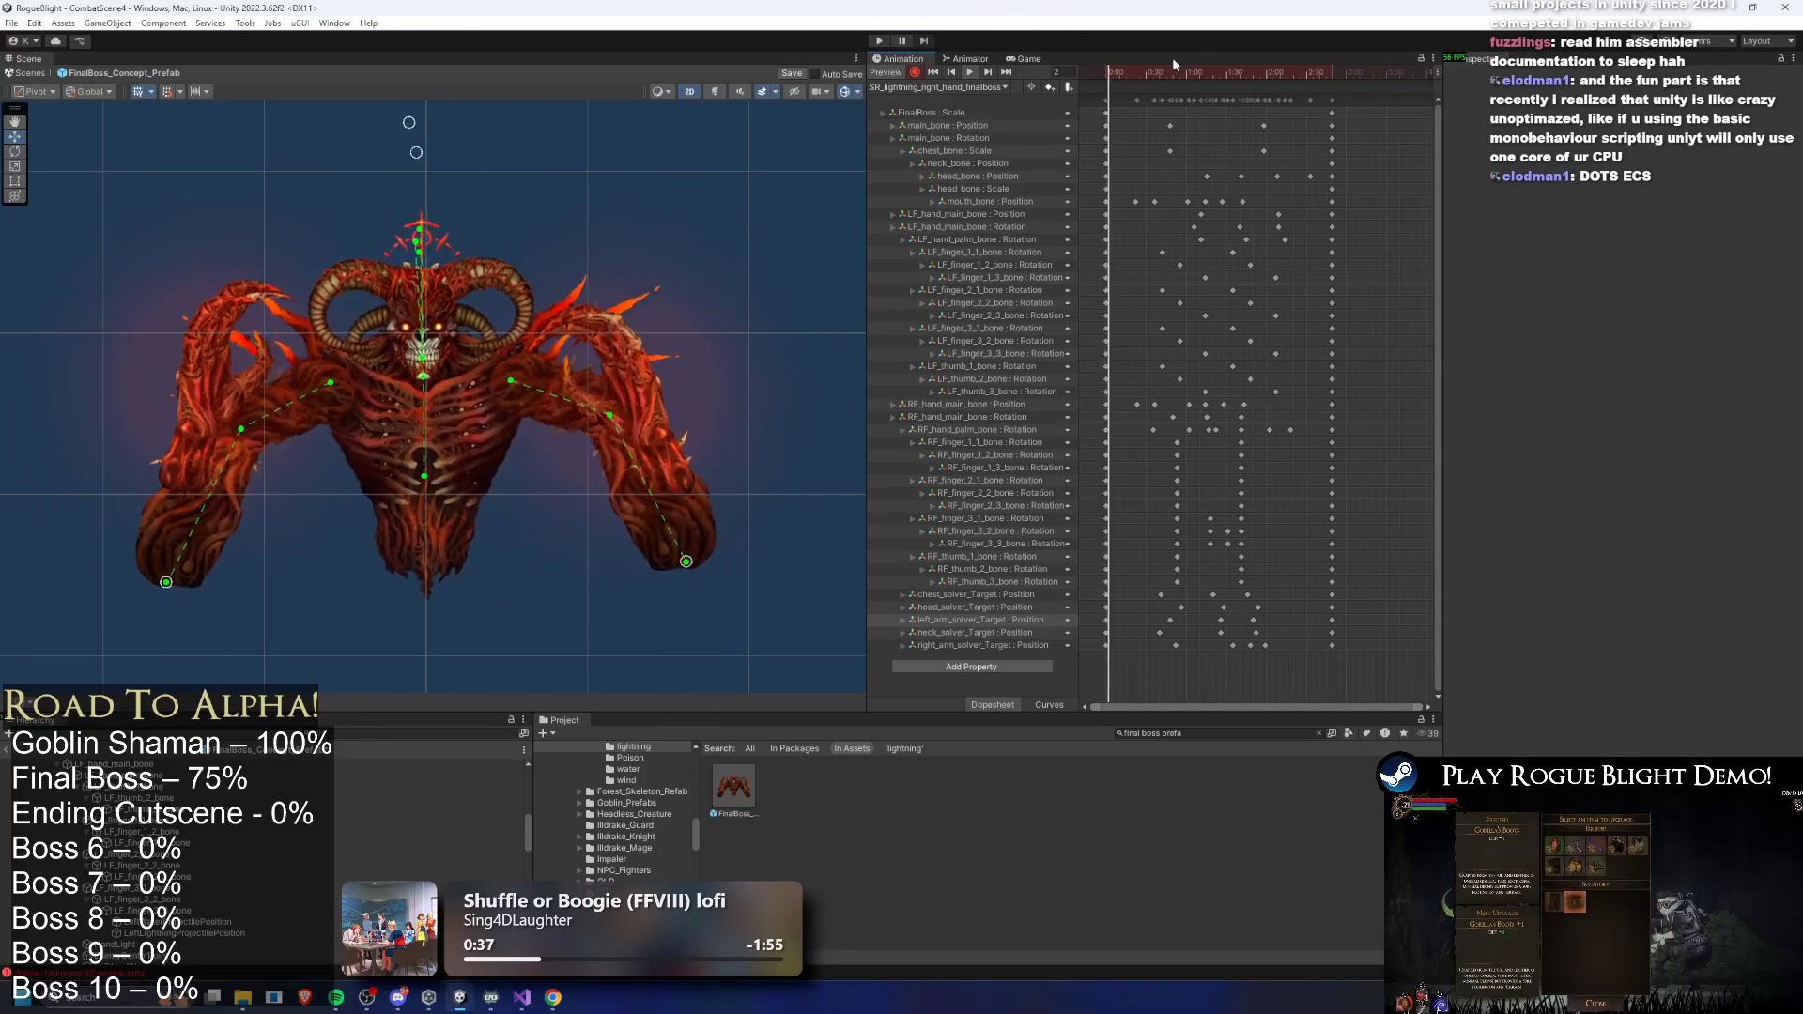
- Nudge the right-hand finger keys earlier and shift the RF_finger_1_3 keys later
click(1195, 75)
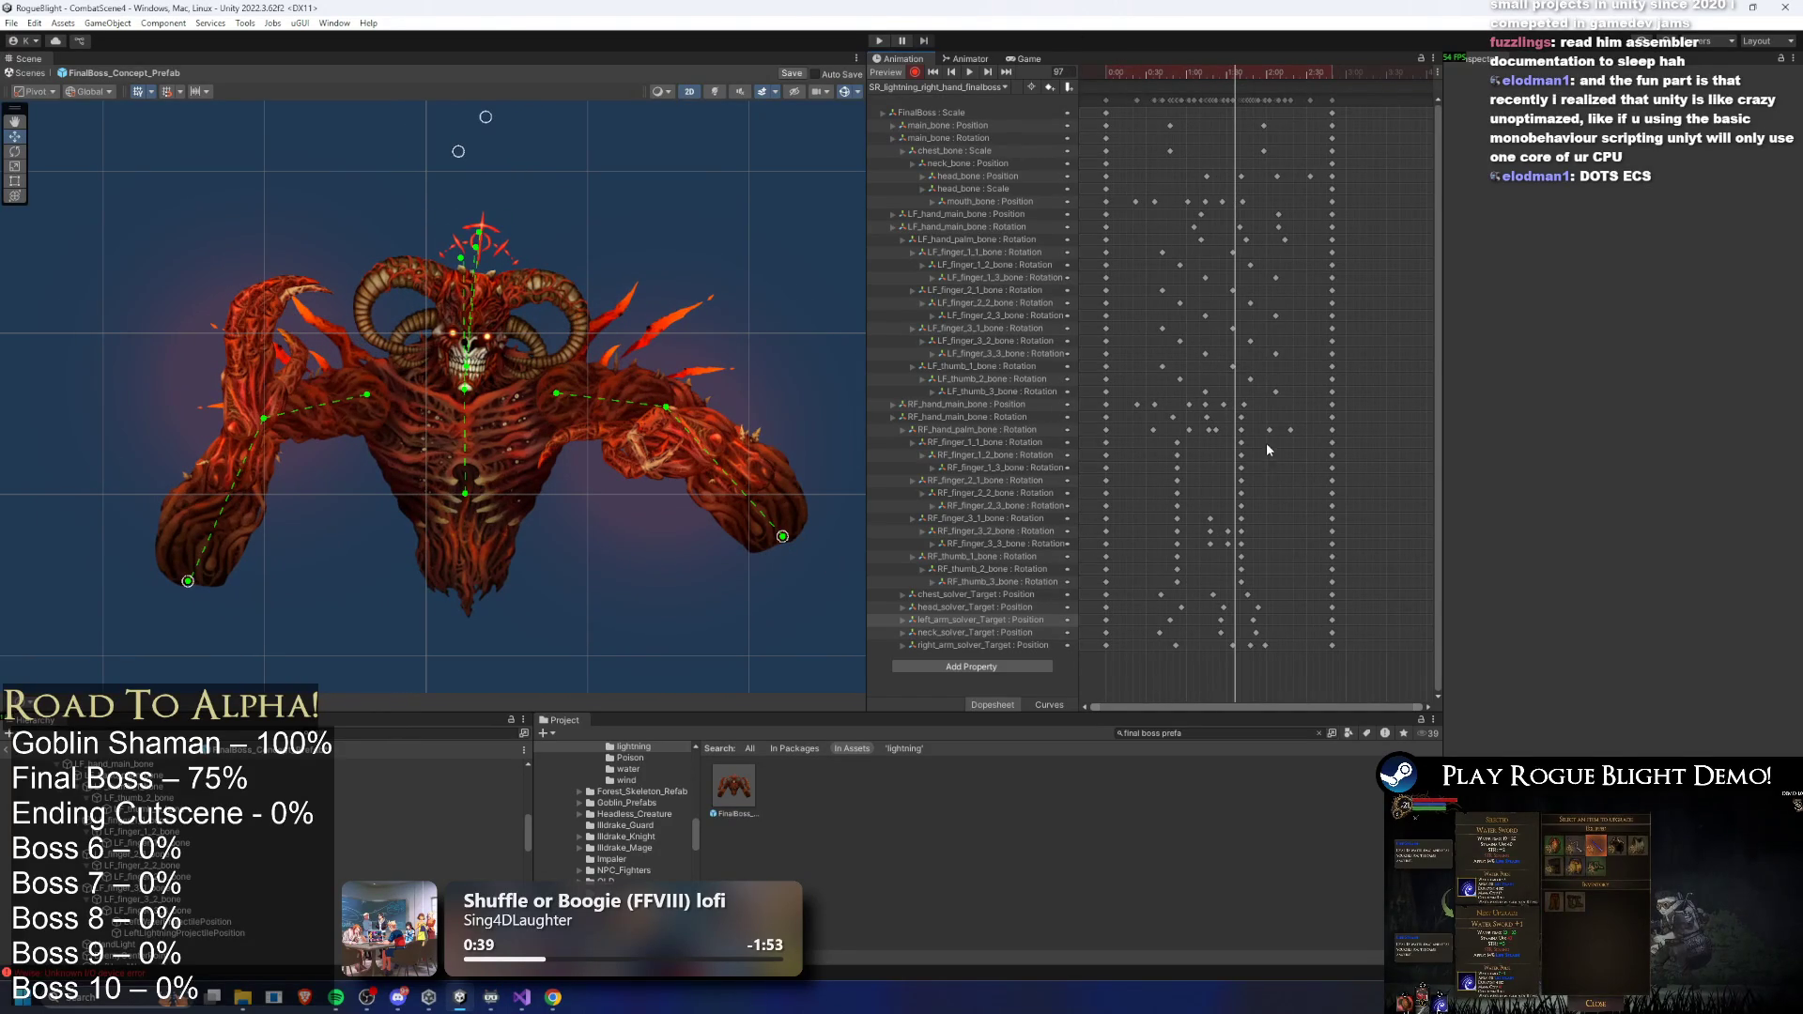
drag(1228, 526, 1229, 527)
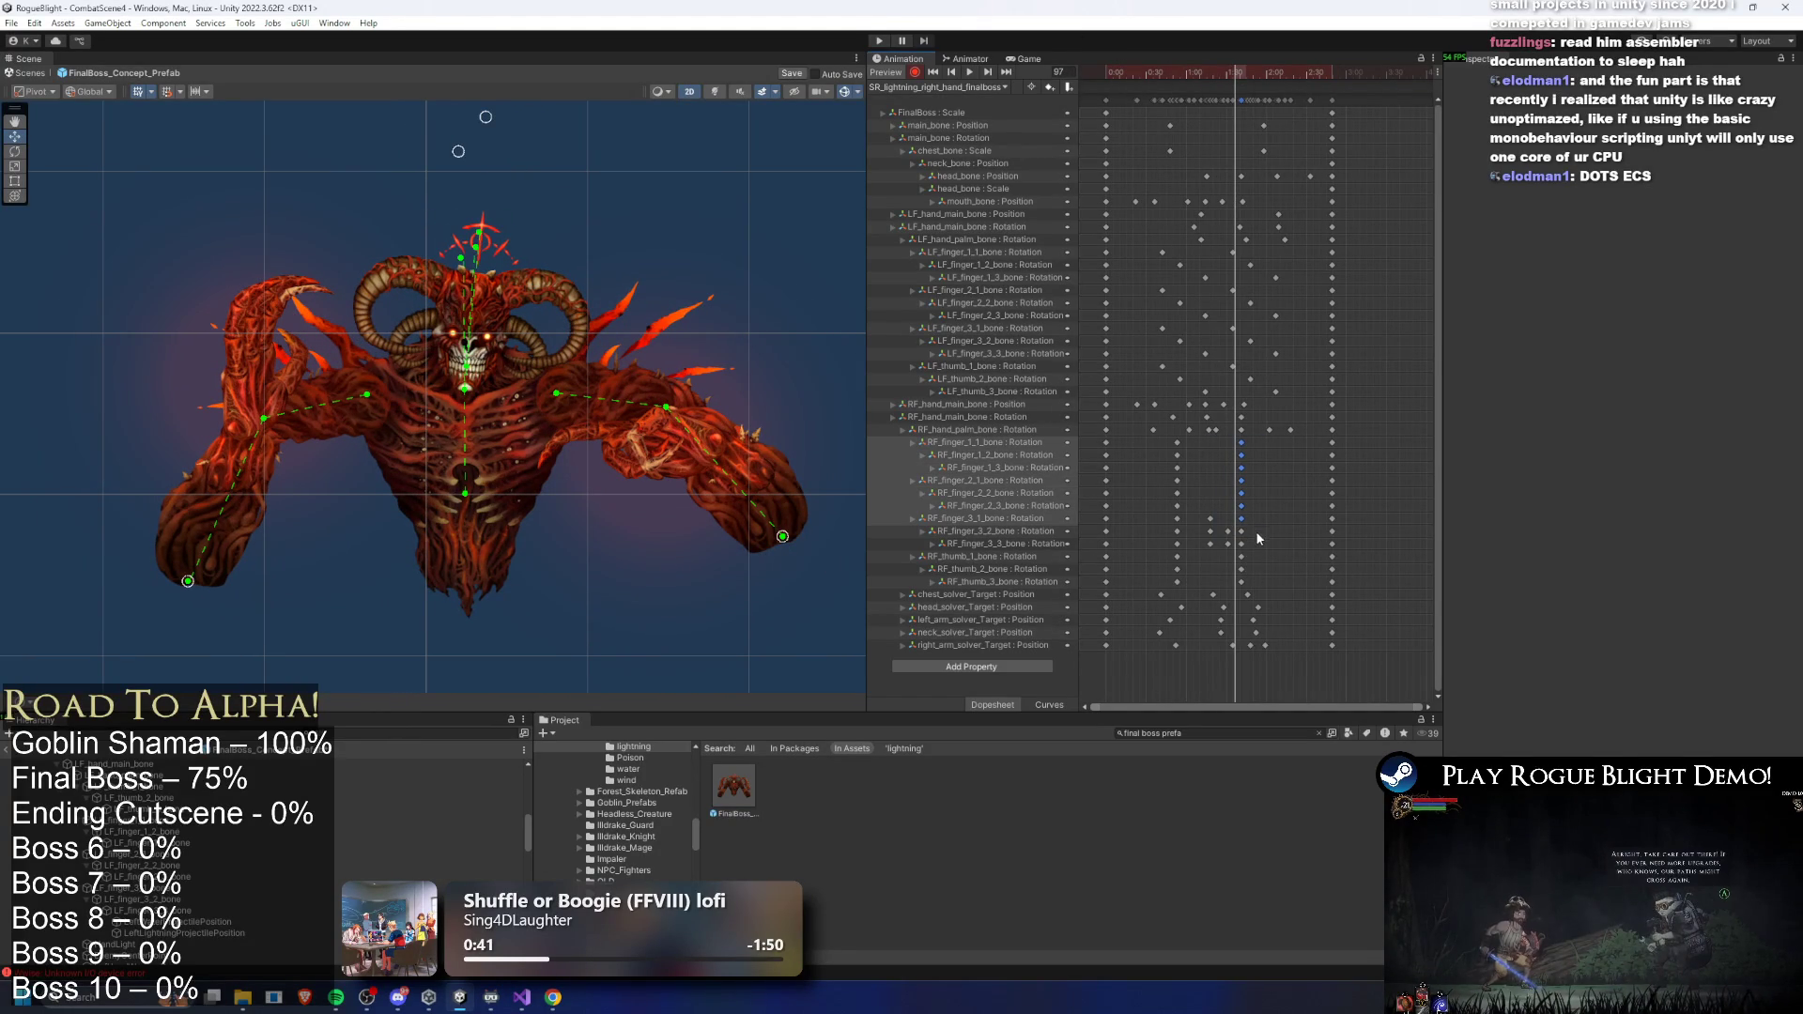
mouse_move(1250, 589)
mouse_down()
mouse_move(1219, 459)
mouse_move(1195, 448)
mouse_move(1235, 467)
mouse_move(1191, 467)
mouse_move(1238, 489)
mouse_up()
click(1157, 463)
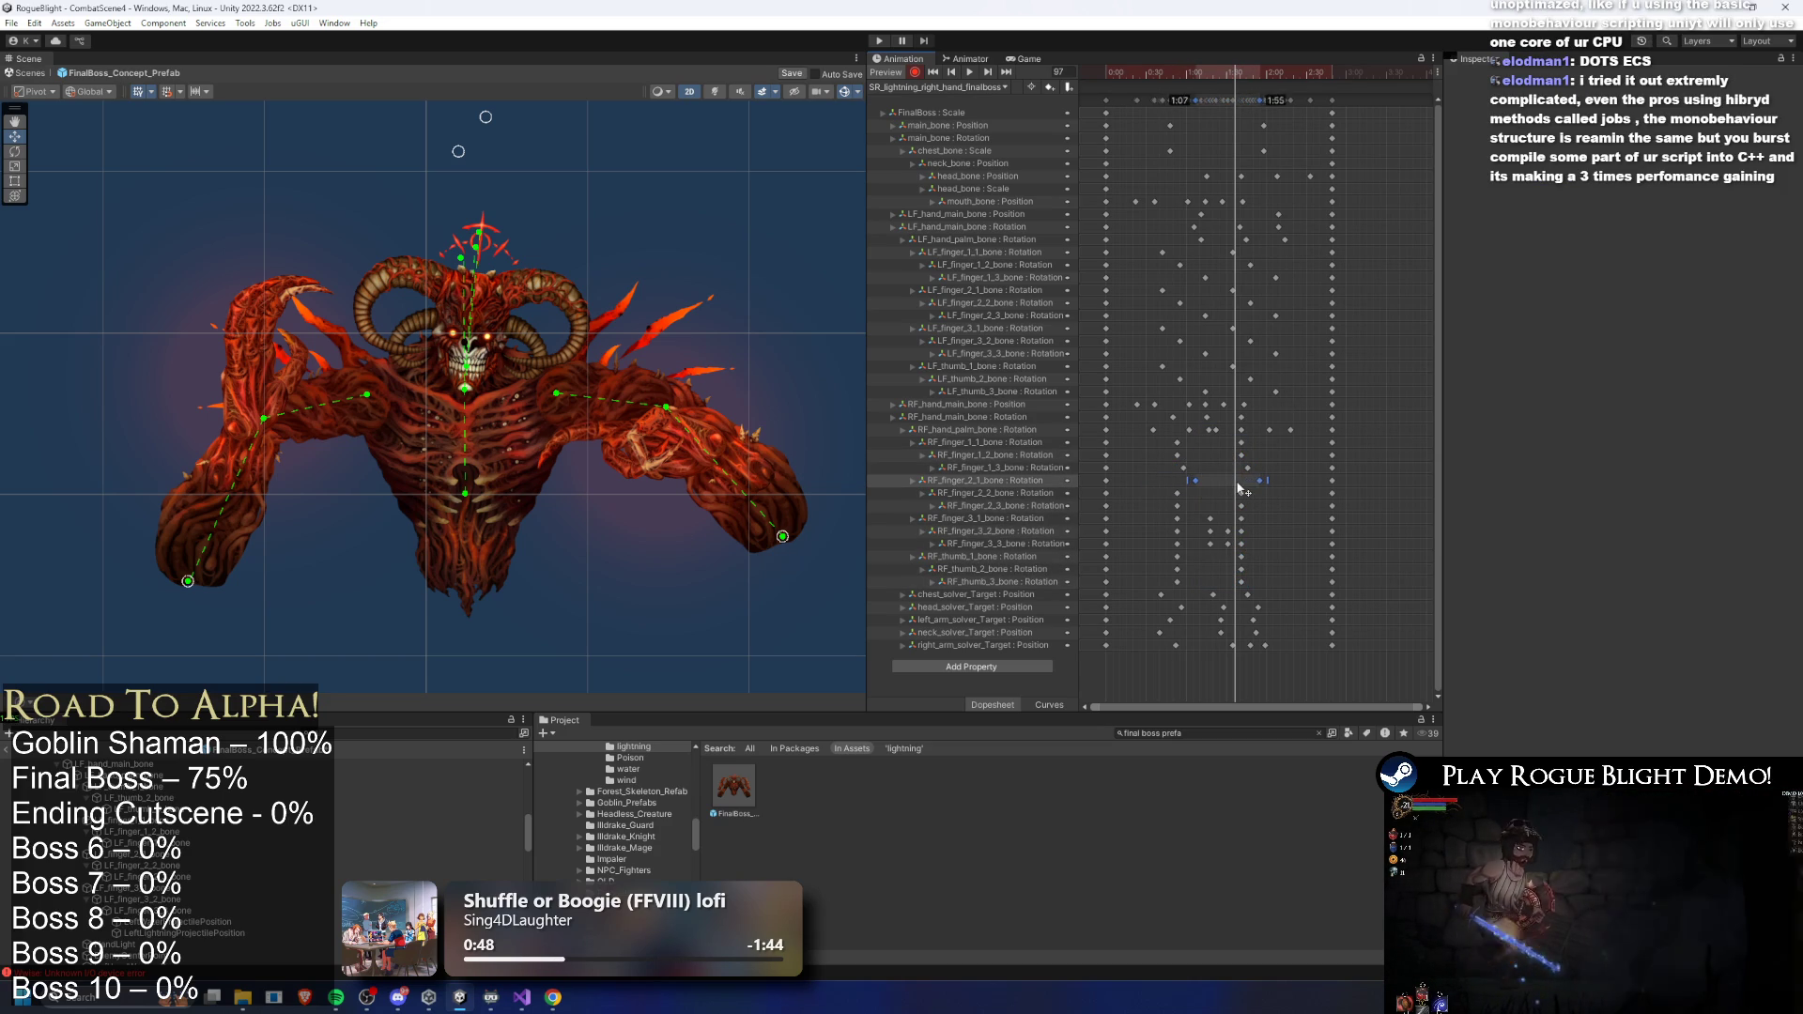
click(1157, 509)
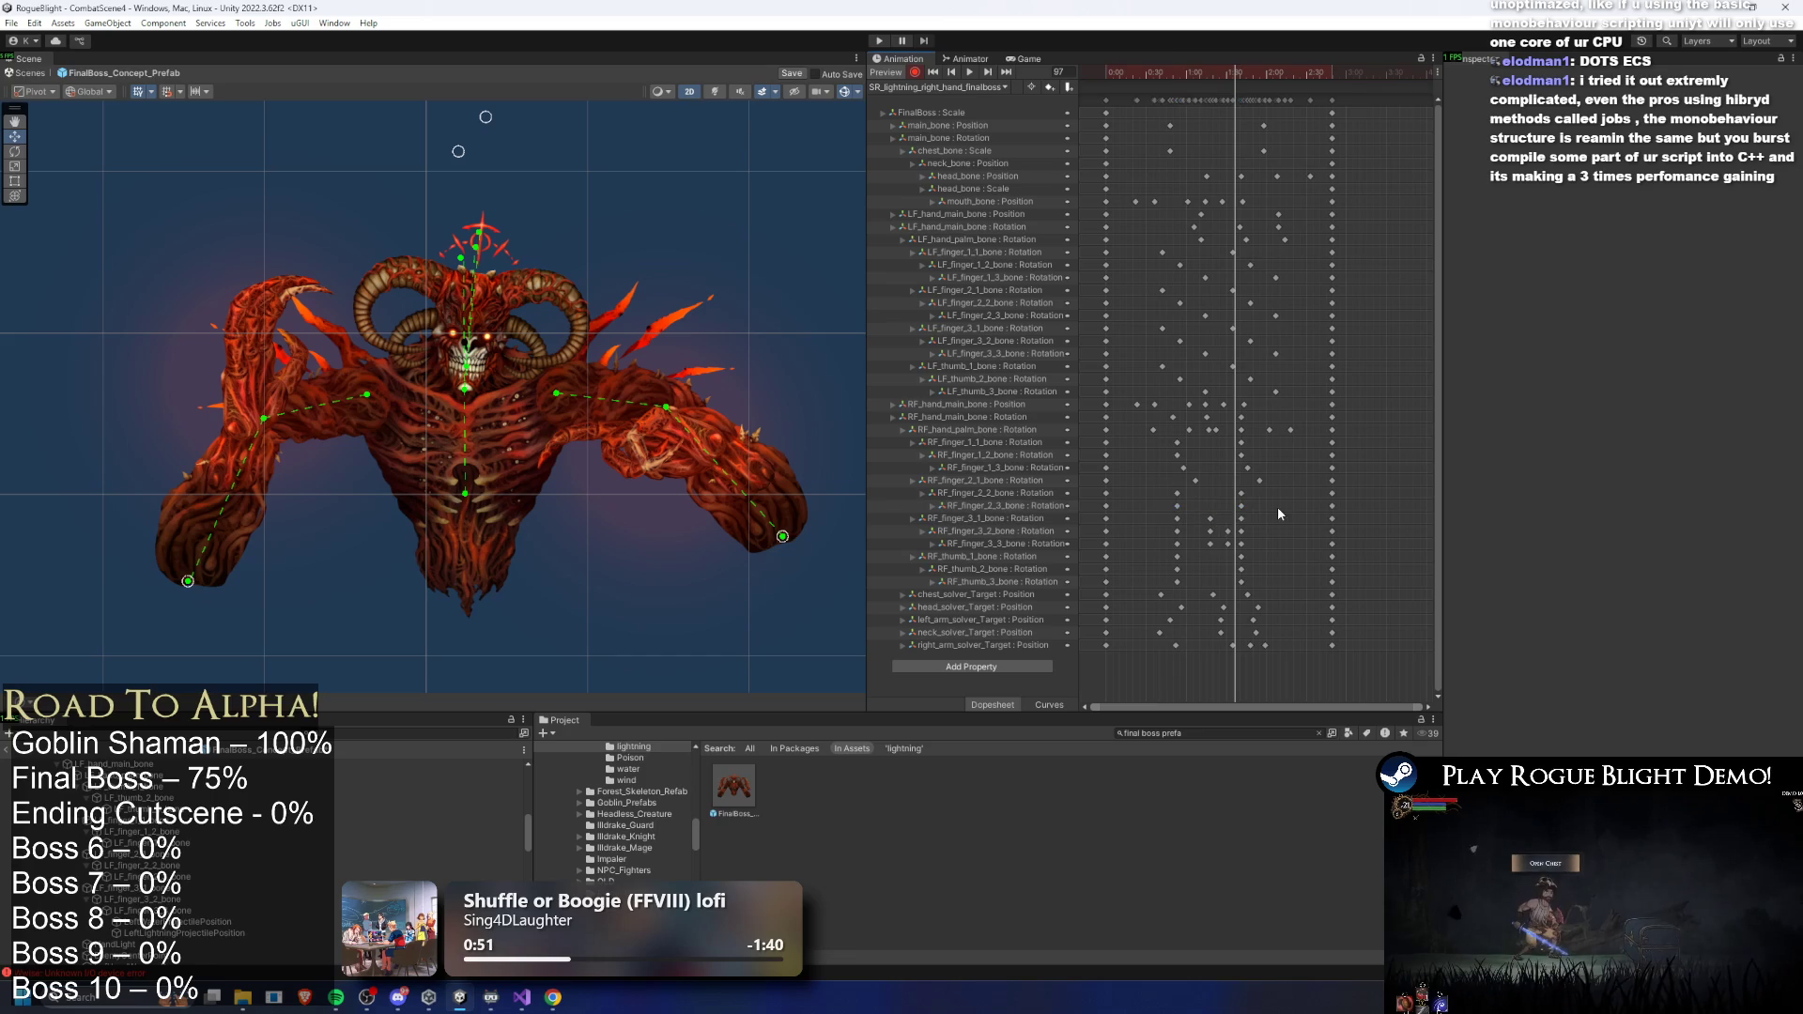
drag(1154, 504, 1155, 504)
drag(1269, 473, 1146, 453)
click(1243, 459)
mouse_move(1264, 462)
mouse_down()
mouse_move(1155, 467)
mouse_move(1237, 479)
mouse_move(1258, 505)
mouse_up()
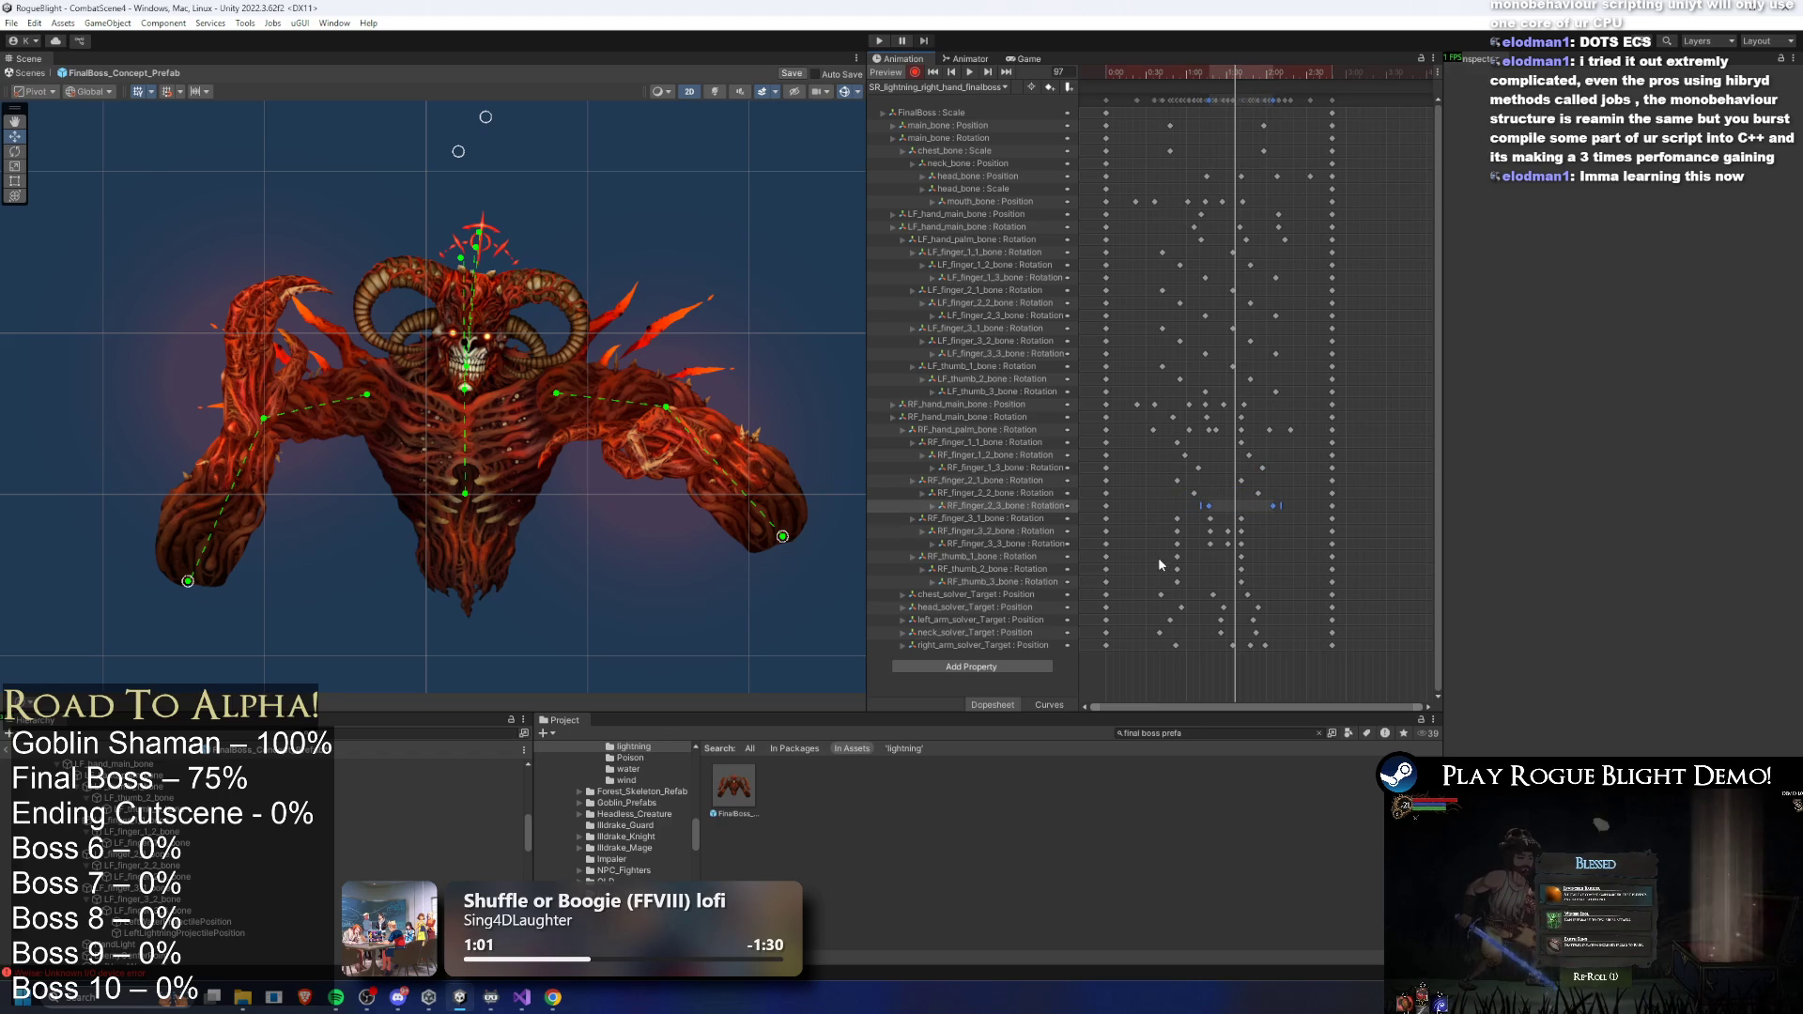
- Check the RF_thumb_2/3, RF_finger_3_2/3_3 and RF_finger_1_2/1_3 key timings, then deselect
mouse_move(1266, 571)
mouse_down()
mouse_move(1253, 587)
mouse_move(1227, 573)
mouse_move(1298, 586)
mouse_up()
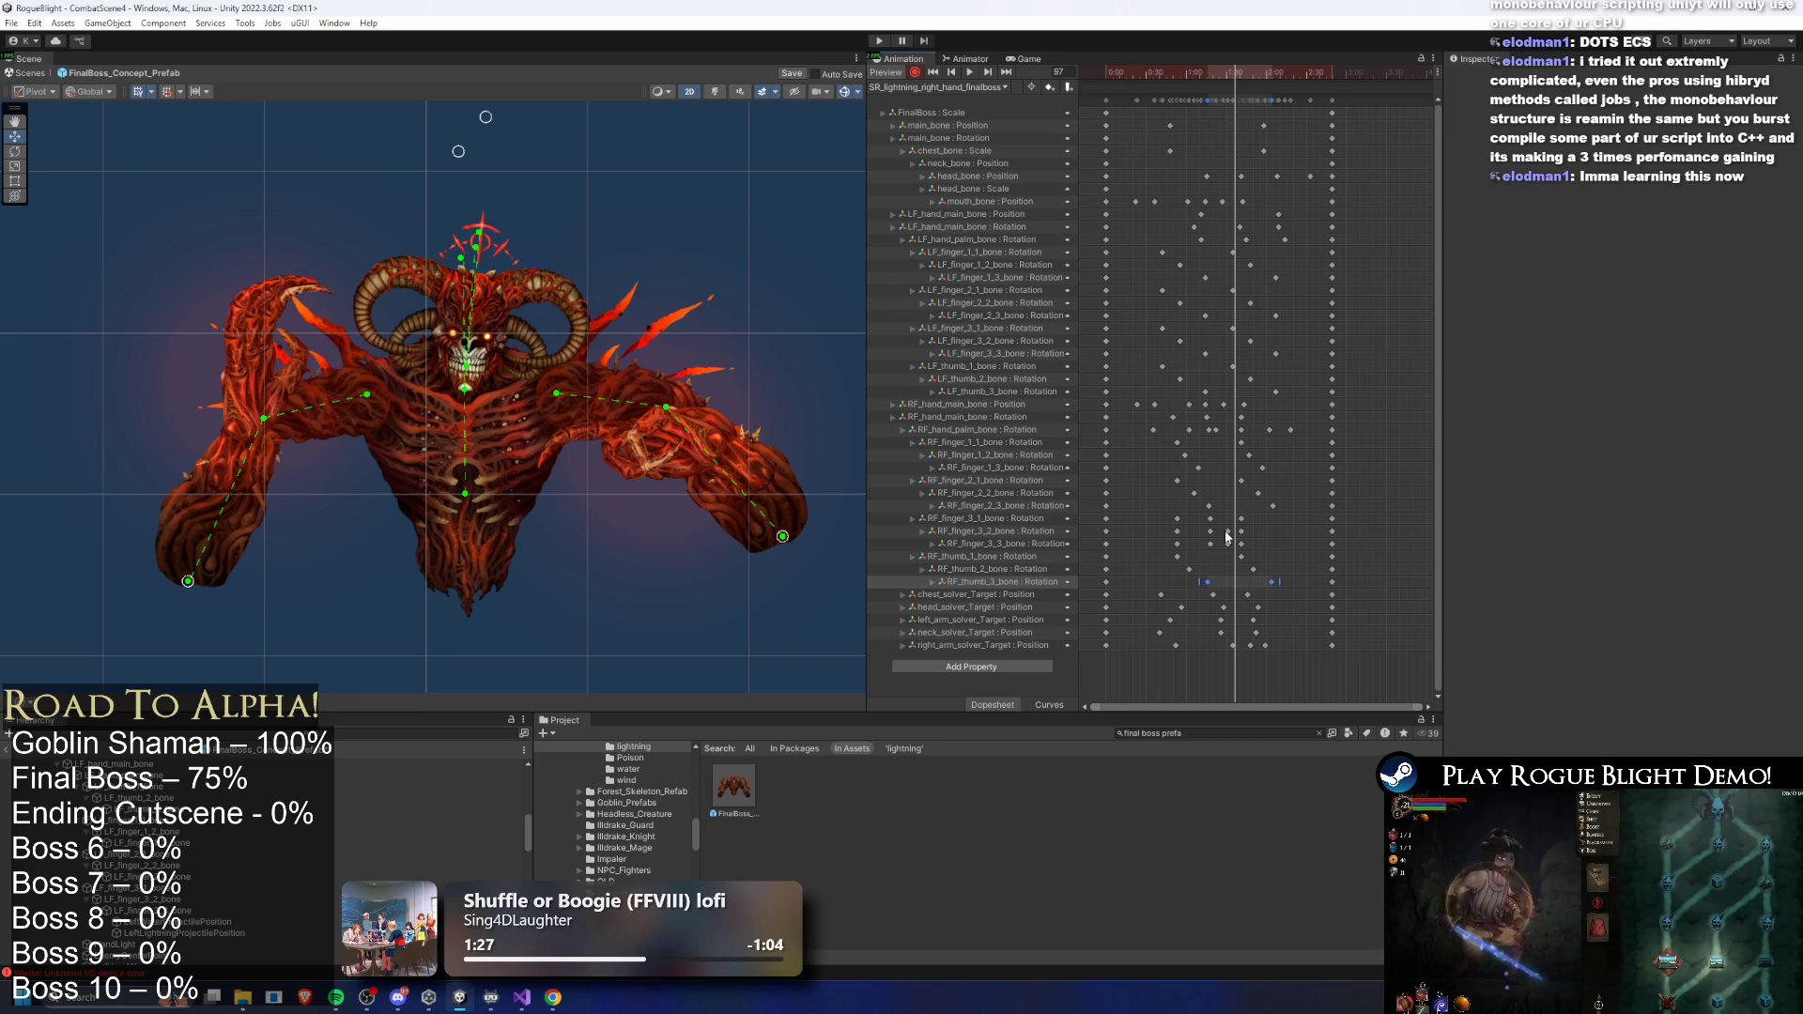
mouse_move(1156, 575)
mouse_down()
mouse_move(1305, 564)
mouse_move(1282, 565)
mouse_up()
mouse_move(1168, 543)
mouse_down()
mouse_move(1270, 531)
mouse_move(1185, 527)
mouse_move(1212, 527)
mouse_up()
drag(1180, 449, 1250, 468)
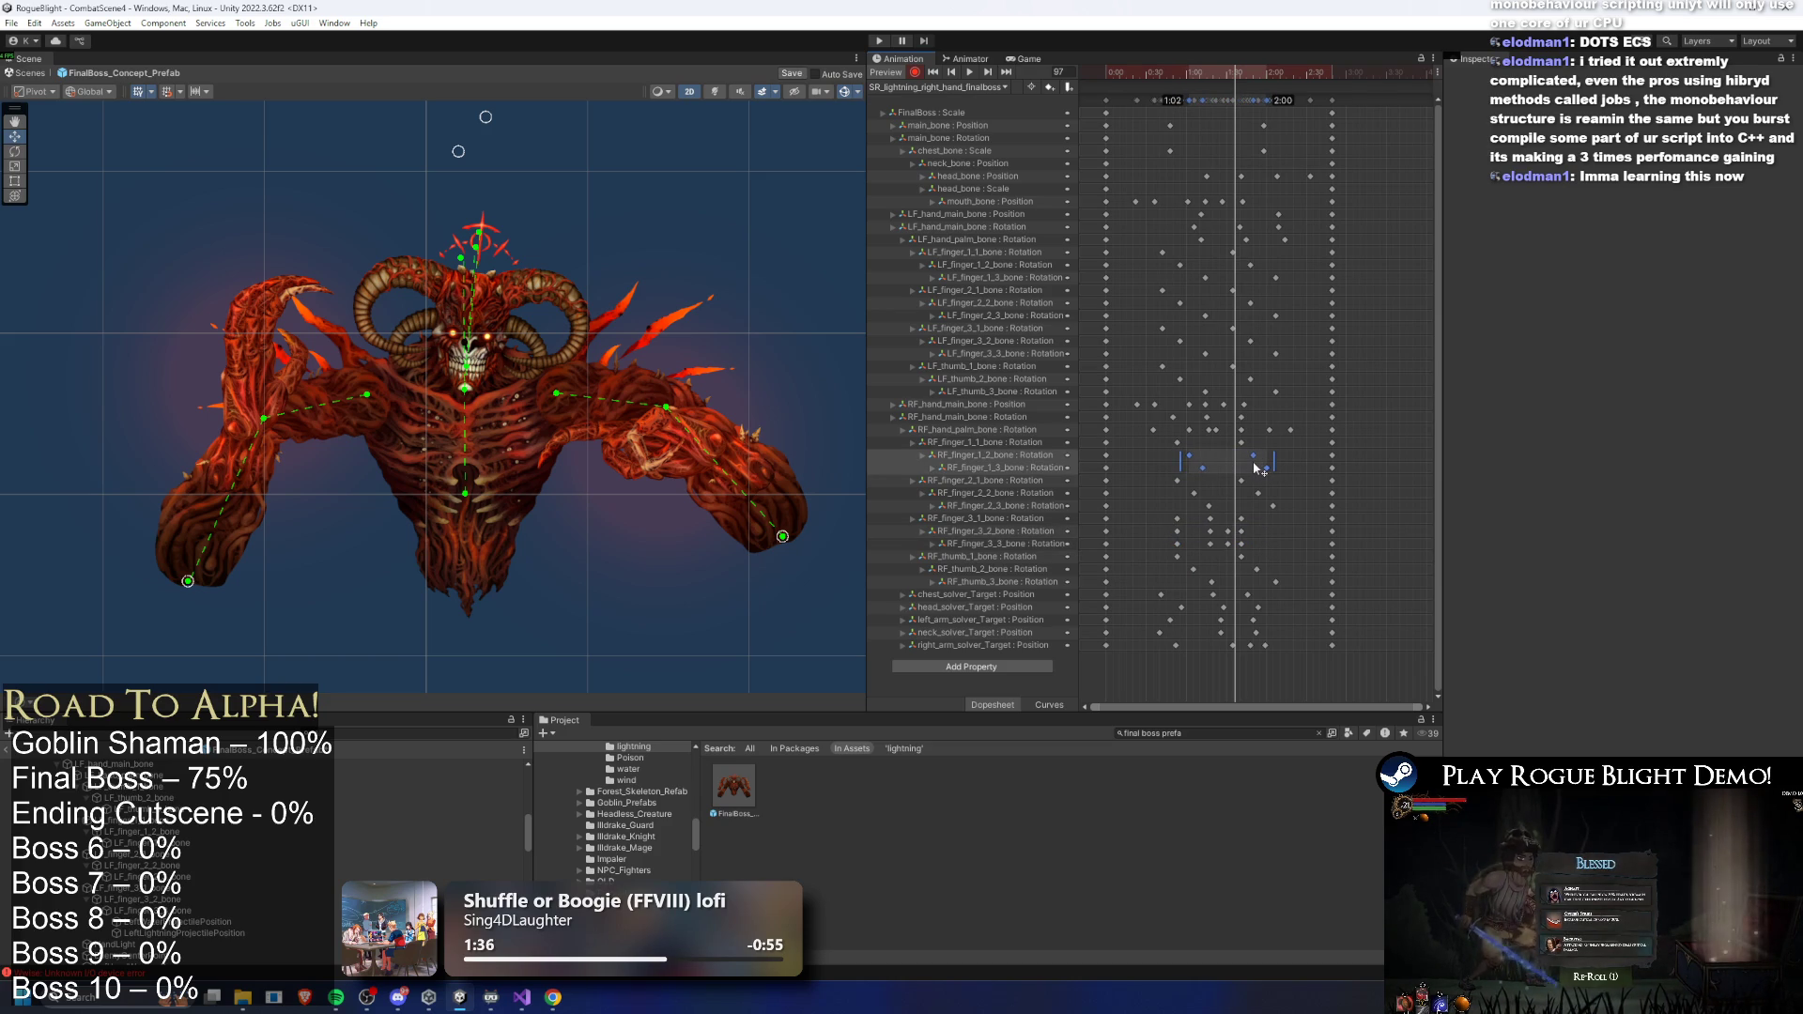
click(1215, 425)
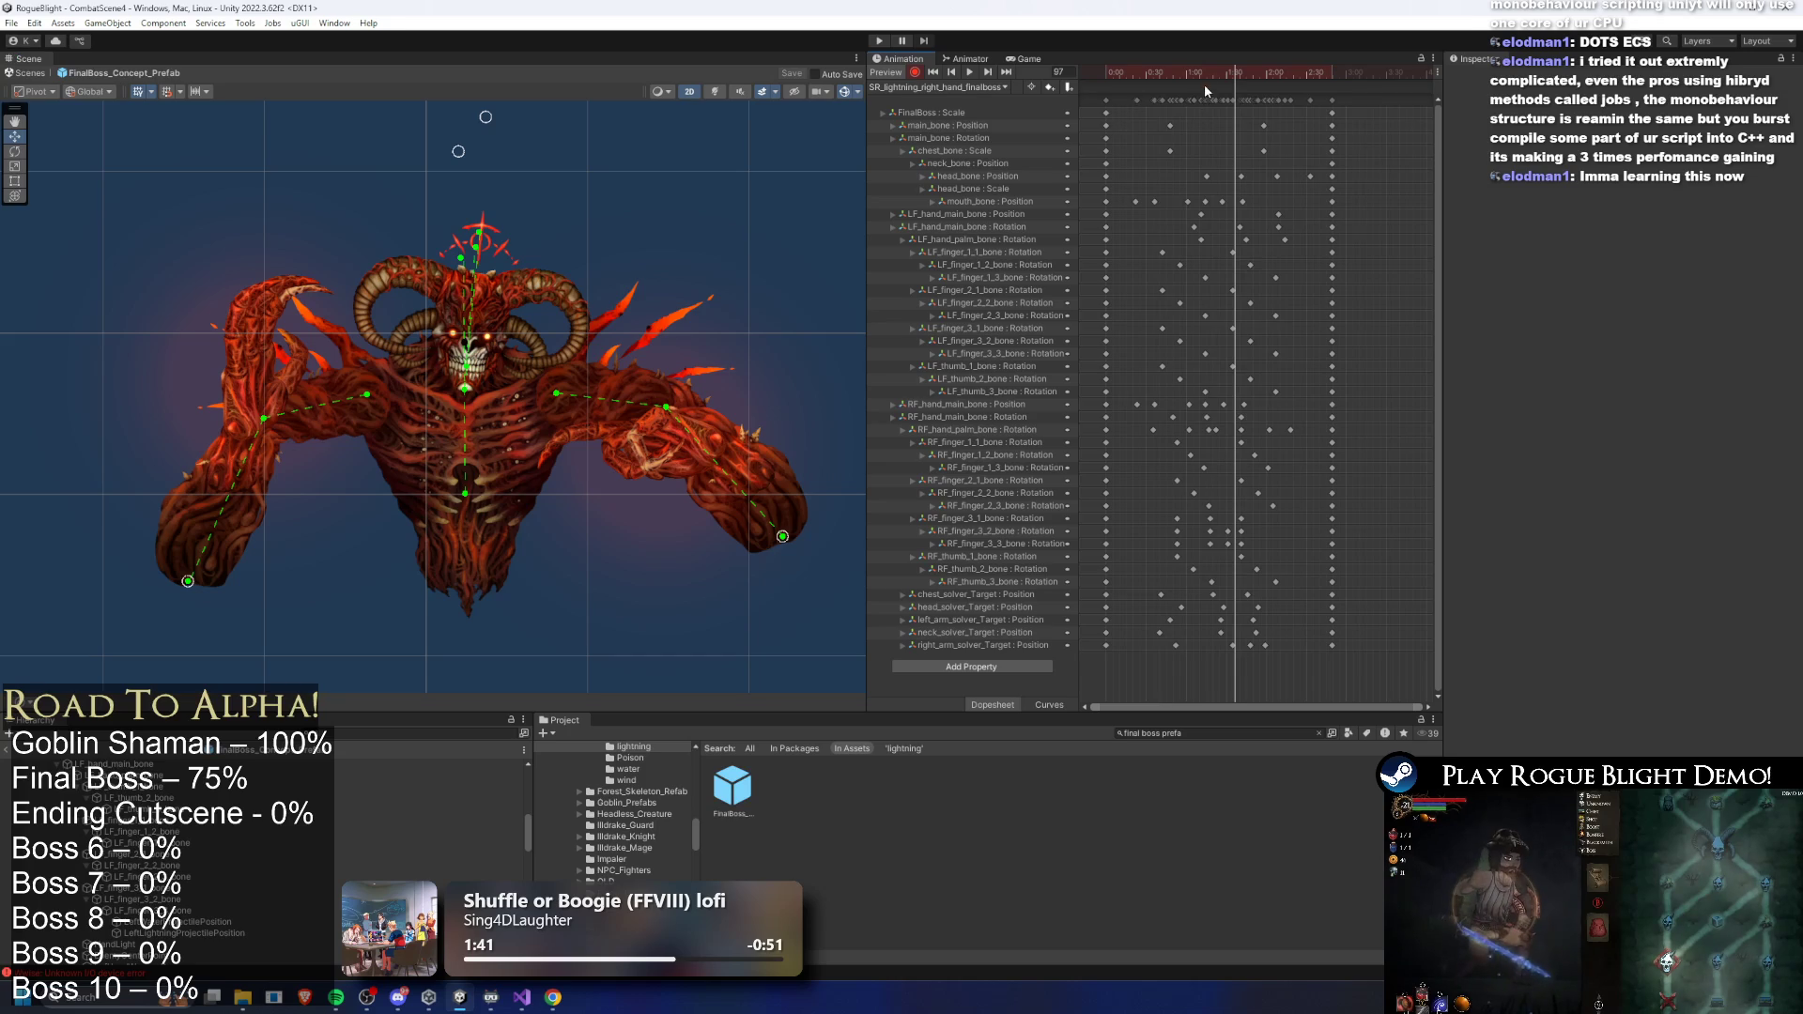
- Play the lightning-hand clip with the retimed fingers
key(space)
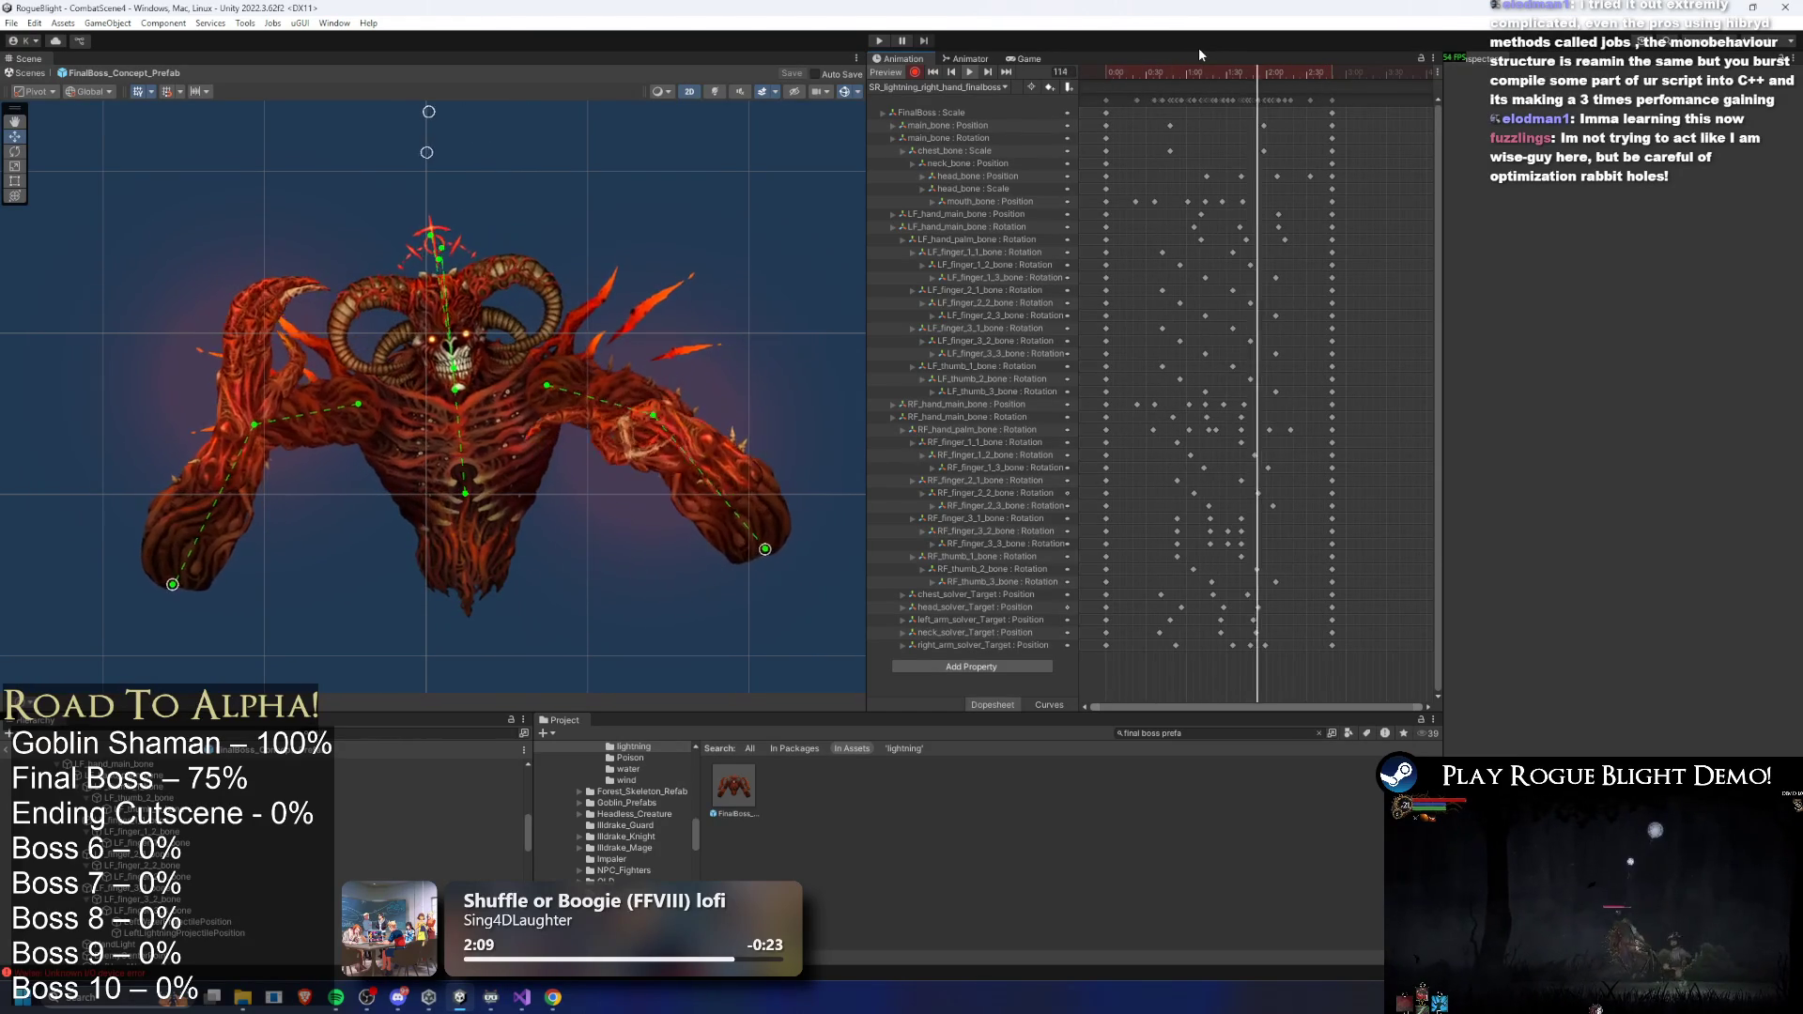
- Bring up Windows search to find a browser
key(super)
- Launch Google Chrome from Start search and bring up the decompiled Terraria 1.4.0.5 GitHub repository
text(chrome)
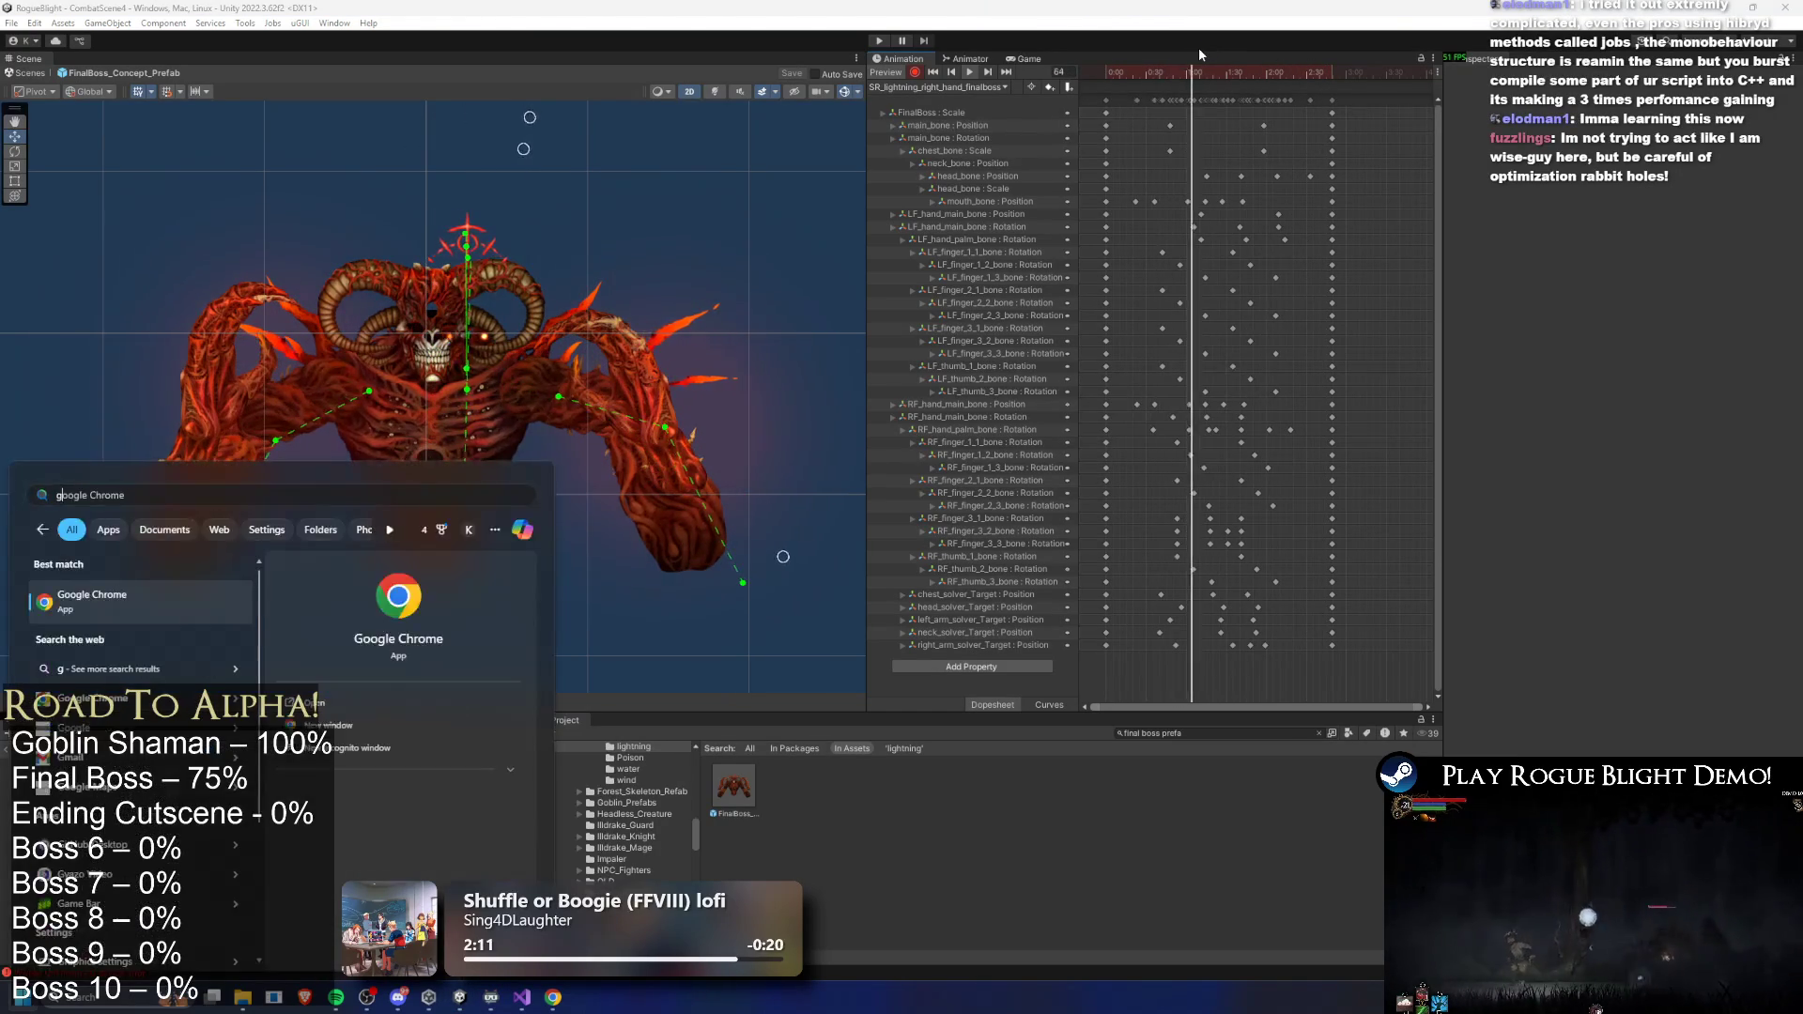
key(Return)
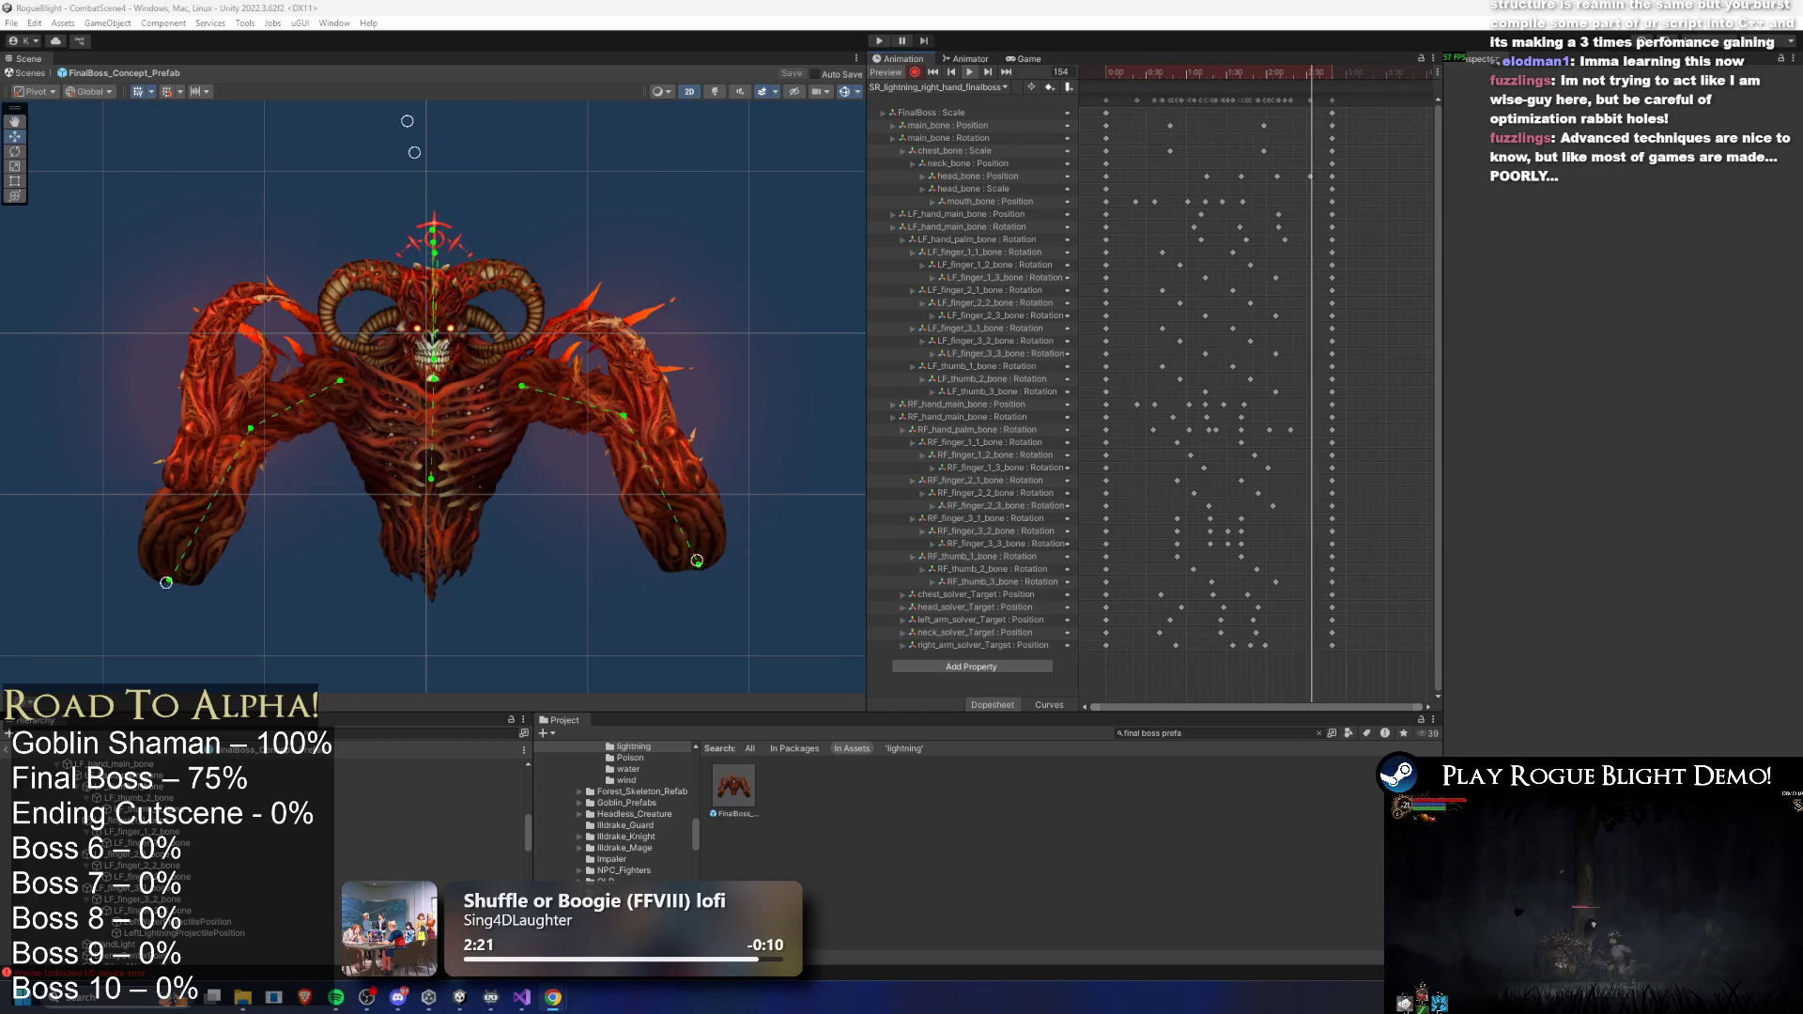
key(alt+Tab)
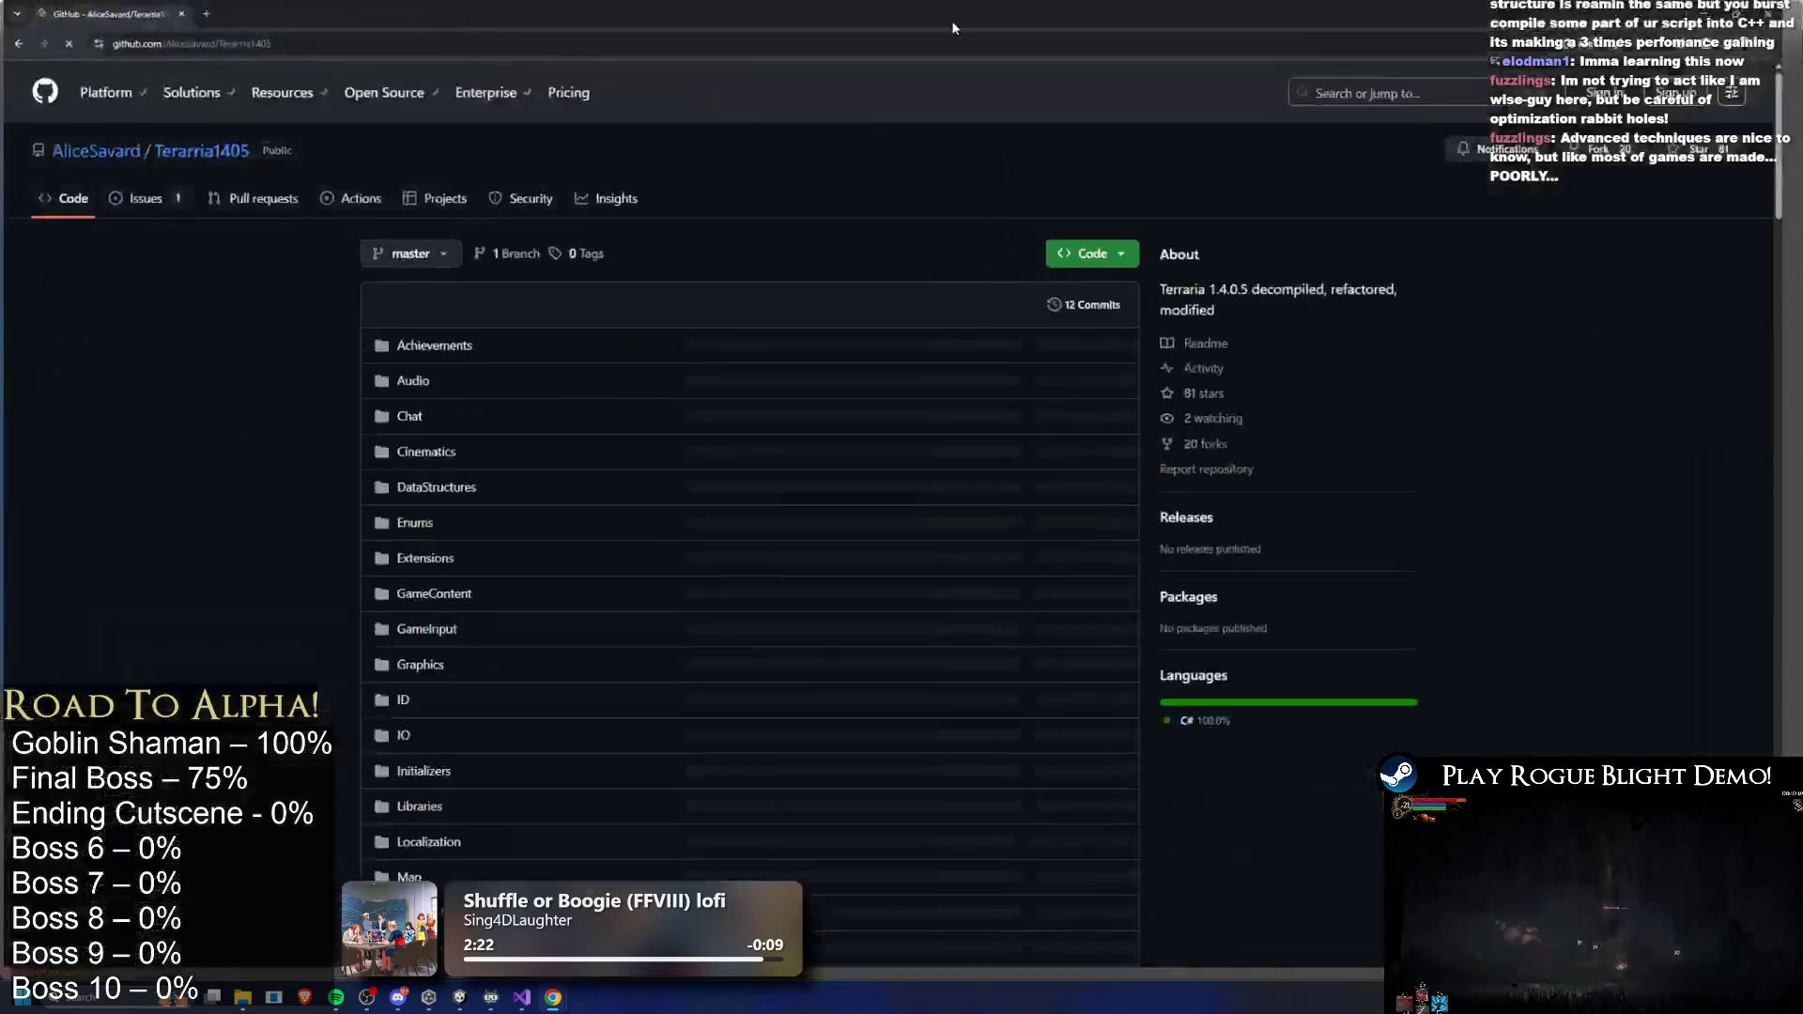
- Open Entity.cs from the repository file list and scroll through its code
scroll(699, 361, down, 11)
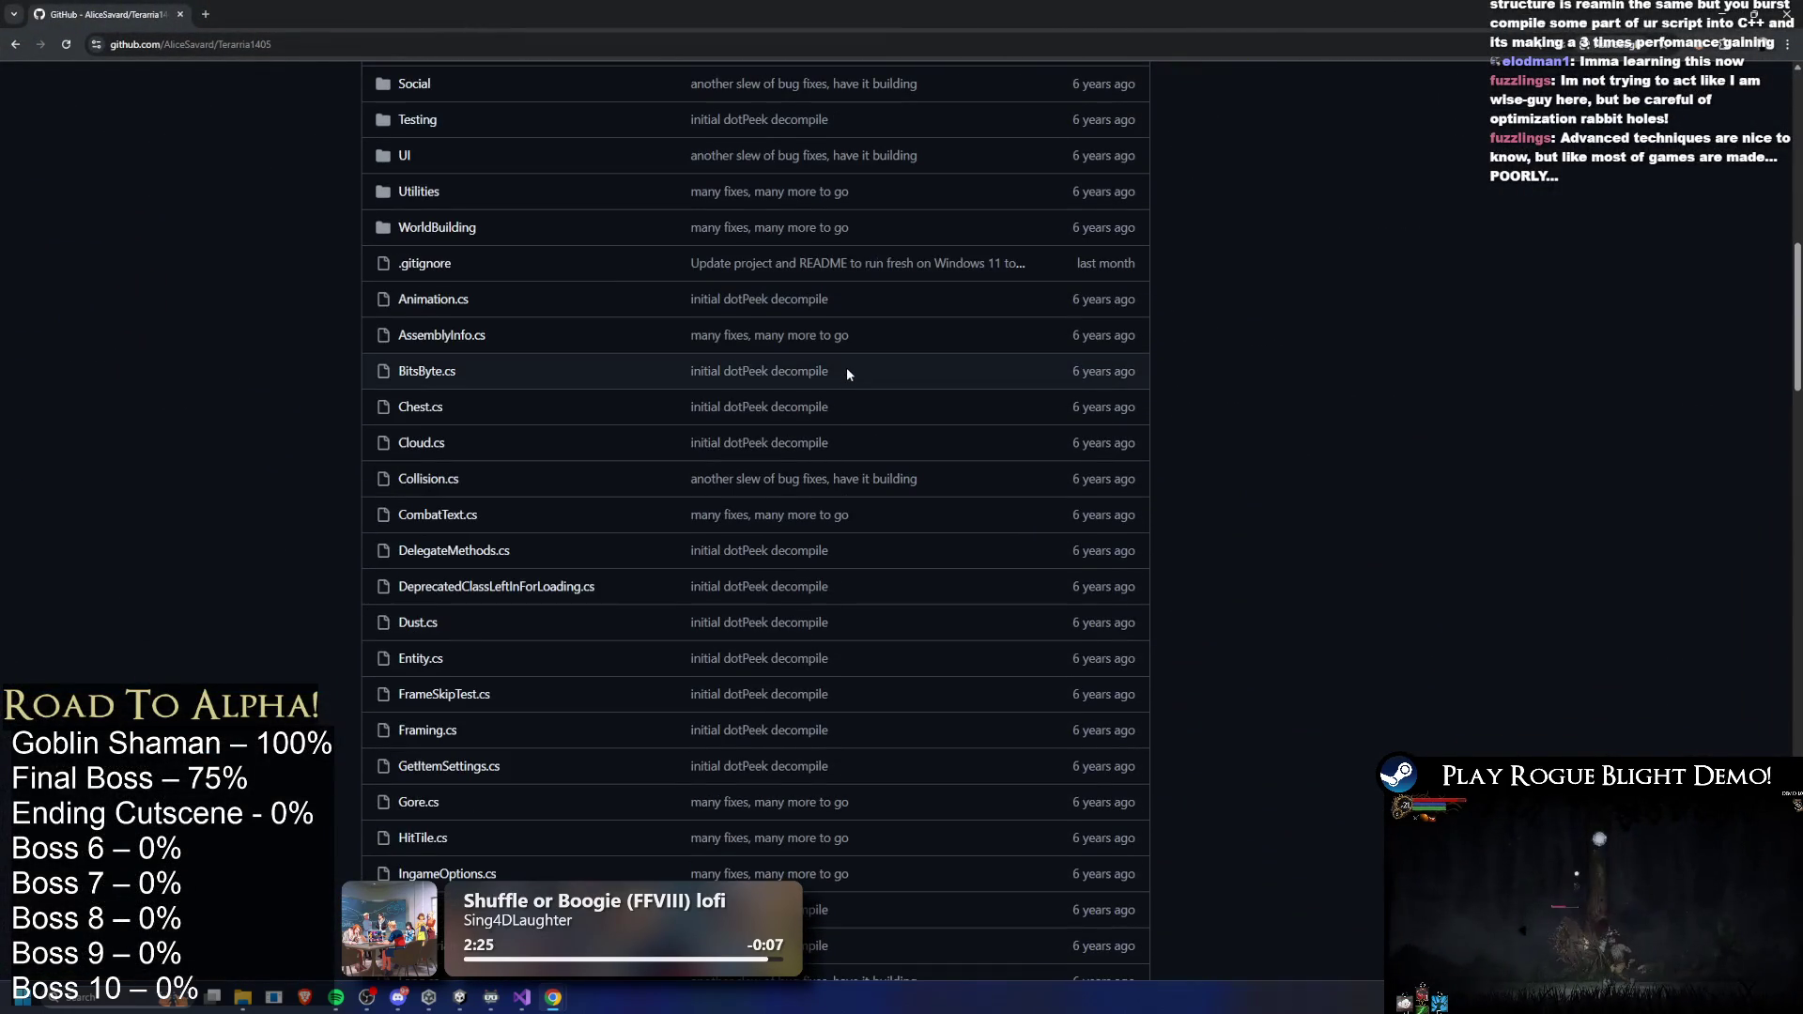
scroll(848, 371, down, 3)
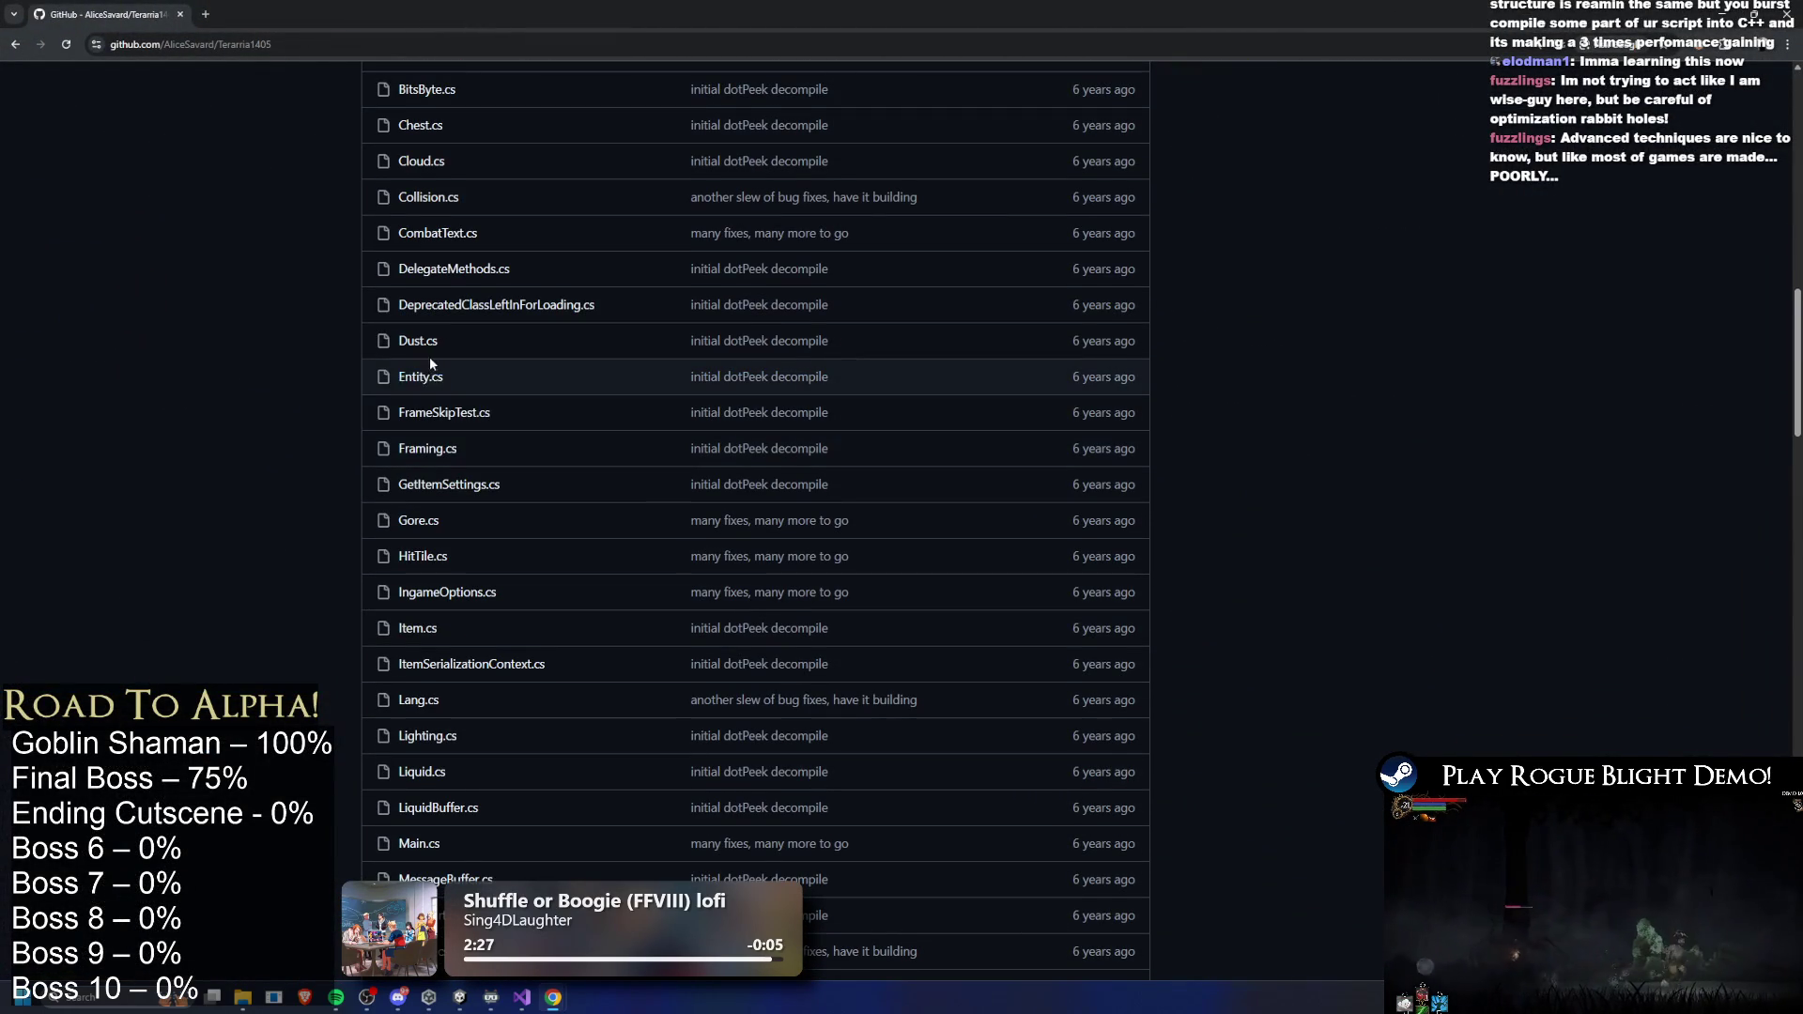
click(420, 377)
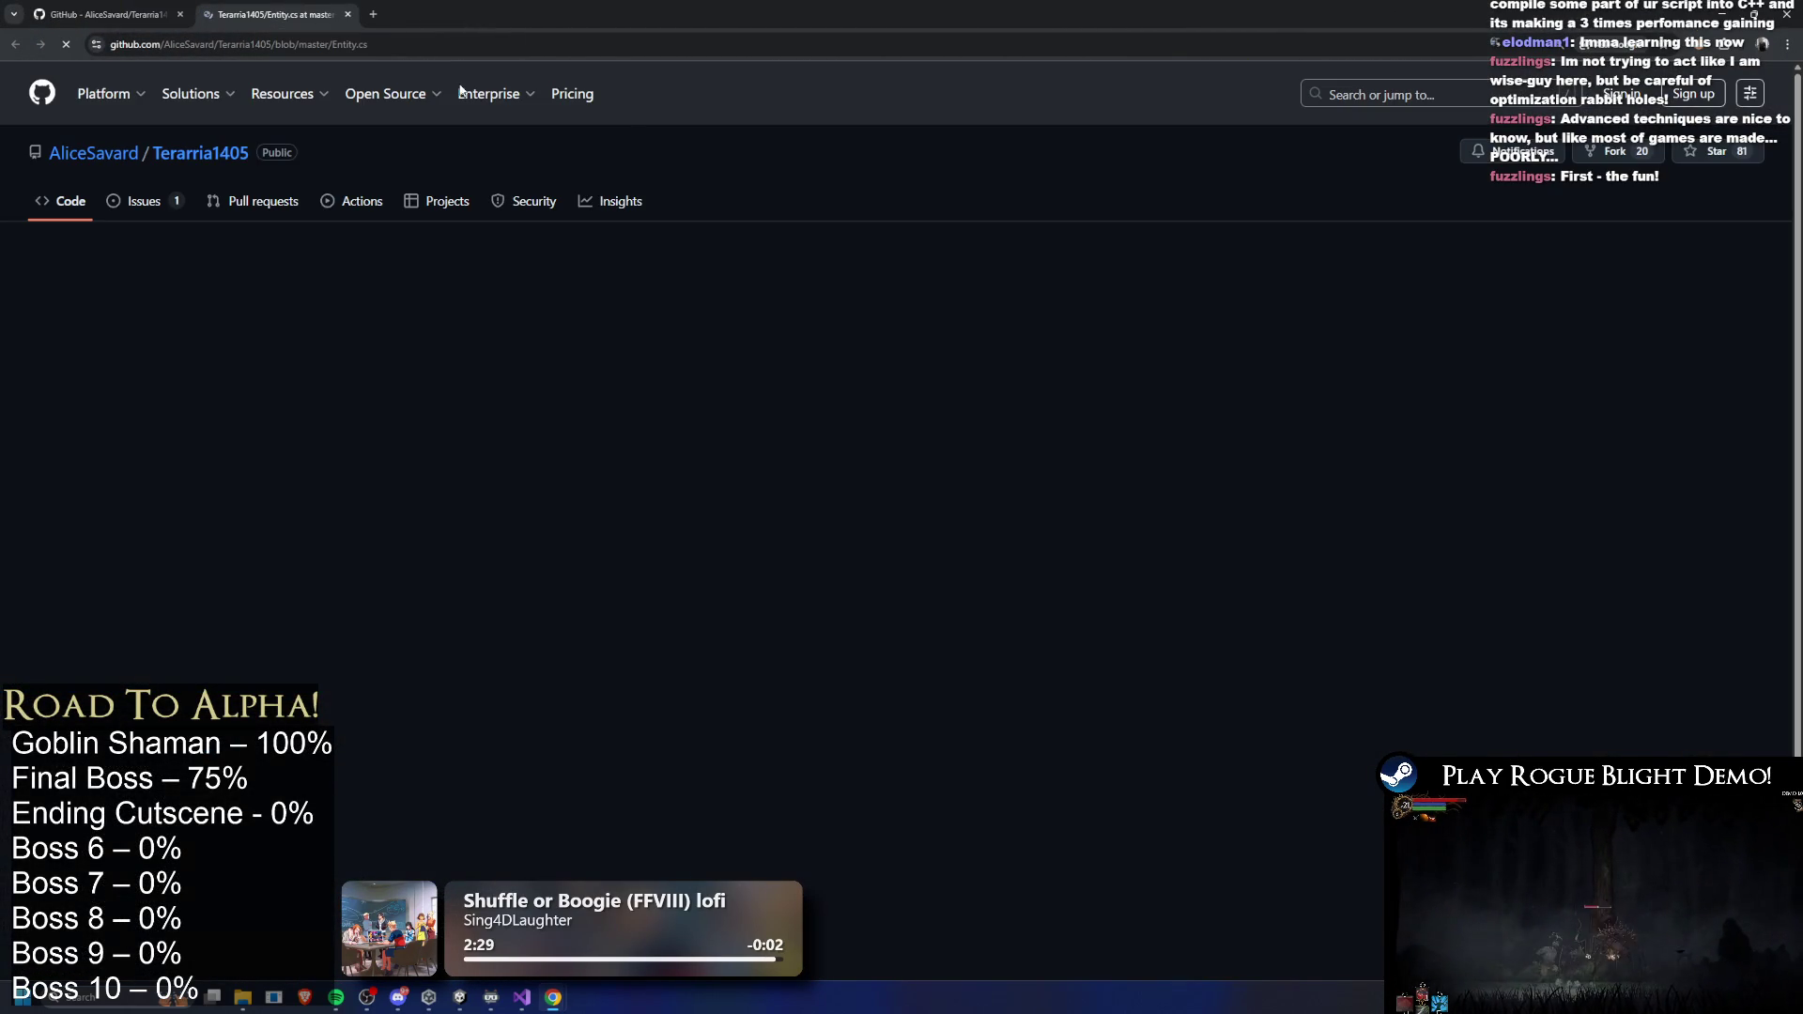
scroll(667, 188, down, 20)
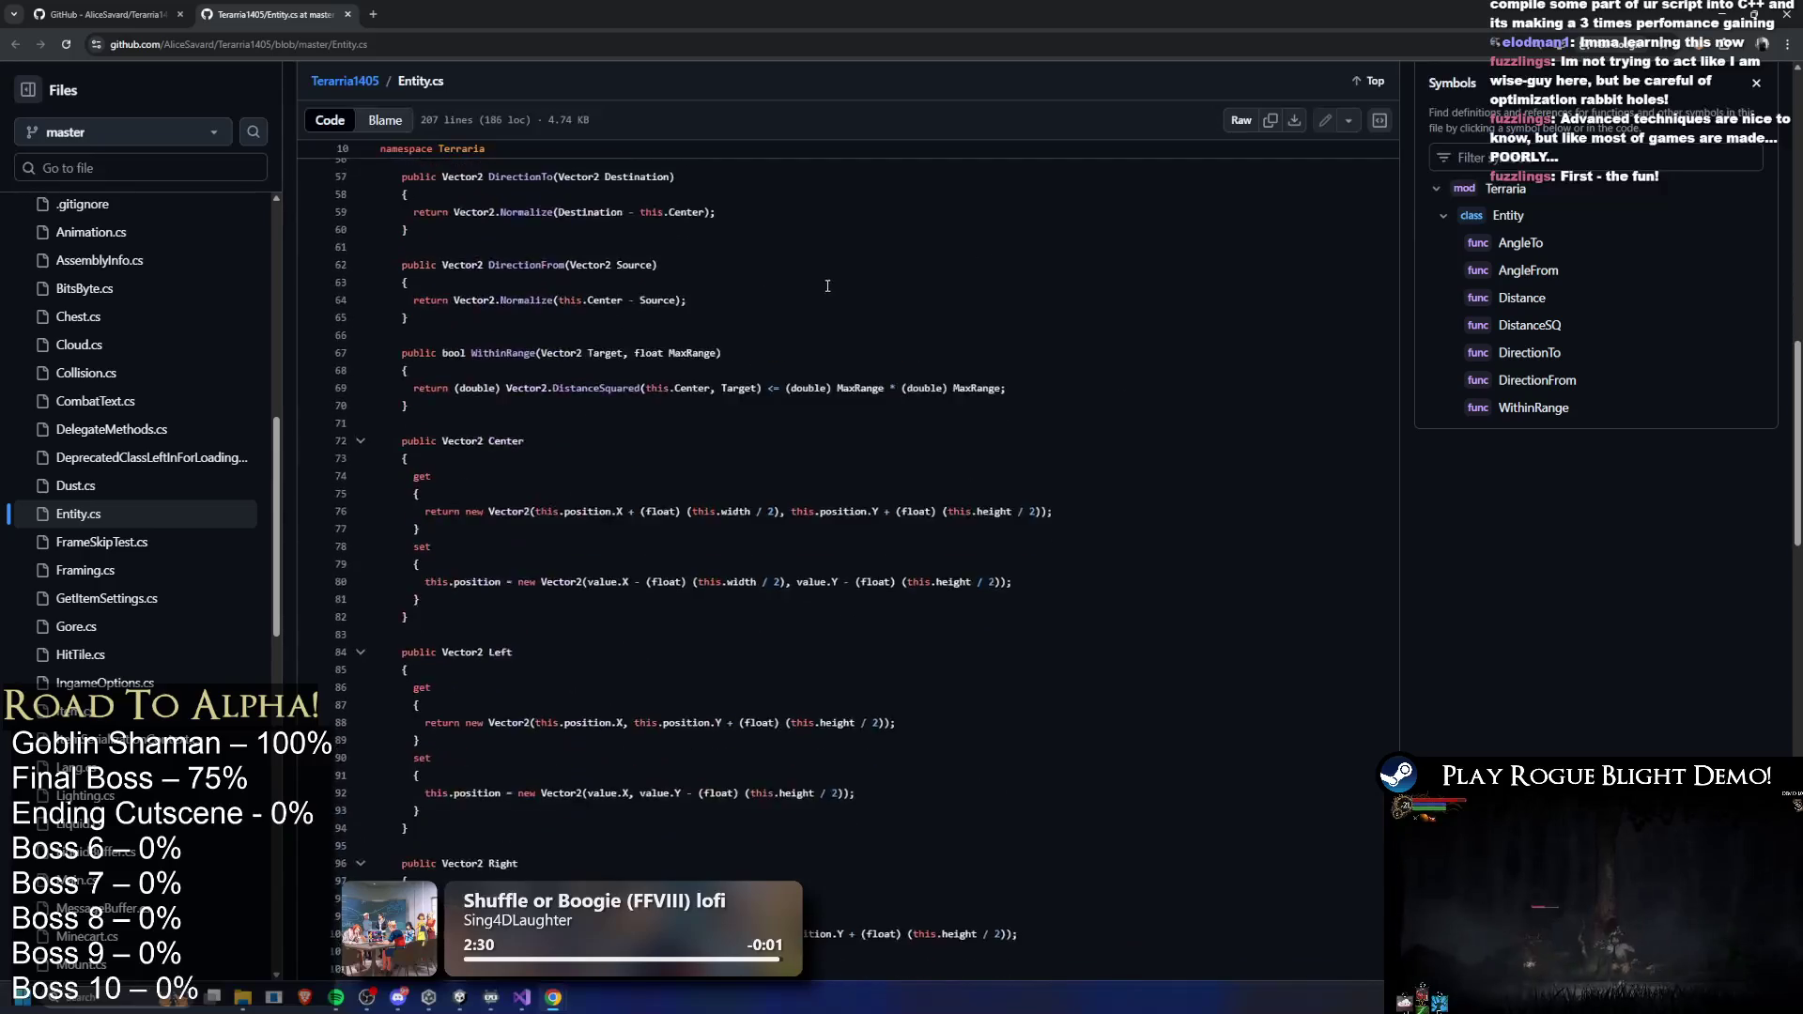
scroll(678, 227, down, 5)
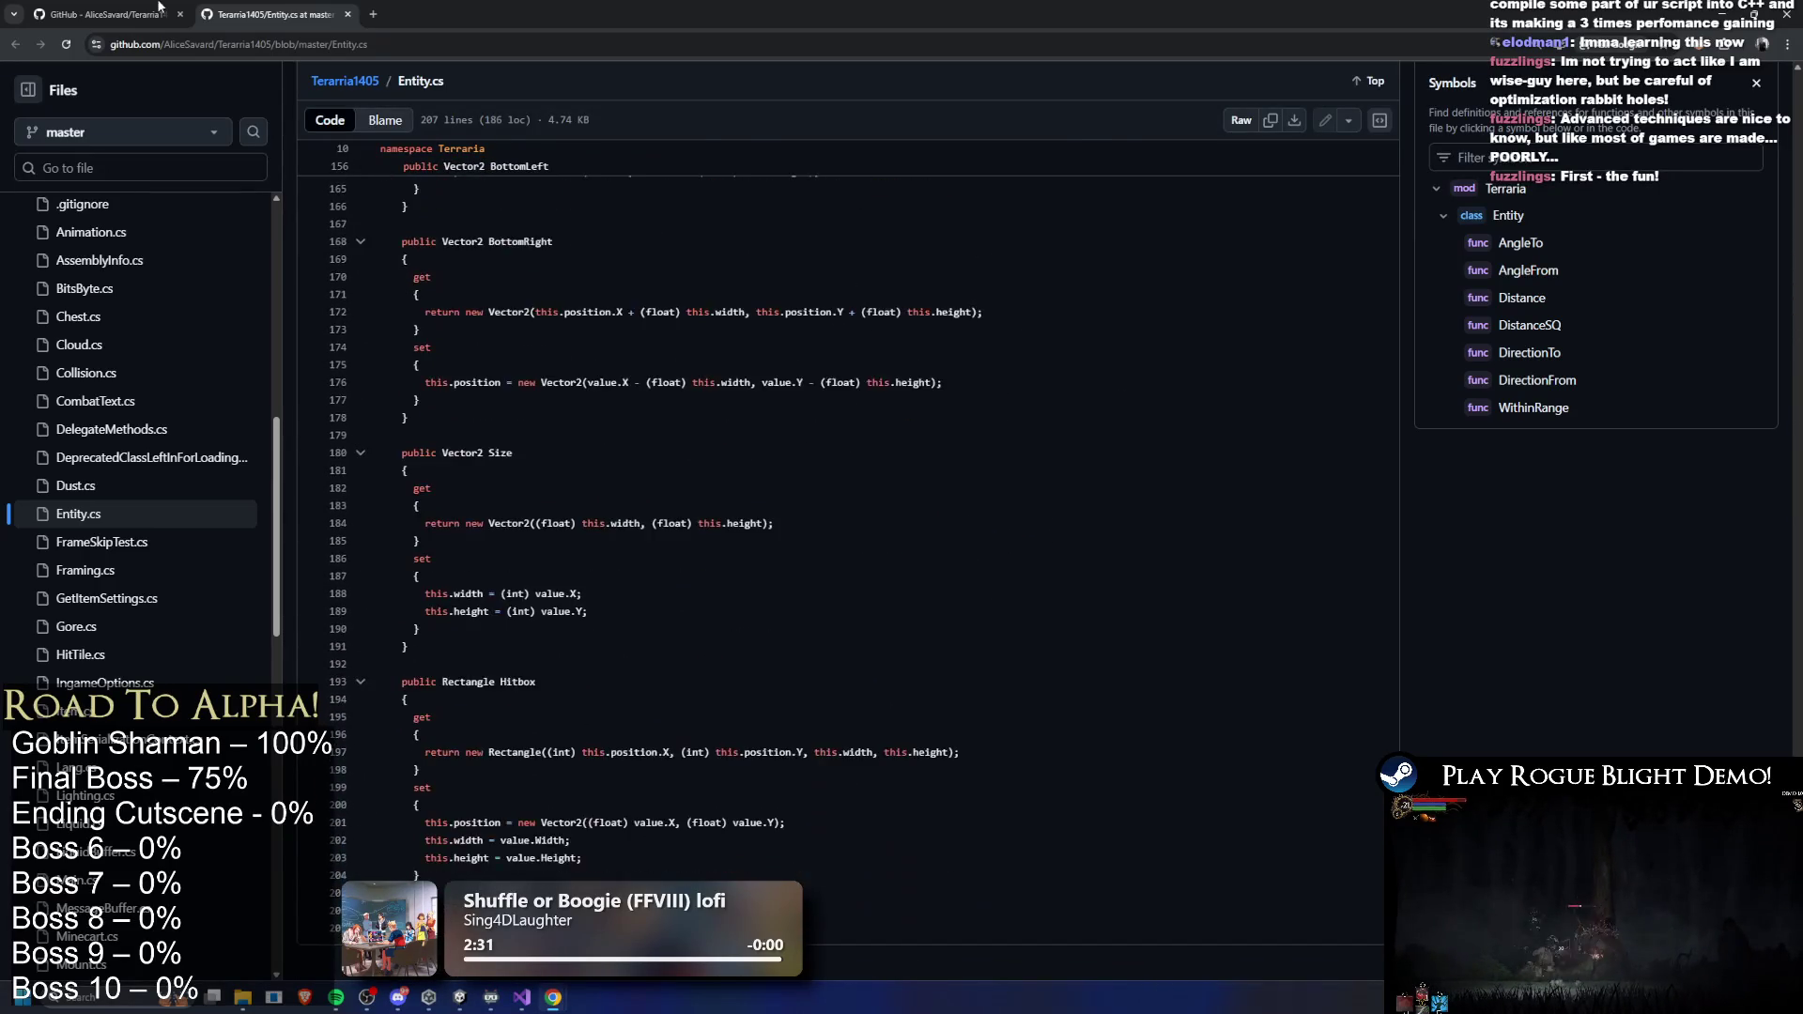
- Go back to the file list and open Player.cs in a new tab
key(alt+Left)
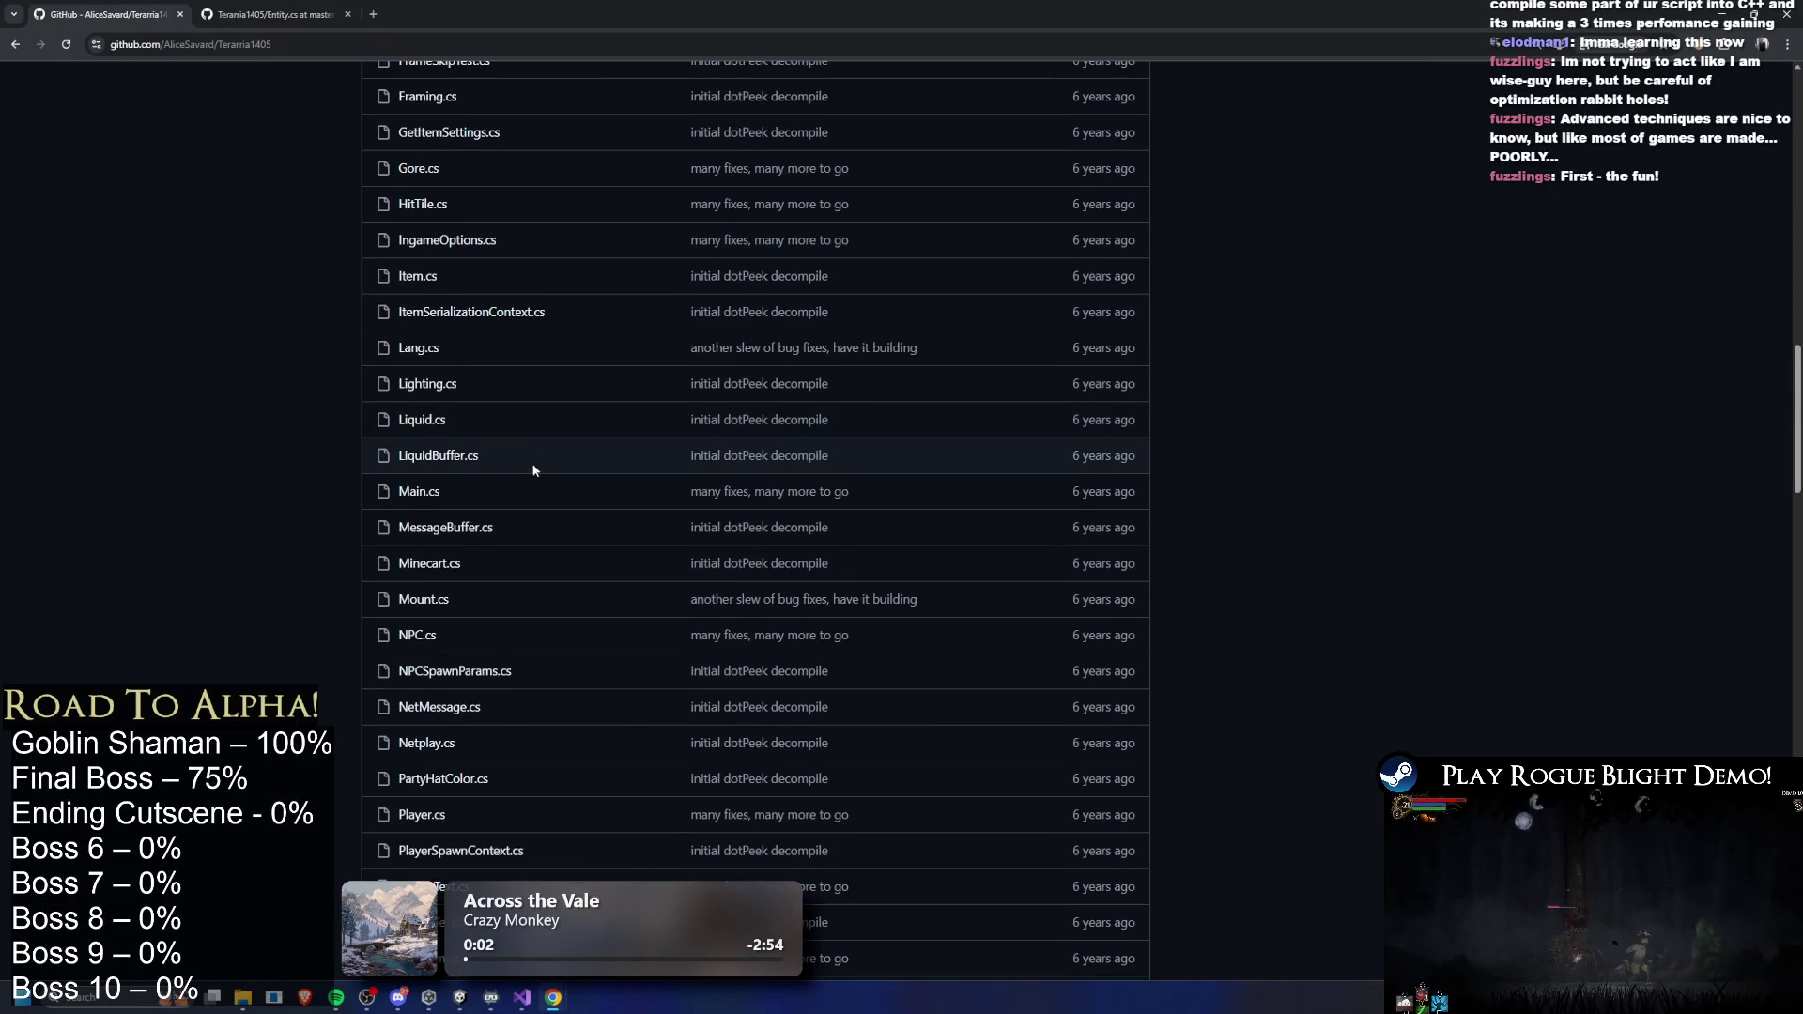
scroll(534, 457, down, 5)
middle_click(426, 320)
click(402, 14)
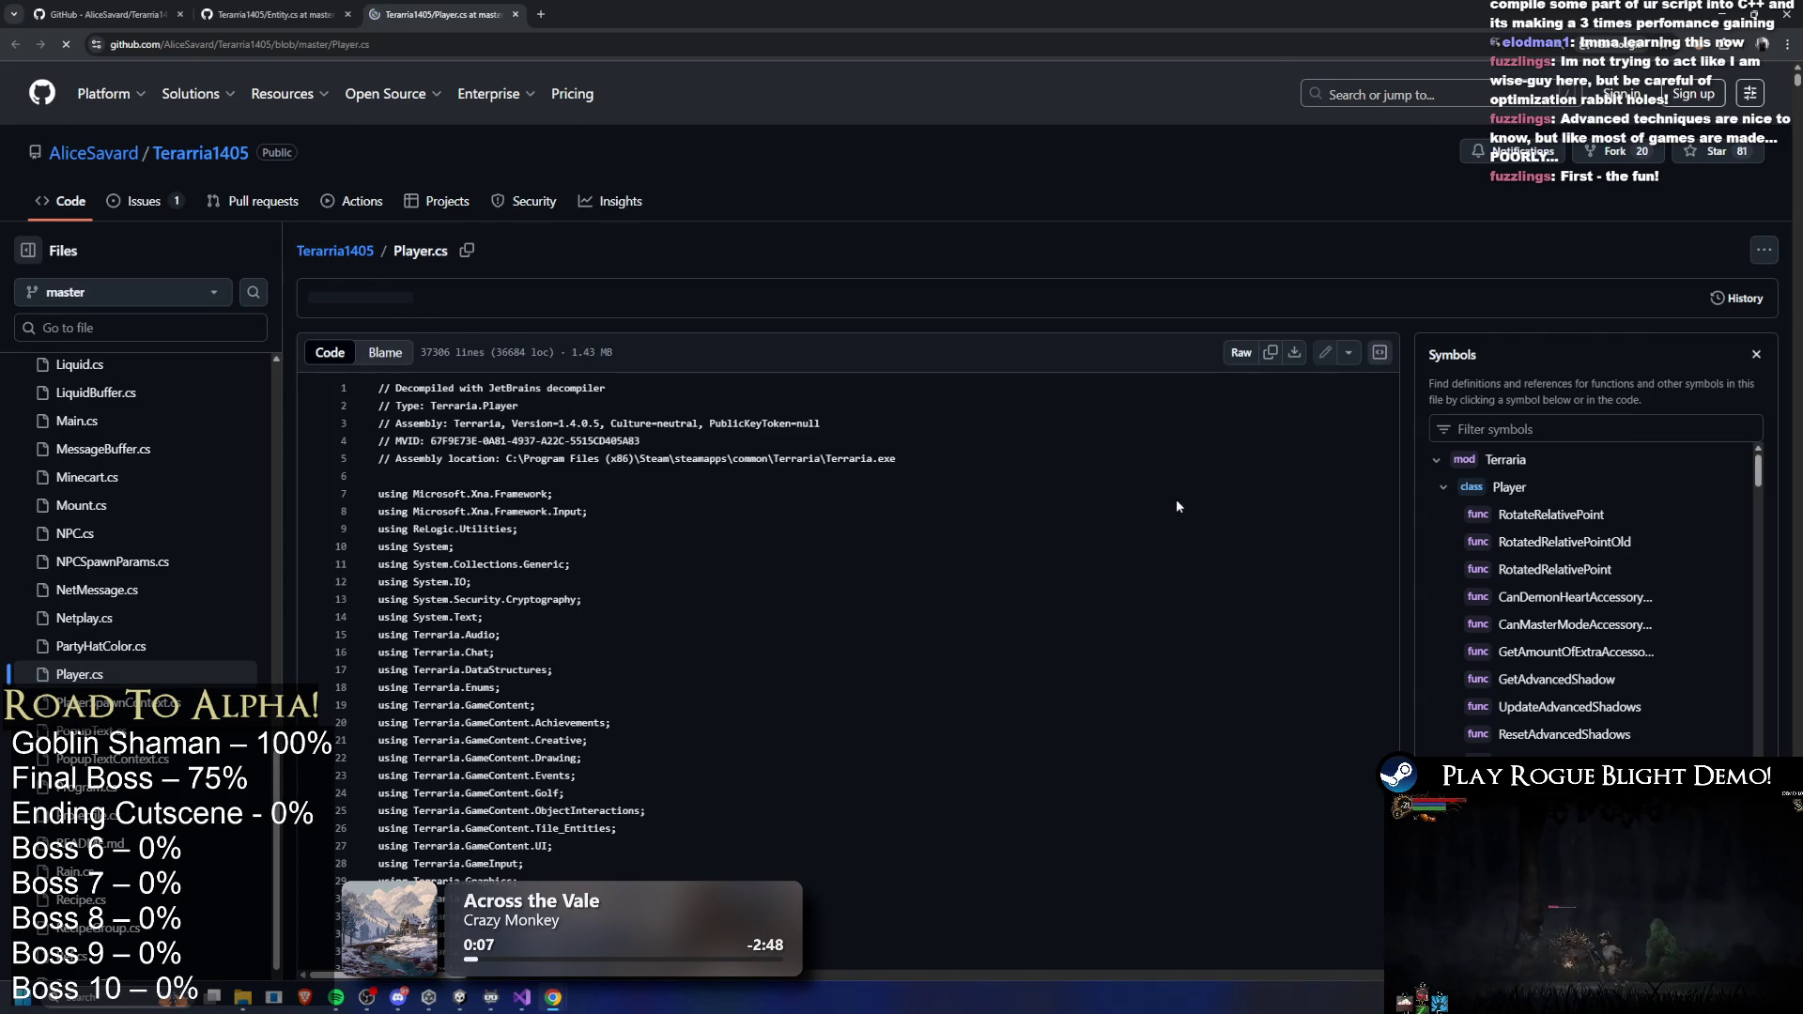
- Scroll down Player.cs to the openPresent method's chained Item.NewItem random drops
scroll(1177, 502, down, 20)
scroll(1157, 287, down, 4)
scroll(1362, 282, down, 7)
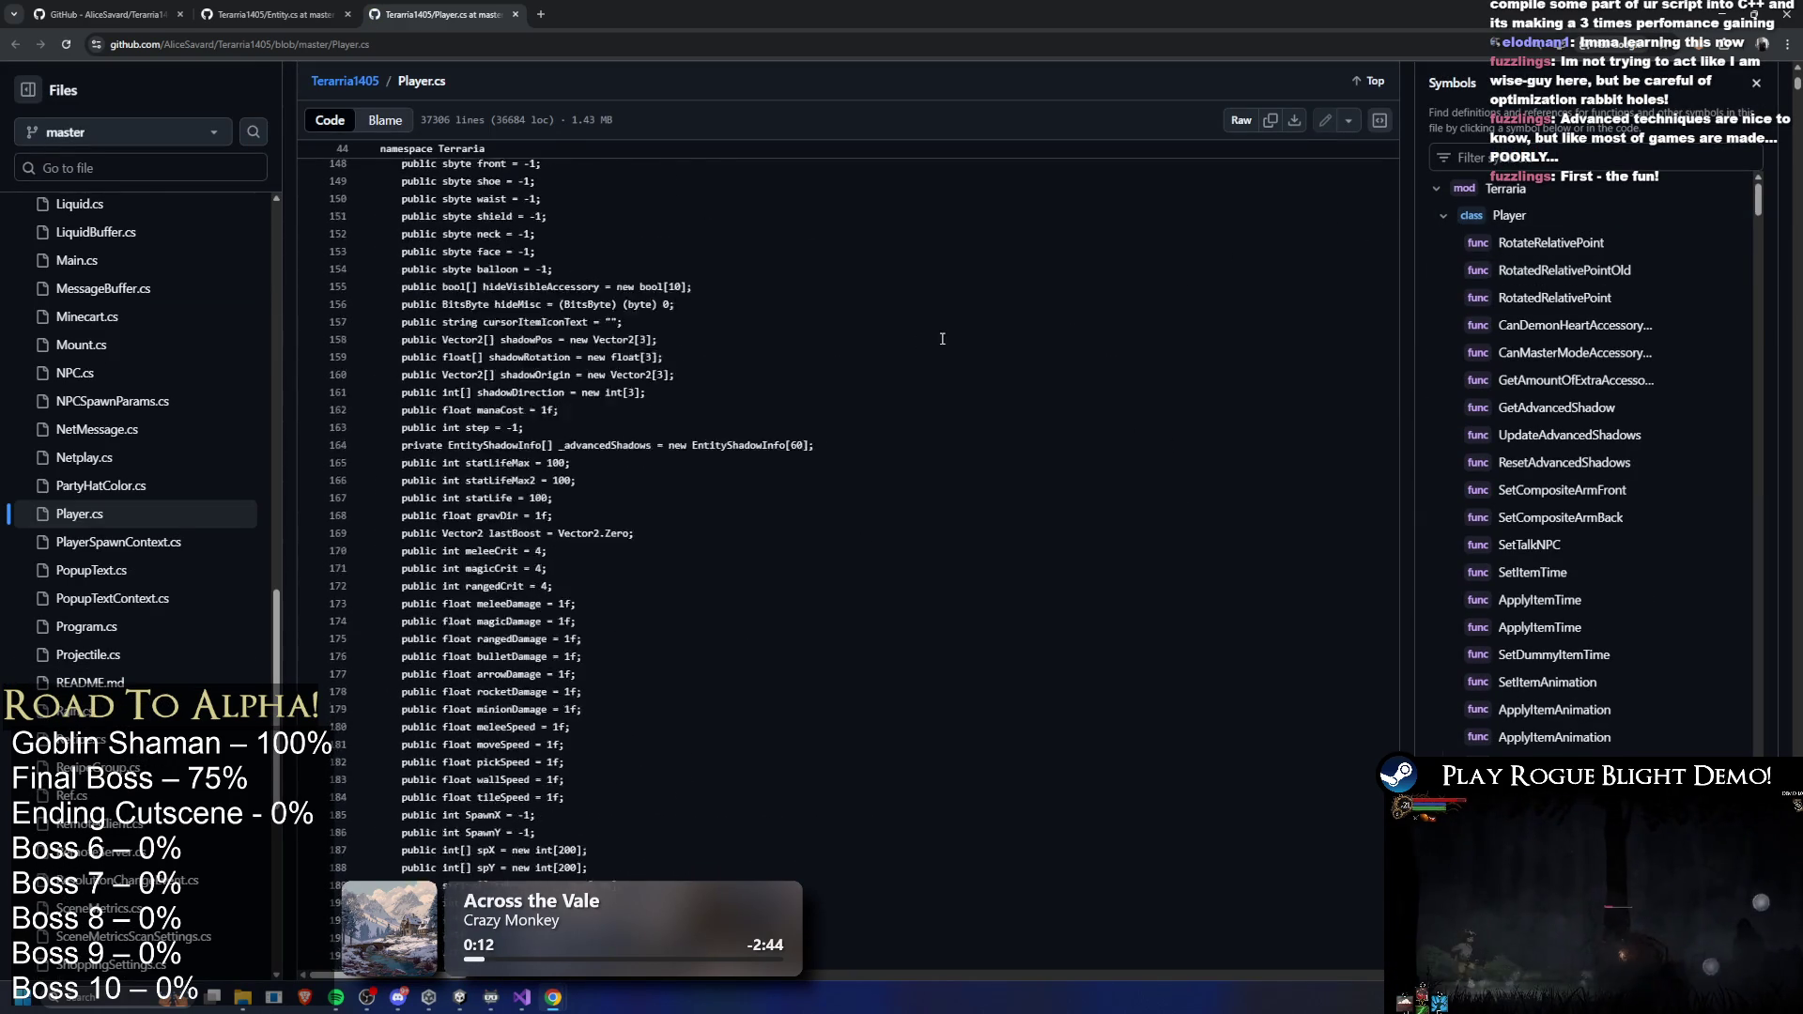
scroll(1738, 274, down, 10)
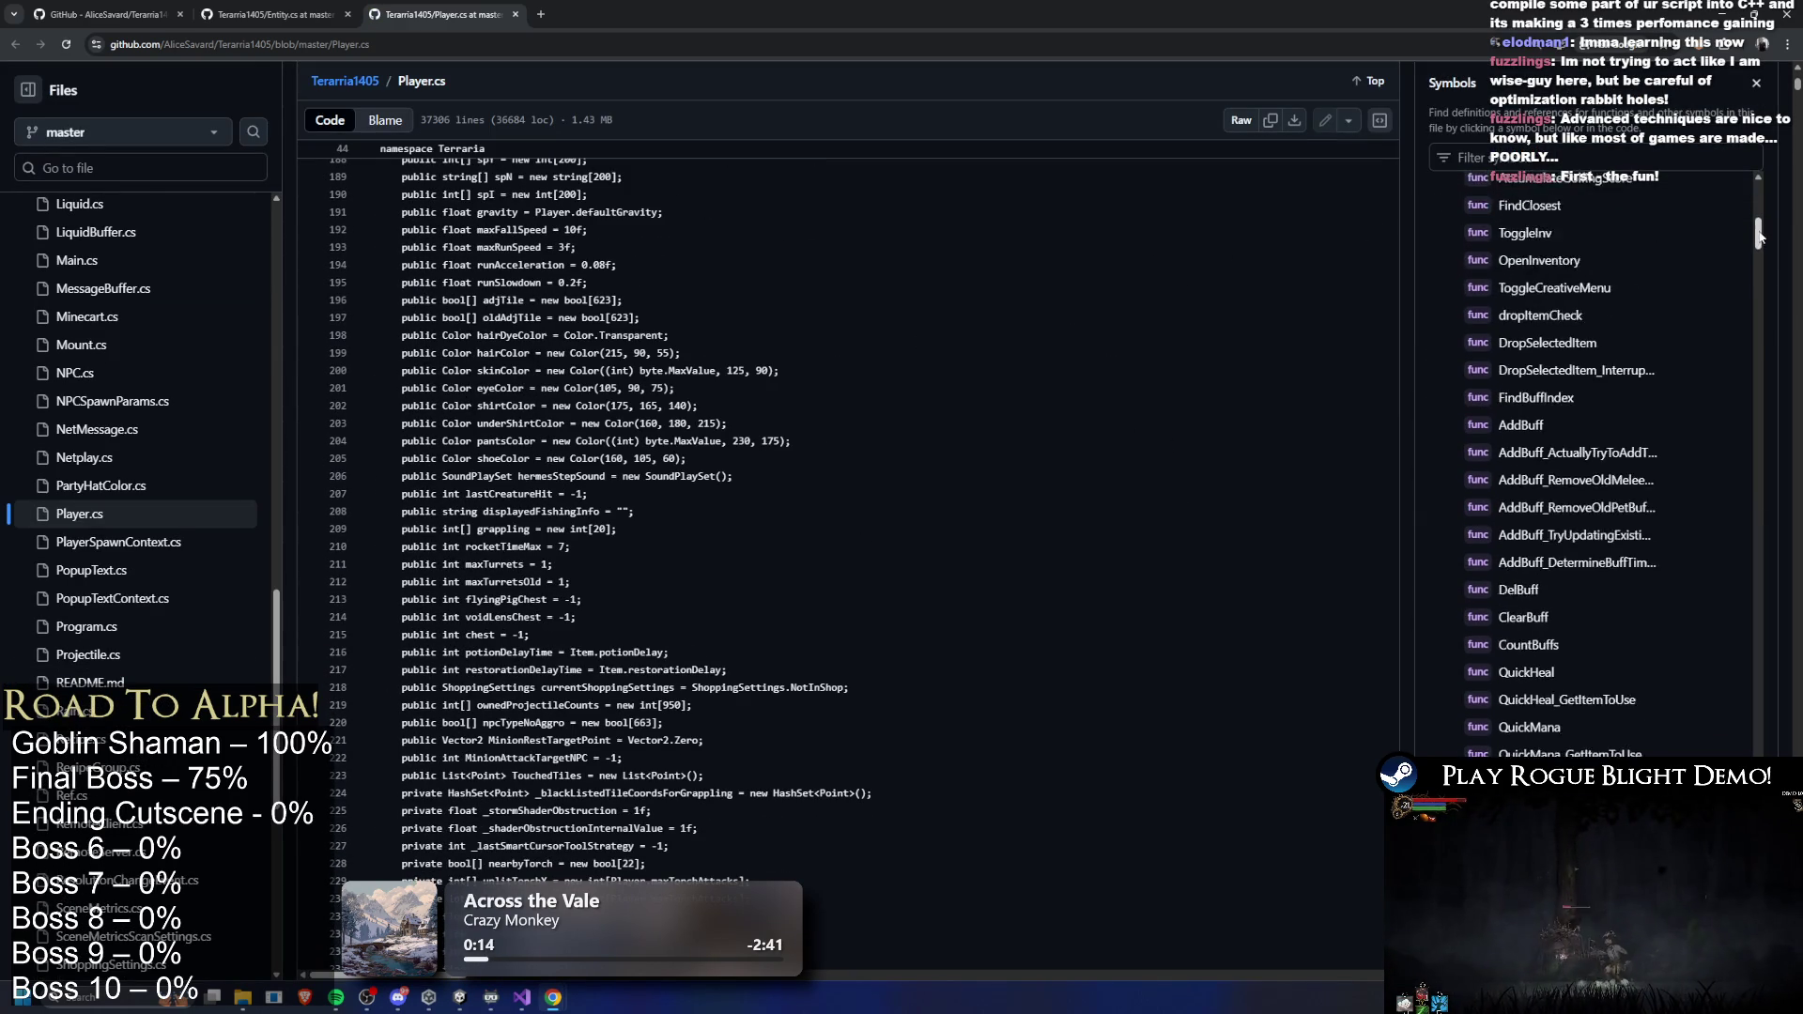
scroll(1111, 451, down, 3)
scroll(1111, 452, down, 10)
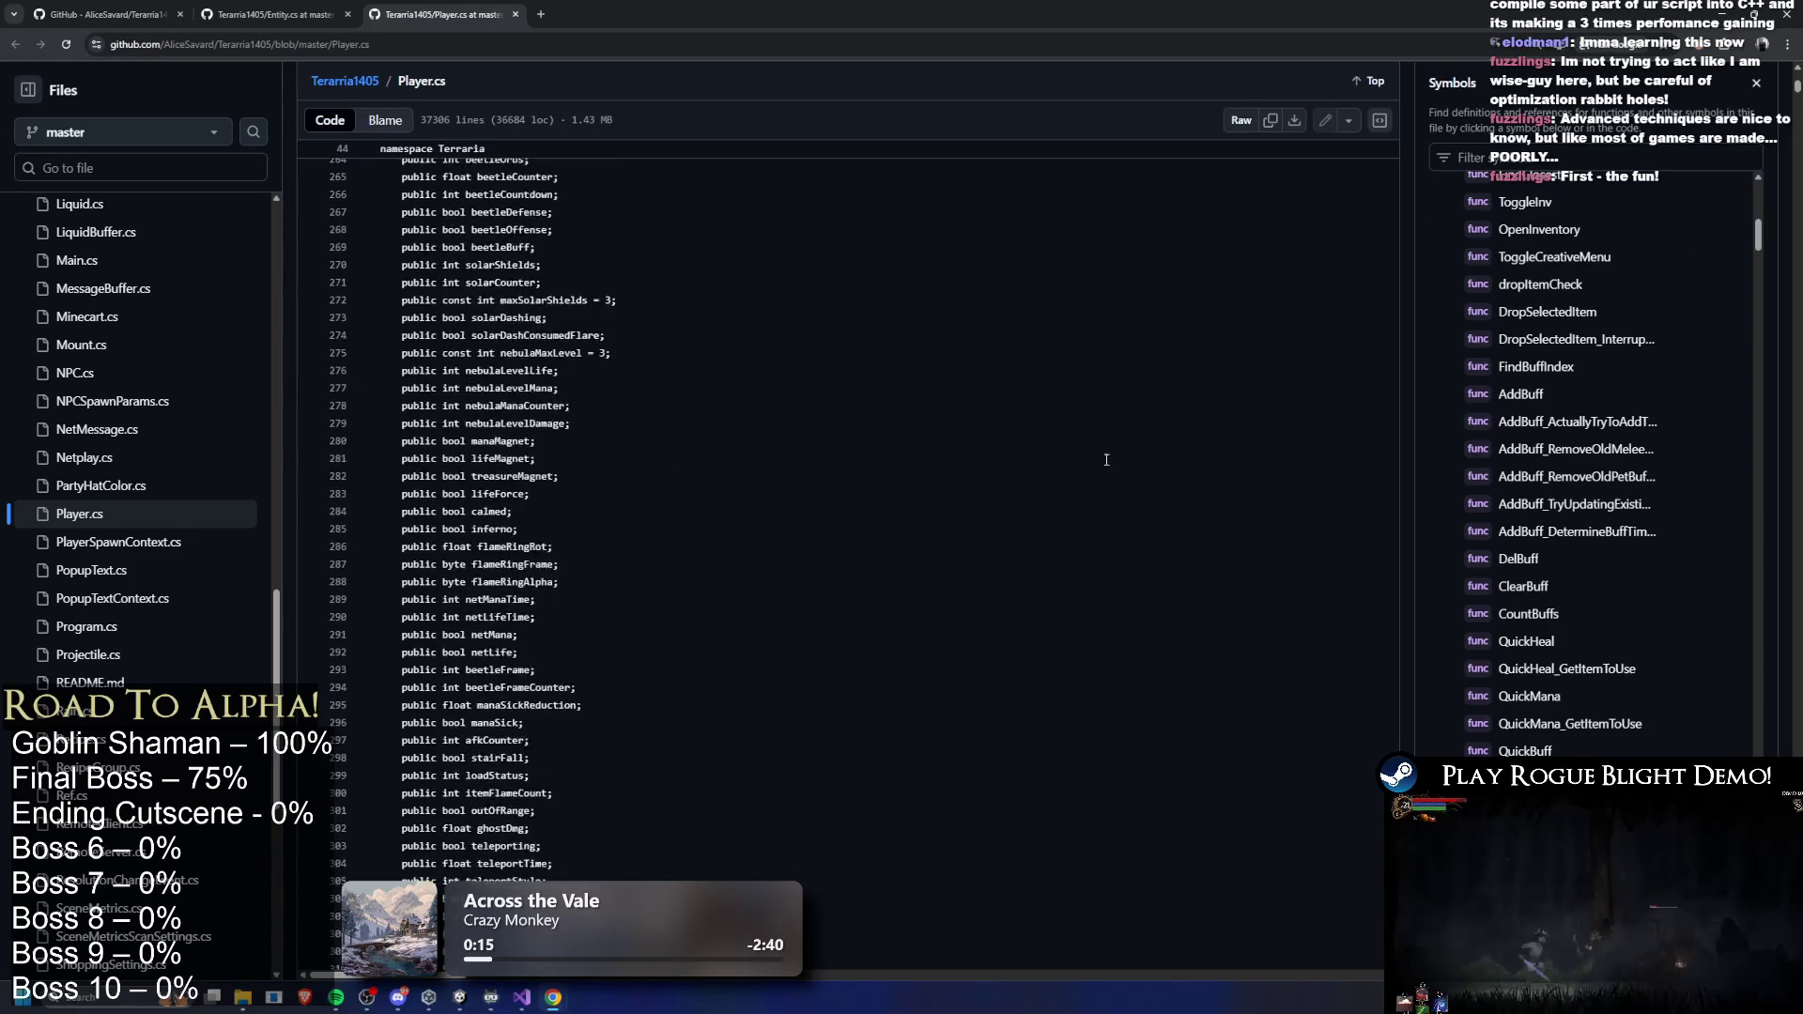
scroll(1597, 469, down, 10)
scroll(1293, 462, down, 20)
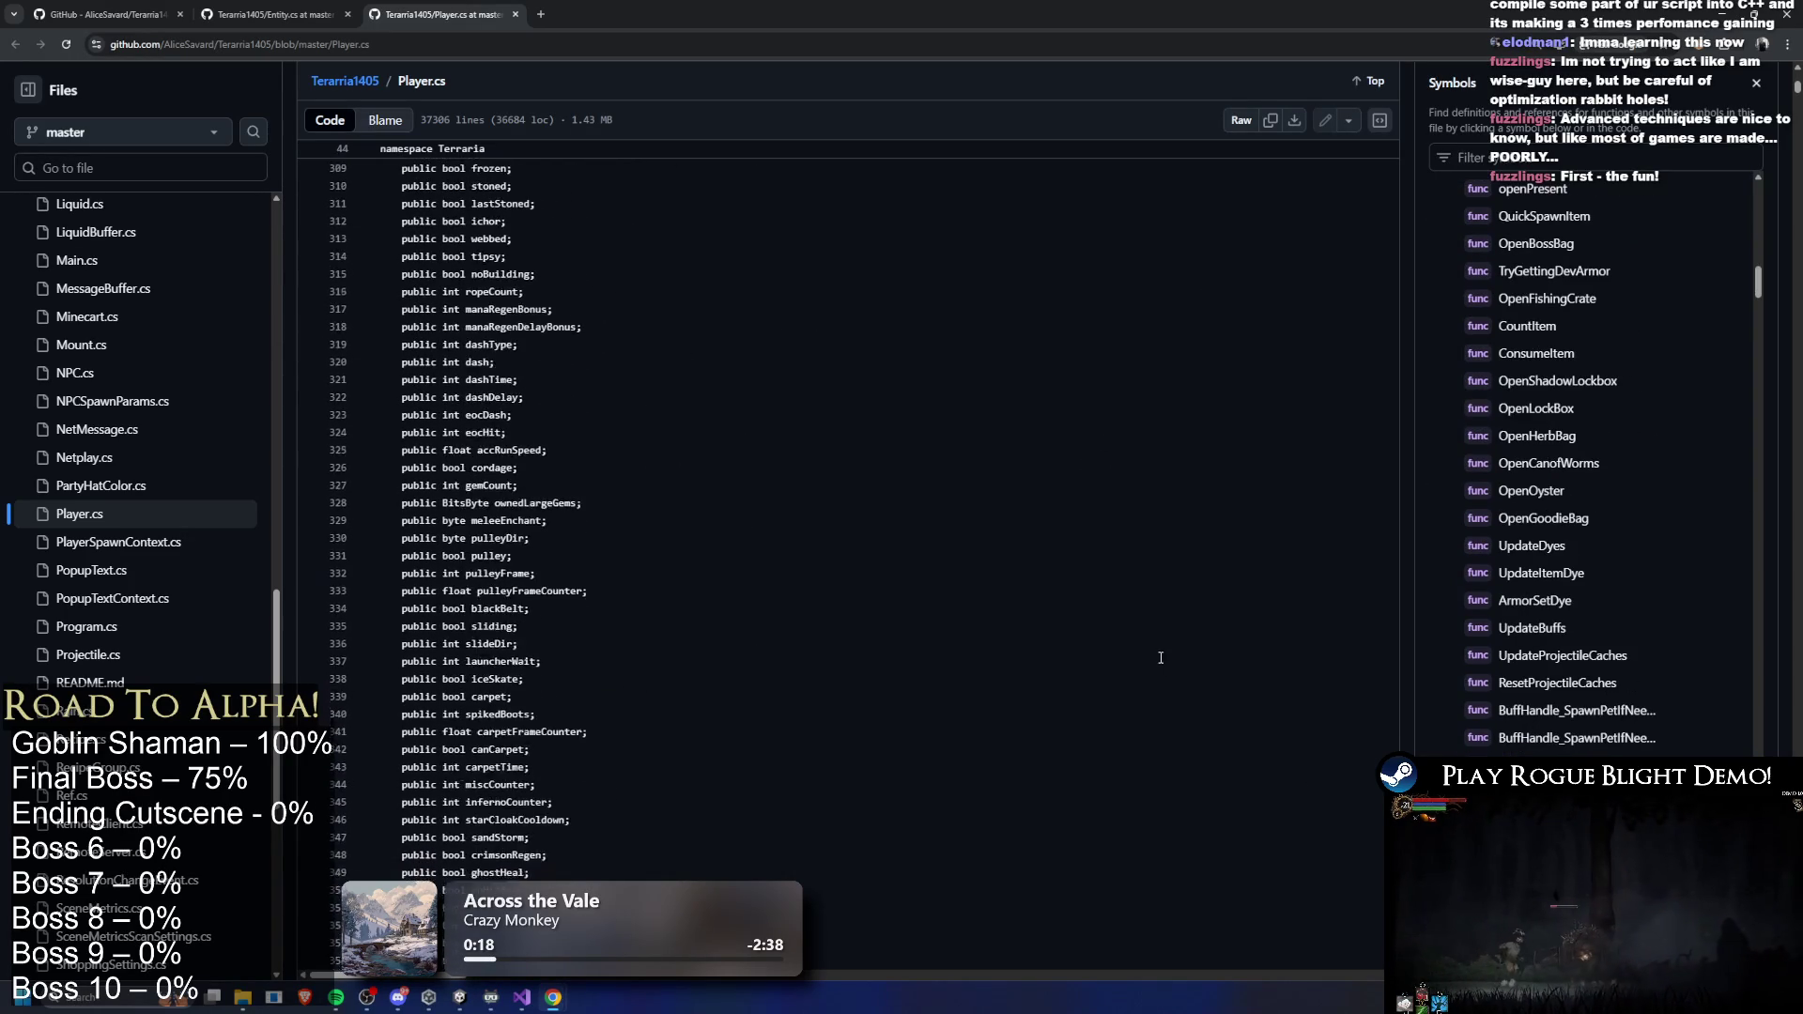
scroll(1293, 462, down, 20)
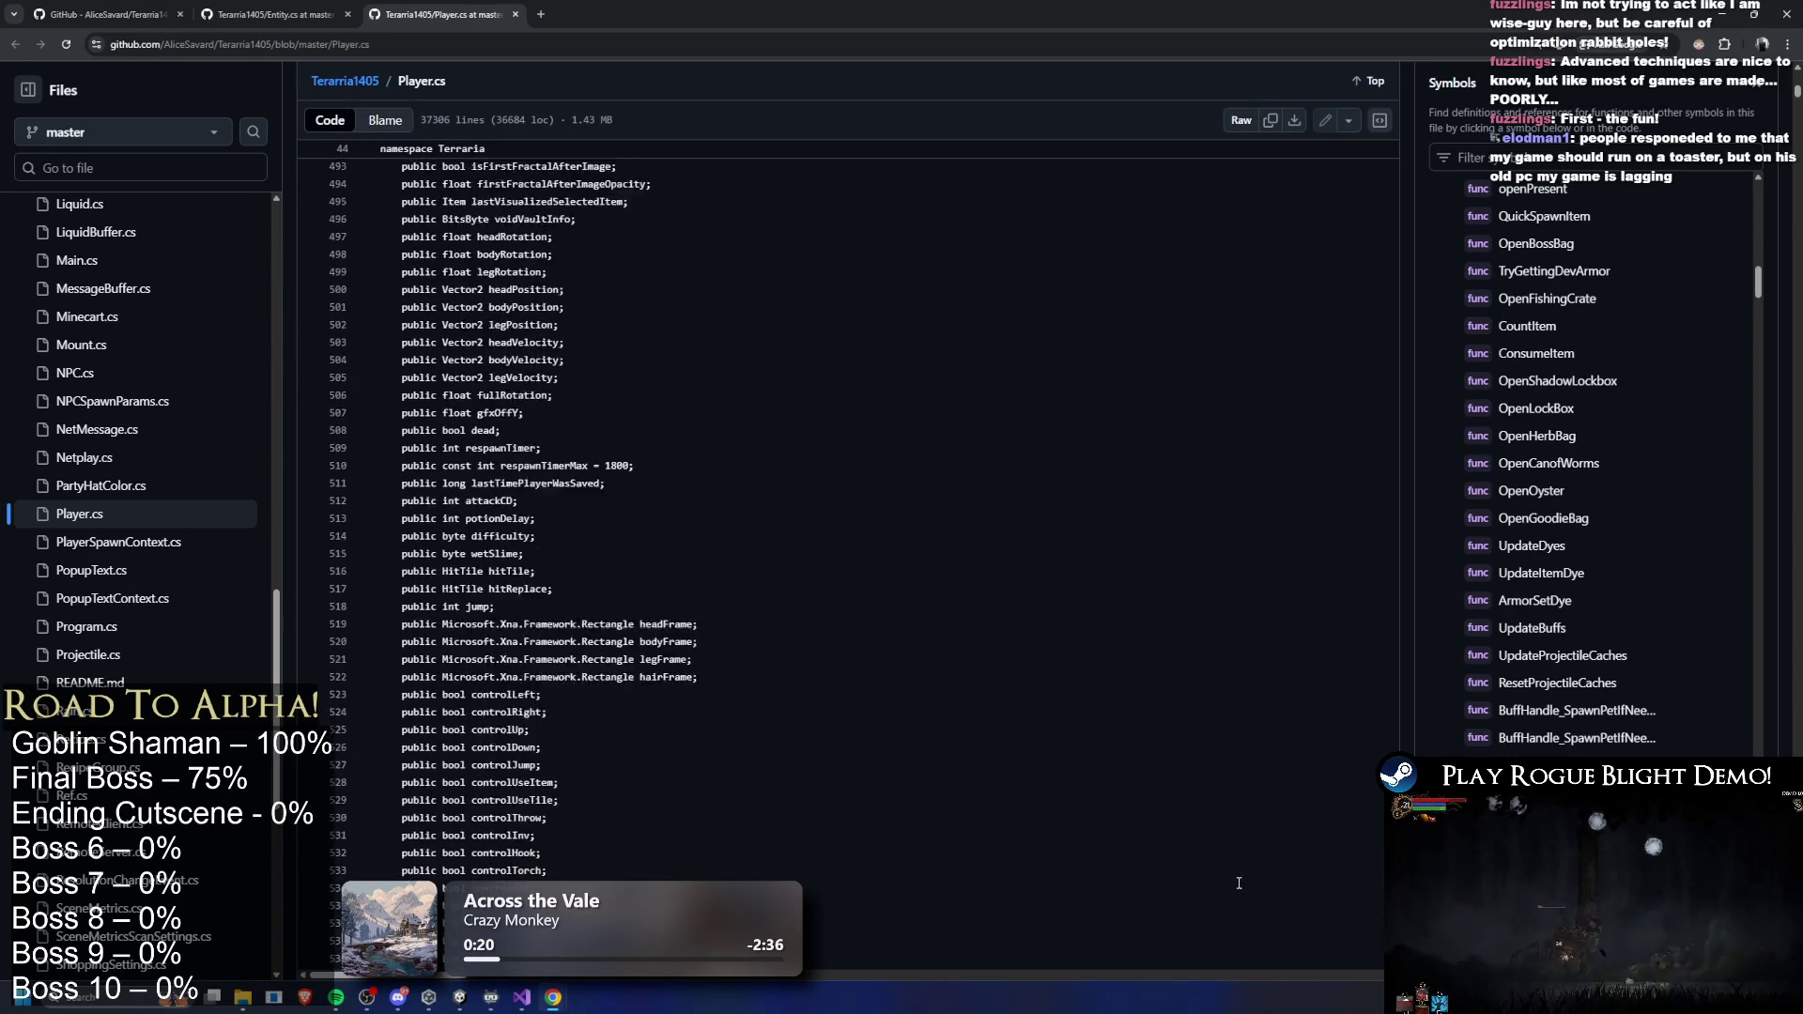
scroll(1071, 906, down, 20)
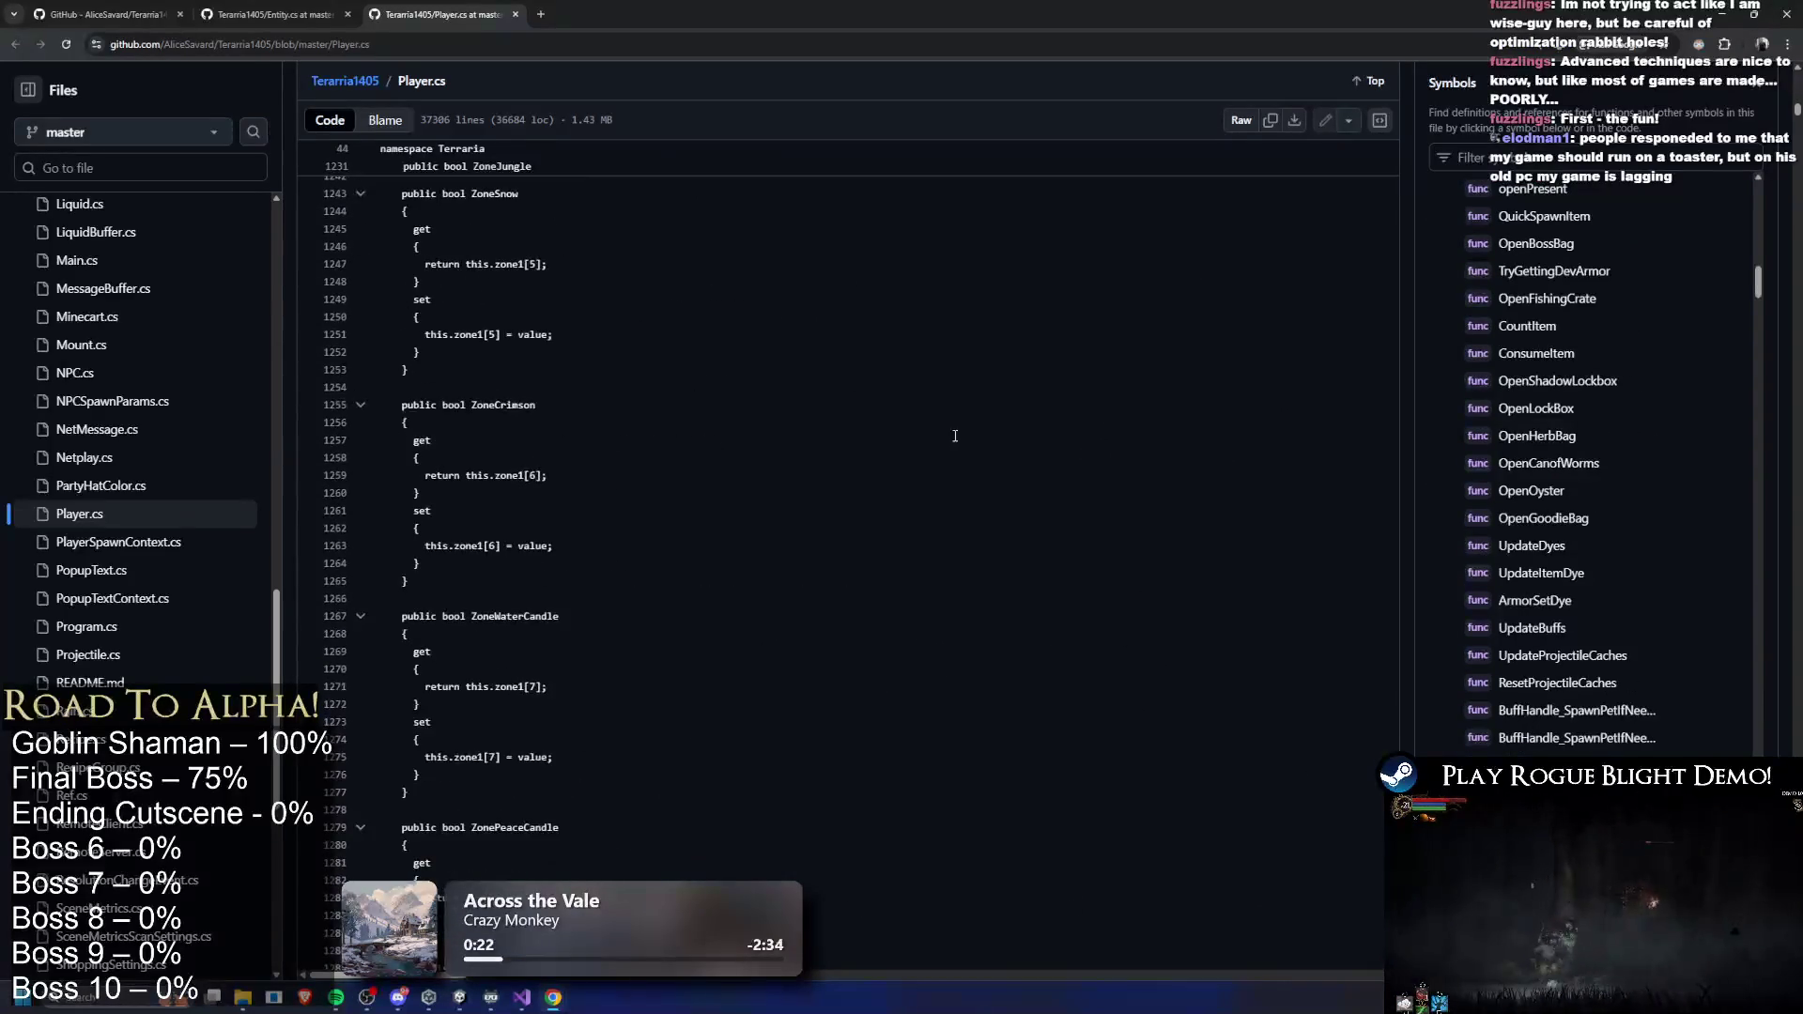
scroll(965, 688, down, 20)
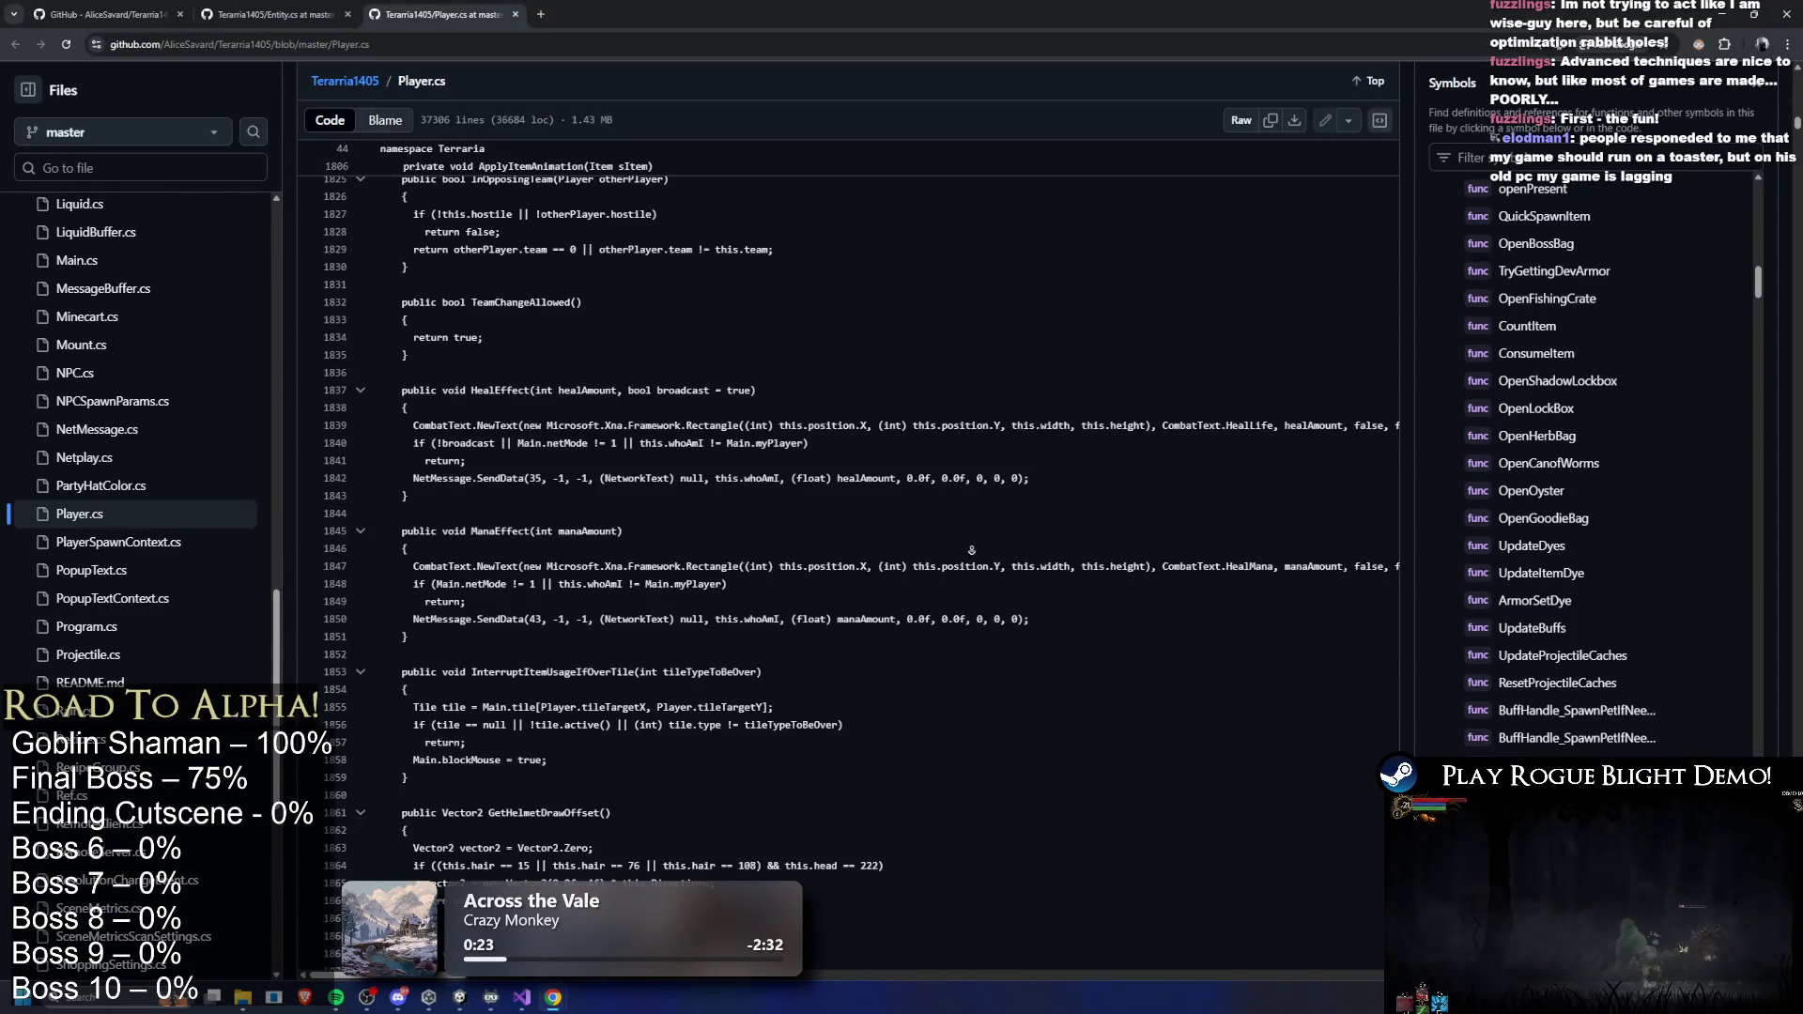
scroll(894, 503, down, 20)
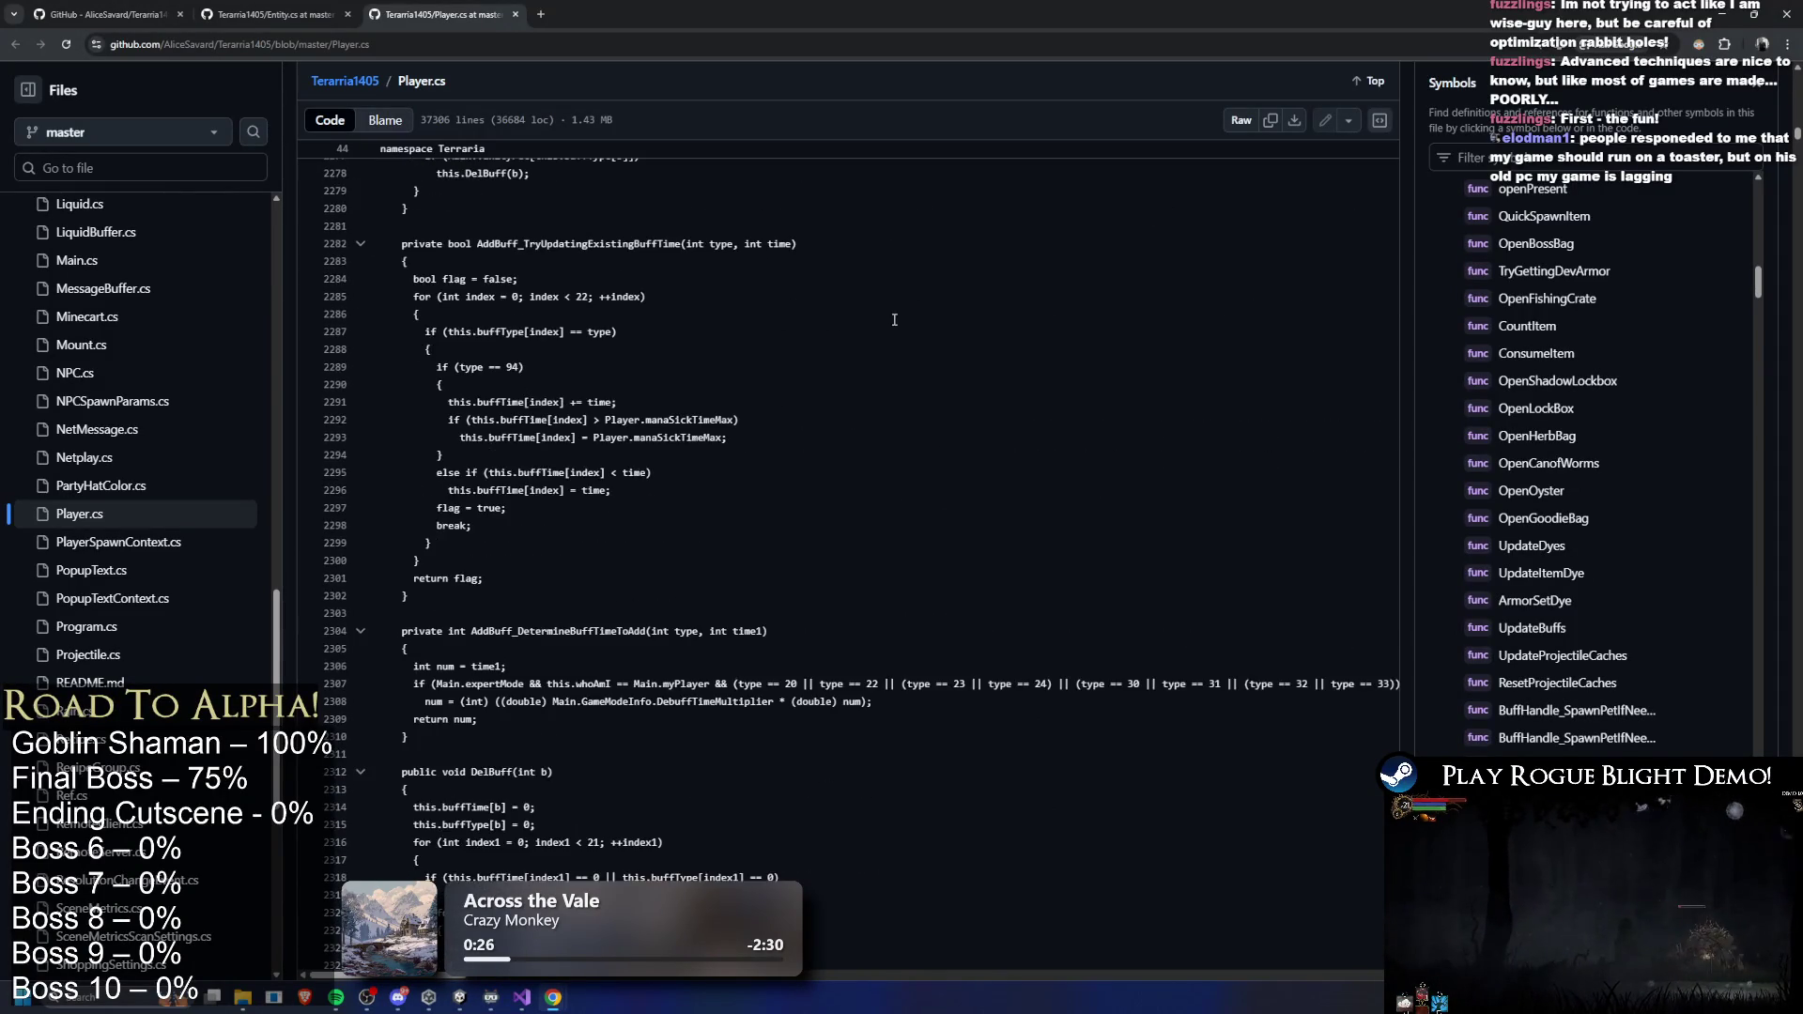
scroll(1015, 648, down, 7)
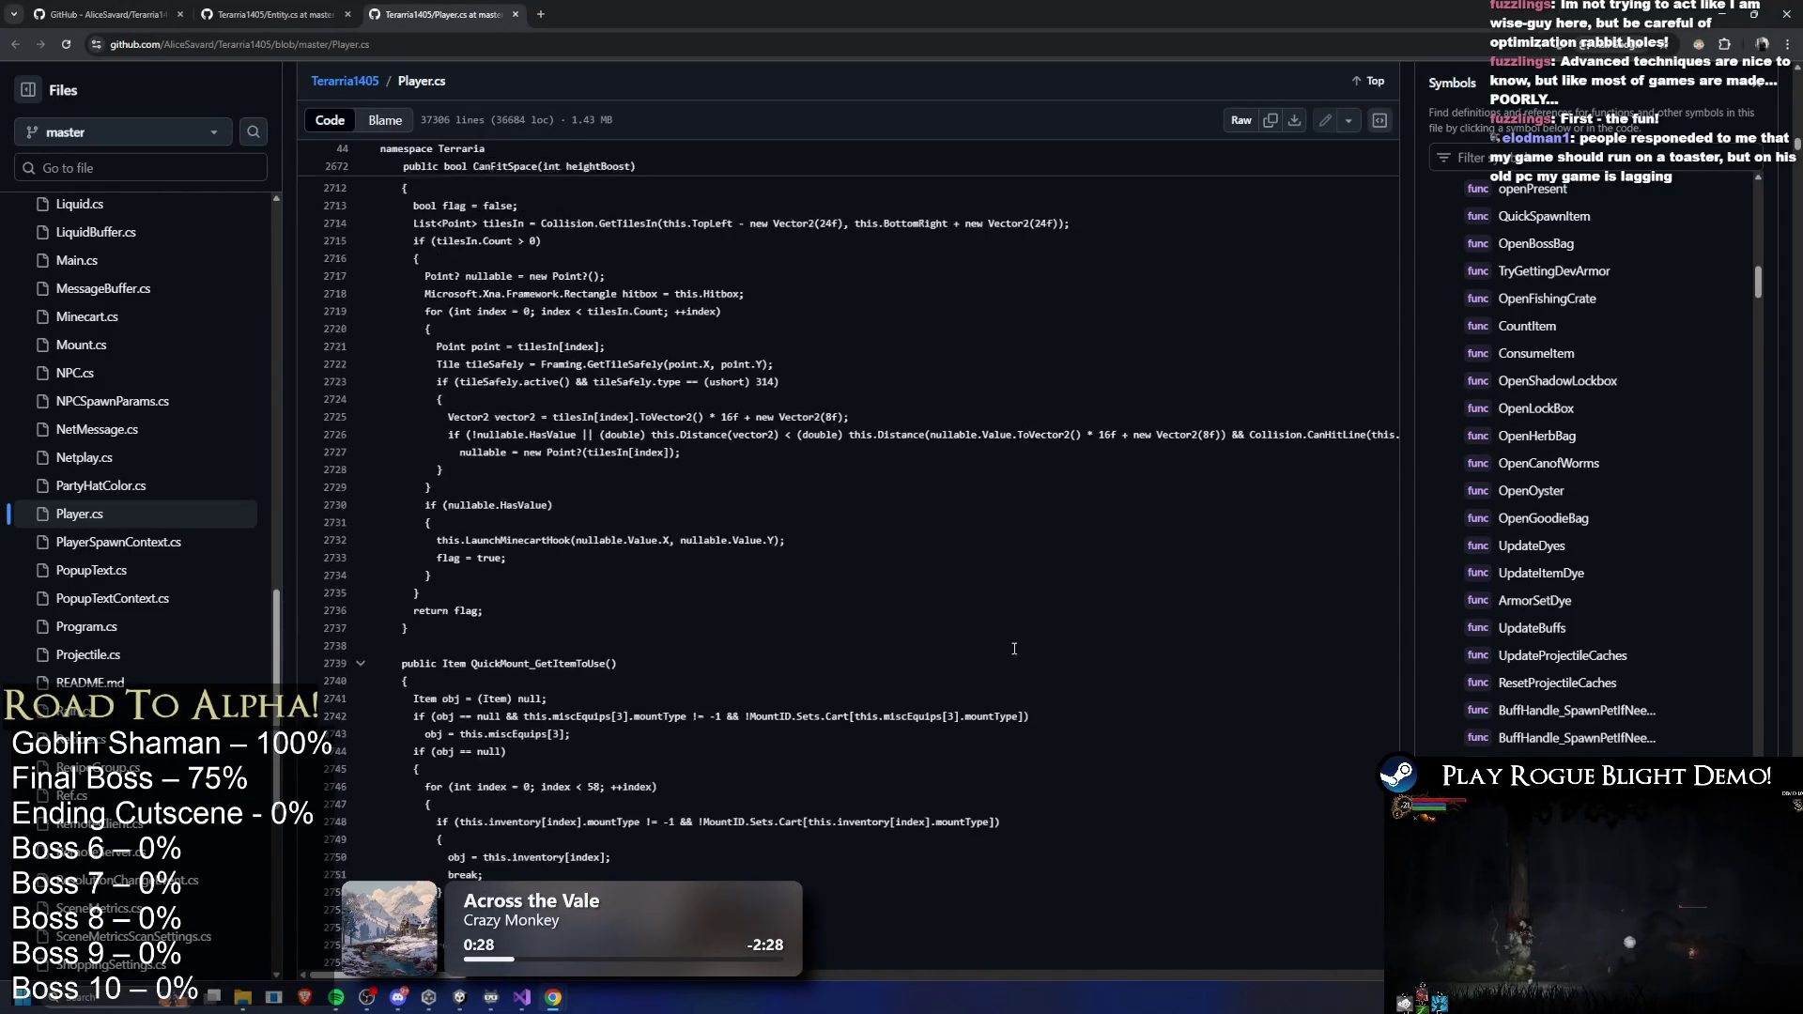
scroll(908, 340, down, 20)
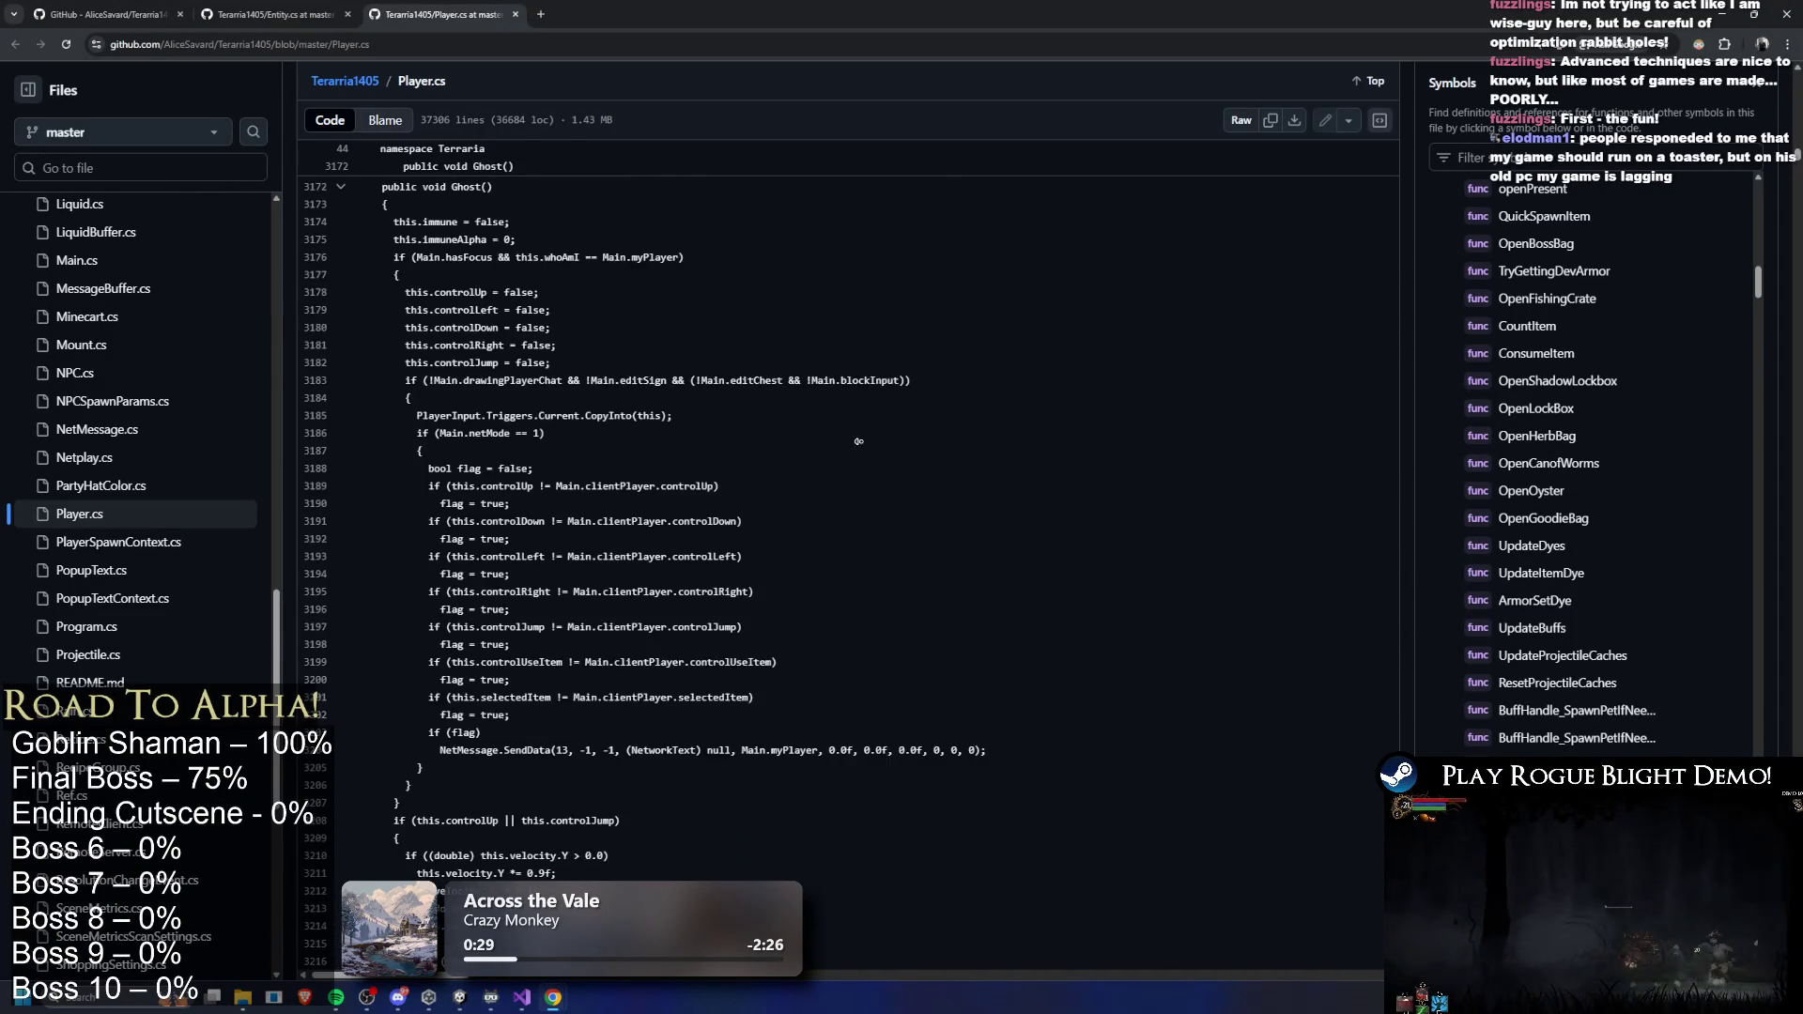
scroll(874, 384, down, 15)
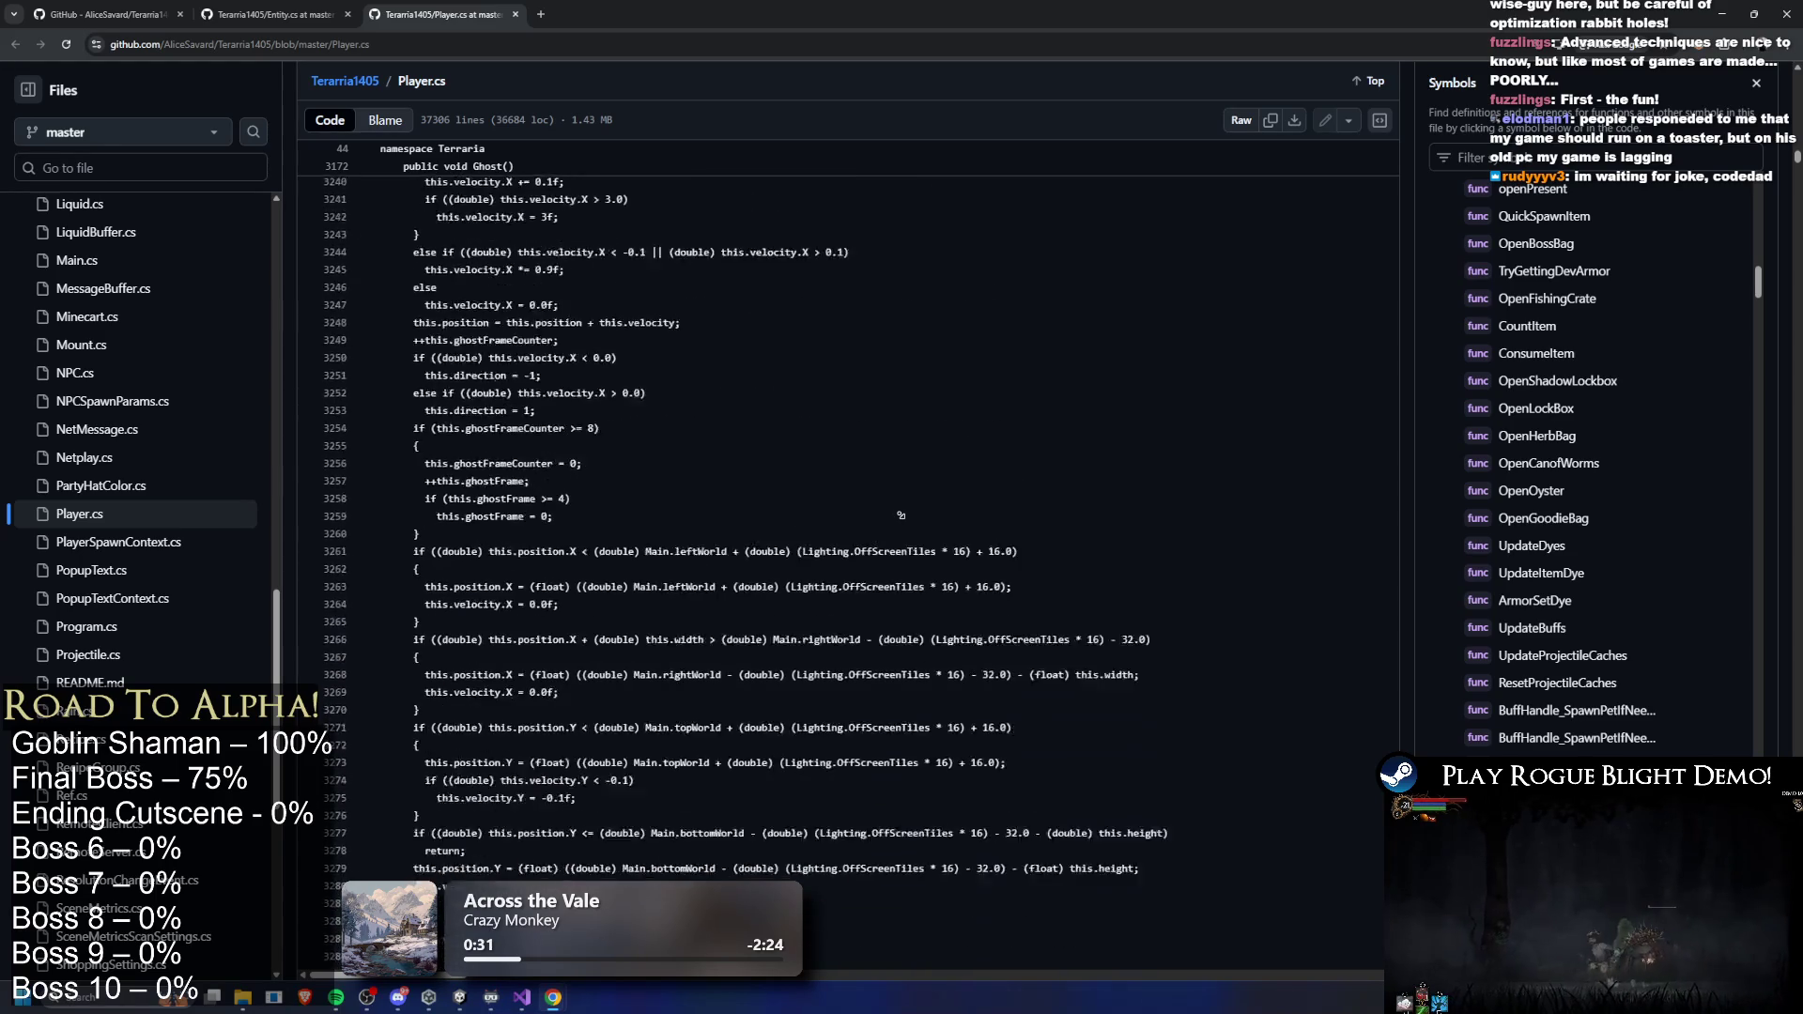
scroll(928, 592, down, 20)
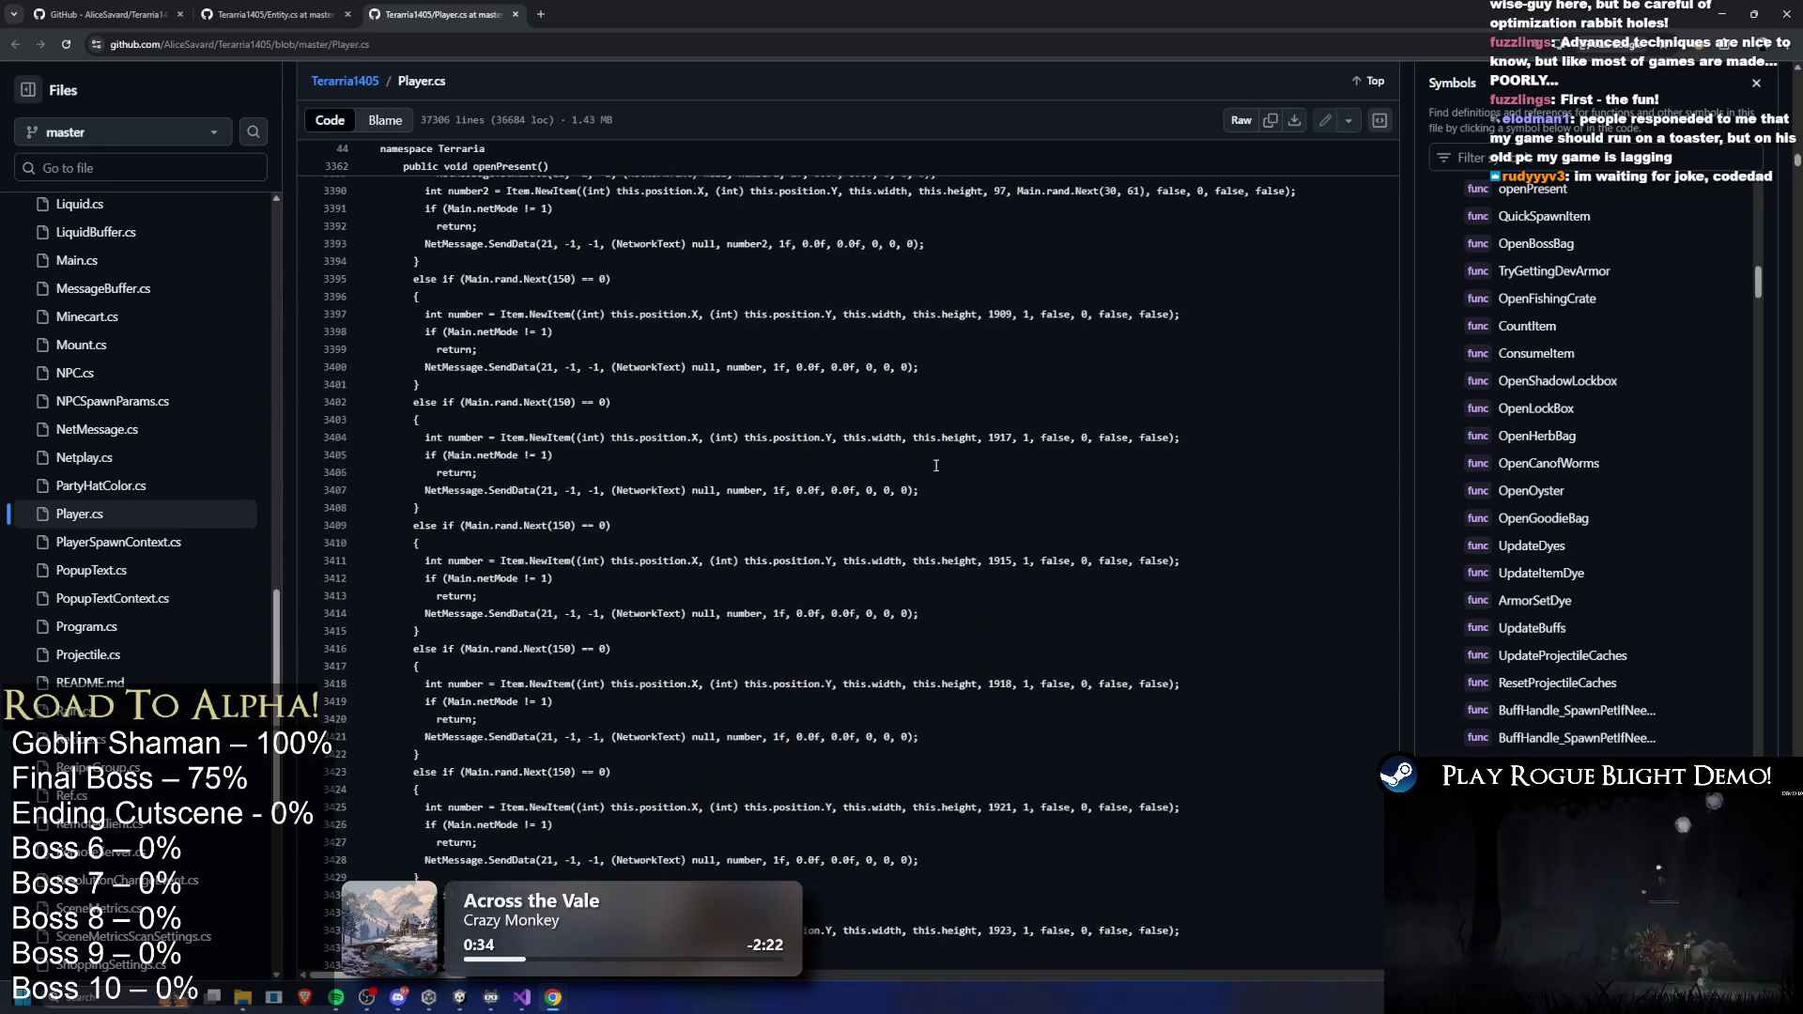
middle_click(940, 494)
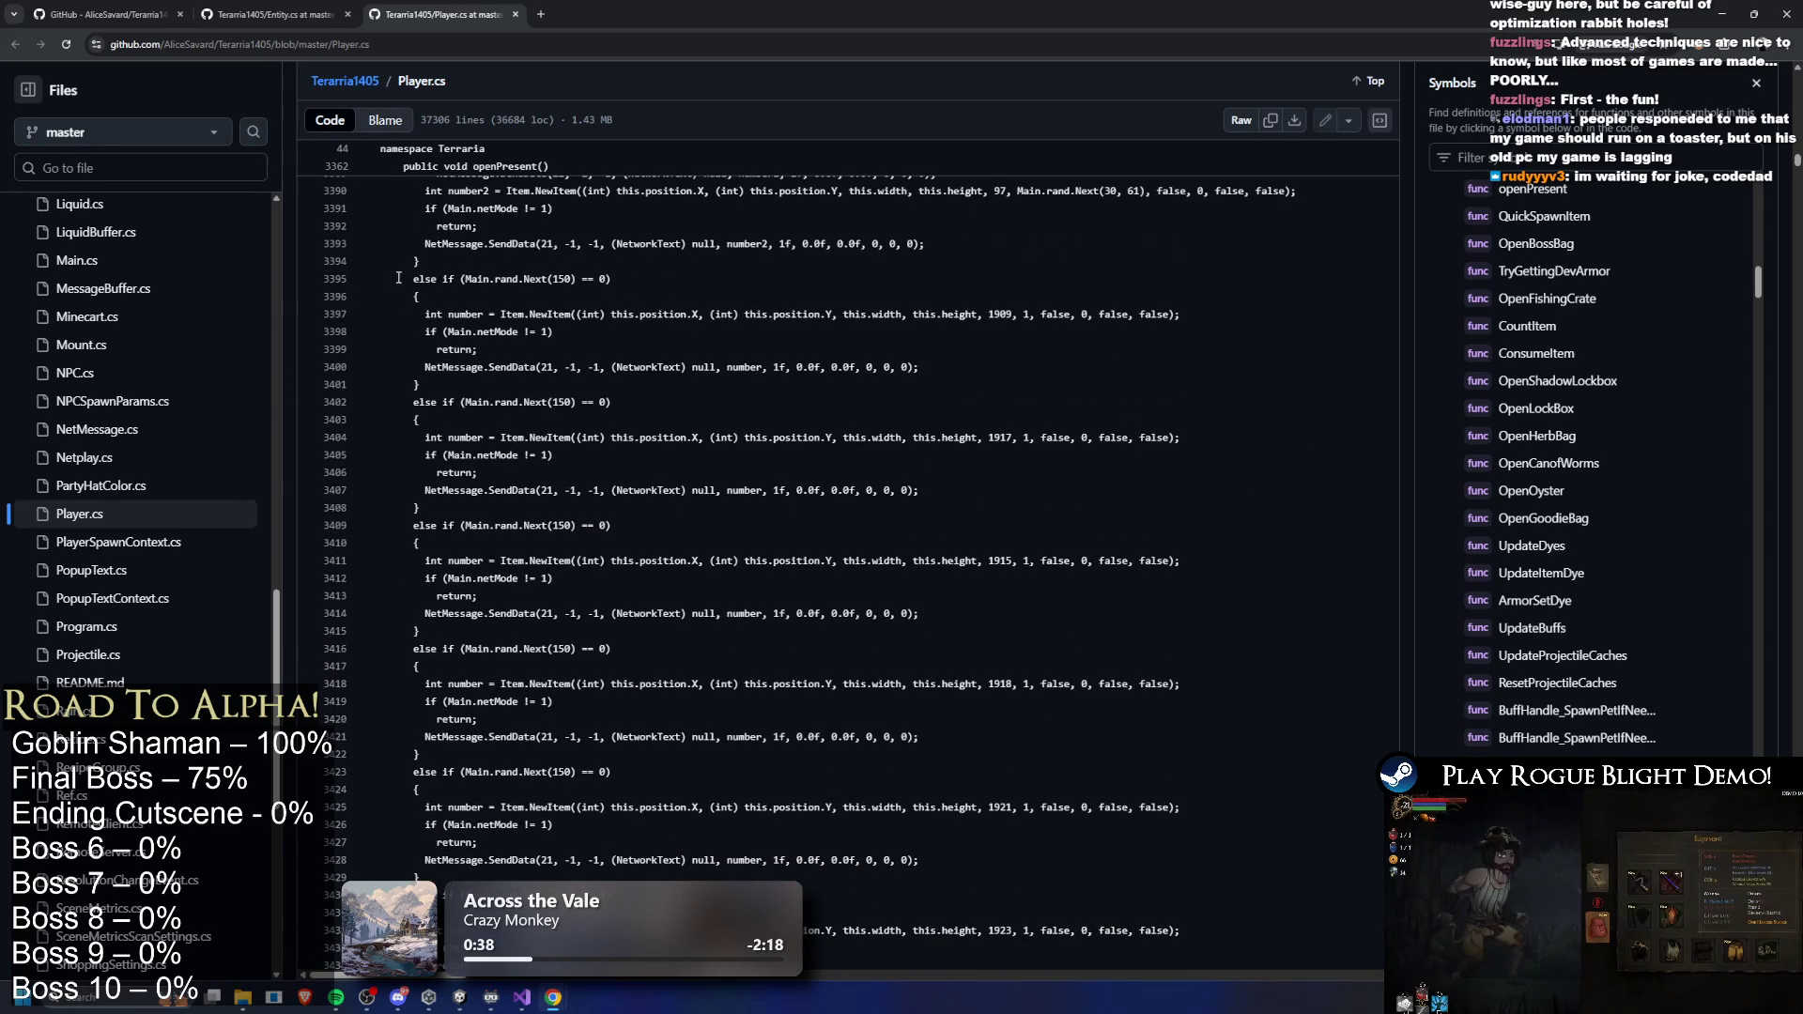
- Highlight the repeated else-if item-drop blocks in openPresent, then read further down Player.cs
drag(563, 341, 626, 468)
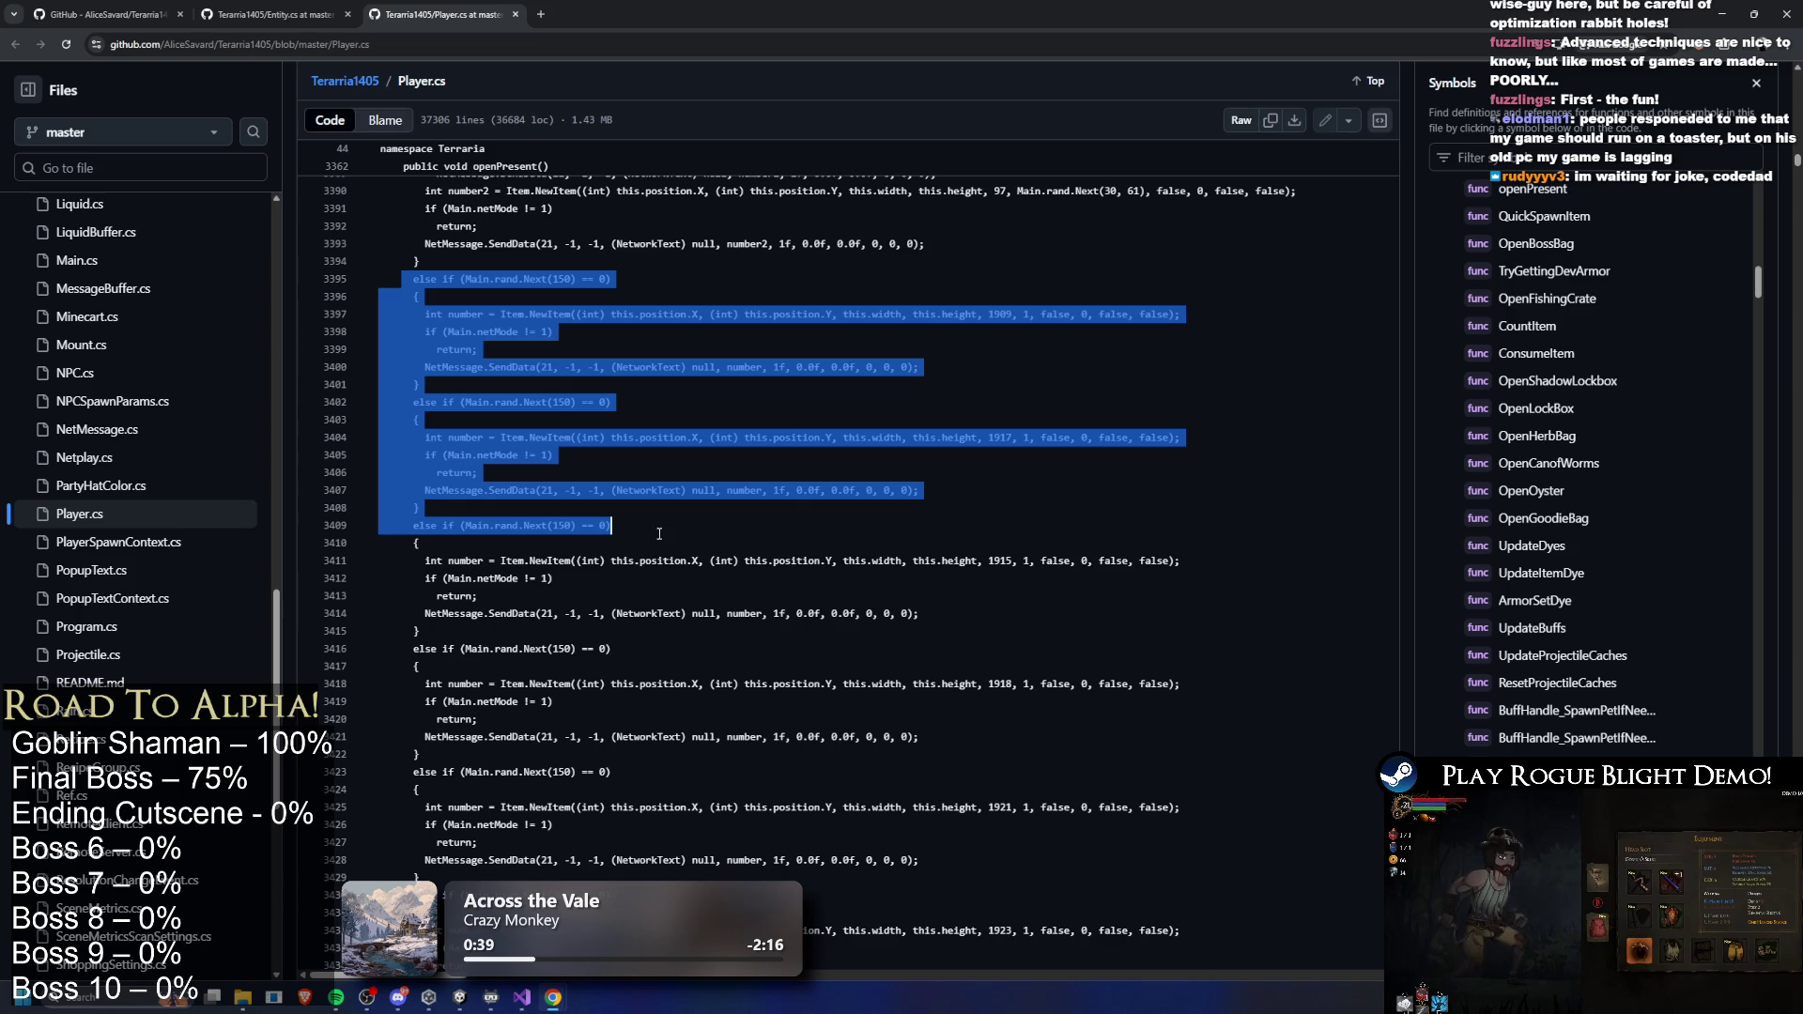
click(487, 278)
scroll(507, 287, down, 4)
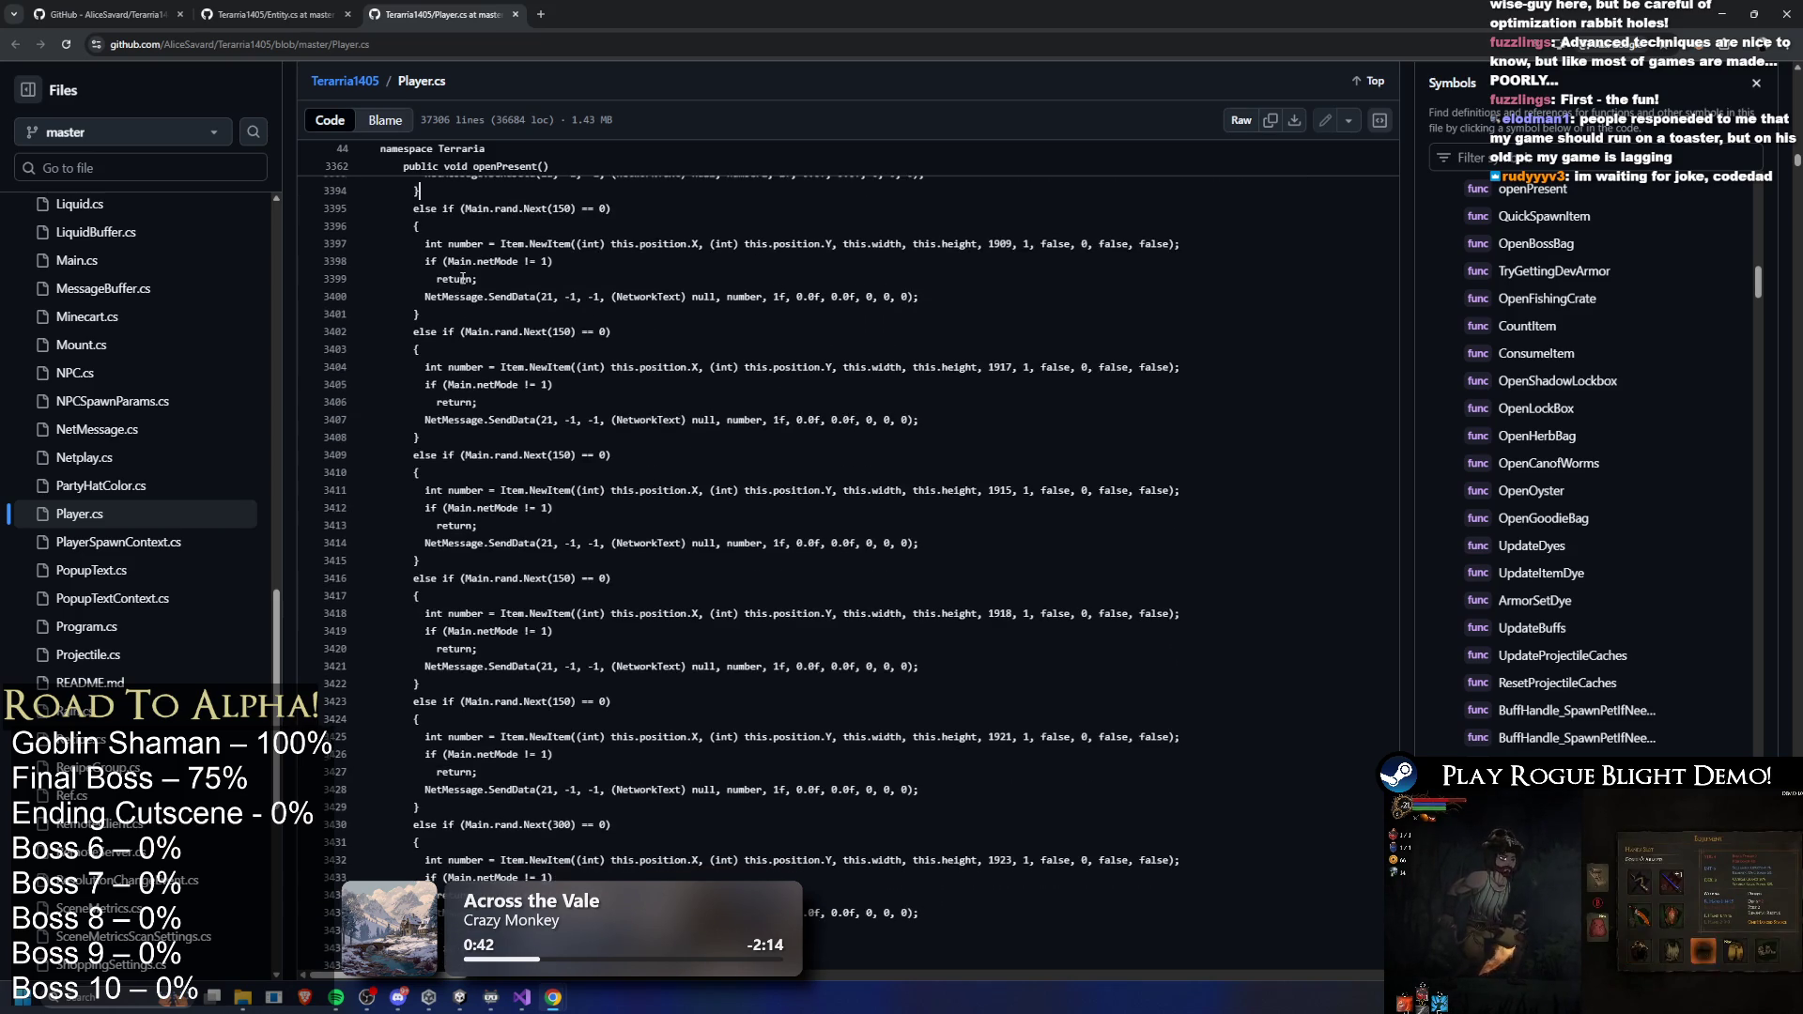
scroll(531, 296, down, 6)
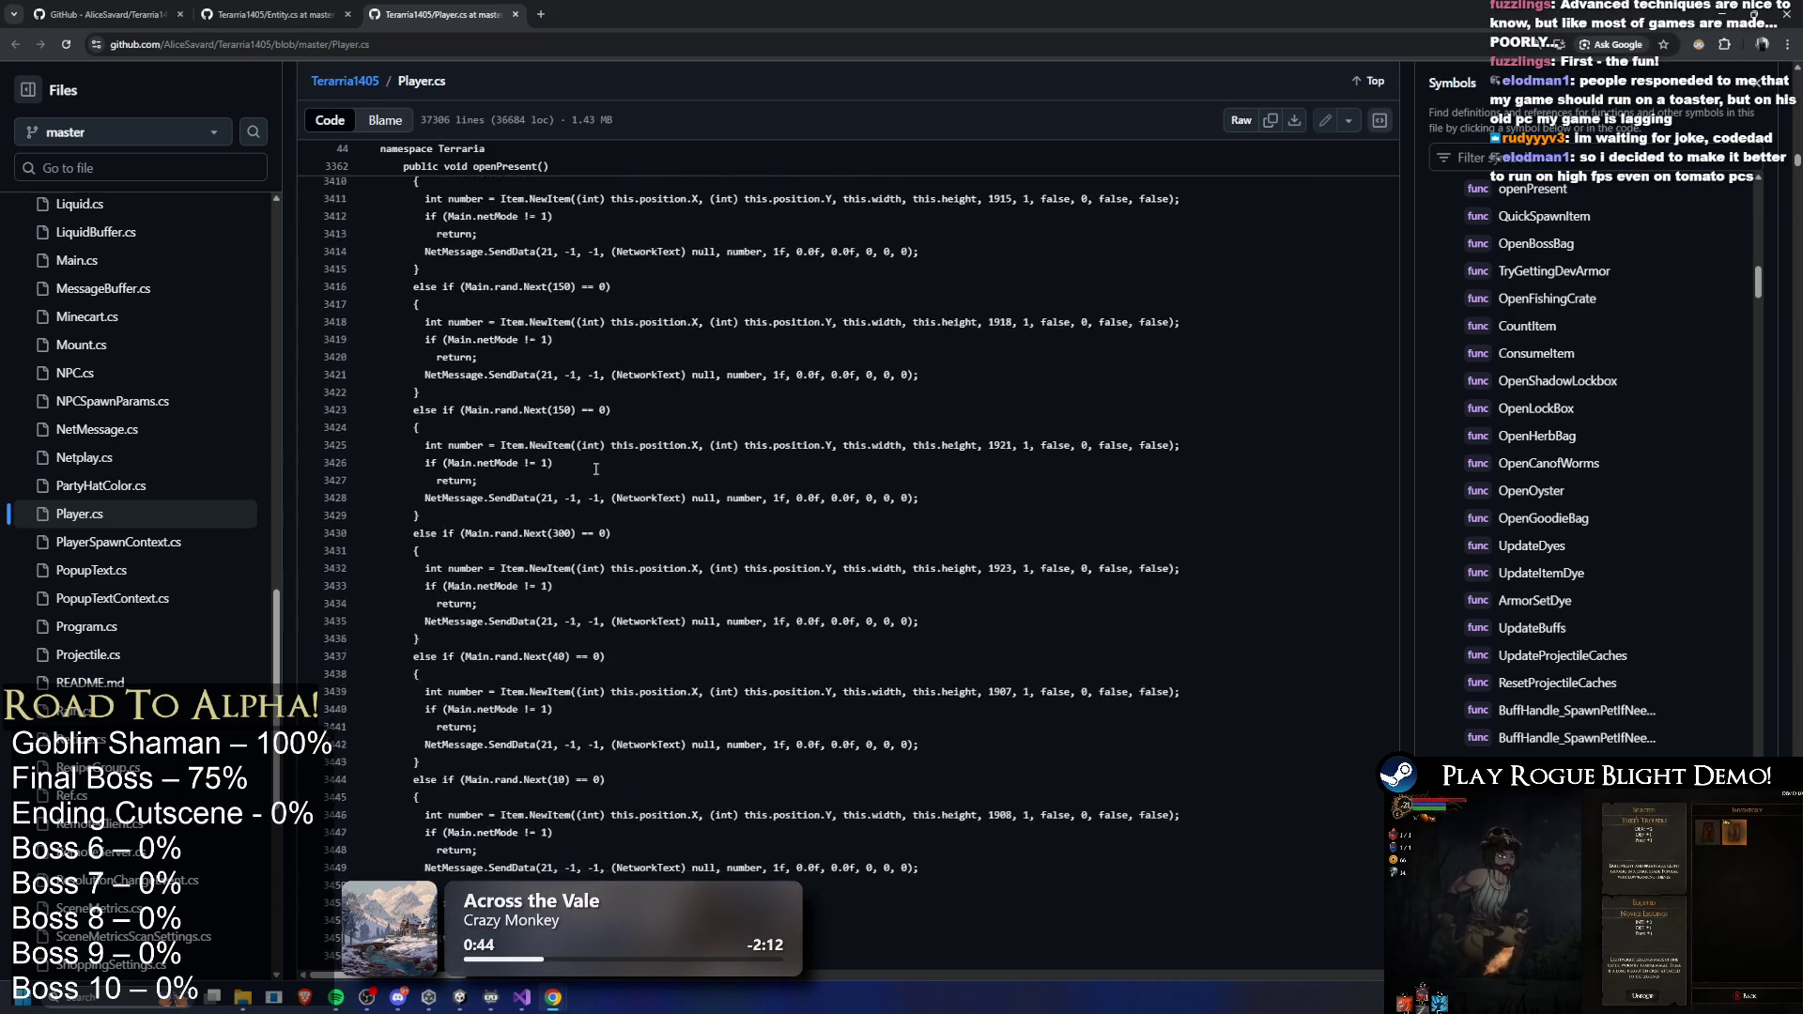
scroll(605, 457, down, 14)
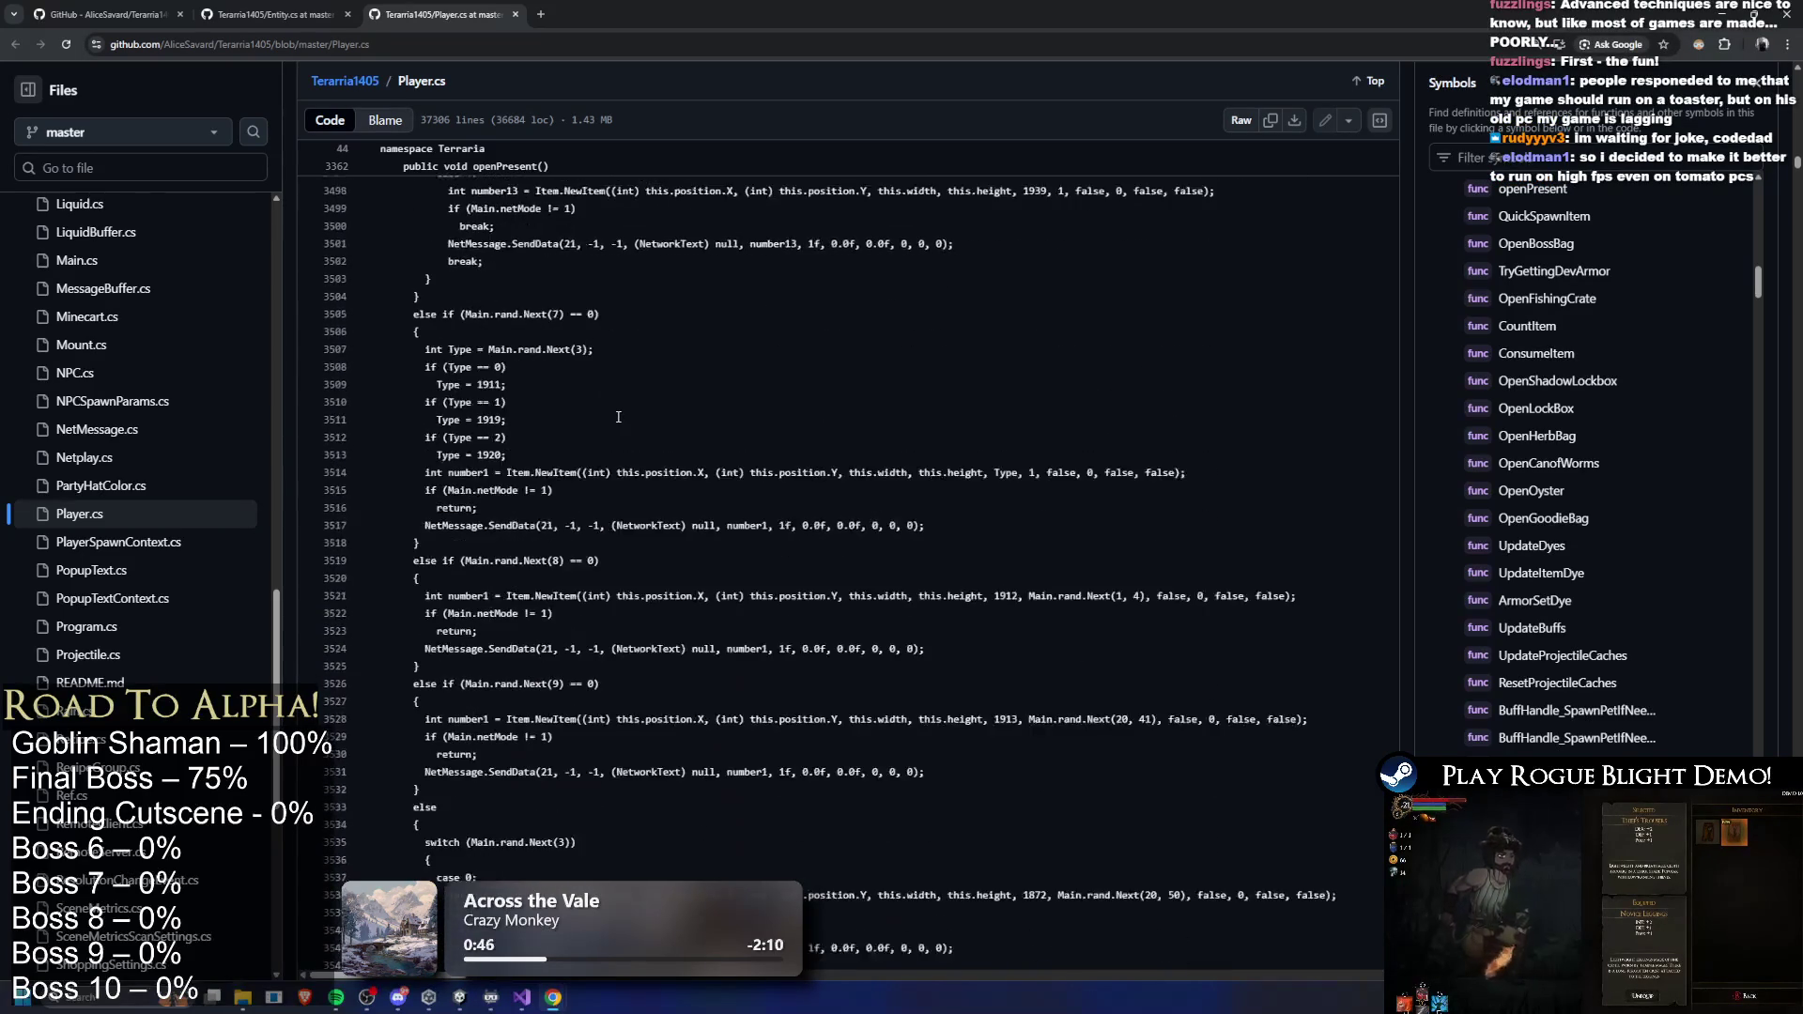
scroll(618, 426, up, 1)
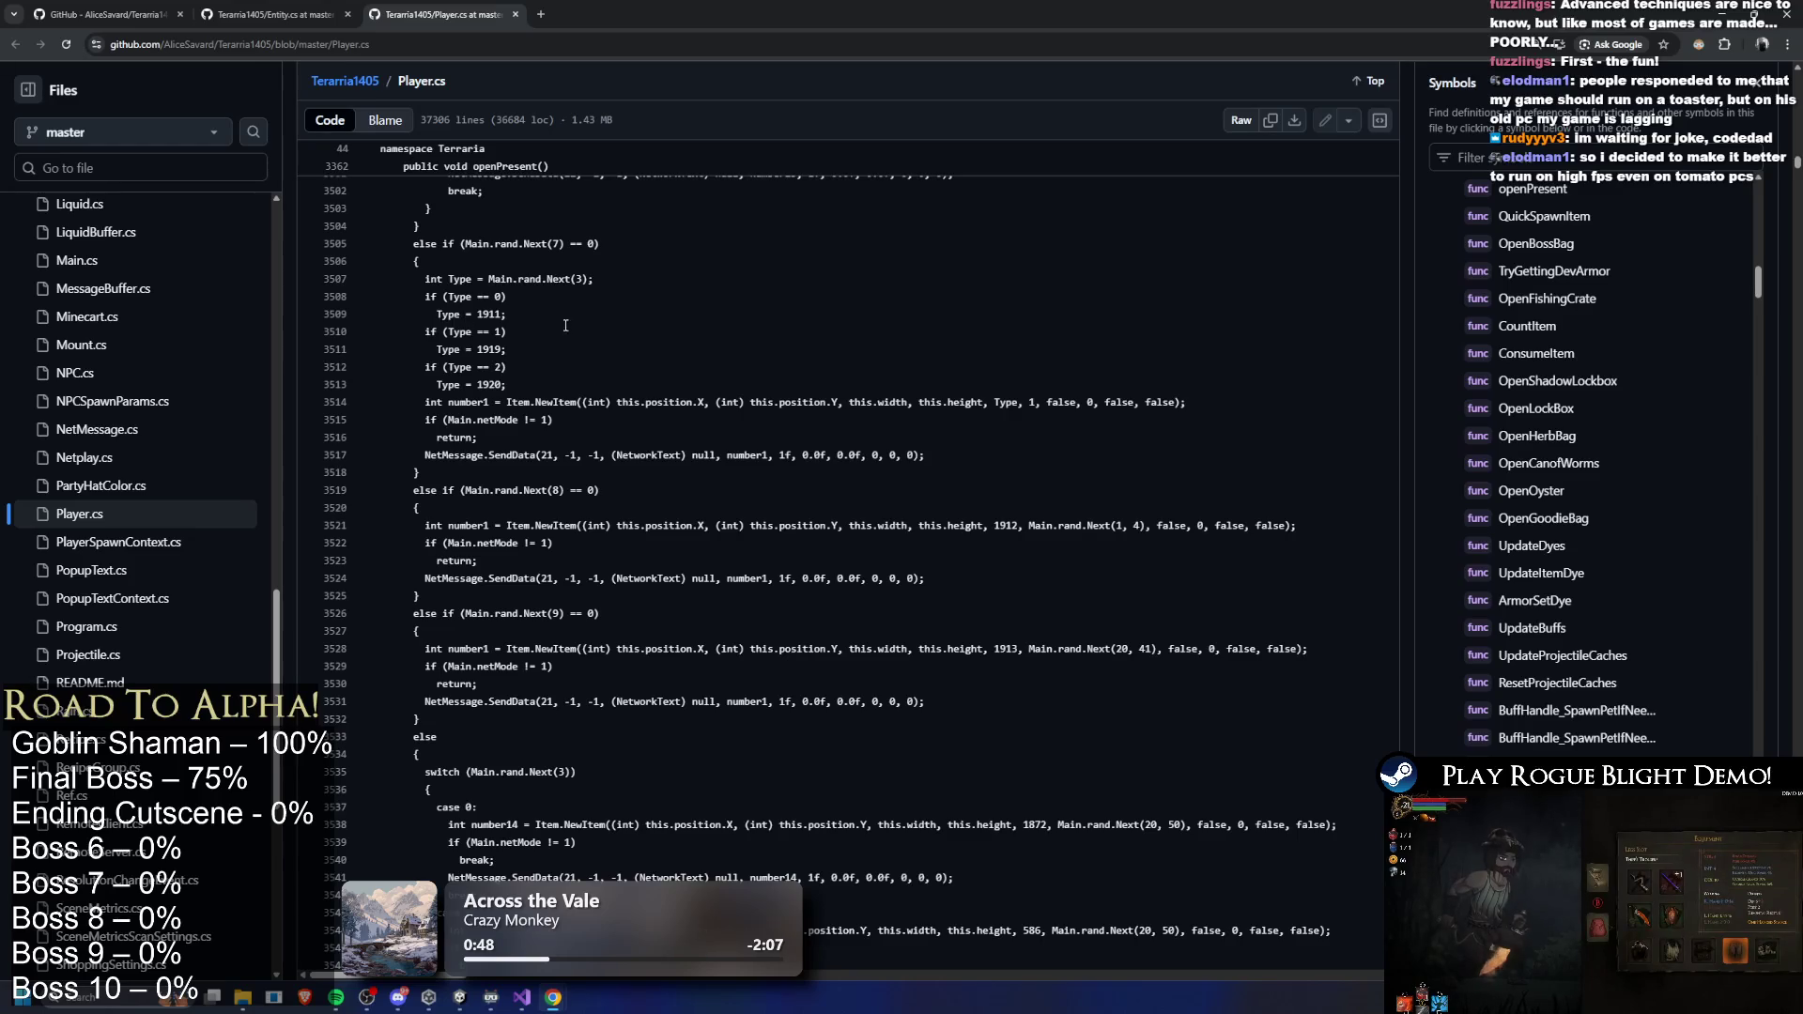
scroll(720, 435, down, 8)
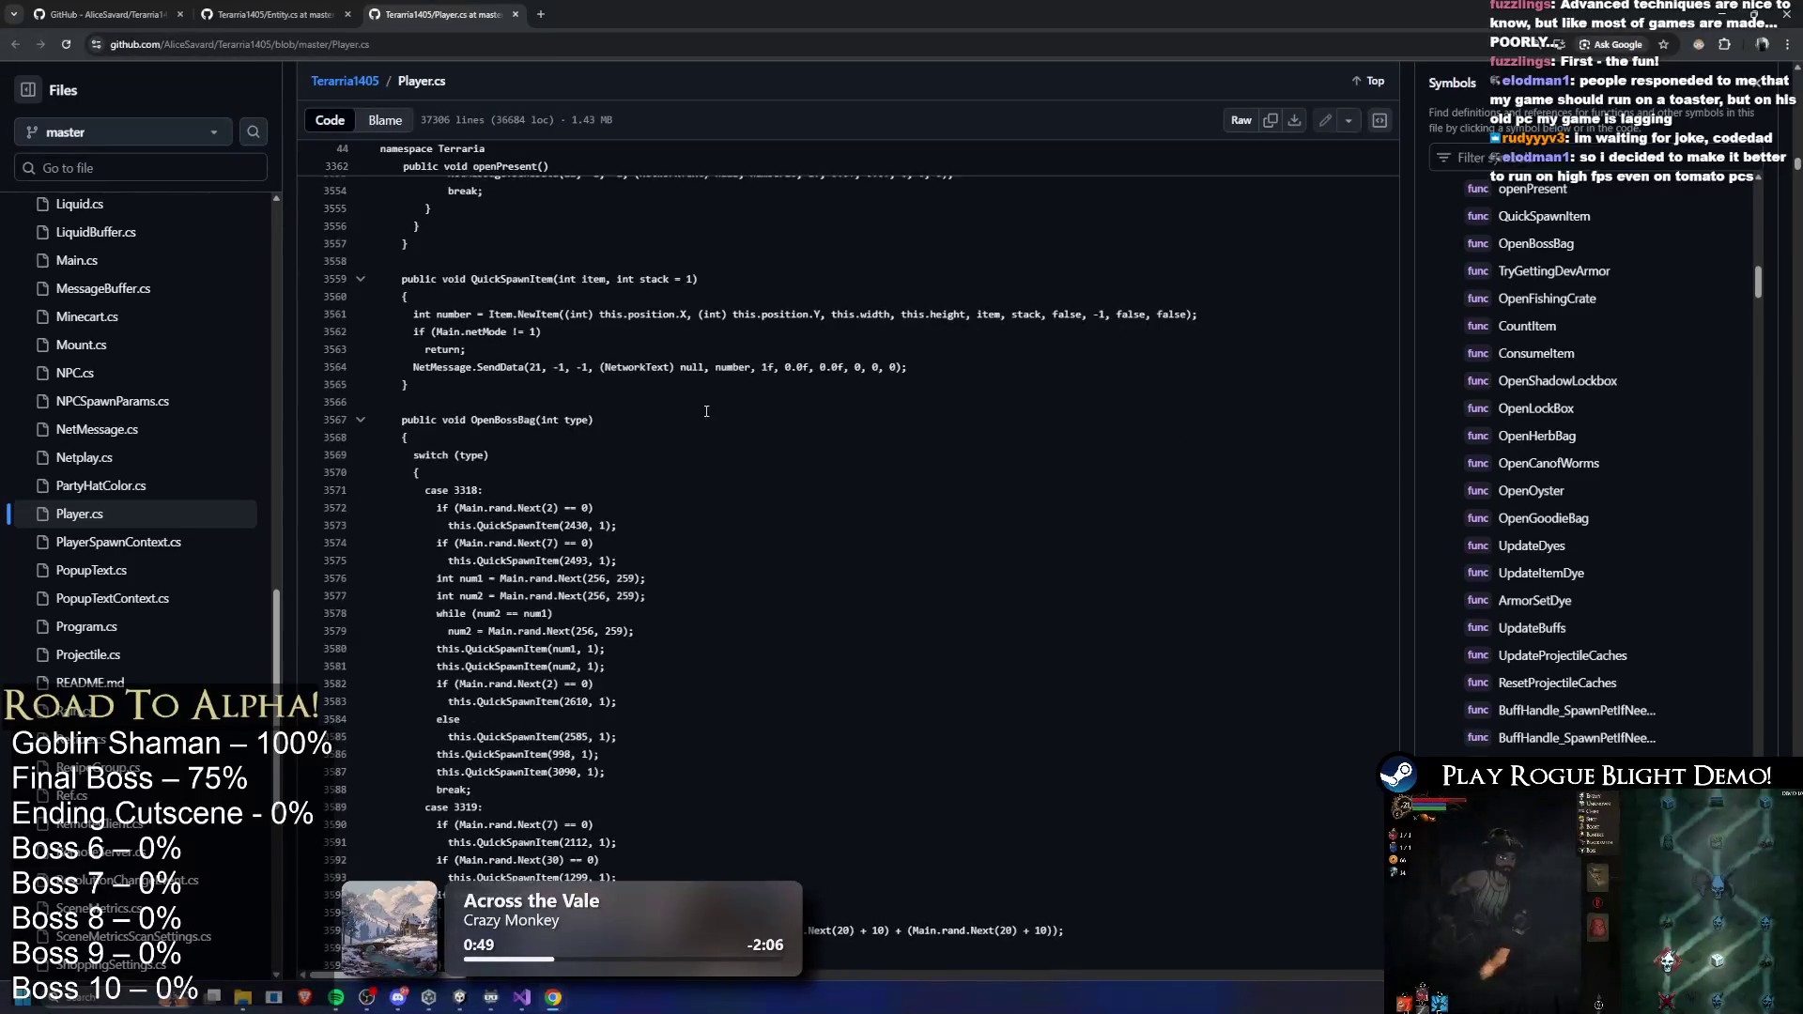
scroll(713, 395, down, 15)
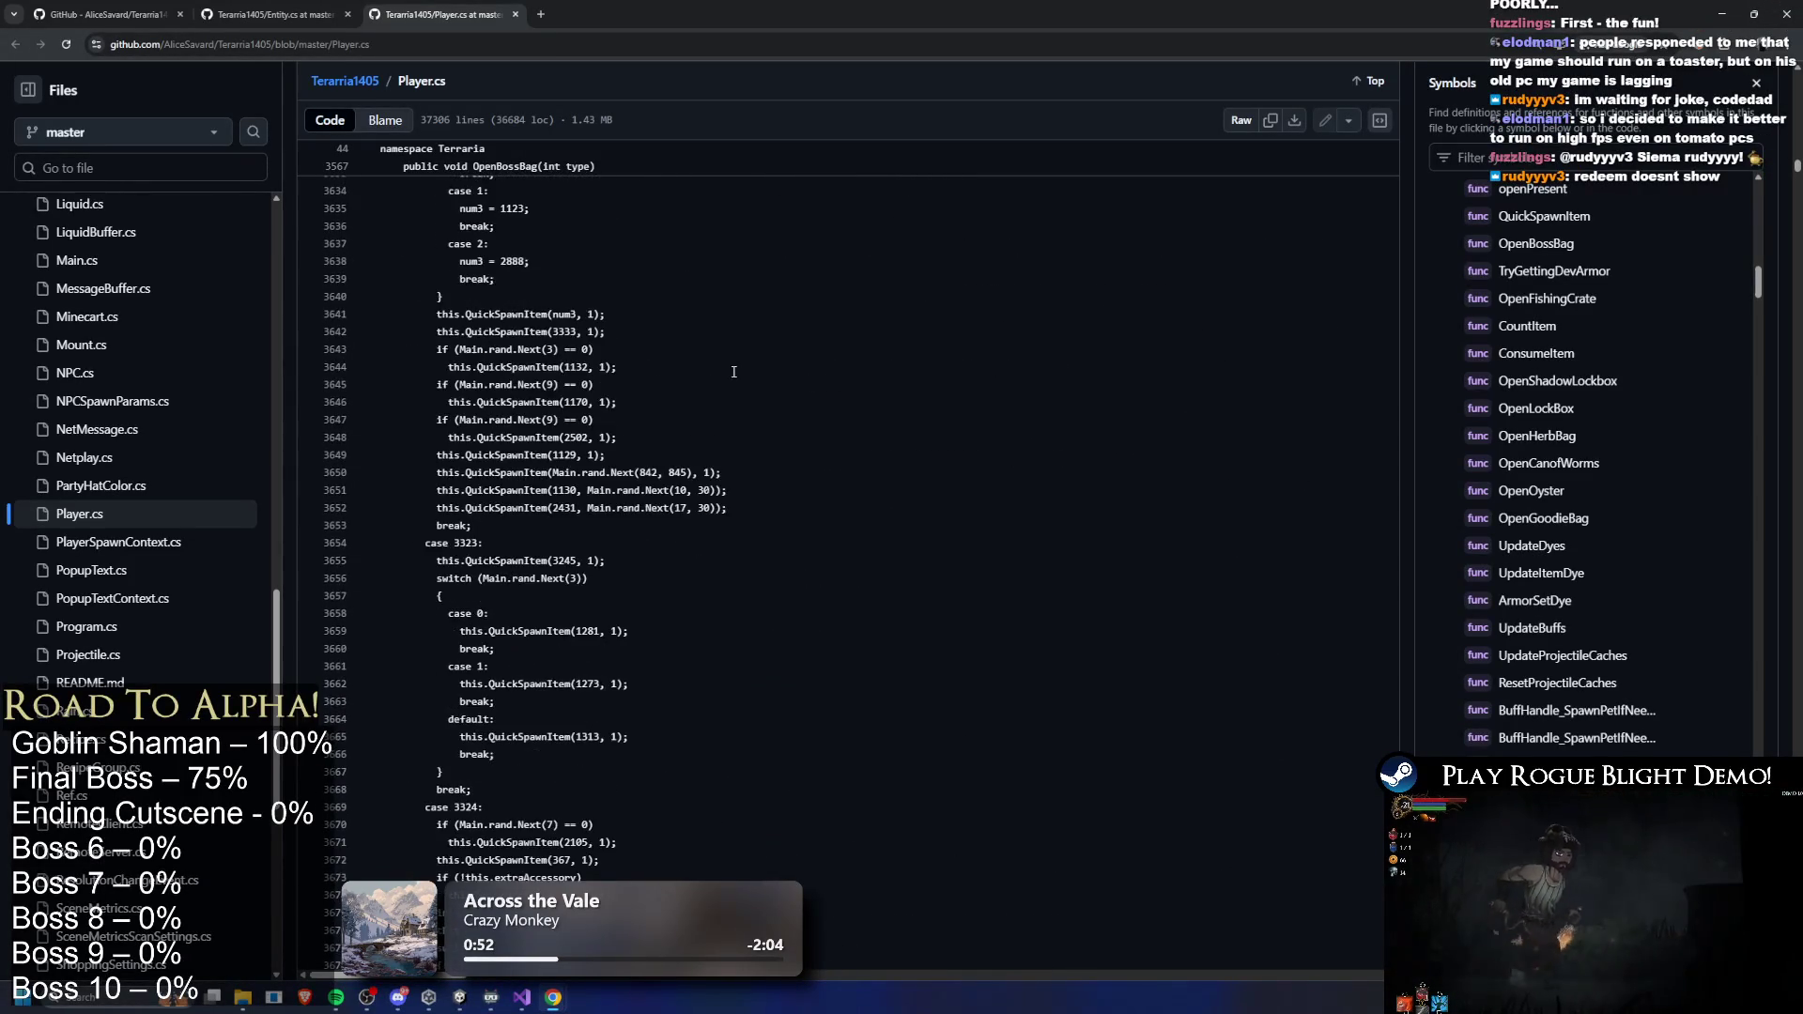
scroll(743, 367, down, 20)
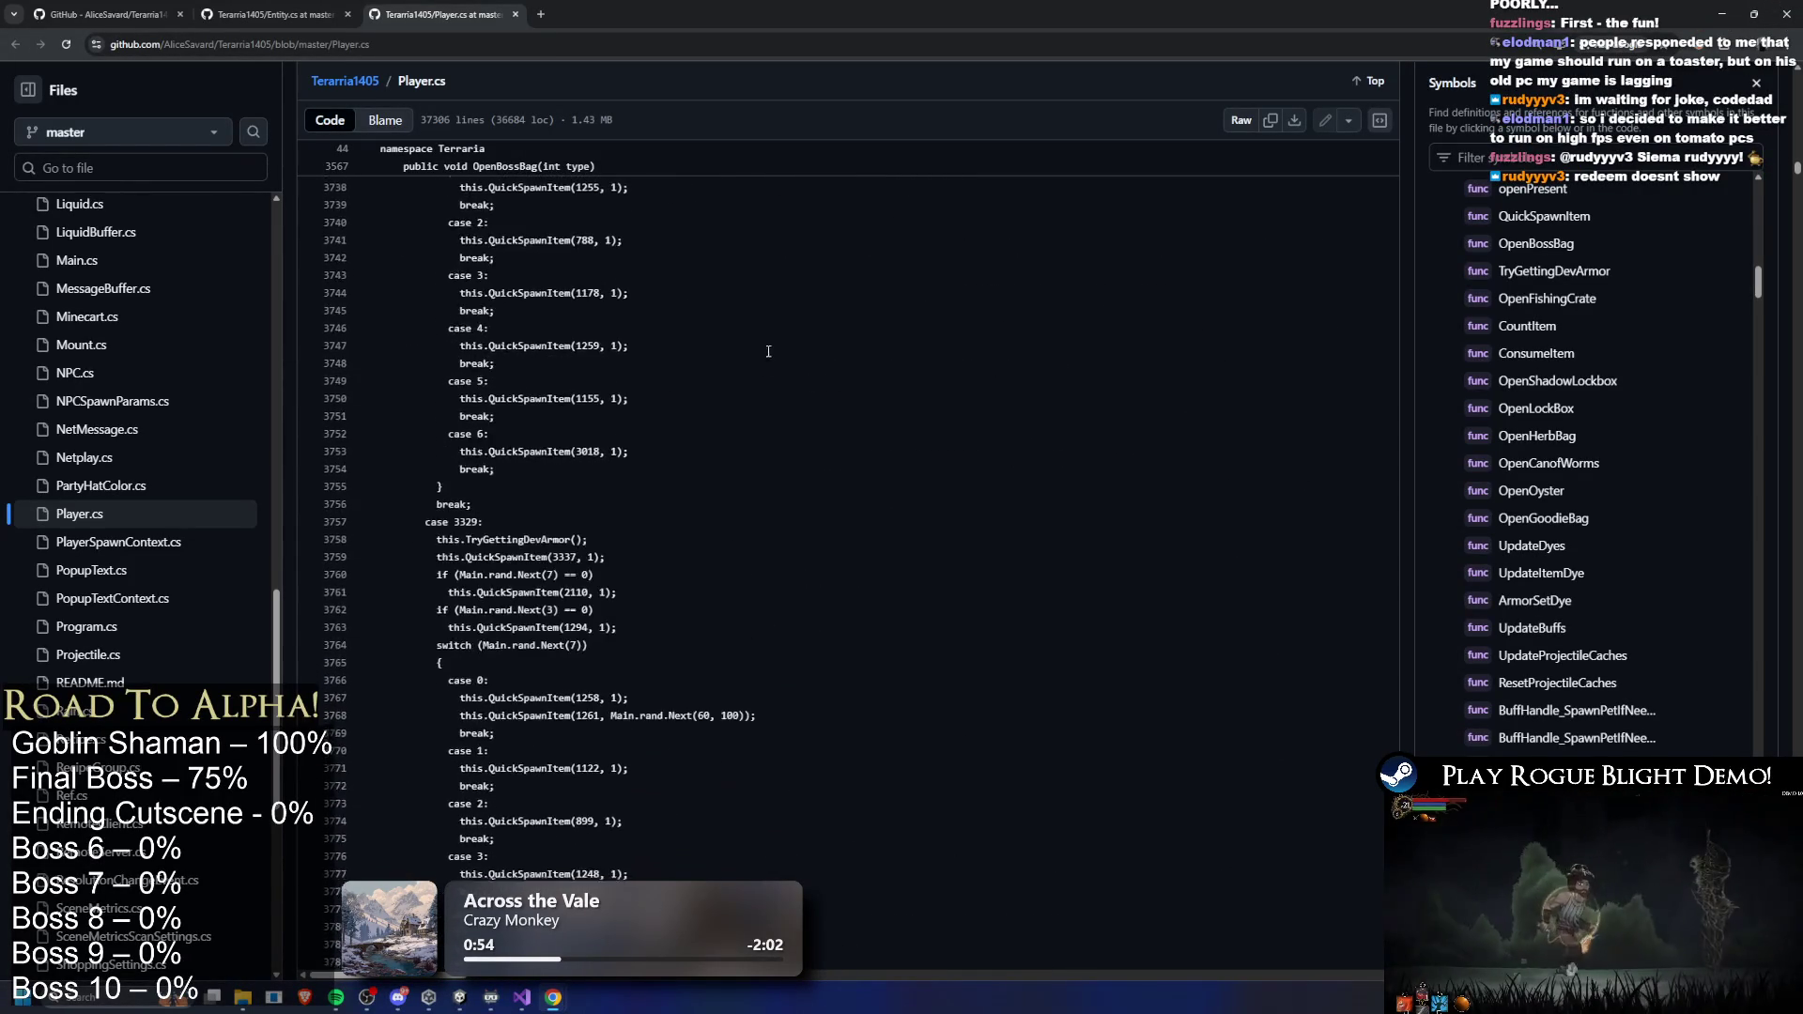
scroll(913, 279, down, 5)
scroll(686, 371, down, 5)
scroll(733, 397, down, 20)
scroll(806, 283, down, 20)
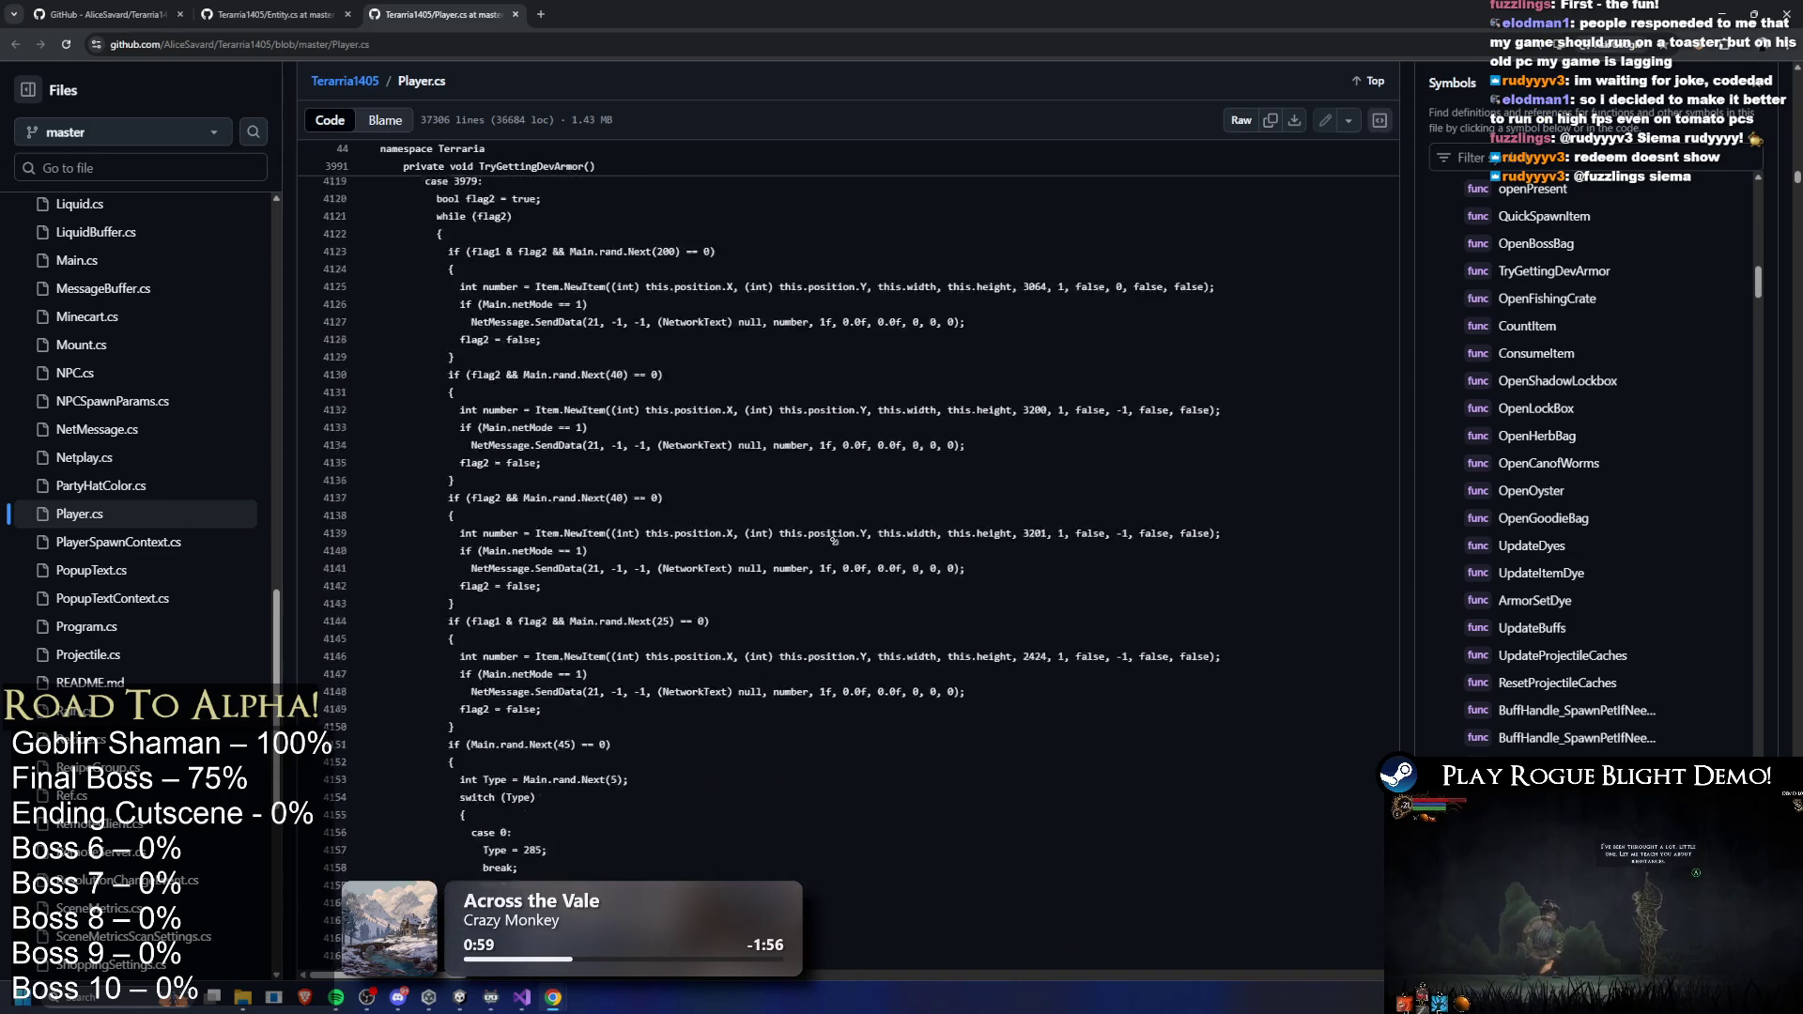
scroll(799, 328, down, 2)
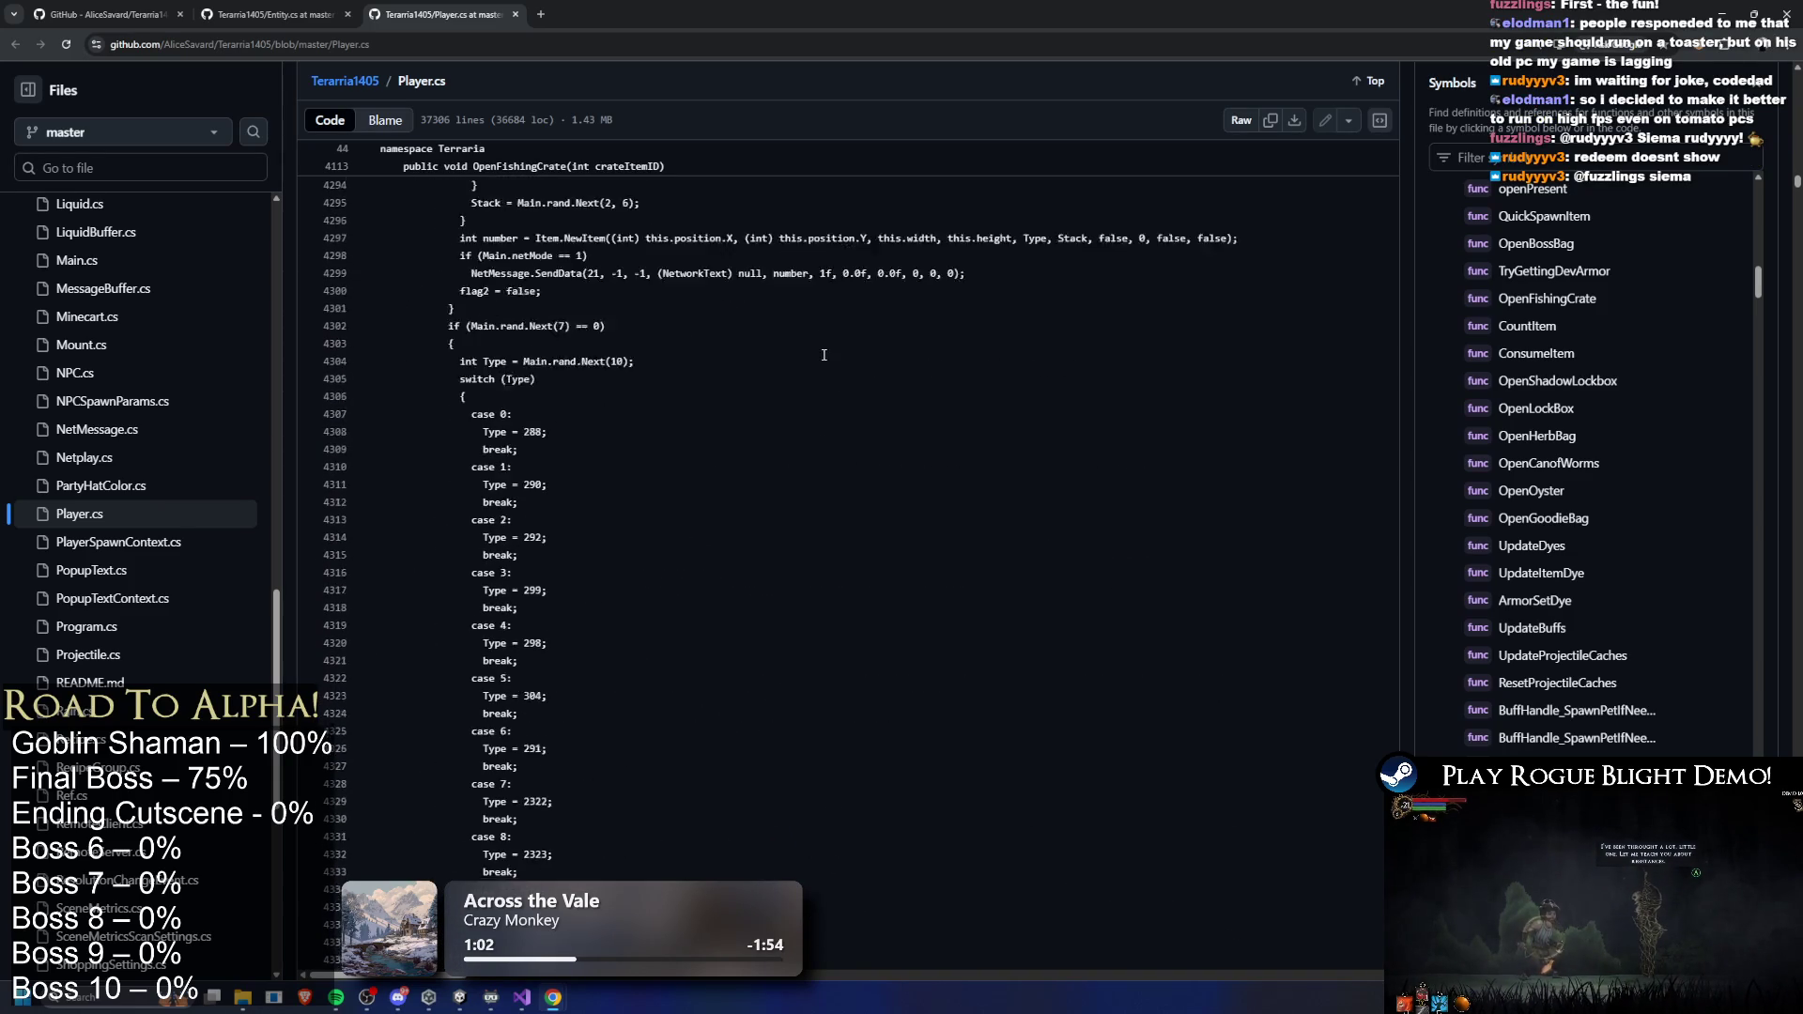
scroll(684, 369, up, 6)
scroll(512, 336, up, 1)
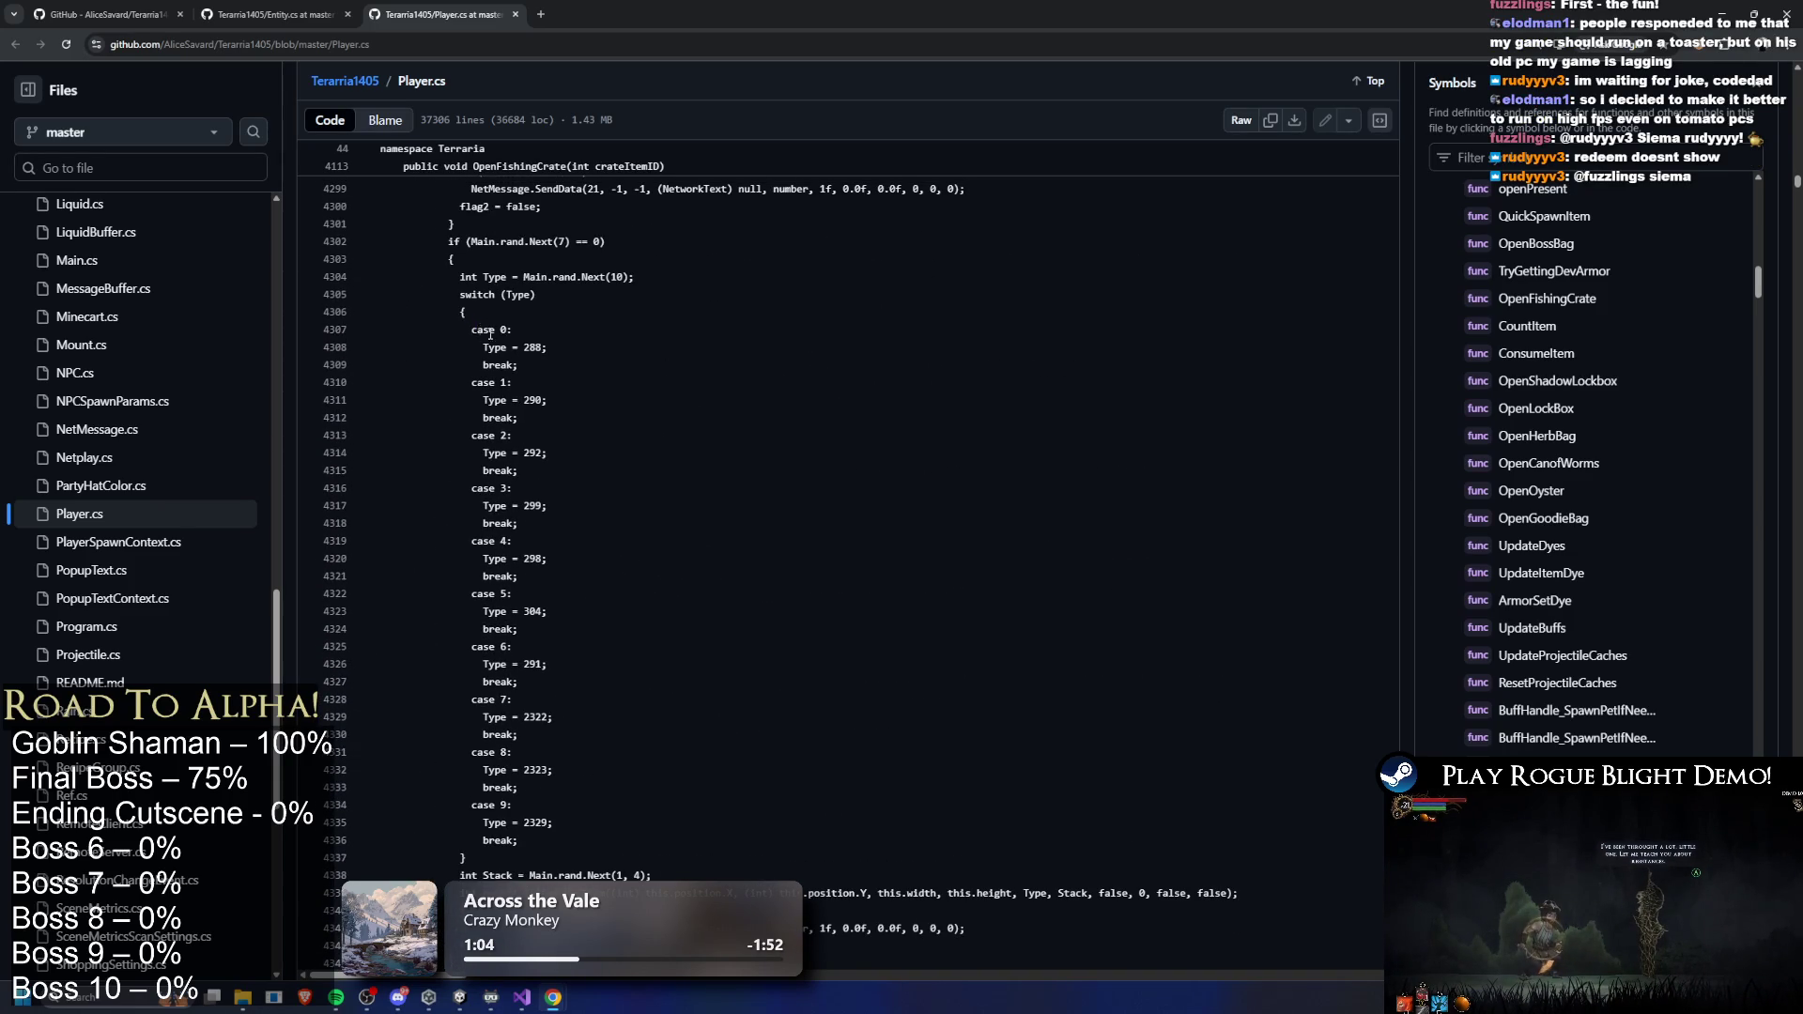
scroll(825, 642, up, 1)
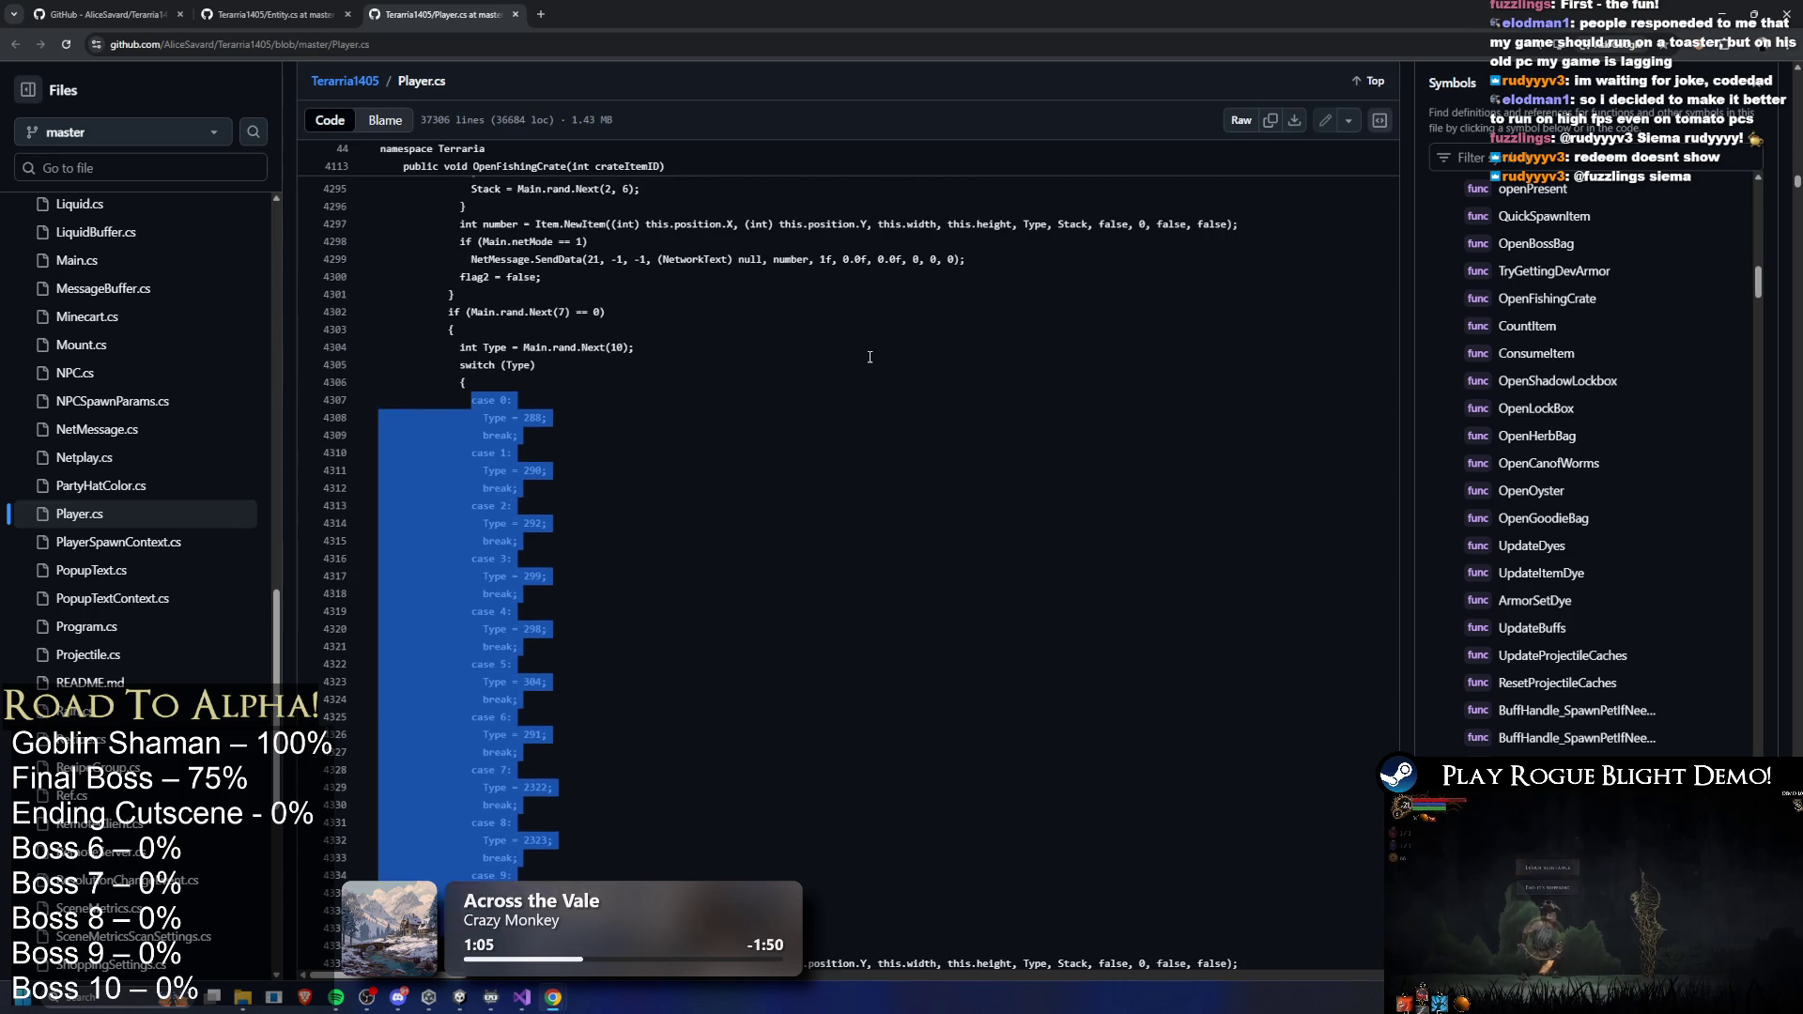
scroll(864, 526, down, 18)
scroll(902, 409, down, 20)
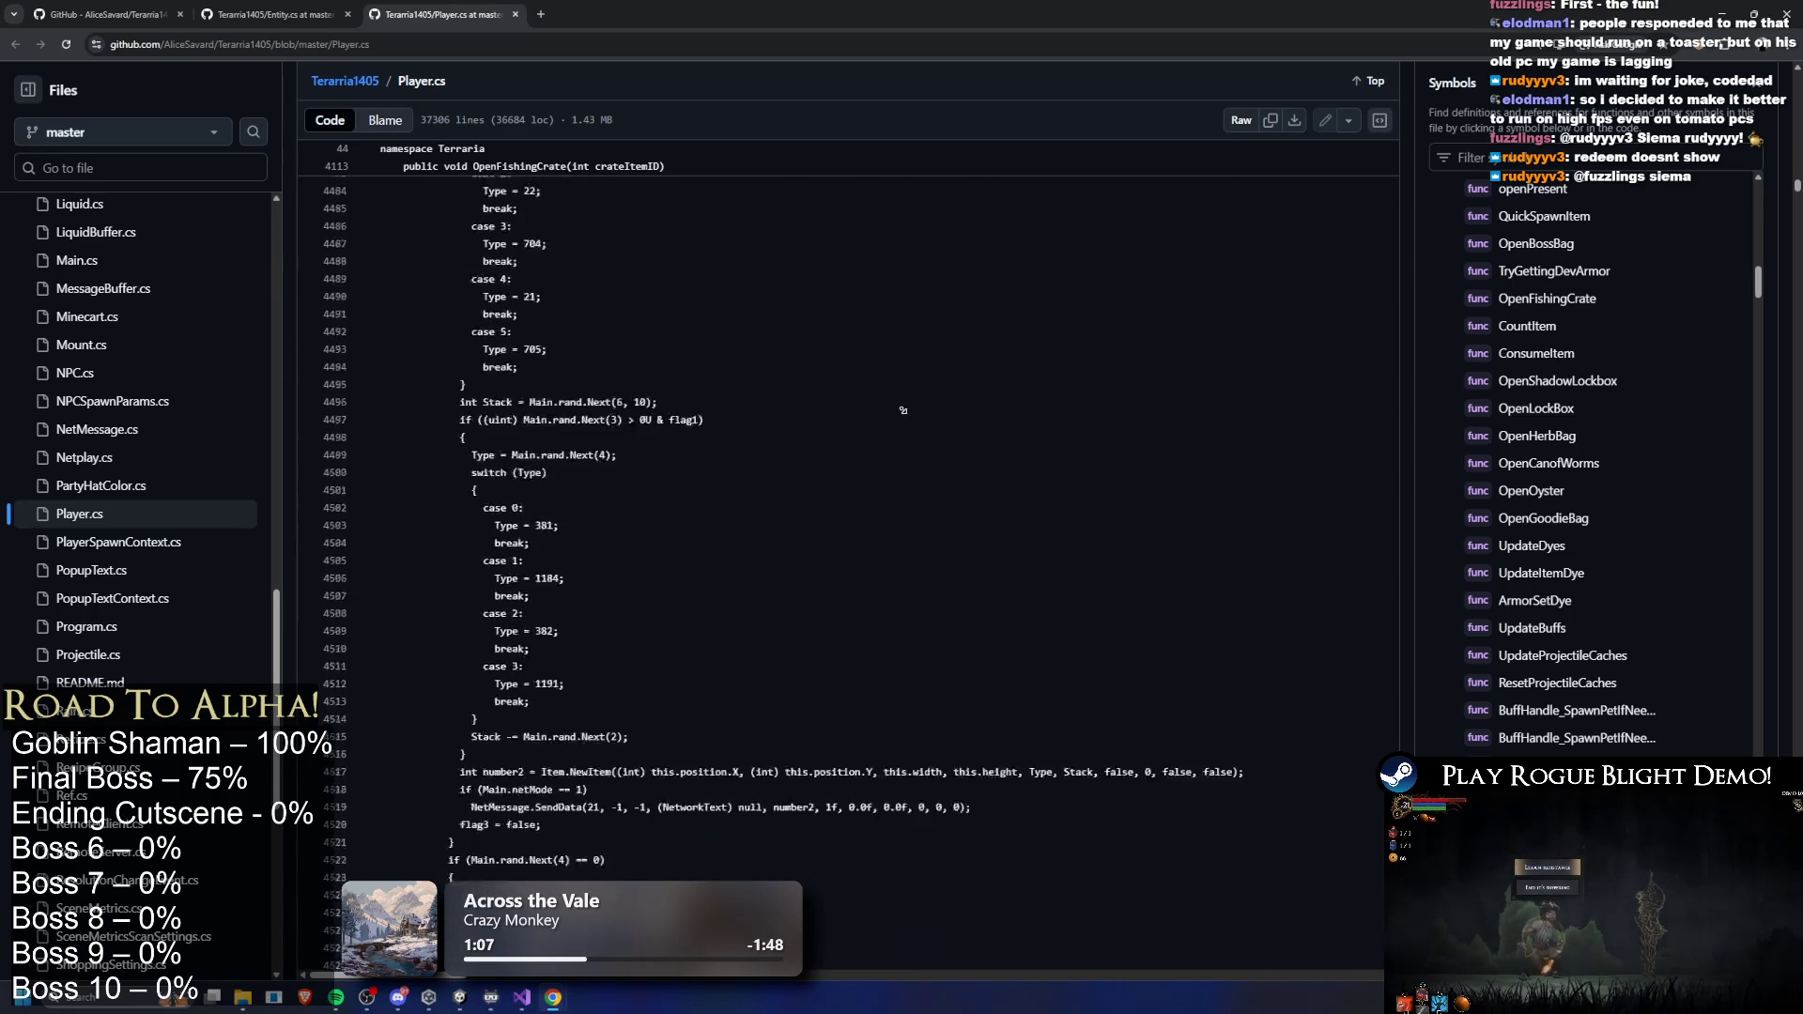
scroll(919, 526, down, 20)
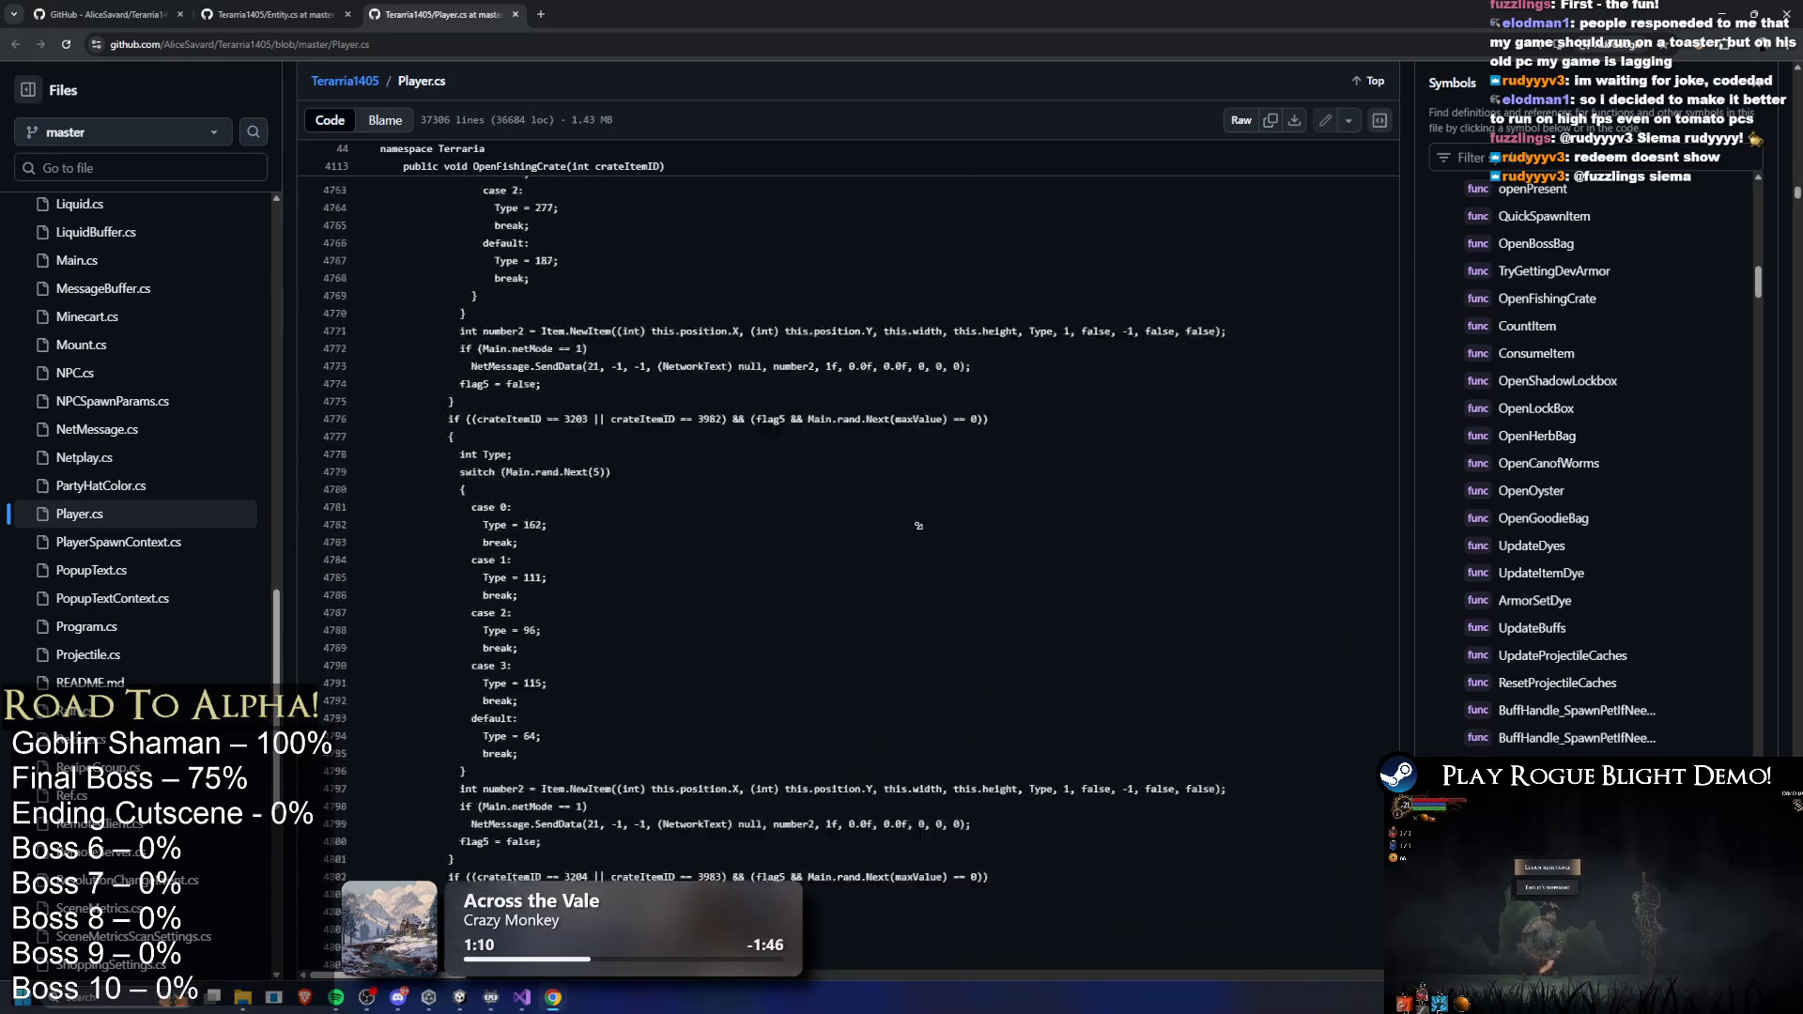
scroll(930, 553, down, 20)
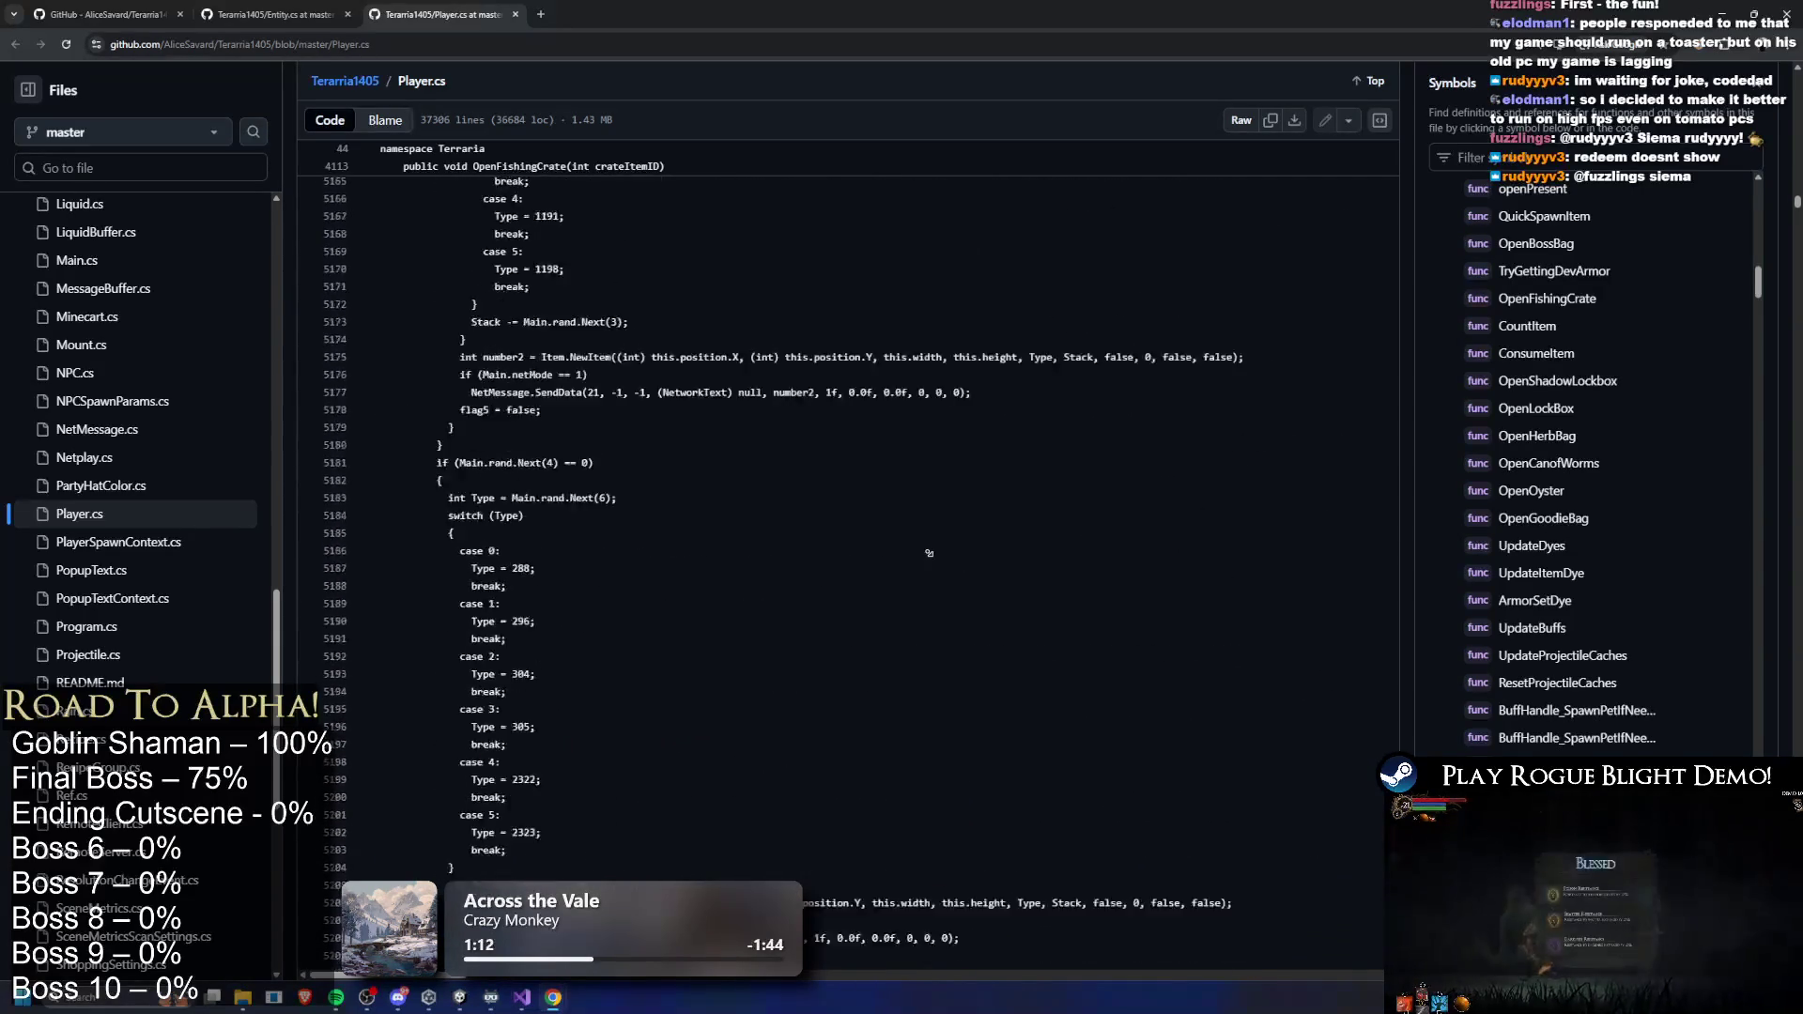
scroll(946, 555, down, 20)
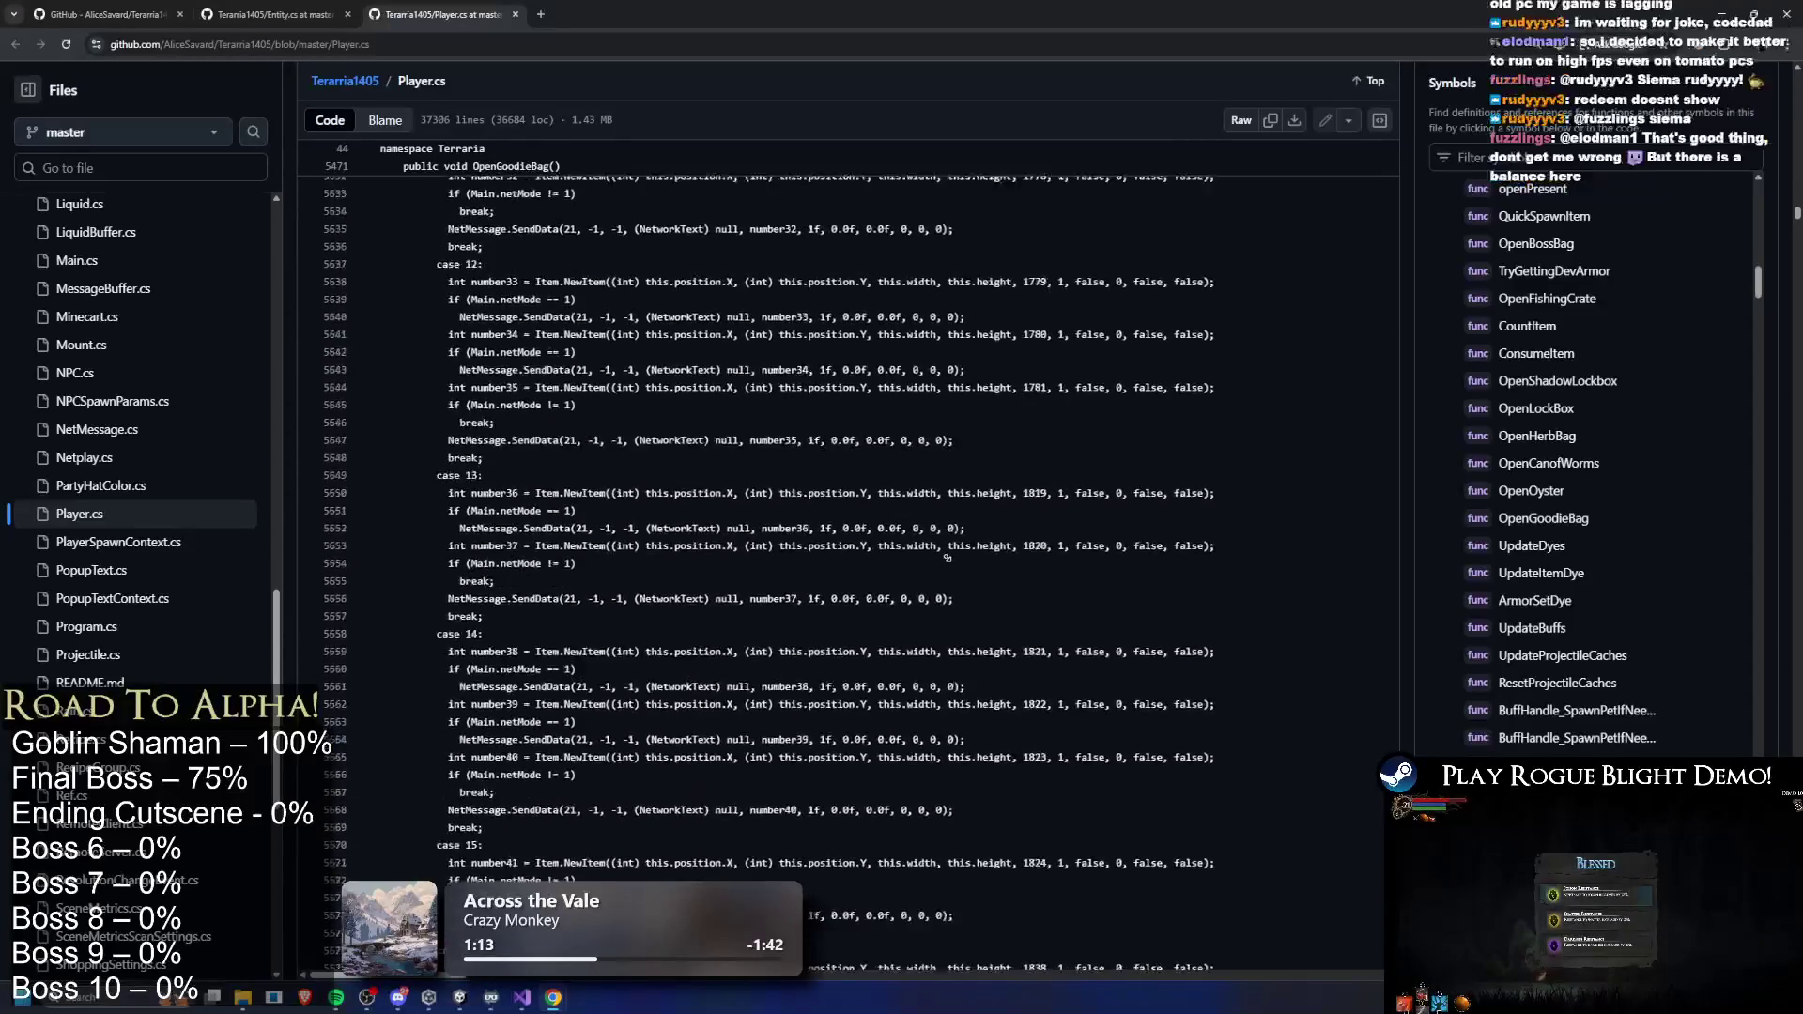
scroll(1029, 508, down, 20)
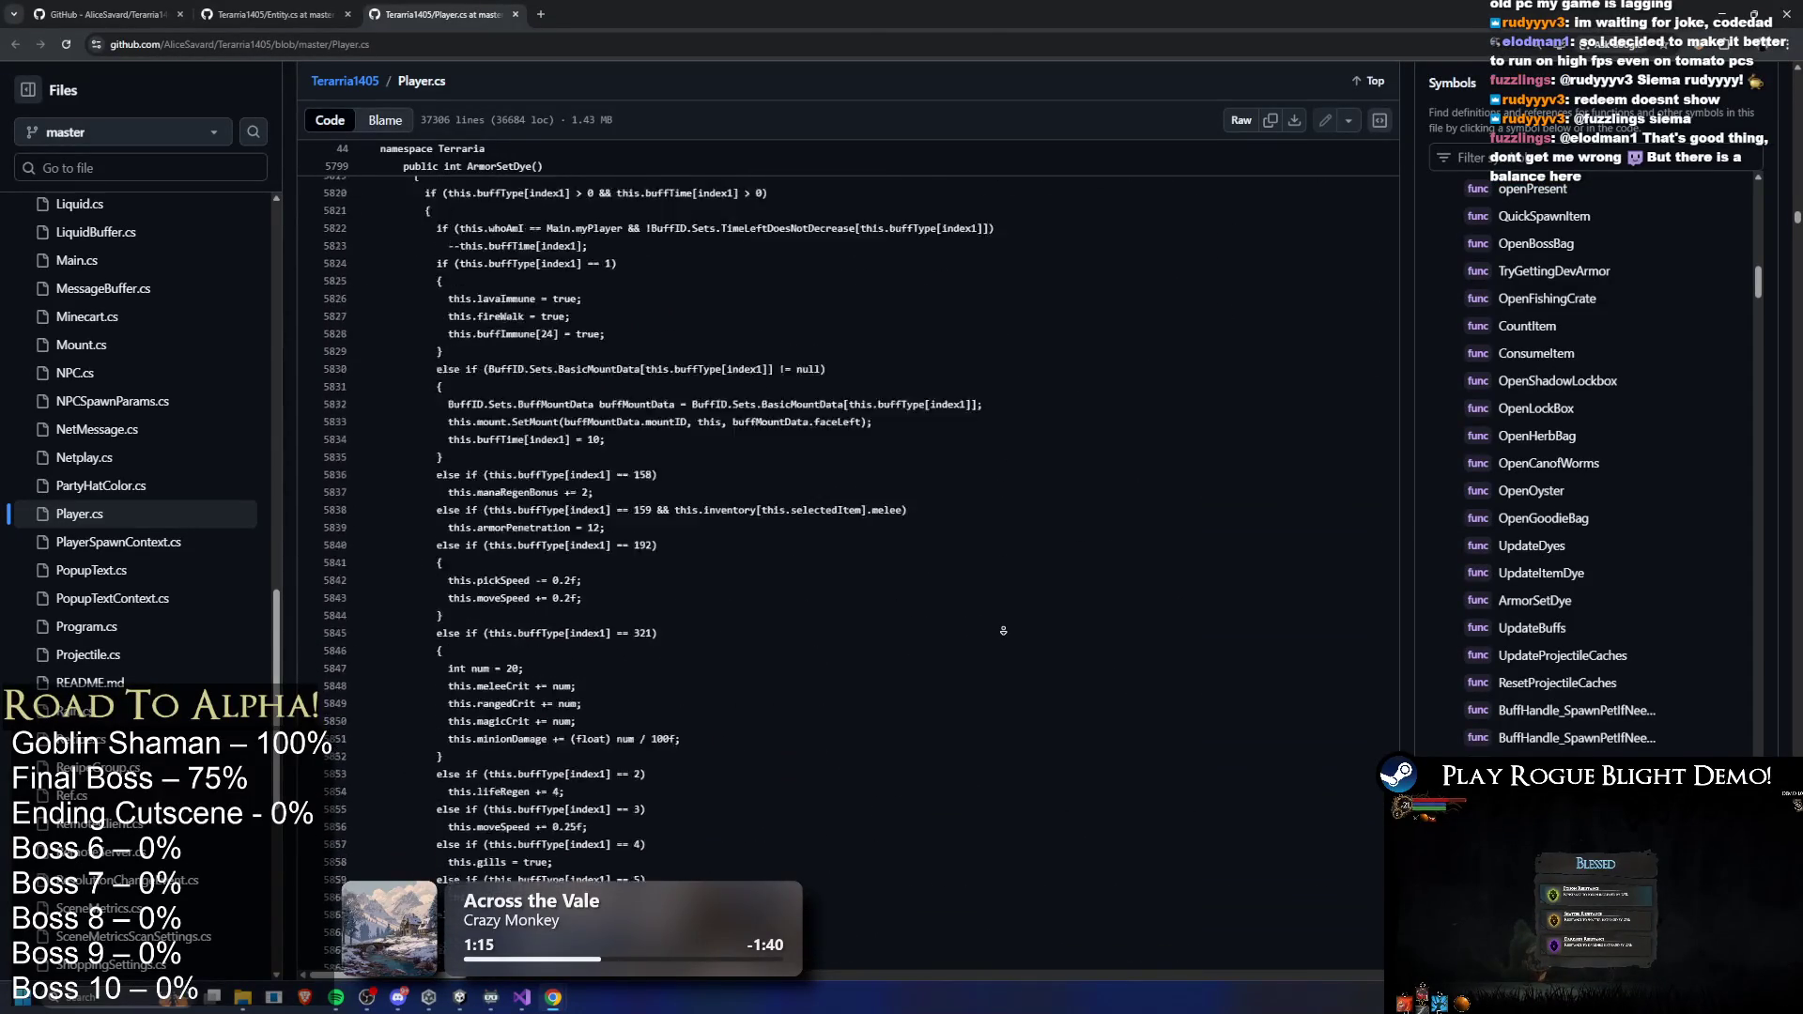
scroll(968, 342, down, 20)
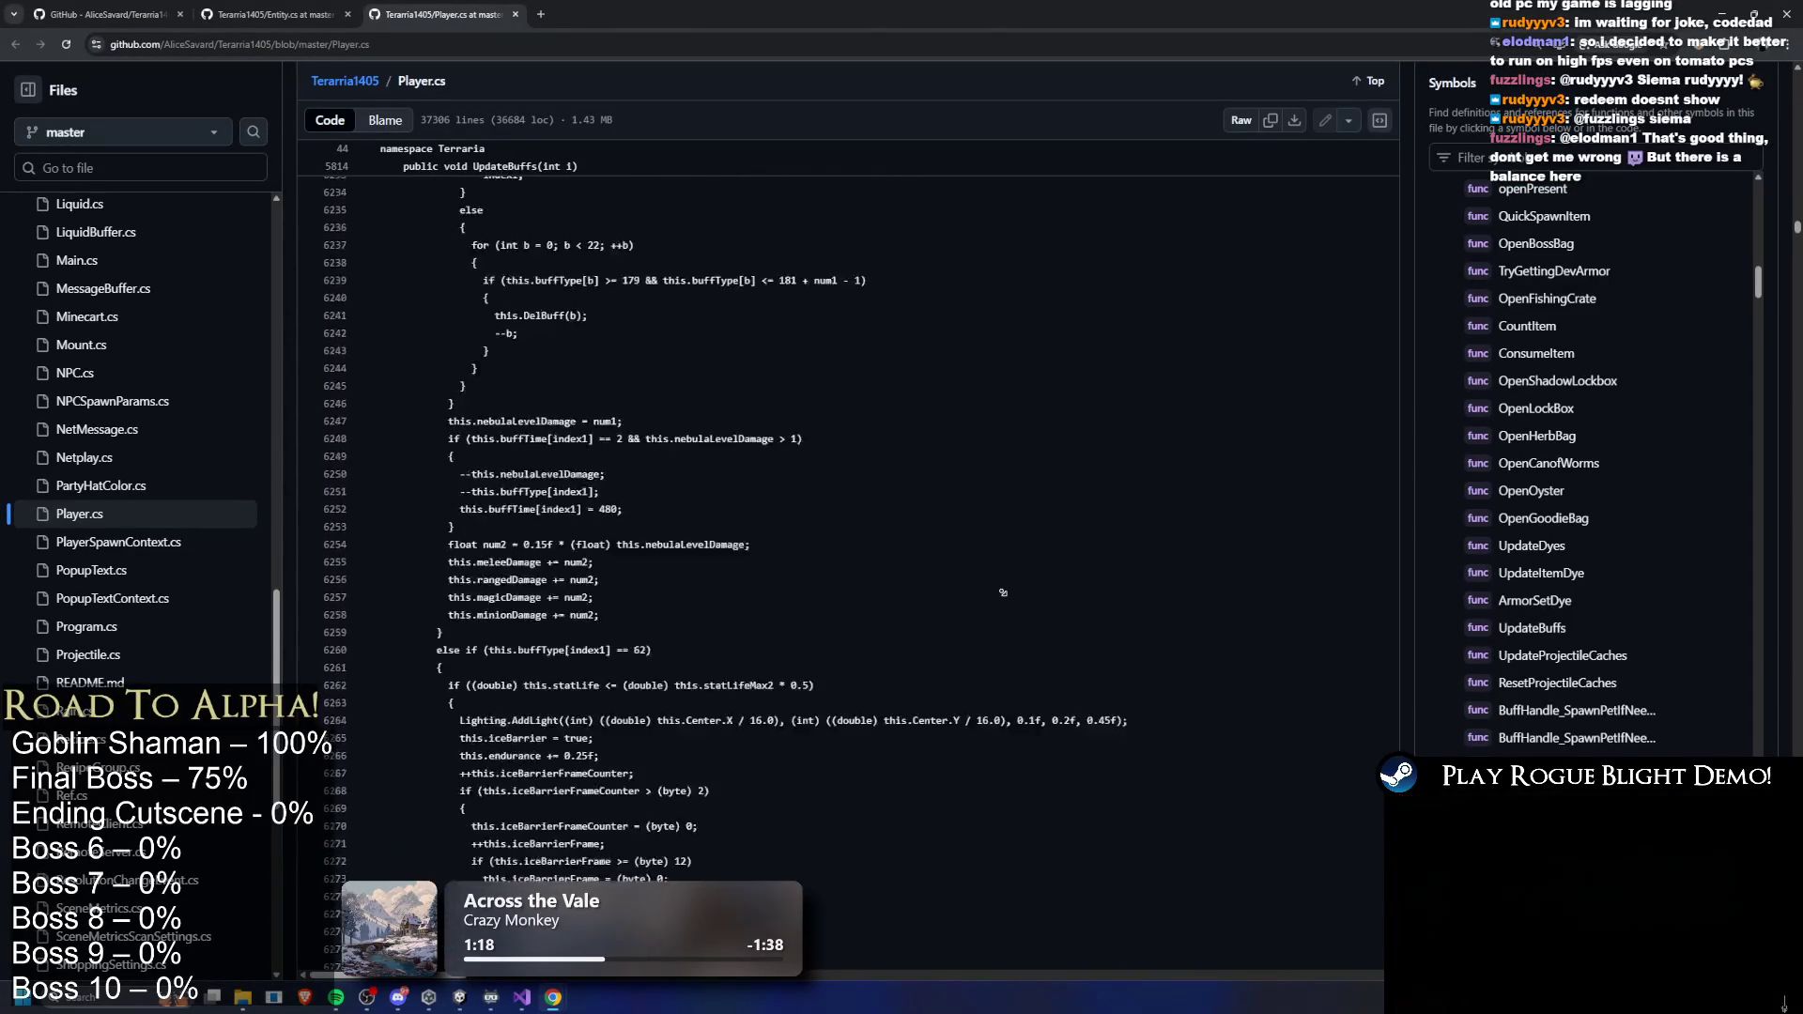
scroll(1009, 593, down, 20)
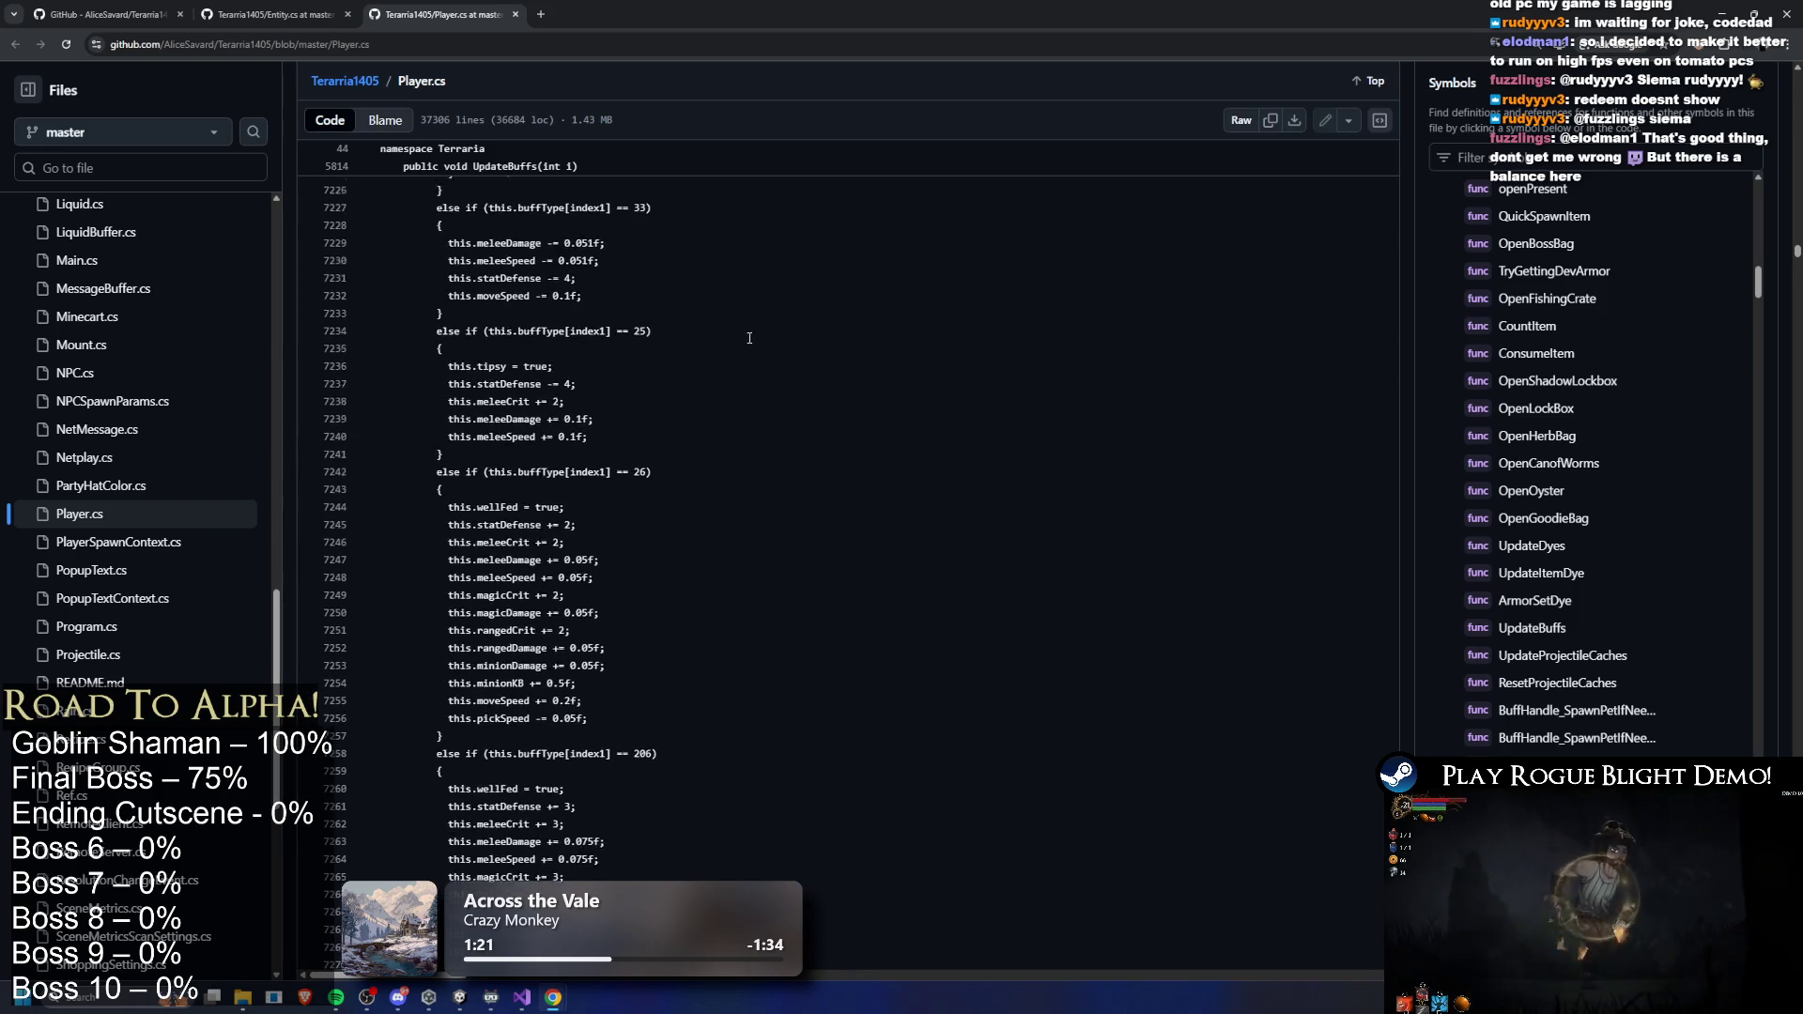
- Close the Player.cs tab, returning to Entity.cs's BottomRight, Size and Hitbox properties
middle_click(918, 515)
scroll(736, 405, down, 15)
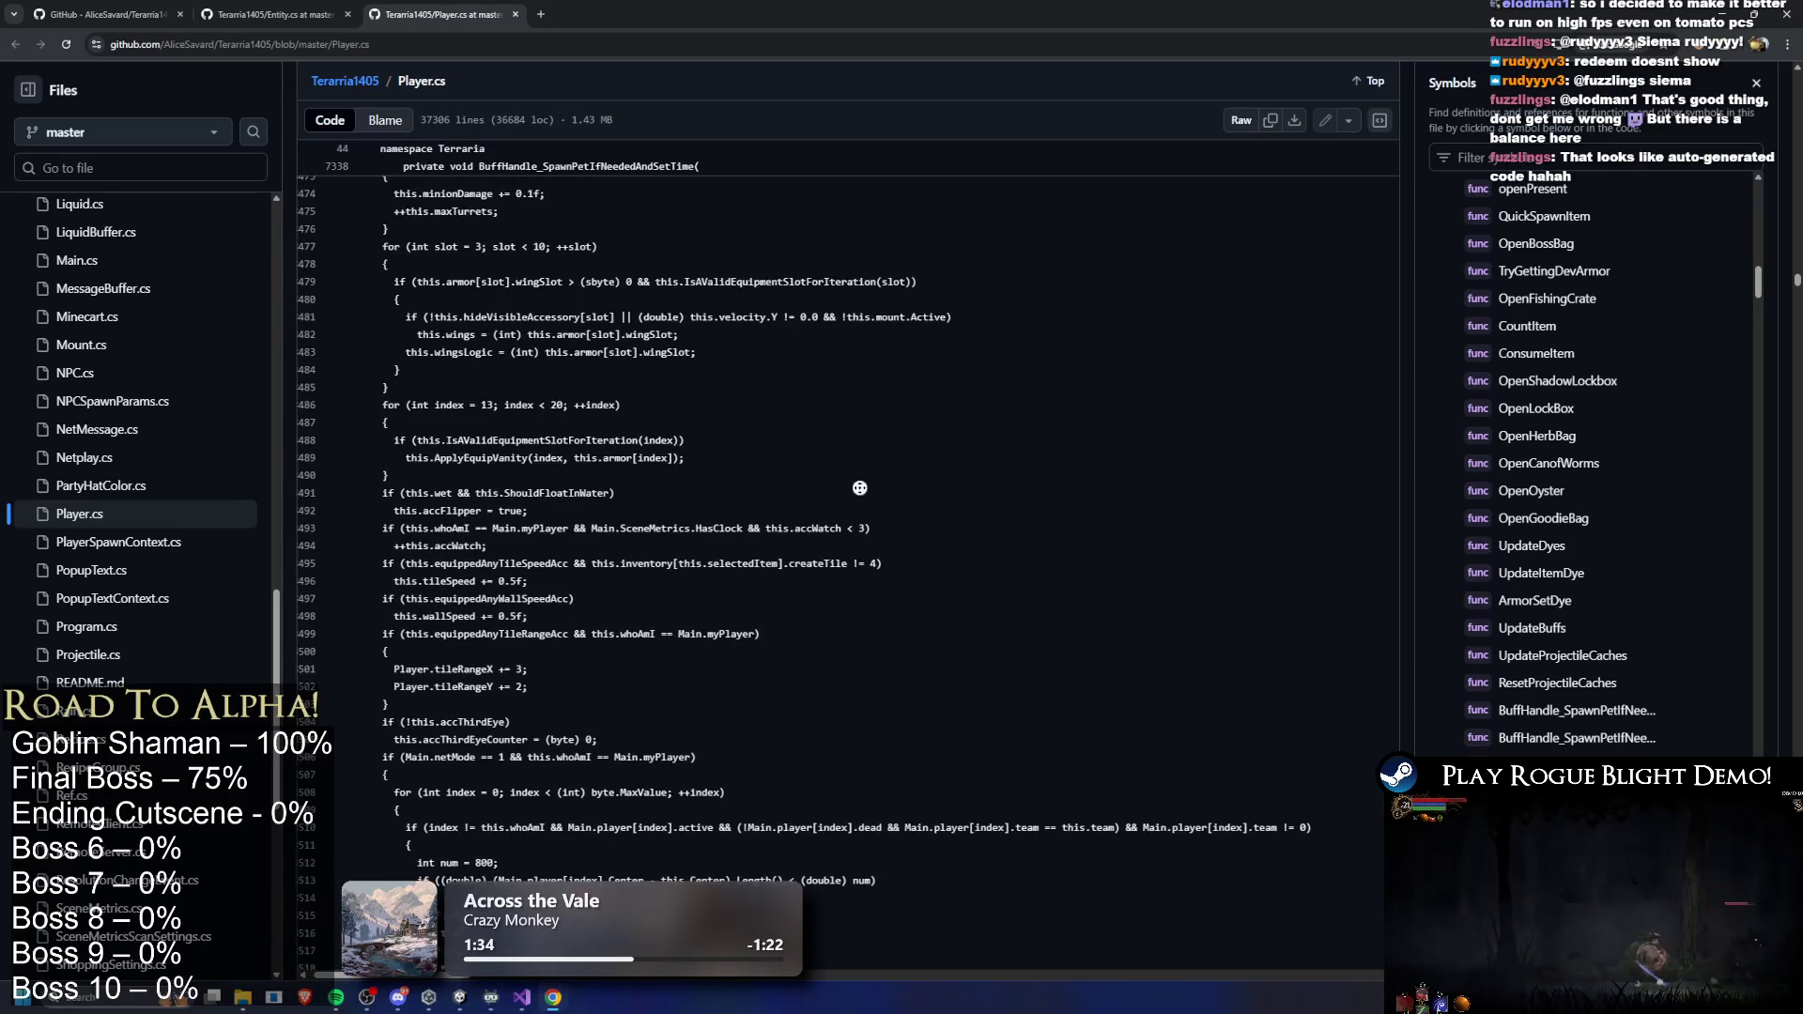
middle_click(624, 290)
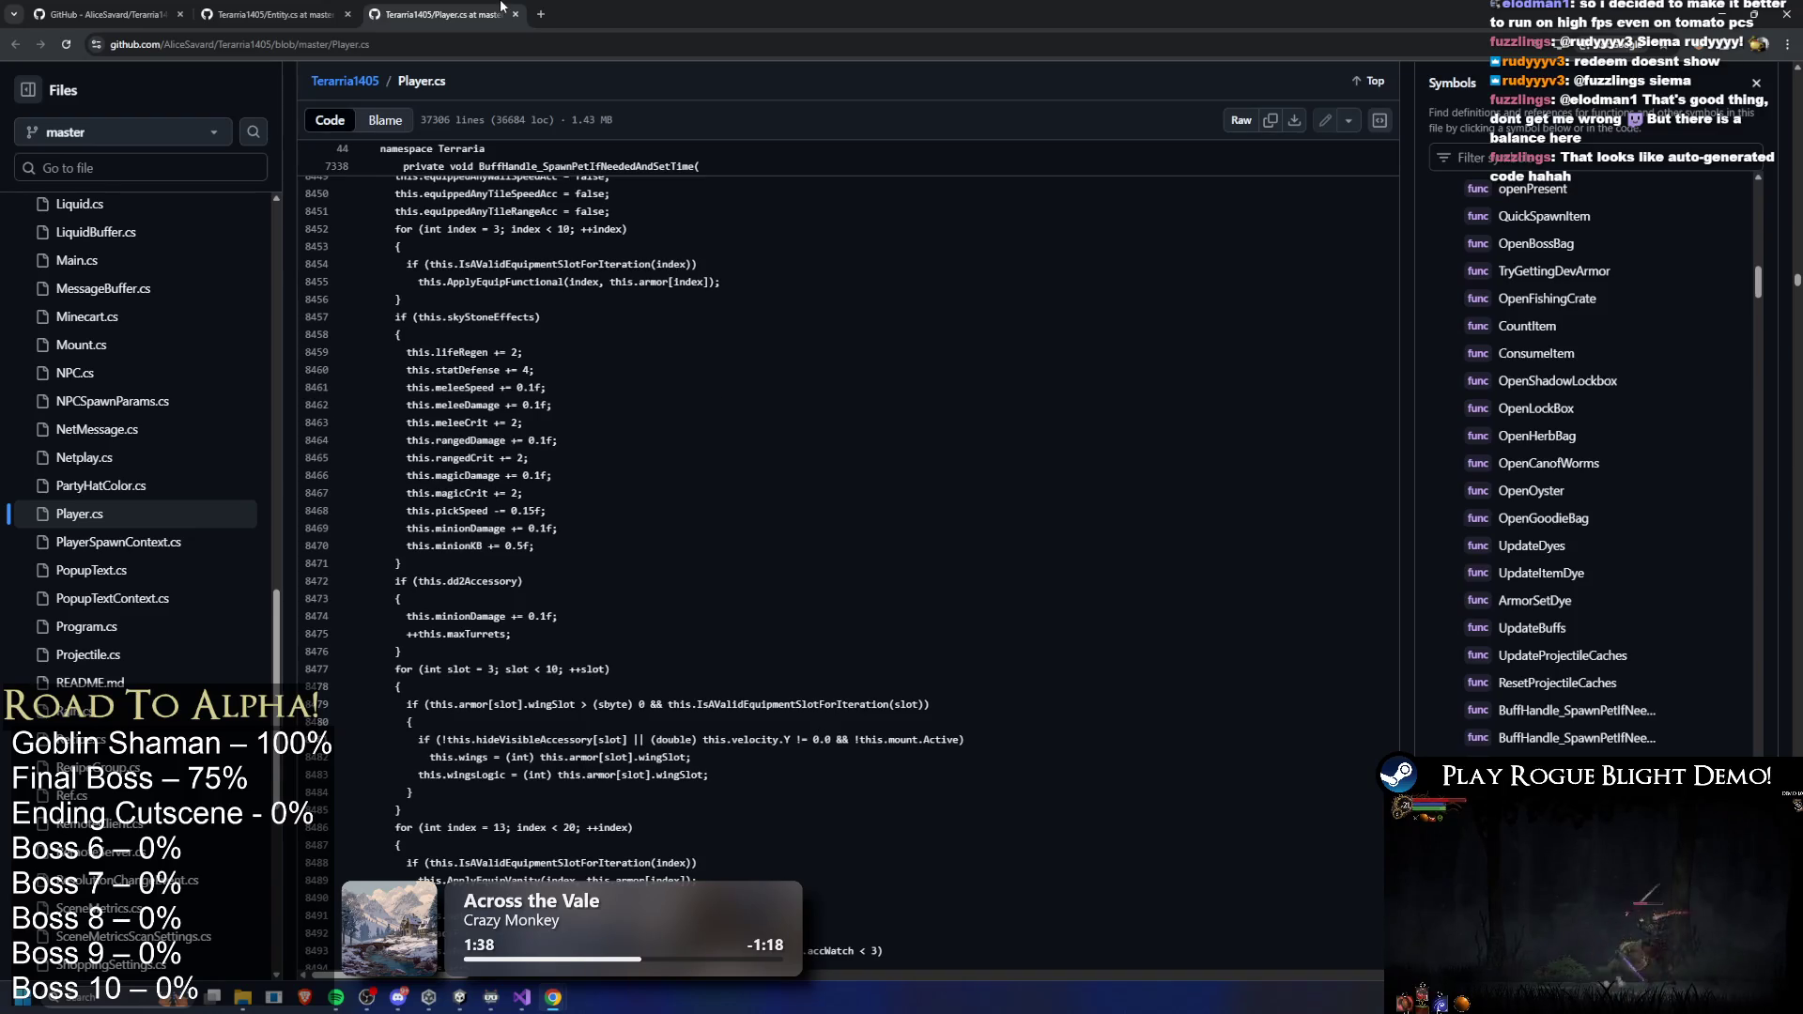
middle_click(503, 11)
scroll(176, 578, down, 5)
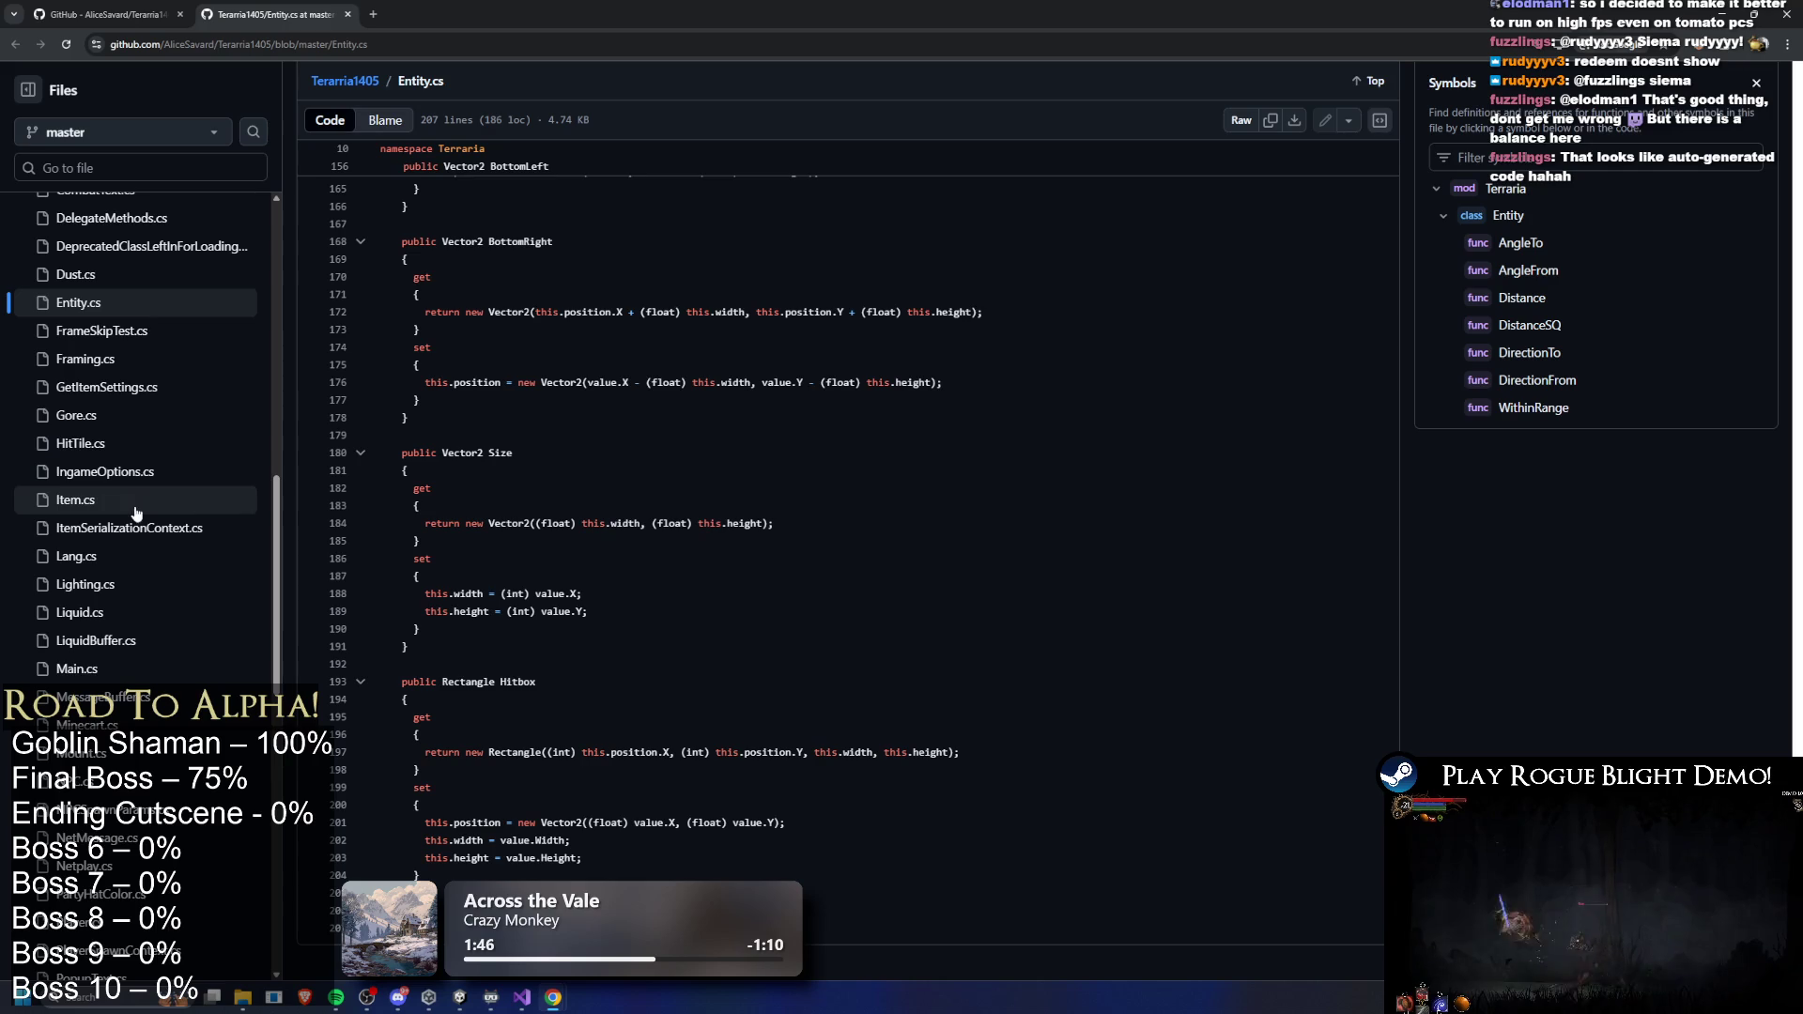
- Try Main.cs, which is too large to display, and open NPC.cs instead
scroll(131, 526, down, 3)
click(85, 458)
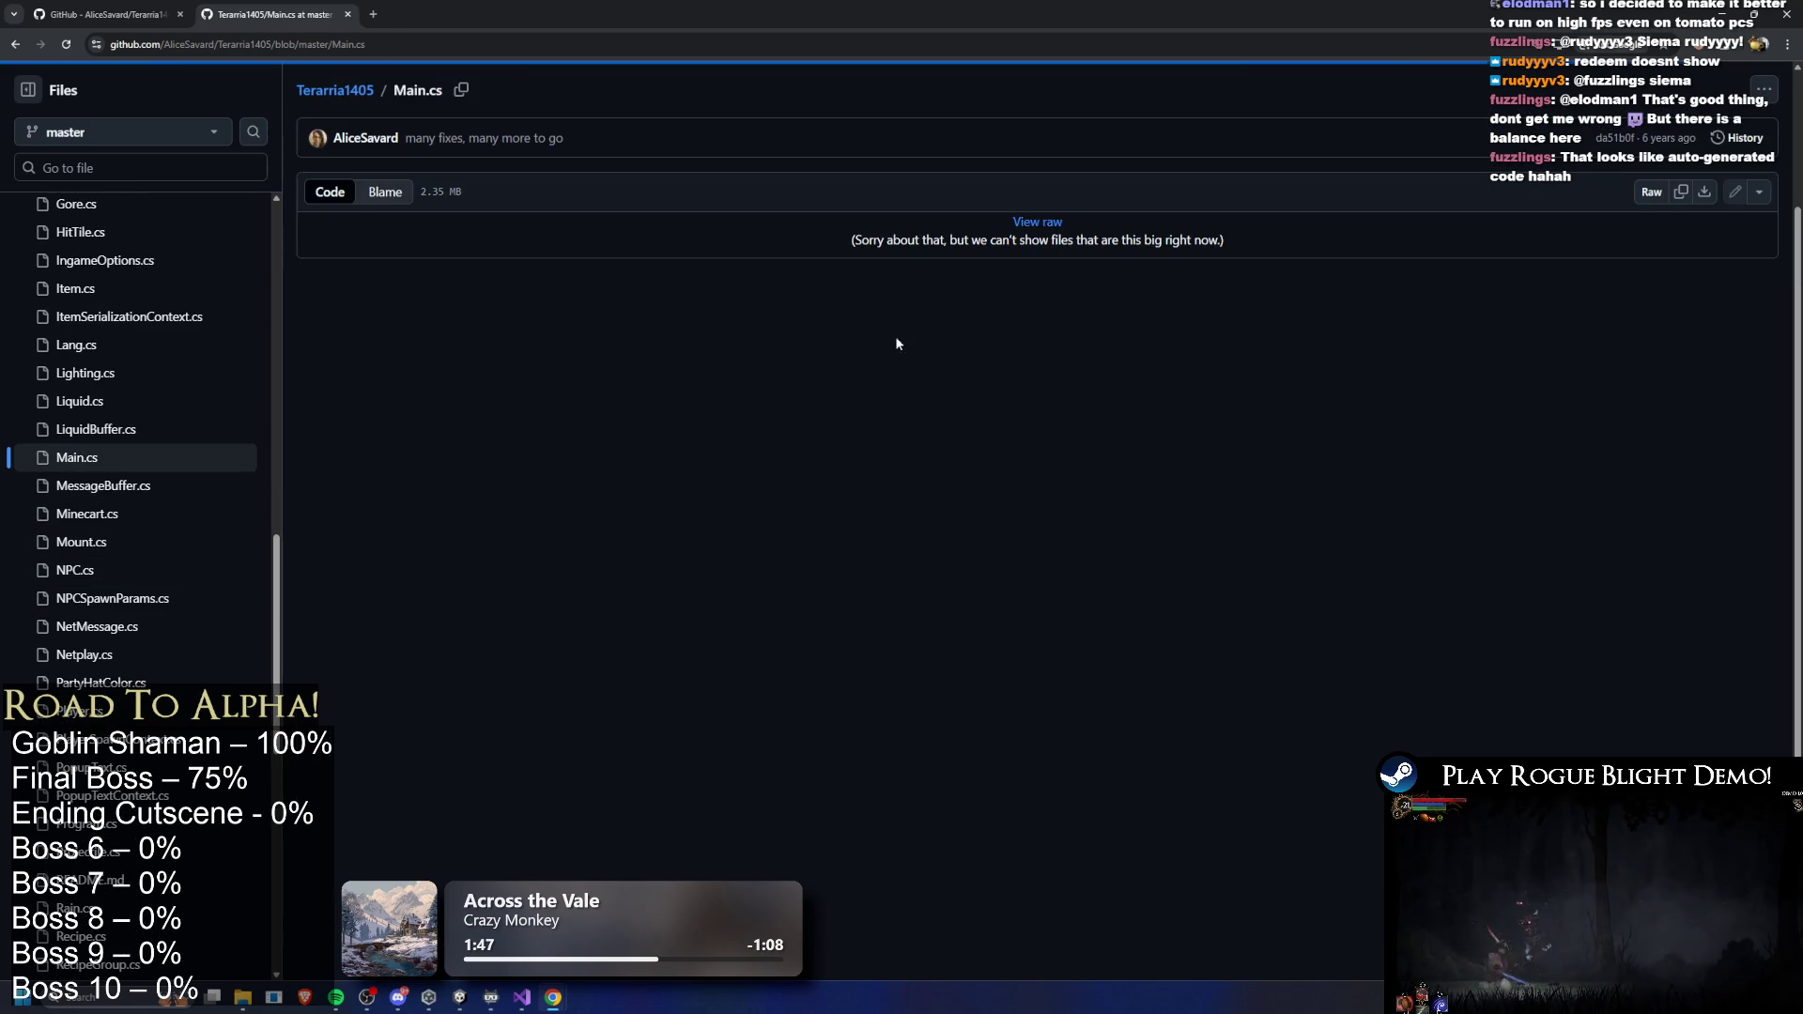
click(120, 570)
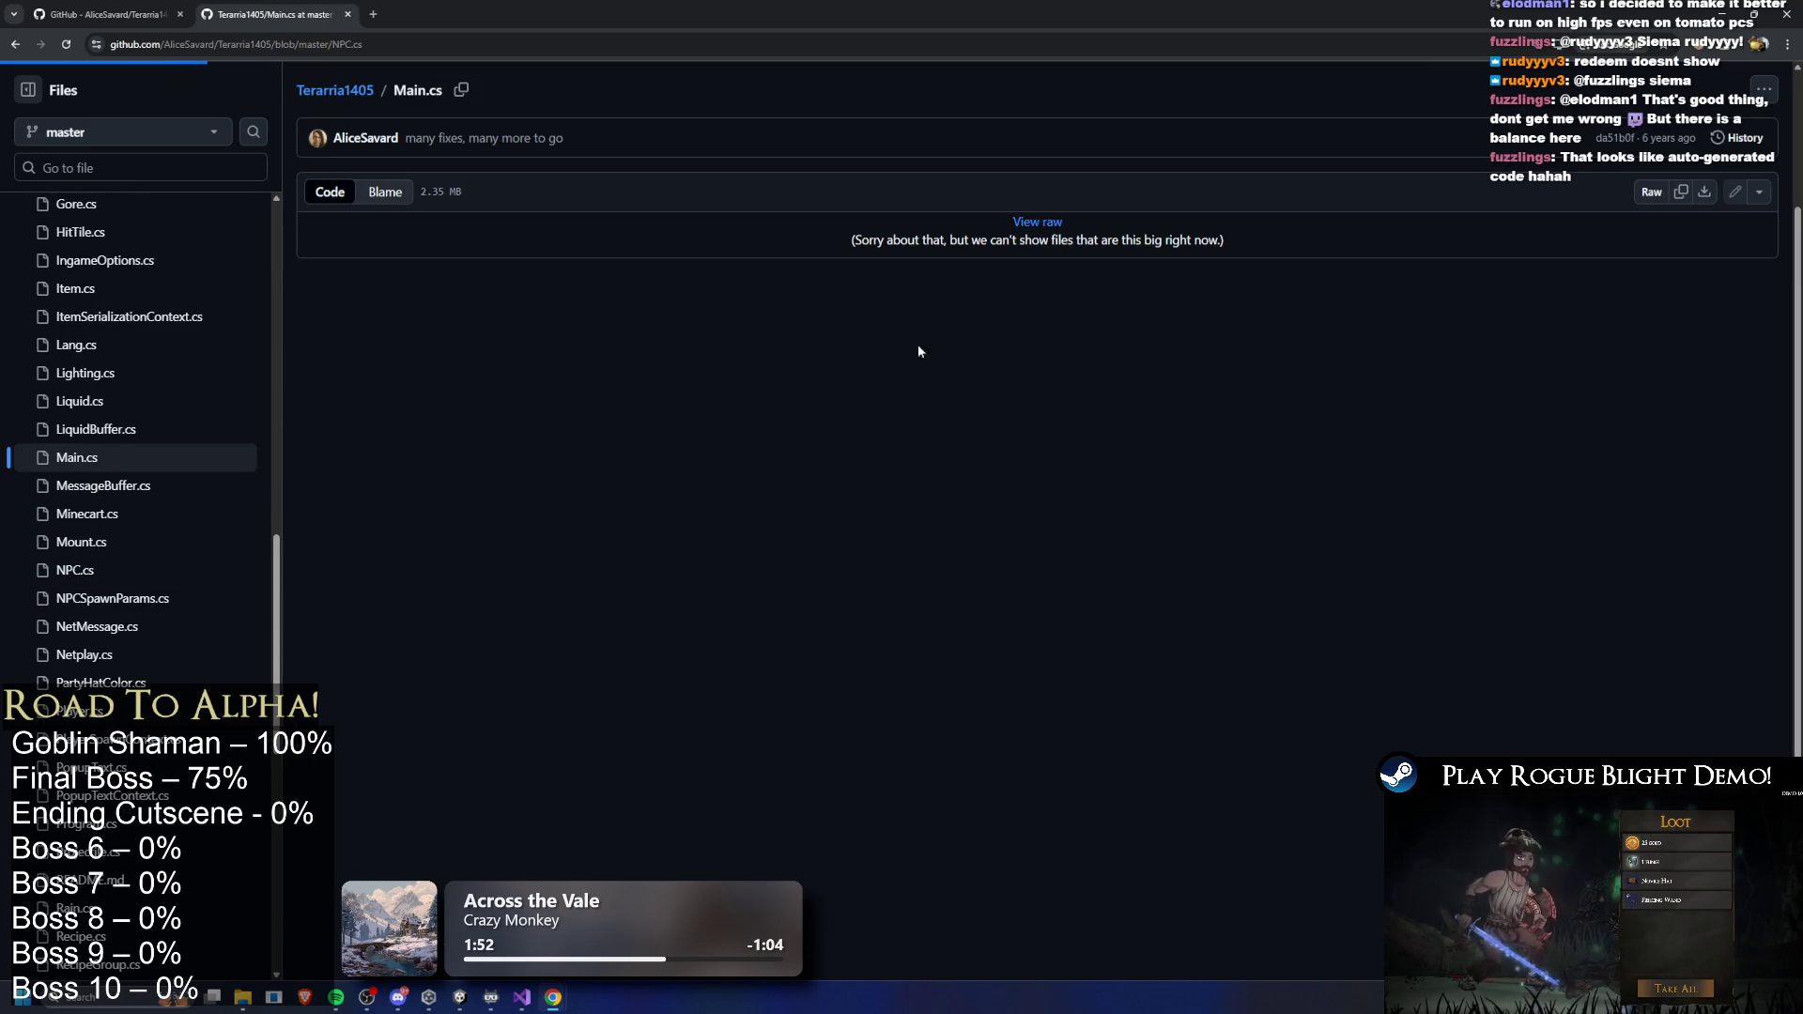
- Scroll through NPC.cs to its SetDefaults_ForNetId size-scale override handling
scroll(1027, 637, down, 20)
scroll(1027, 637, down, 20)
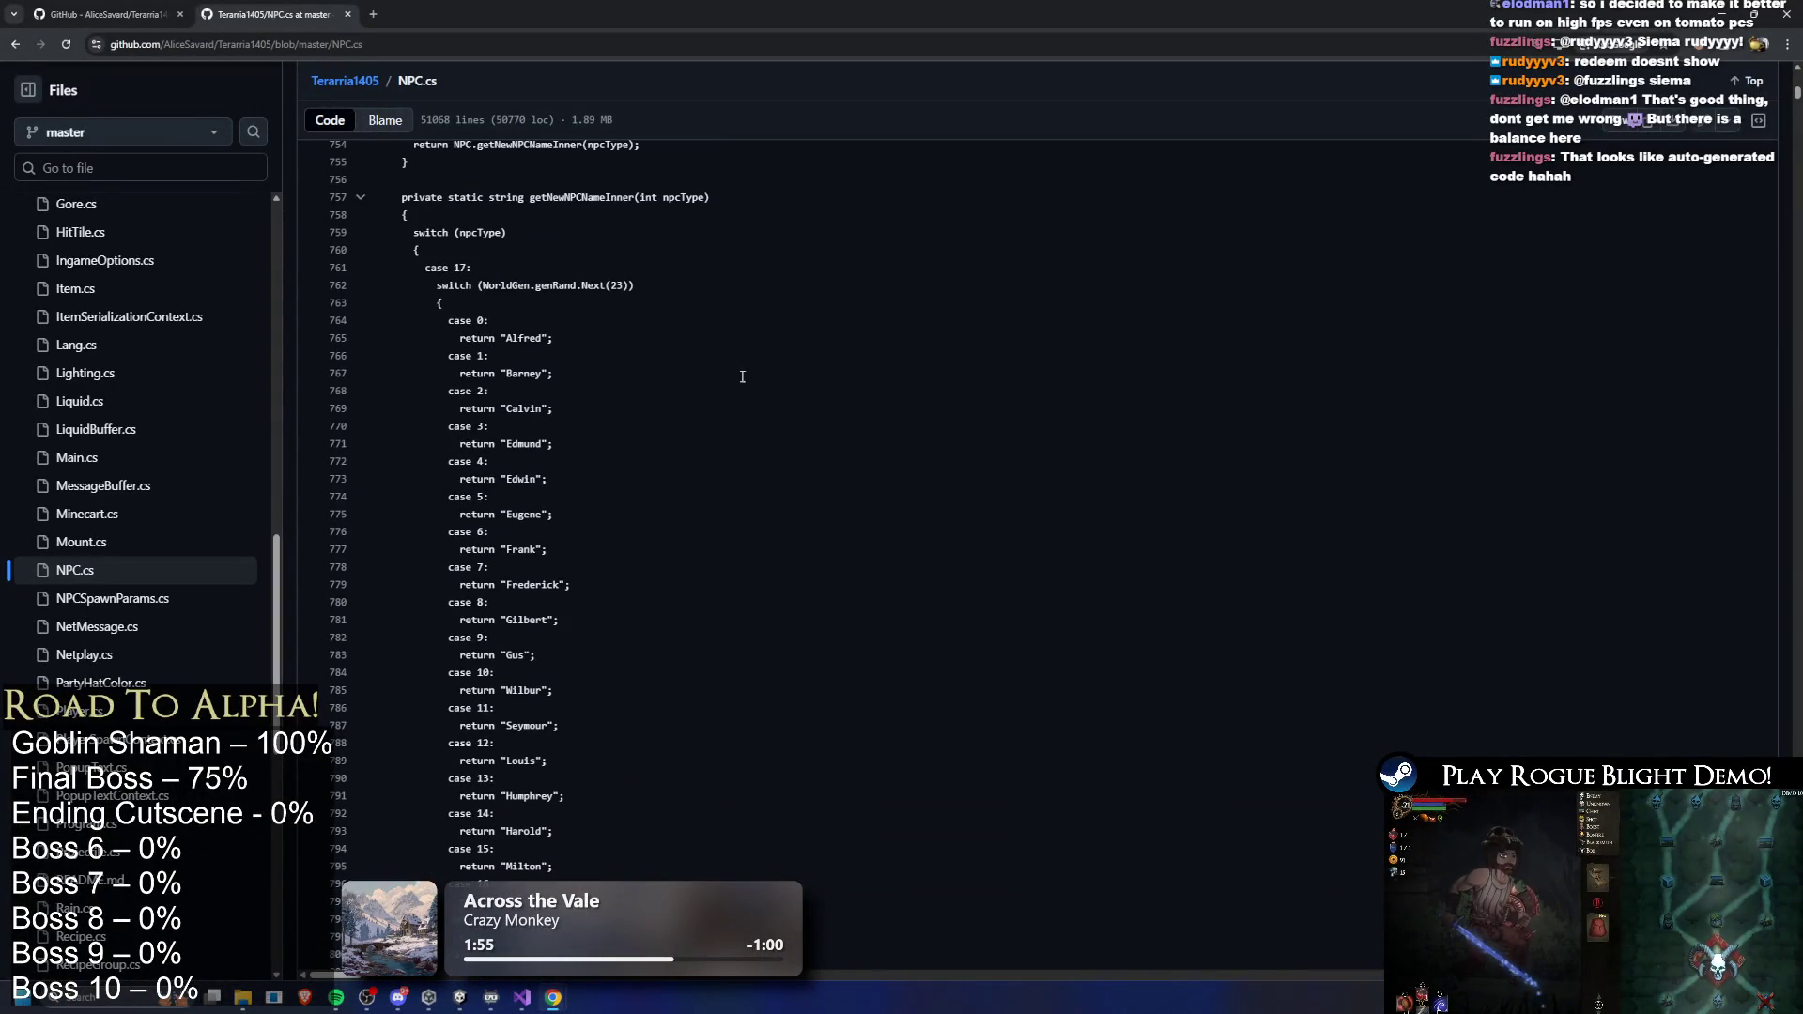
scroll(1014, 341, down, 20)
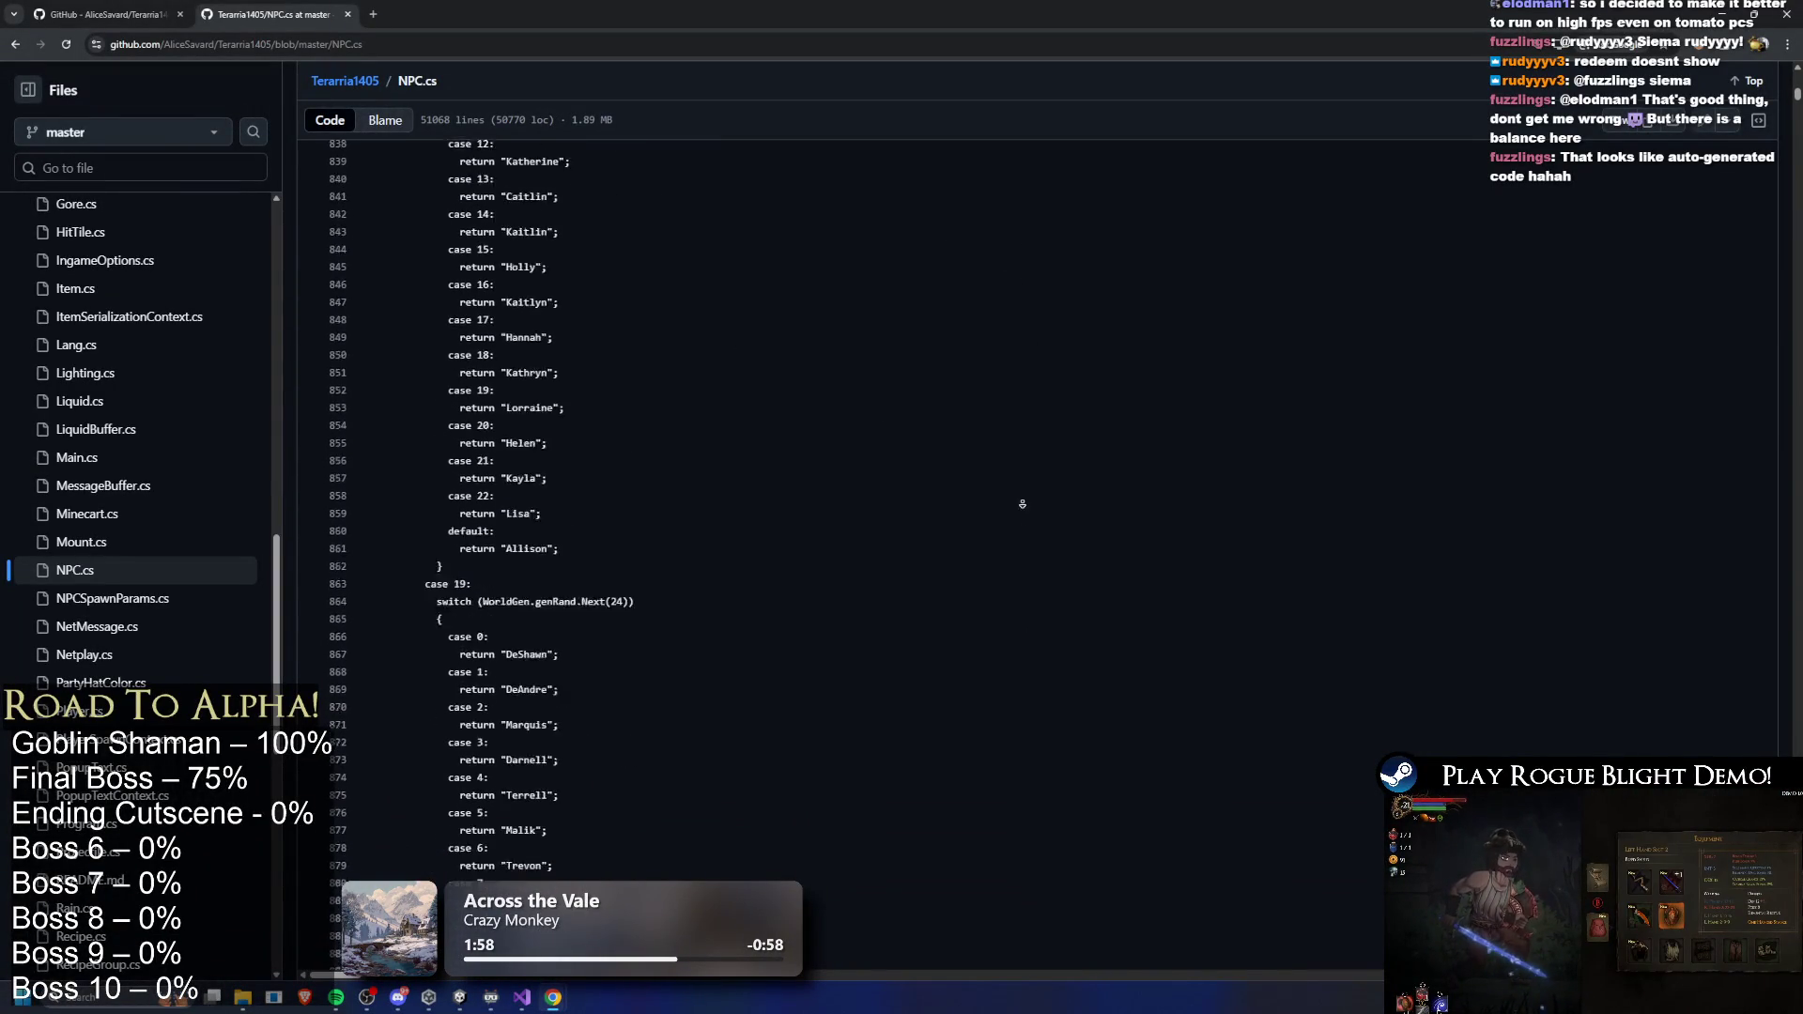
scroll(1050, 385, down, 20)
middle_click(1047, 428)
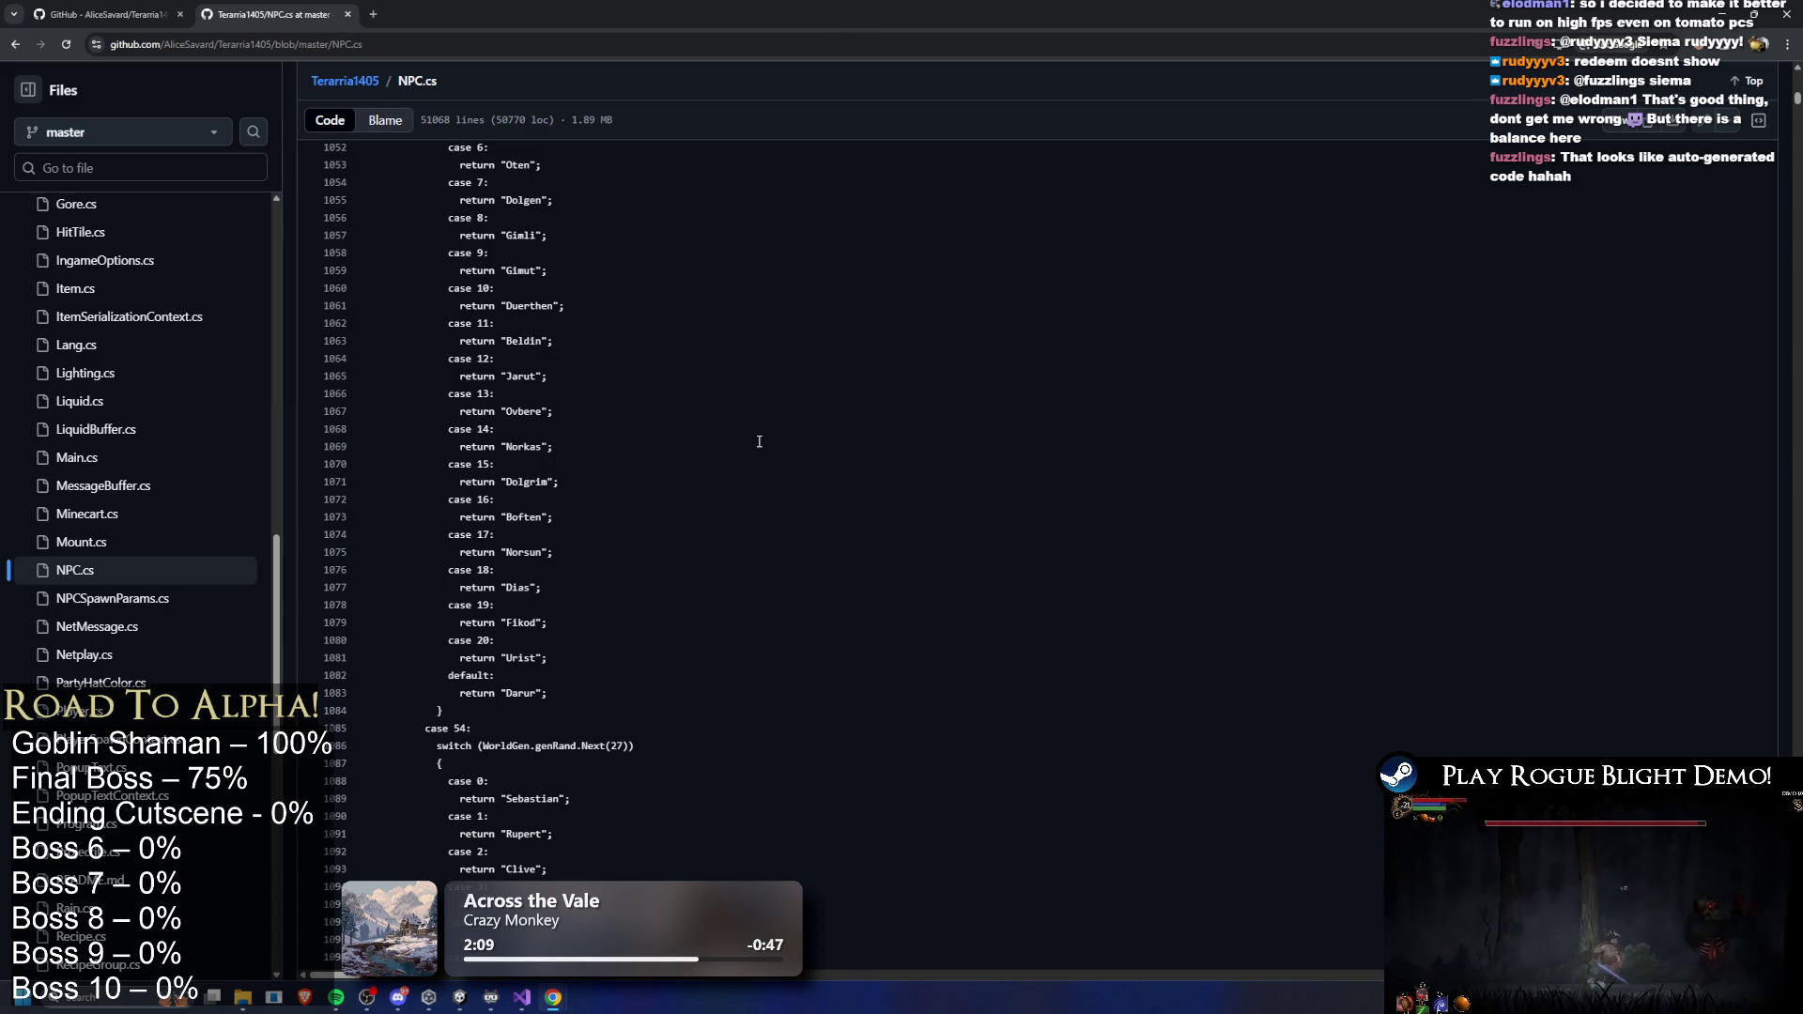
scroll(759, 441, down, 20)
scroll(852, 445, down, 20)
scroll(852, 695, down, 20)
scroll(893, 610, down, 20)
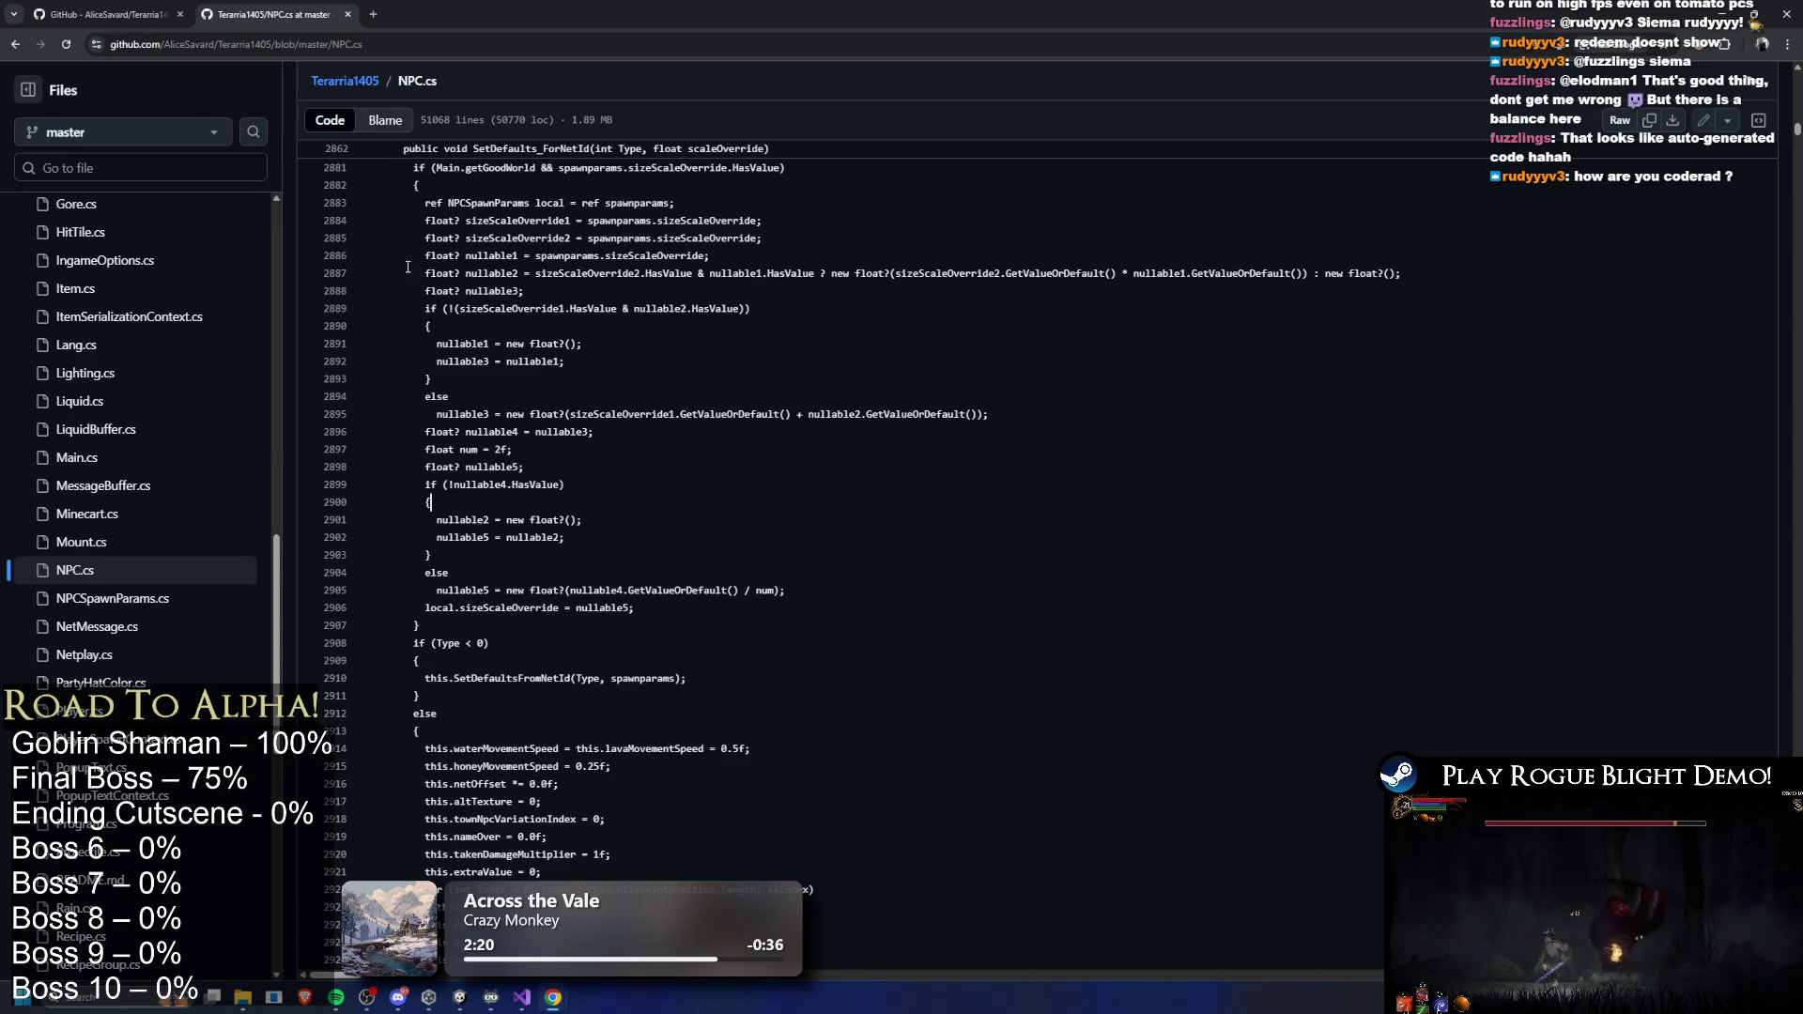
click(345, 81)
- Return to the Unity editor showing the FinalBoss's lightning right-hand animation clip
key(alt+Tab)
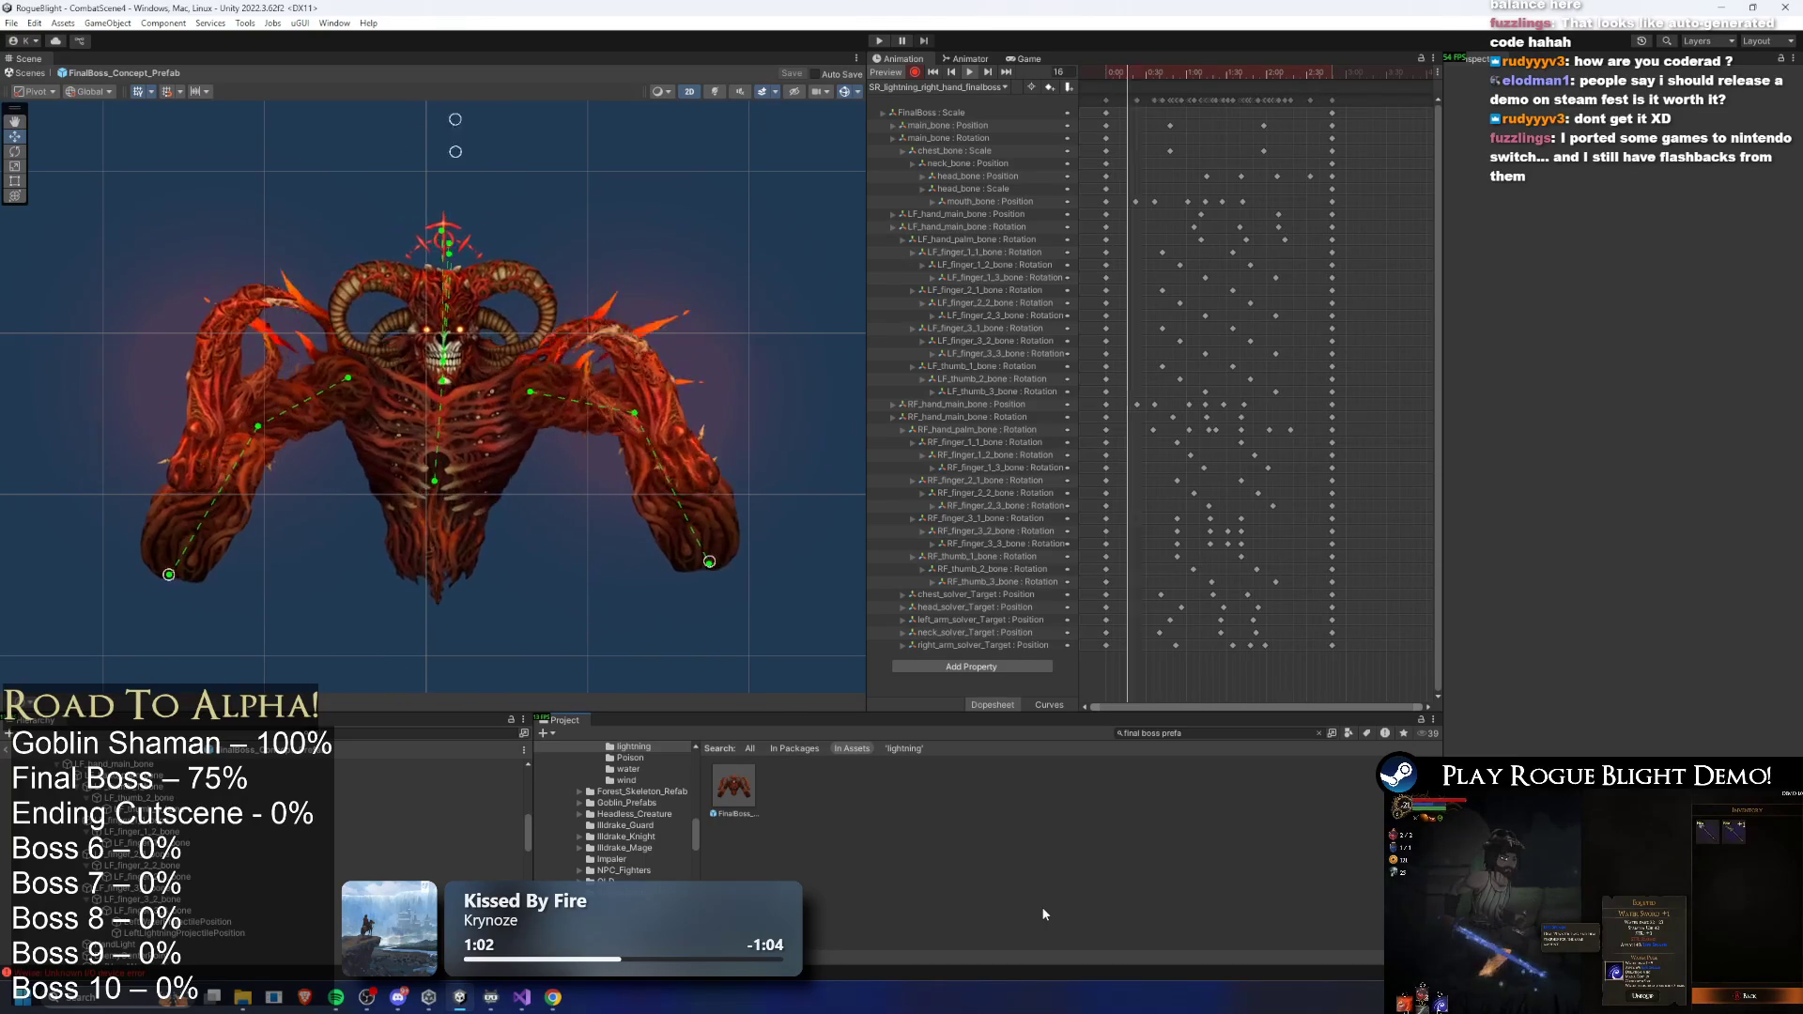
key(super)
text(steam)
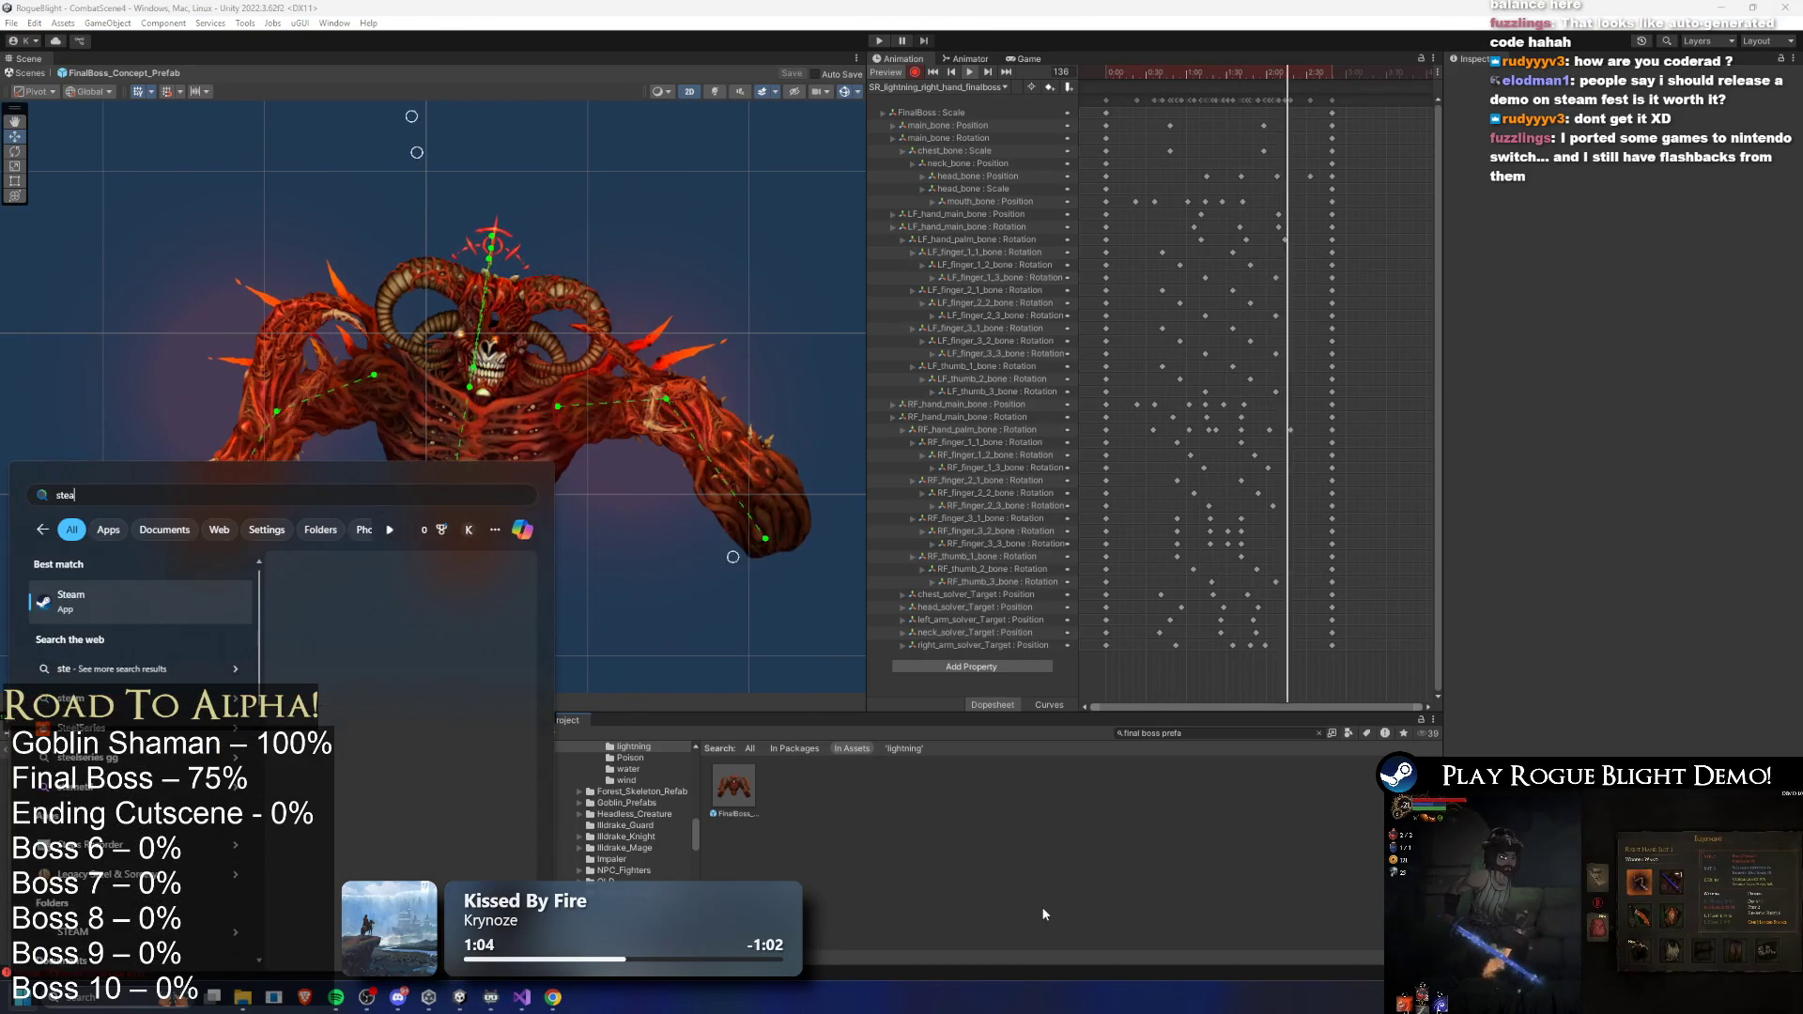
key(Return)
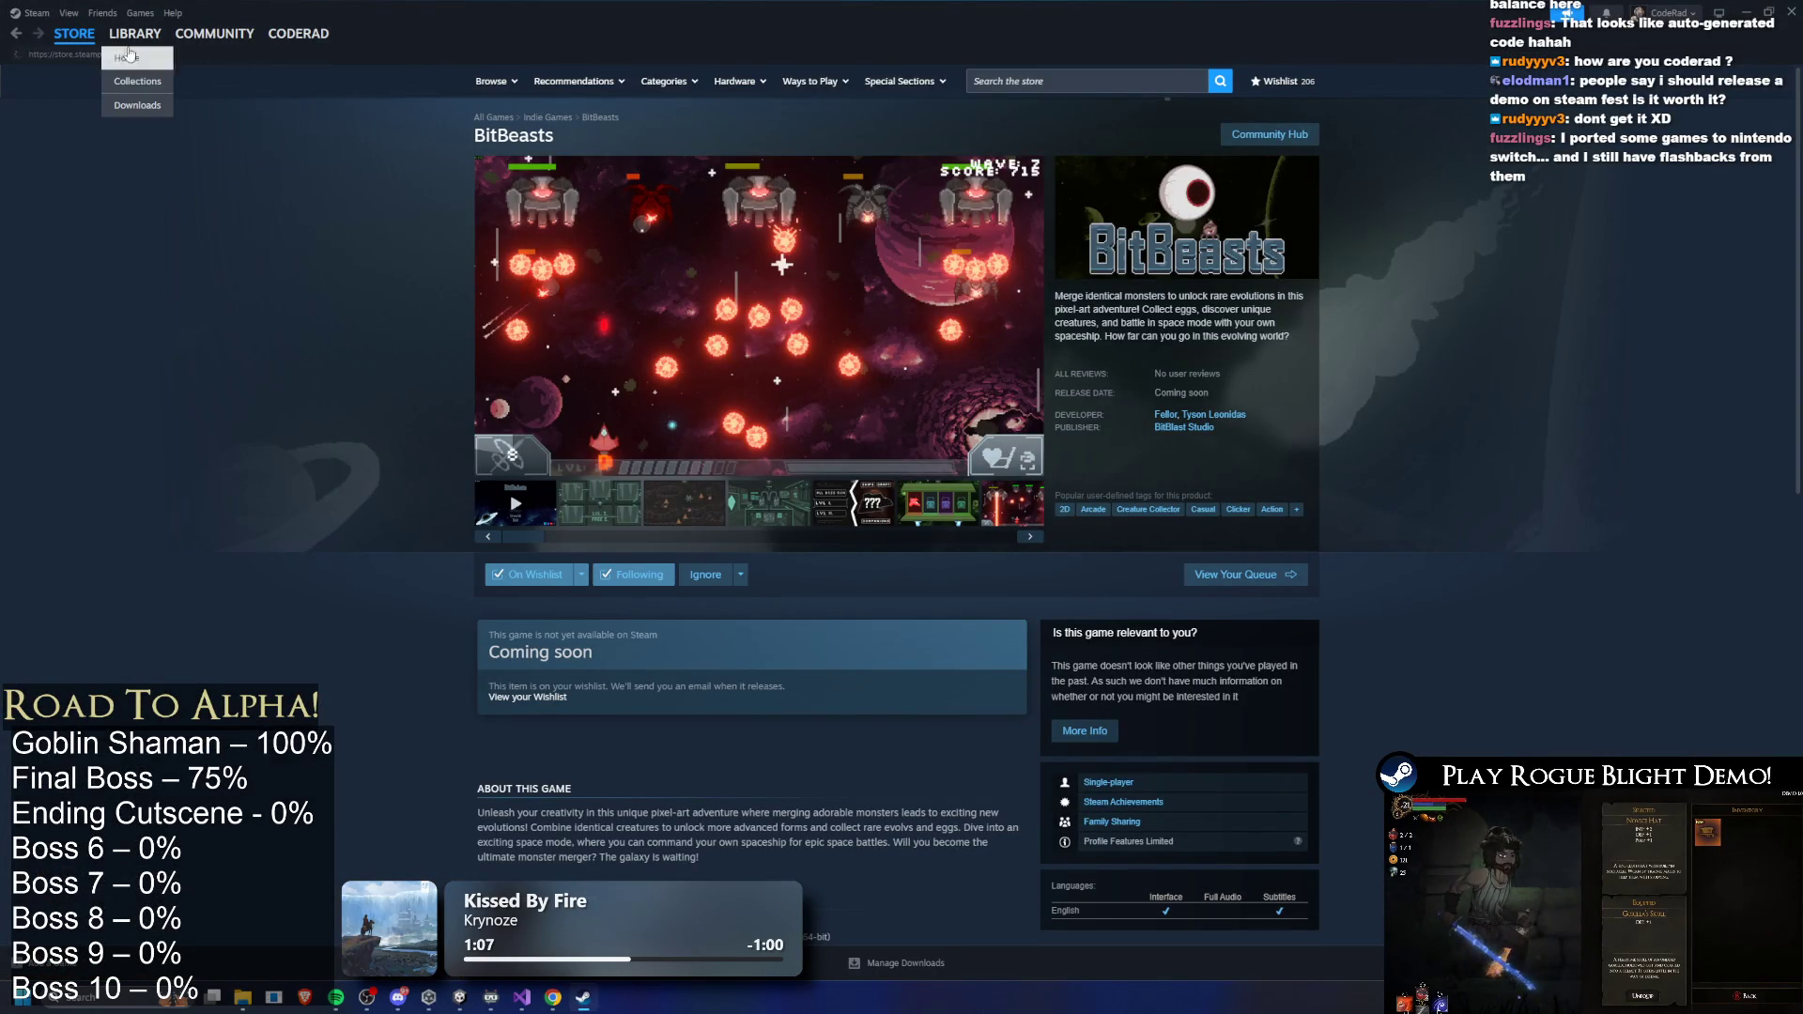
click(120, 58)
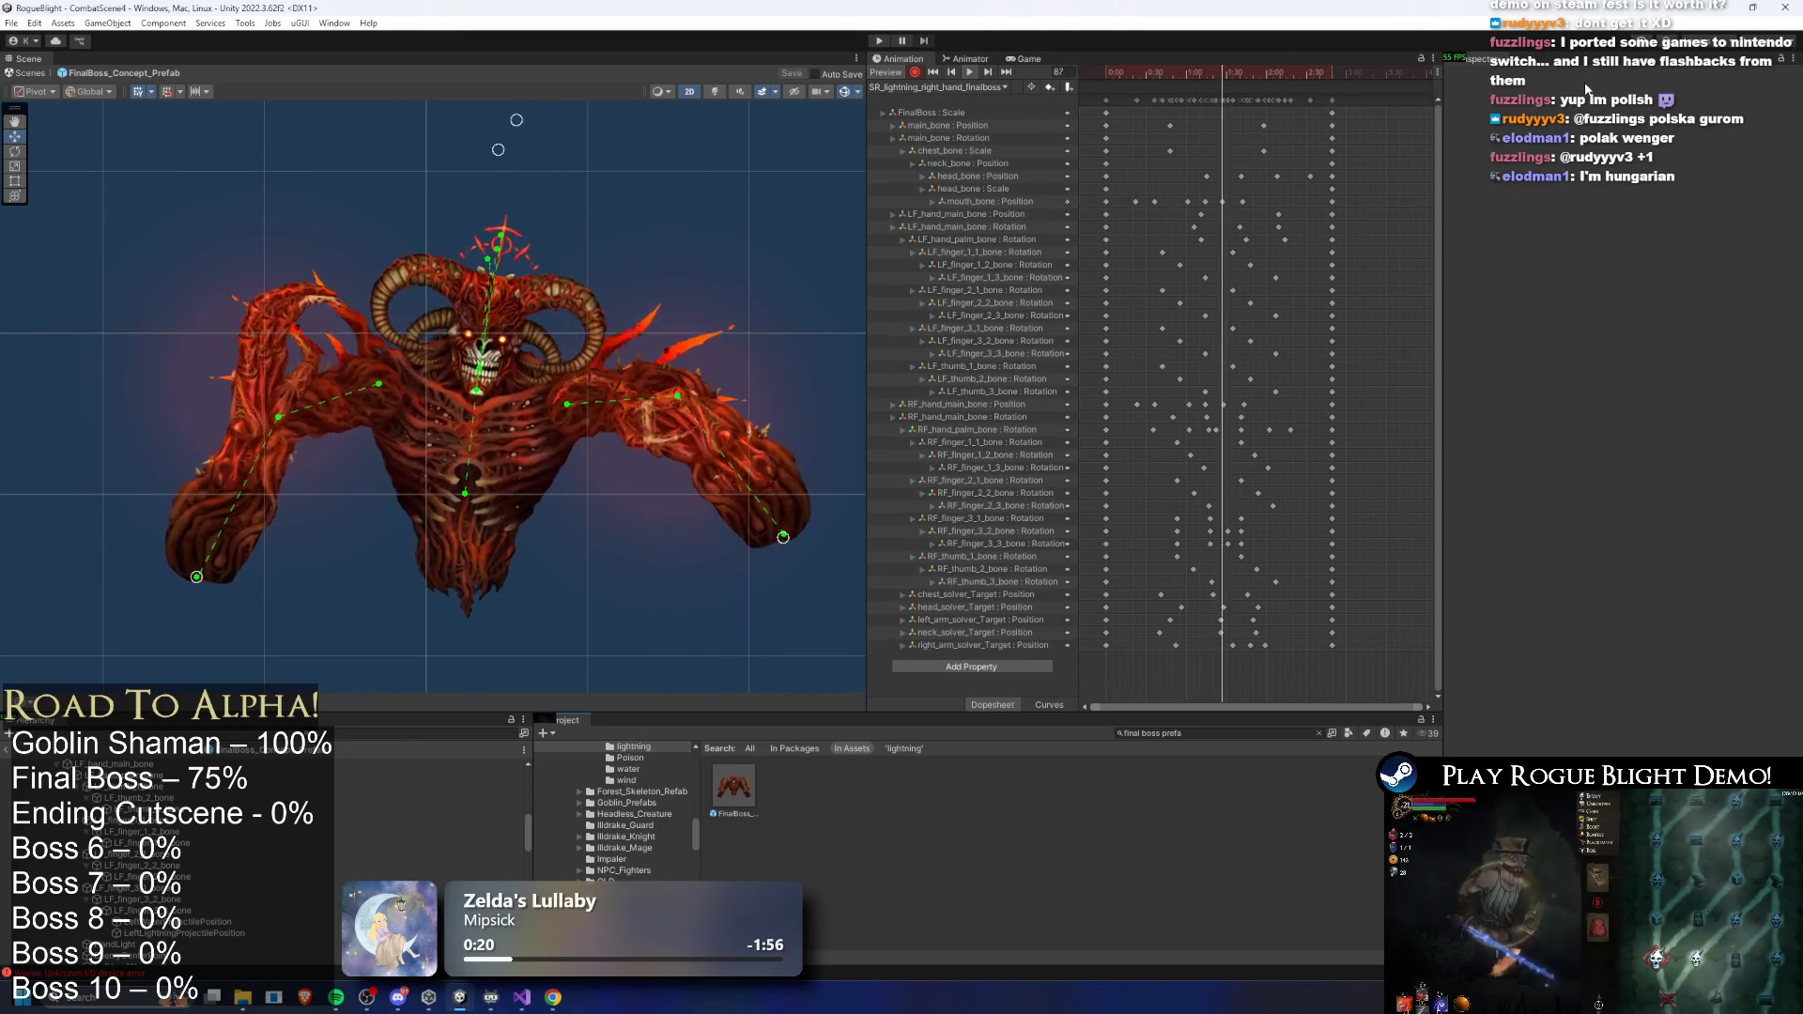
click(1210, 73)
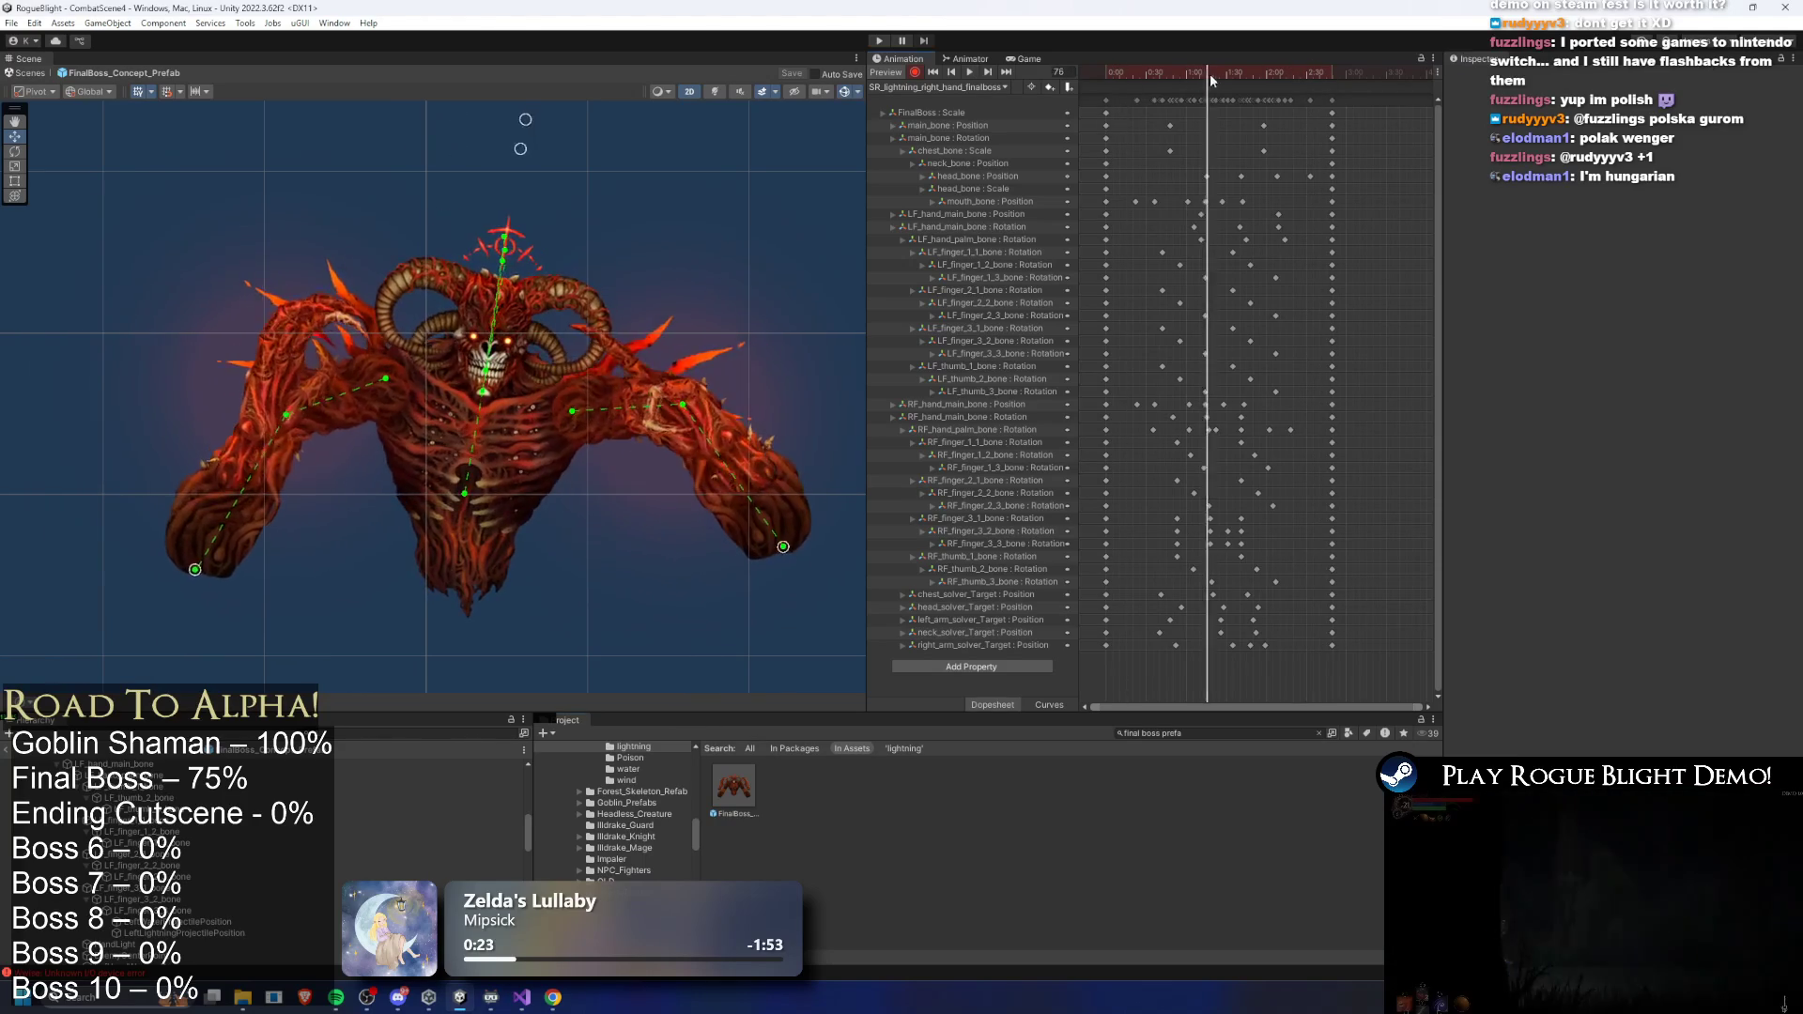
- Scrub the lightning right-hand clip to frame 97, select the left palm bone, and replay the preview from the start
drag(1209, 73, 1235, 73)
click(262, 389)
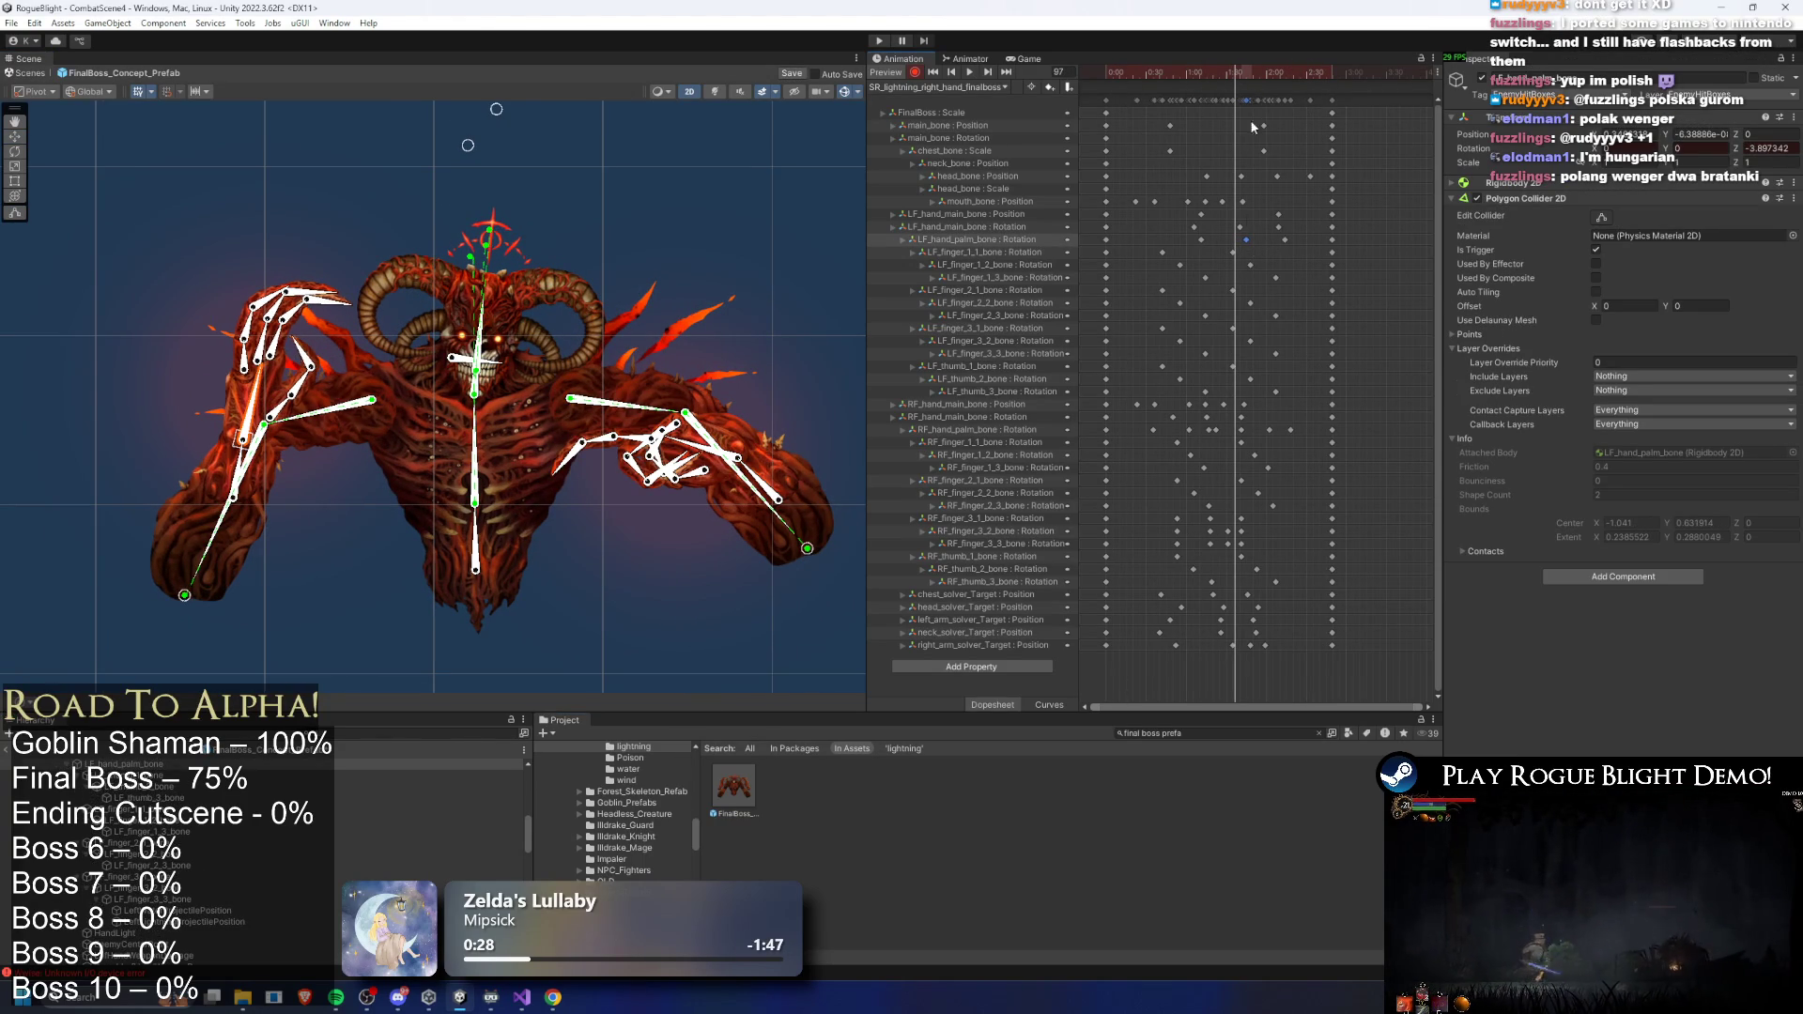
click(1161, 68)
key(space)
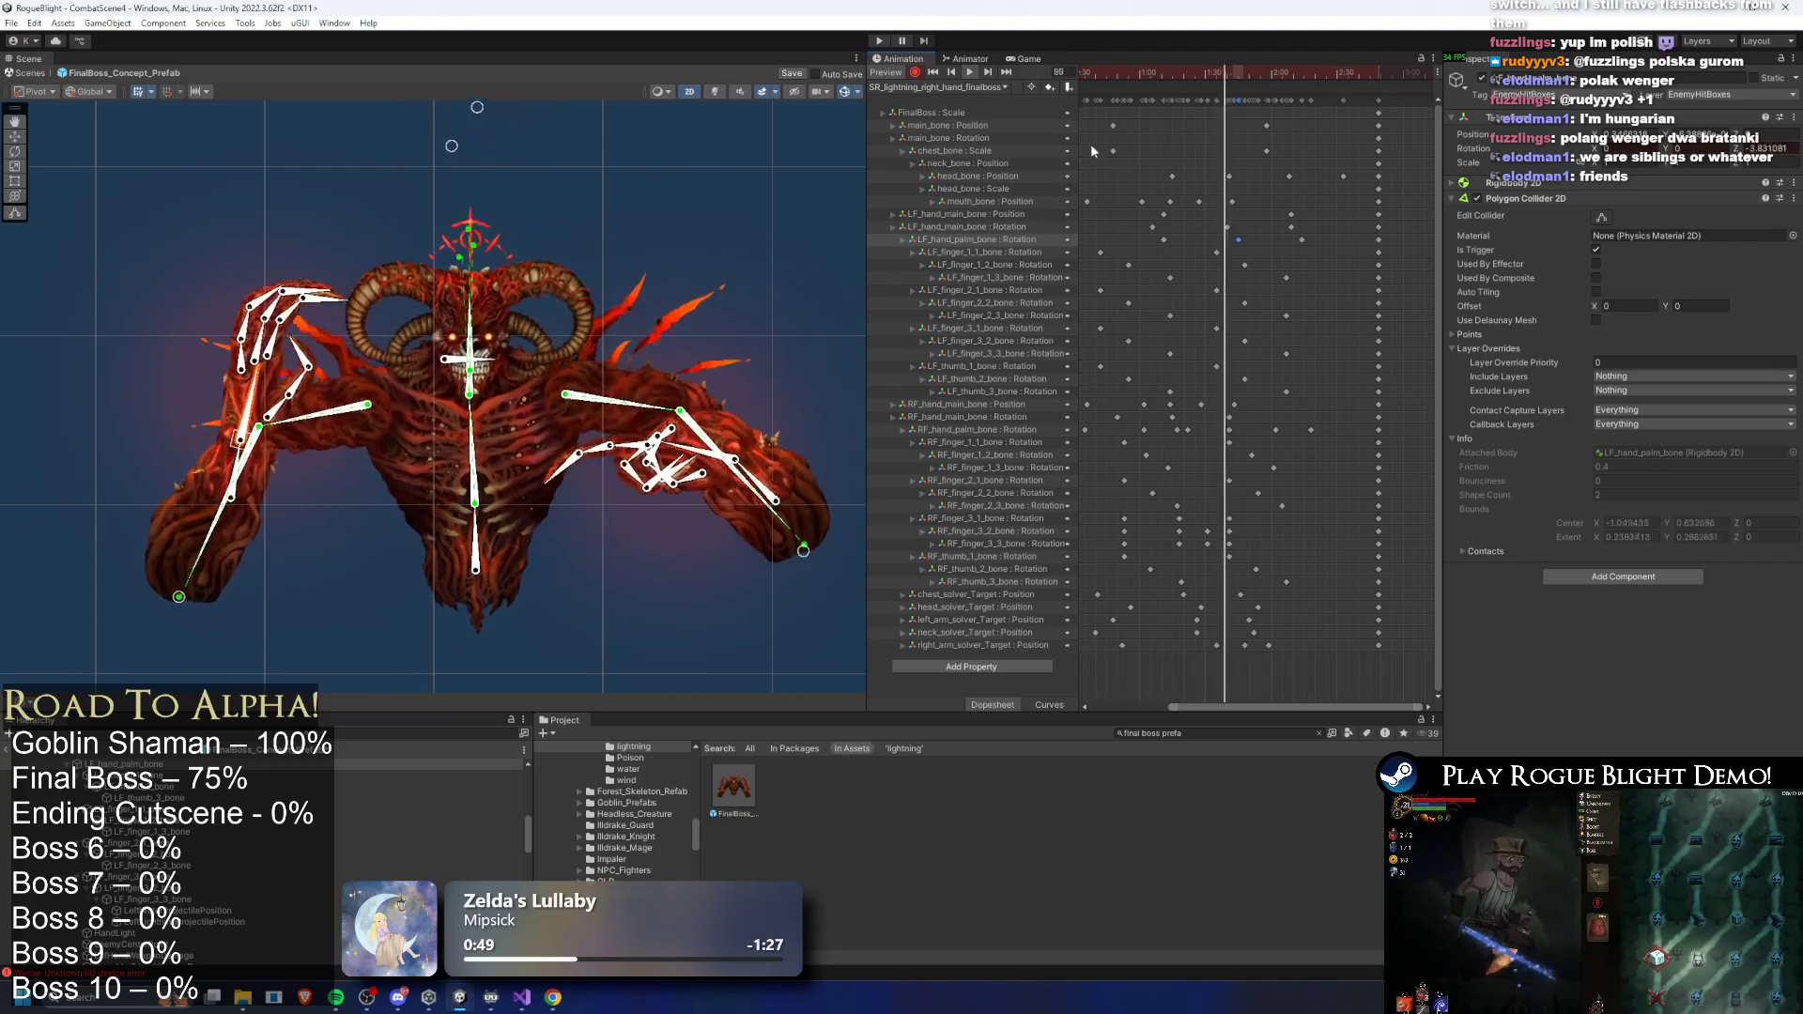
click(921, 88)
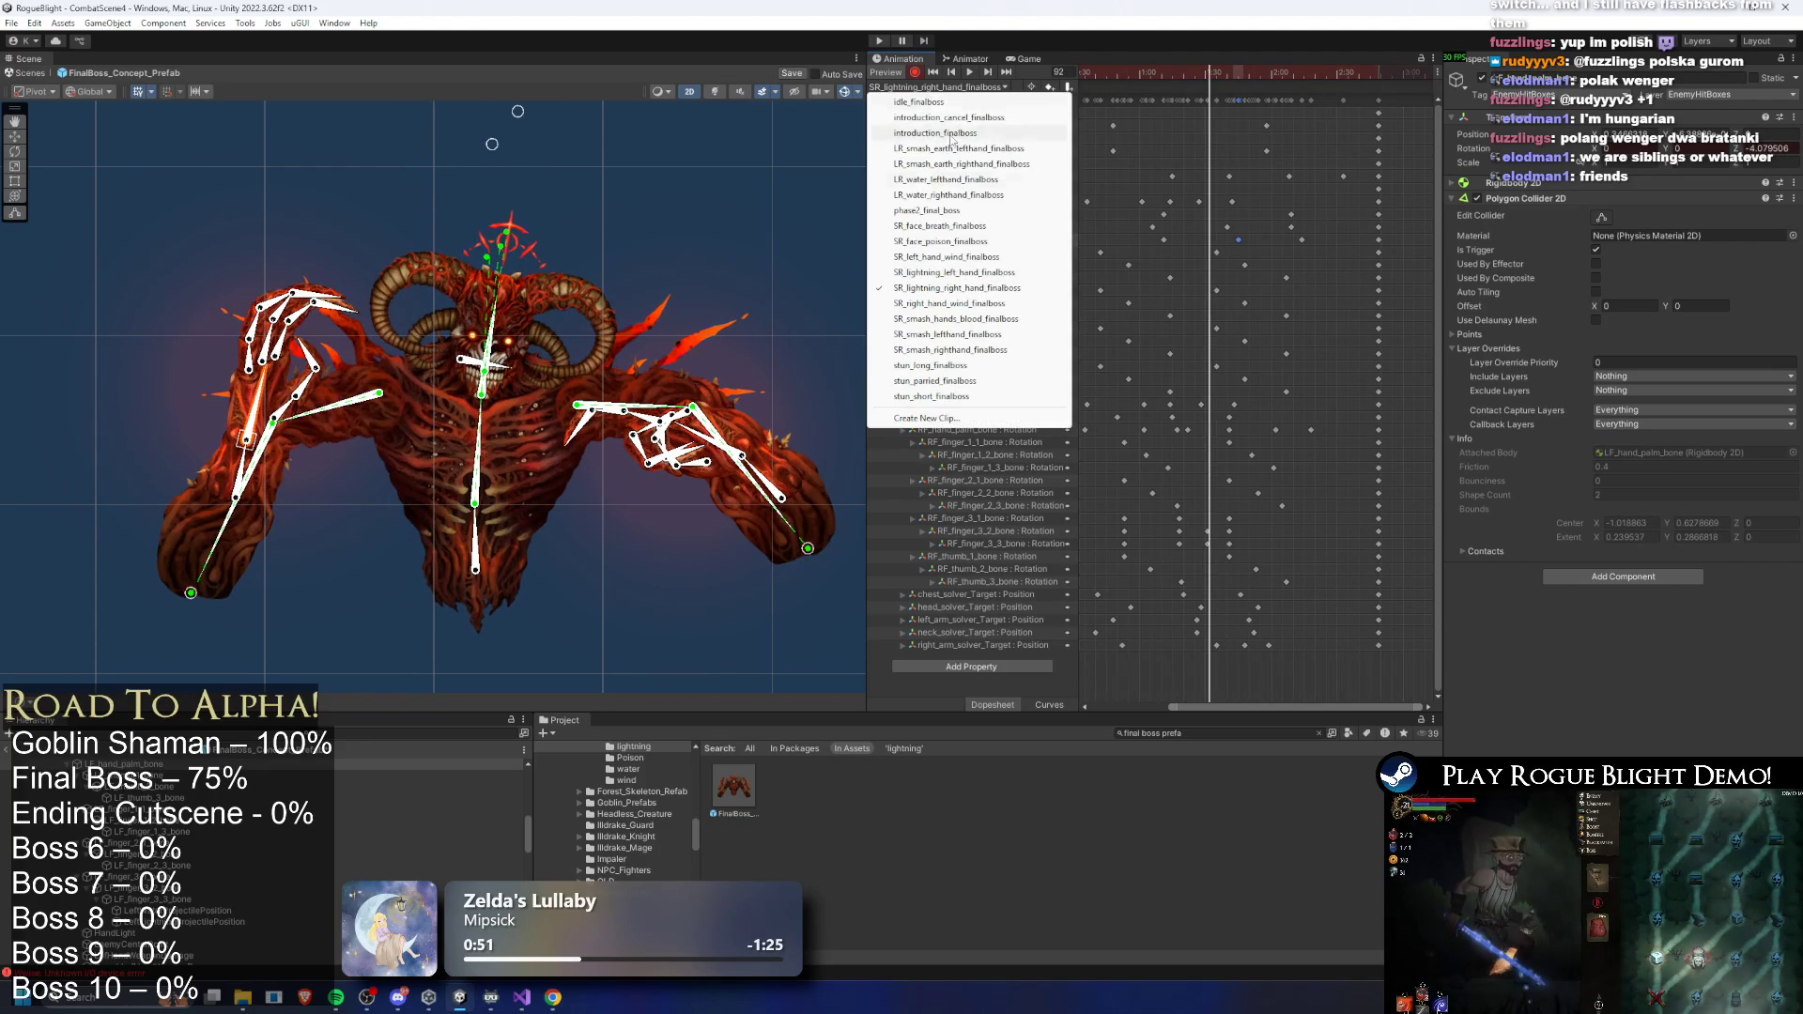
- Review the SpawnProjectile event at frame 98 on SR_lightning_left_hand_finalboss
click(939, 272)
click(1277, 81)
click(1279, 75)
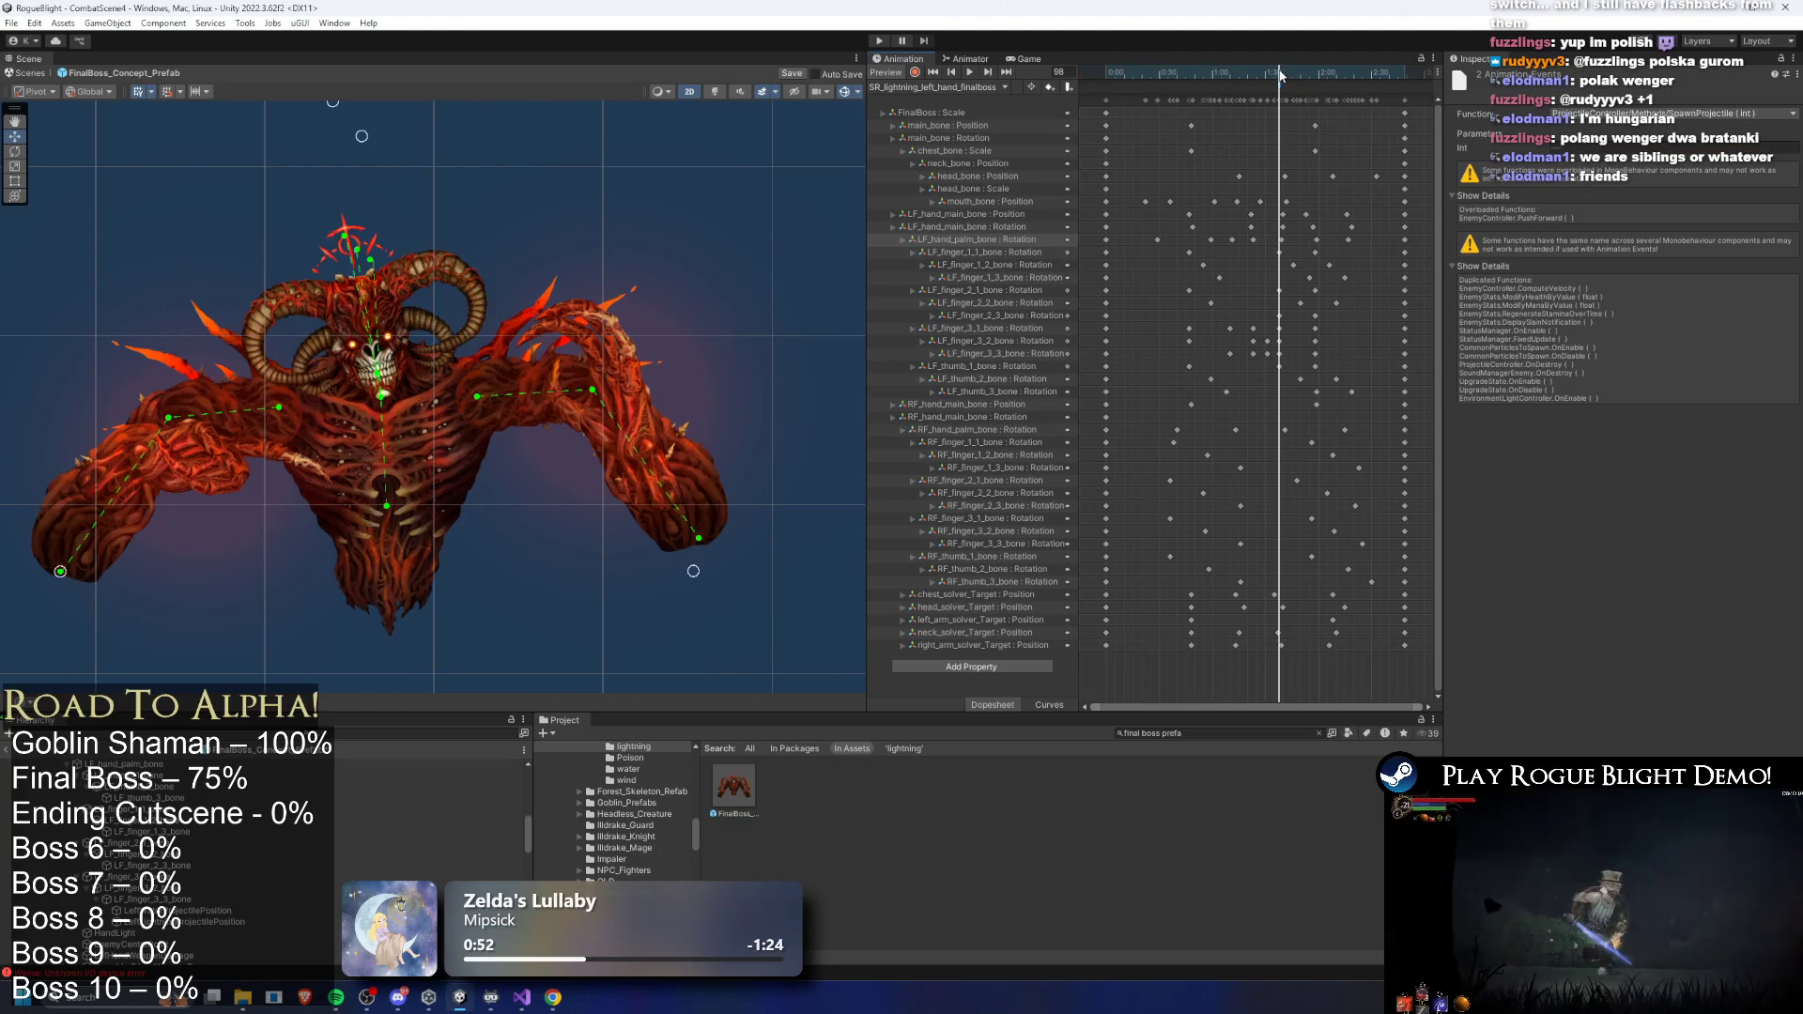
- Switch back to SR_lightning_right_hand_finalboss and inspect its single SpawnProjectile event at frame 98
click(971, 88)
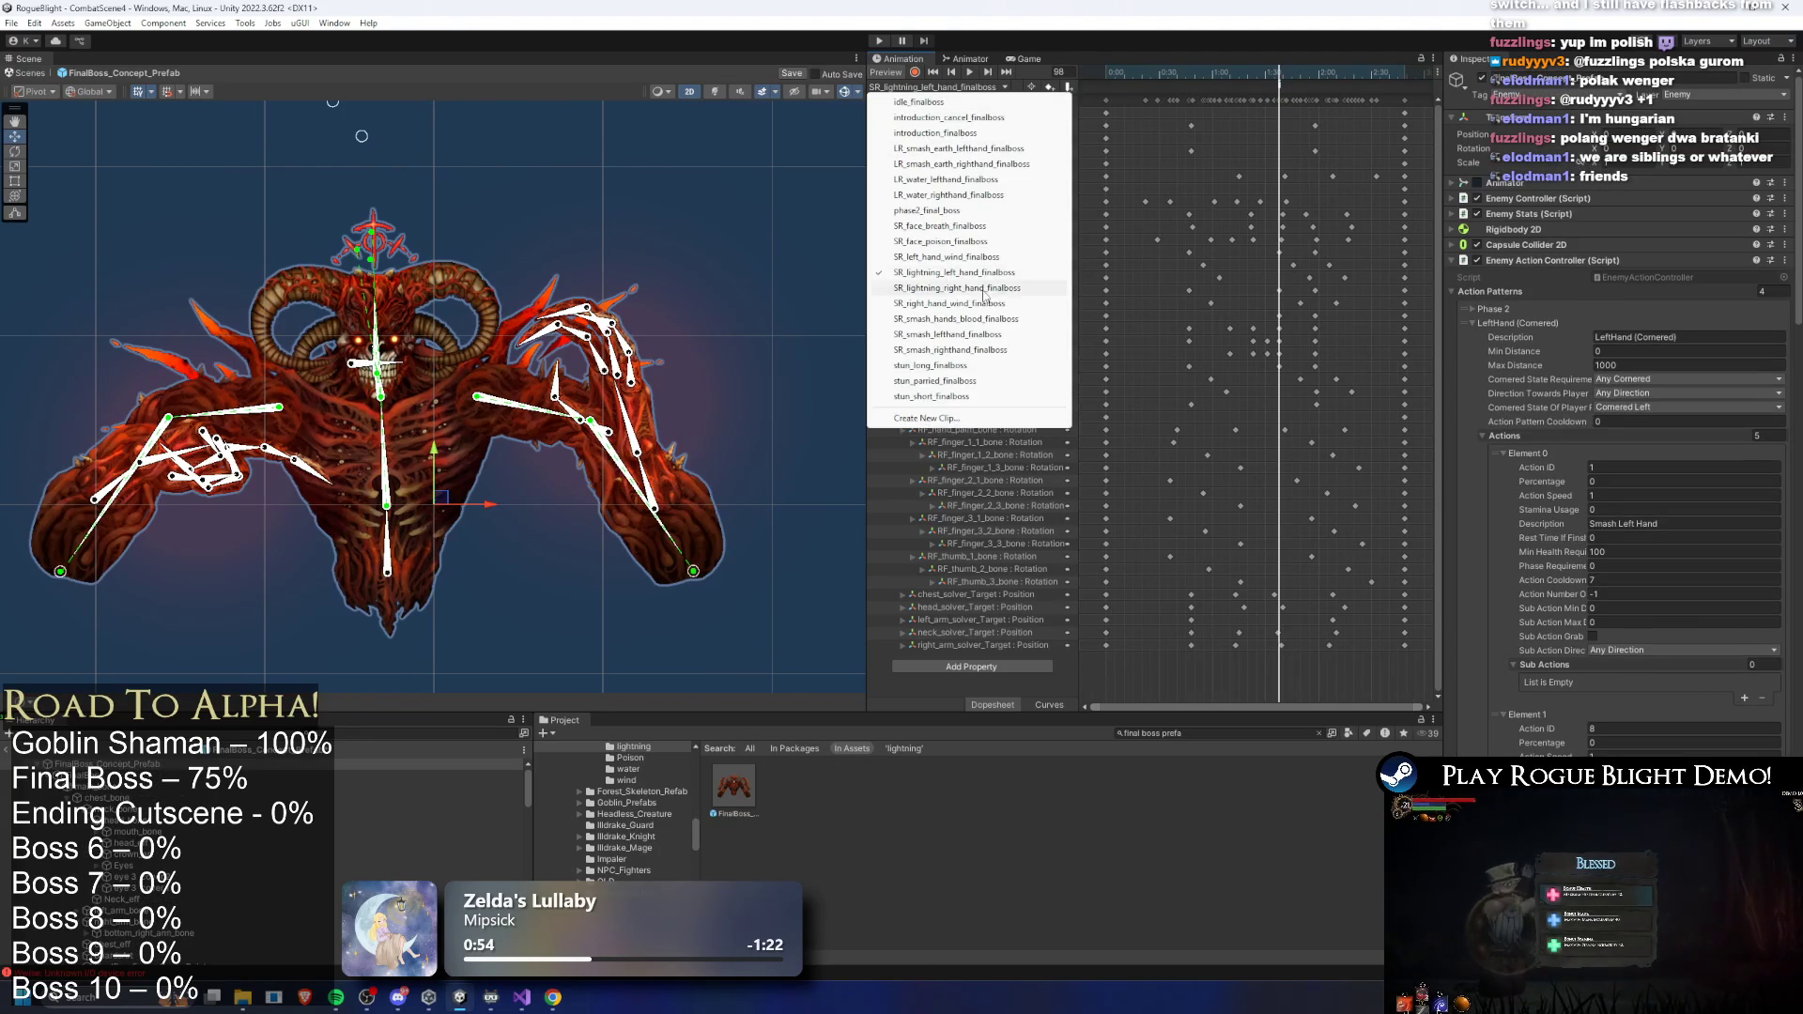
click(977, 288)
click(1274, 75)
drag(1274, 78, 1280, 75)
click(1282, 77)
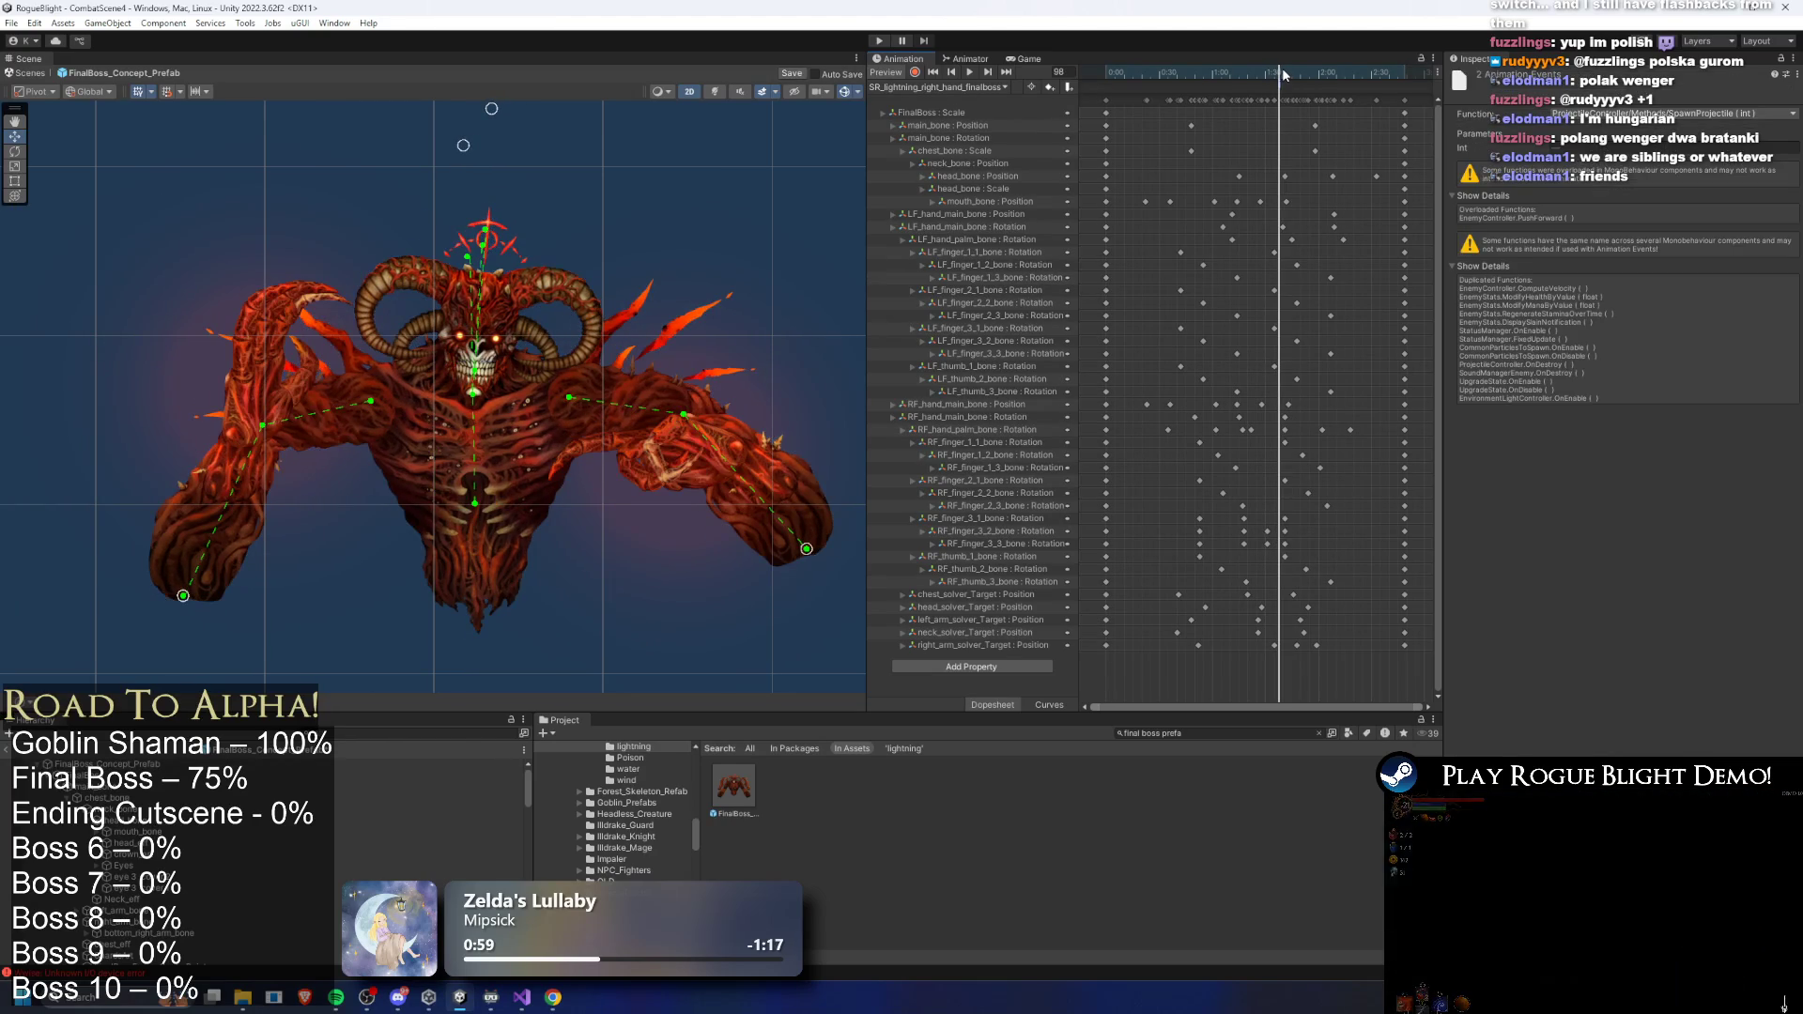
click(1281, 91)
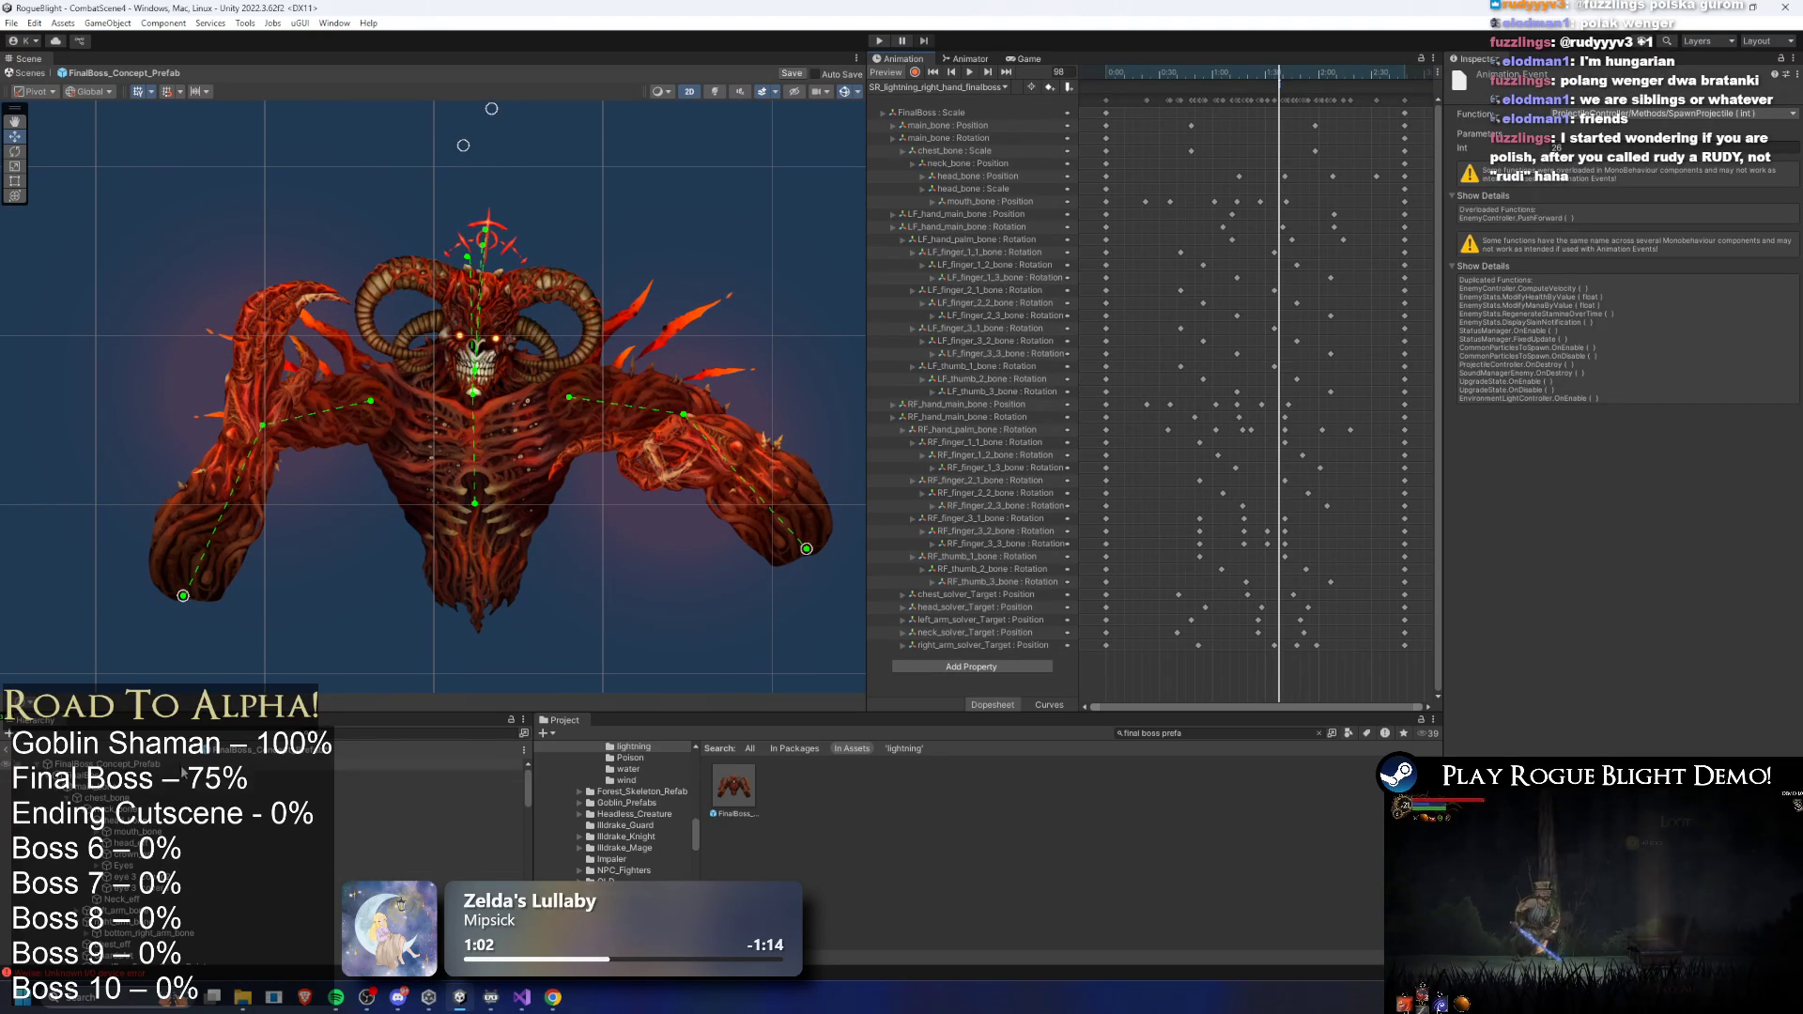
- Collapse the boss's Phase 2 and action controller sections to check its 28-entry projectile list
click(164, 765)
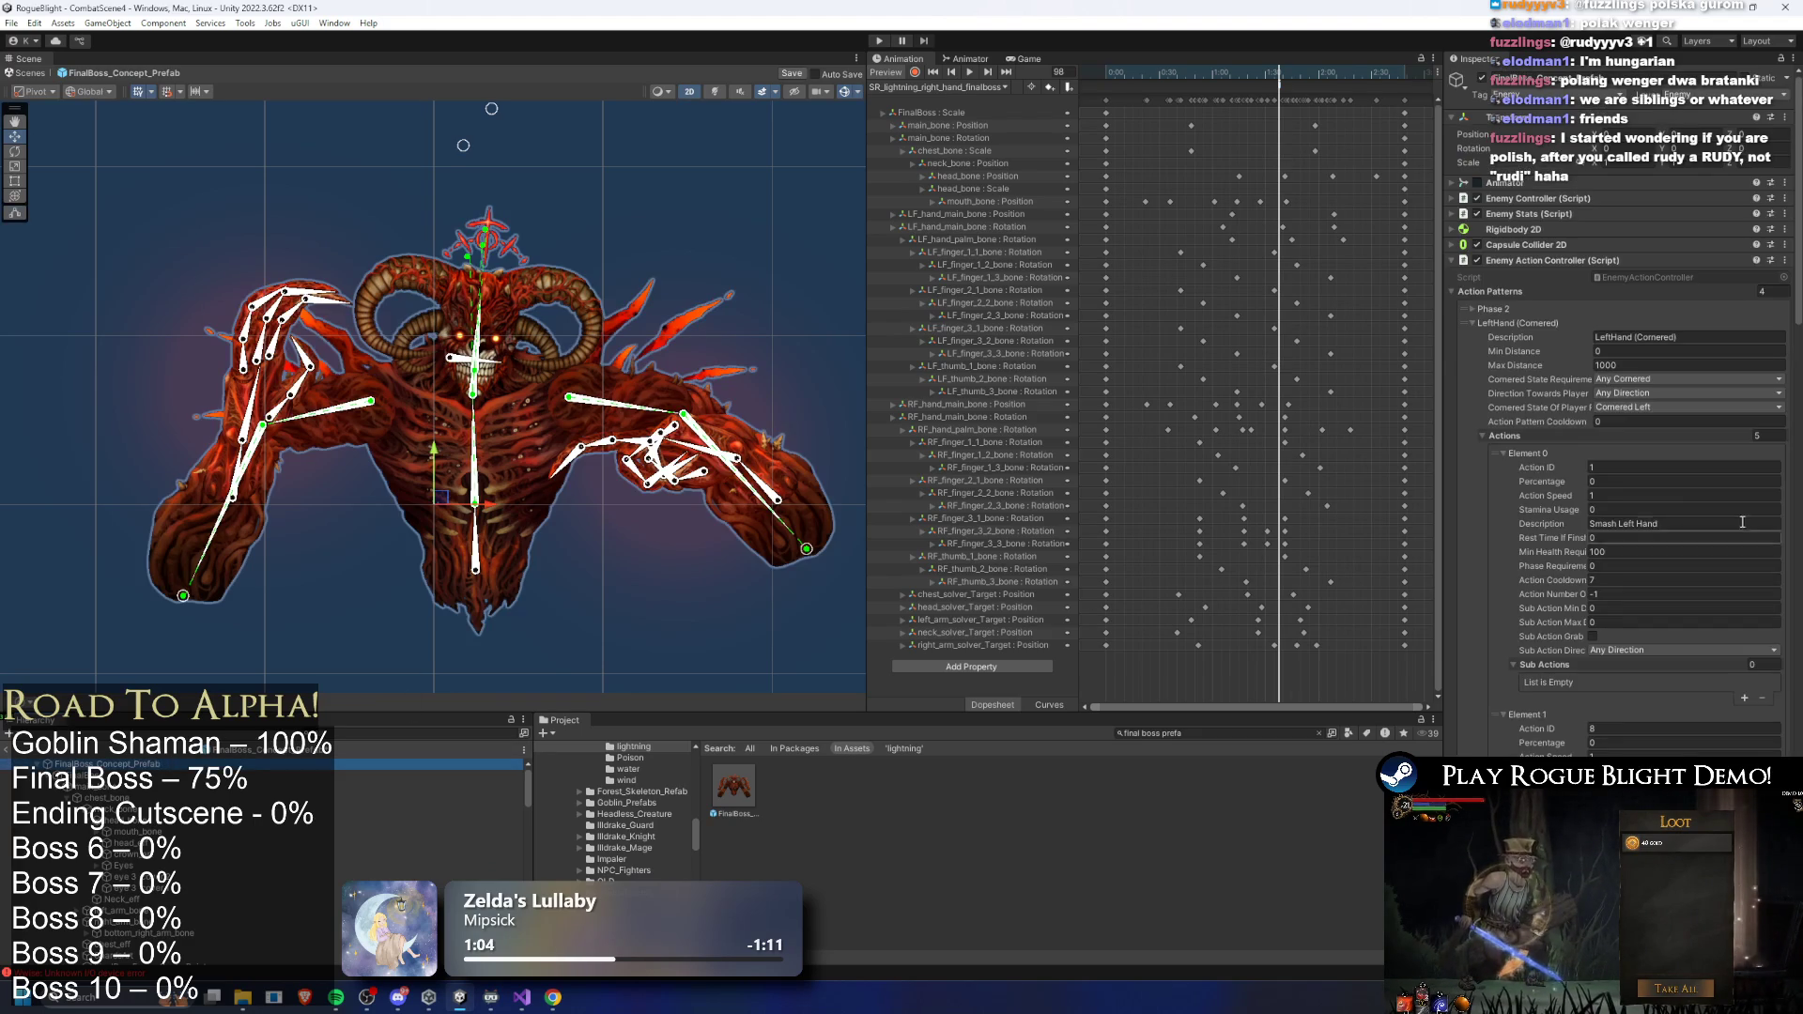
click(1541, 310)
click(1541, 260)
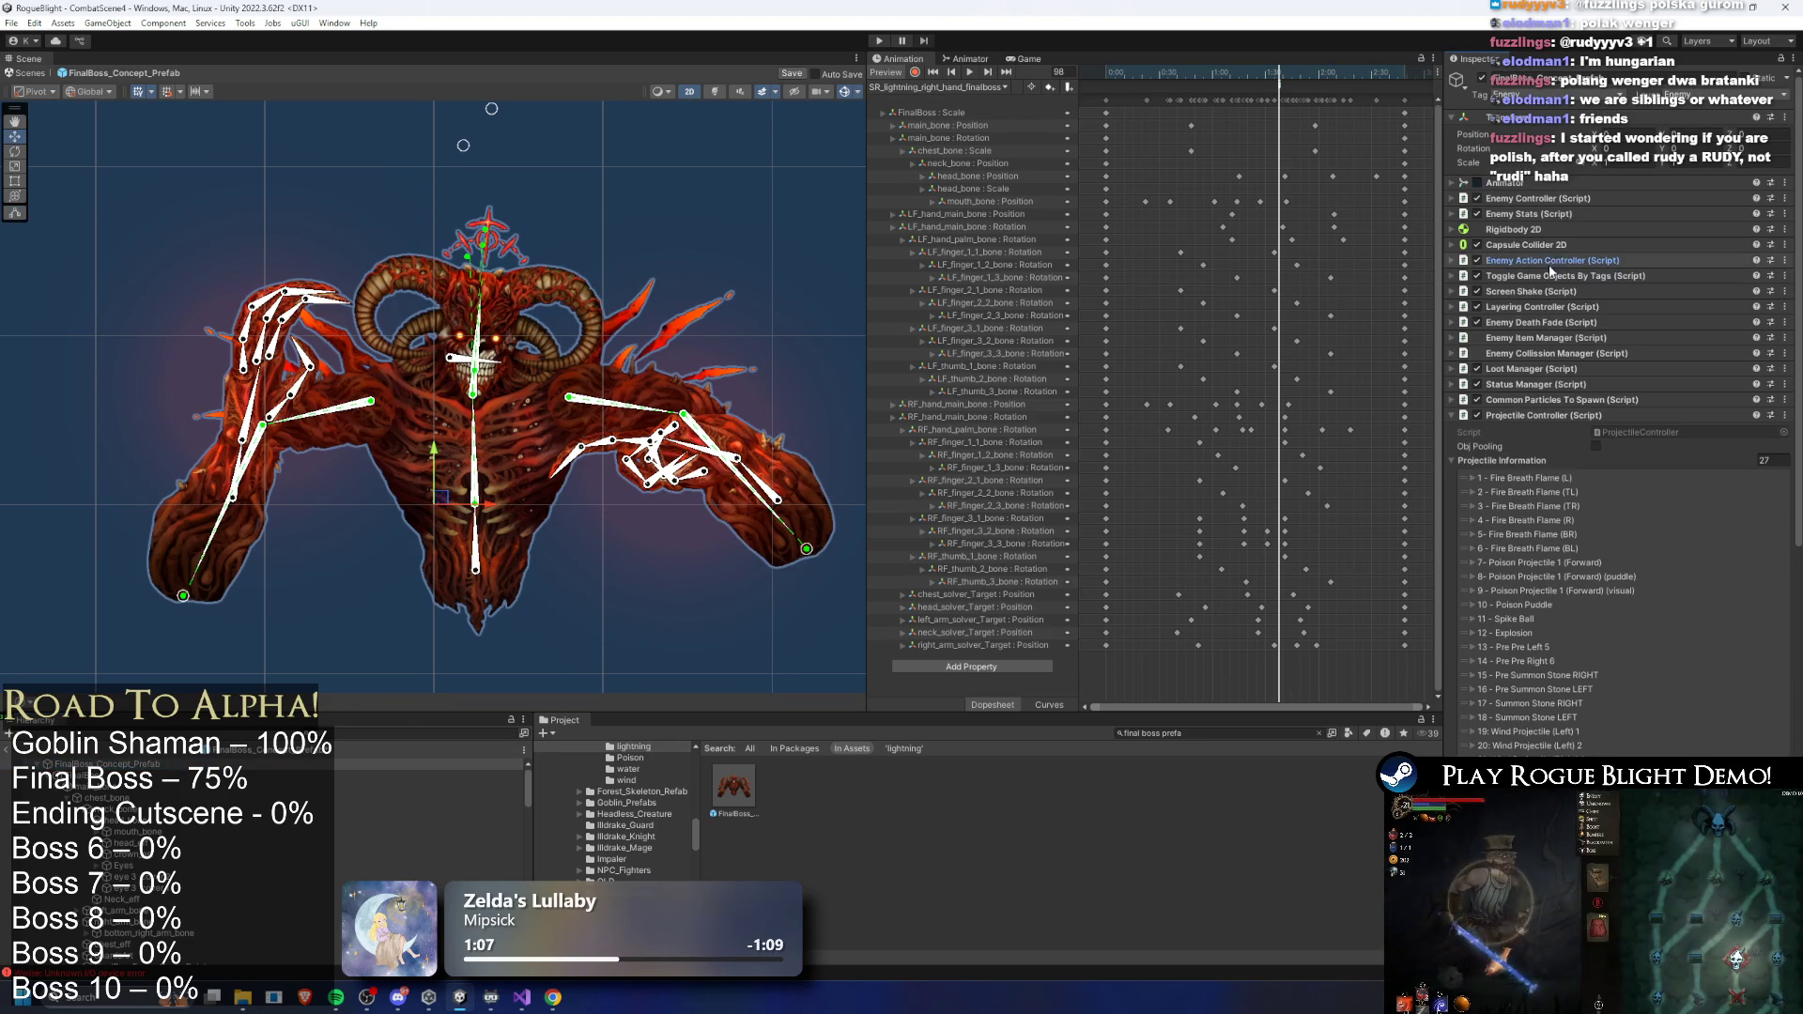
scroll(1593, 601, down, 3)
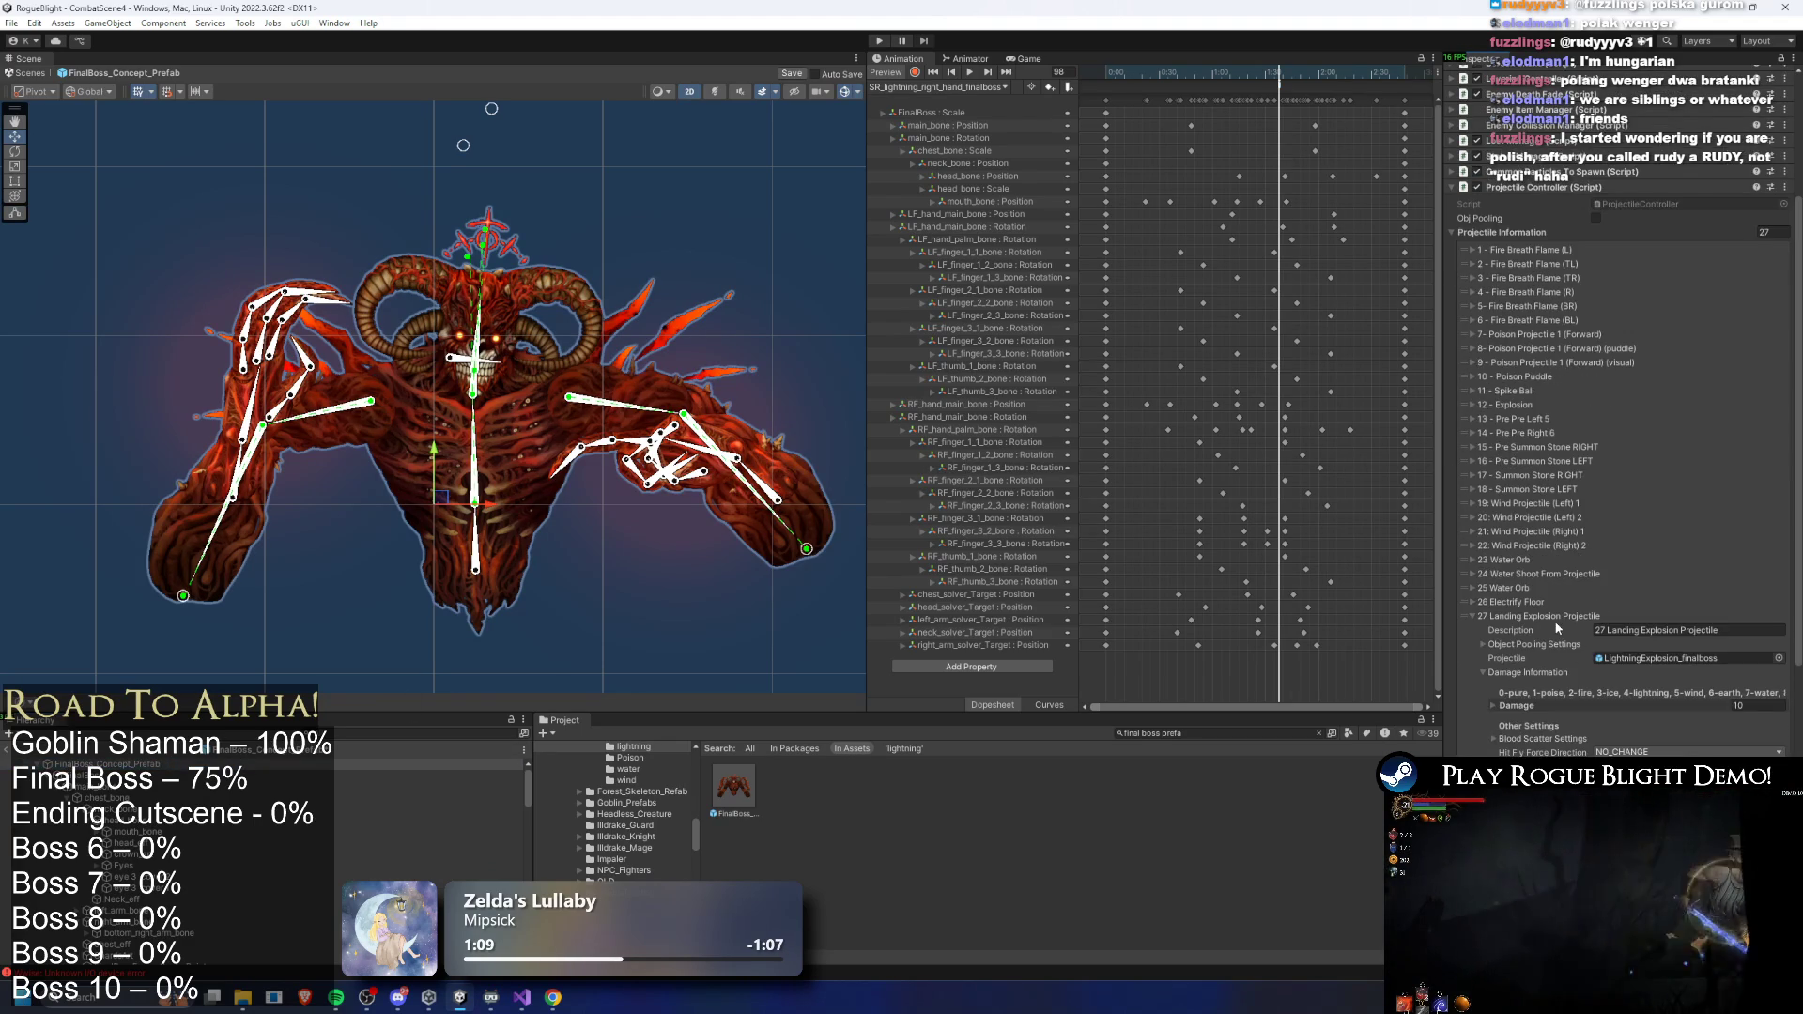
scroll(1555, 616, up, 3)
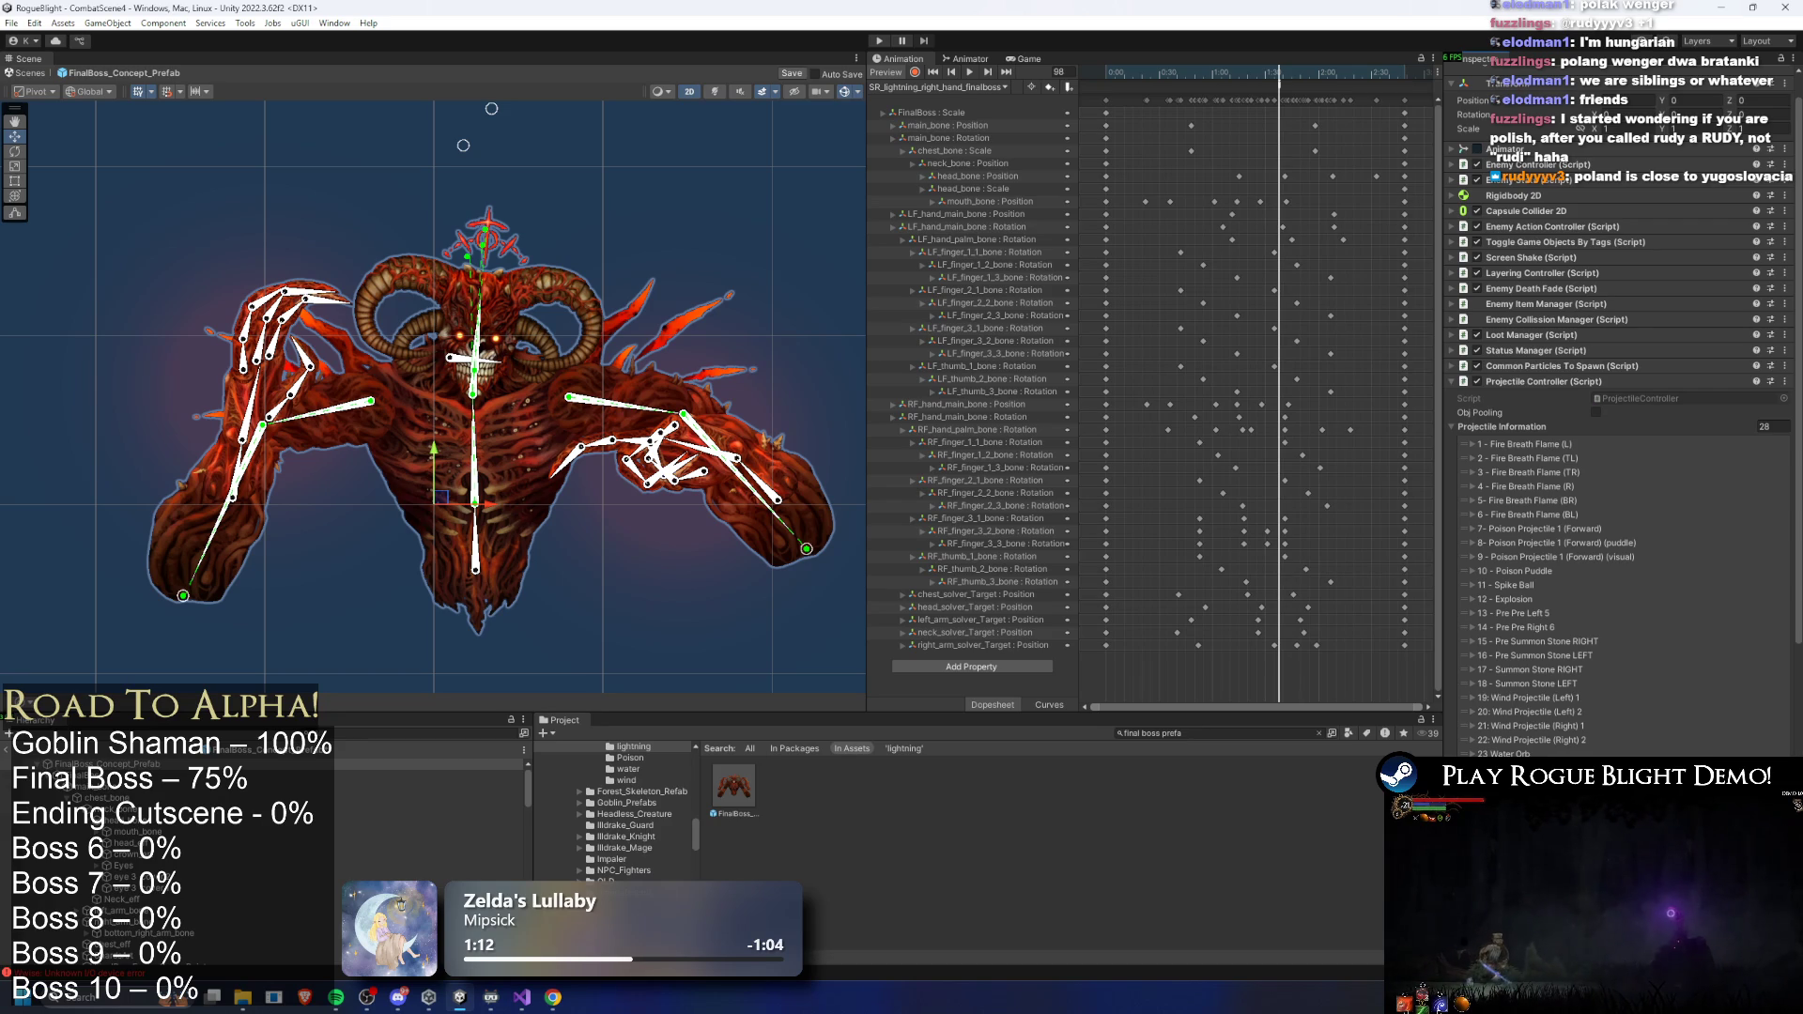
scroll(287, 393, up, 1)
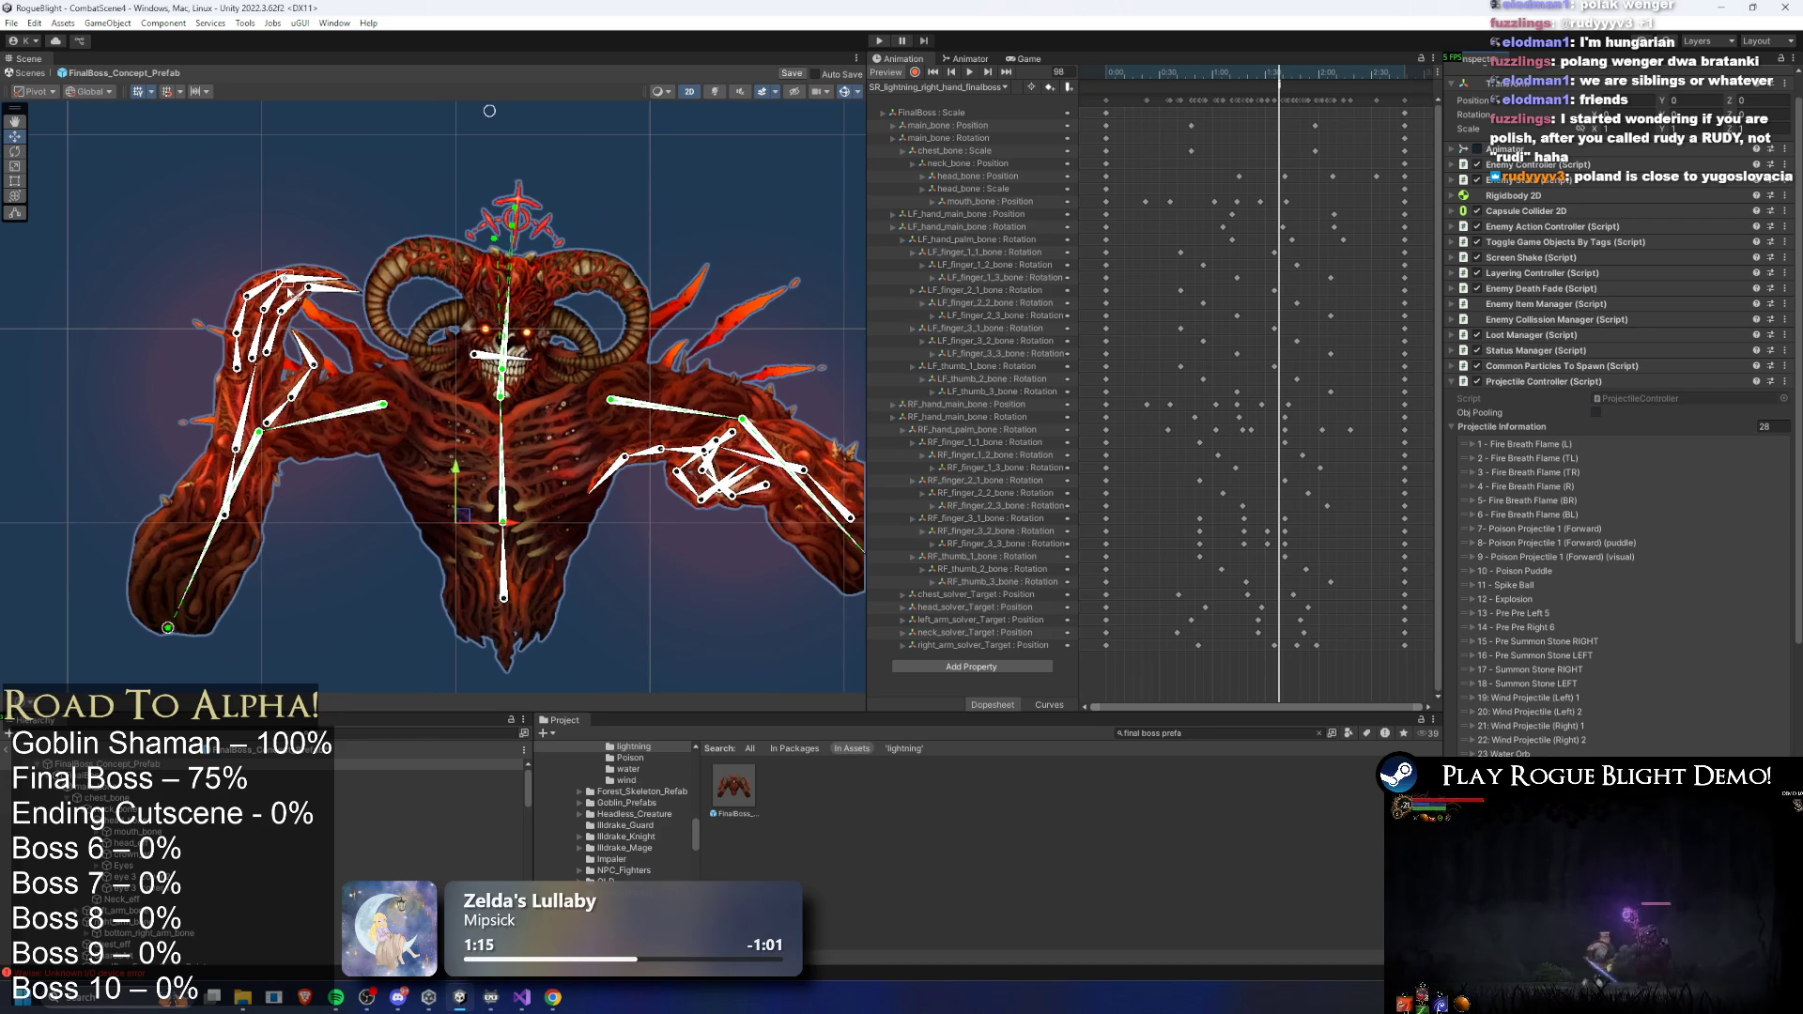
click(333, 299)
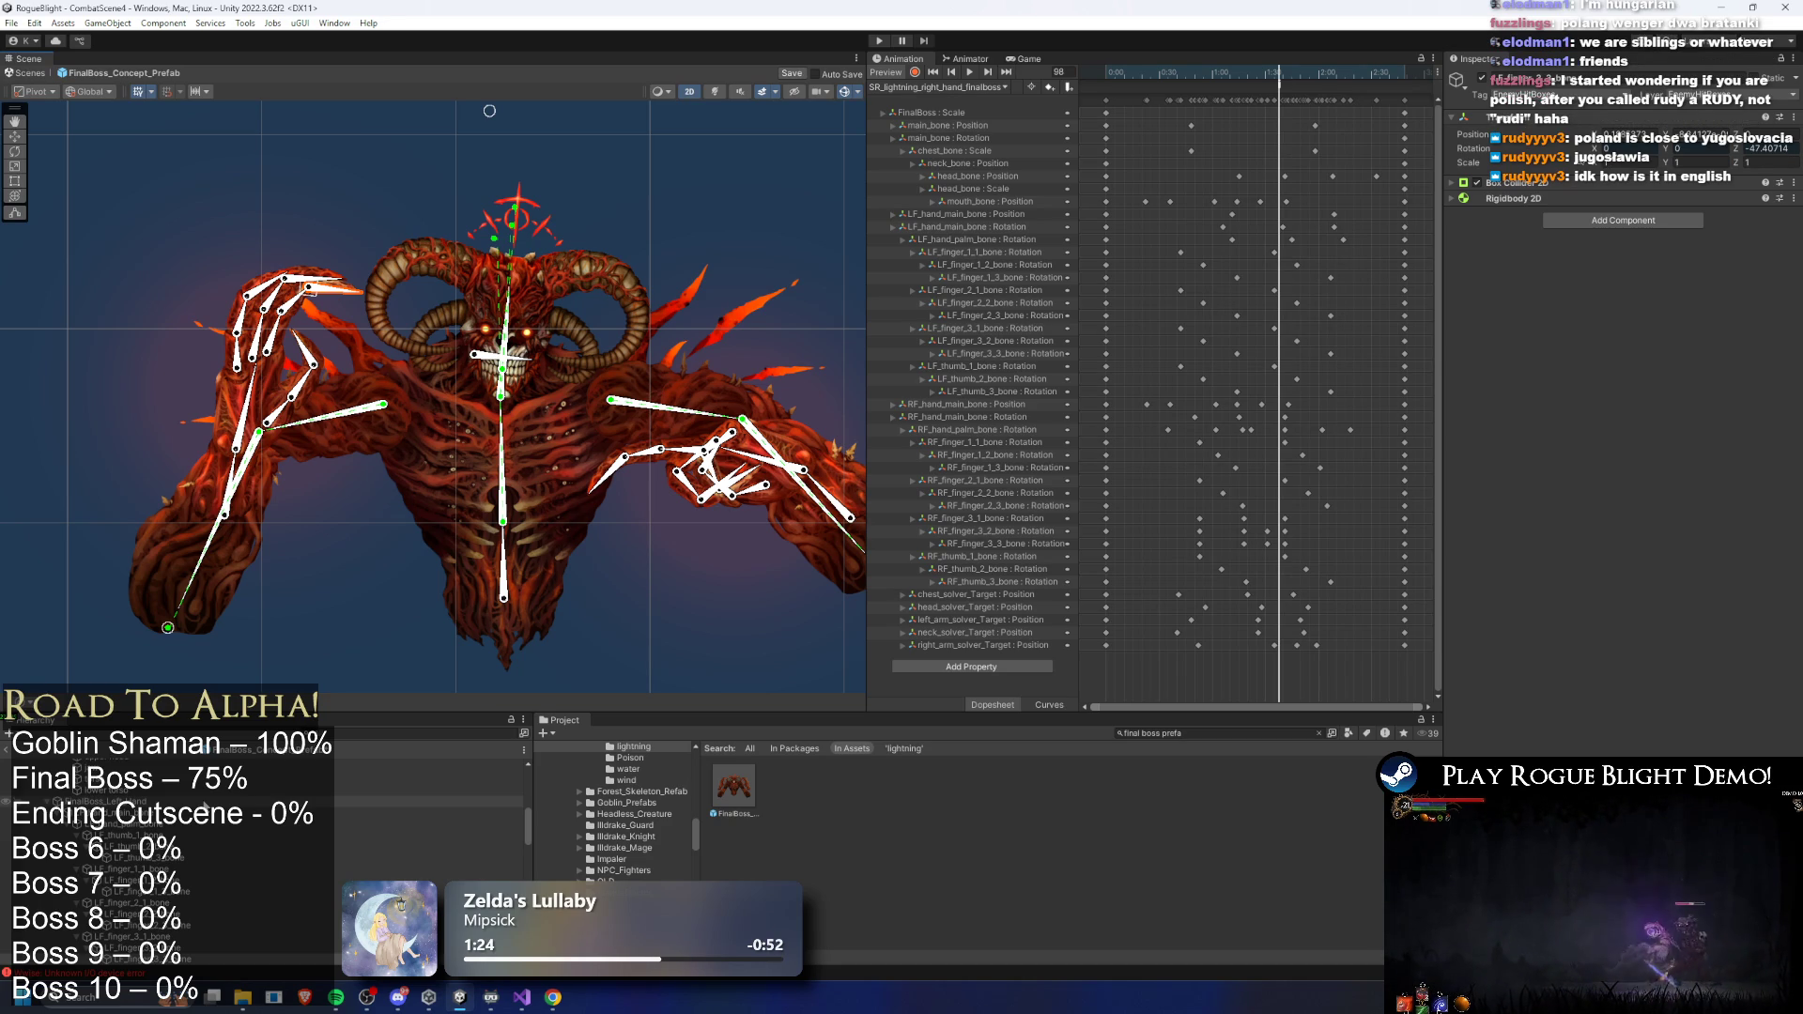
- Copy a projectile spawn-point object in the Hierarchy and save the prefab
scroll(268, 843, down, 5)
right_click(152, 855)
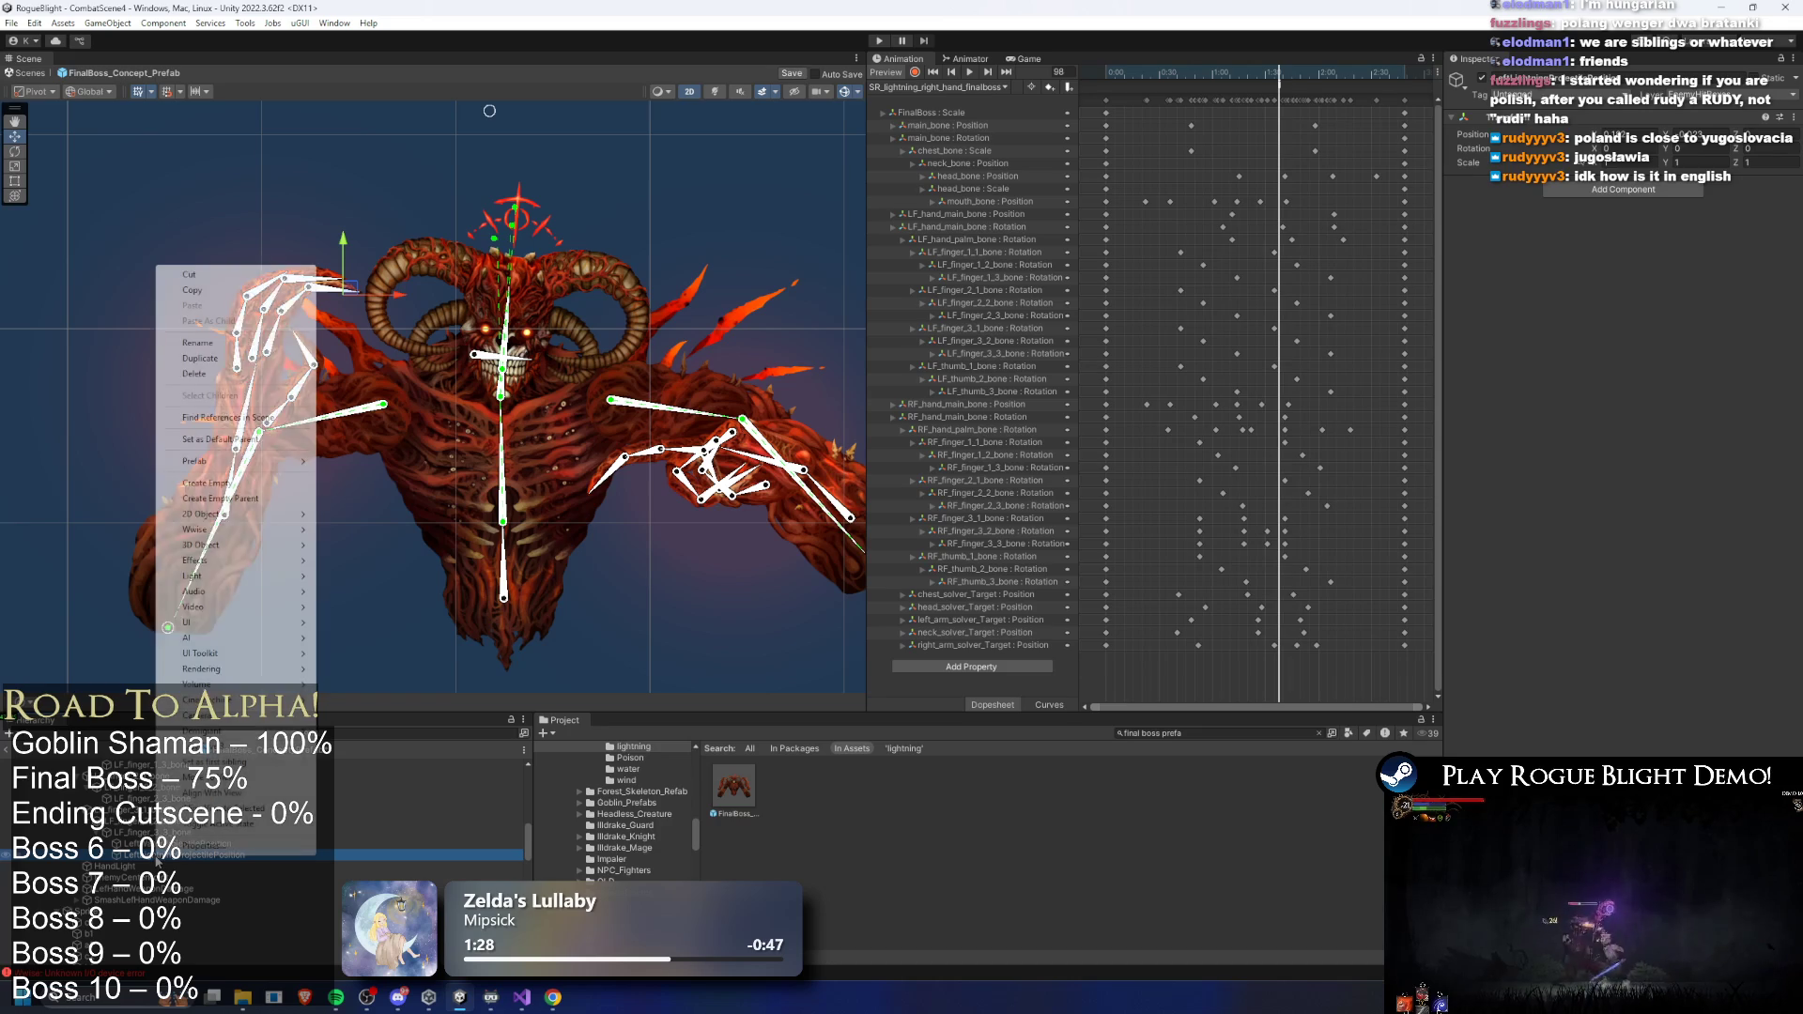
click(219, 290)
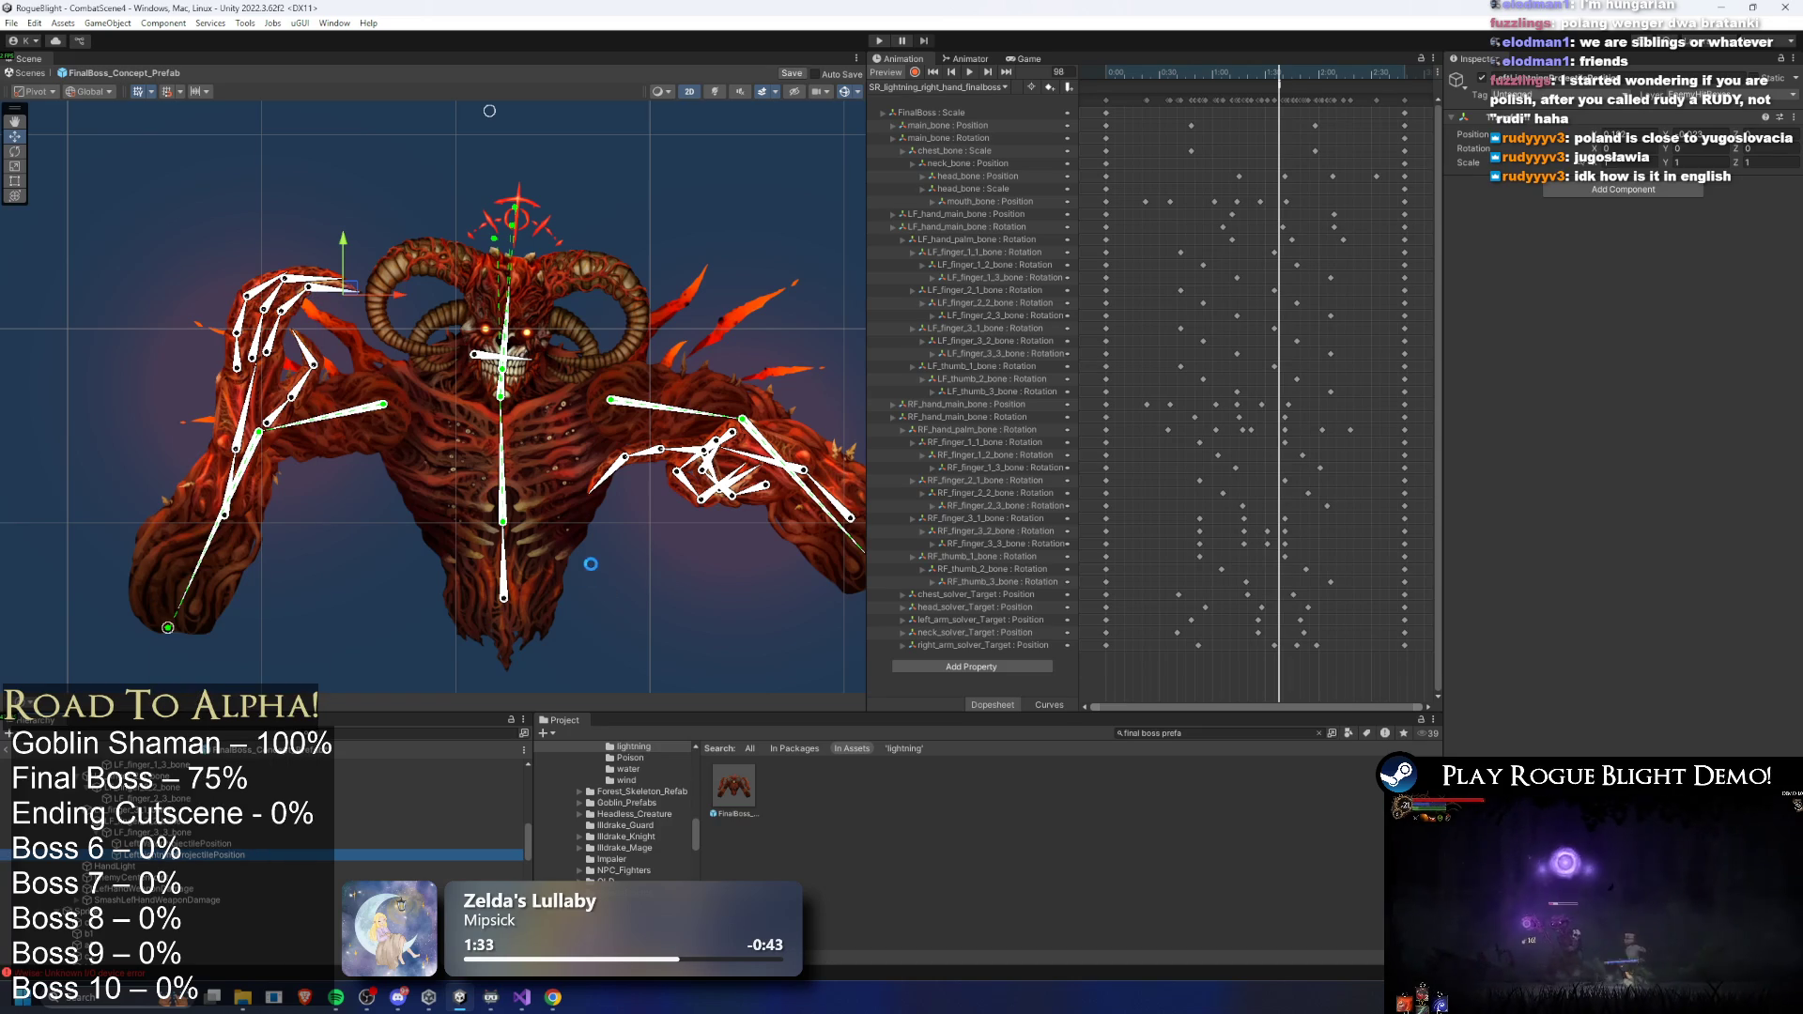
key(ctrl+s)
- Paste LeftLightningProjectilePosition as a child of the target hand bone
right_click(257, 856)
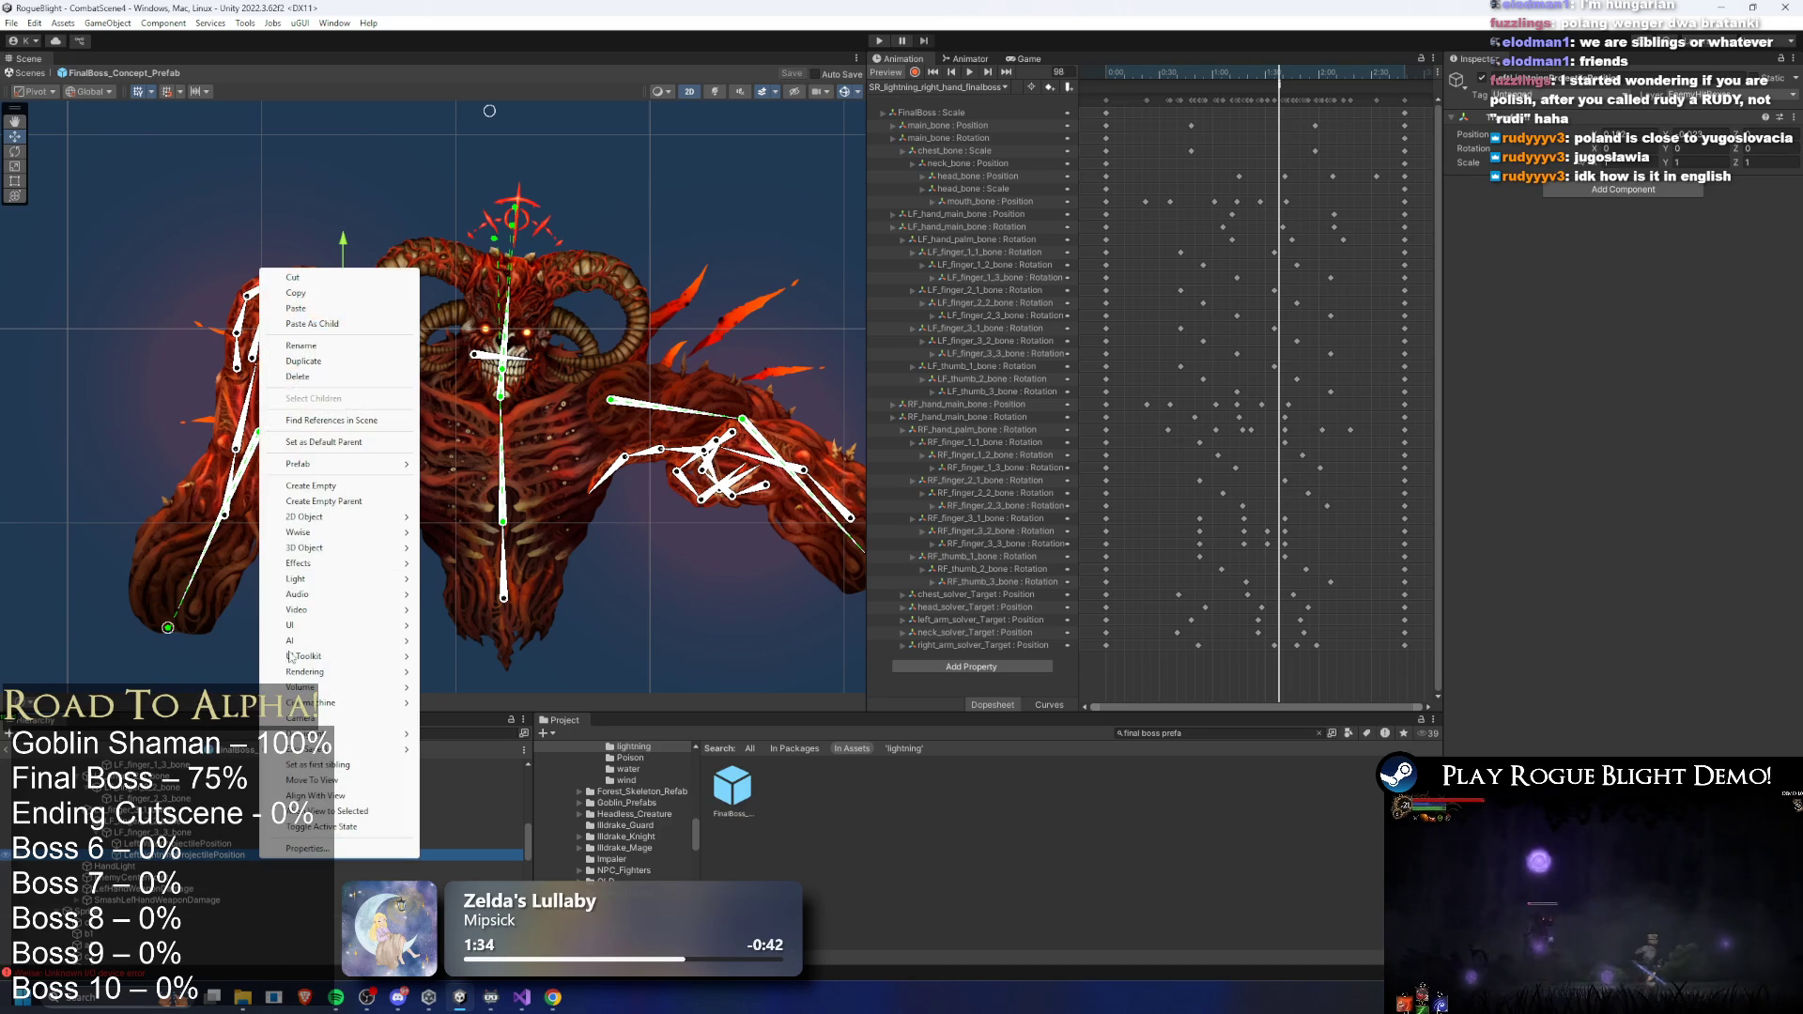
click(335, 310)
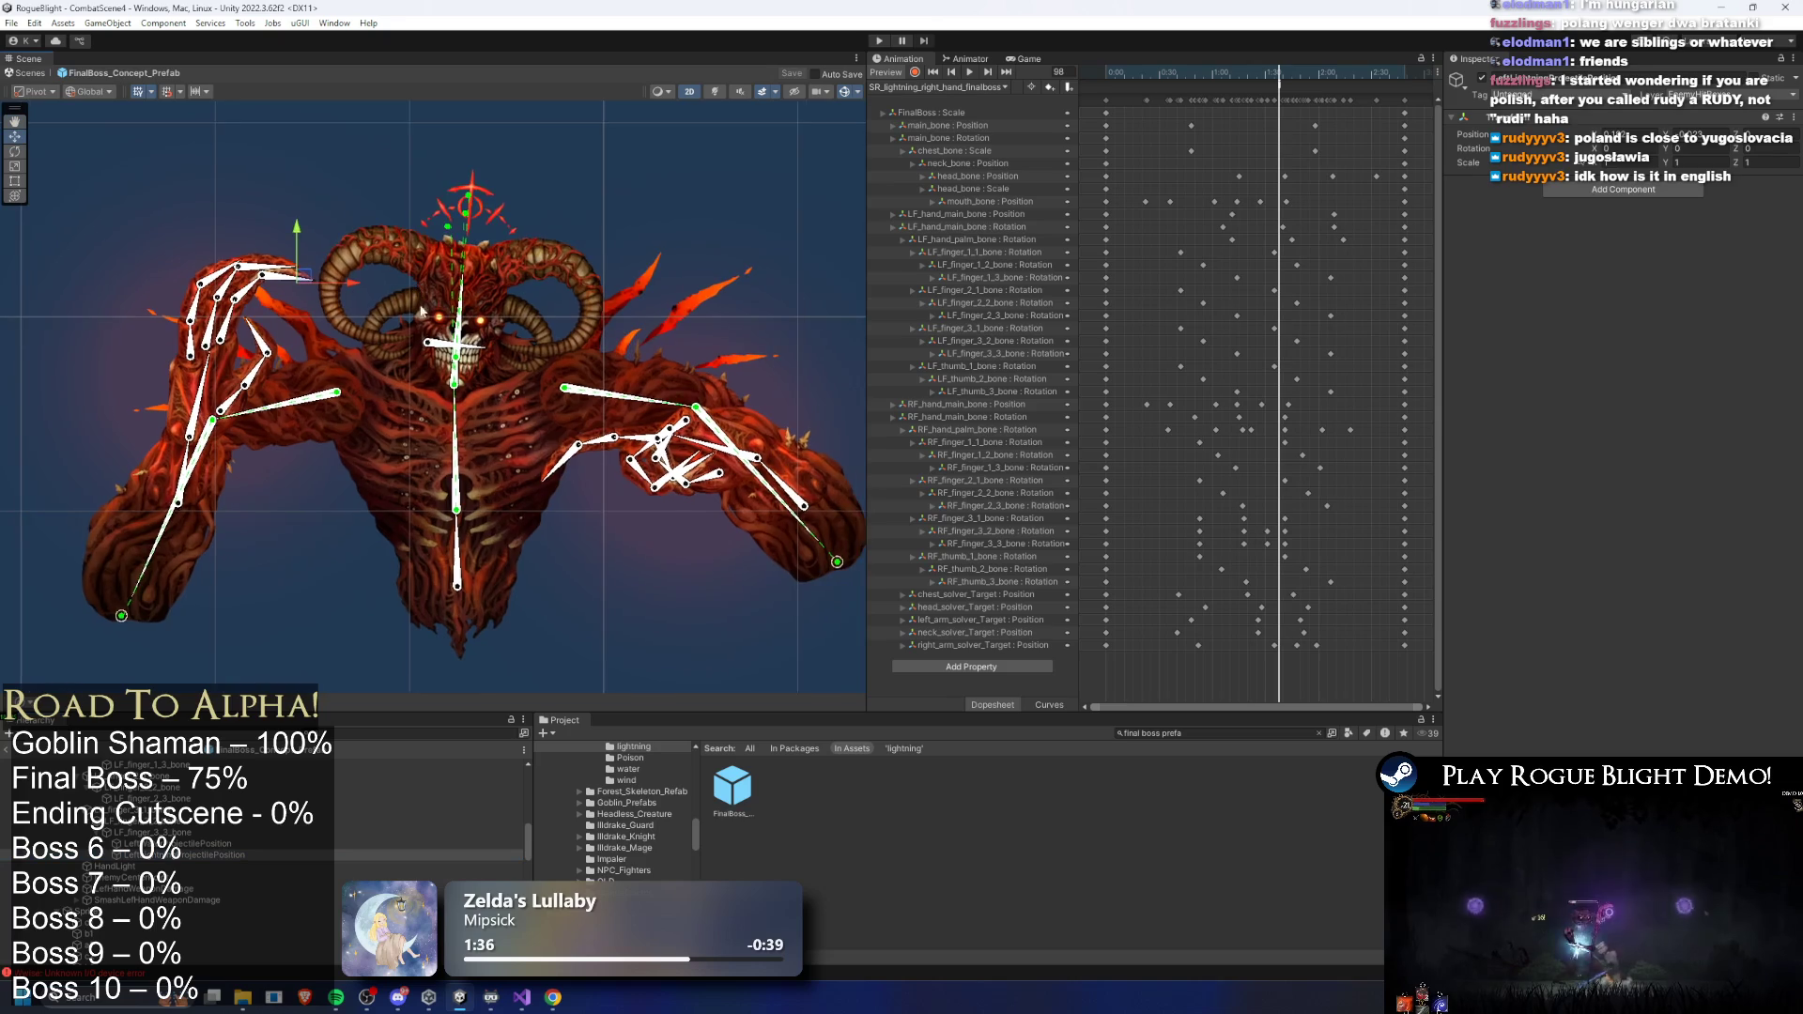
scroll(335, 310, up, 2)
right_click(162, 846)
click(248, 399)
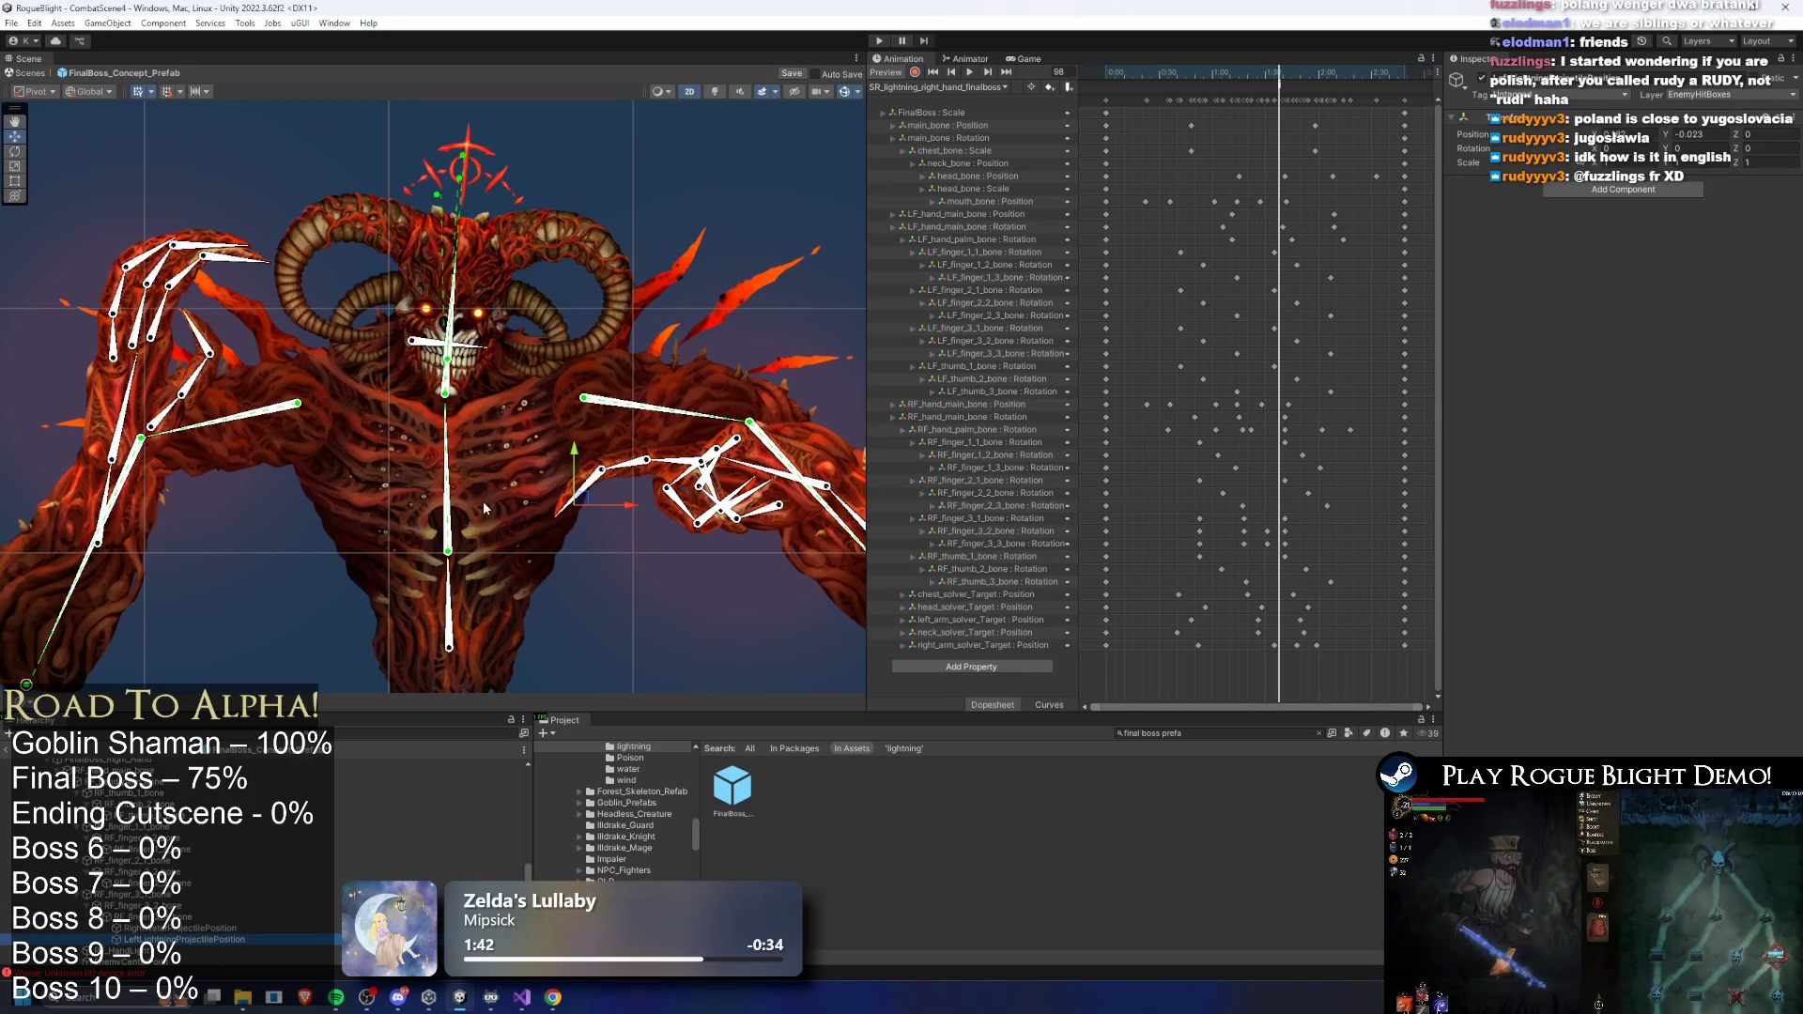
scroll(242, 836, up, 10)
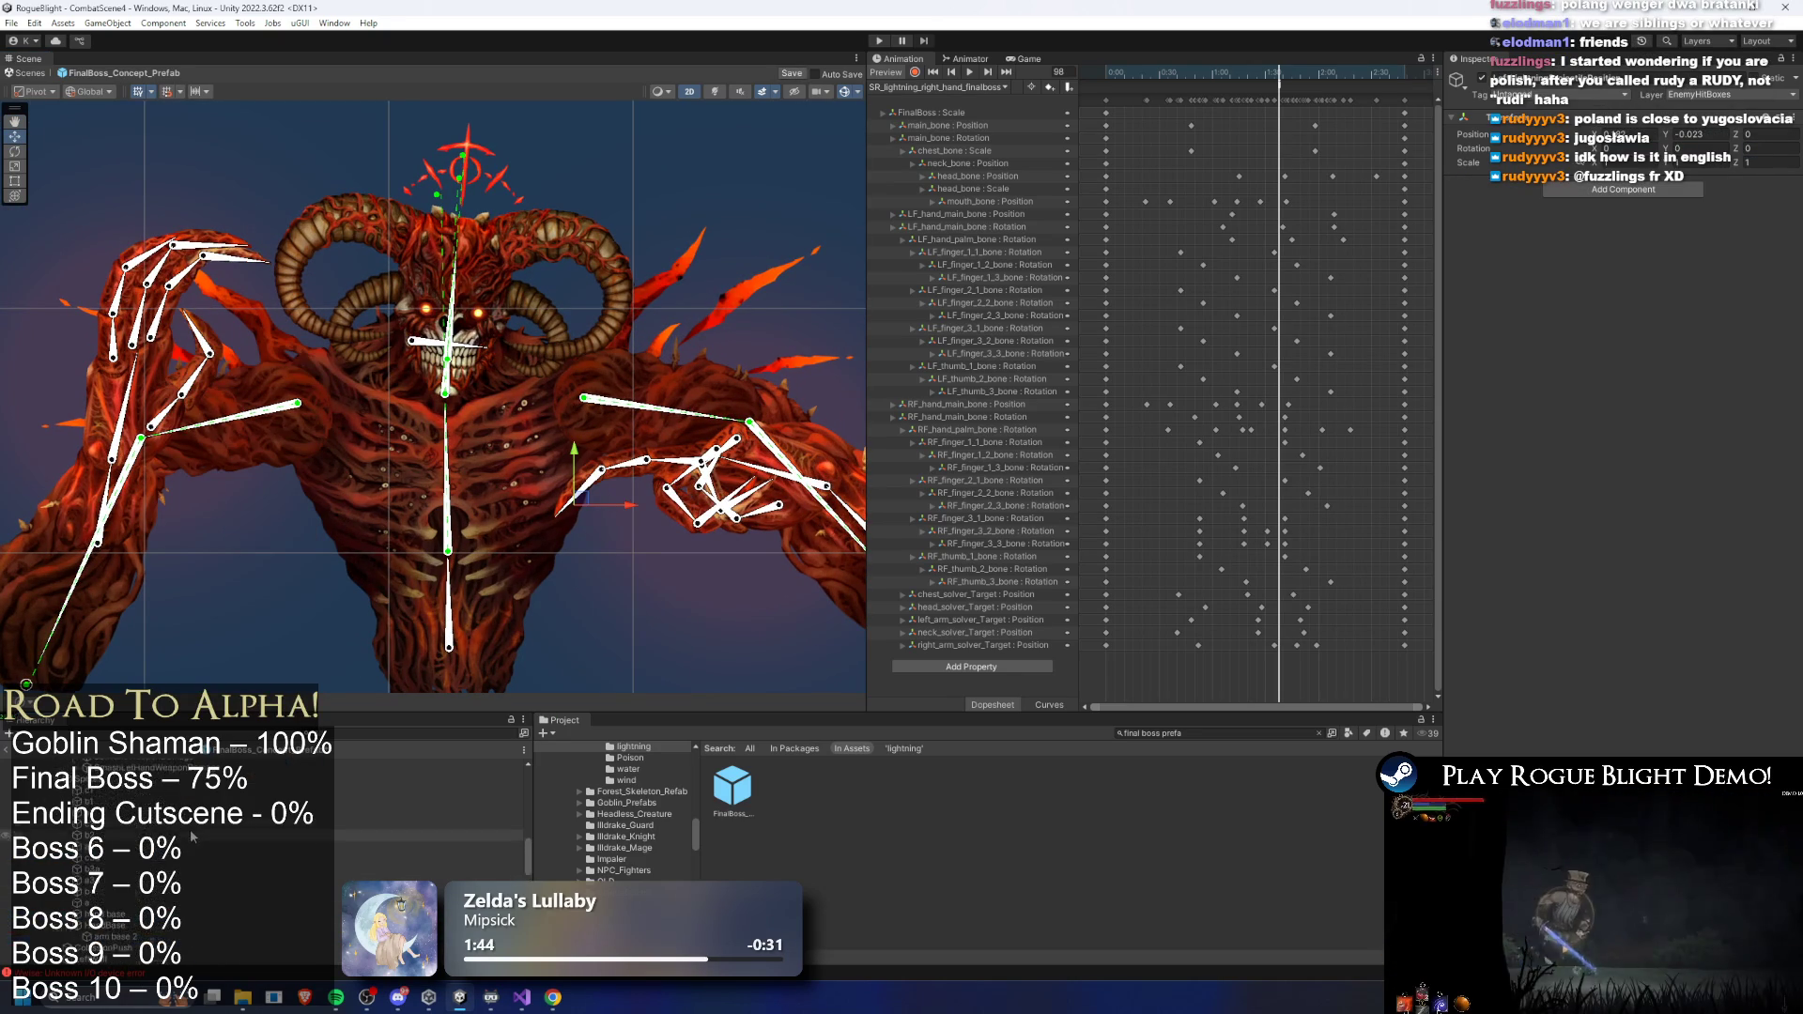
- Duplicate the object on the boss's right hand and save the prefab
click(132, 764)
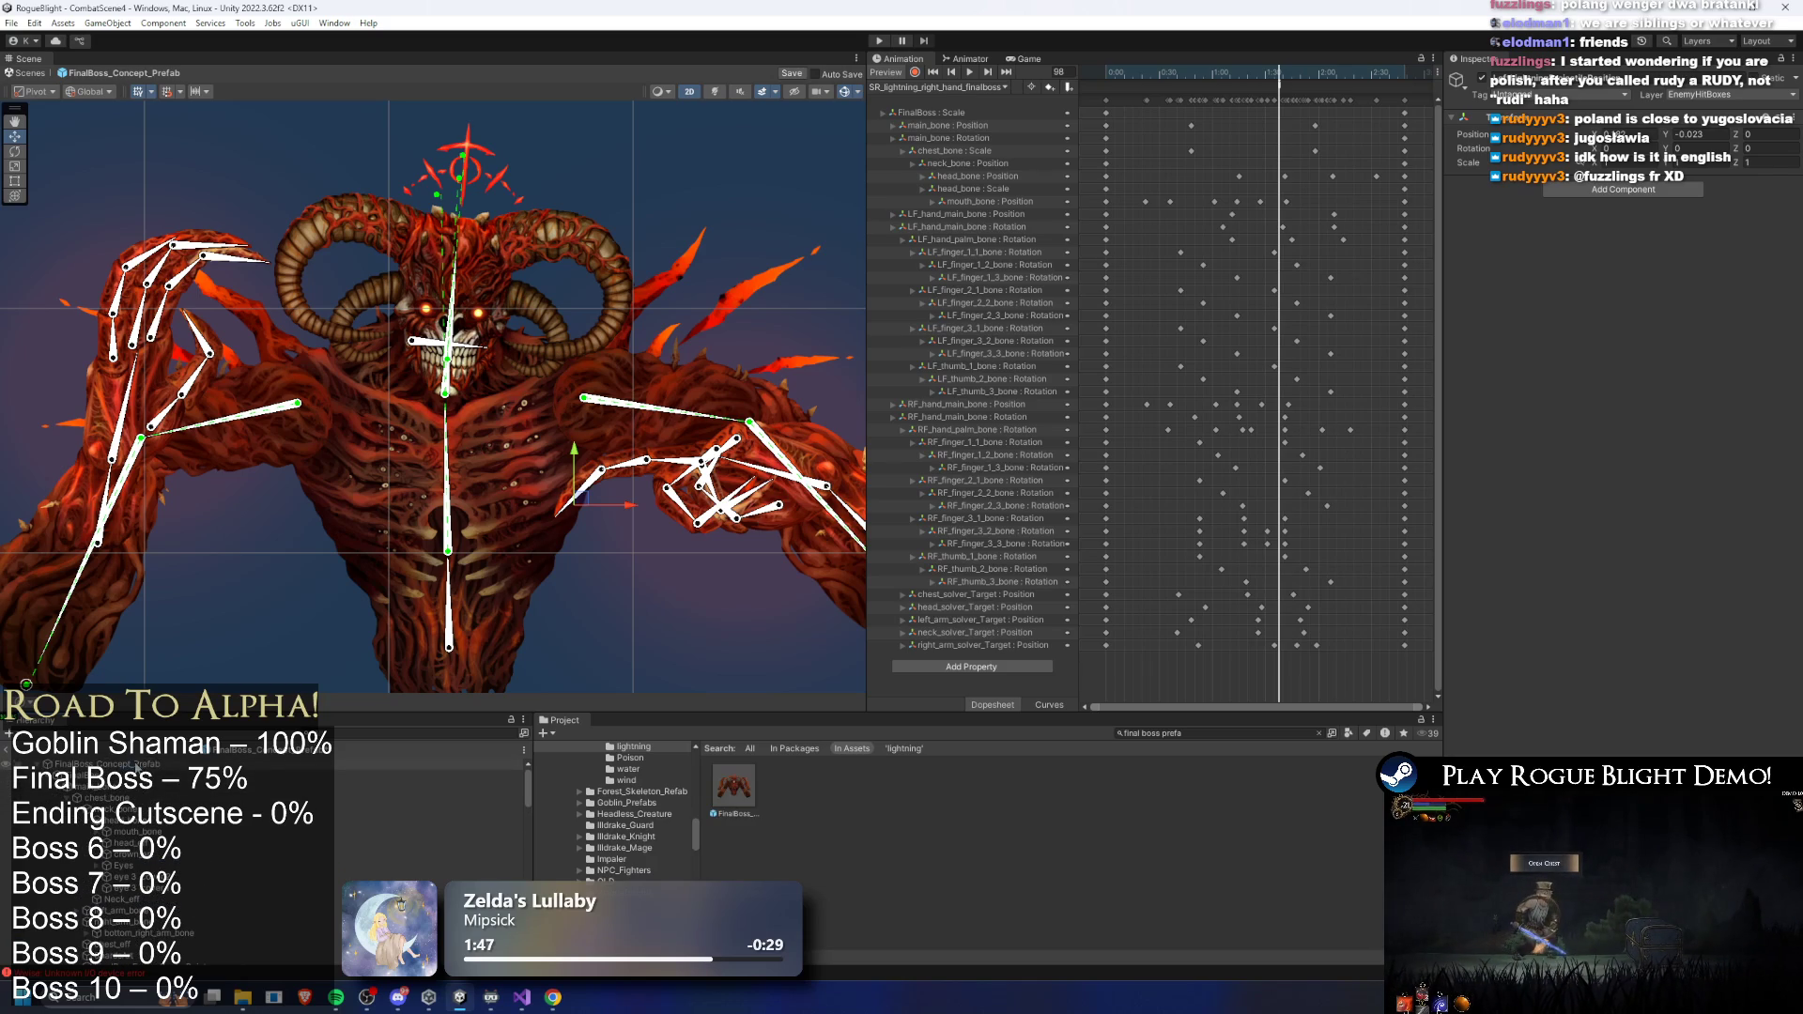
scroll(1636, 598, down, 5)
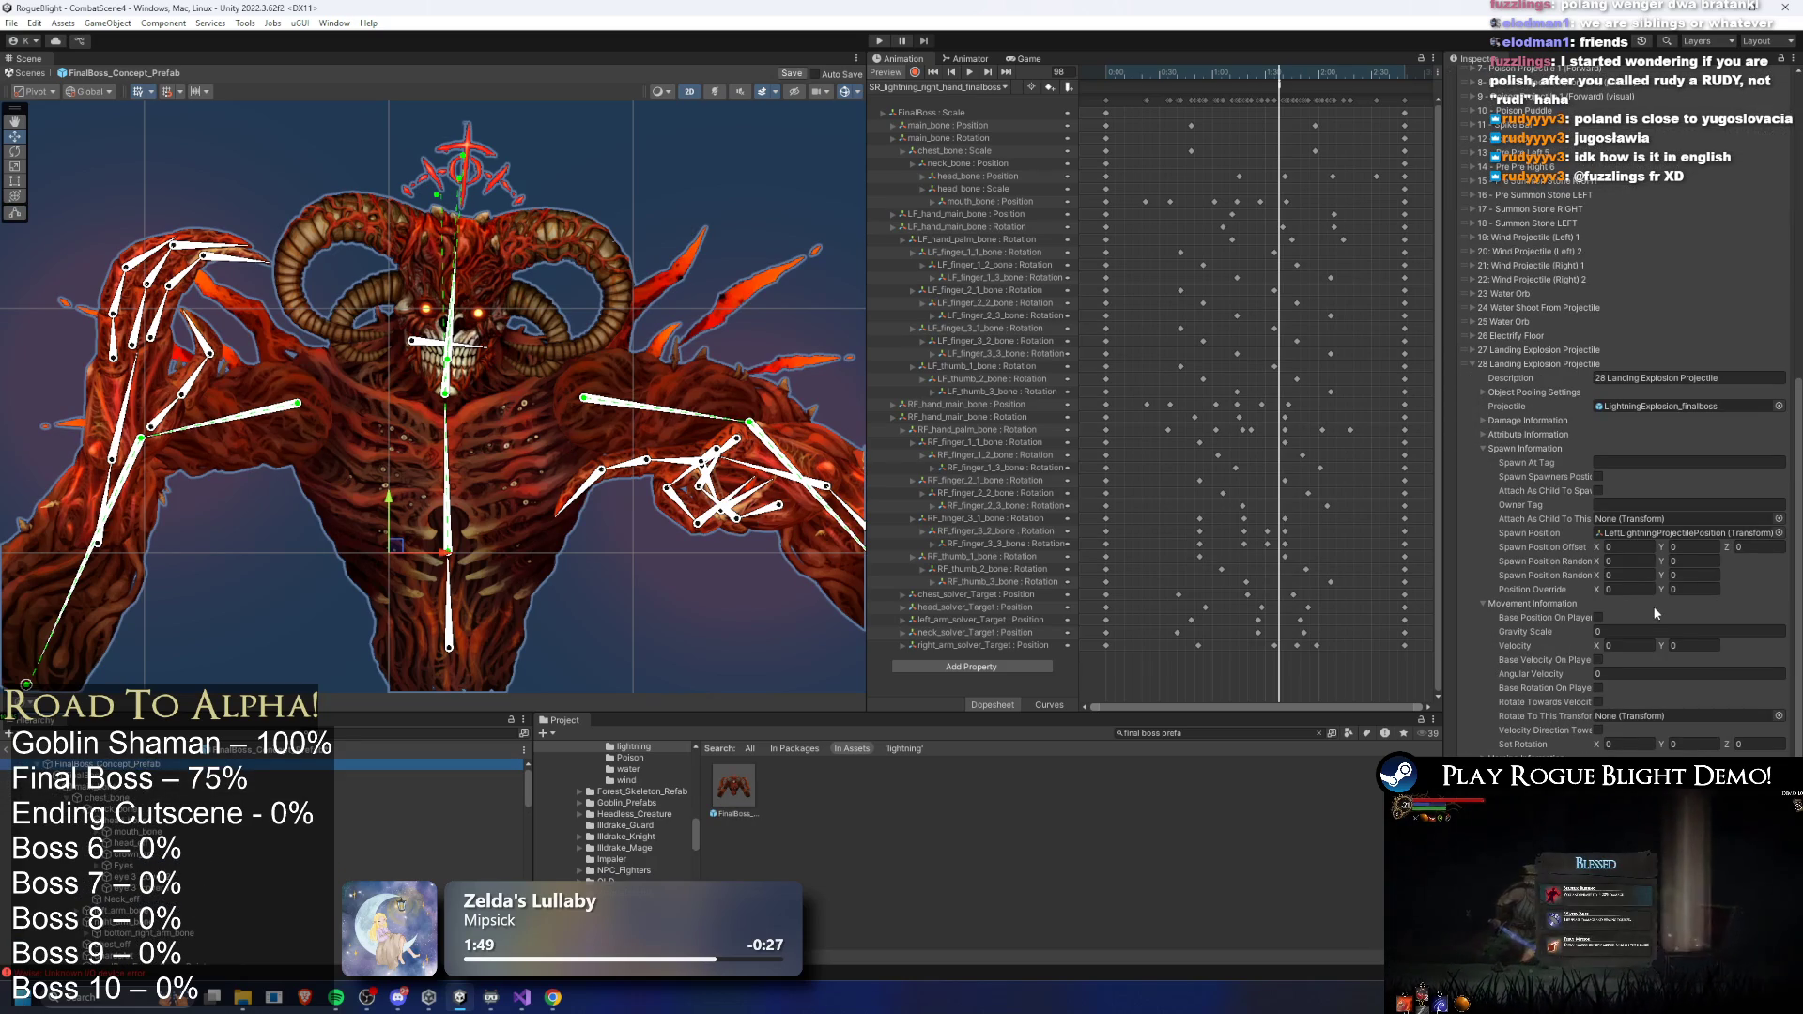
scroll(409, 832, down, 5)
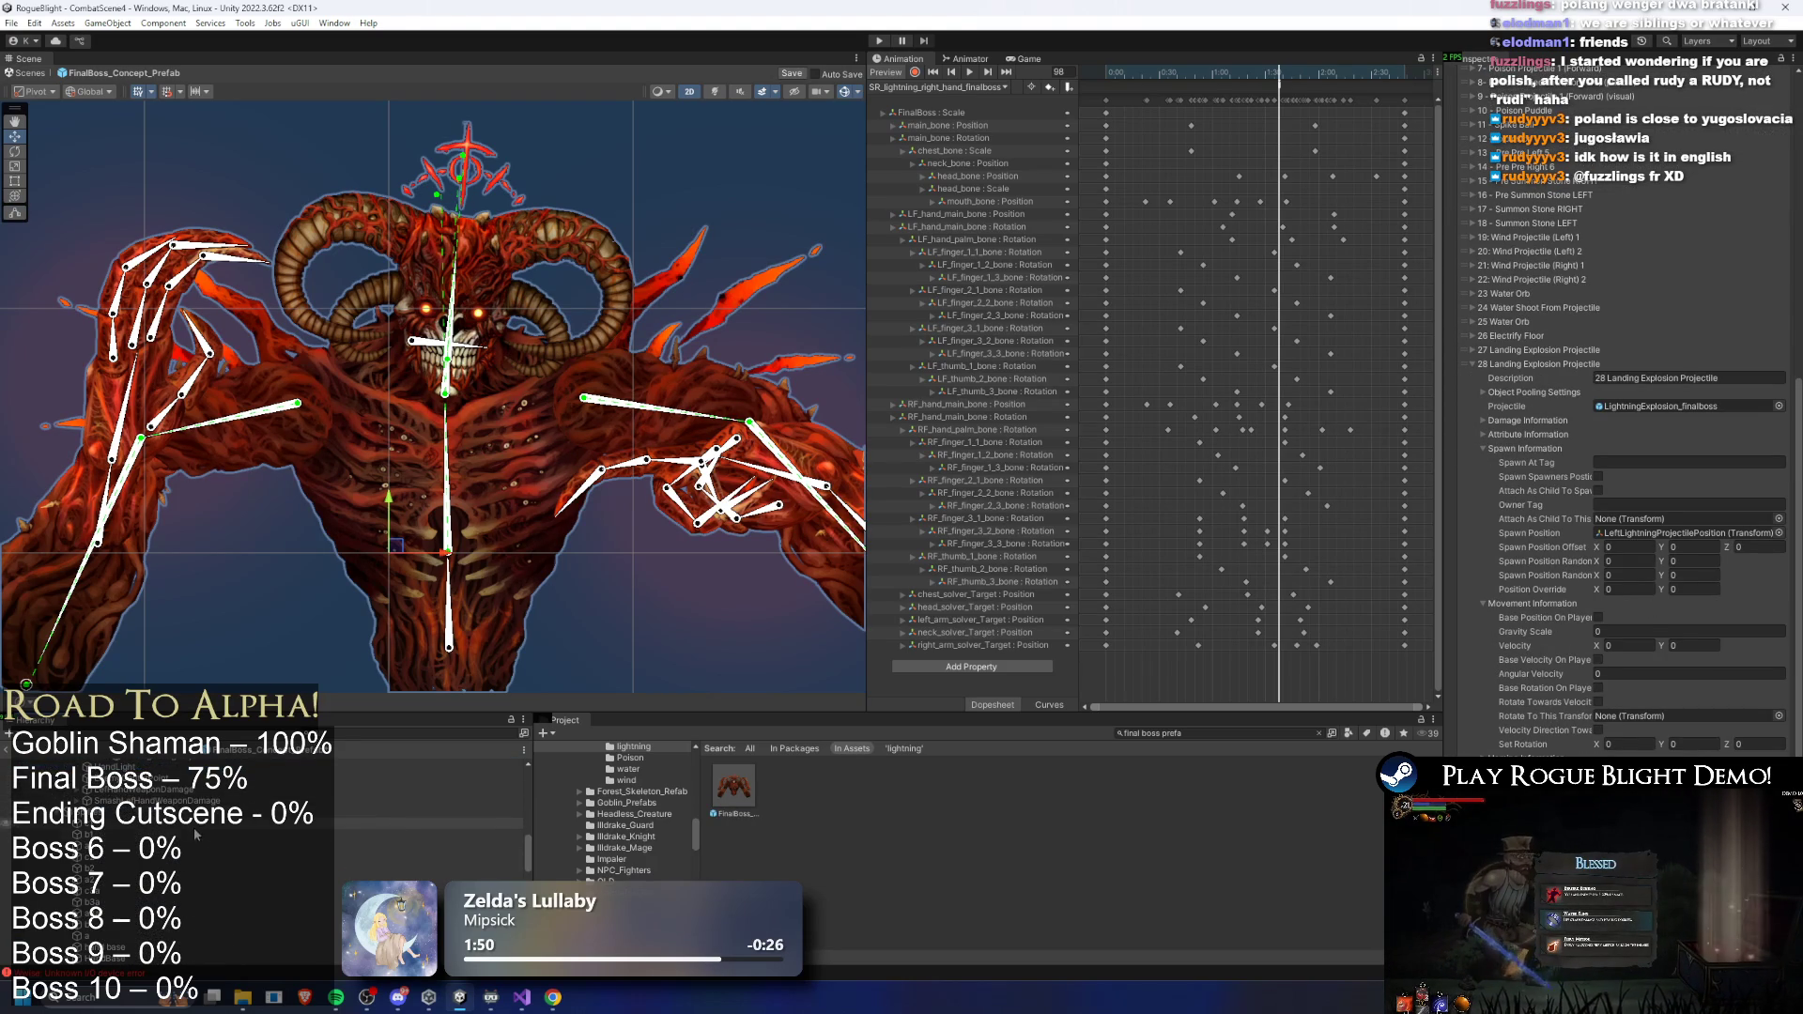
click(605, 511)
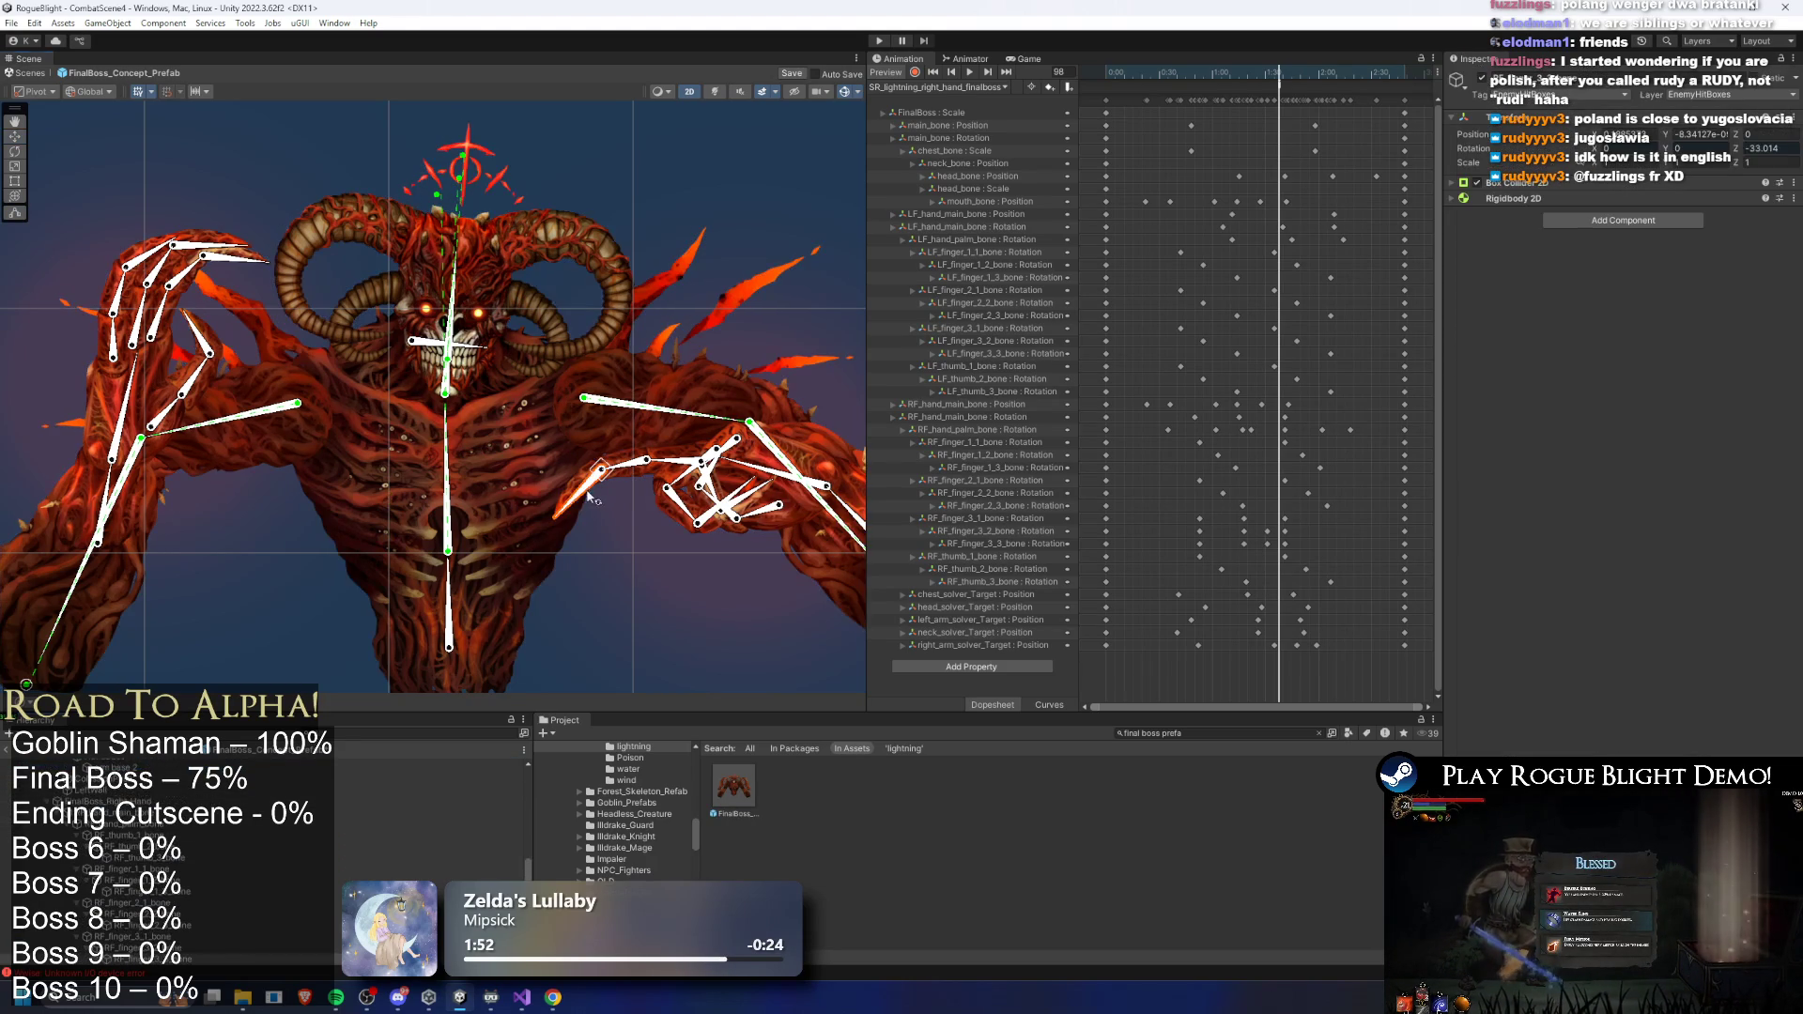
right_click(148, 307)
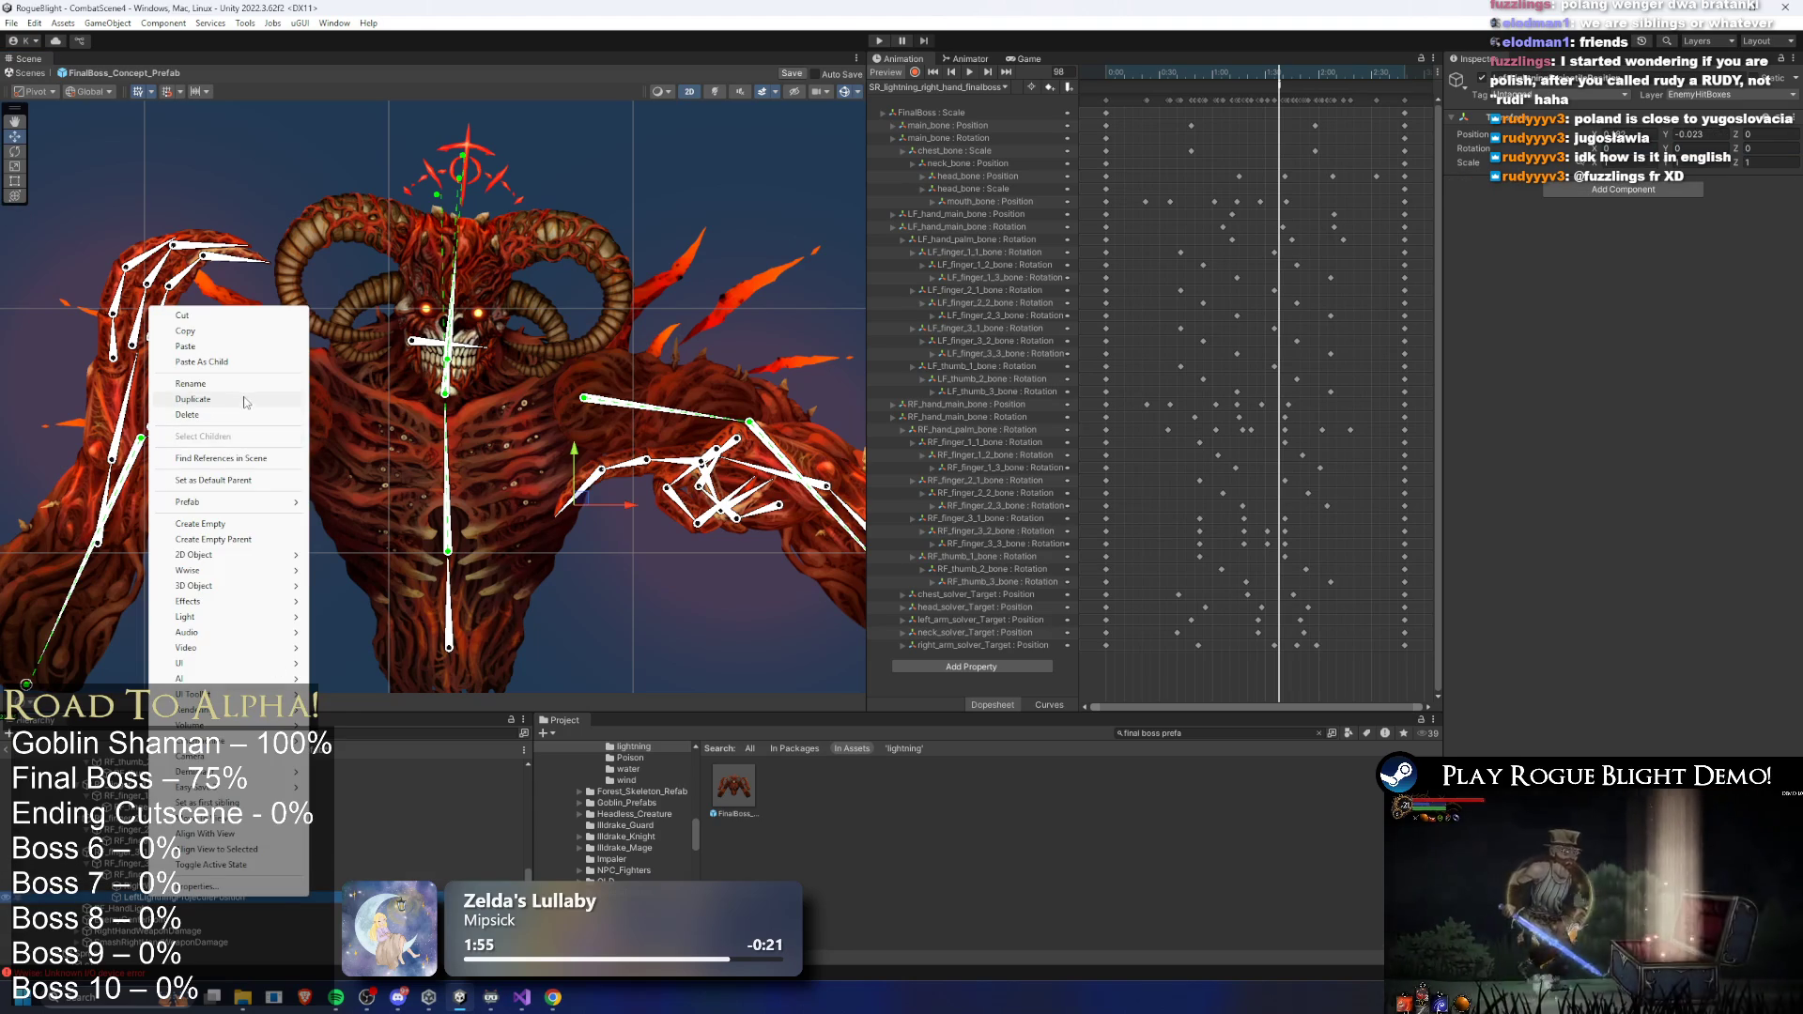
click(247, 383)
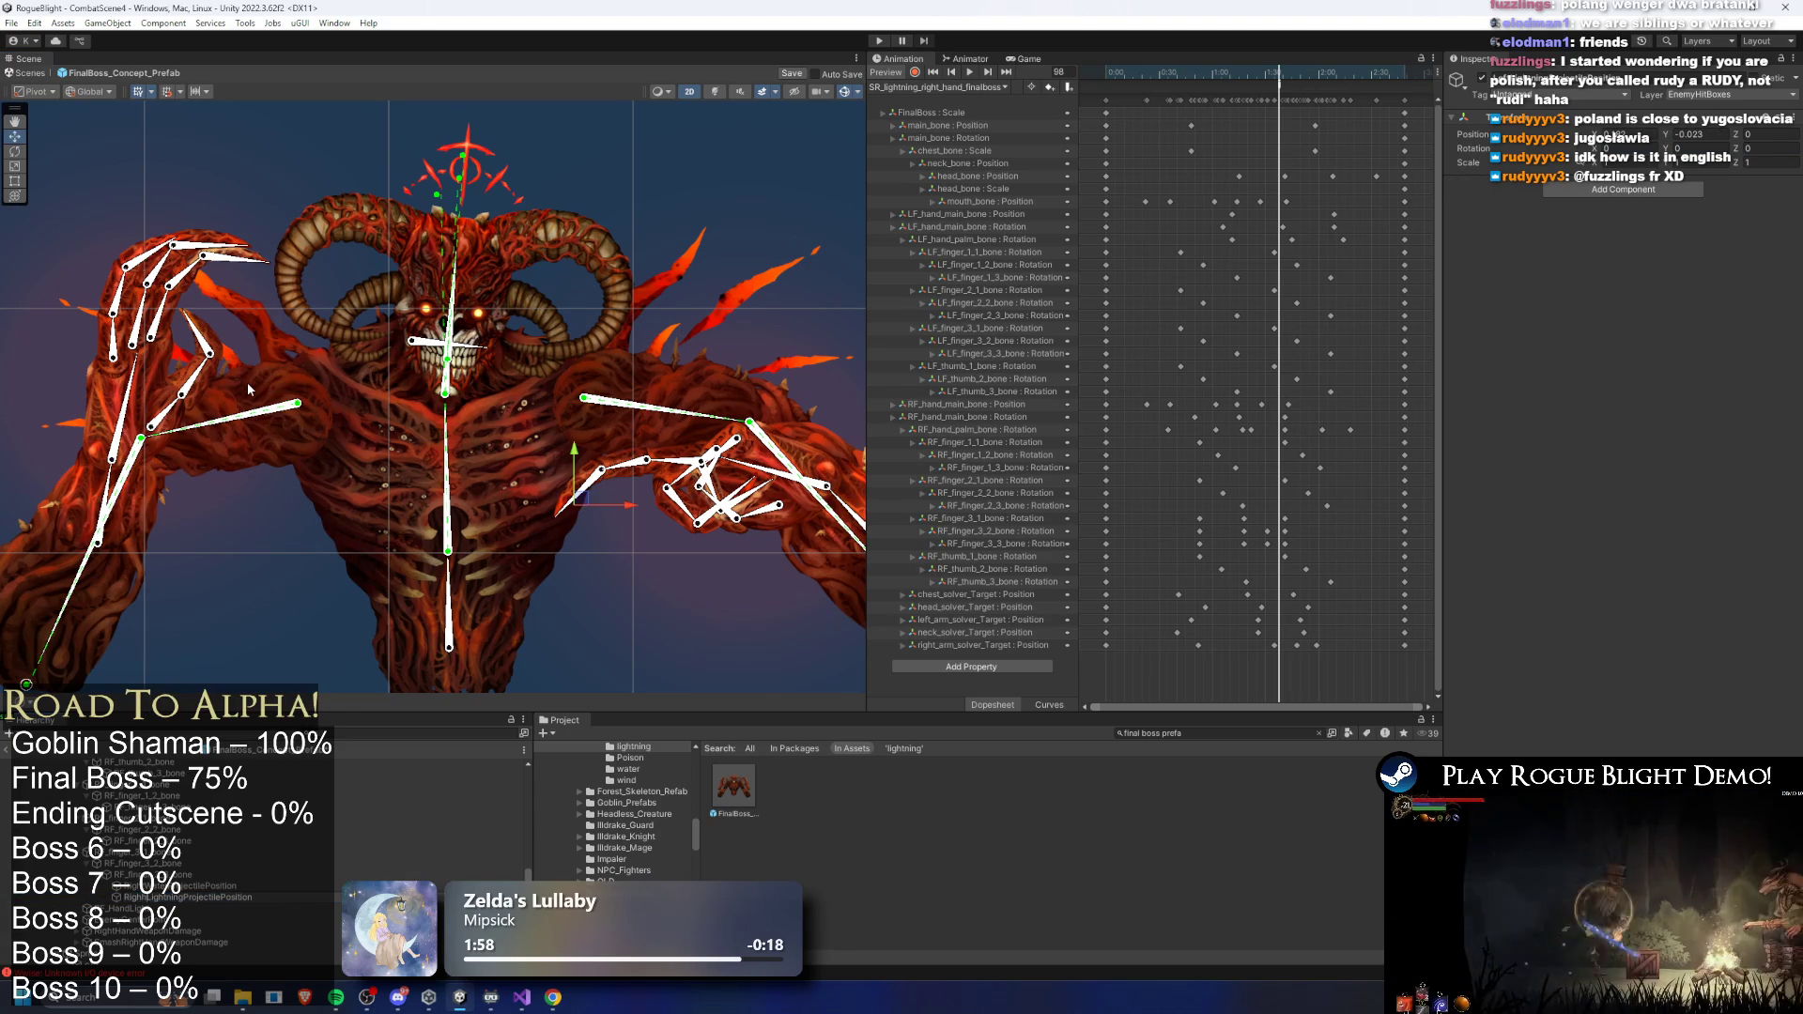
key(ctrl+s)
- Drag RightLightningProjectilePosition into projectile 28's Spawn Position field on the boss root
scroll(169, 846, up, 10)
click(104, 764)
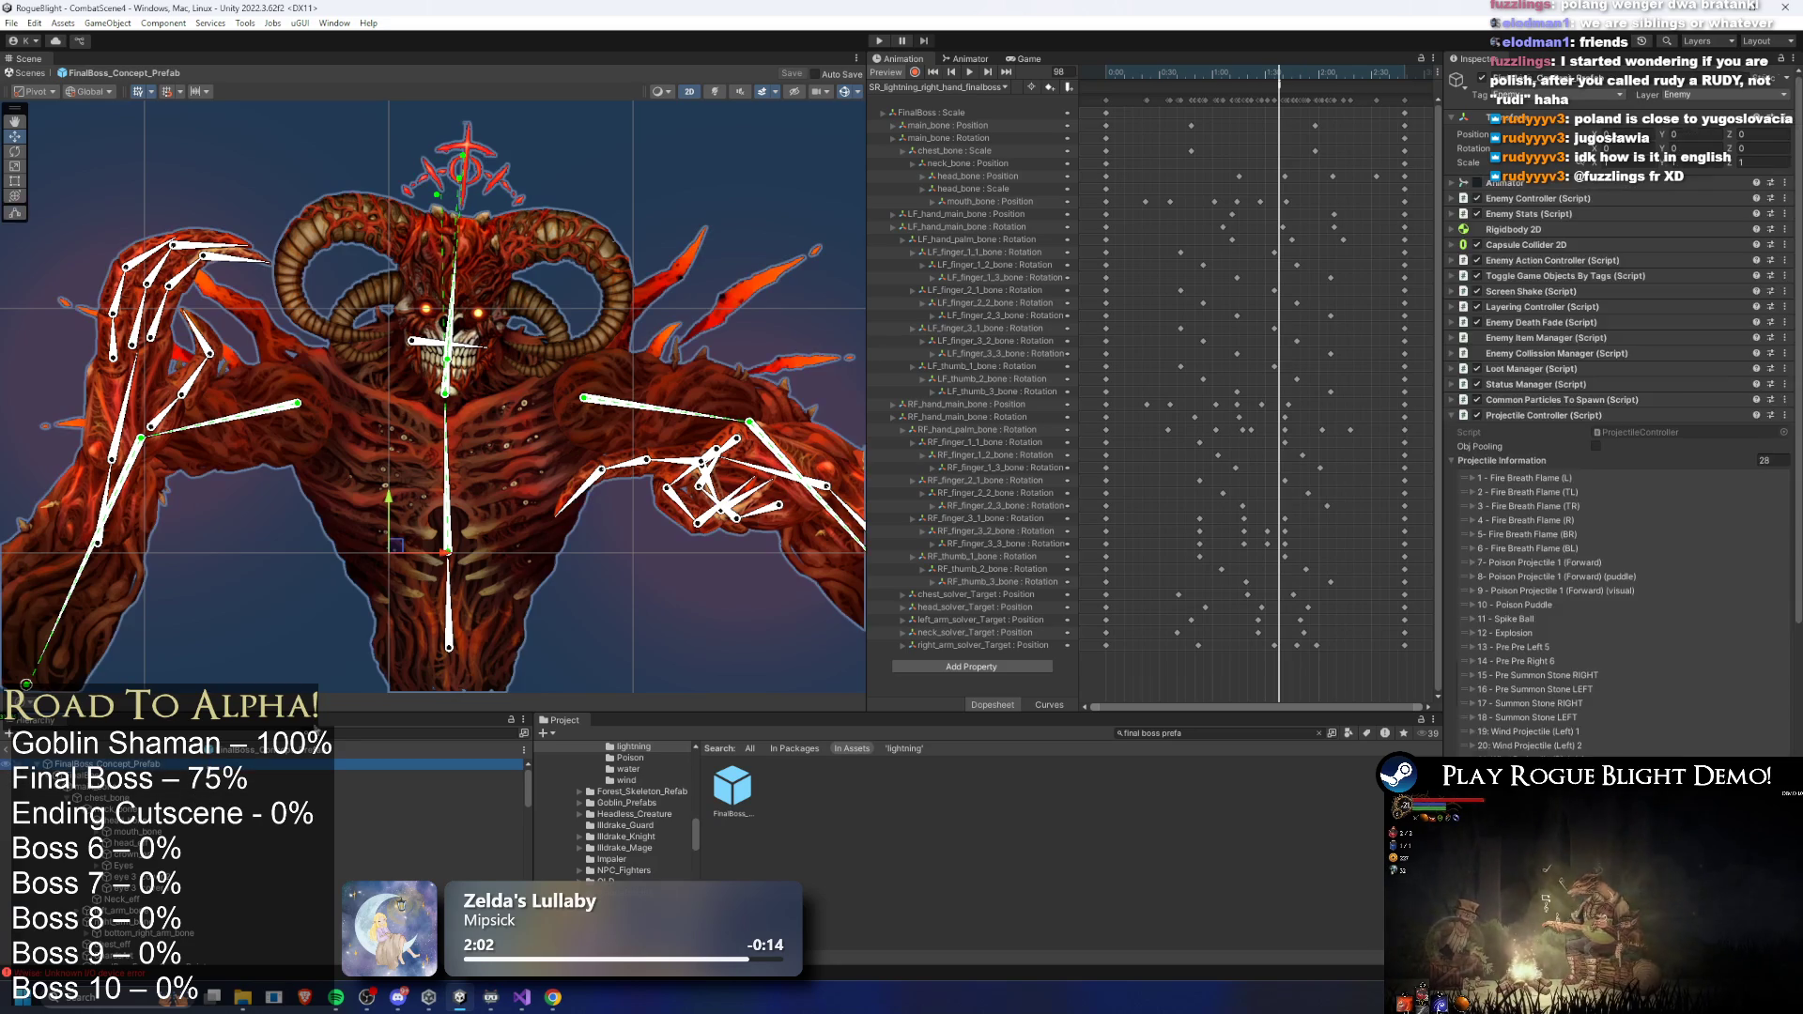
scroll(1717, 438, down, 10)
click(1635, 609)
scroll(398, 828, down, 10)
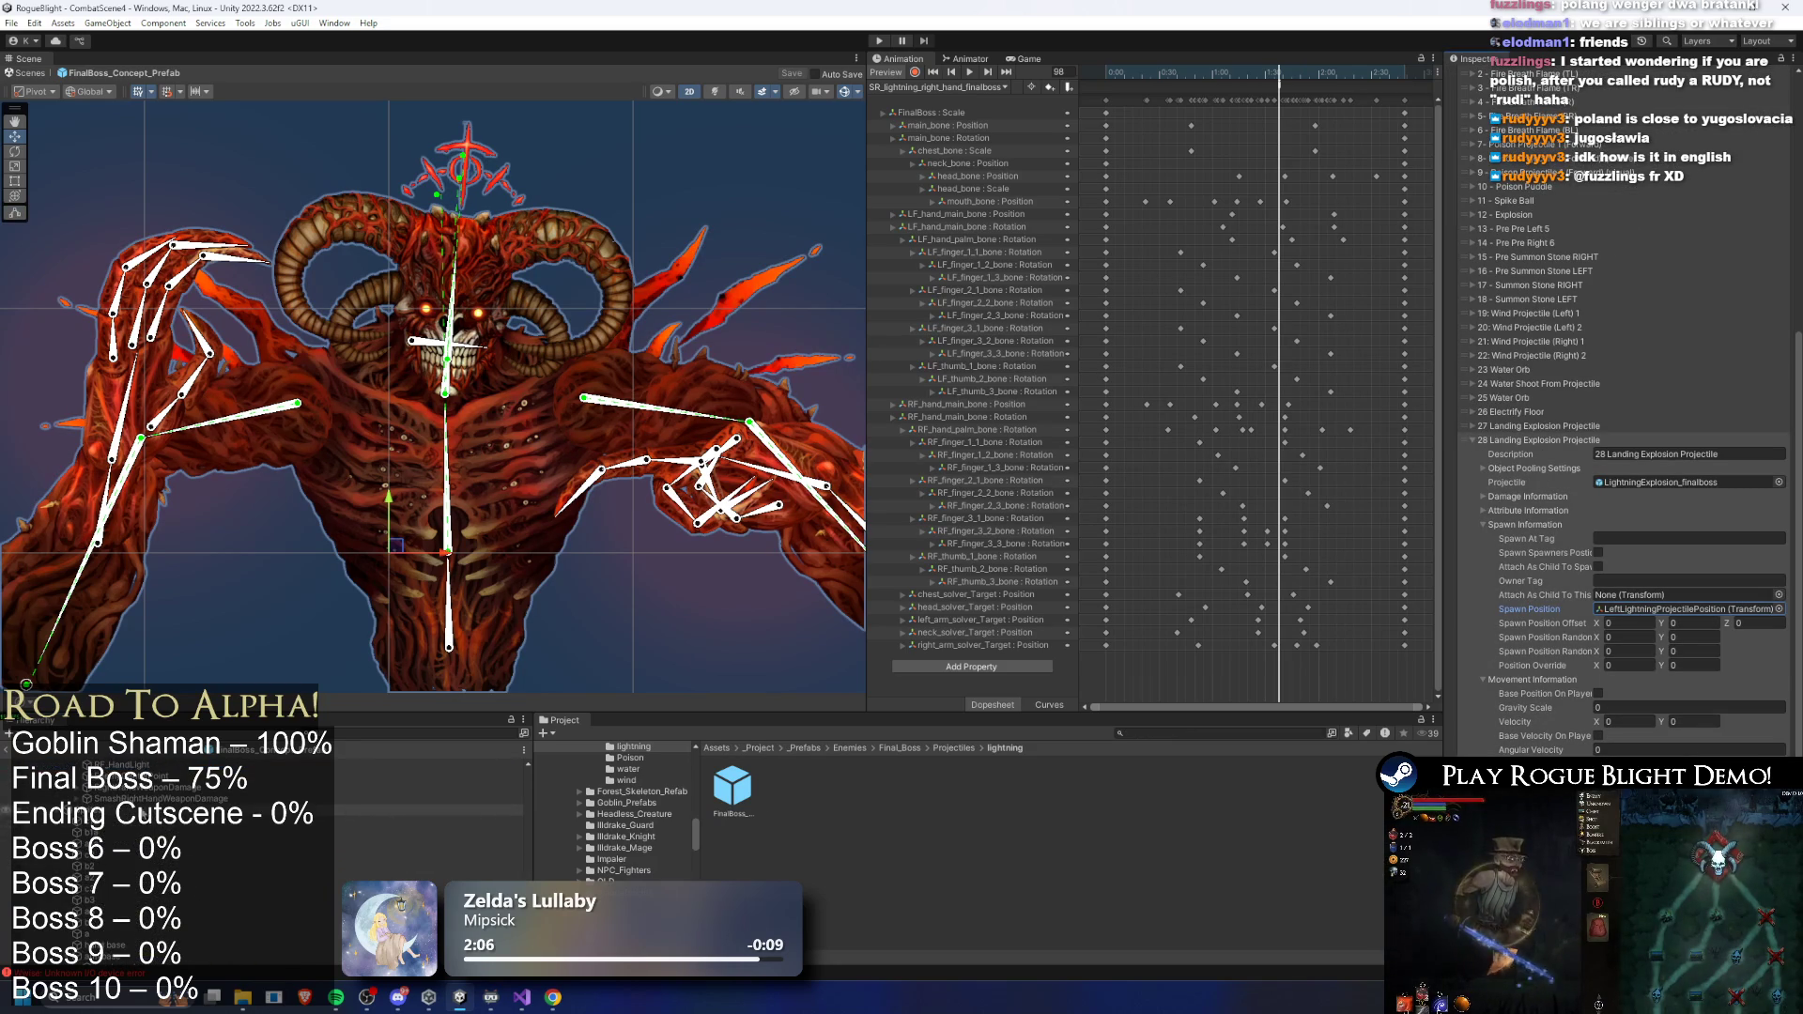
scroll(352, 818, up, 3)
mouse_move(187, 838)
mouse_down()
mouse_move(1681, 608)
mouse_move(1642, 590)
mouse_move(1672, 609)
mouse_up()
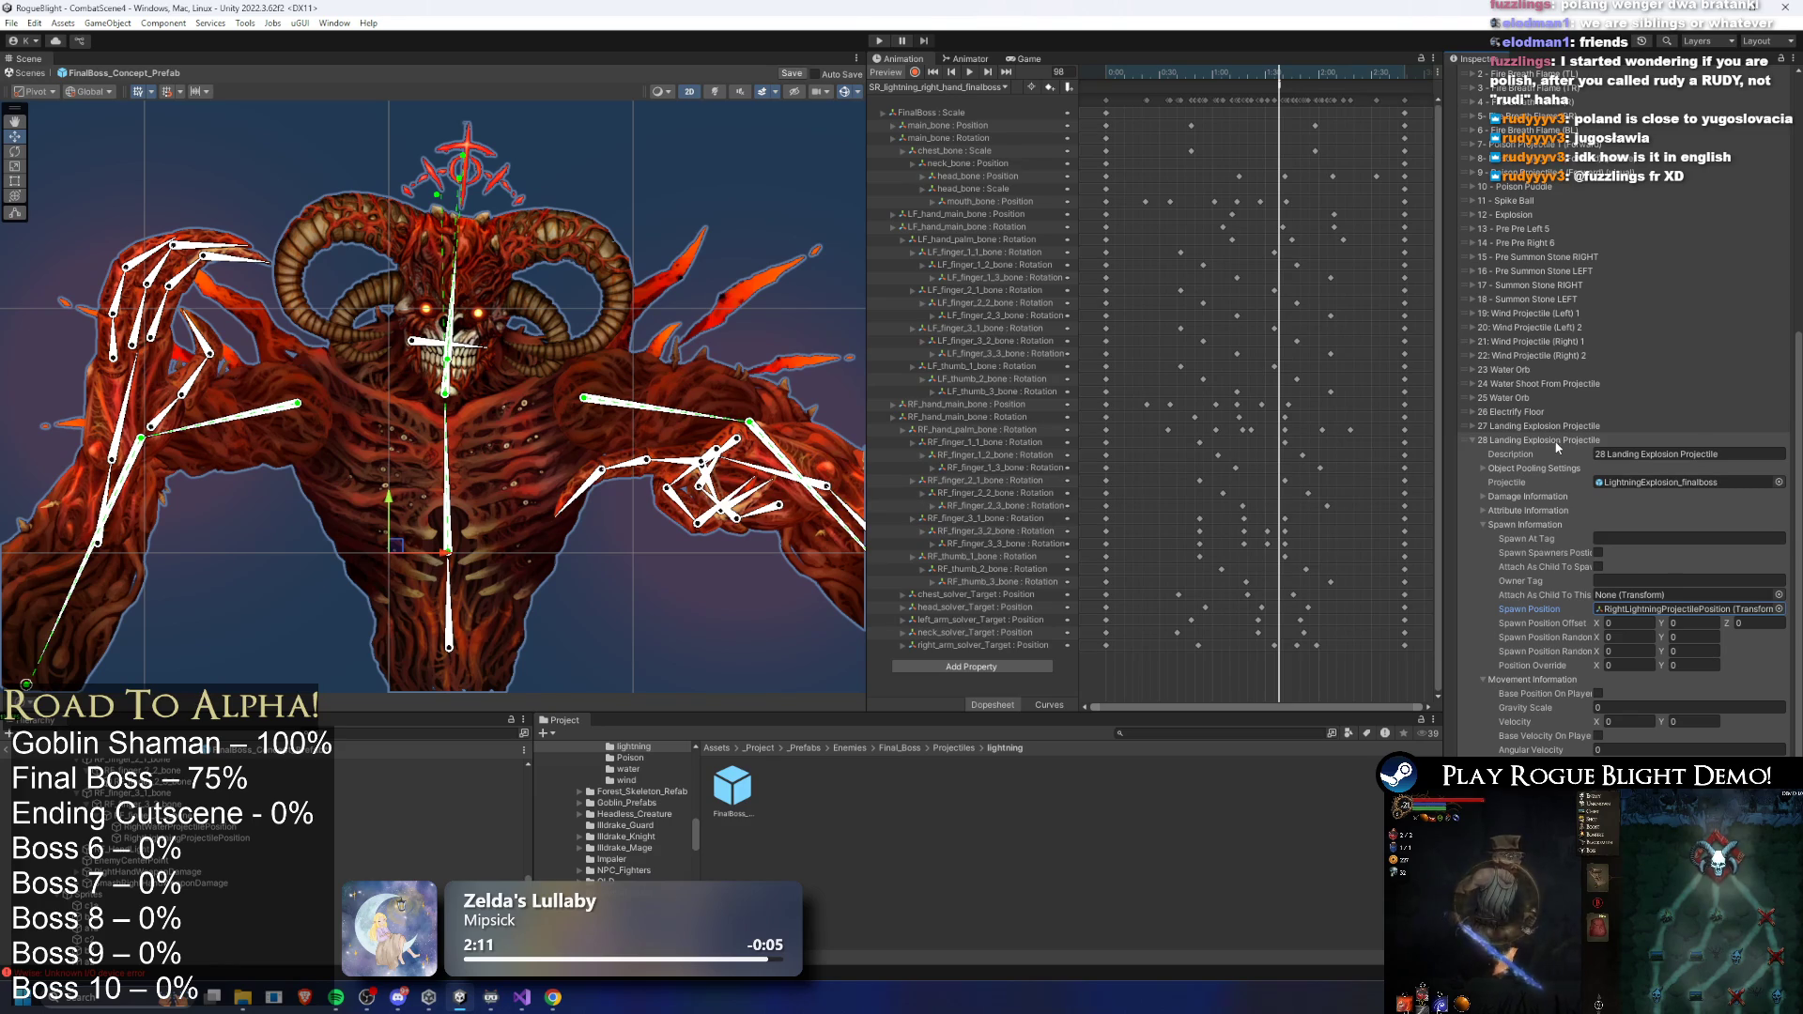
scroll(1551, 443, up, 5)
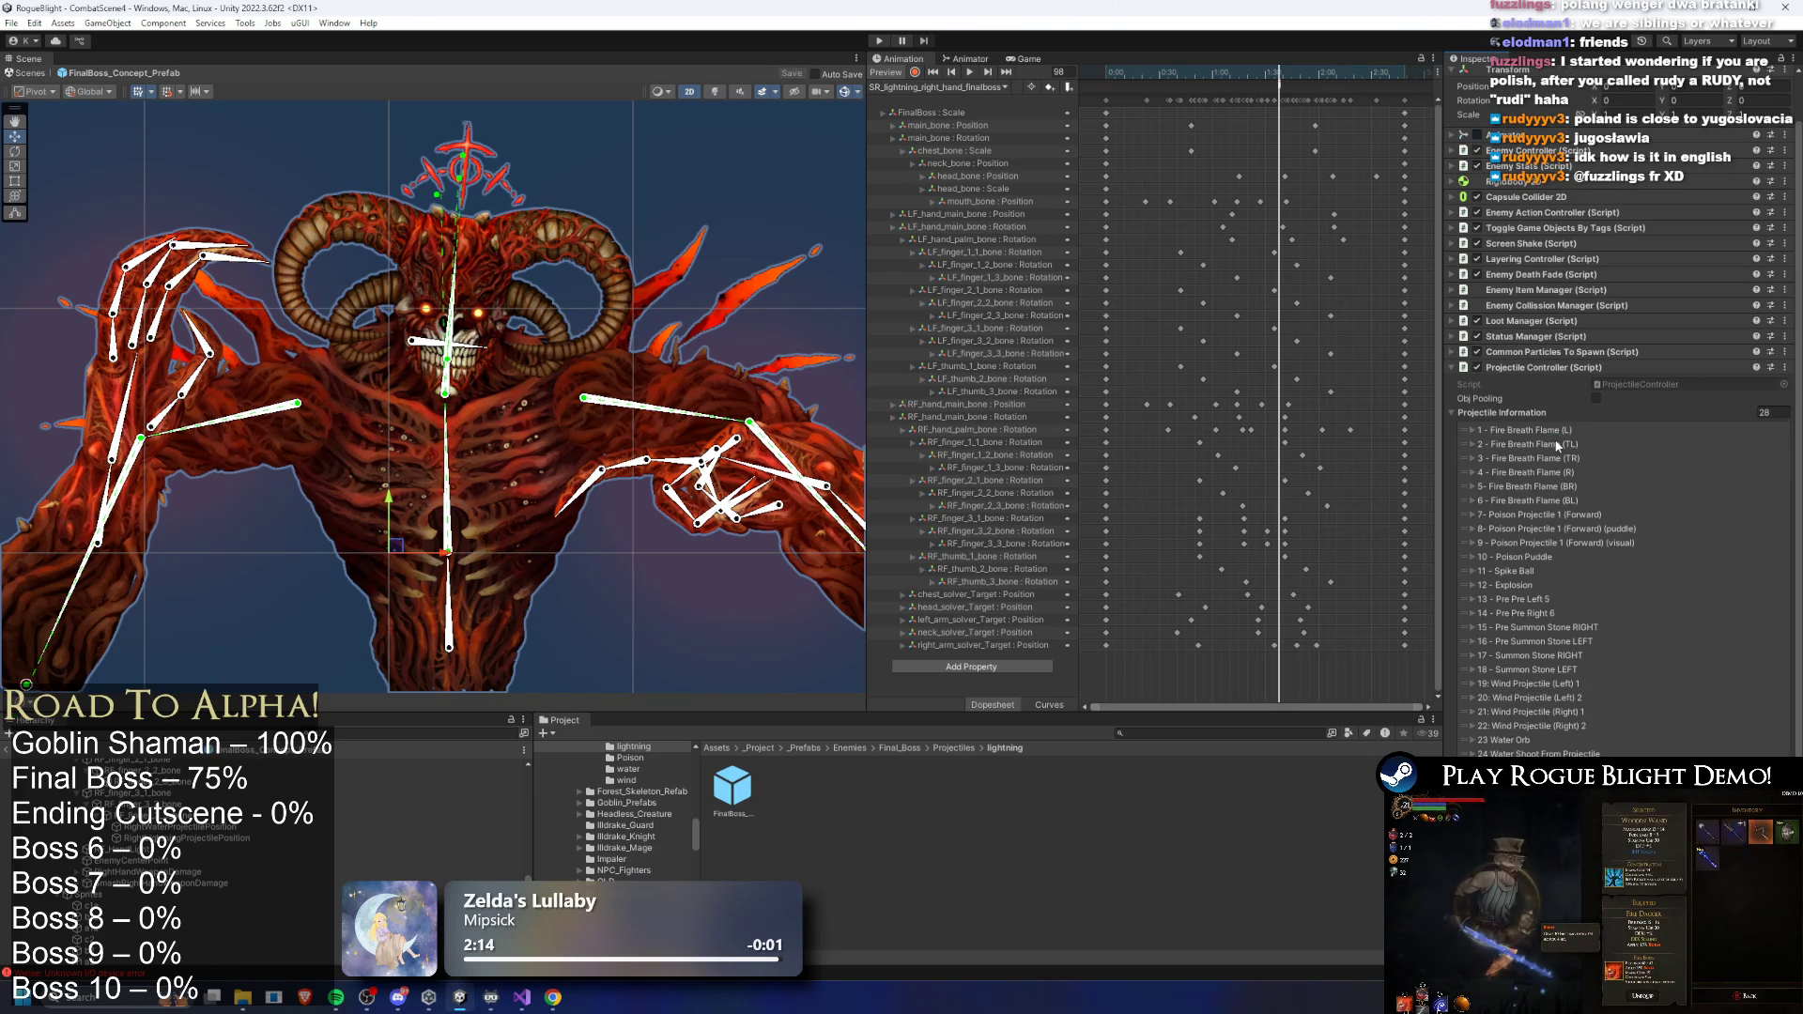
click(1279, 80)
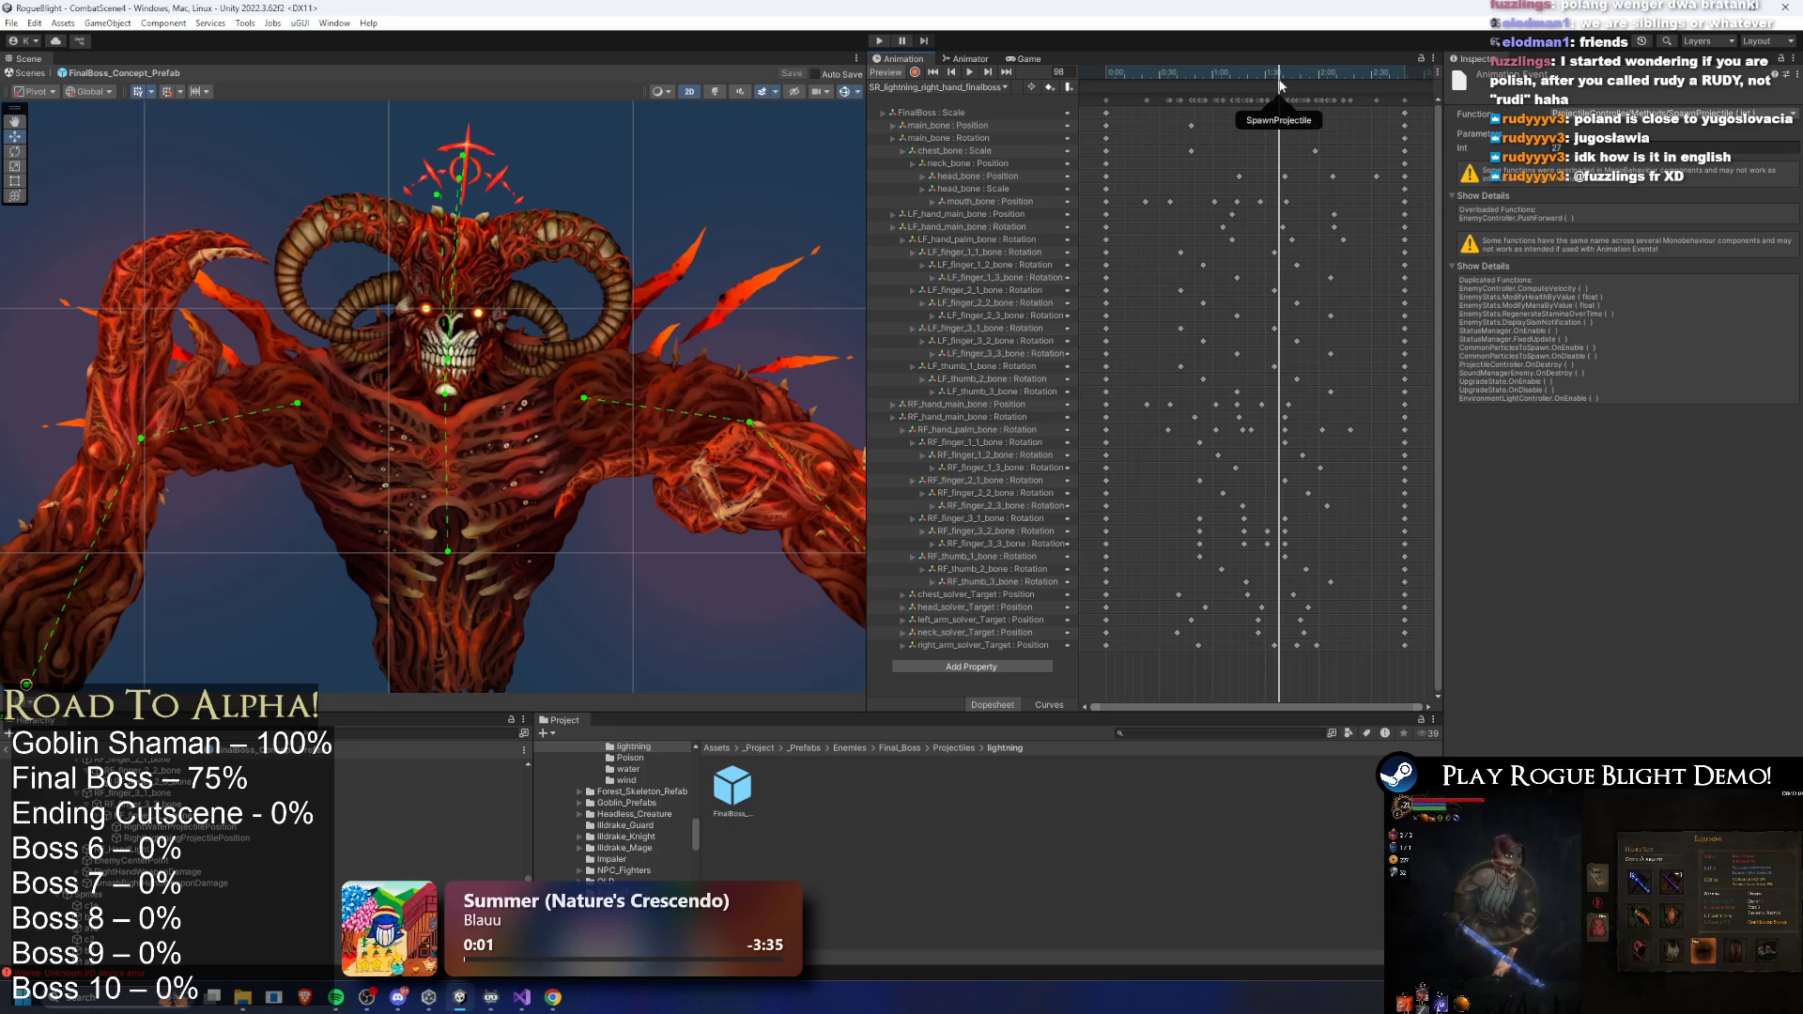
- Change the SpawnProjectile event's Int value from 26 to 27 and save
click(1574, 144)
text(27)
scroll(150, 770, up, 5)
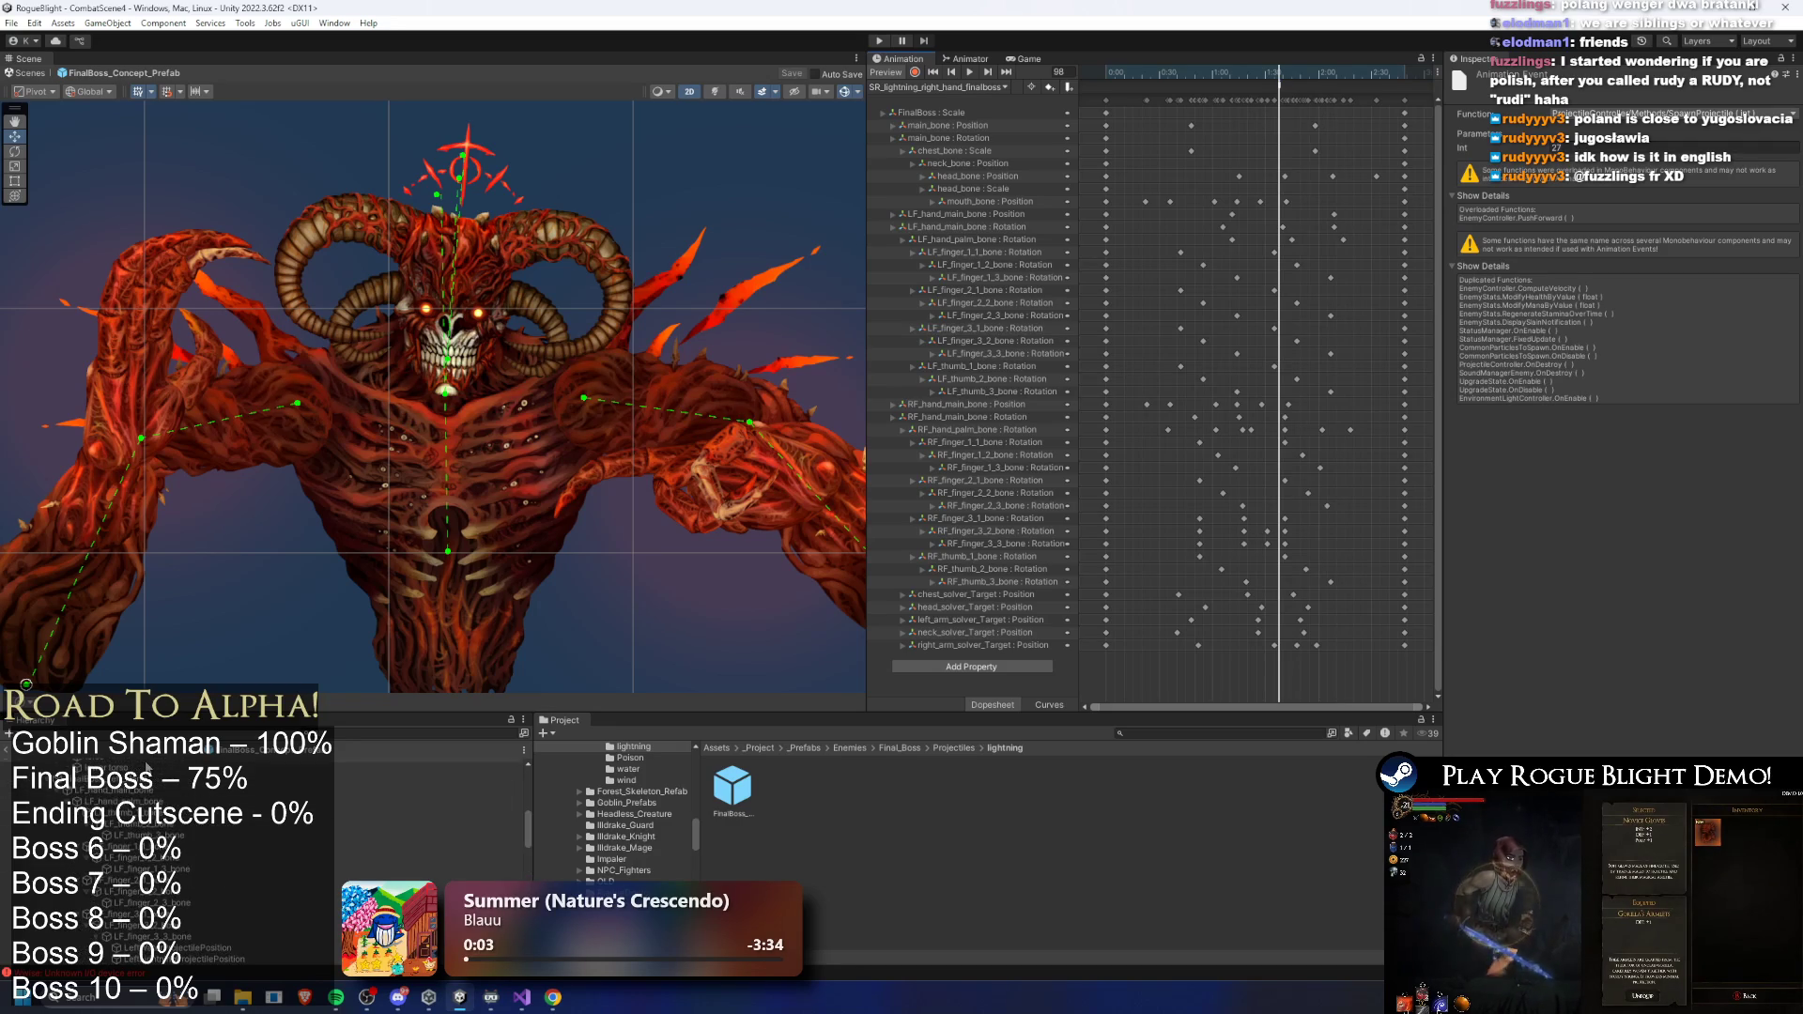
scroll(150, 772, up, 3)
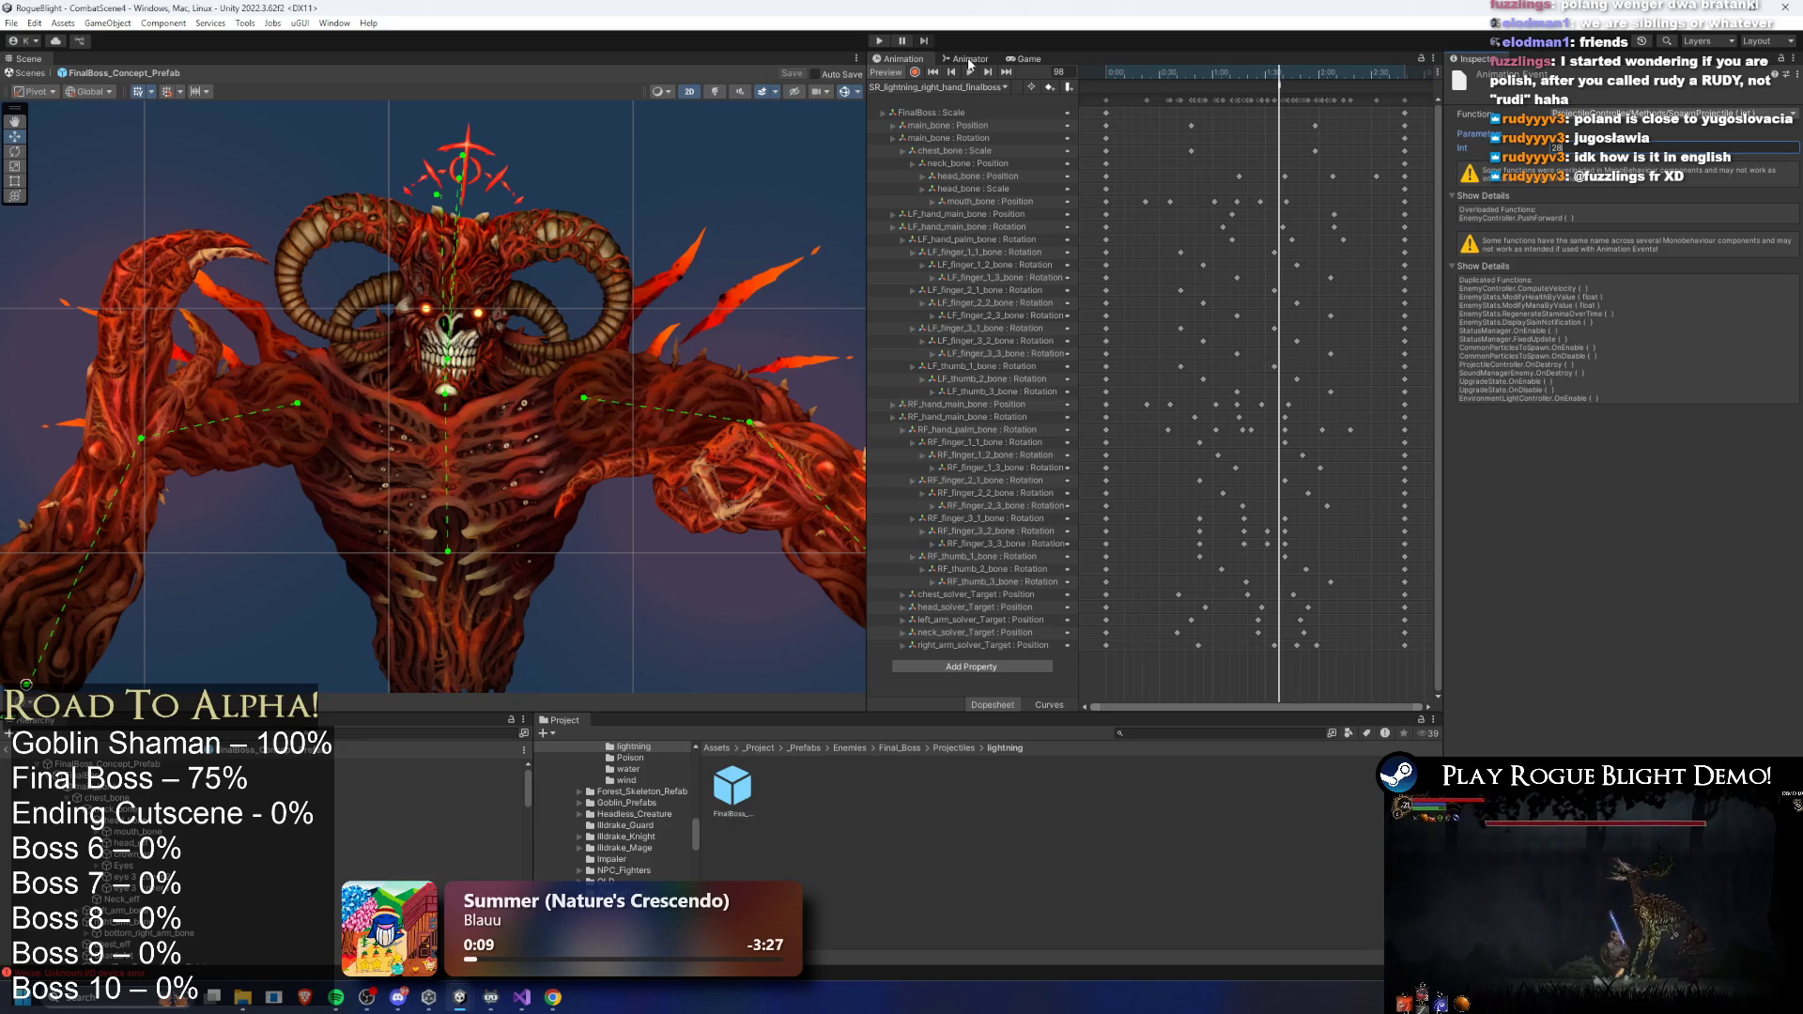
key(ctrl+s)
- Inspect the SR: Lightning Left and Right states, their clips, and the Any State transition (ActionID 14)
click(970, 64)
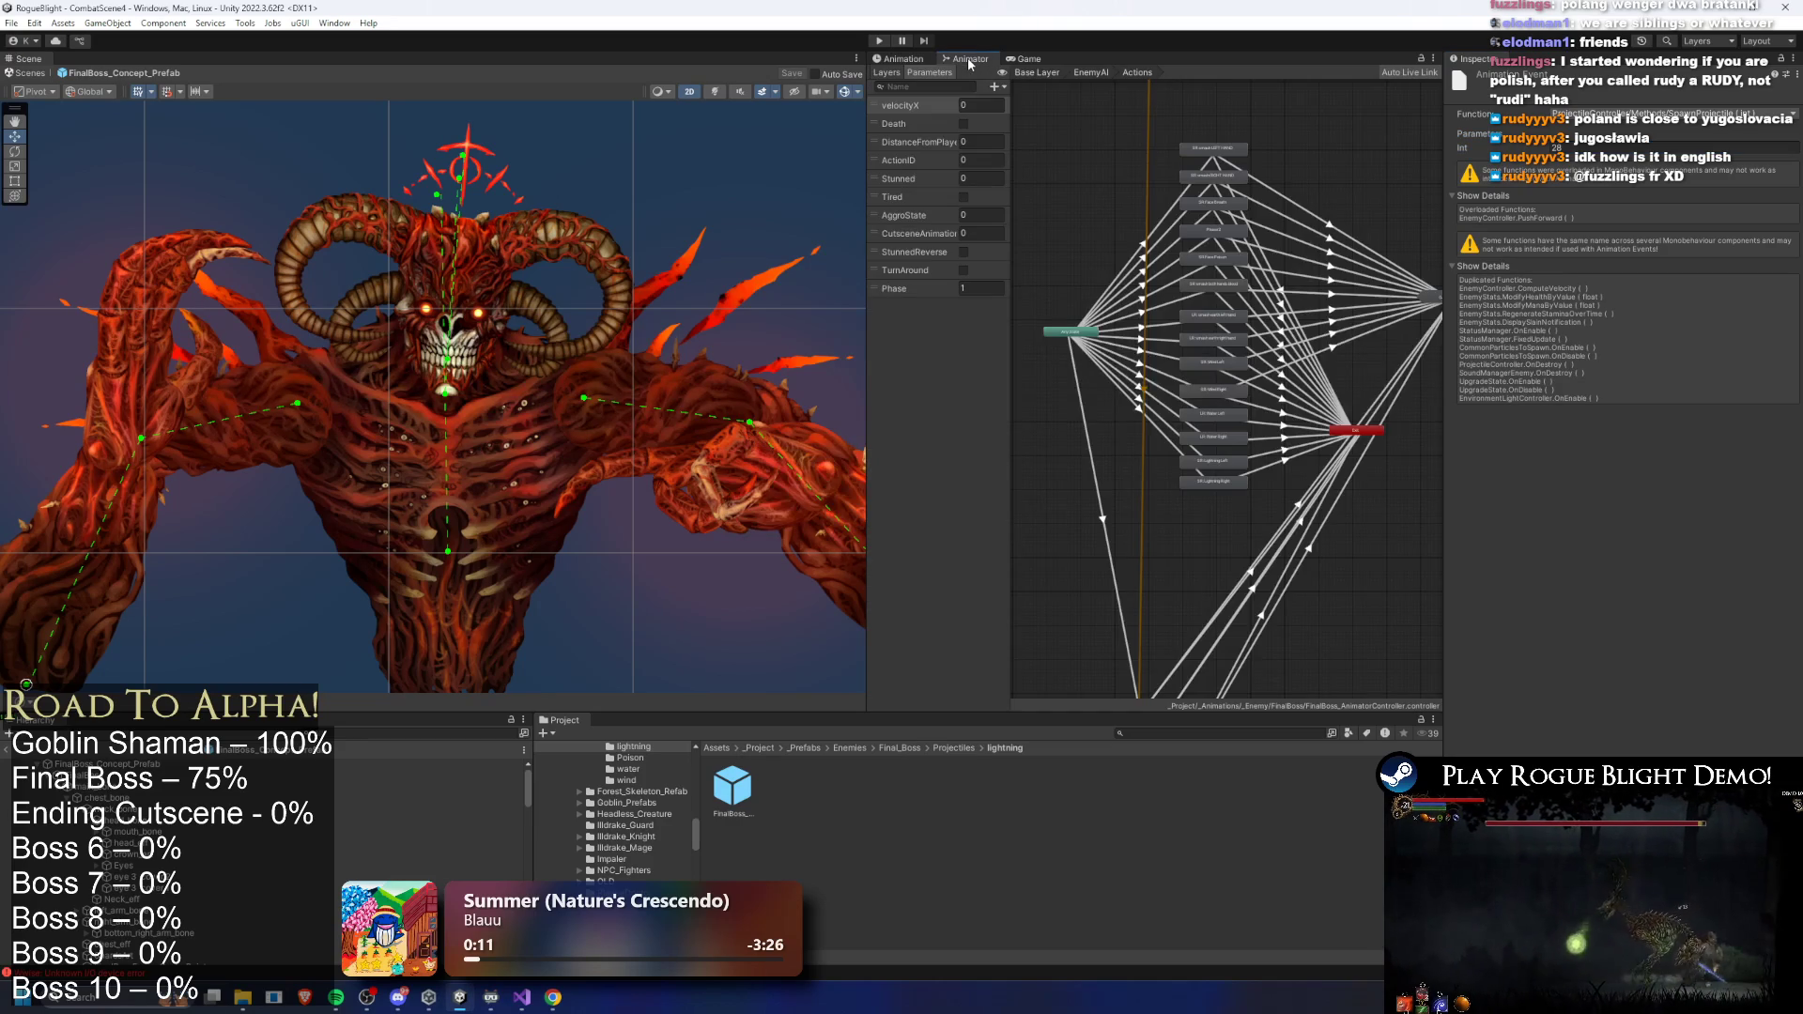
scroll(1171, 458, up, 3)
click(1231, 453)
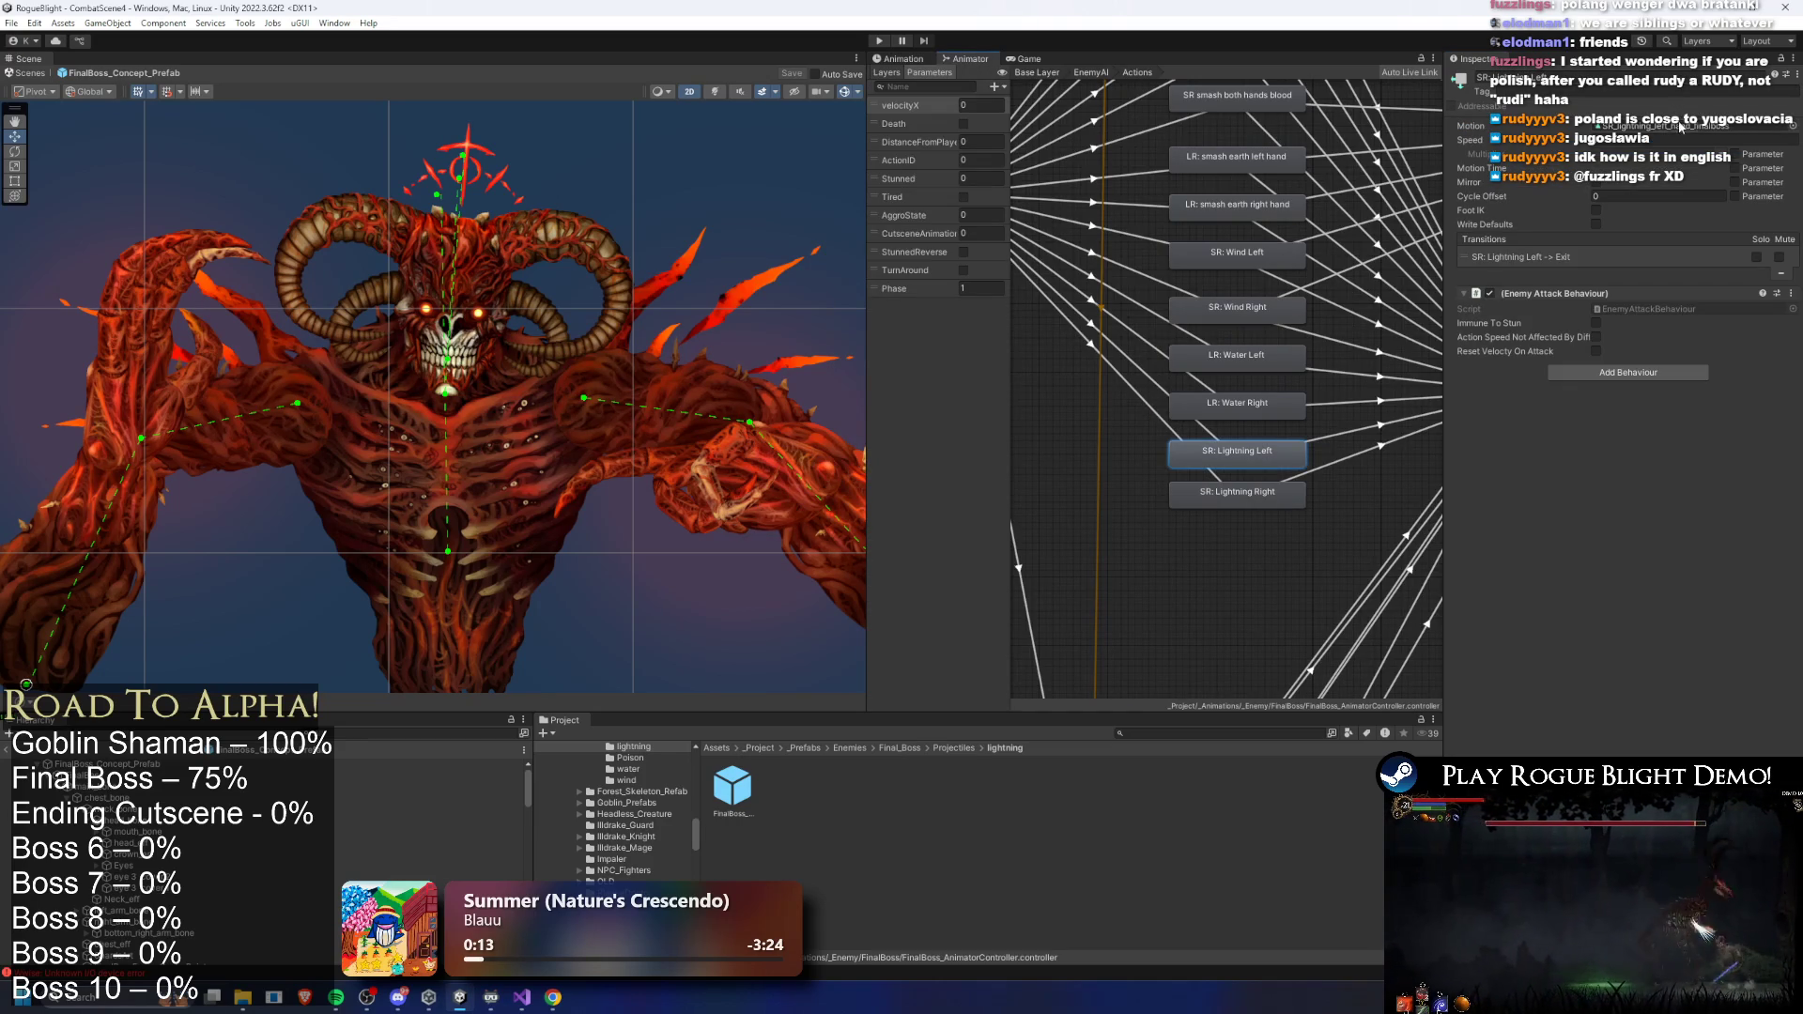
click(1681, 127)
click(1276, 498)
double_click(1627, 125)
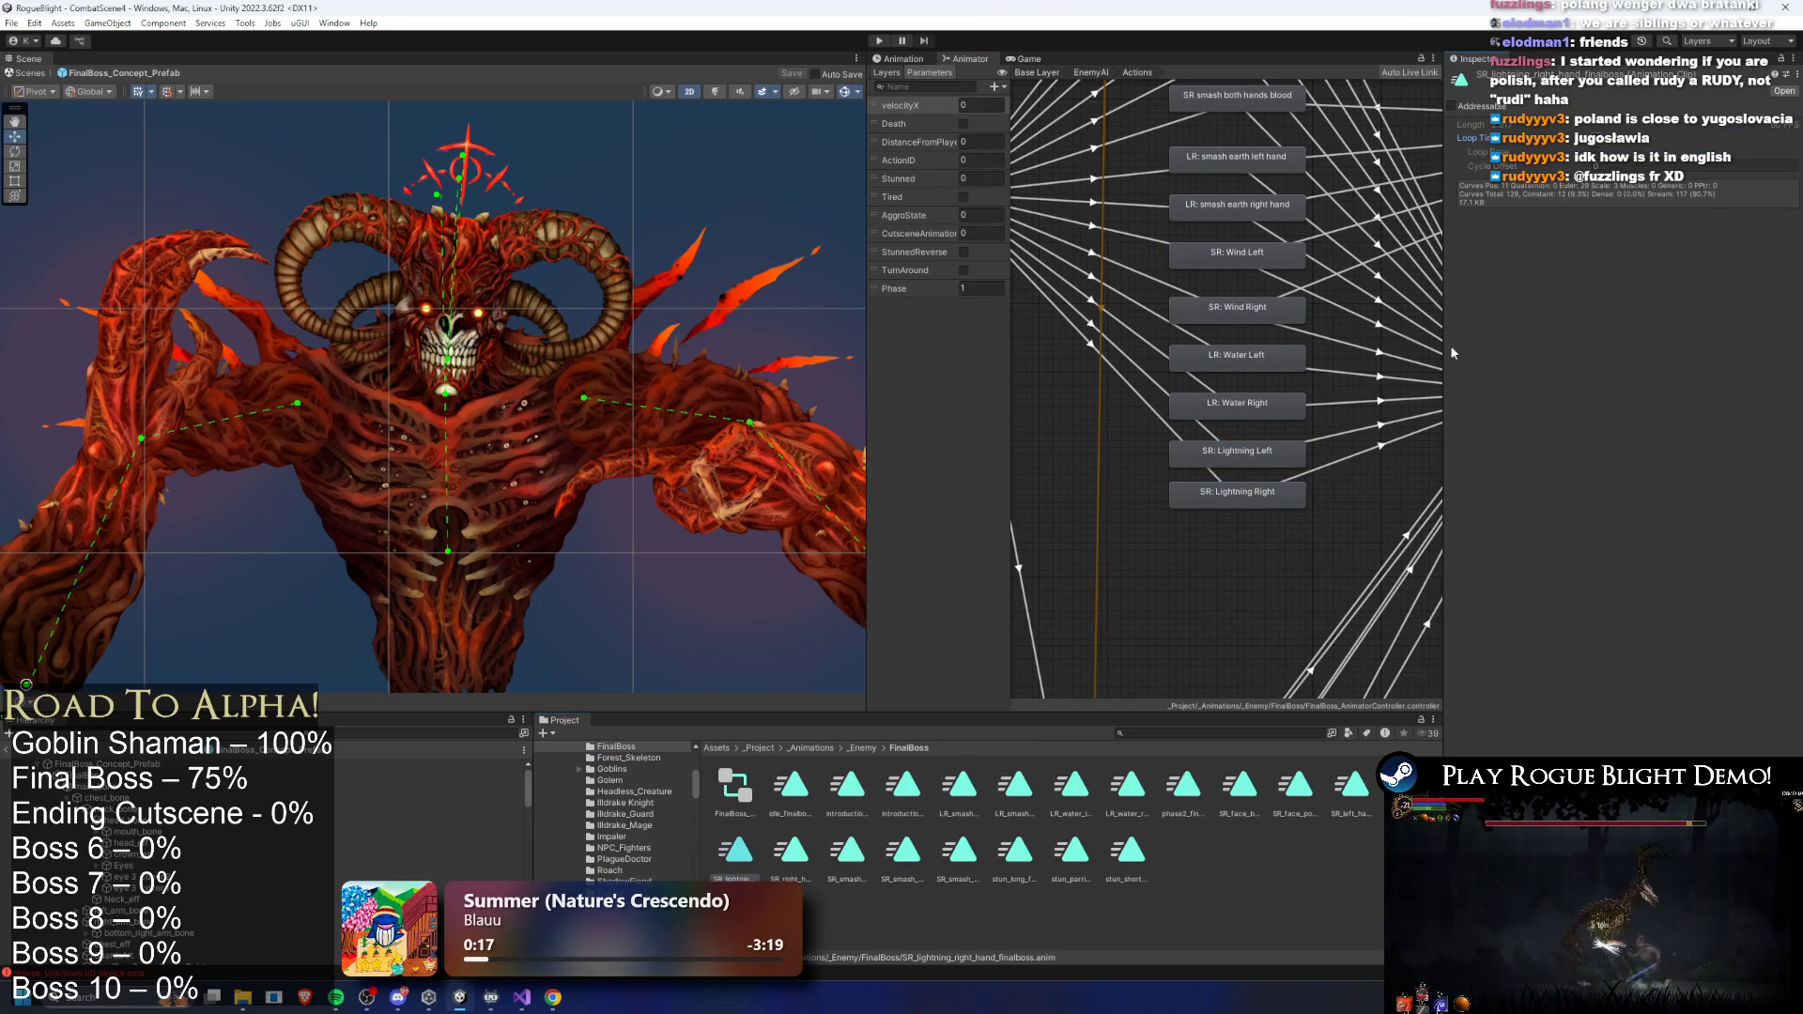
click(1259, 496)
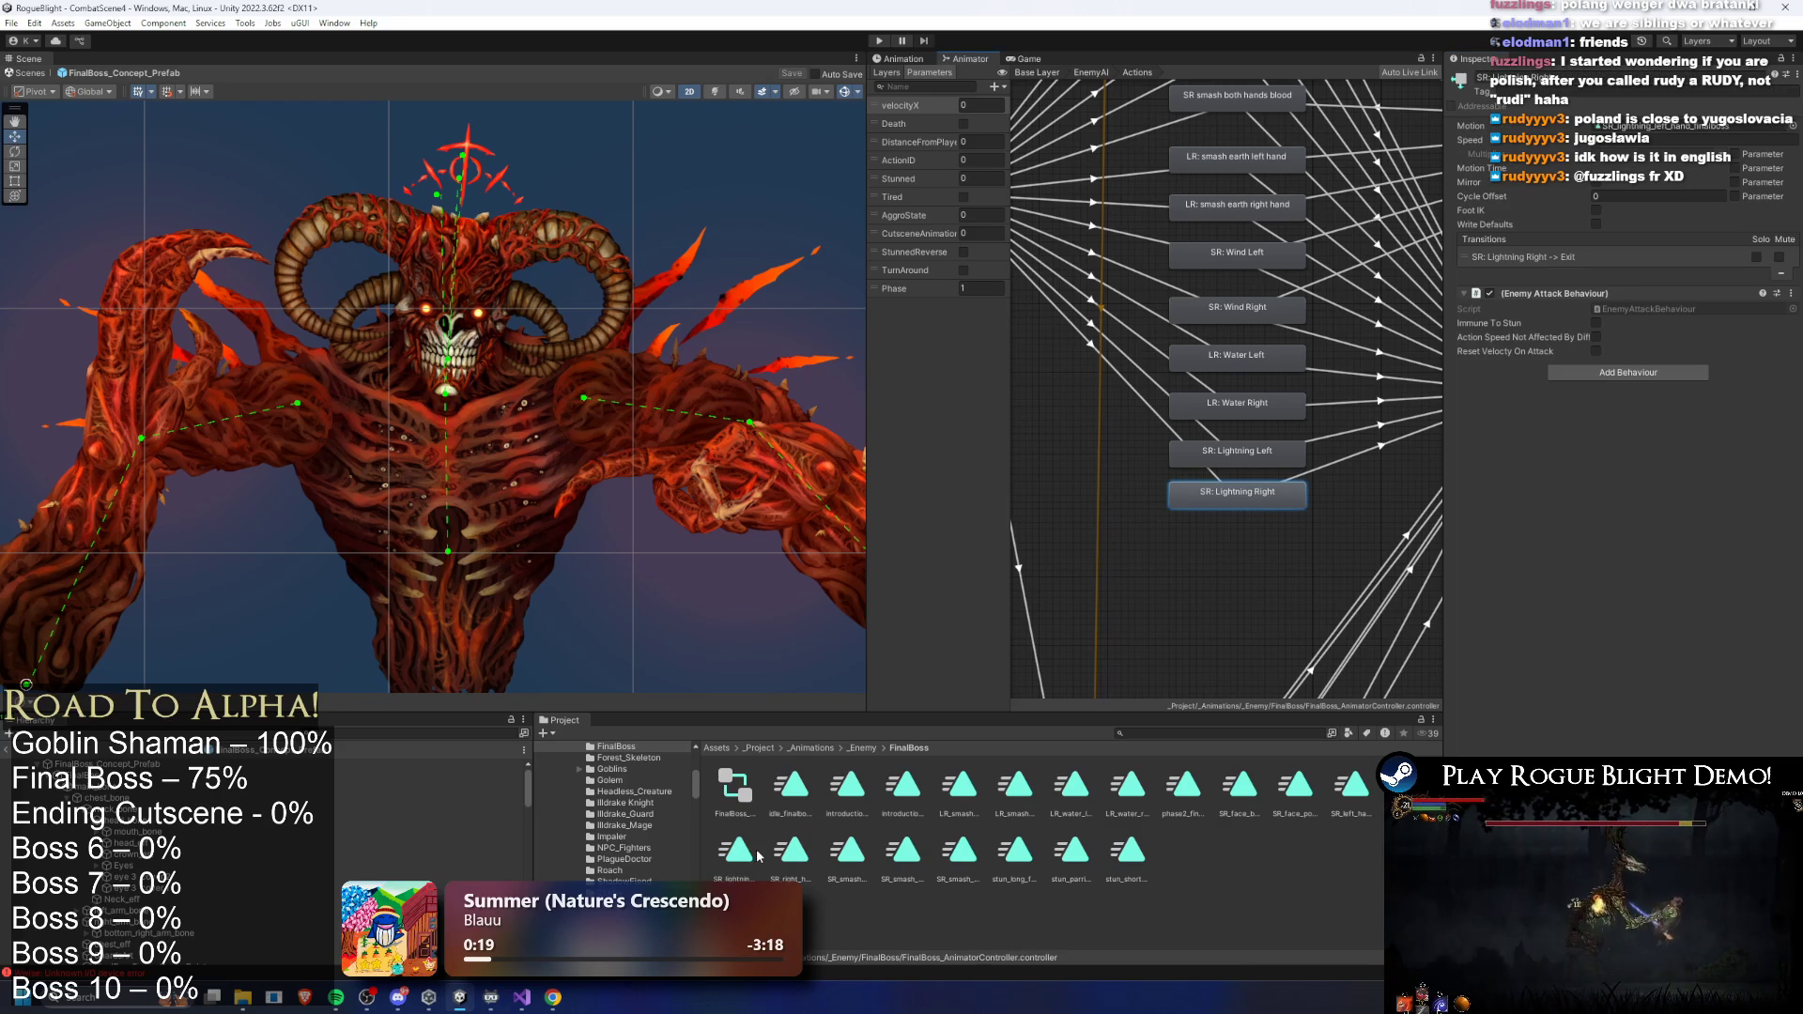
click(1696, 131)
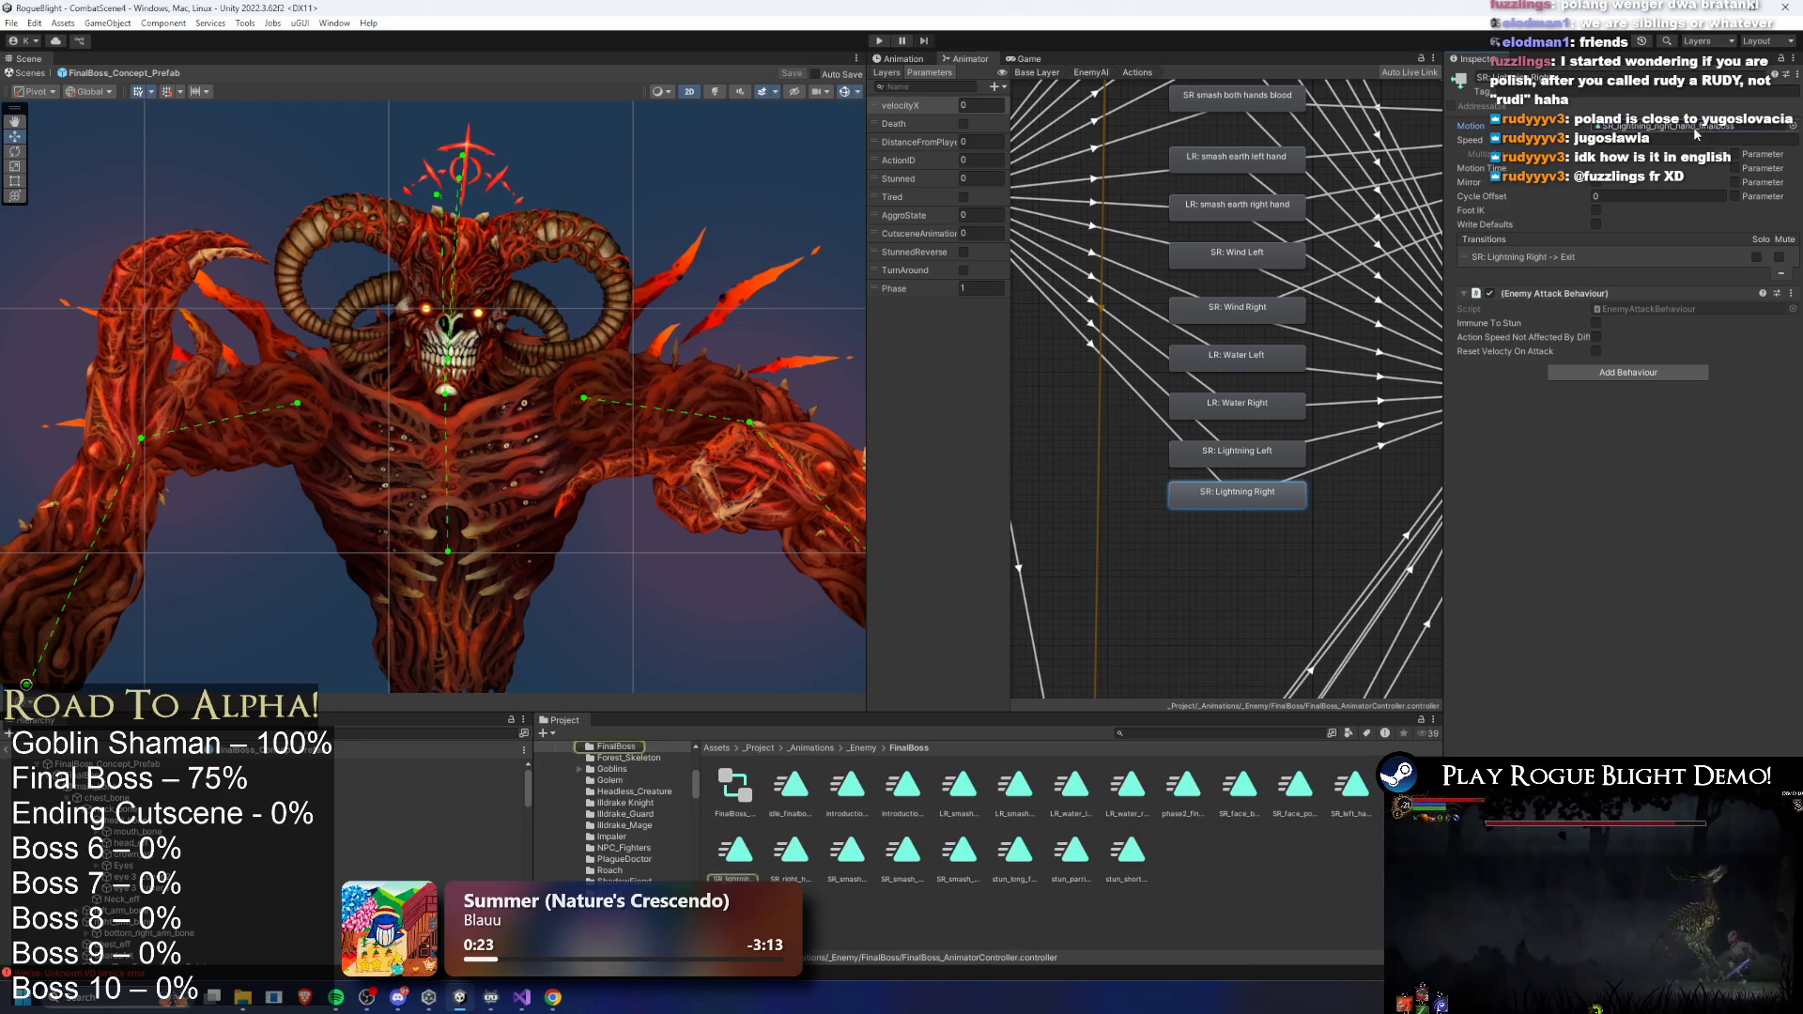
click(1234, 458)
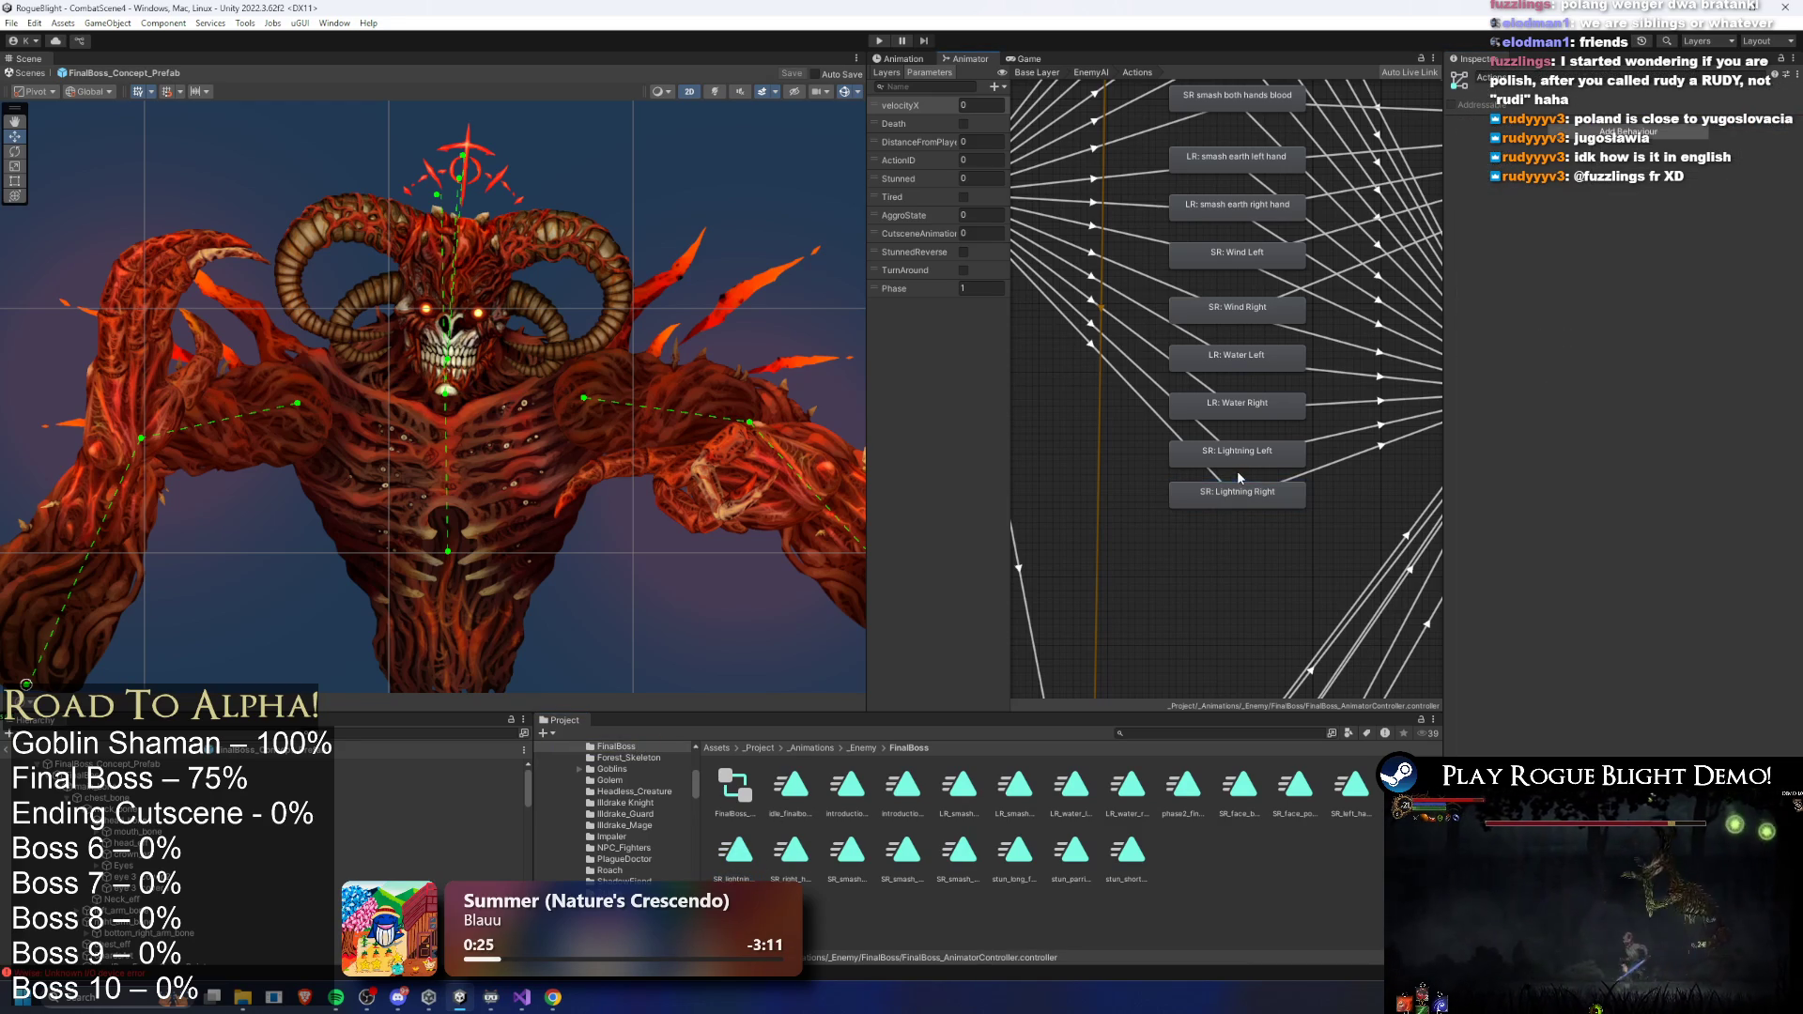
click(1130, 387)
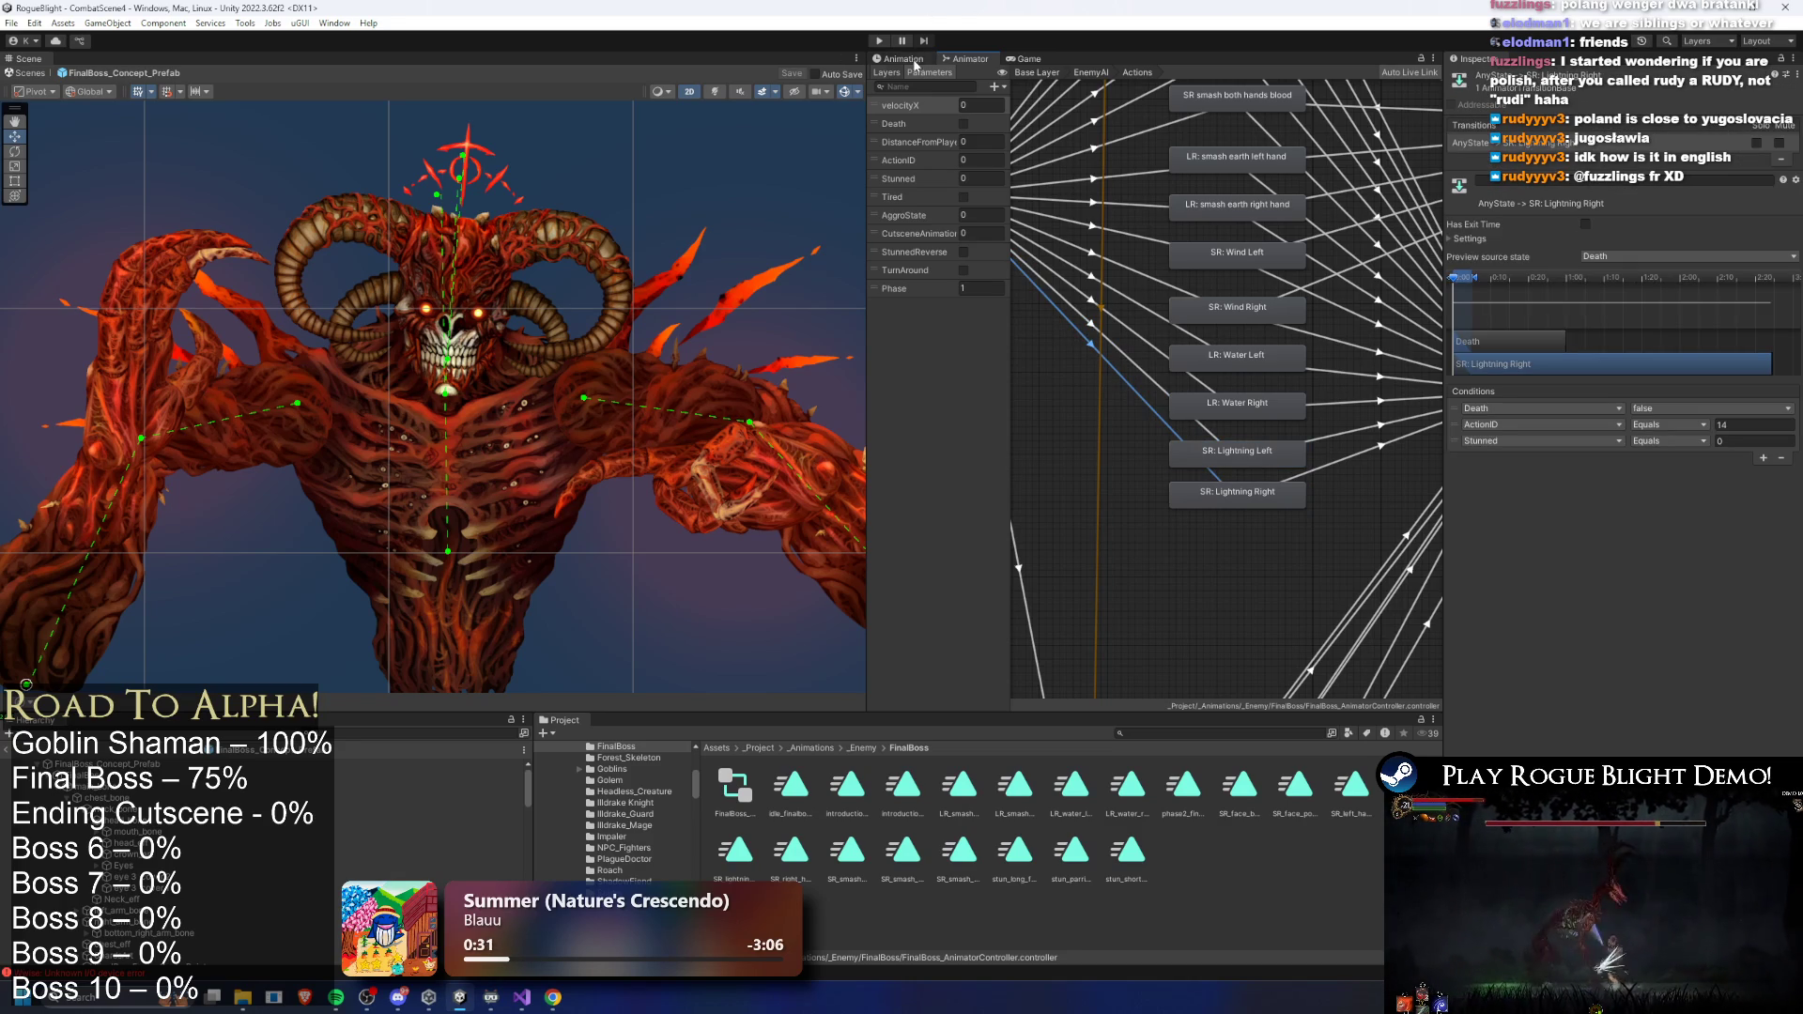
click(138, 764)
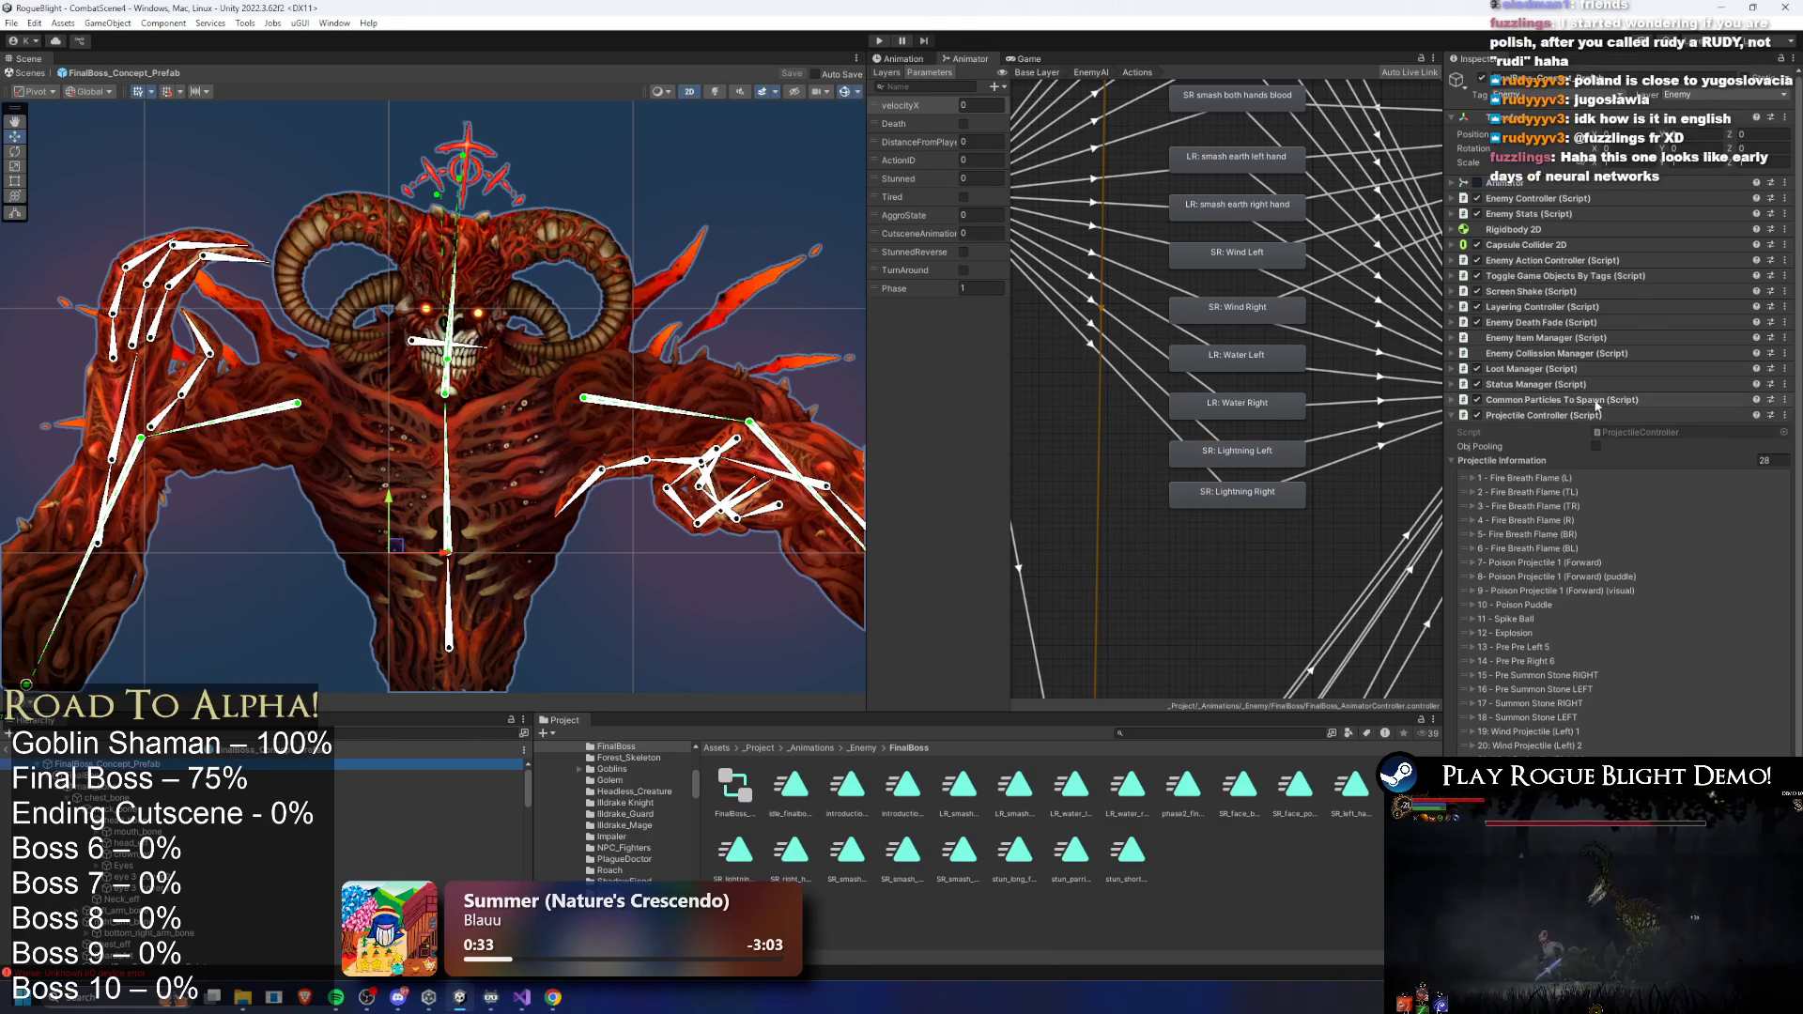
- Expand the Enemy Action Controller and its Phase 2 action patterns to reach Element 4
click(1550, 355)
click(1551, 354)
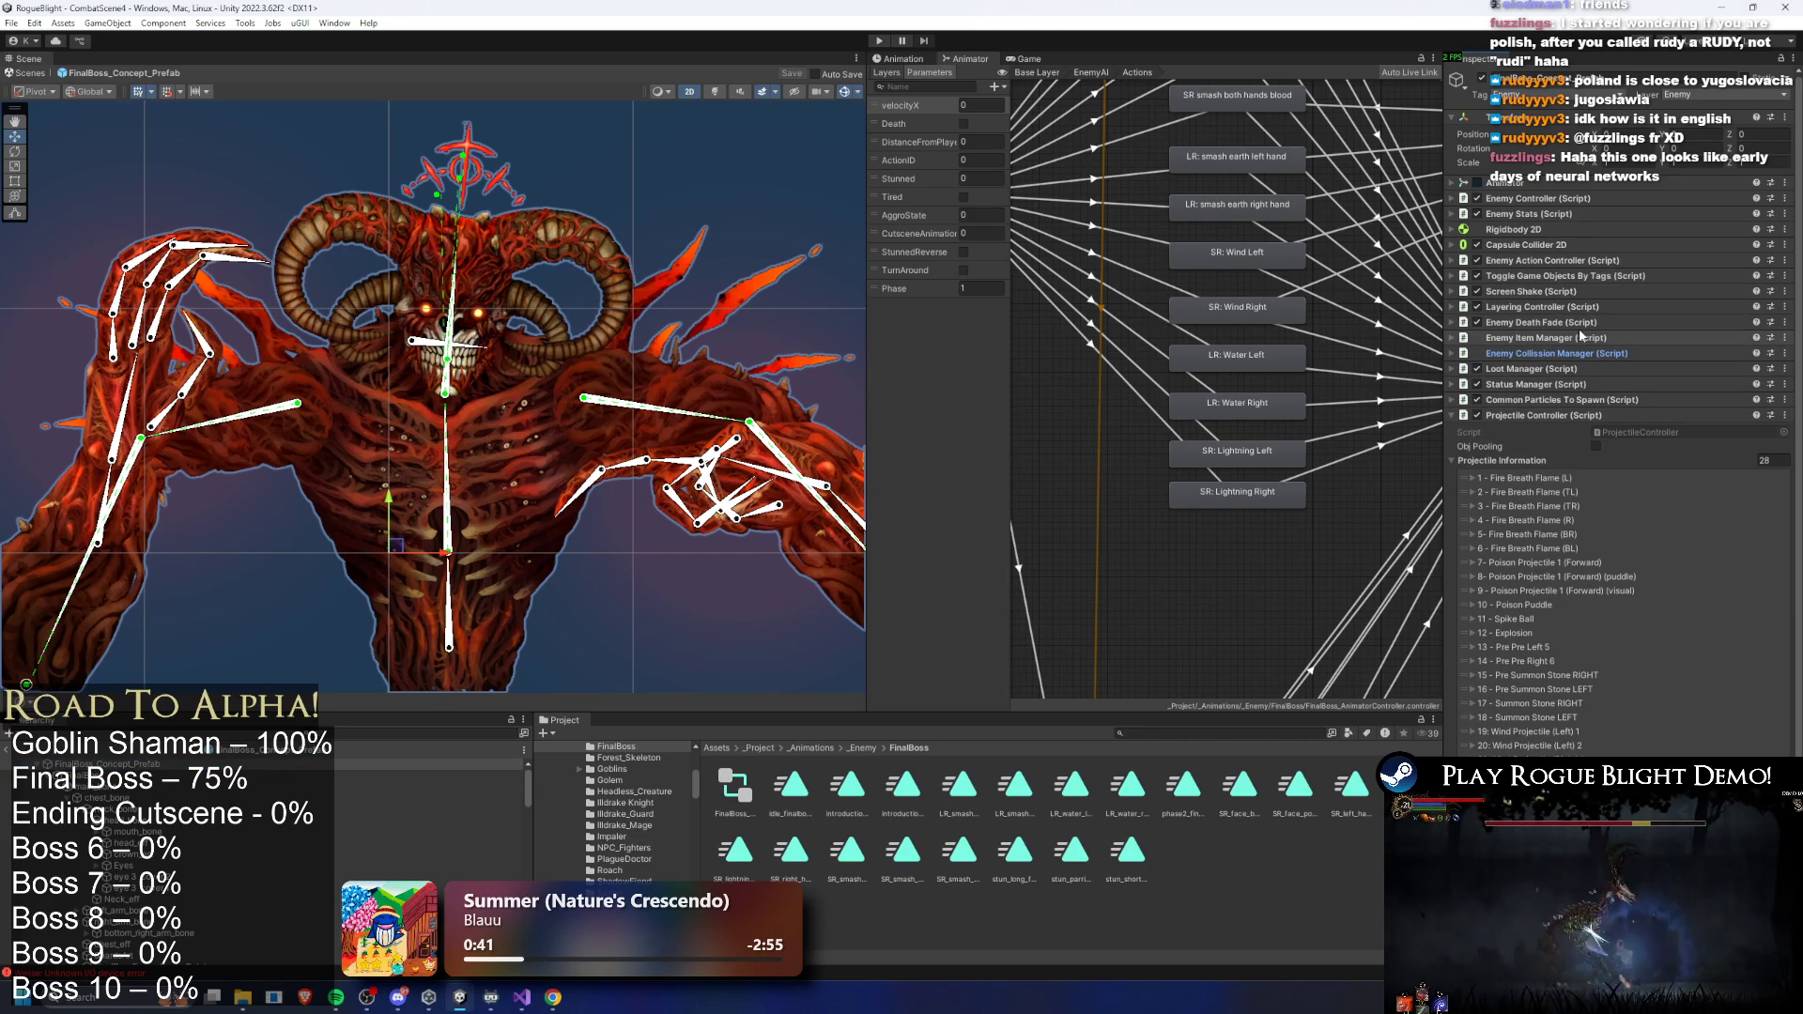
click(1580, 261)
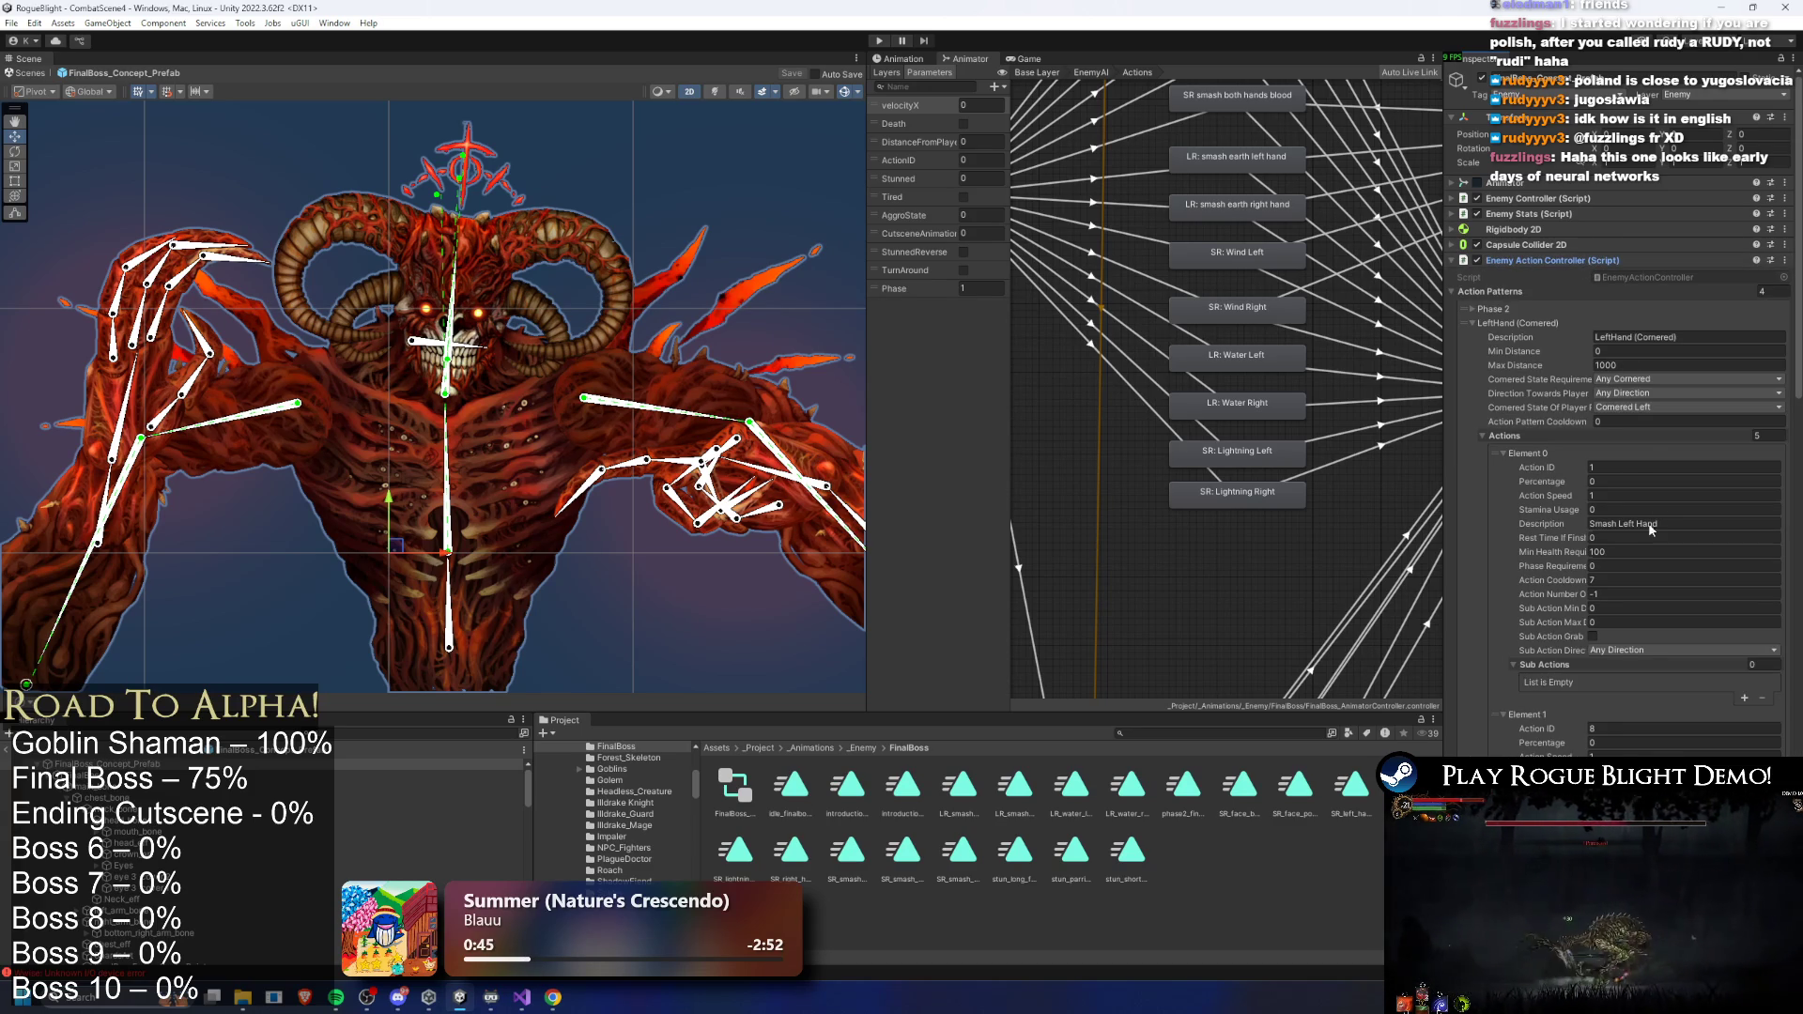
click(1531, 313)
click(1526, 315)
scroll(1597, 376, down, 12)
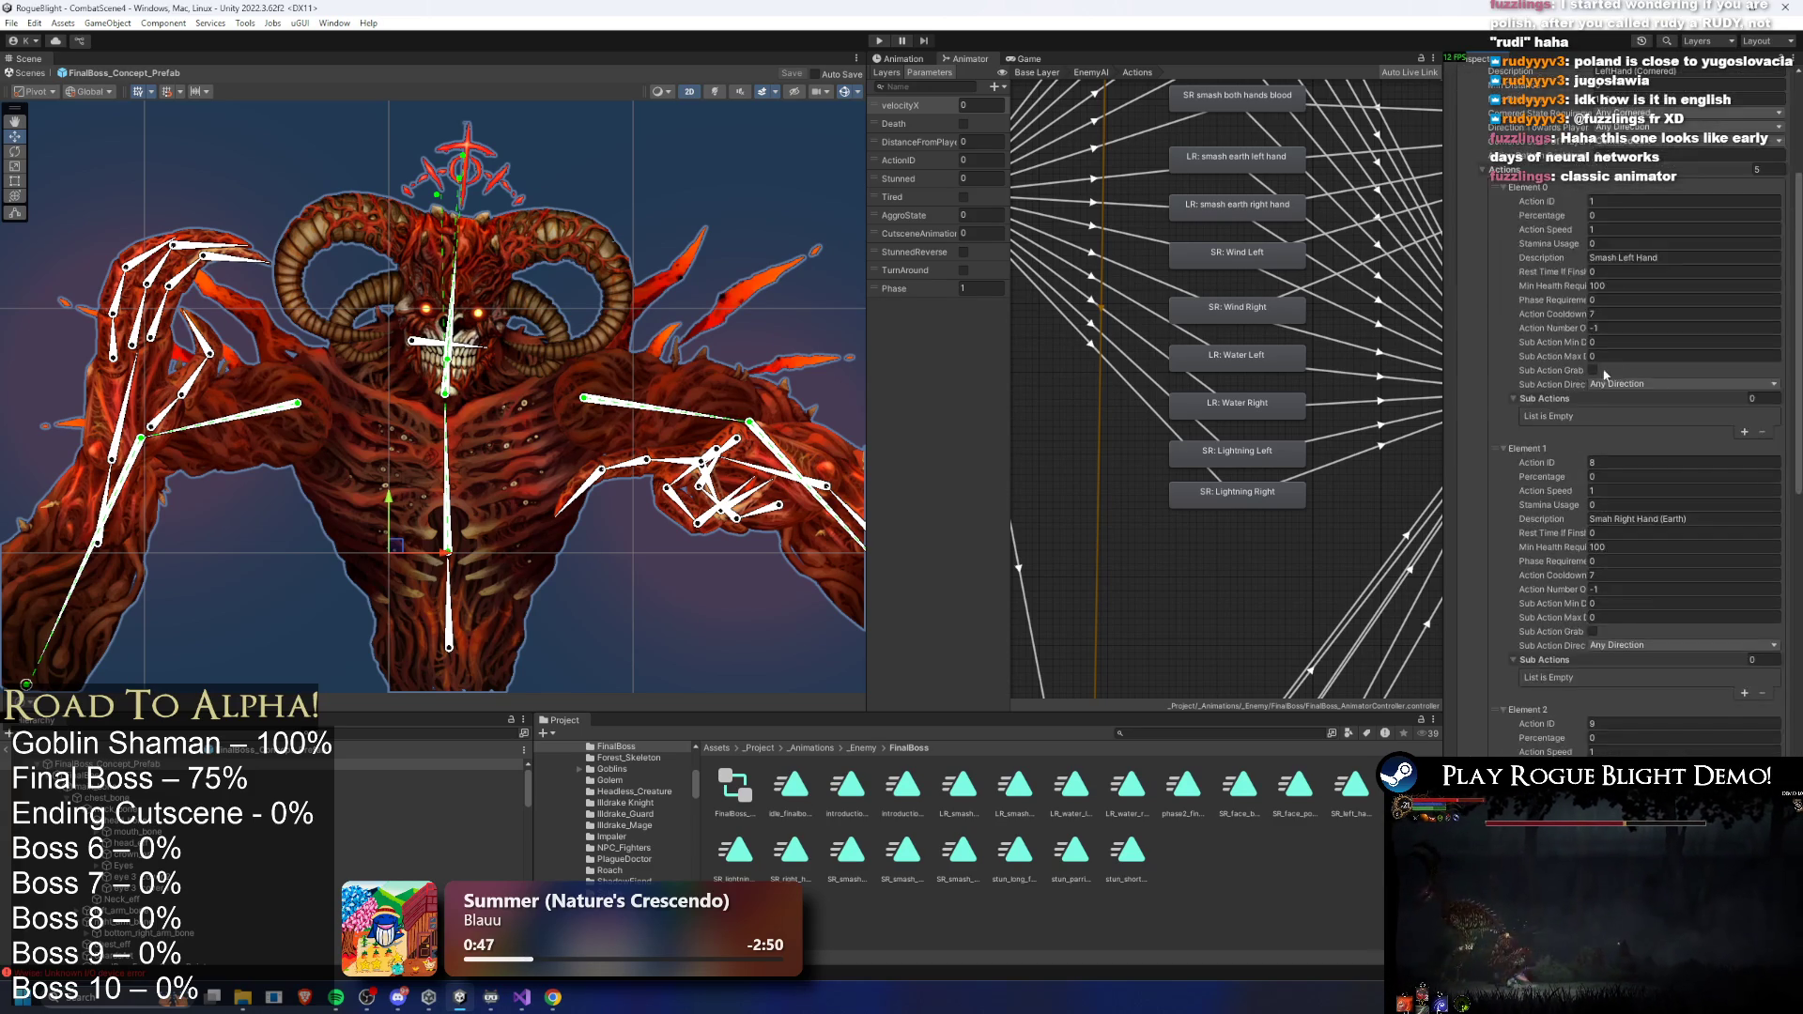
right_click(1536, 512)
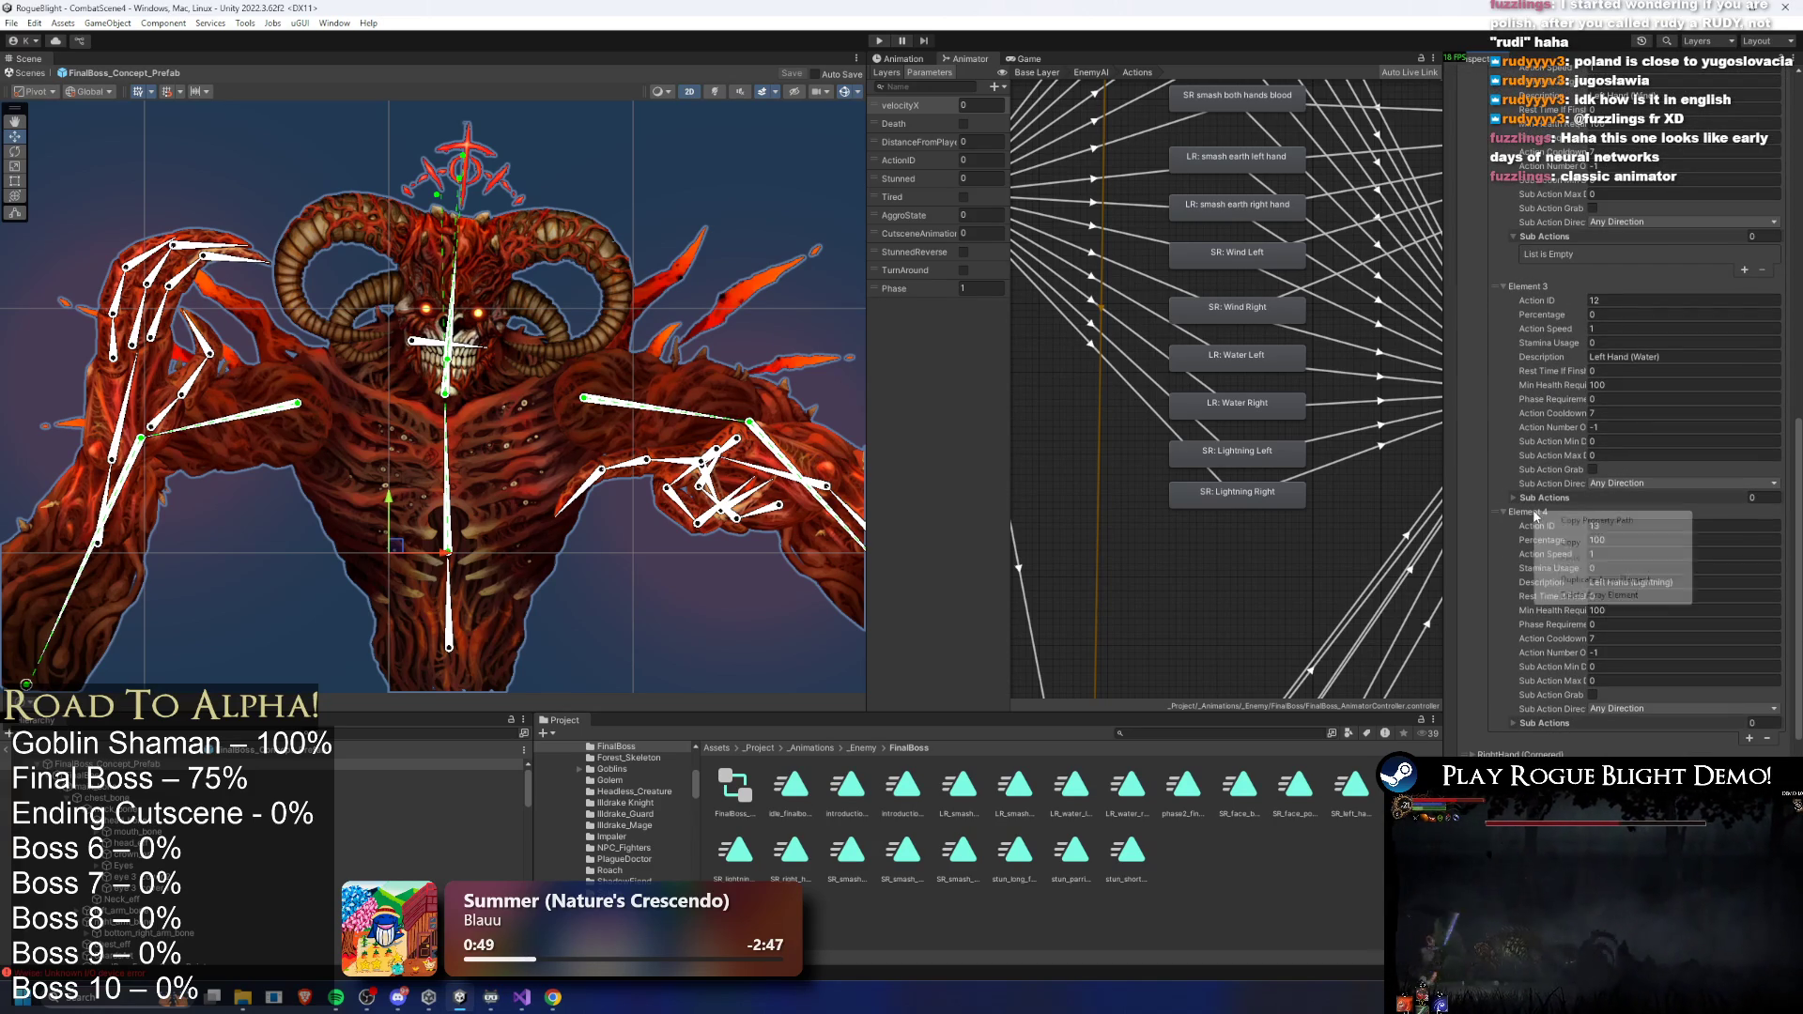
click(1564, 528)
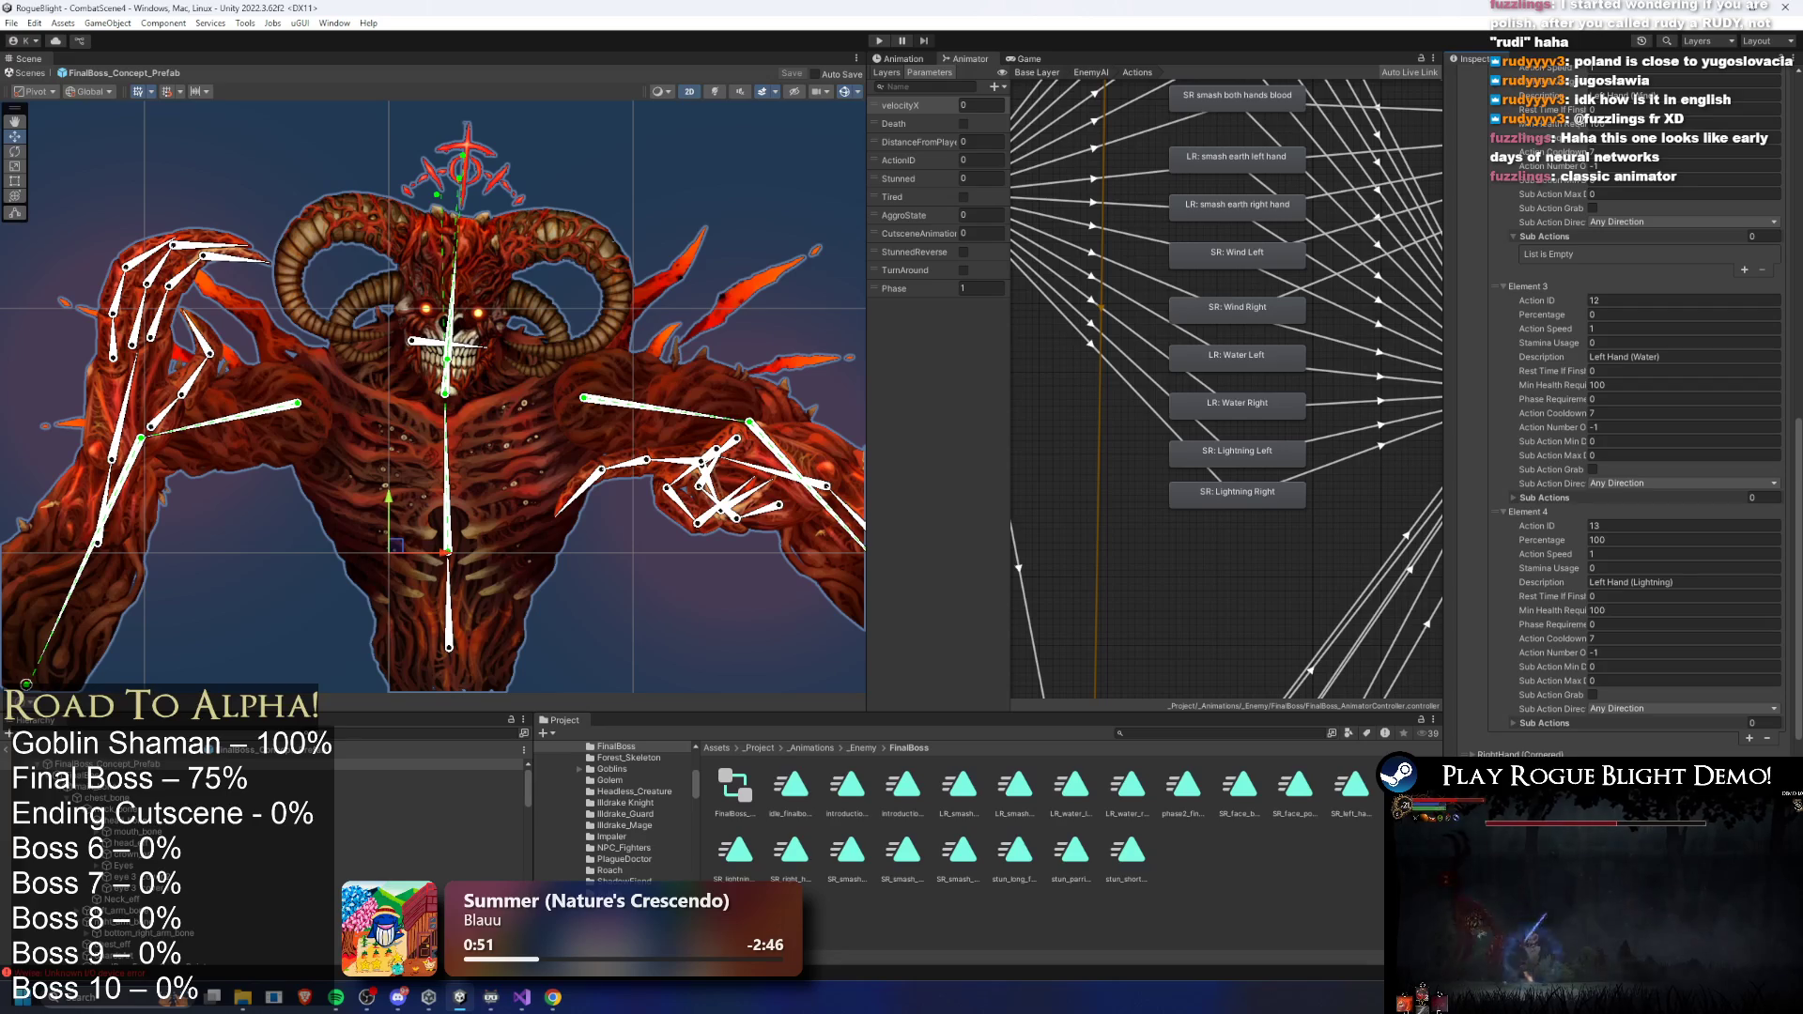
- Scroll to the Left Hand (Lightning) action element and enter Play mode
scroll(1712, 683, up, 5)
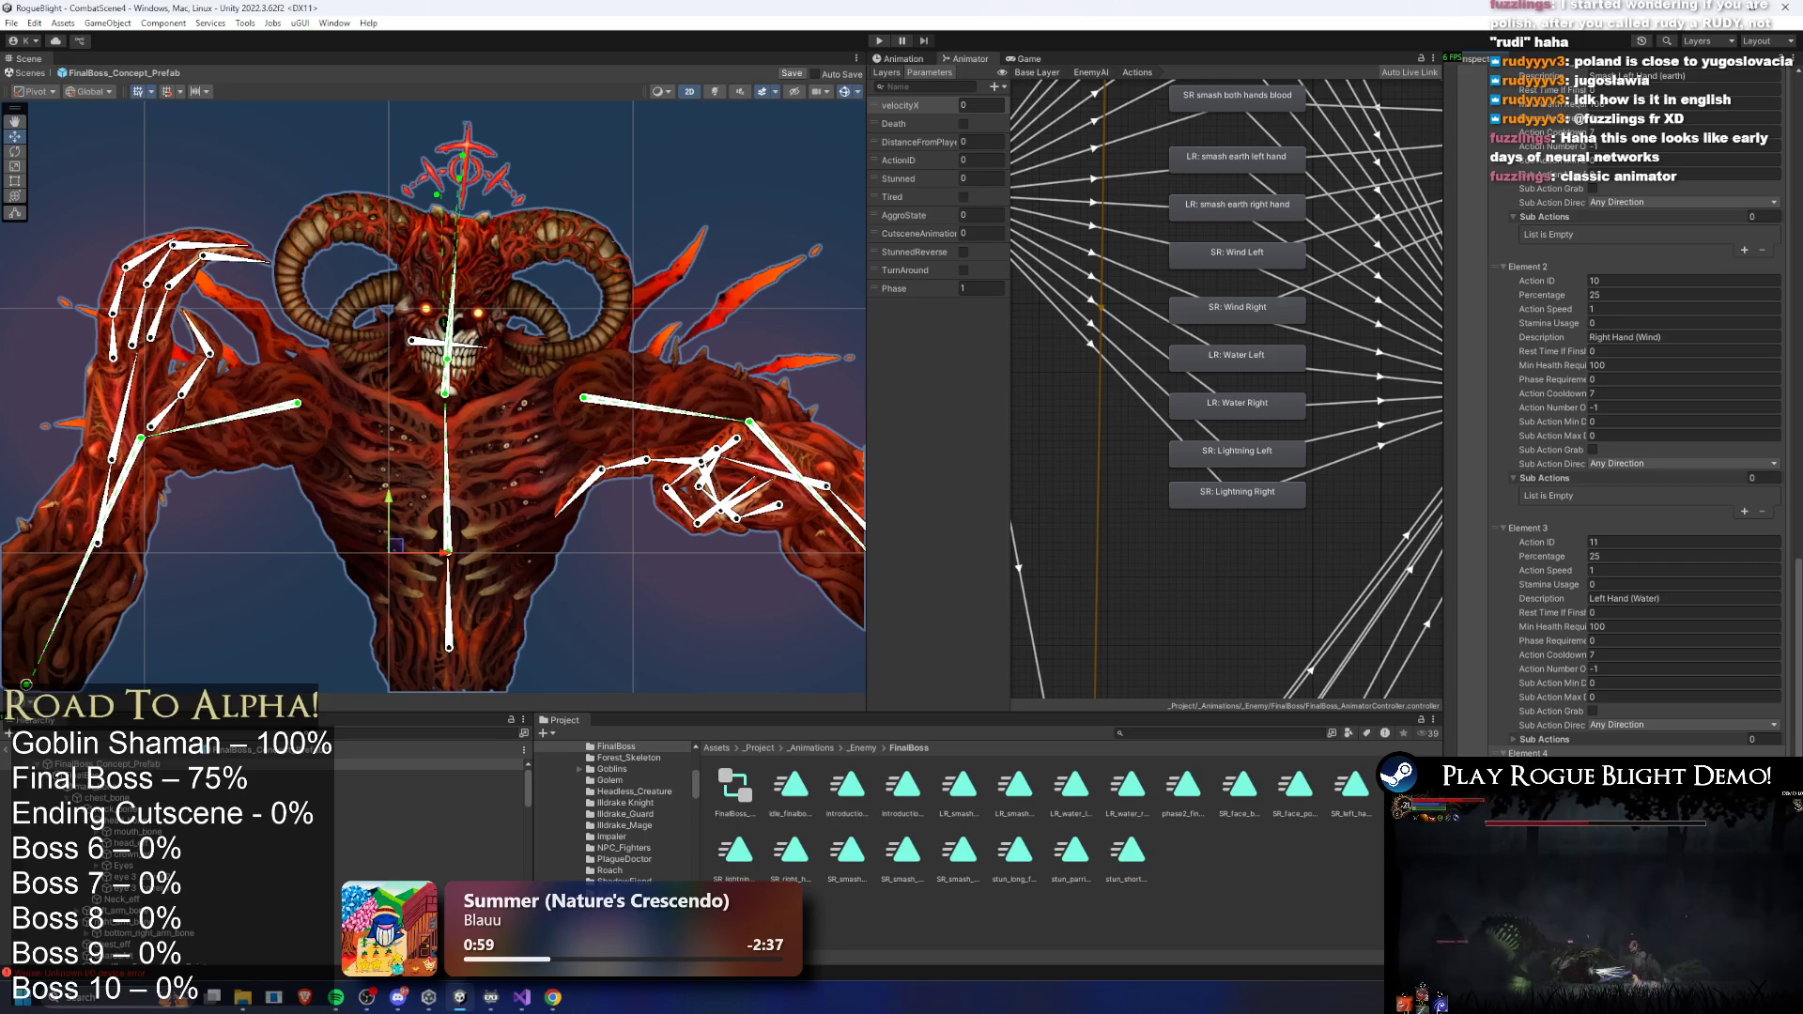
scroll(1644, 469, down, 1)
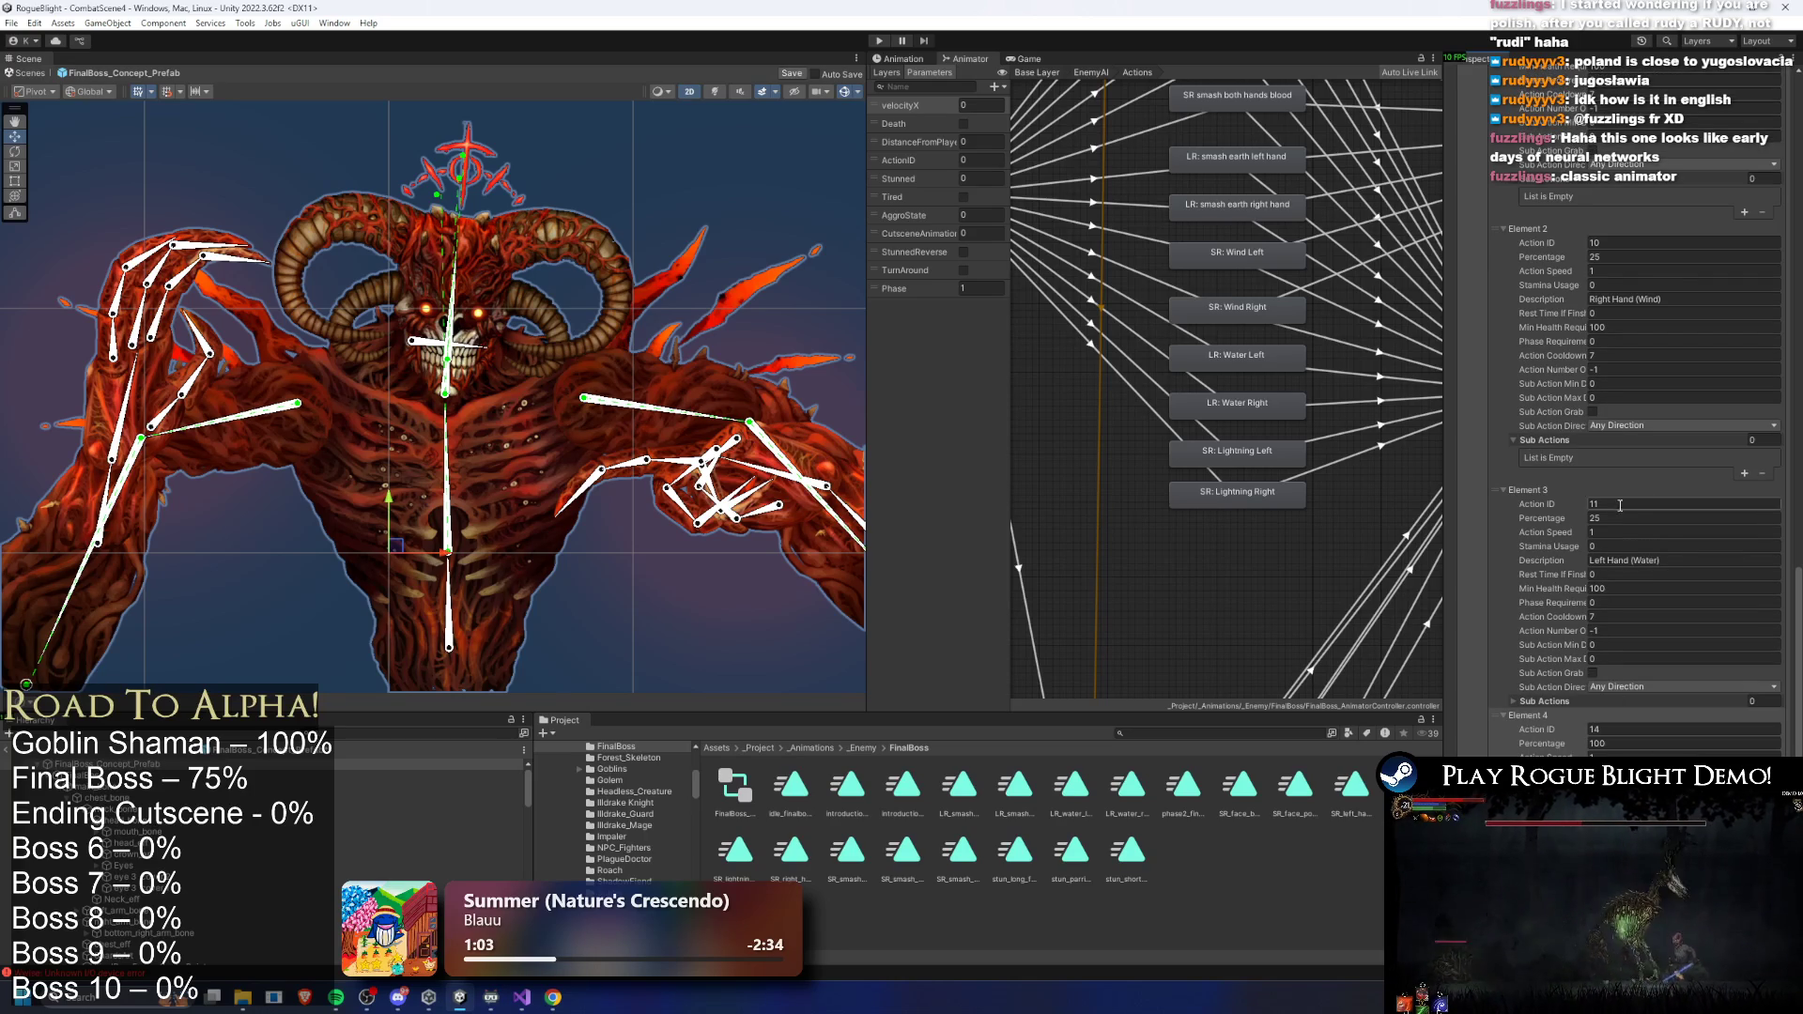
scroll(1675, 329, up, 6)
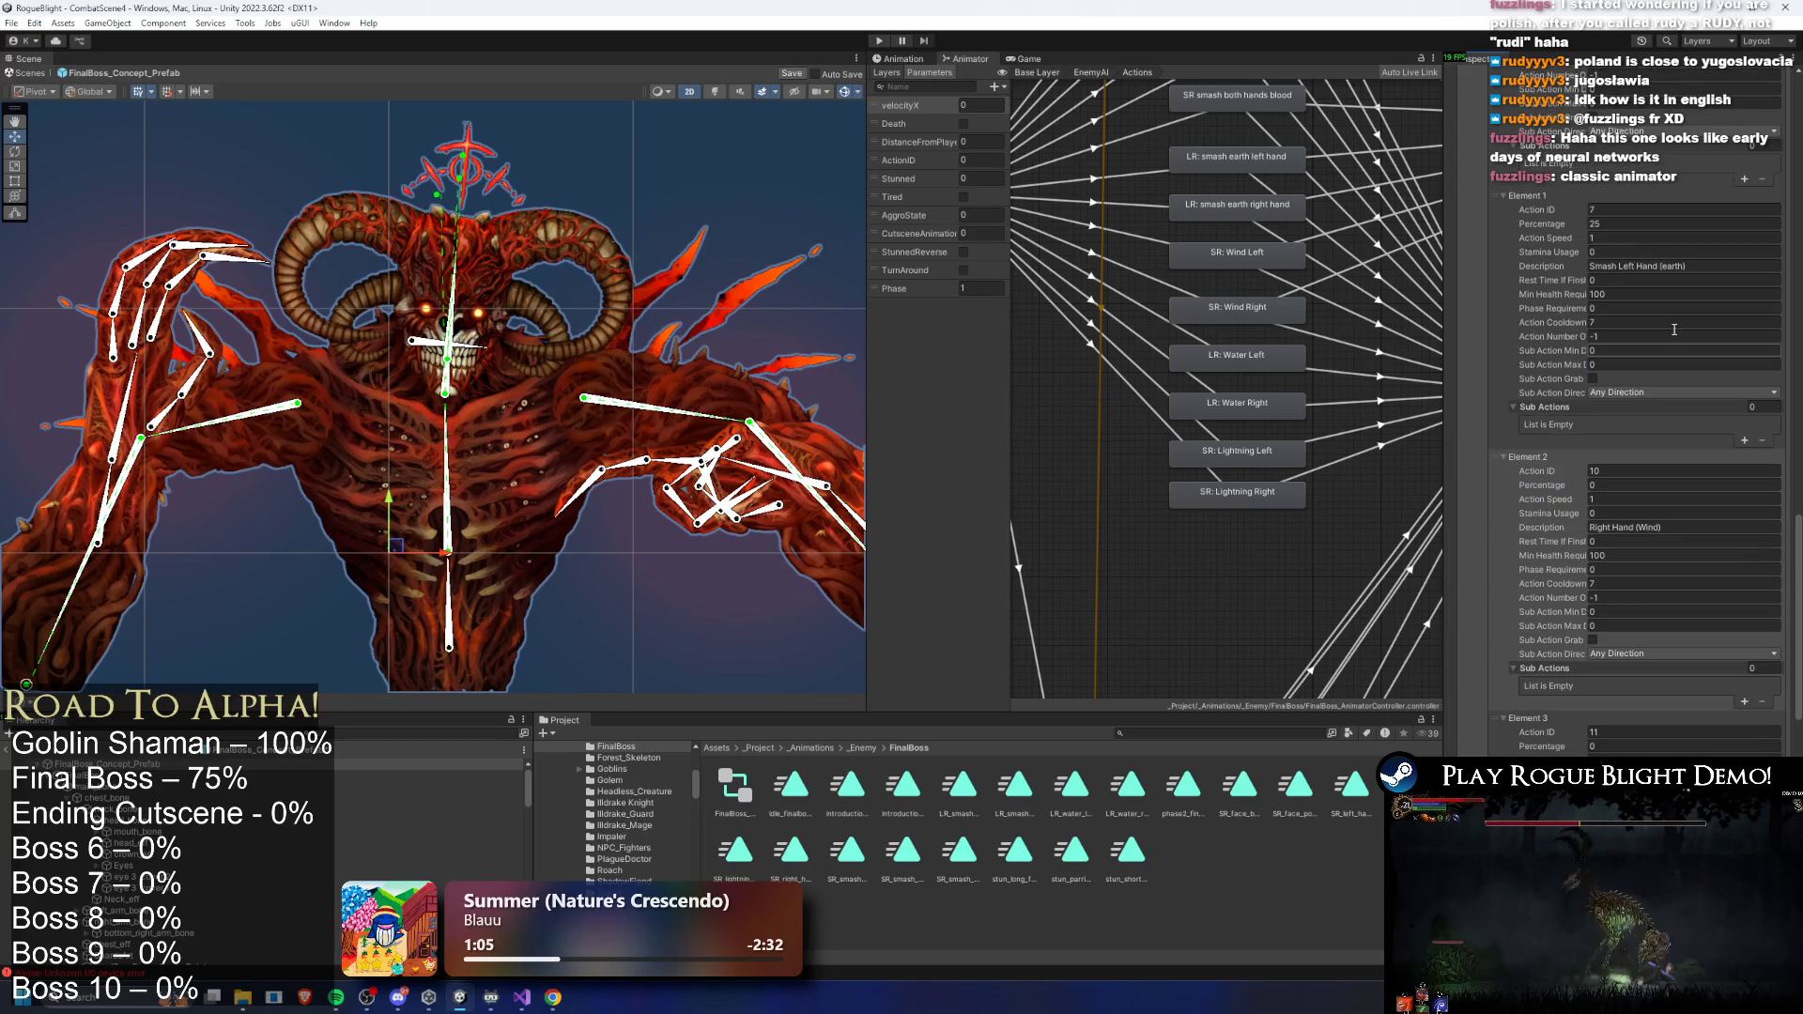
scroll(1643, 282, up, 6)
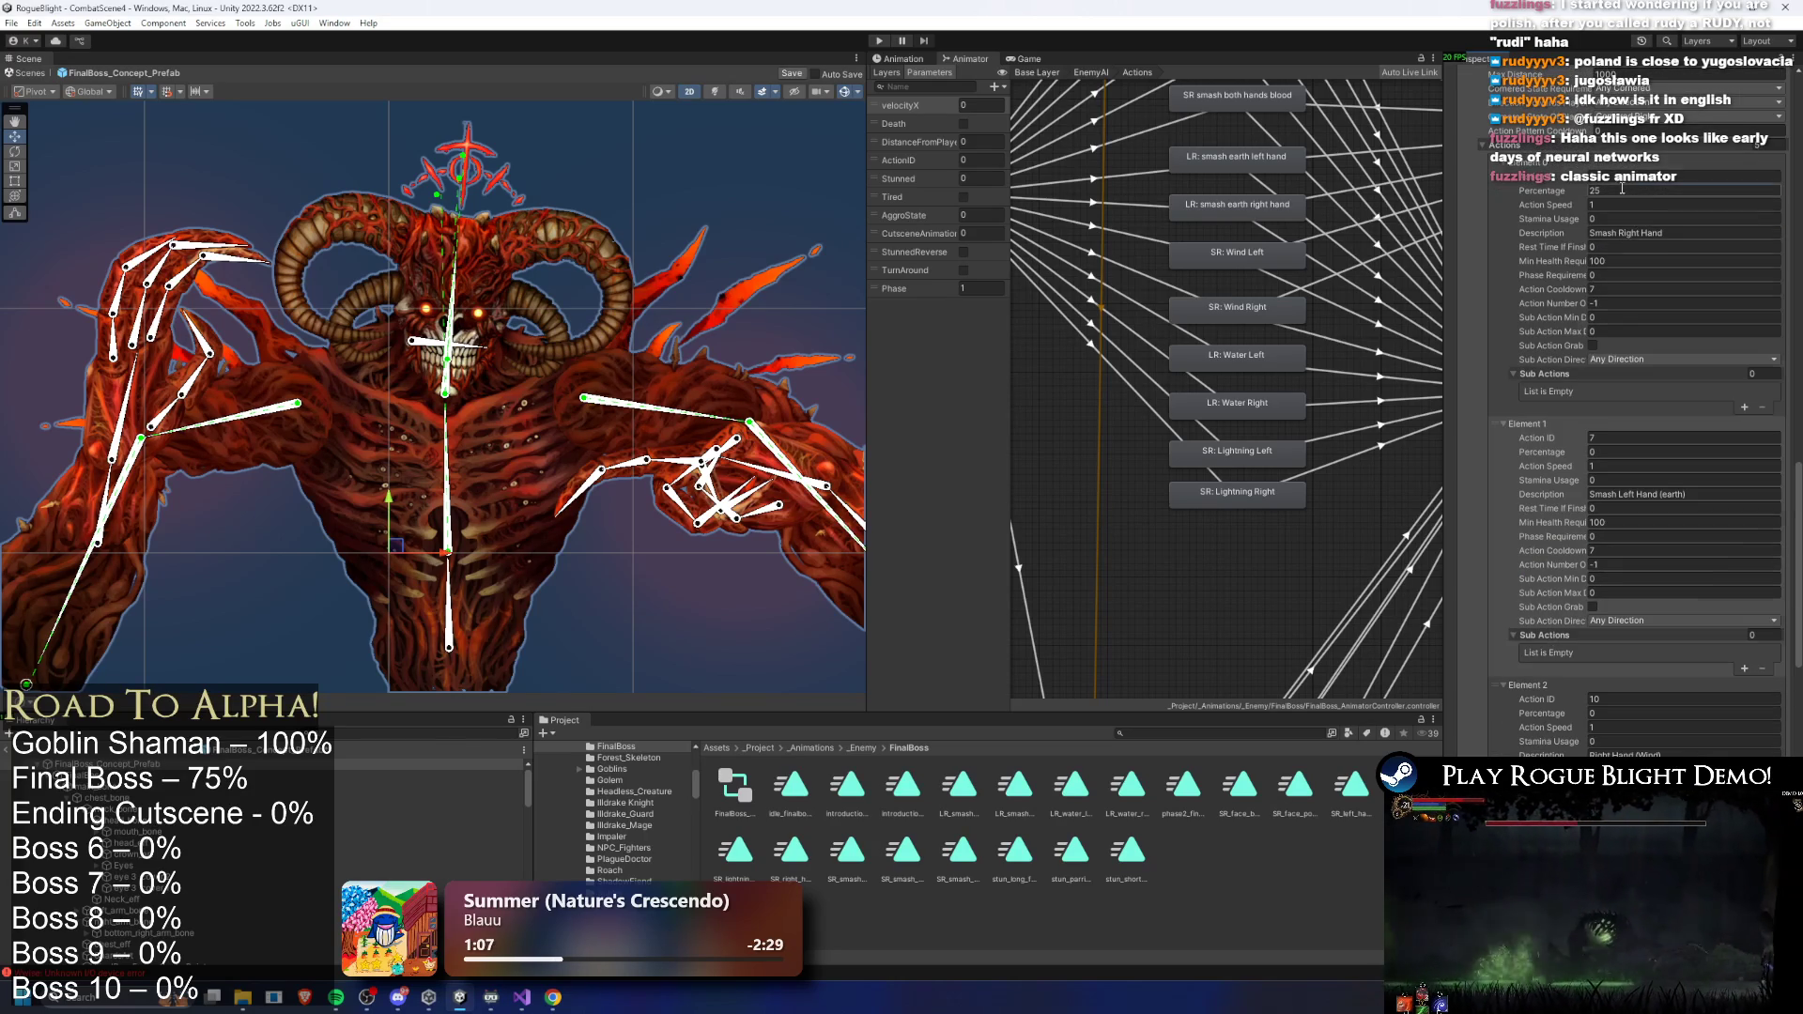
scroll(1639, 282, down, 15)
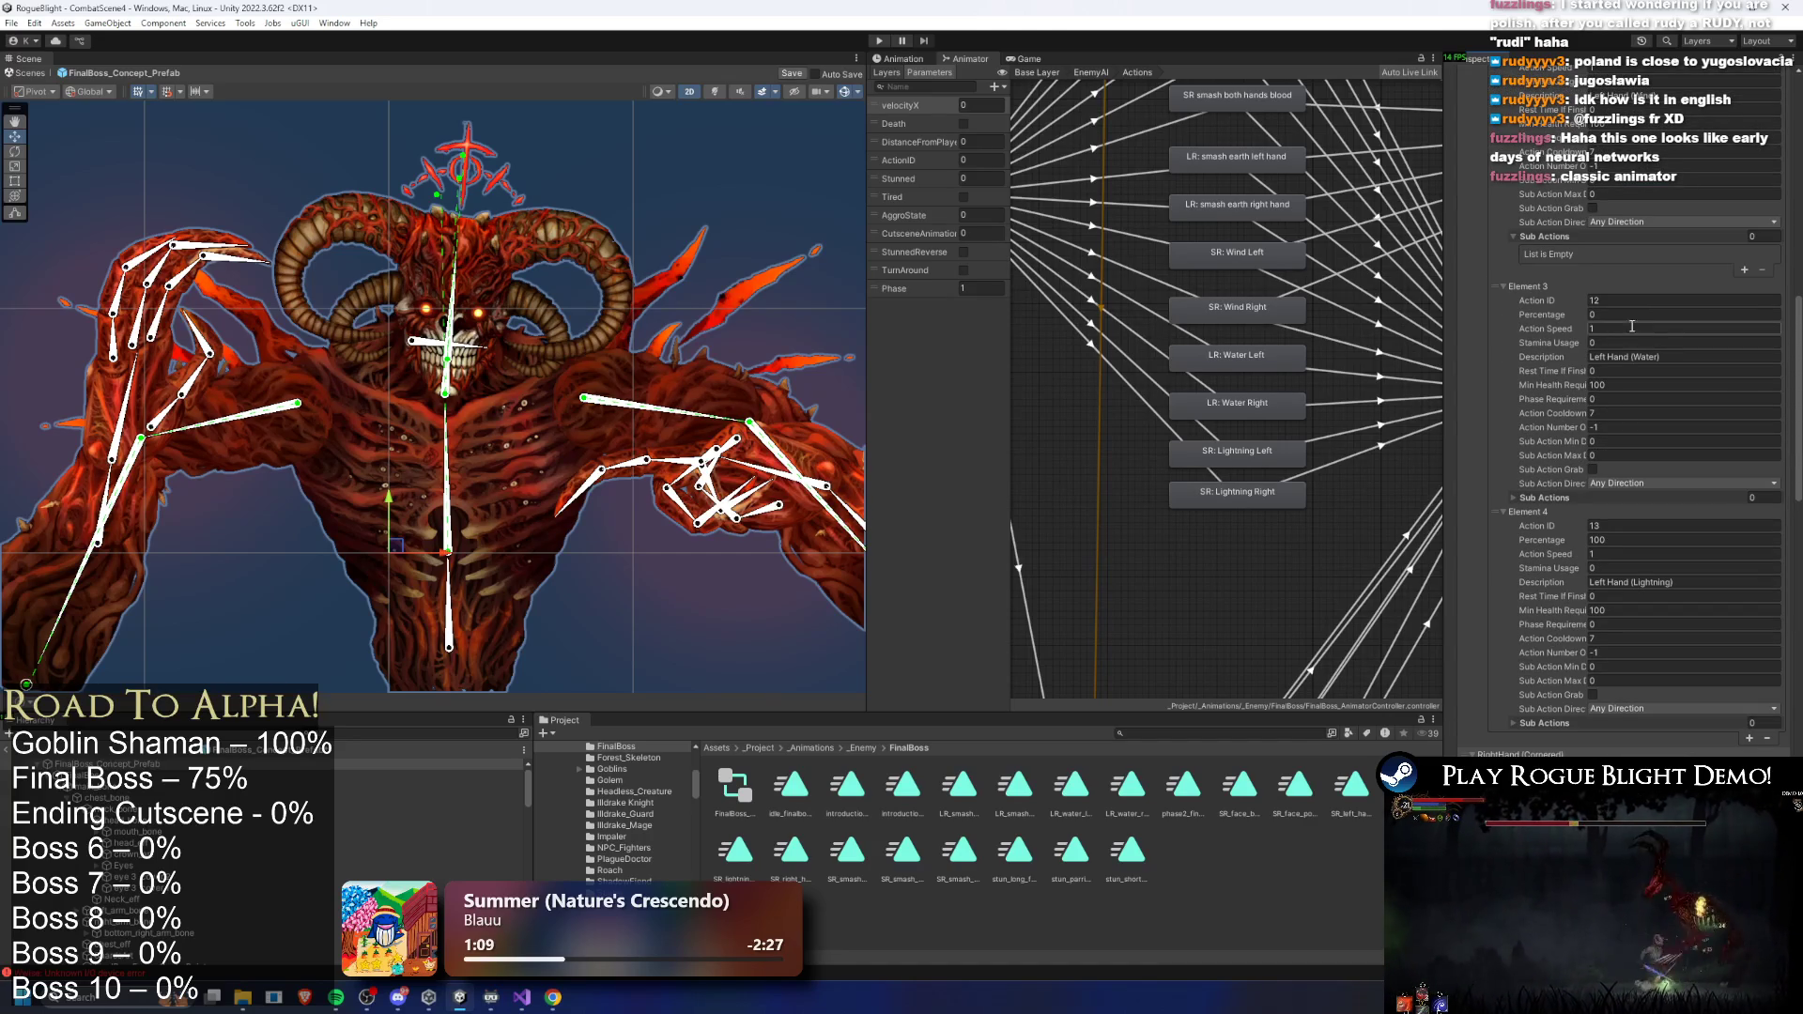
click(878, 40)
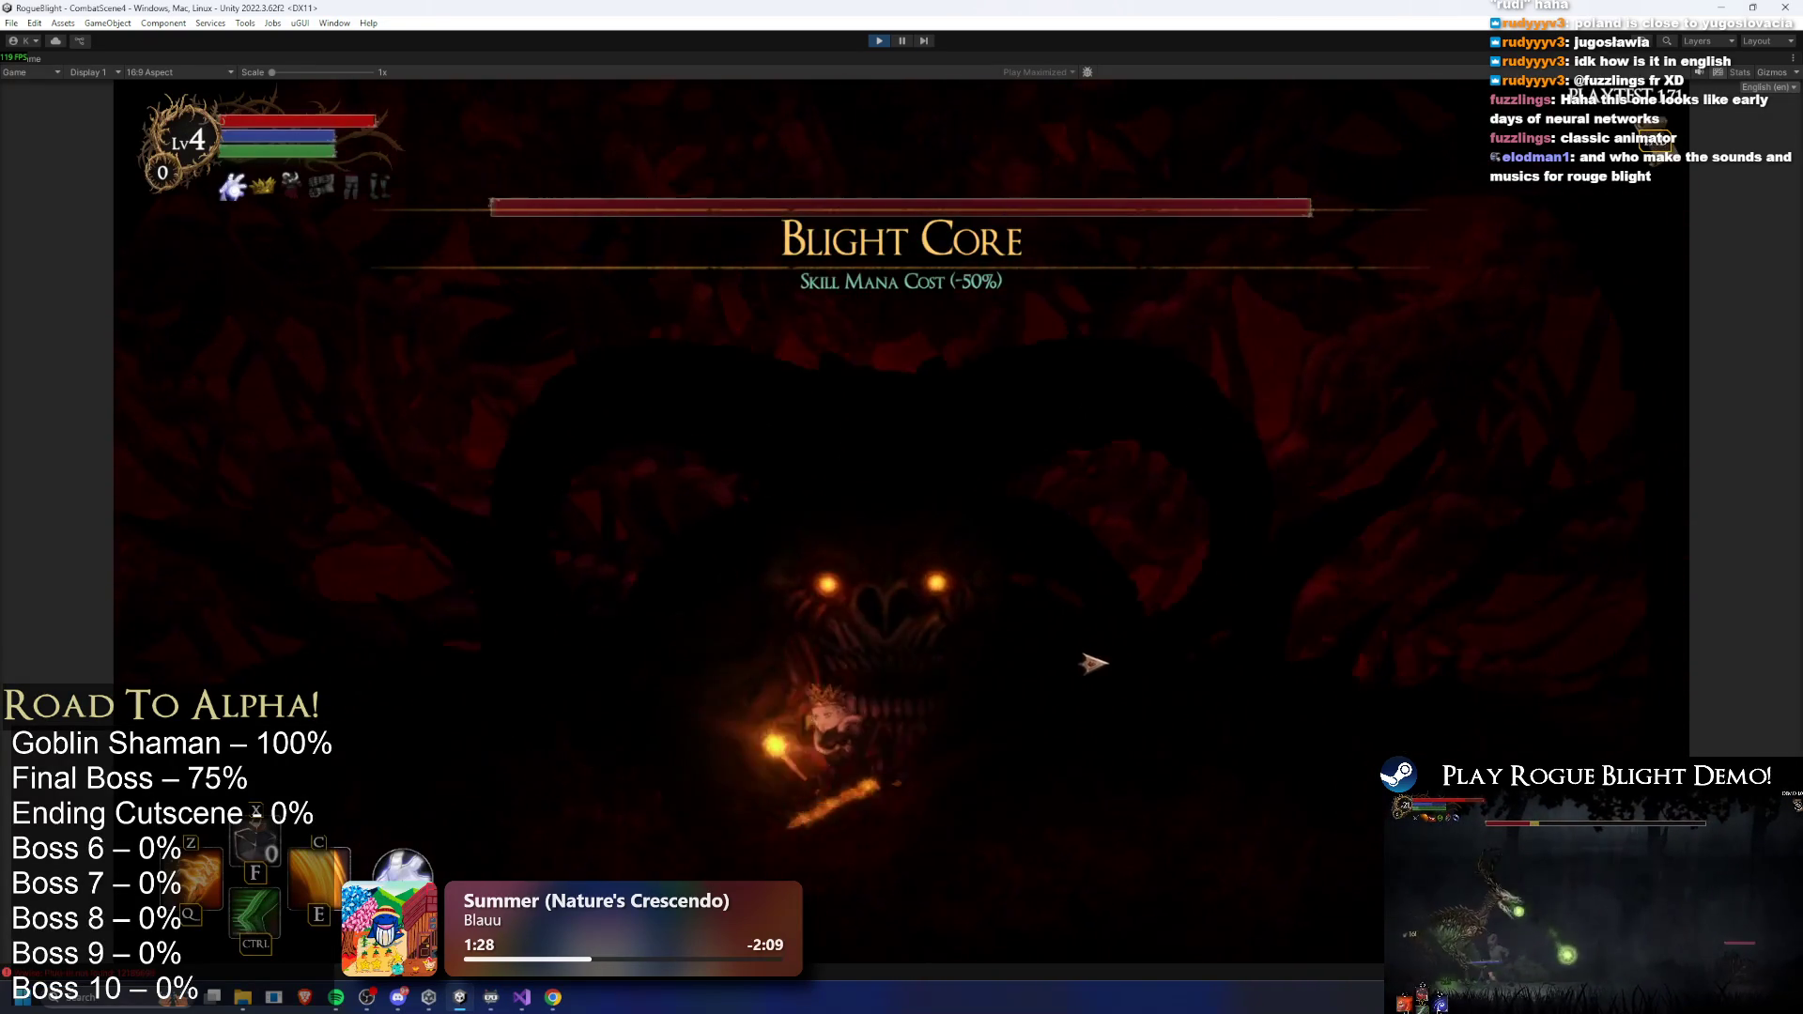
- Fight the Blight Core boss with A/D movement, jumps and sword attacks, then exit with Ctrl+P
key(a)
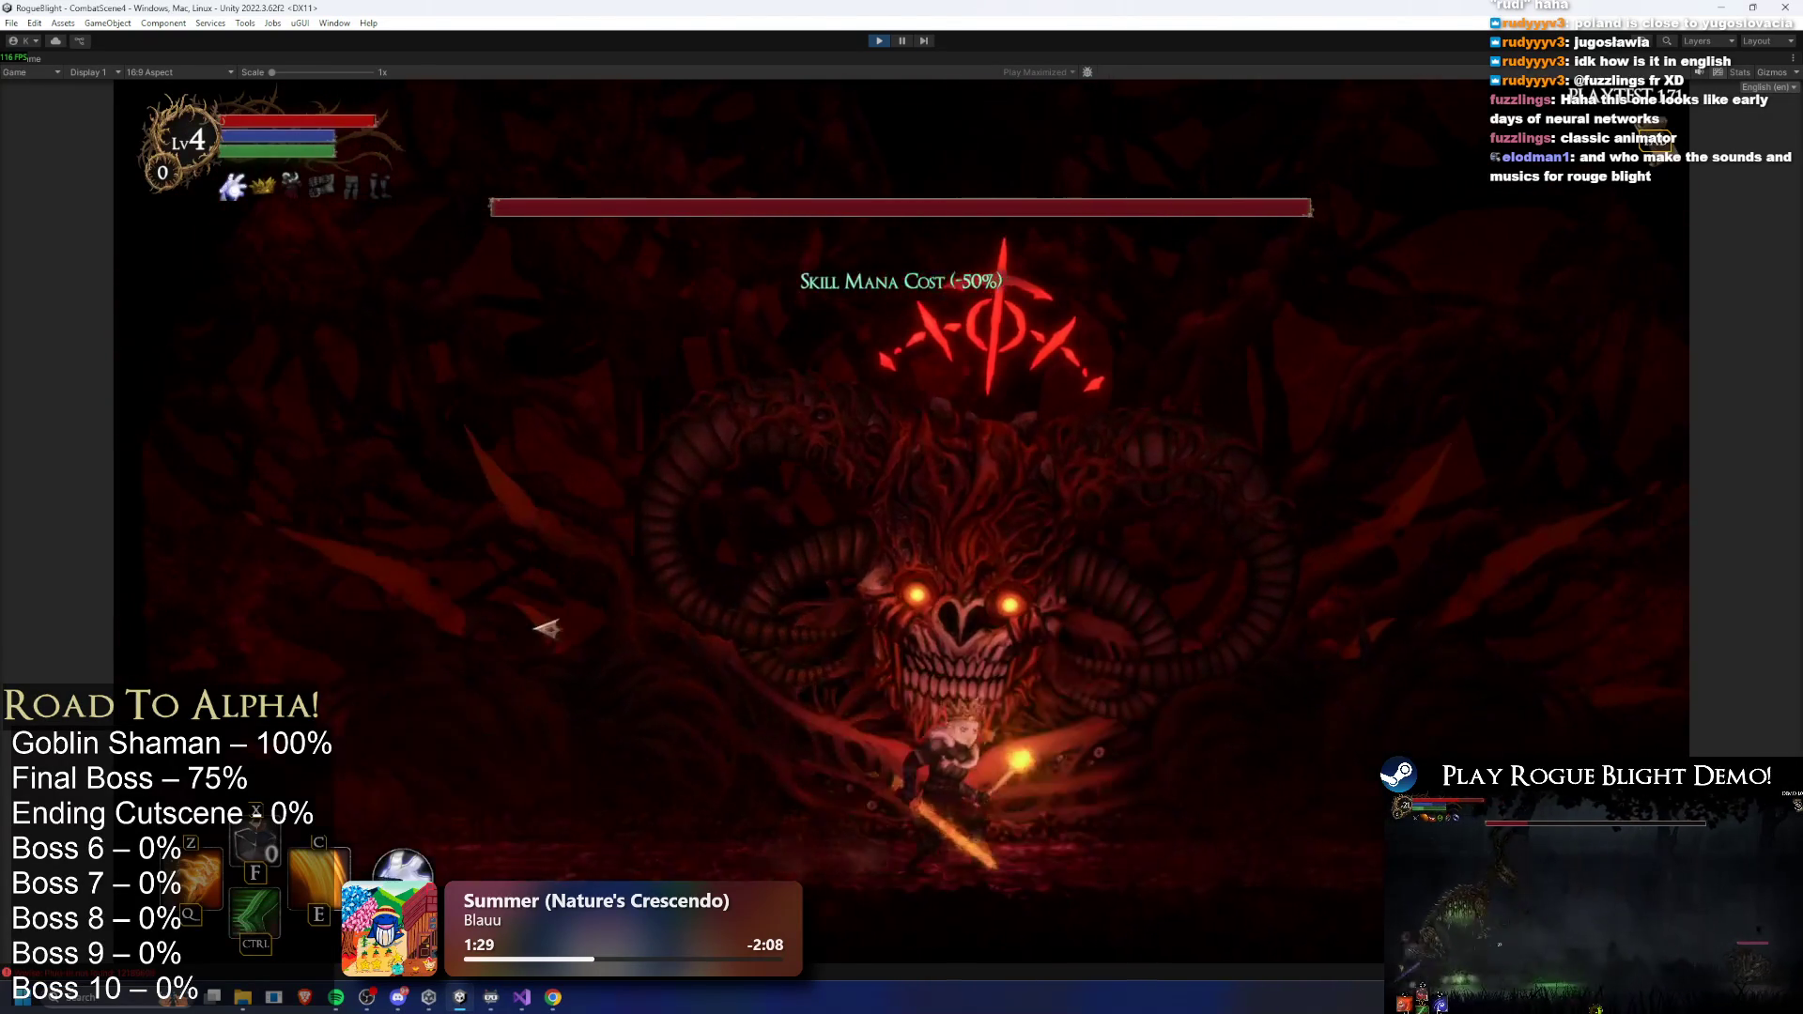
key(d)
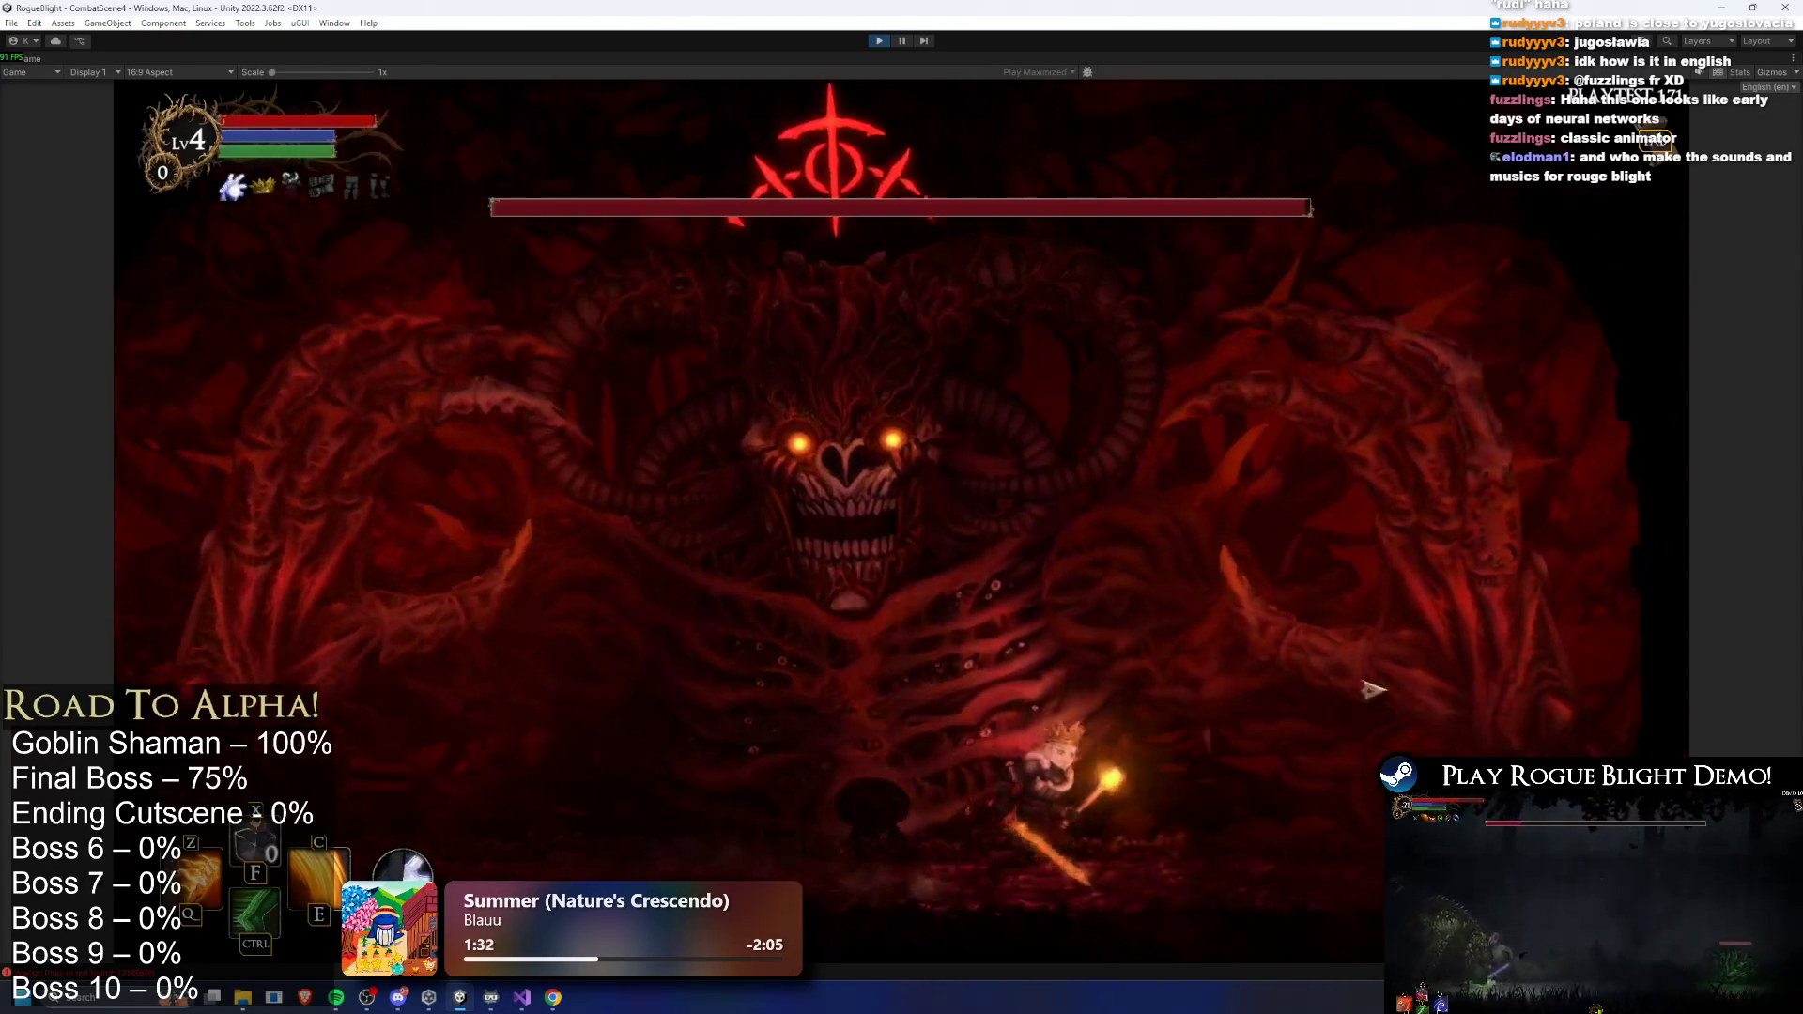
key(d)
click(1408, 706)
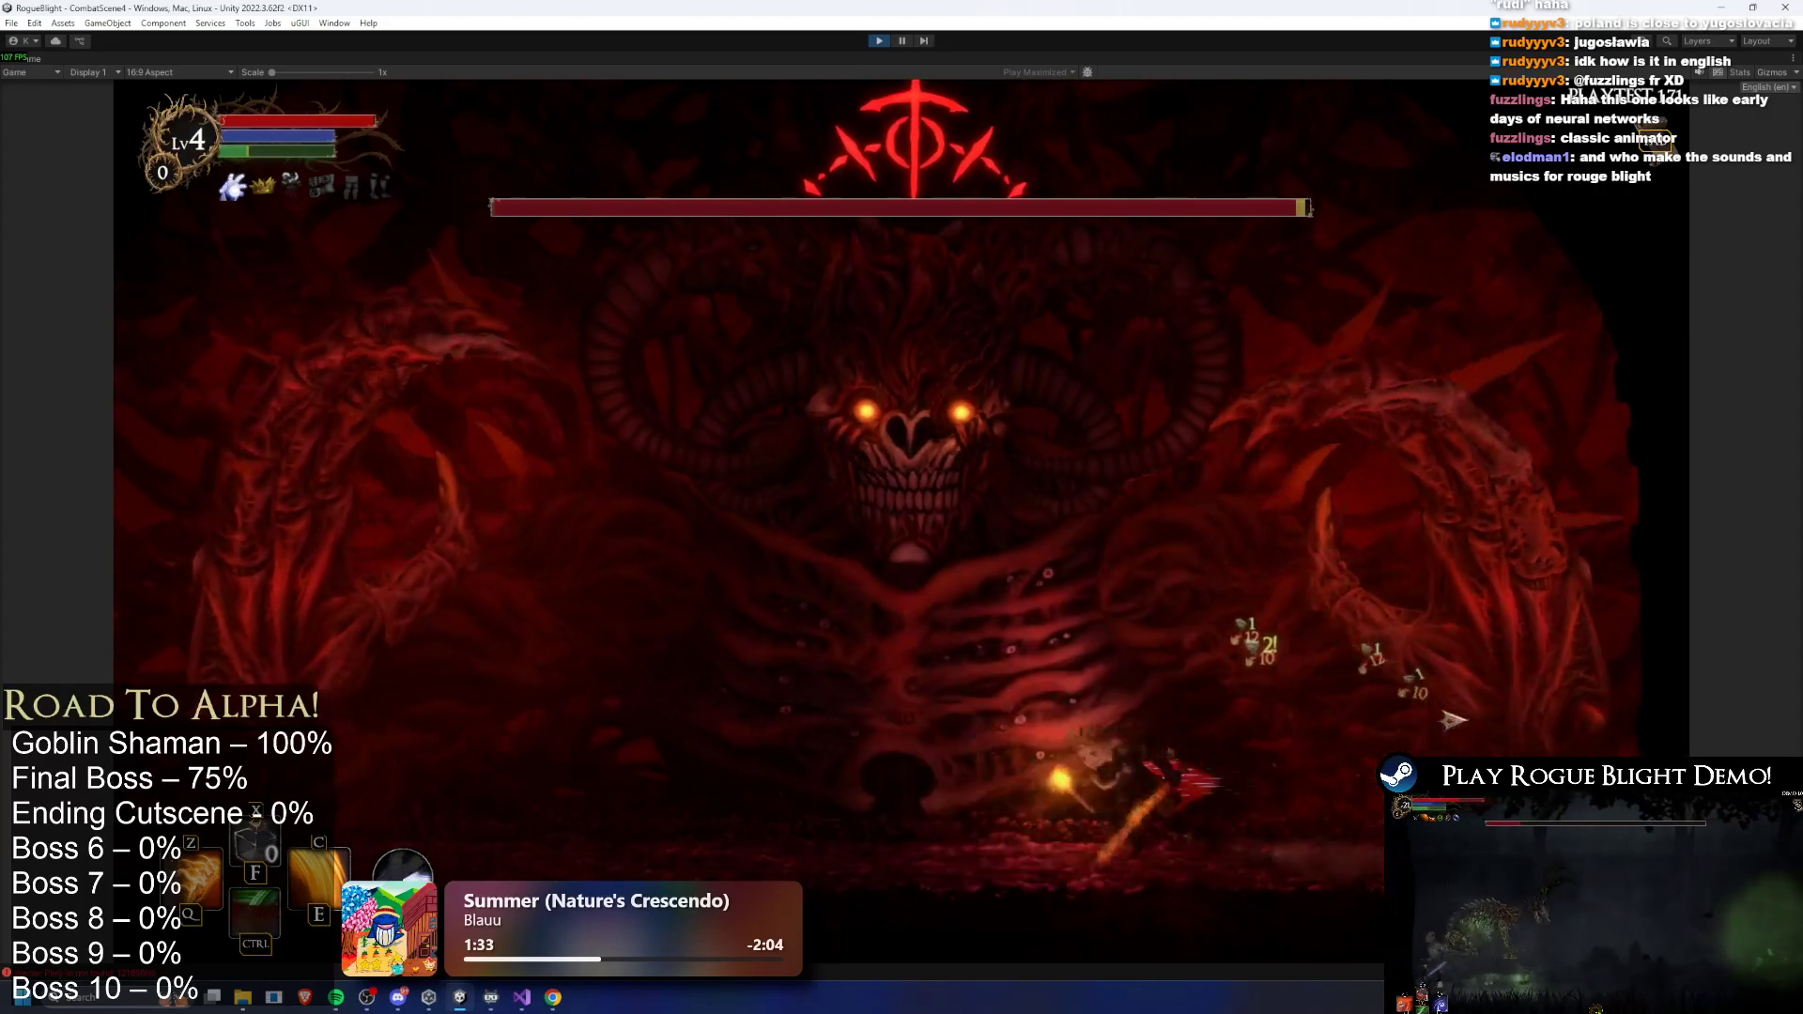
key(a)
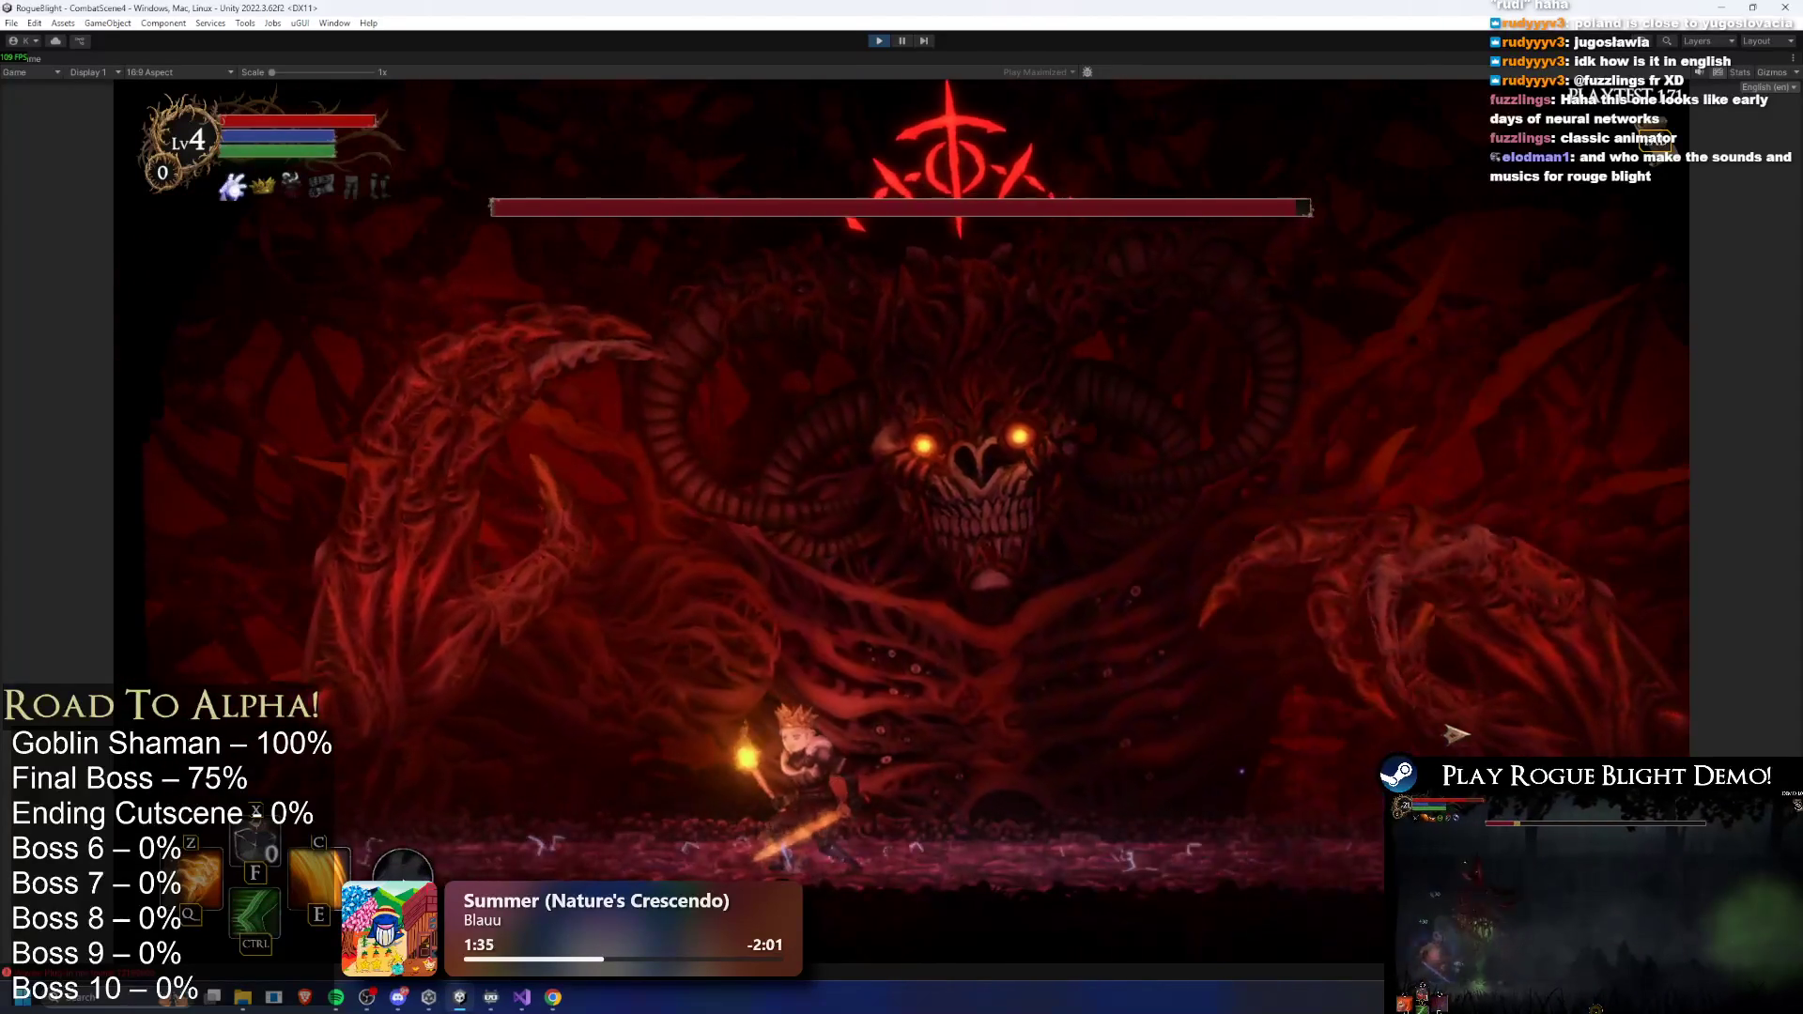
key(space)
click(1473, 736)
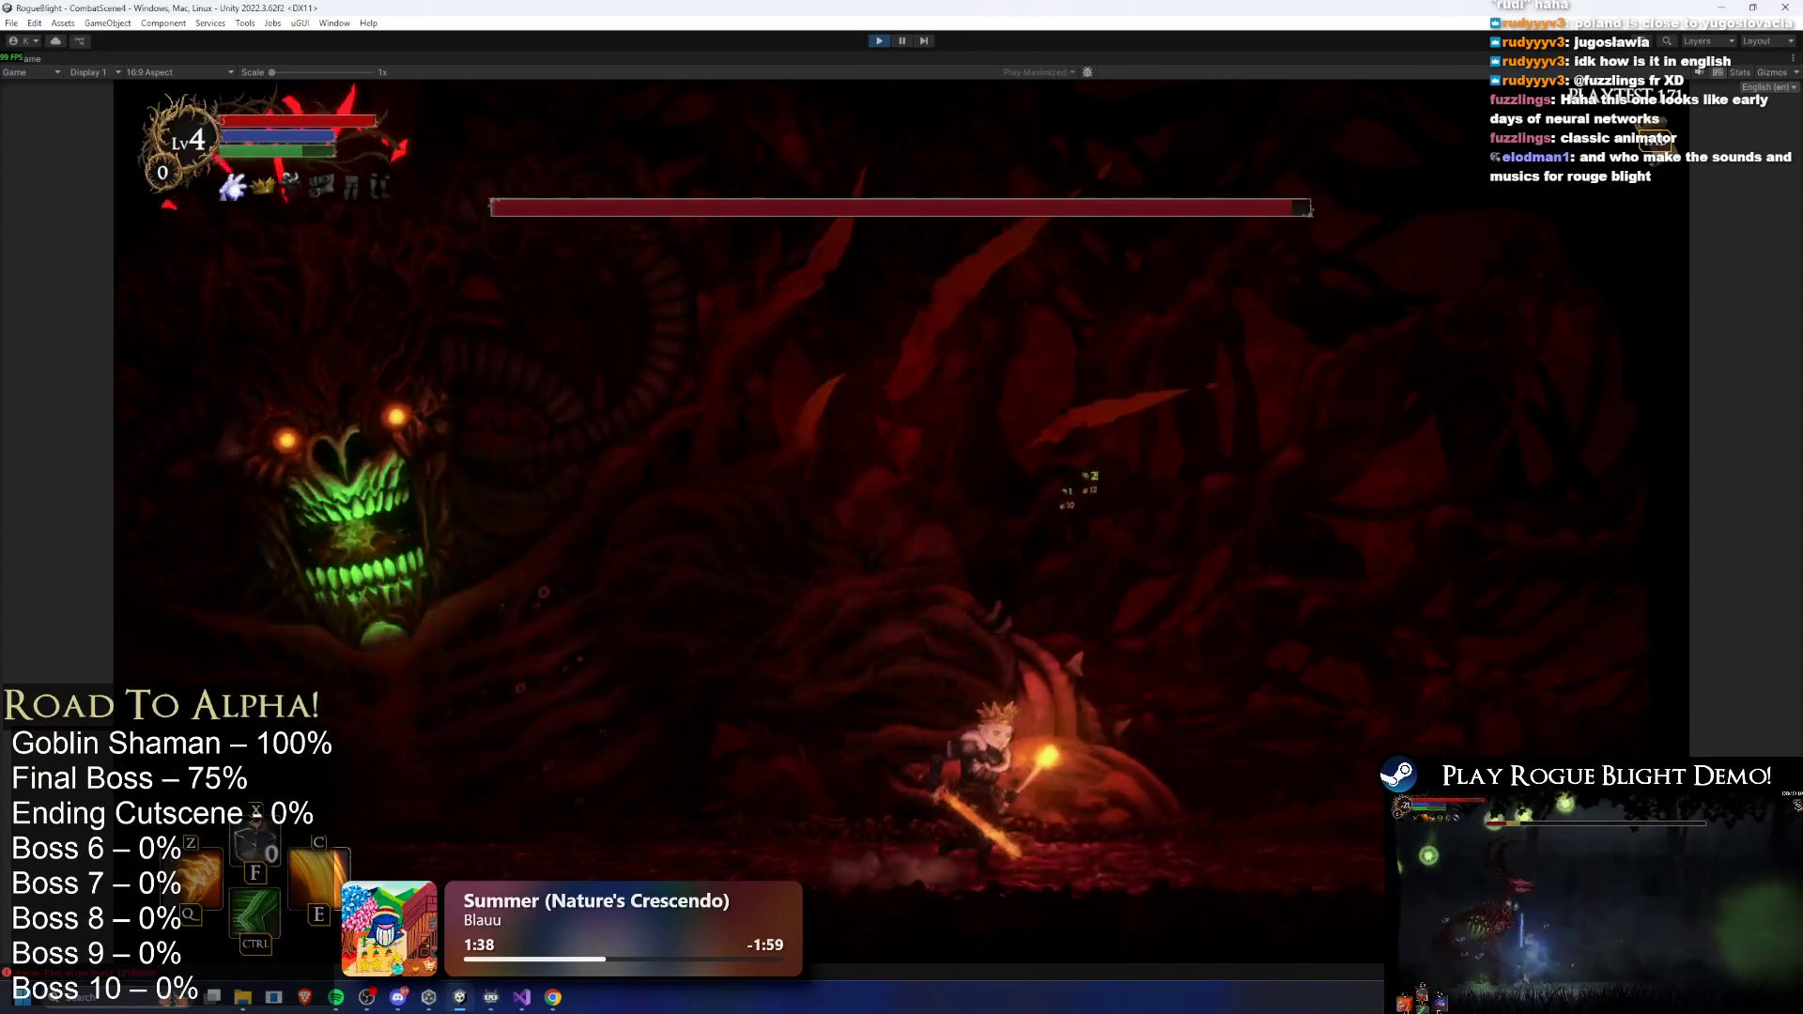
key(d)
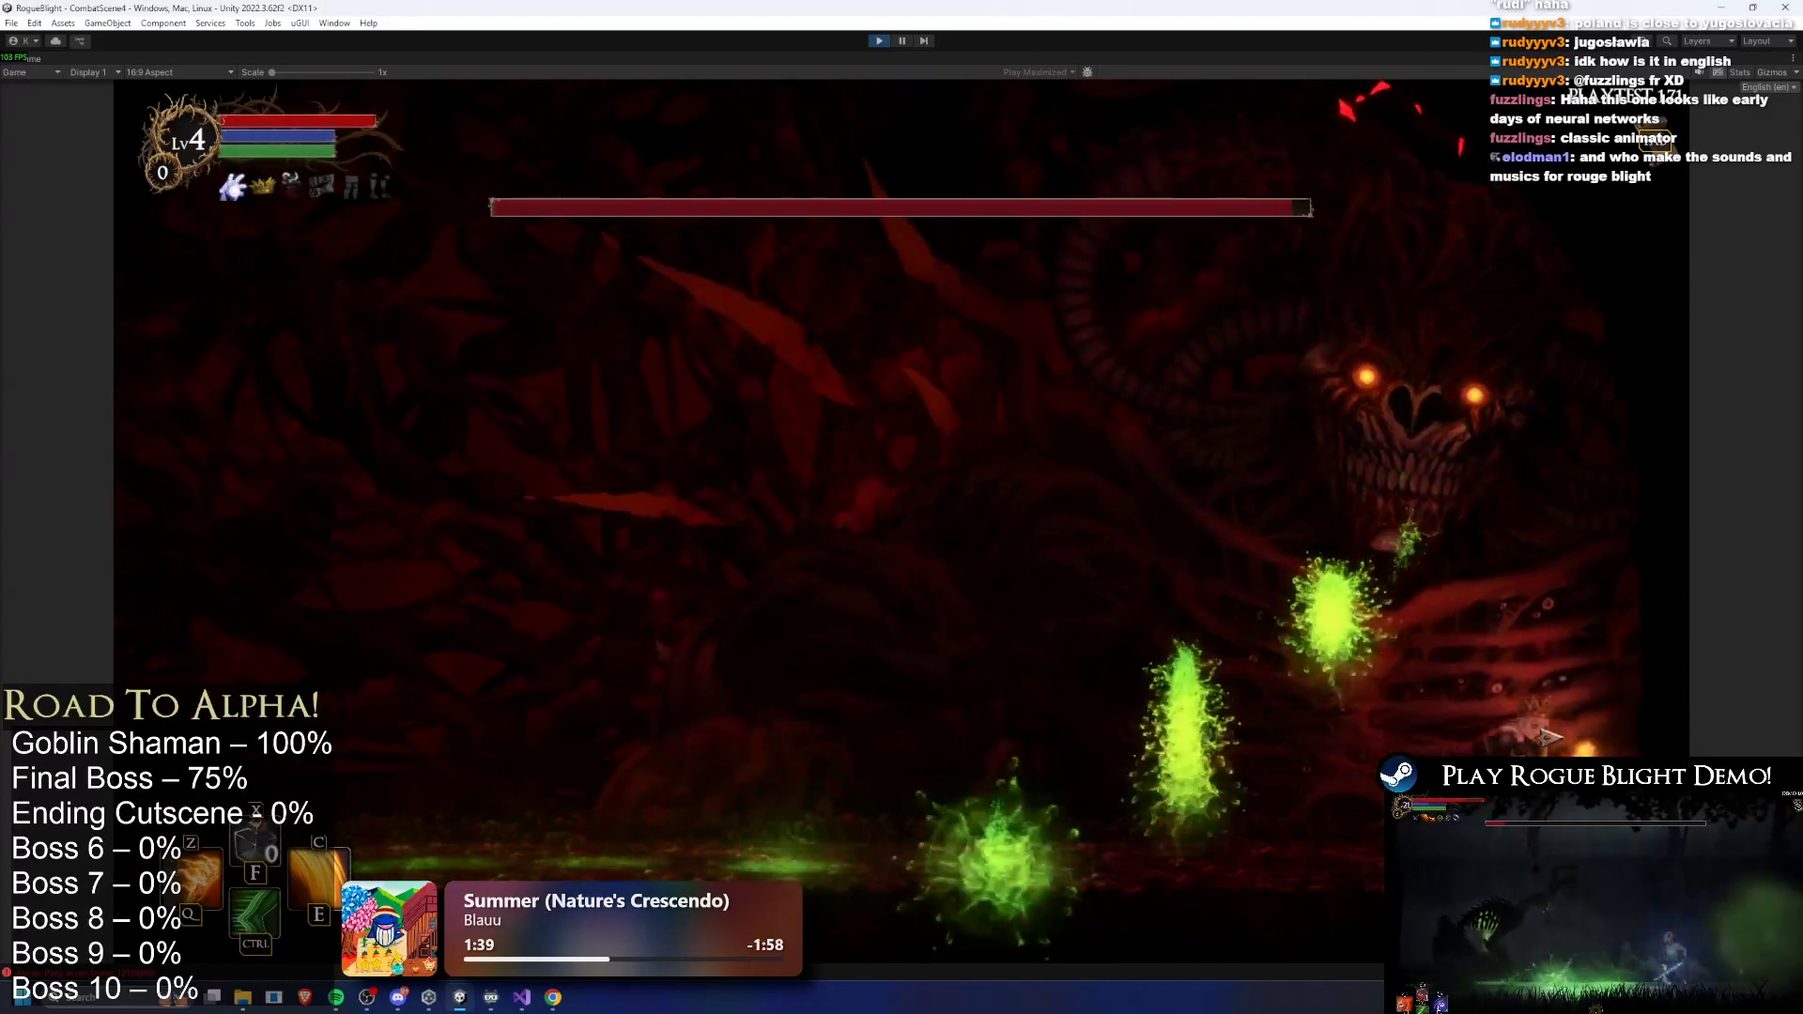
key(a)
click(1622, 726)
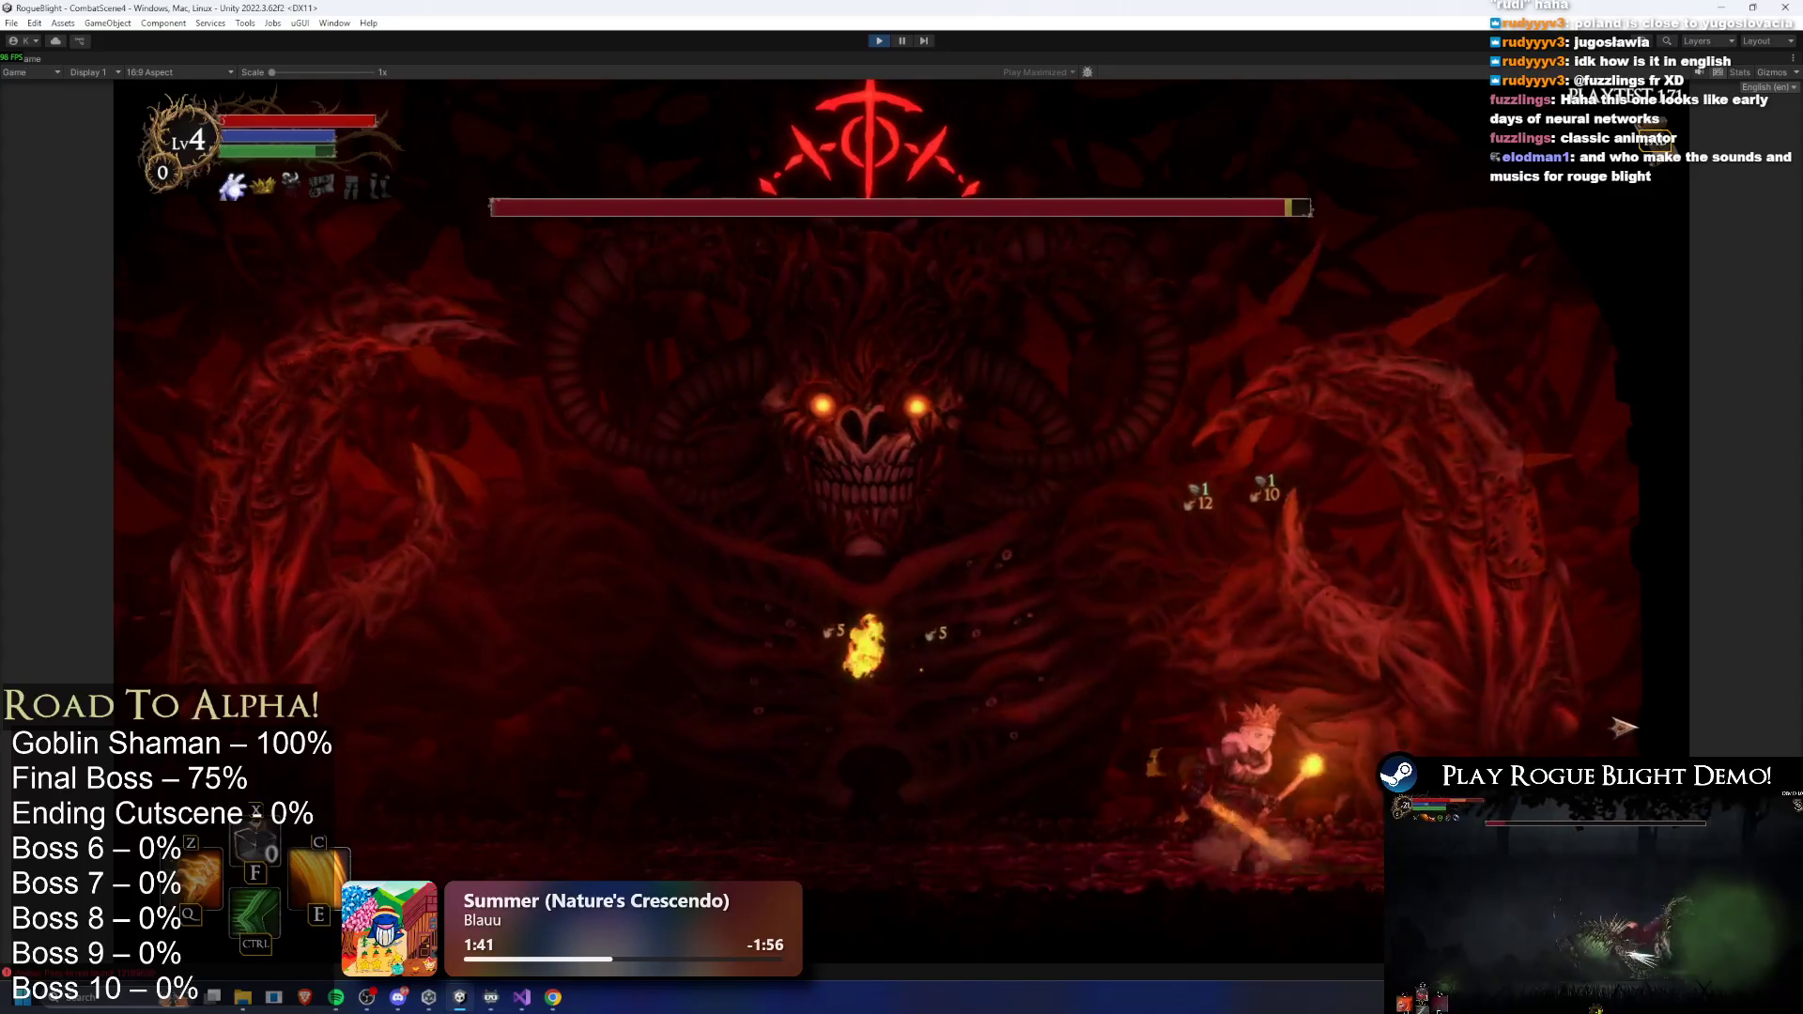
key(a)
click(1635, 735)
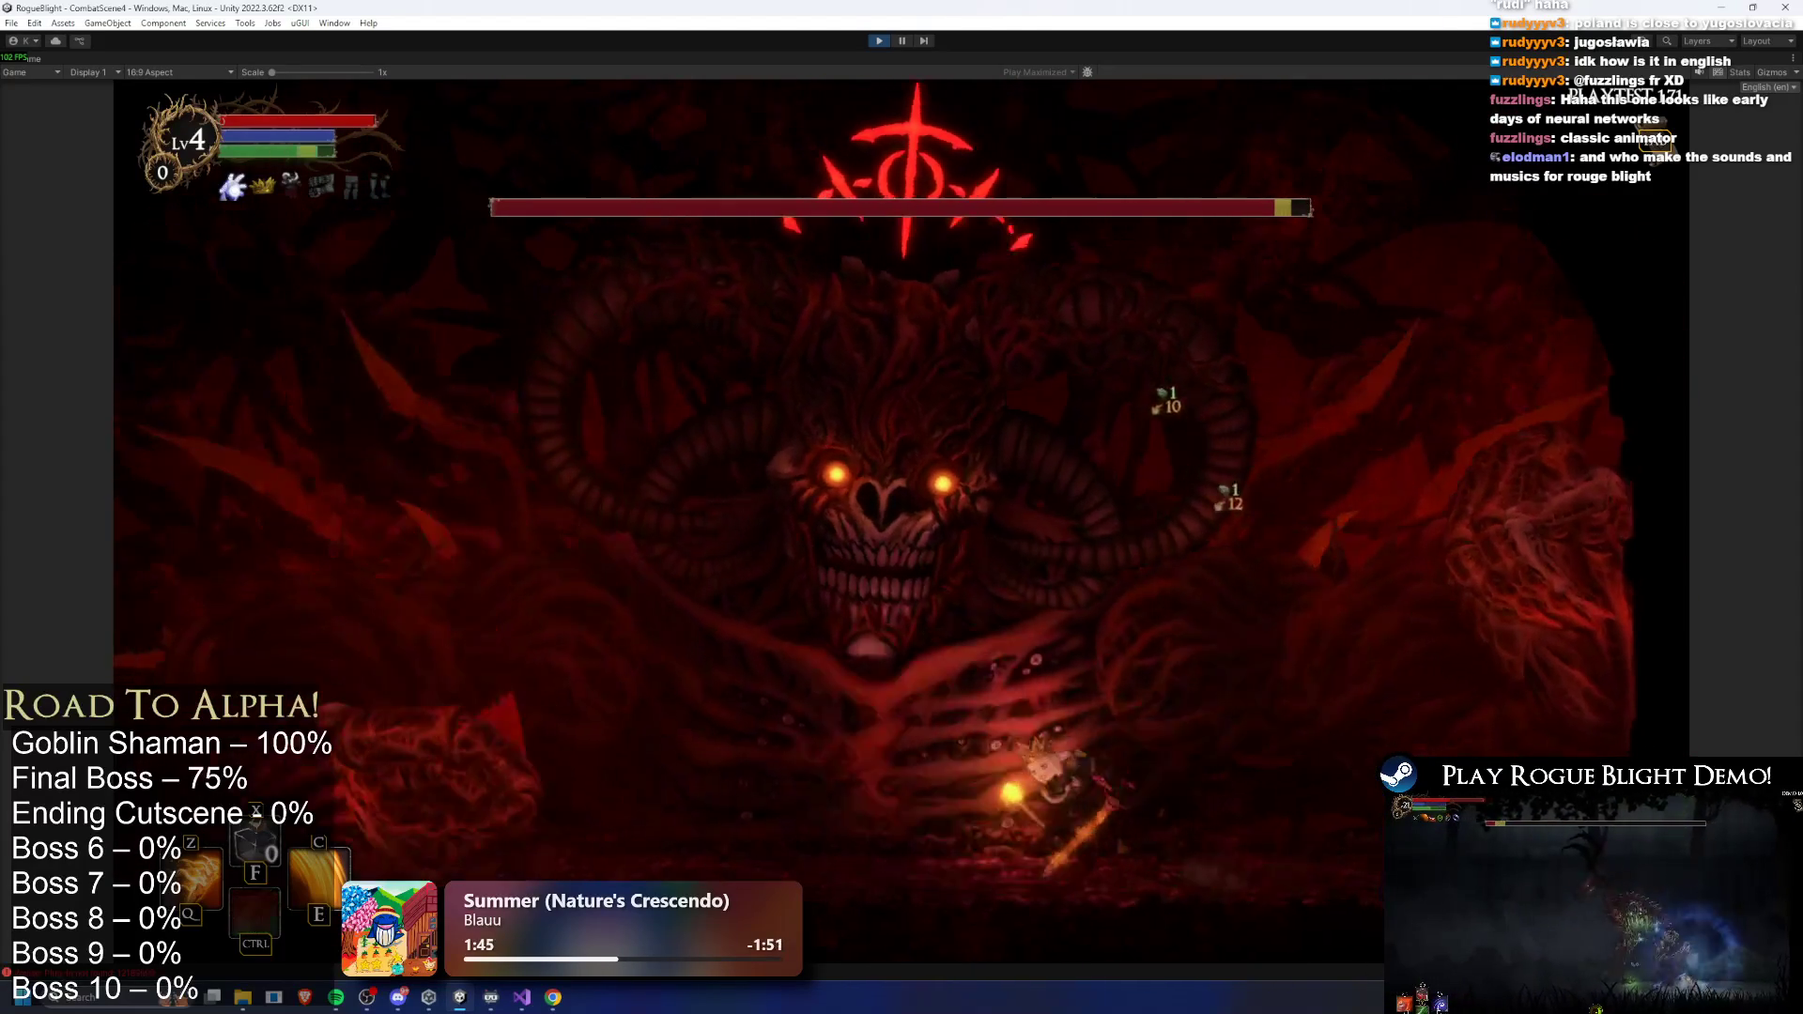
click(1644, 742)
key(a)
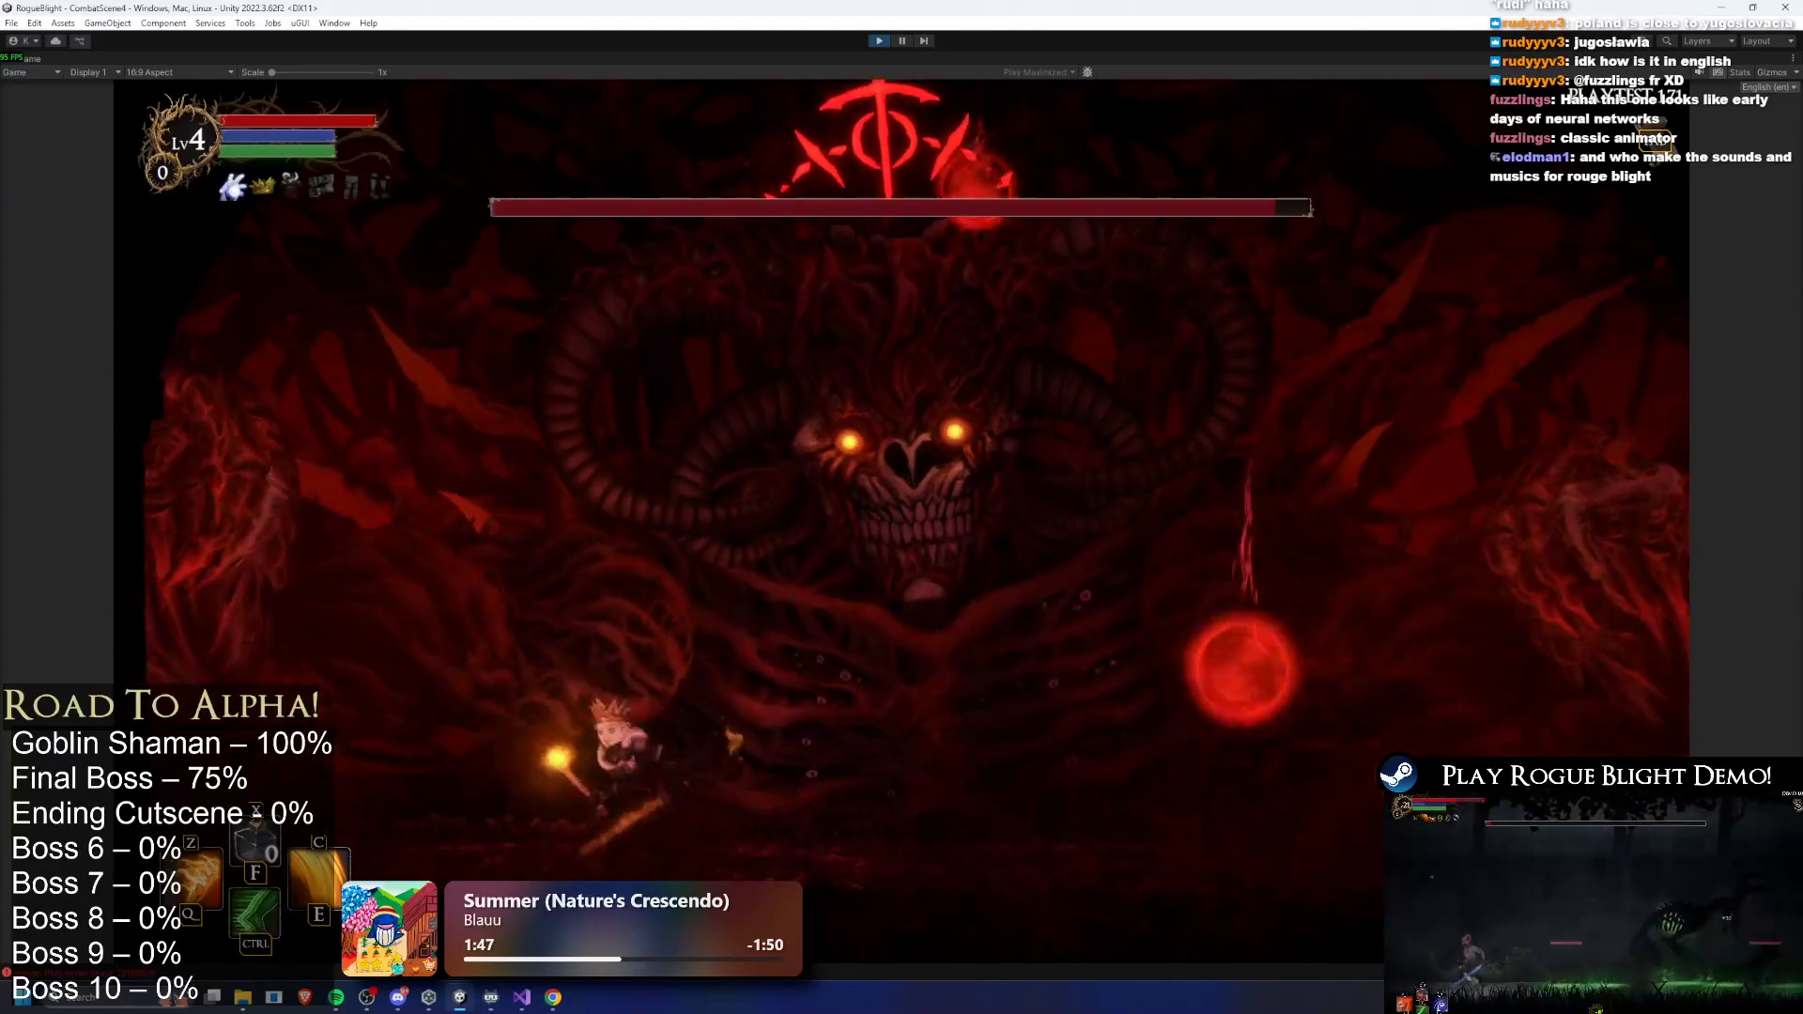
key(d)
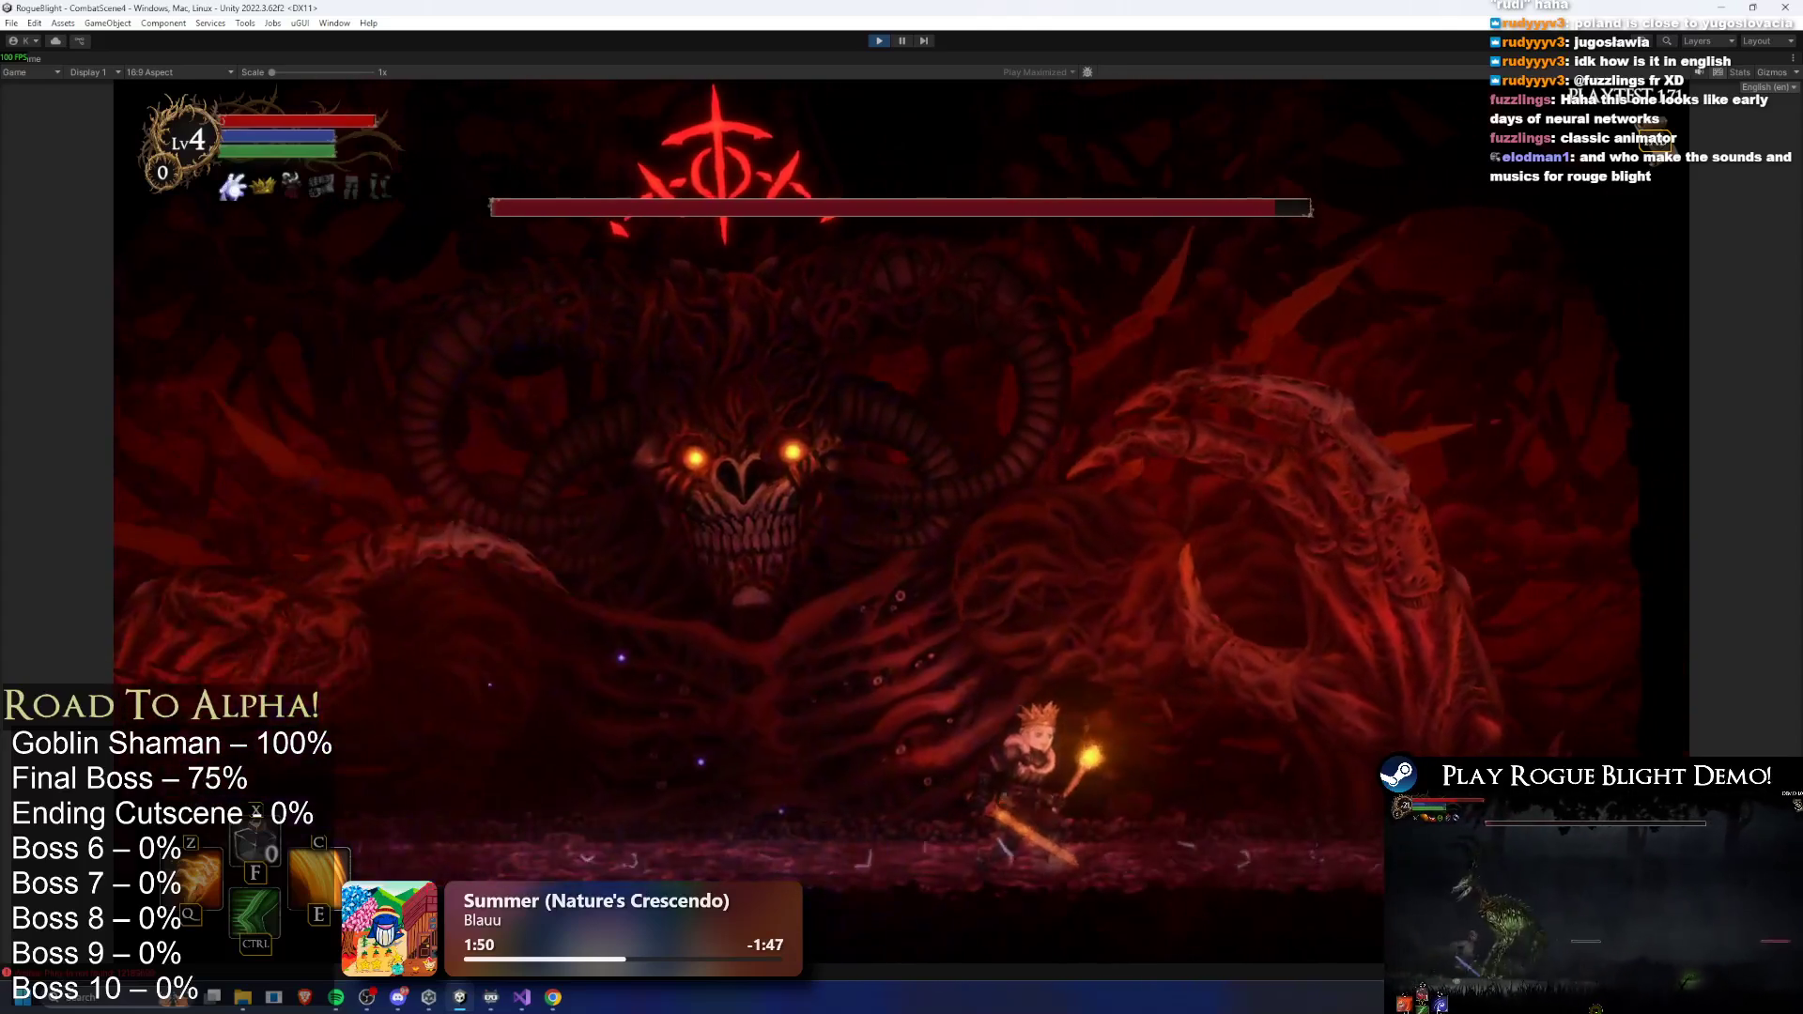
key(space)
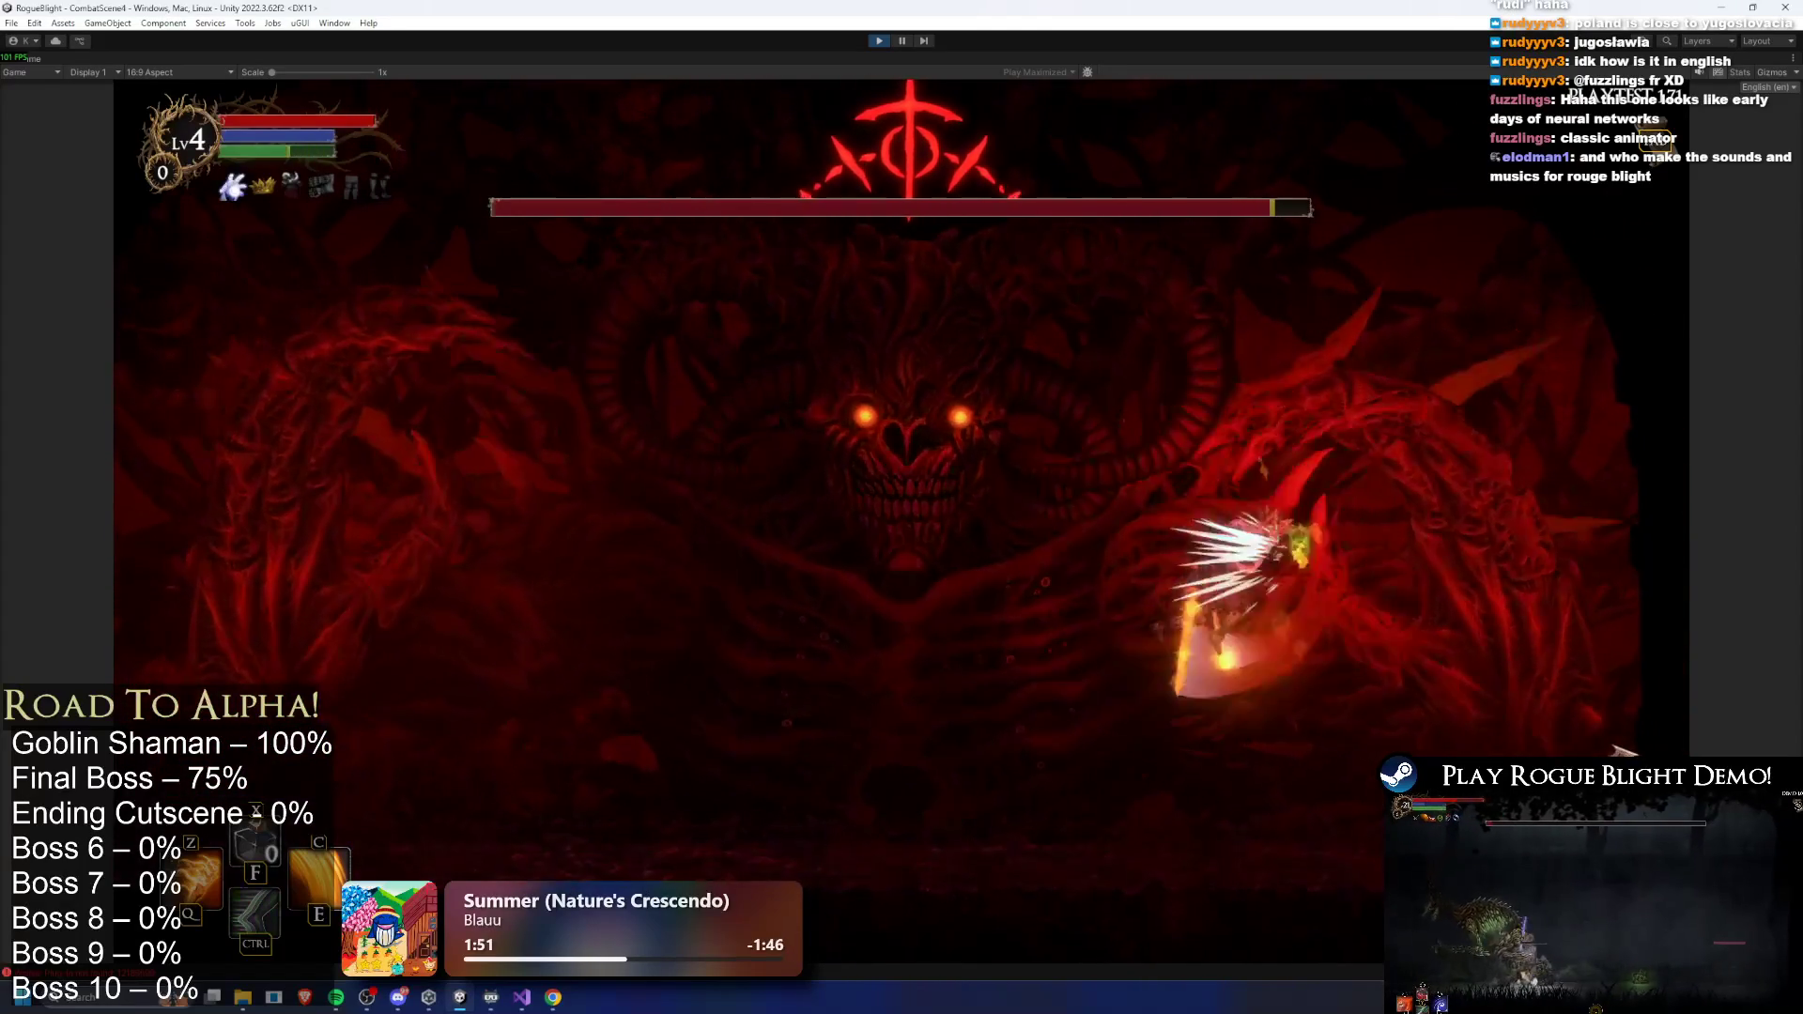
key(a)
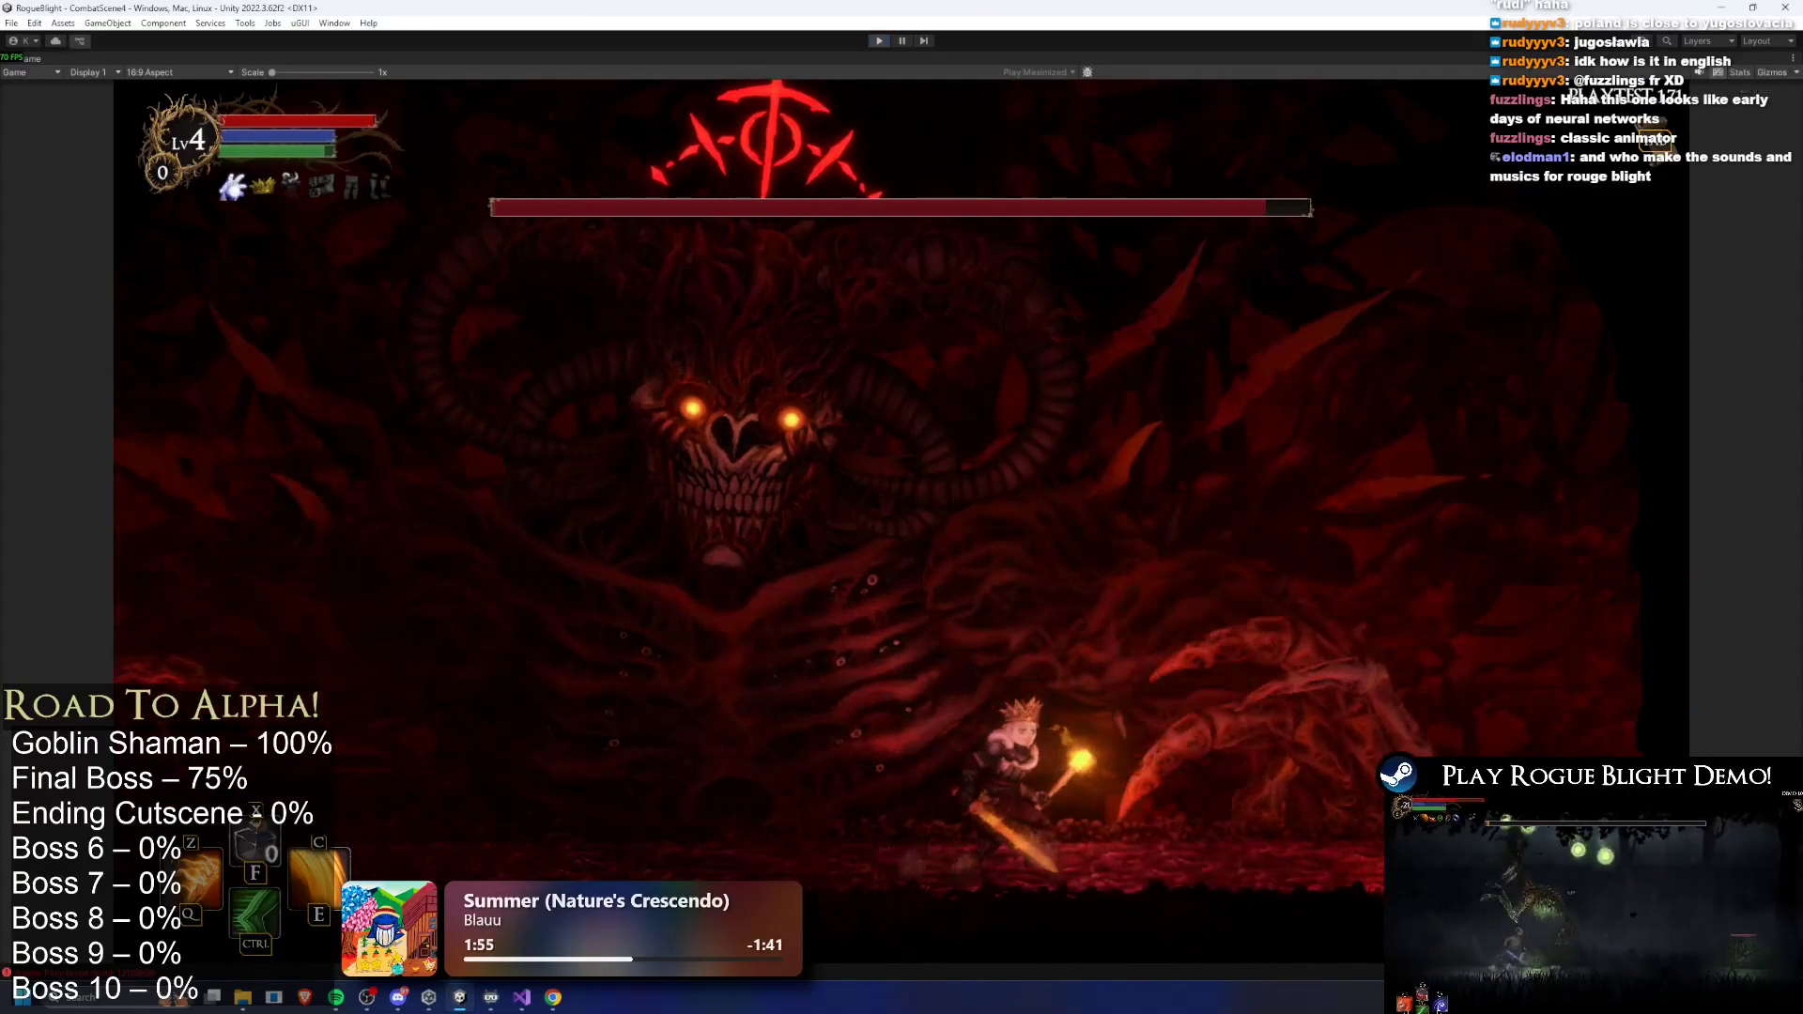
key(ctrl+p)
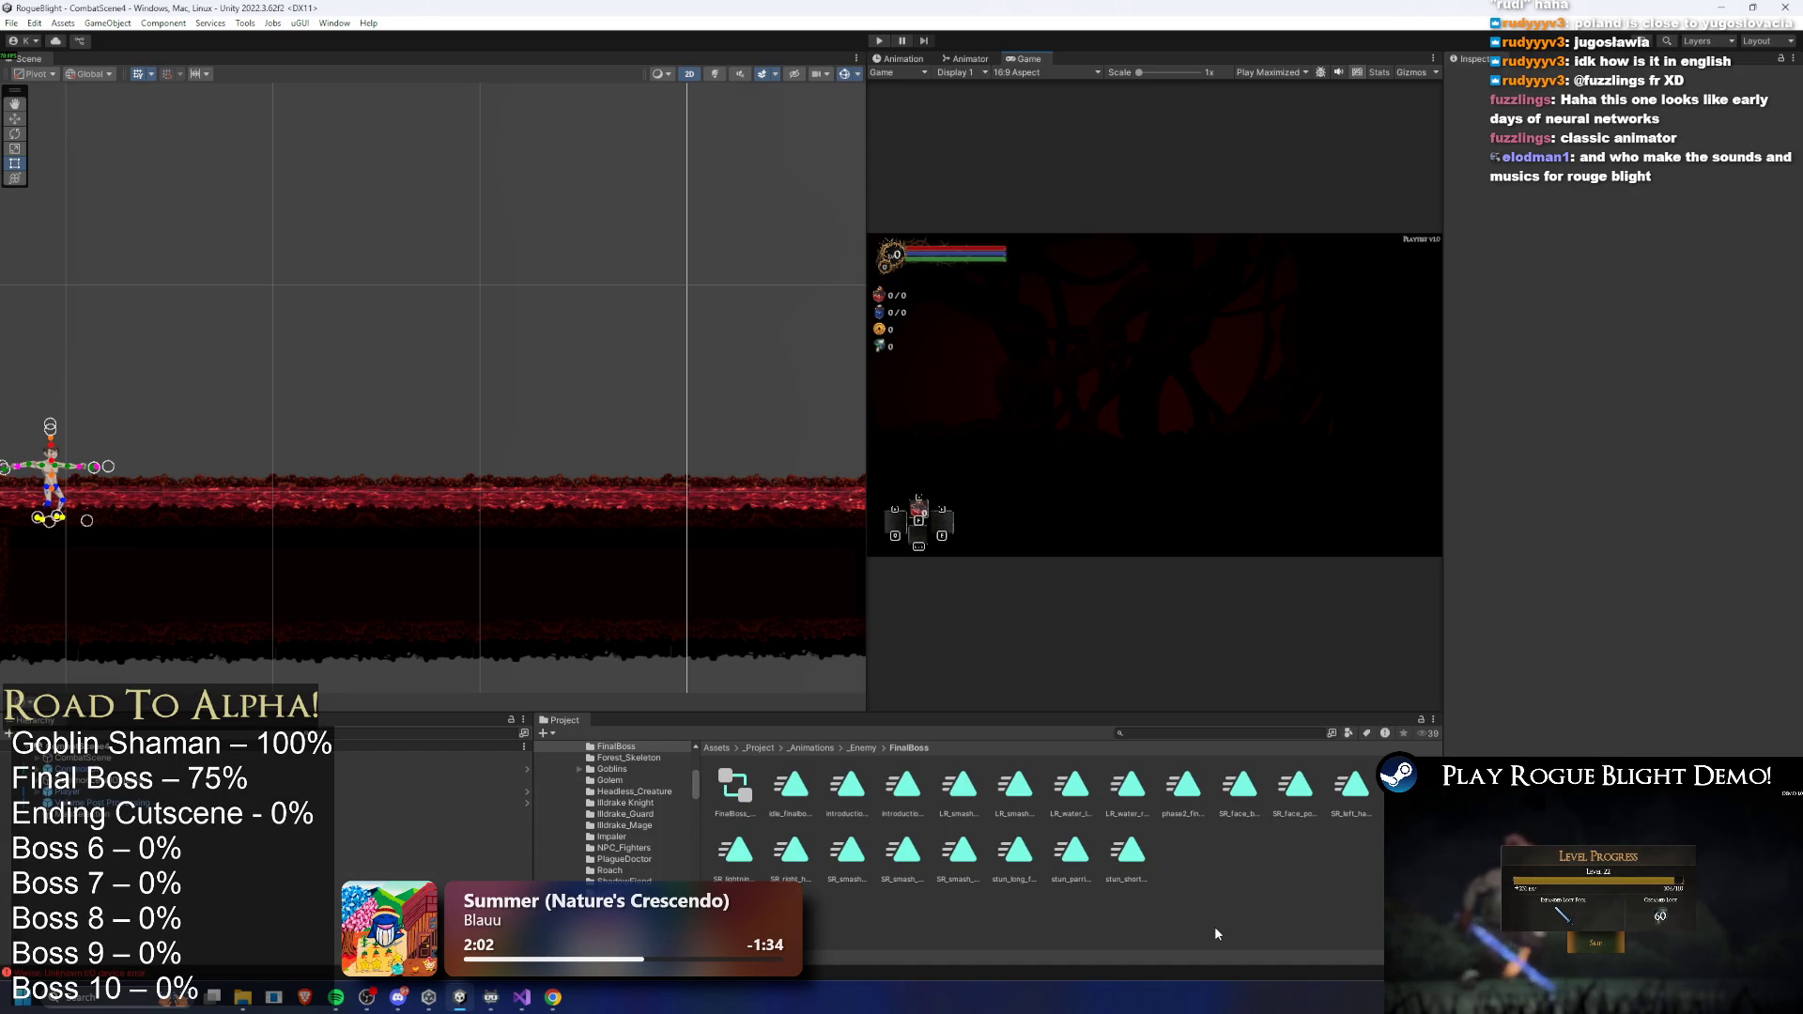
- Search for and select FinalBoss_Concept_Prefab, then bring up its Animation timeline and clip list
click(1221, 734)
text(final boss prefab)
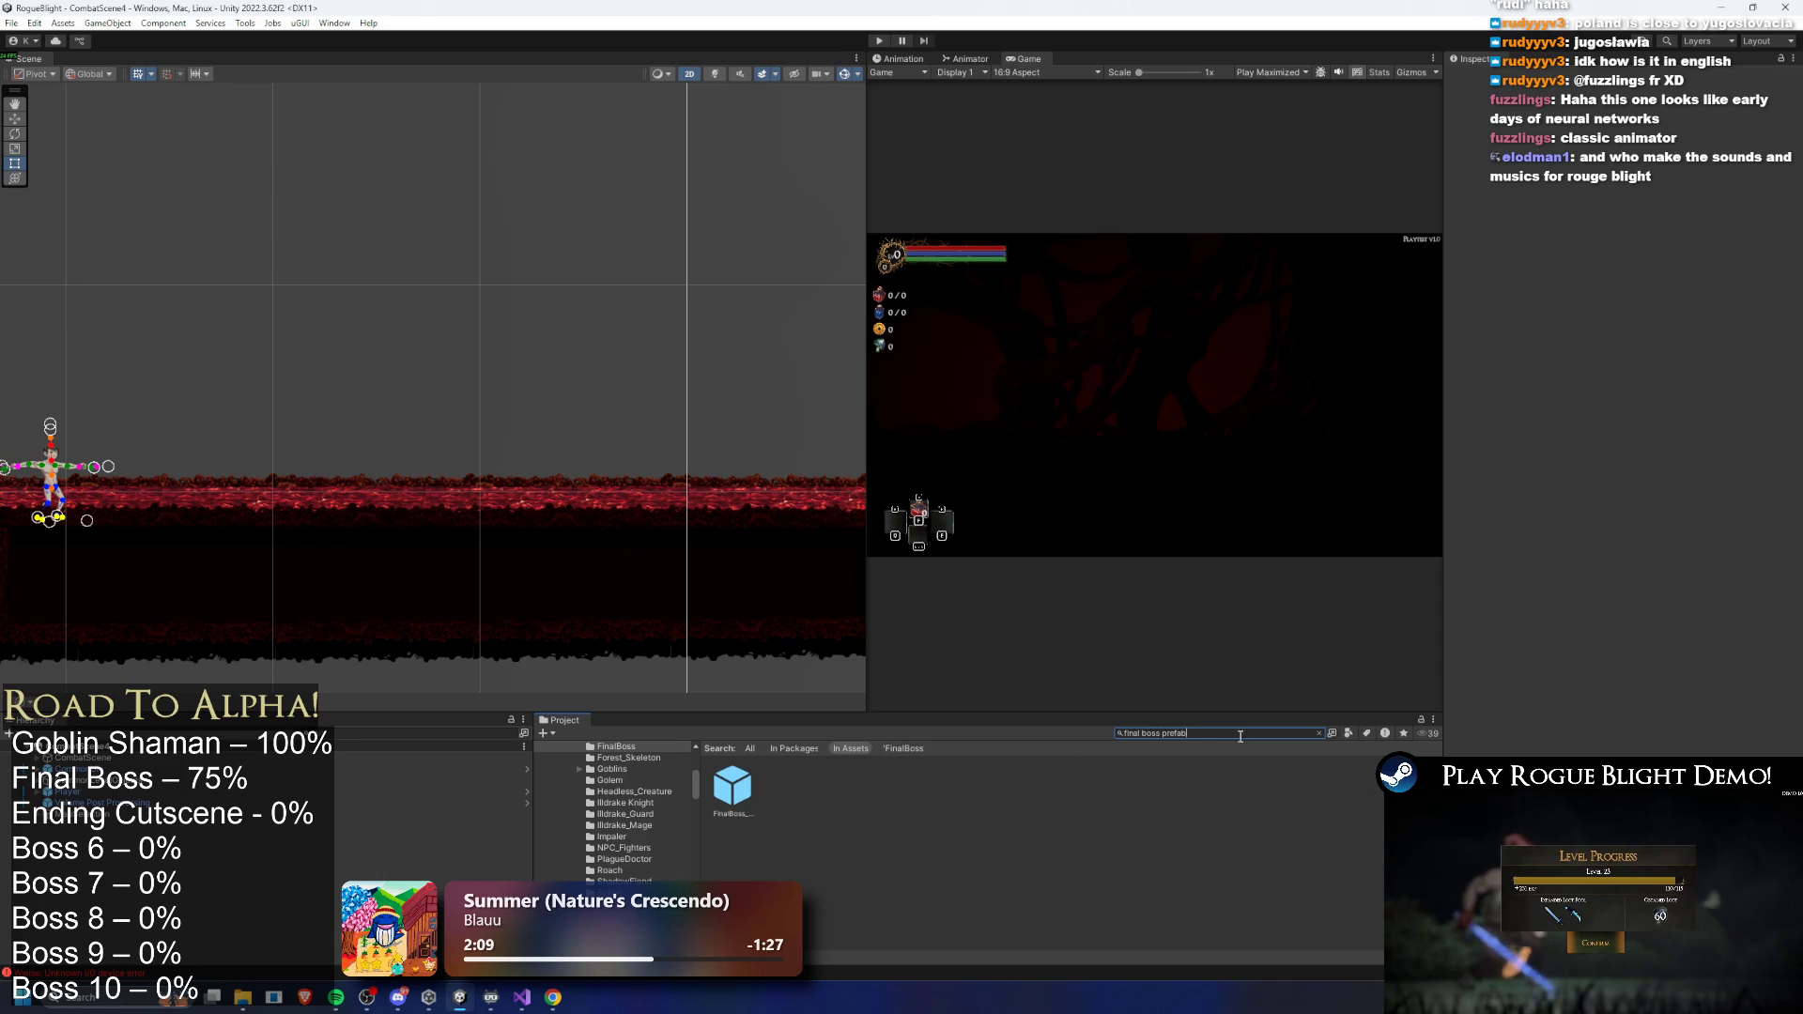
click(730, 789)
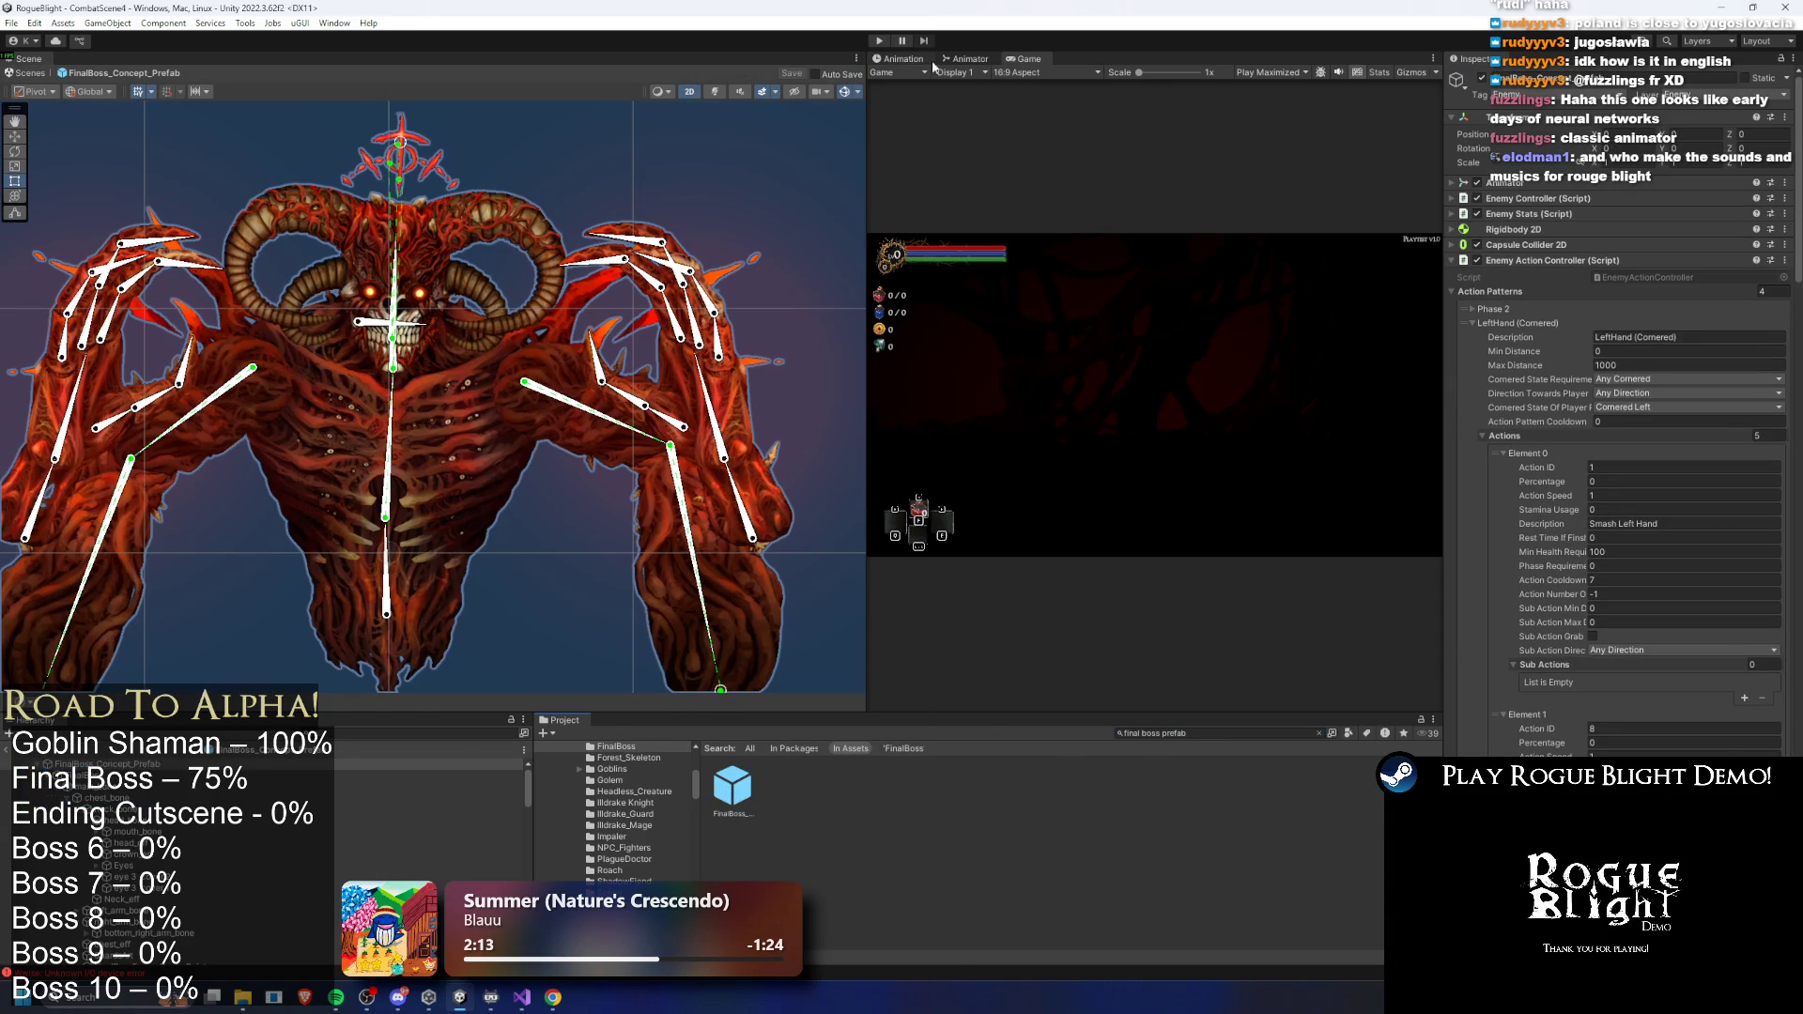
click(913, 59)
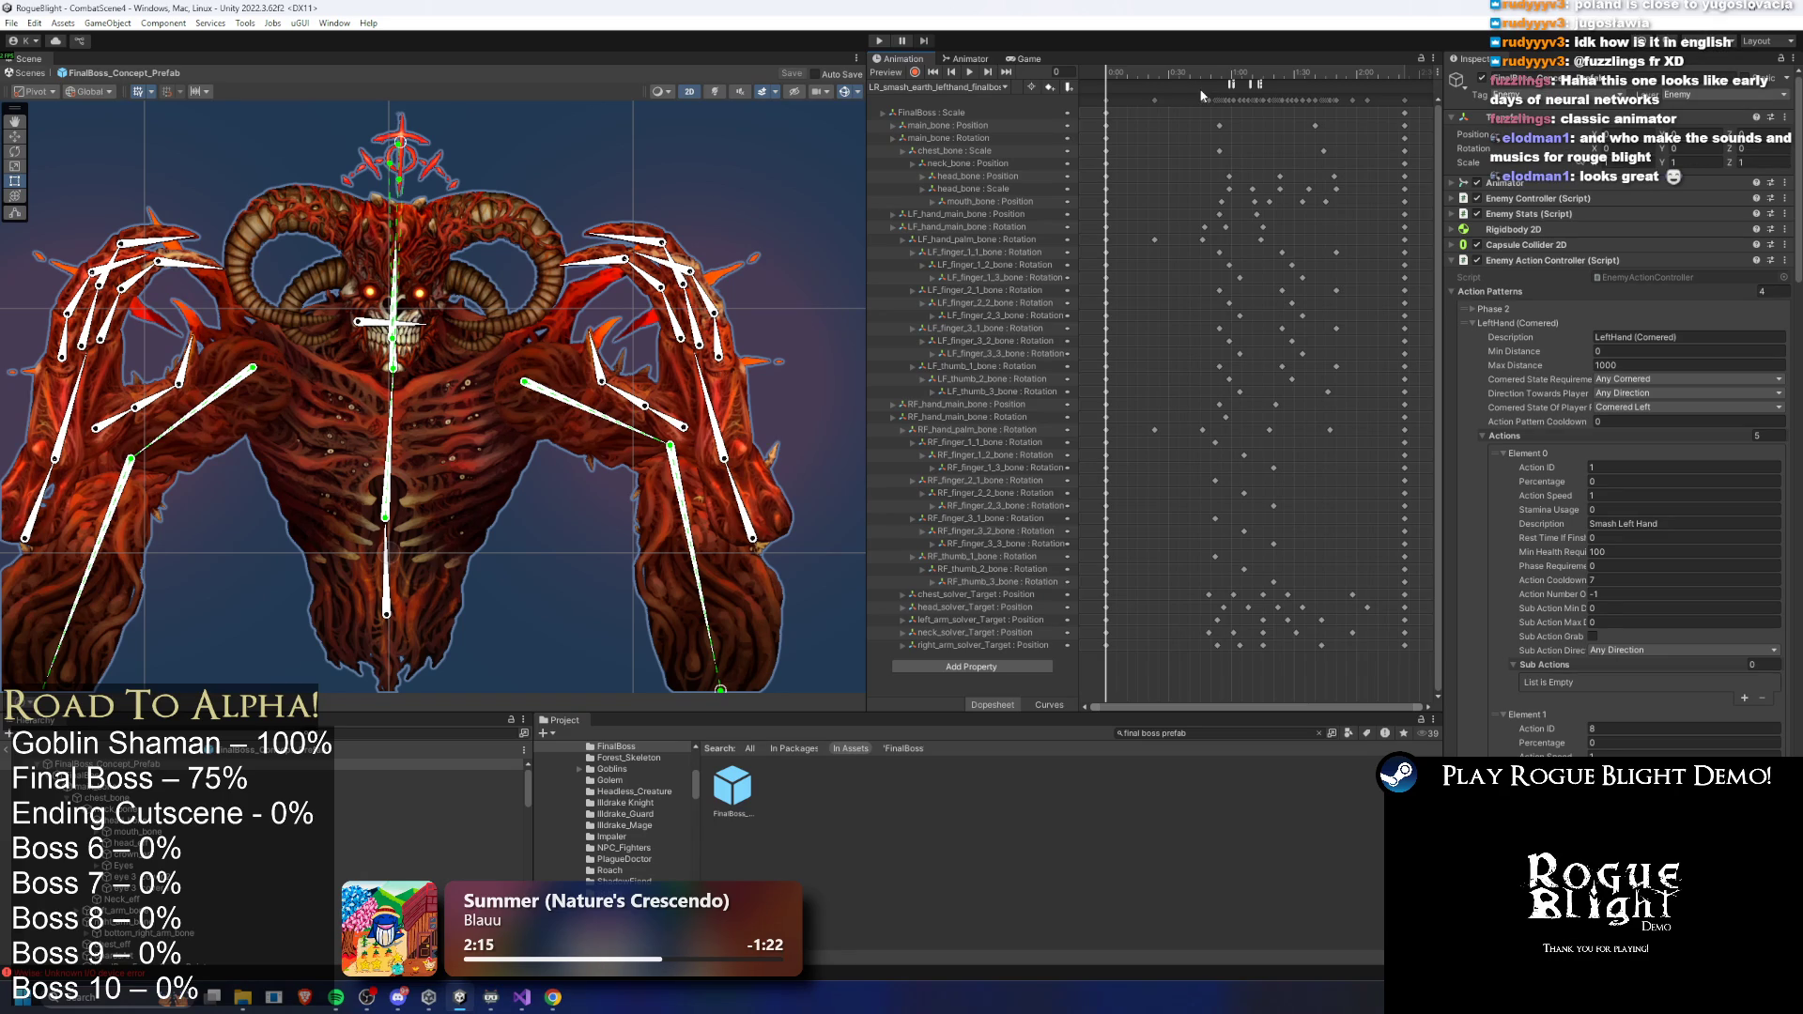
click(948, 86)
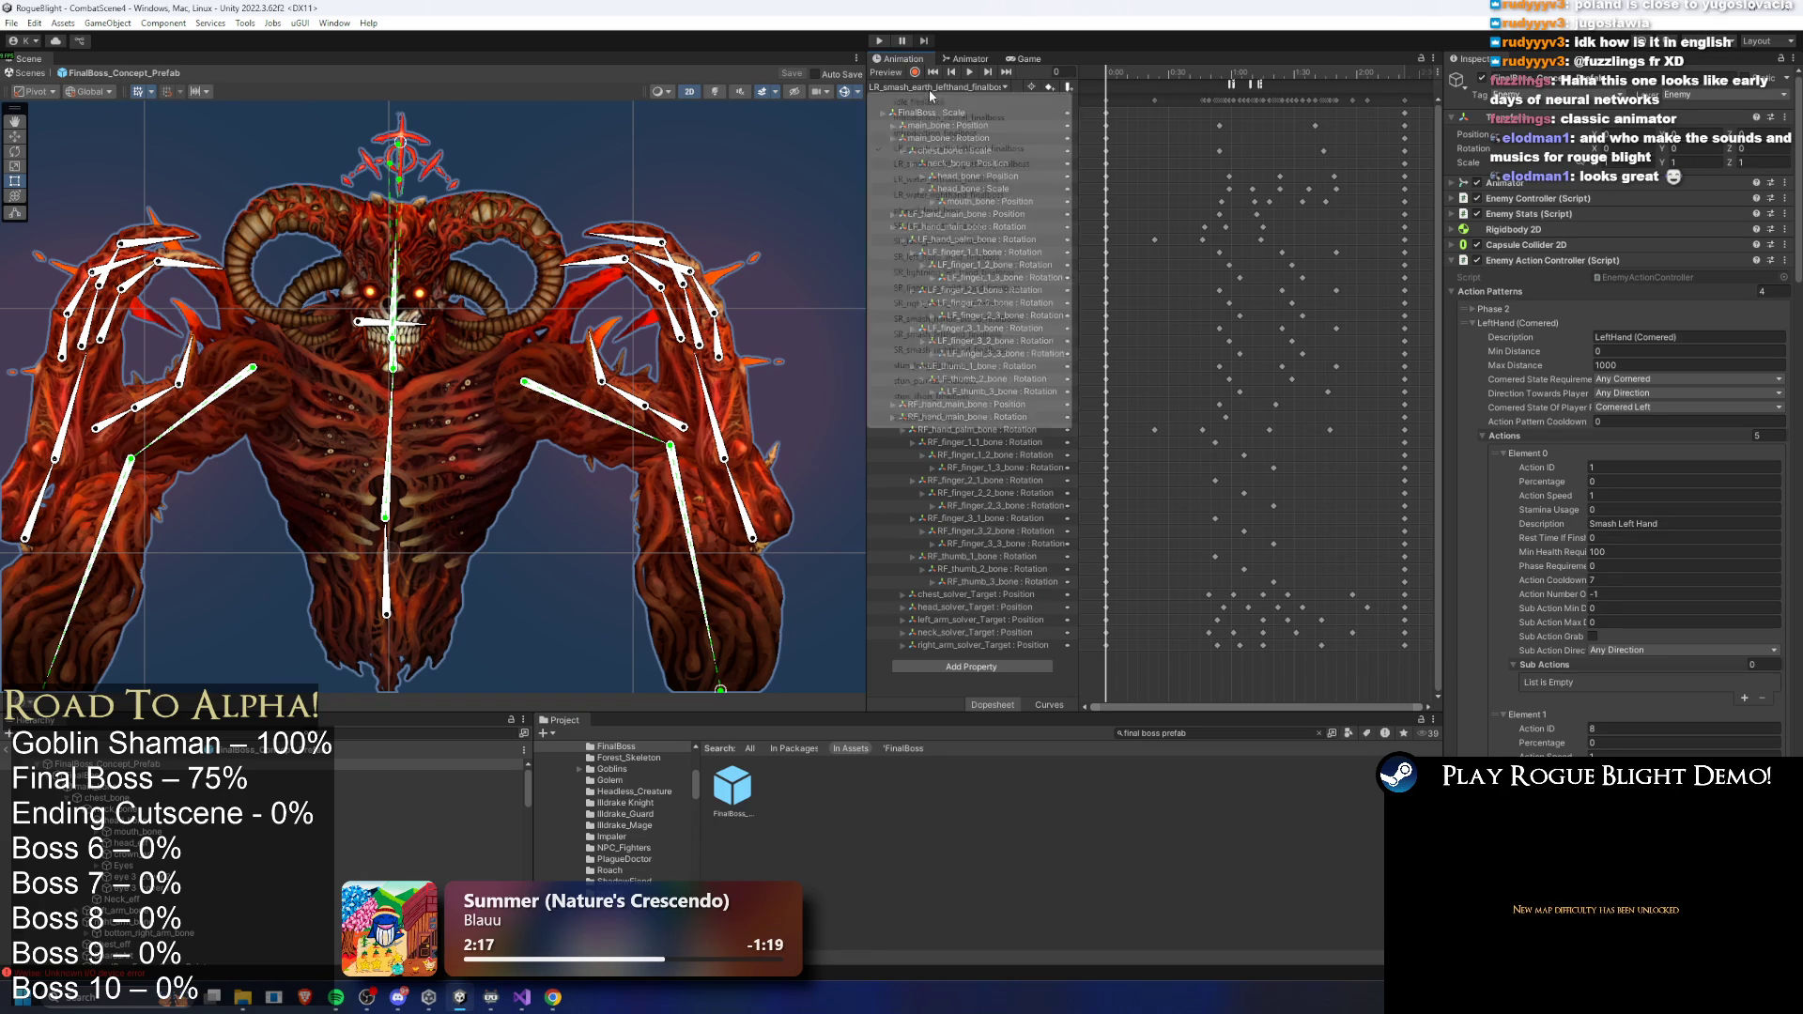
- Briefly preview LR_water_righthand_finalboss, then load SR_lightning_right_hand_finalboss
click(991, 196)
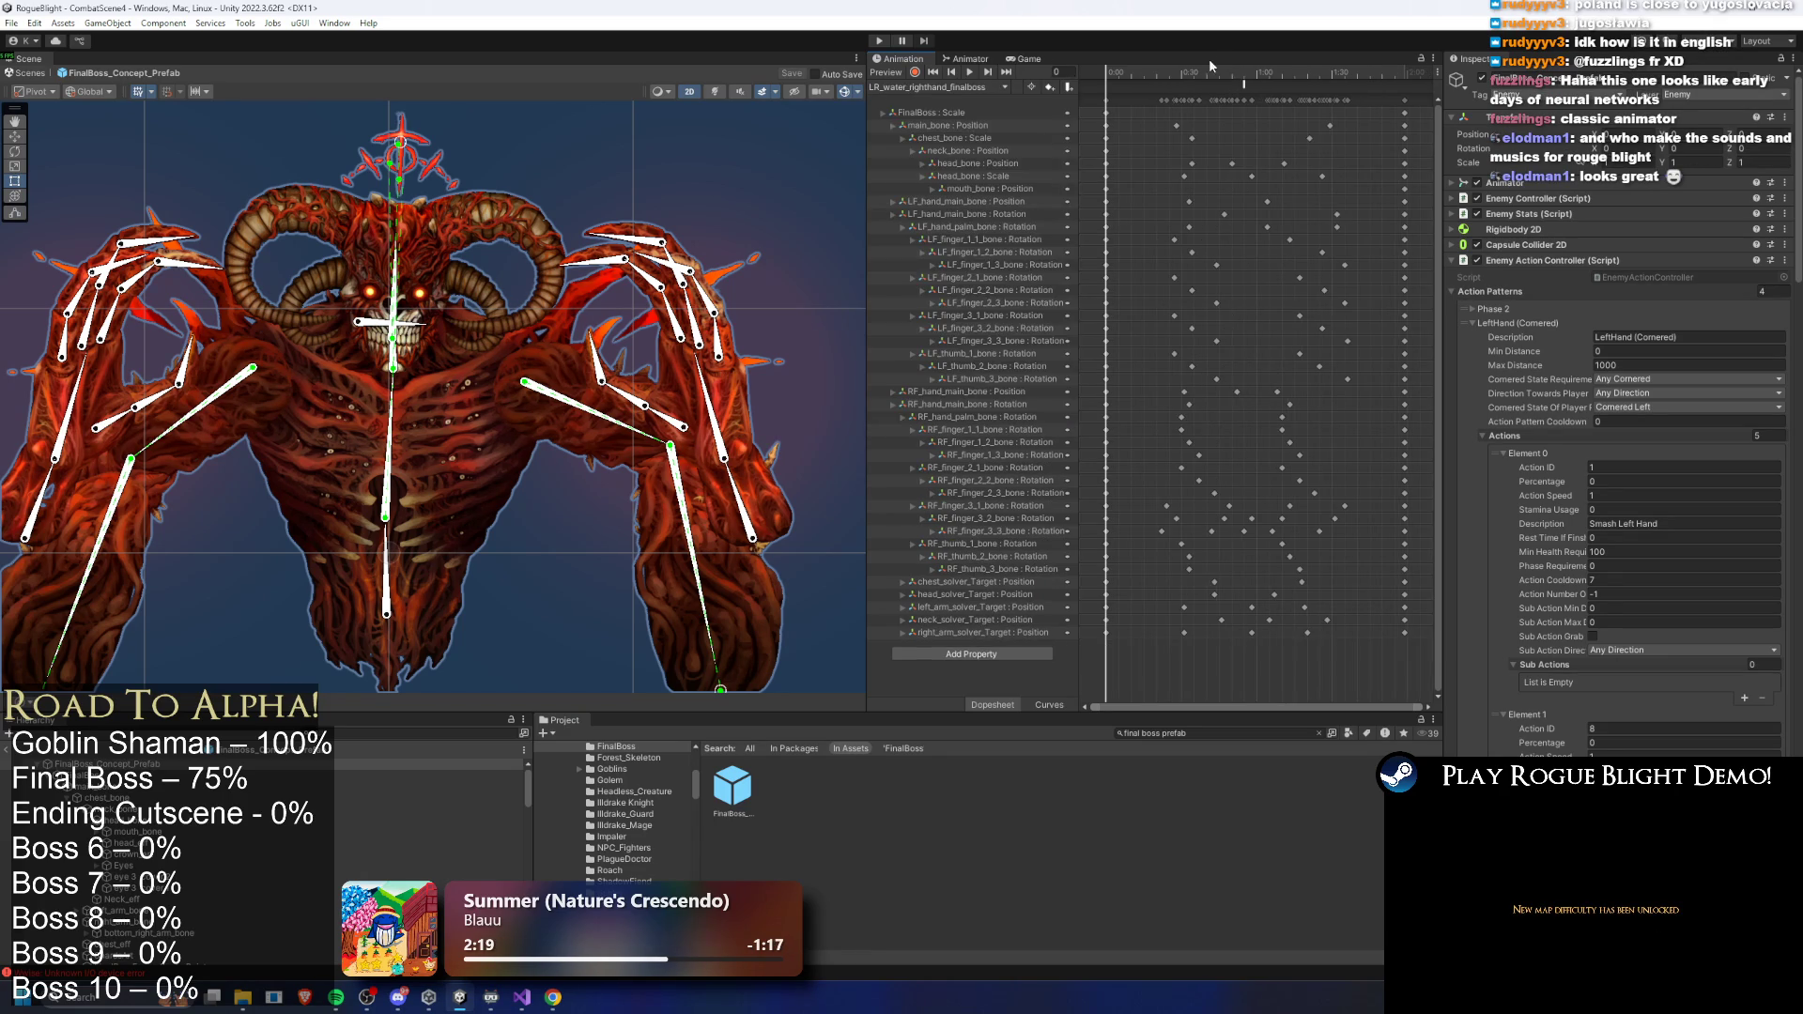
click(1218, 73)
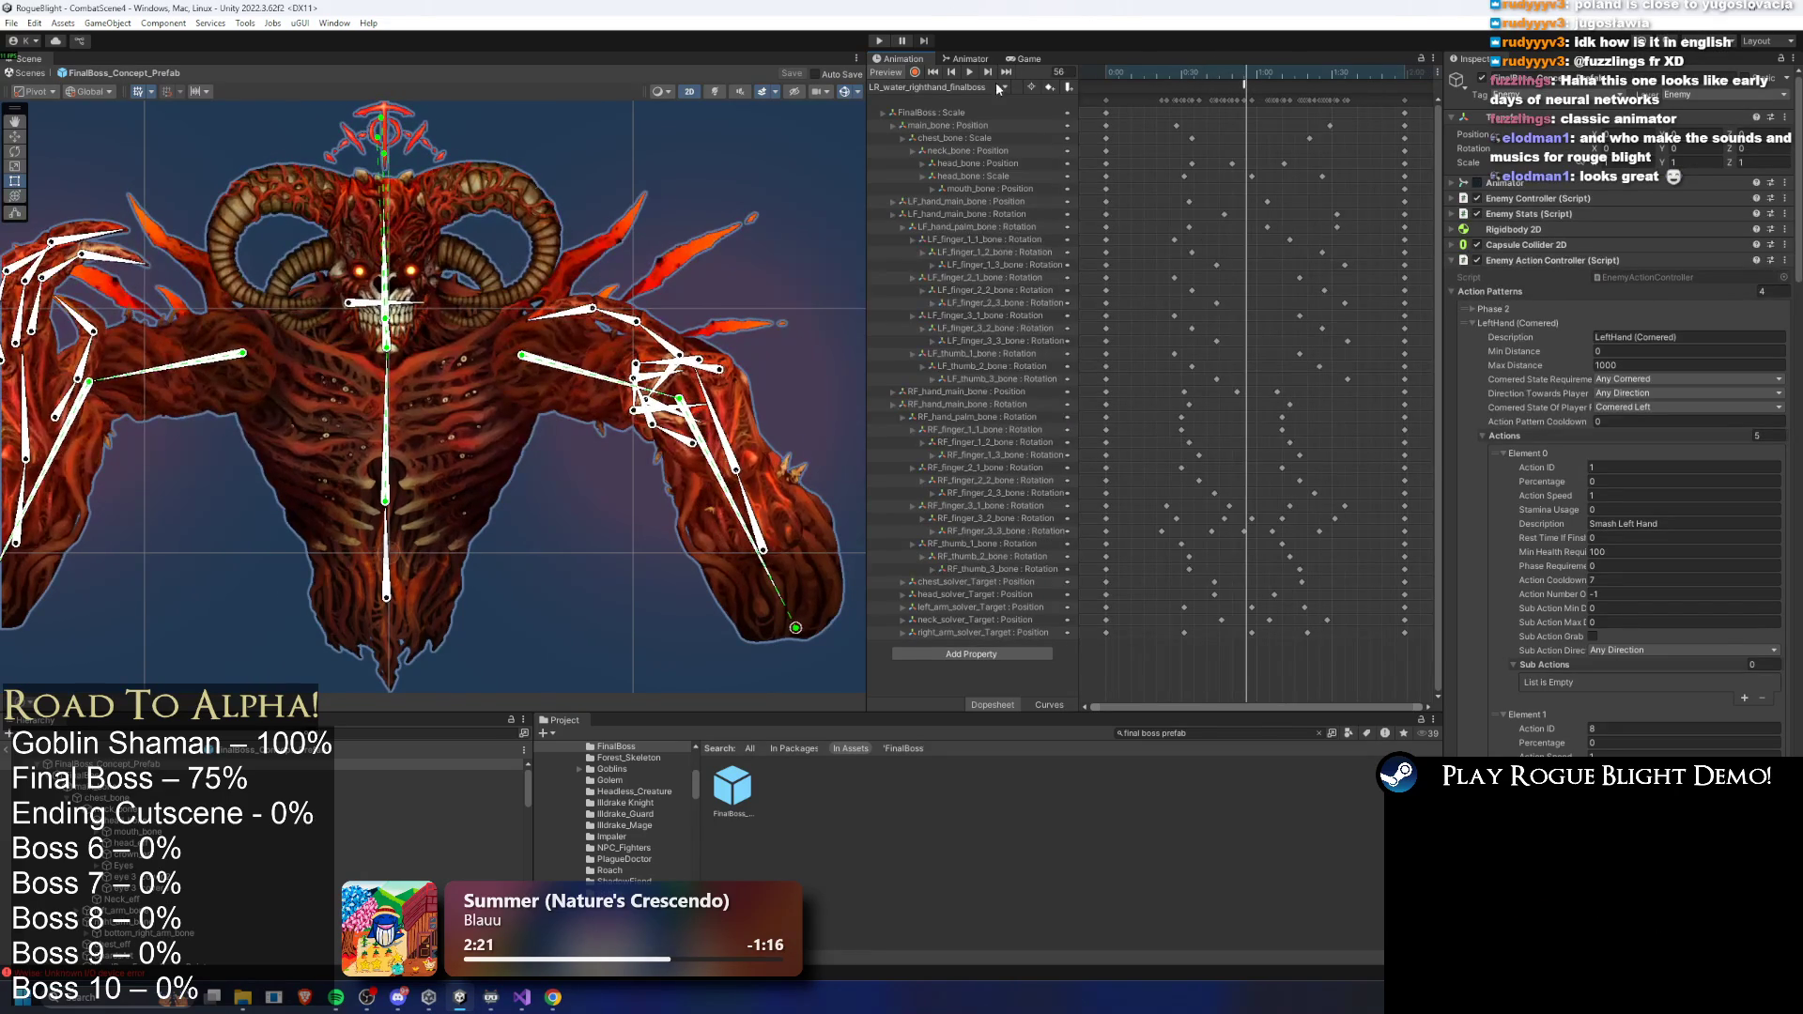
click(997, 87)
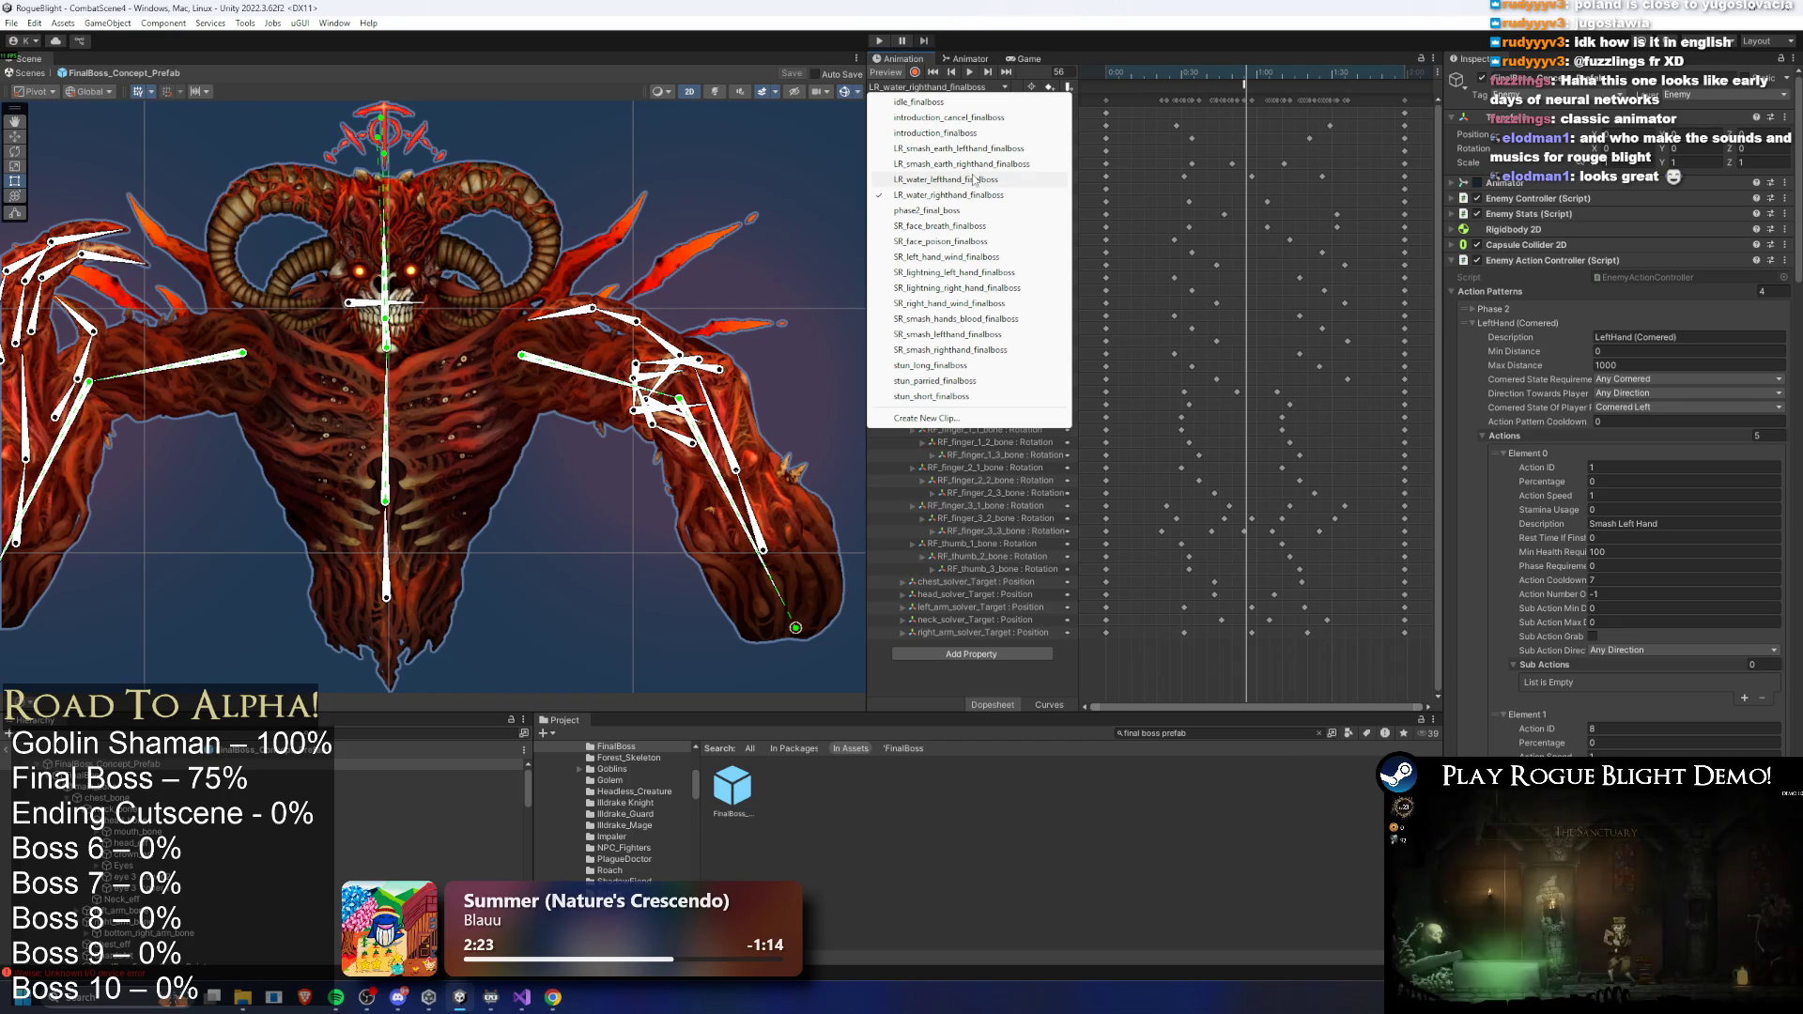
click(1003, 288)
- Scrub the lightning clip to around frame 91, check a right-hand finger bone, and select the SpawnProjectile event
drag(1165, 75, 1279, 82)
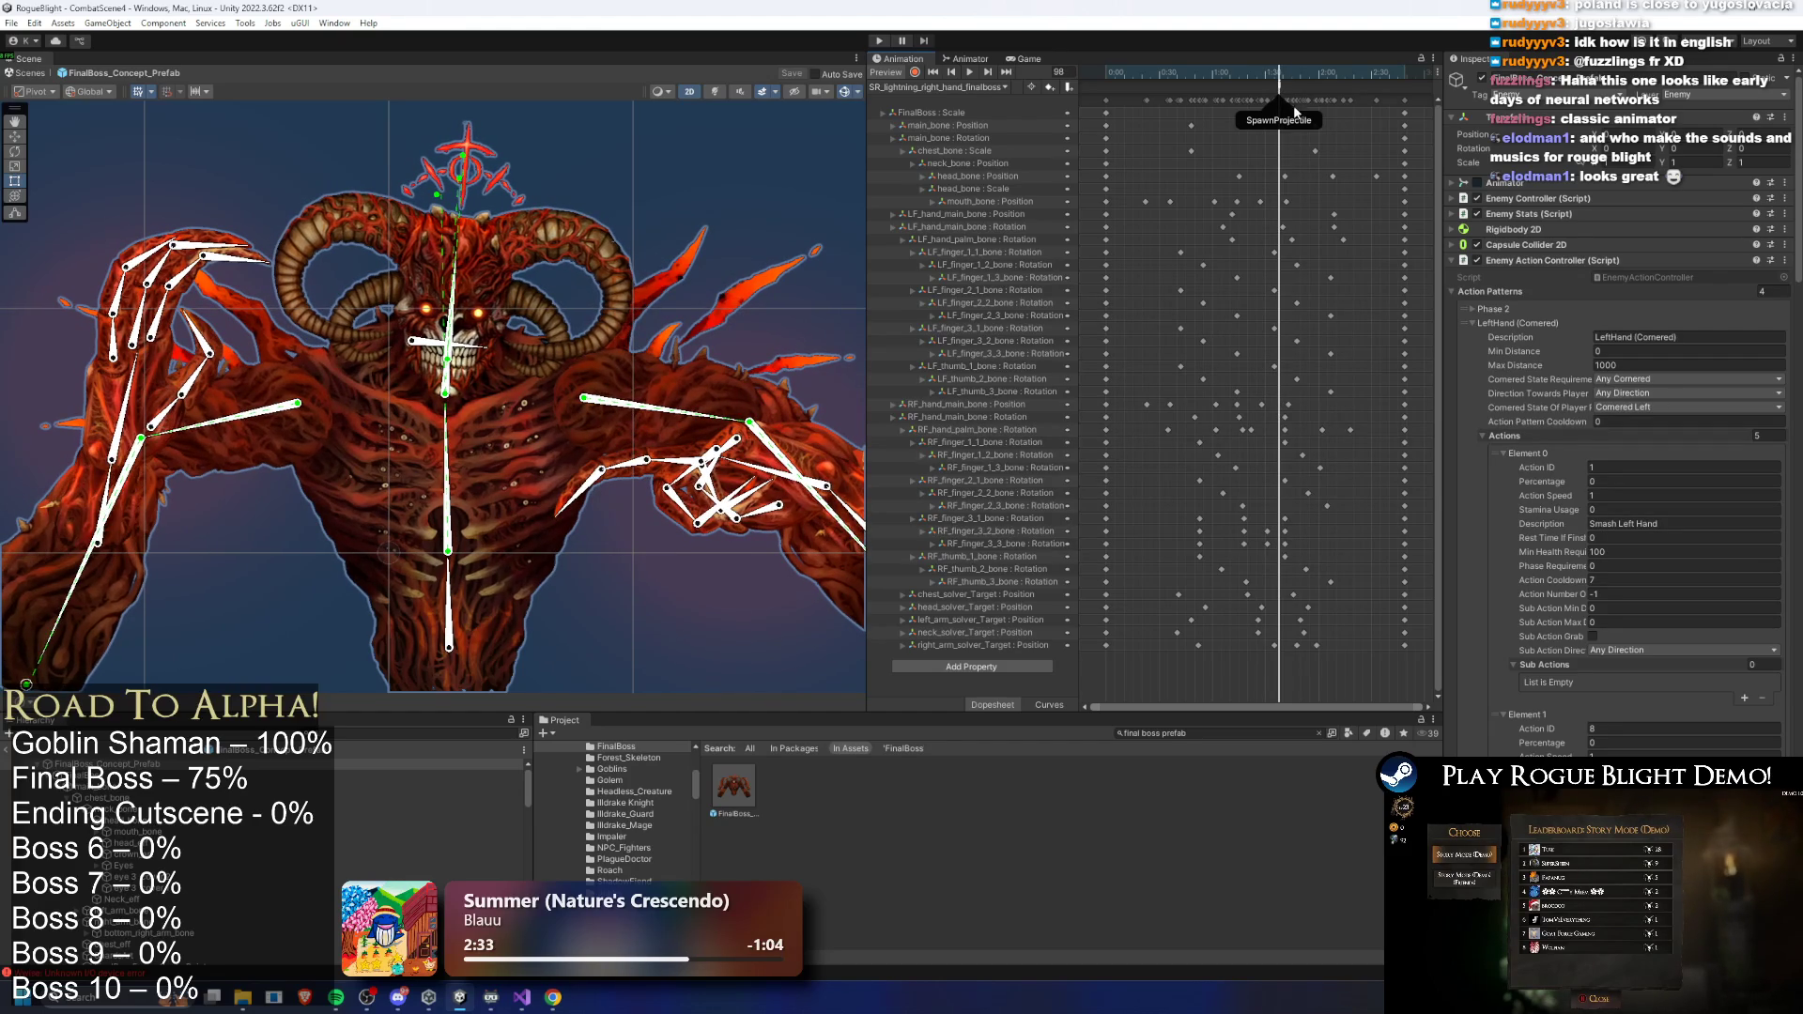
scroll(625, 475, up, 3)
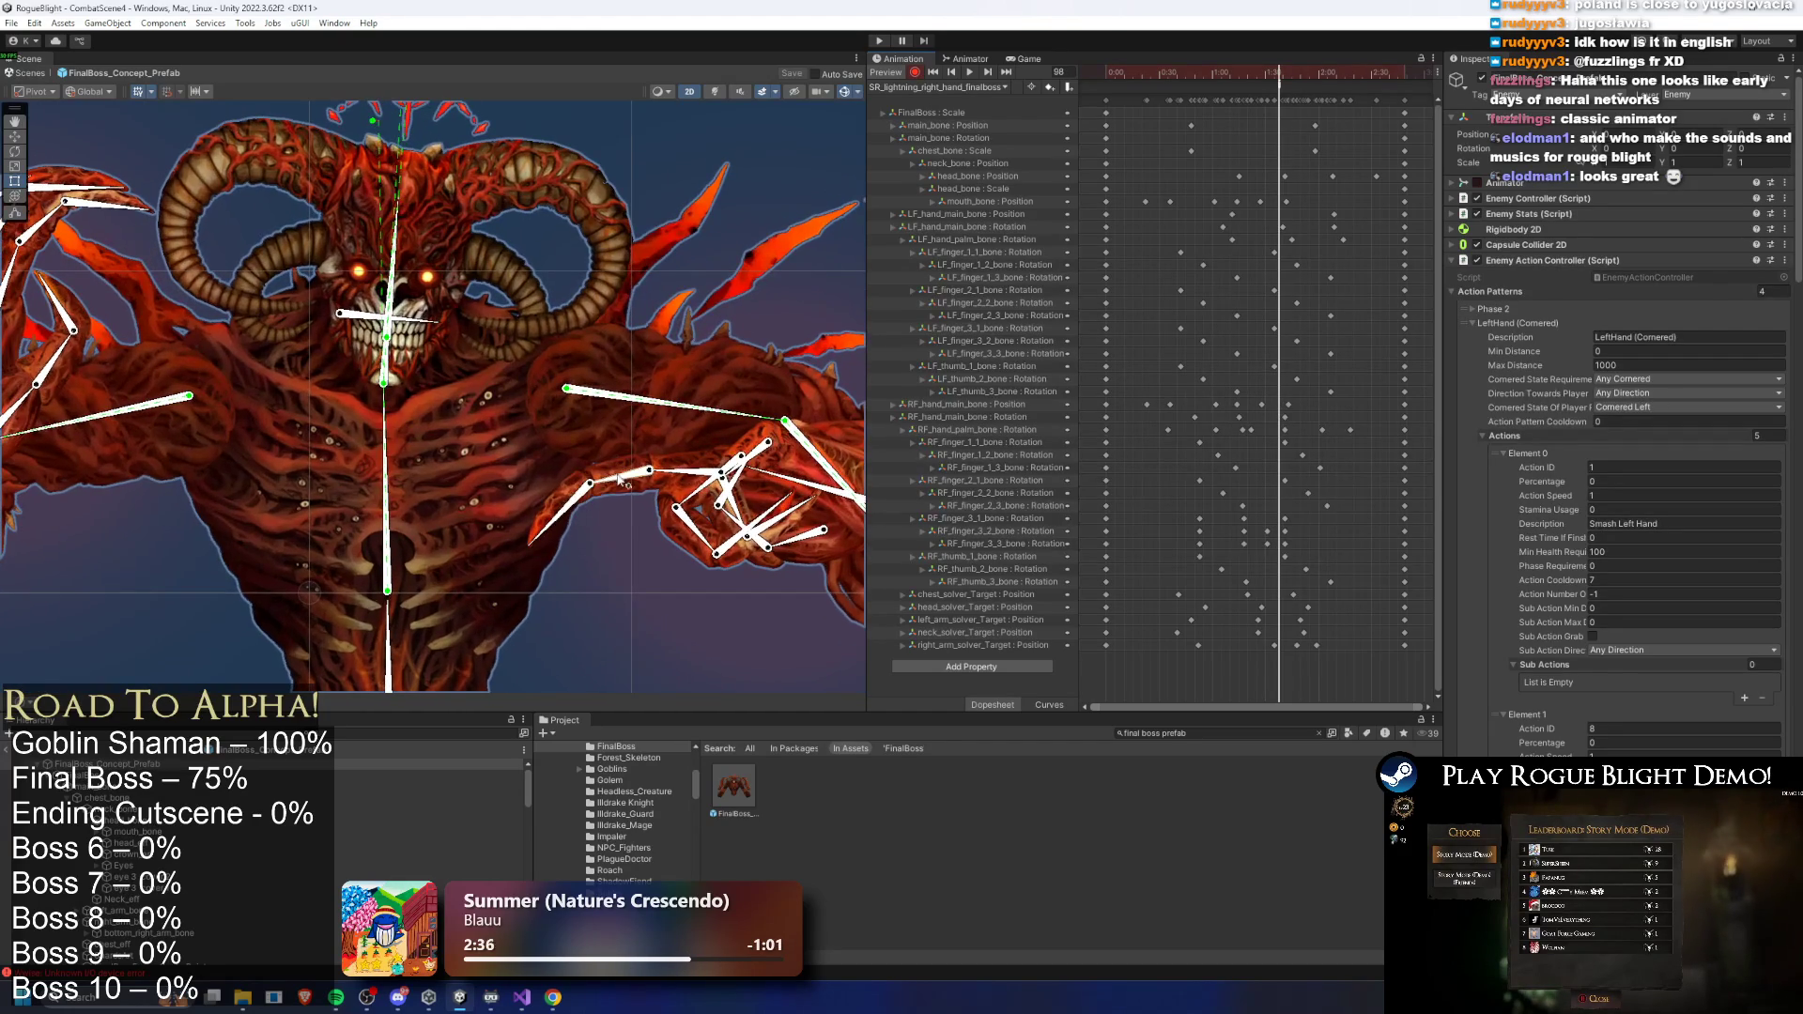
key(comma)
key(comma)
key(comma)
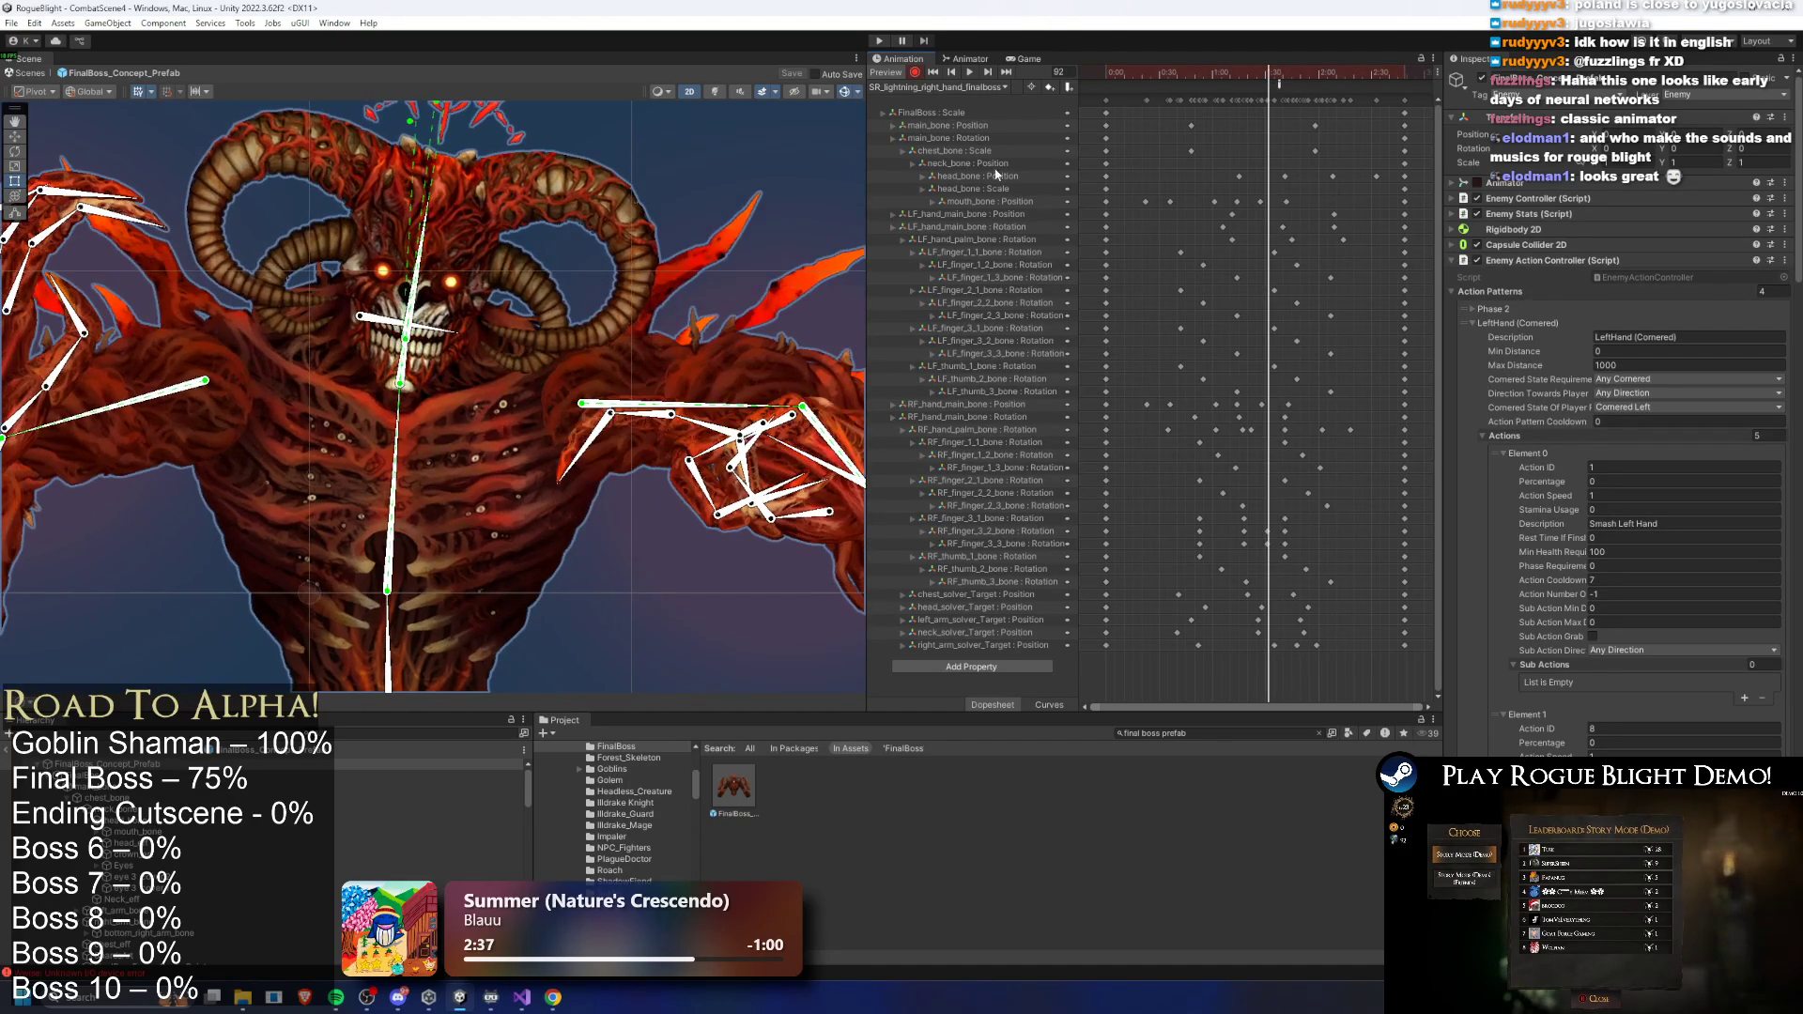
click(644, 421)
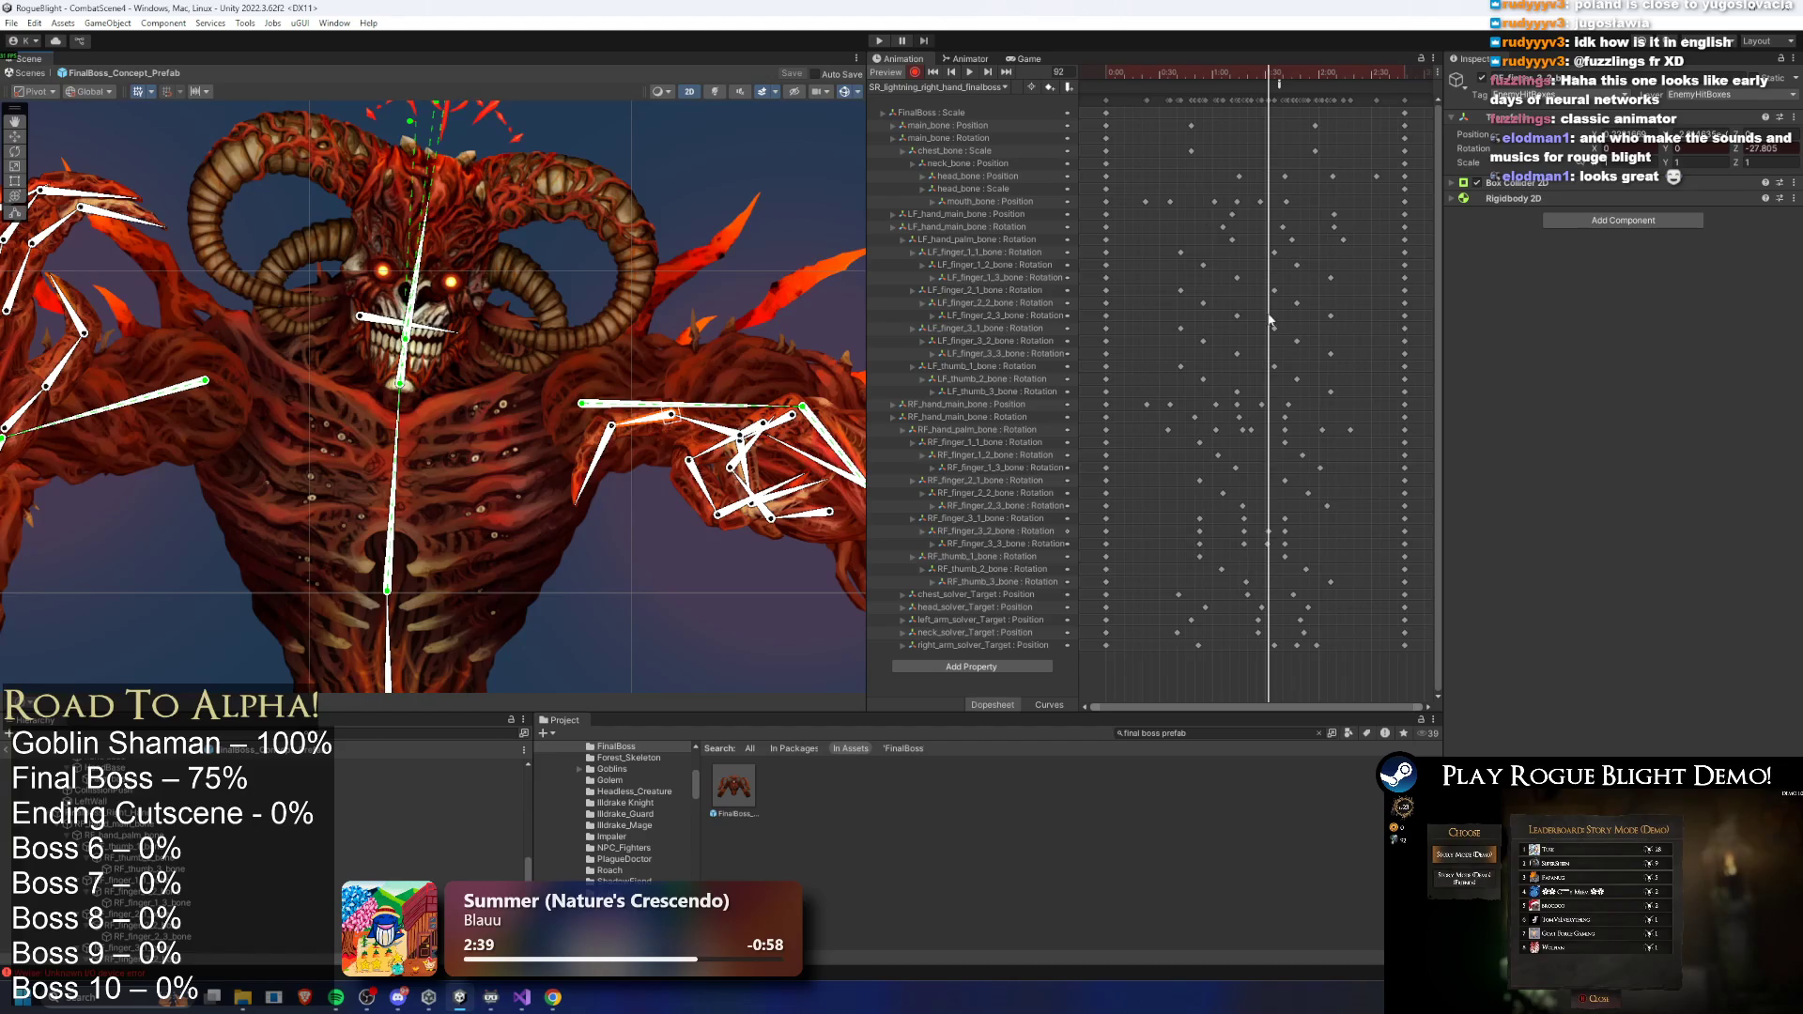
click(1264, 179)
scroll(1264, 179, up, 2)
drag(1273, 78, 1284, 81)
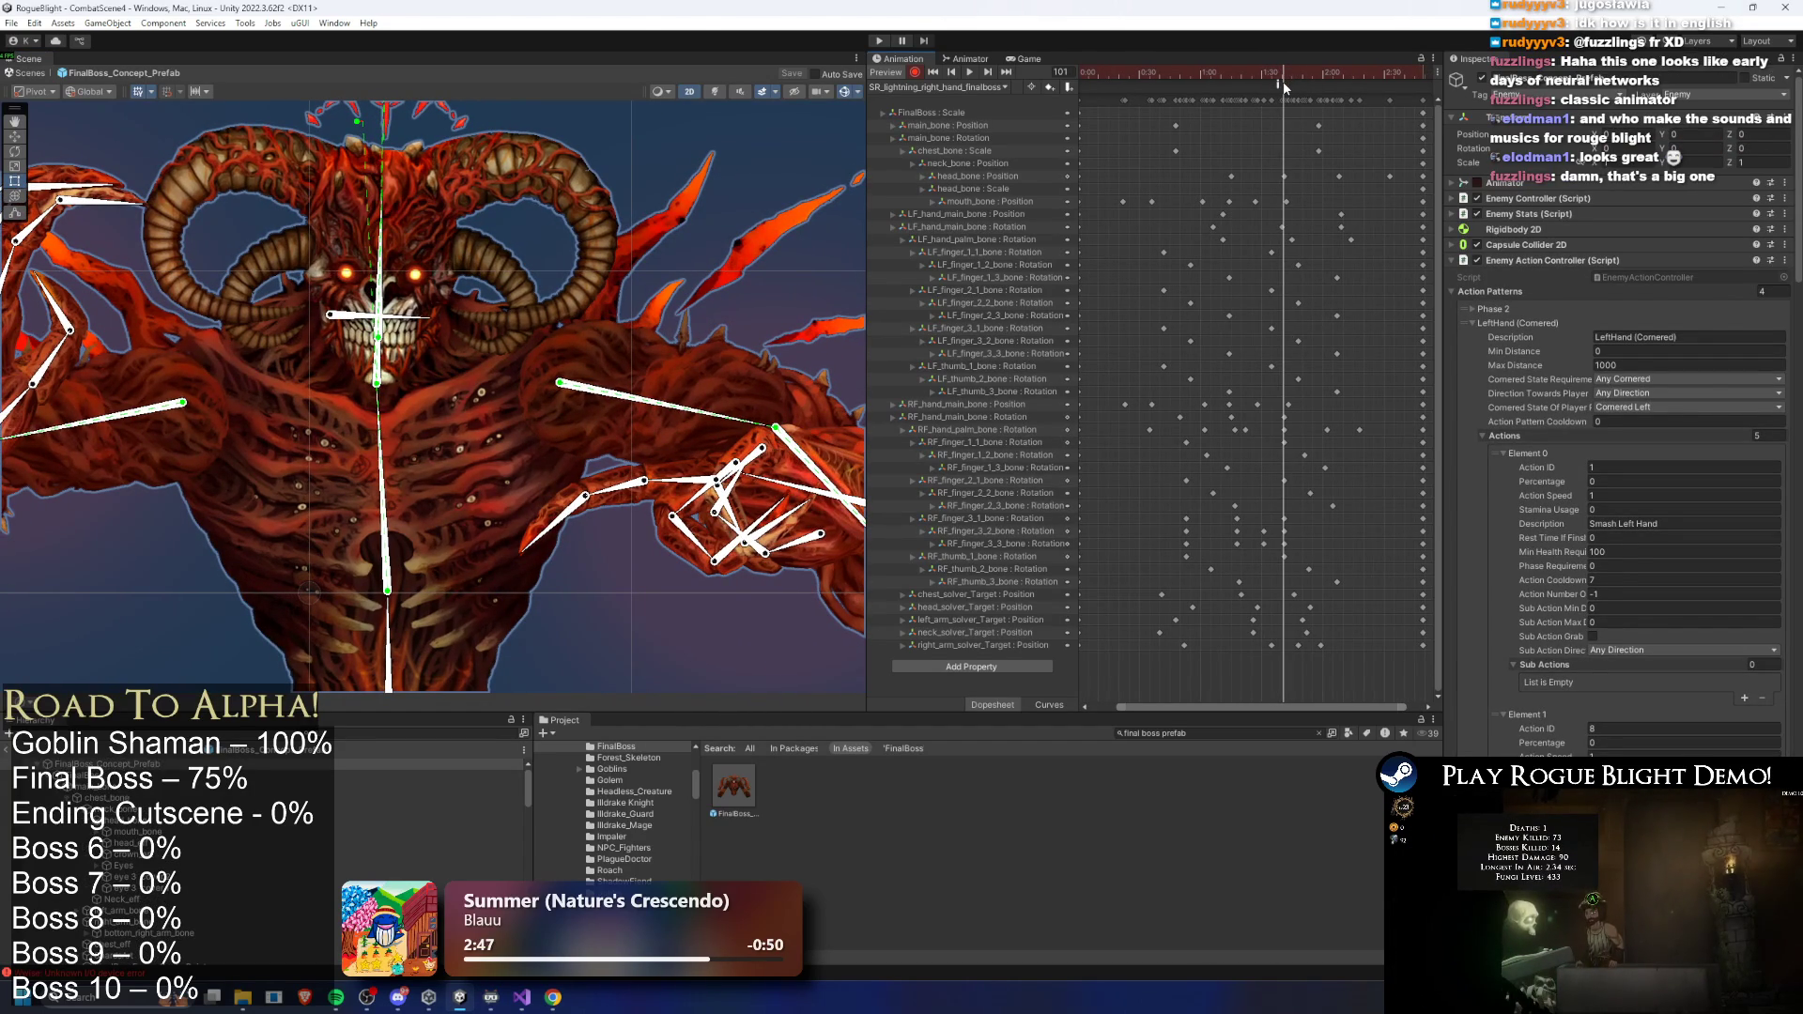
click(1283, 84)
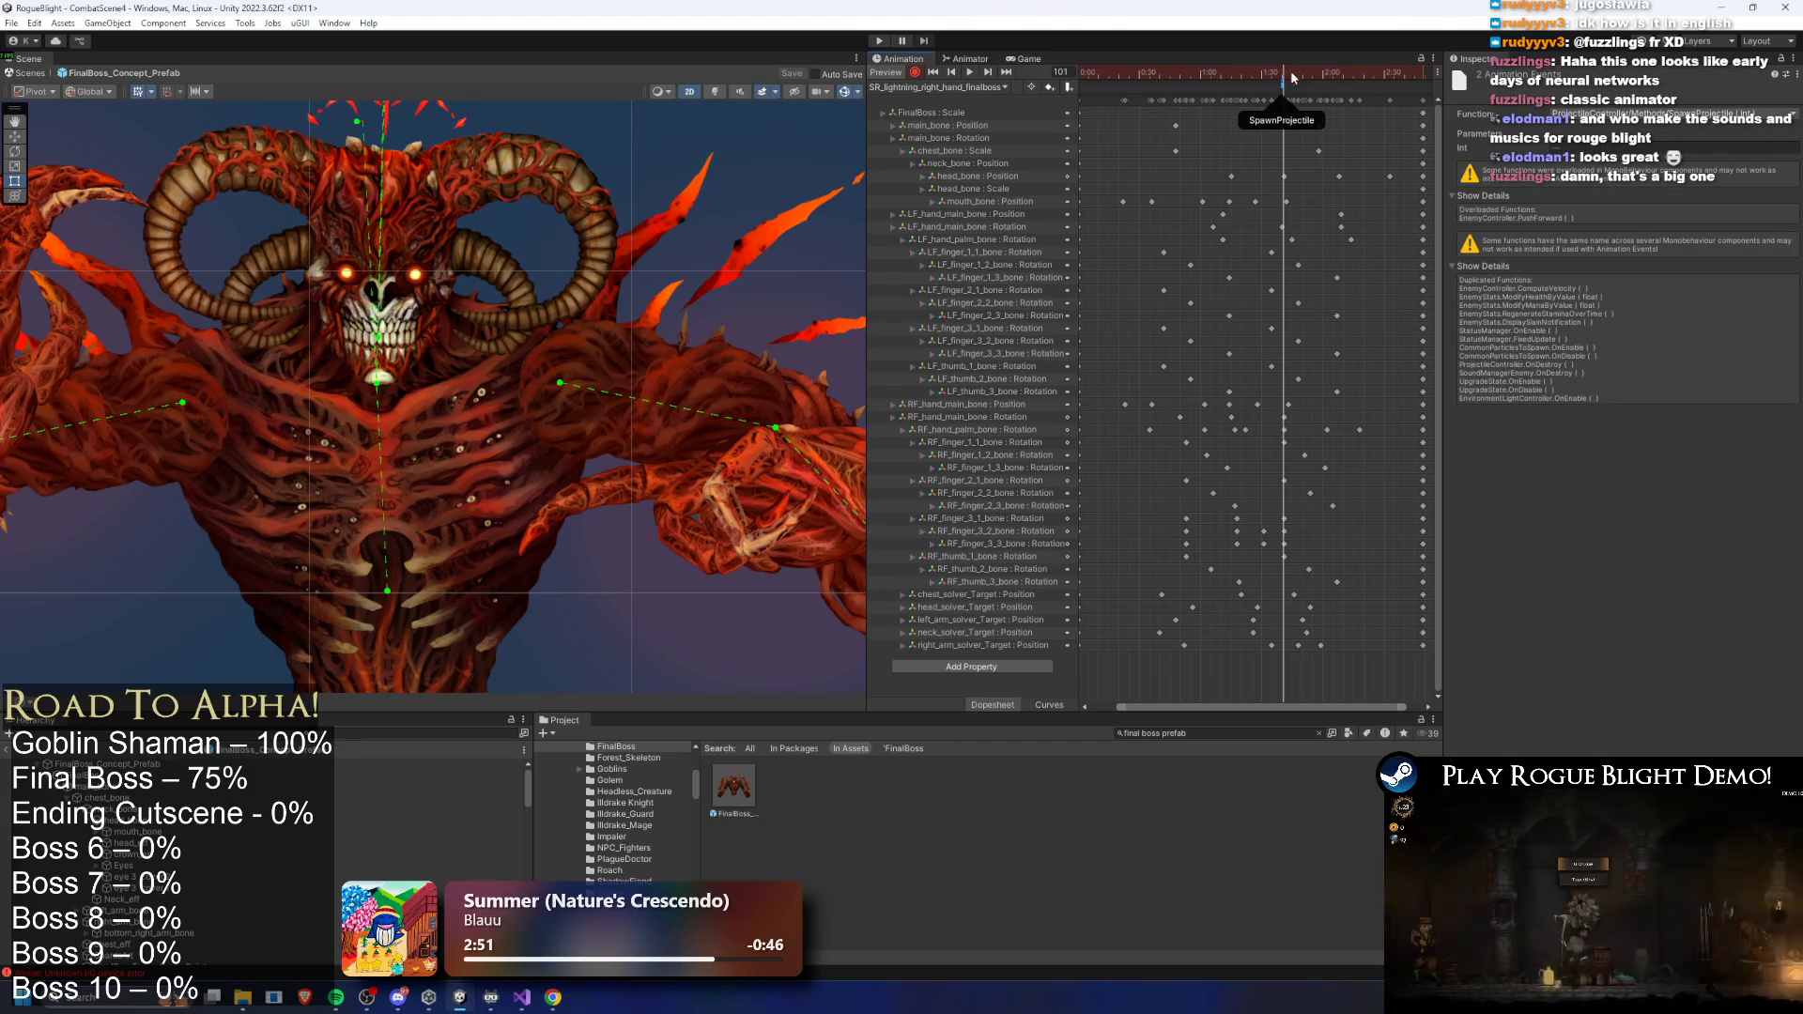
- Scrub the right-hand clip across frames 94–118 around the SpawnProjectile event
scroll(1282, 85, up, 3)
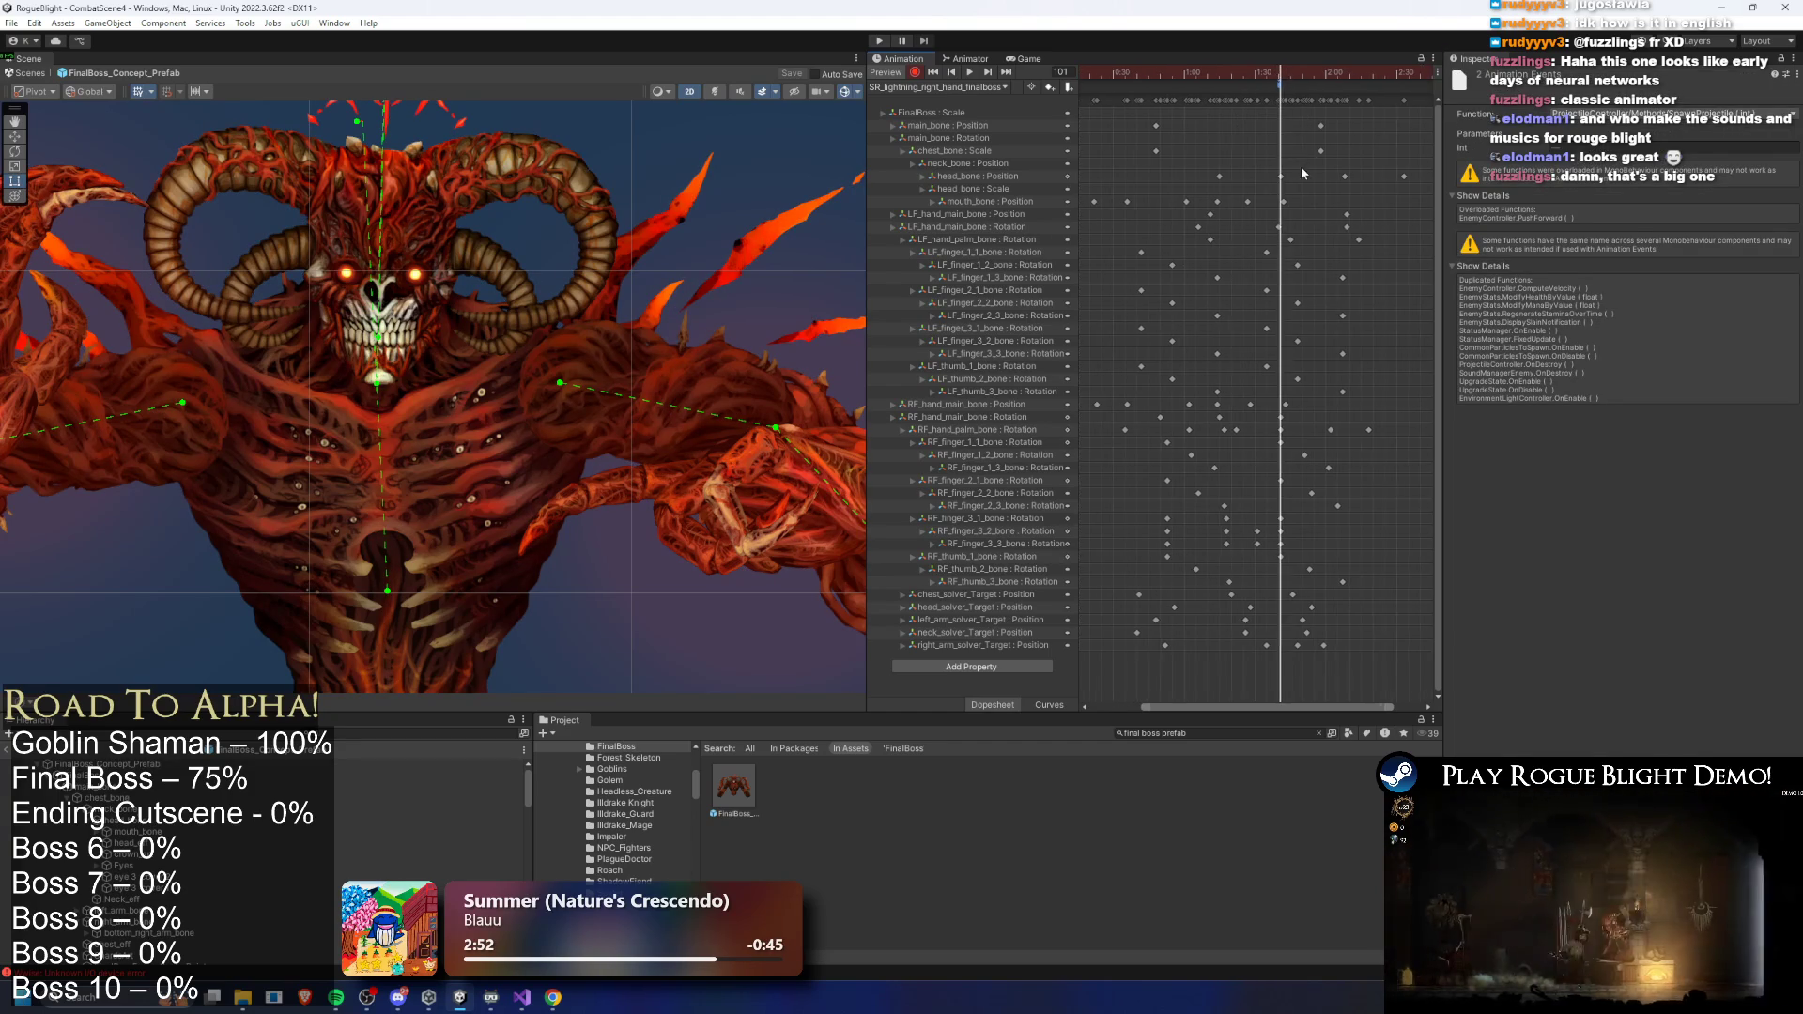
click(1279, 75)
mouse_move(1280, 75)
mouse_down()
mouse_move(1218, 77)
mouse_move(1299, 75)
mouse_move(1203, 75)
mouse_move(1348, 75)
mouse_move(1330, 77)
mouse_up()
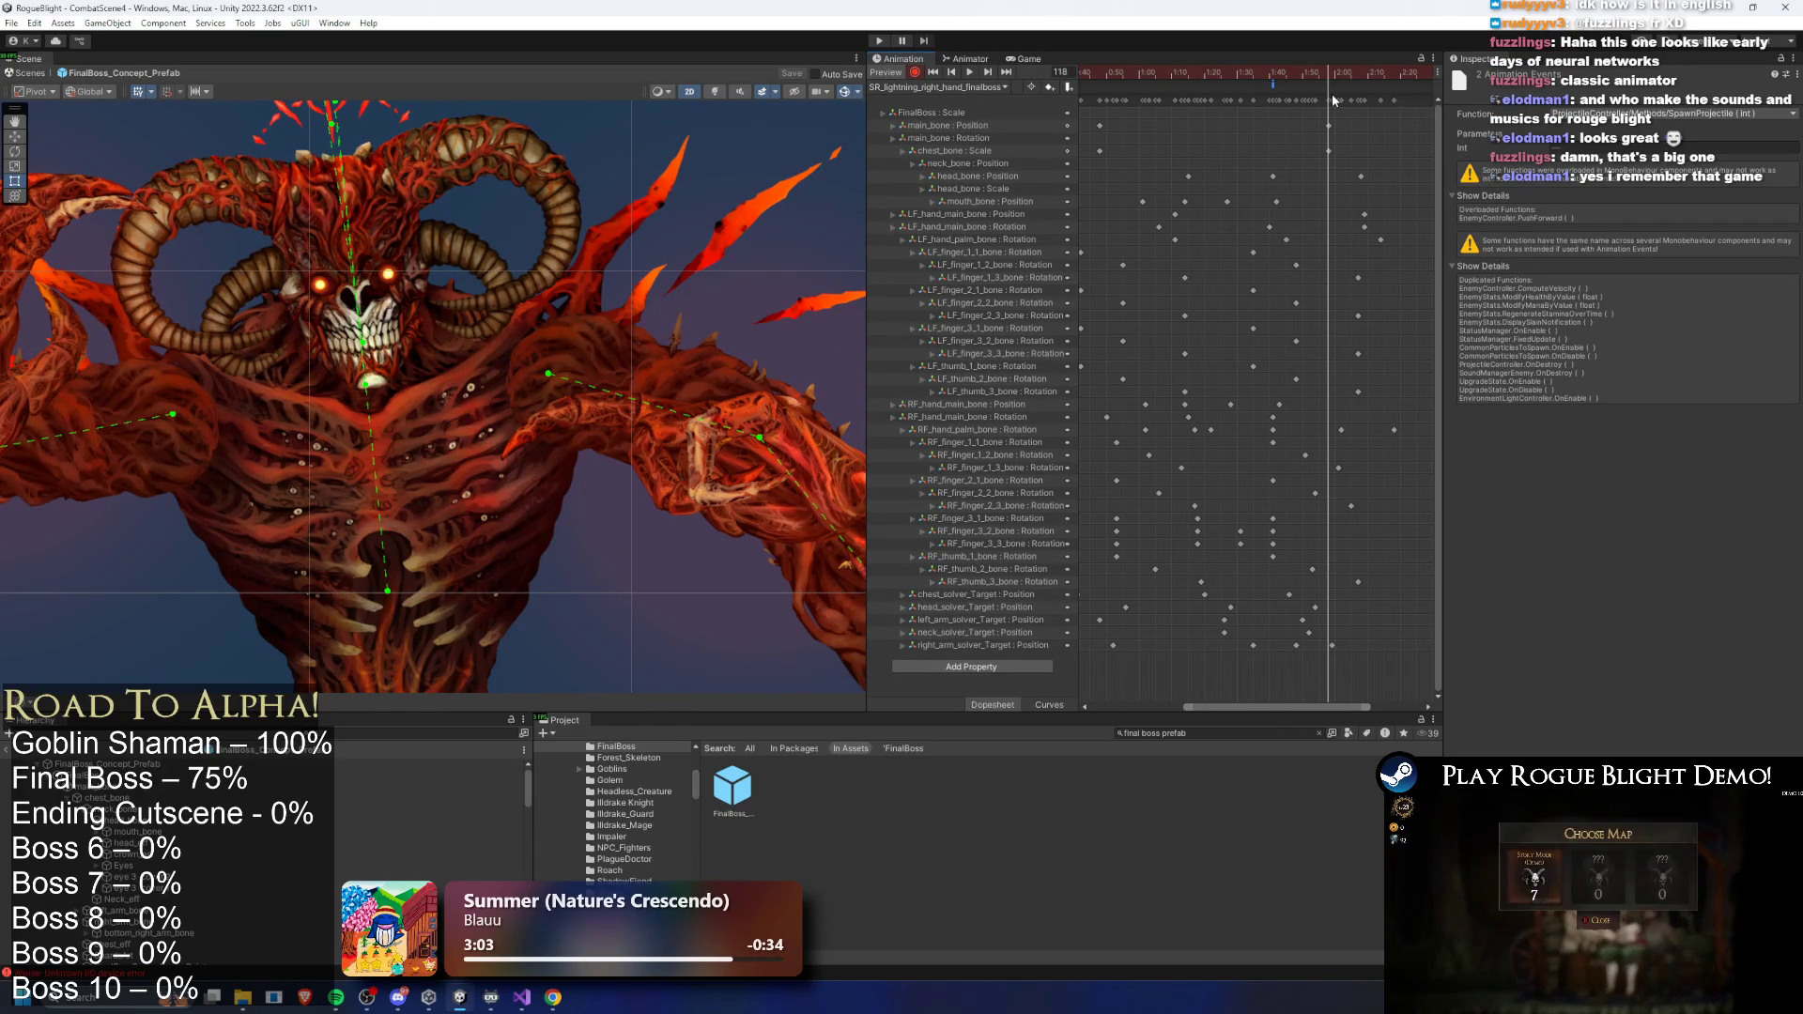
drag(1284, 71, 1275, 71)
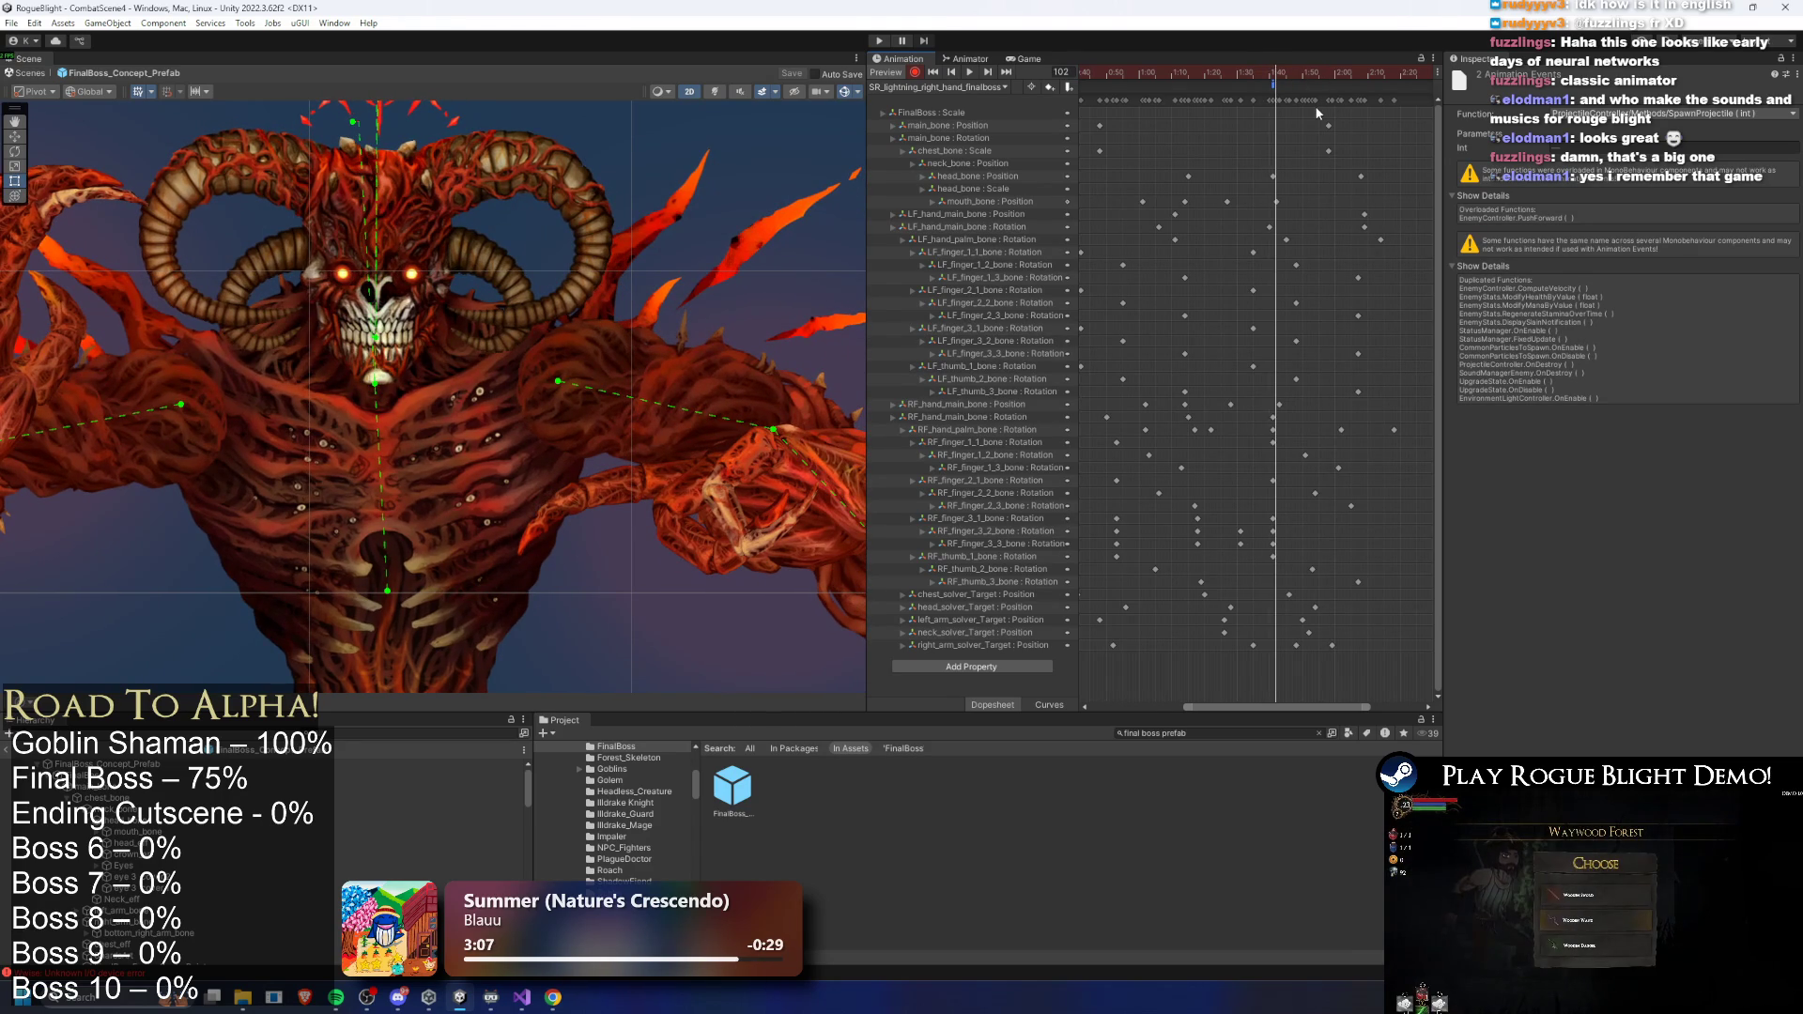
click(1249, 75)
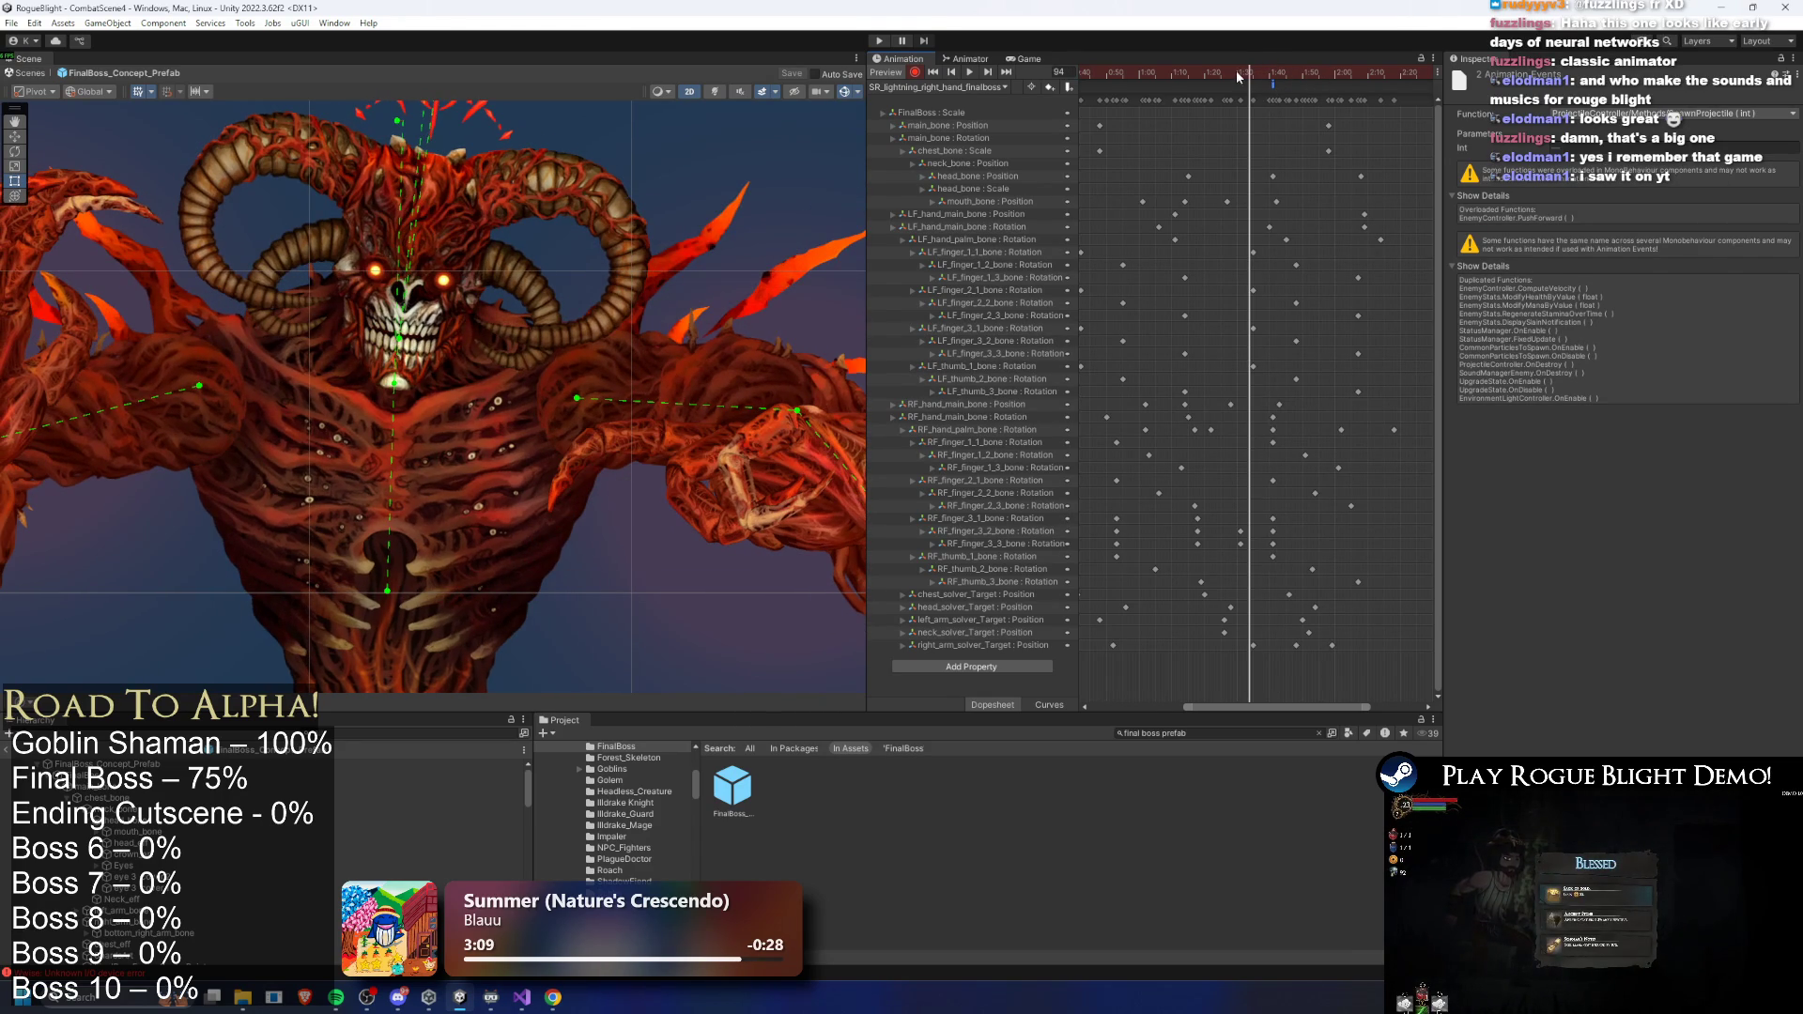
drag(1240, 72, 1272, 75)
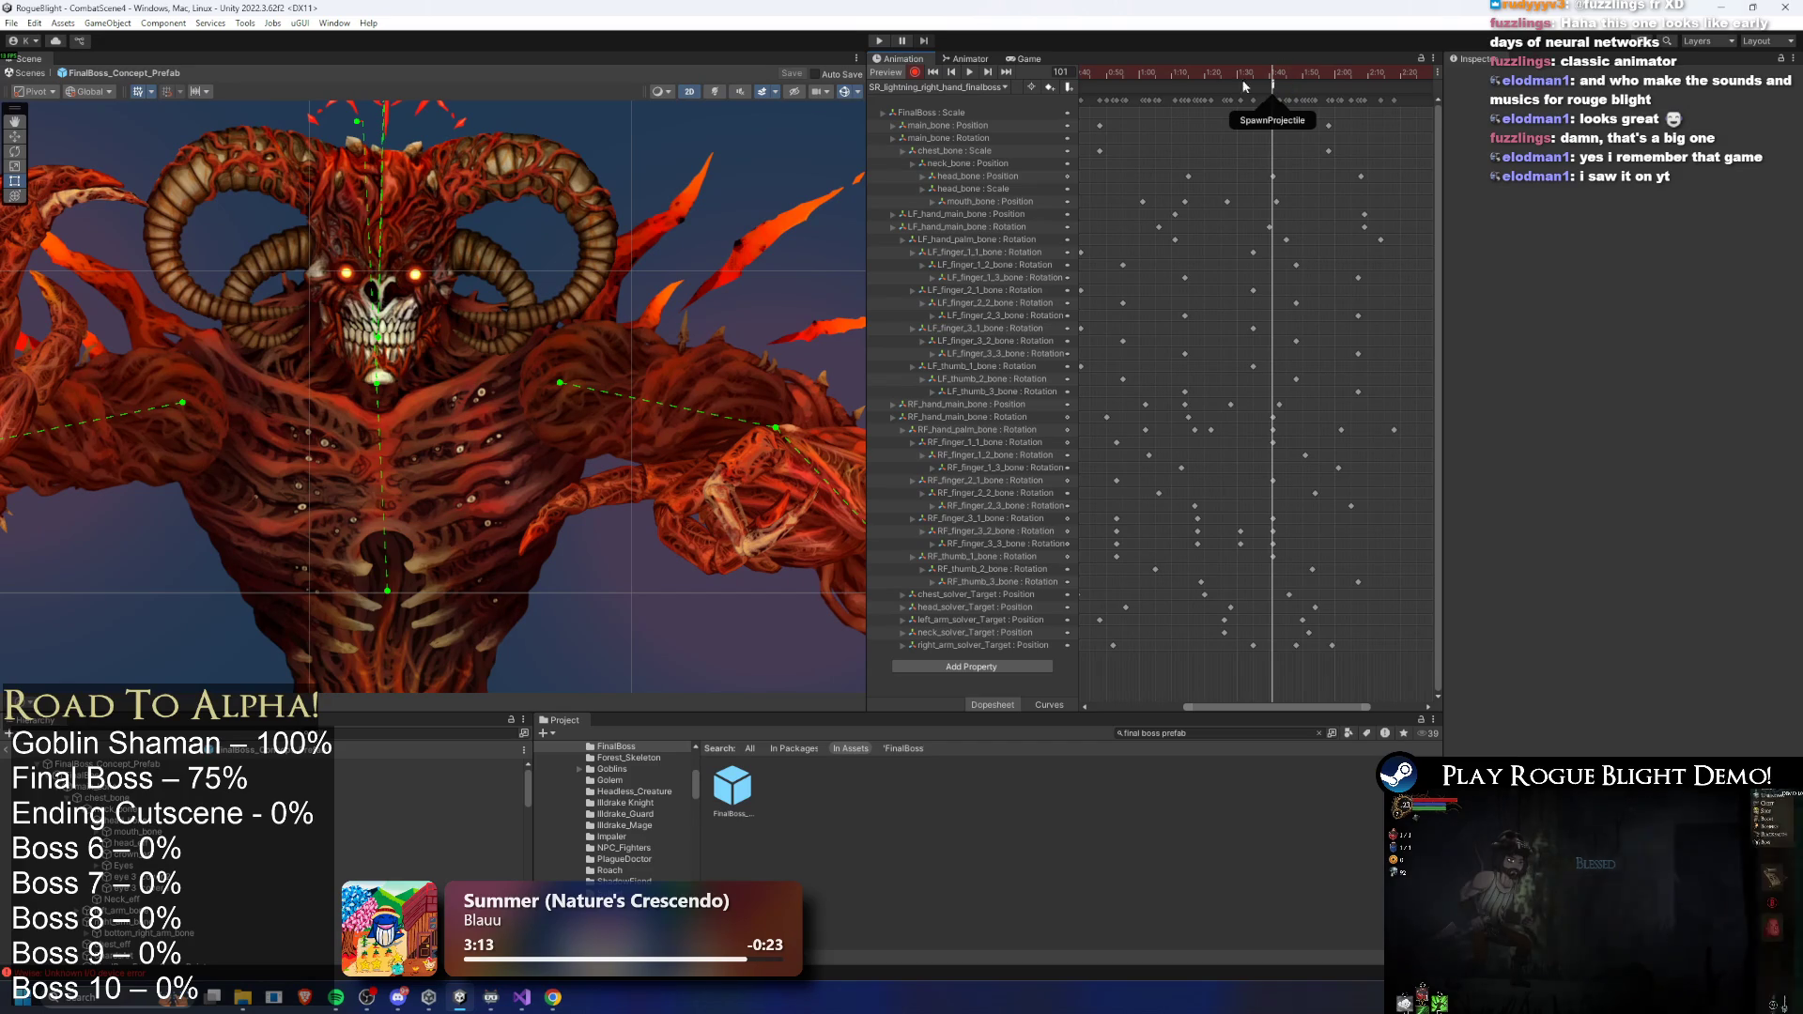
- Load SR_lightning_left_hand_finalboss and scrub it to frame 98
click(939, 86)
click(953, 272)
mouse_move(1109, 76)
mouse_down()
mouse_move(1296, 75)
mouse_move(1281, 73)
mouse_up()
click(993, 88)
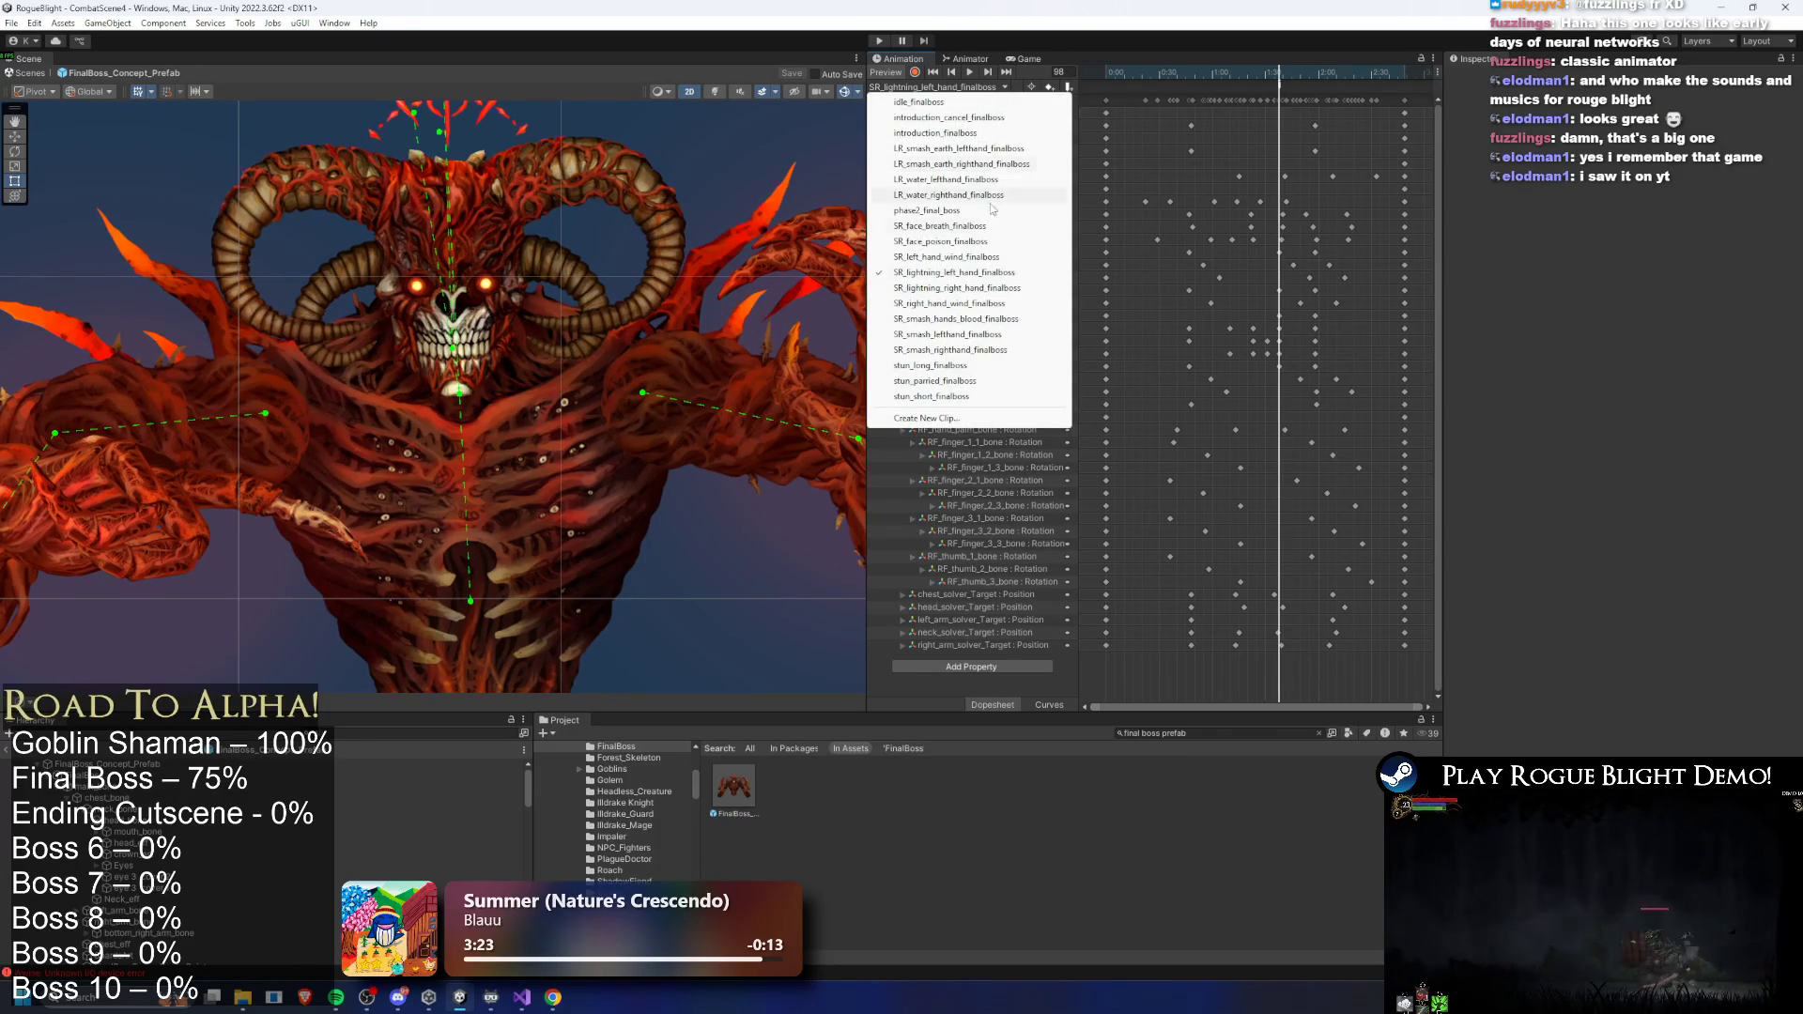
- Switch from the left-hand back to the SR_lightning_right_hand_finalboss clip and select its SpawnProjectile event at frame 98
click(975, 289)
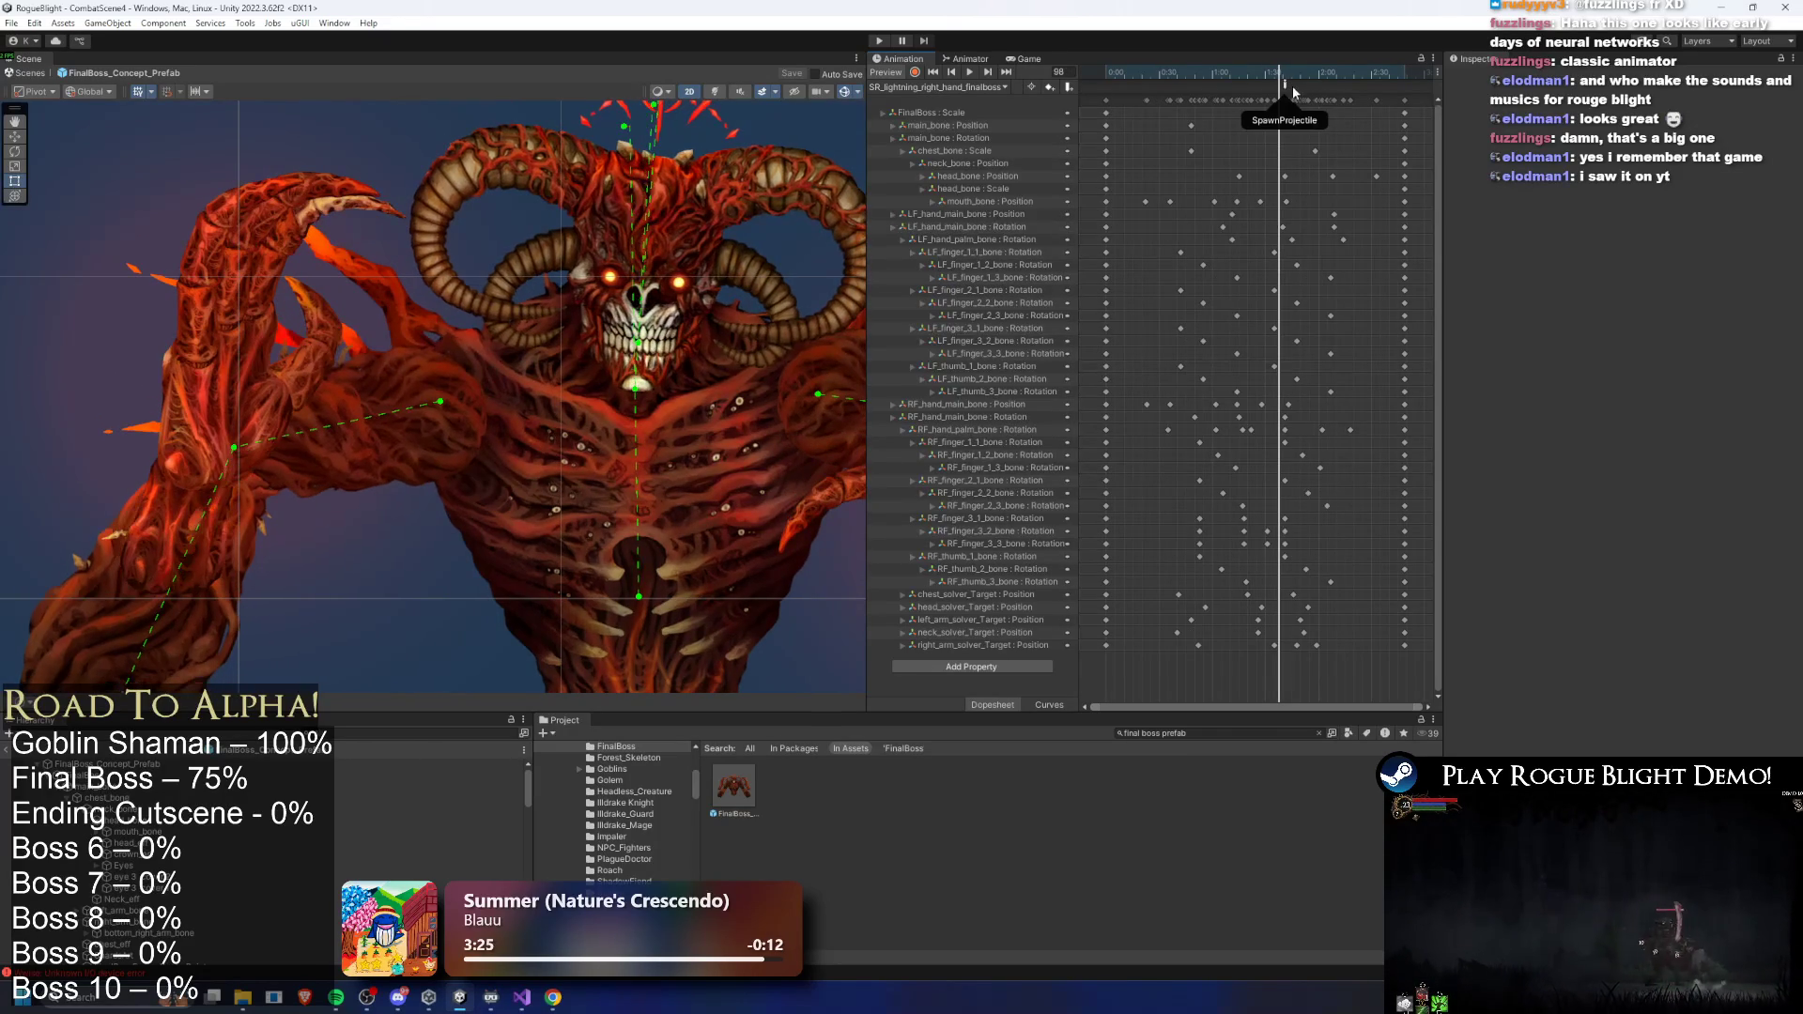
click(994, 87)
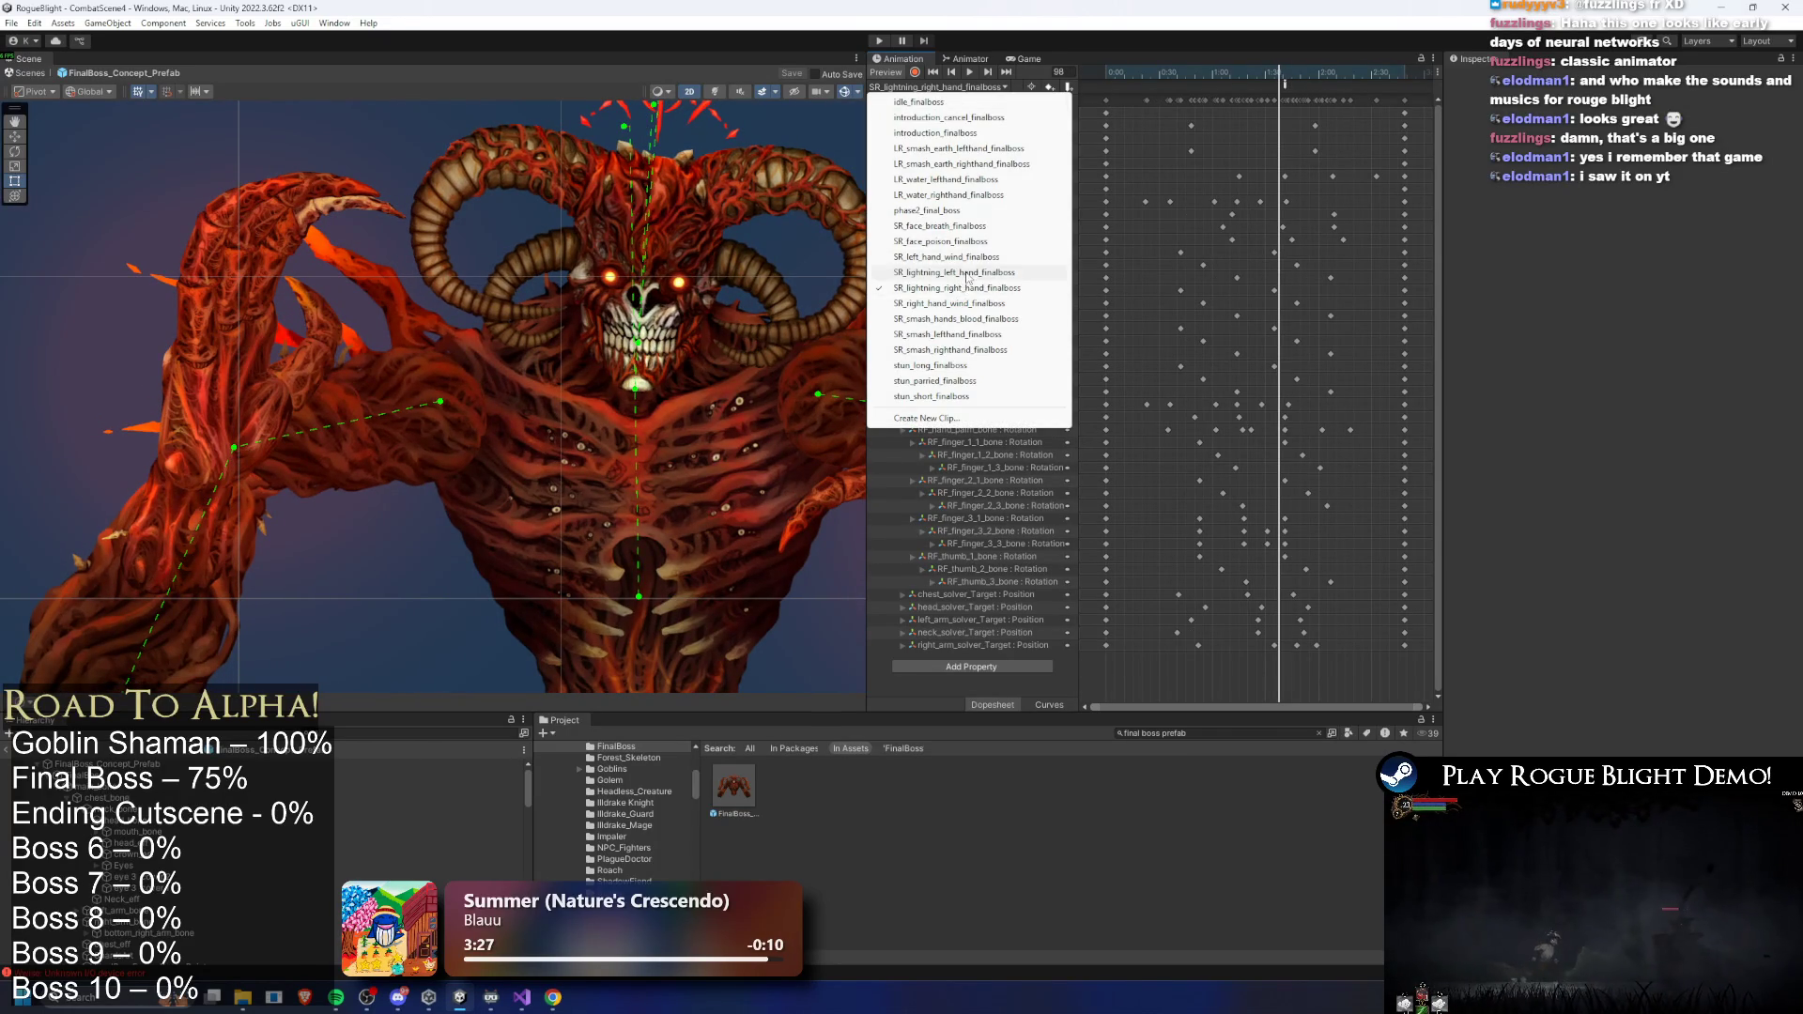
click(995, 282)
click(1283, 72)
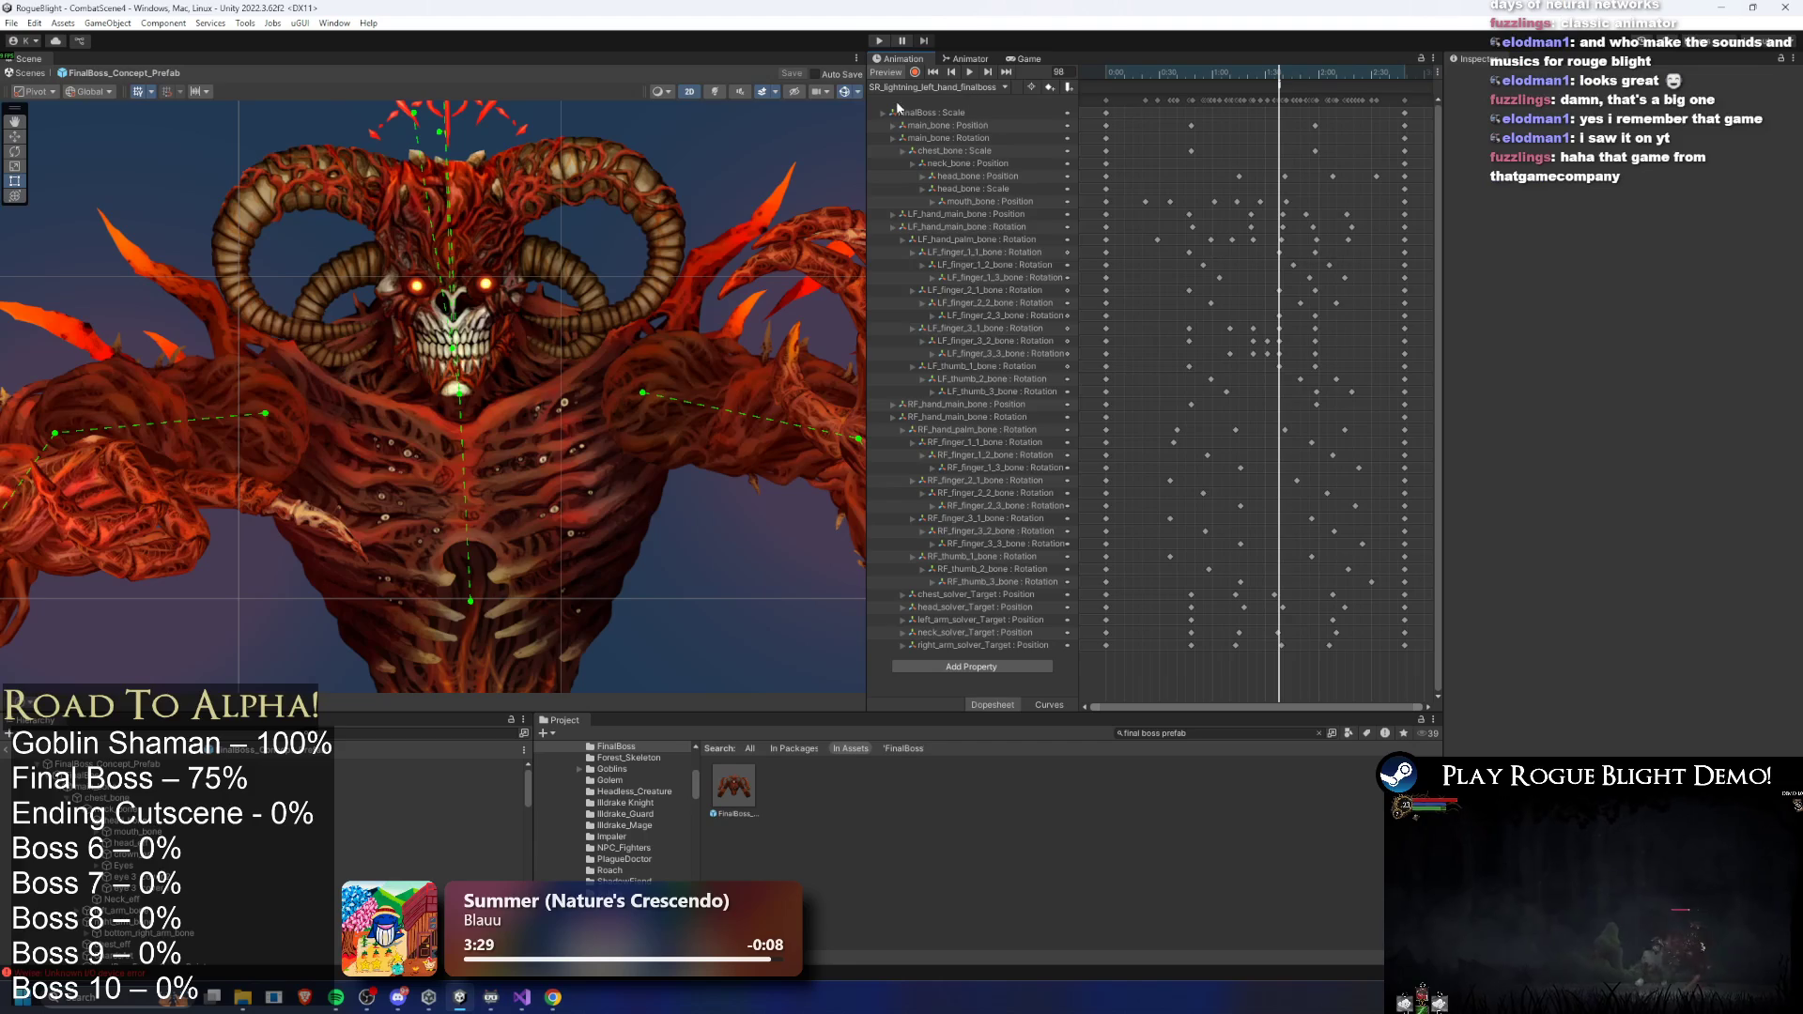
click(967, 88)
click(956, 288)
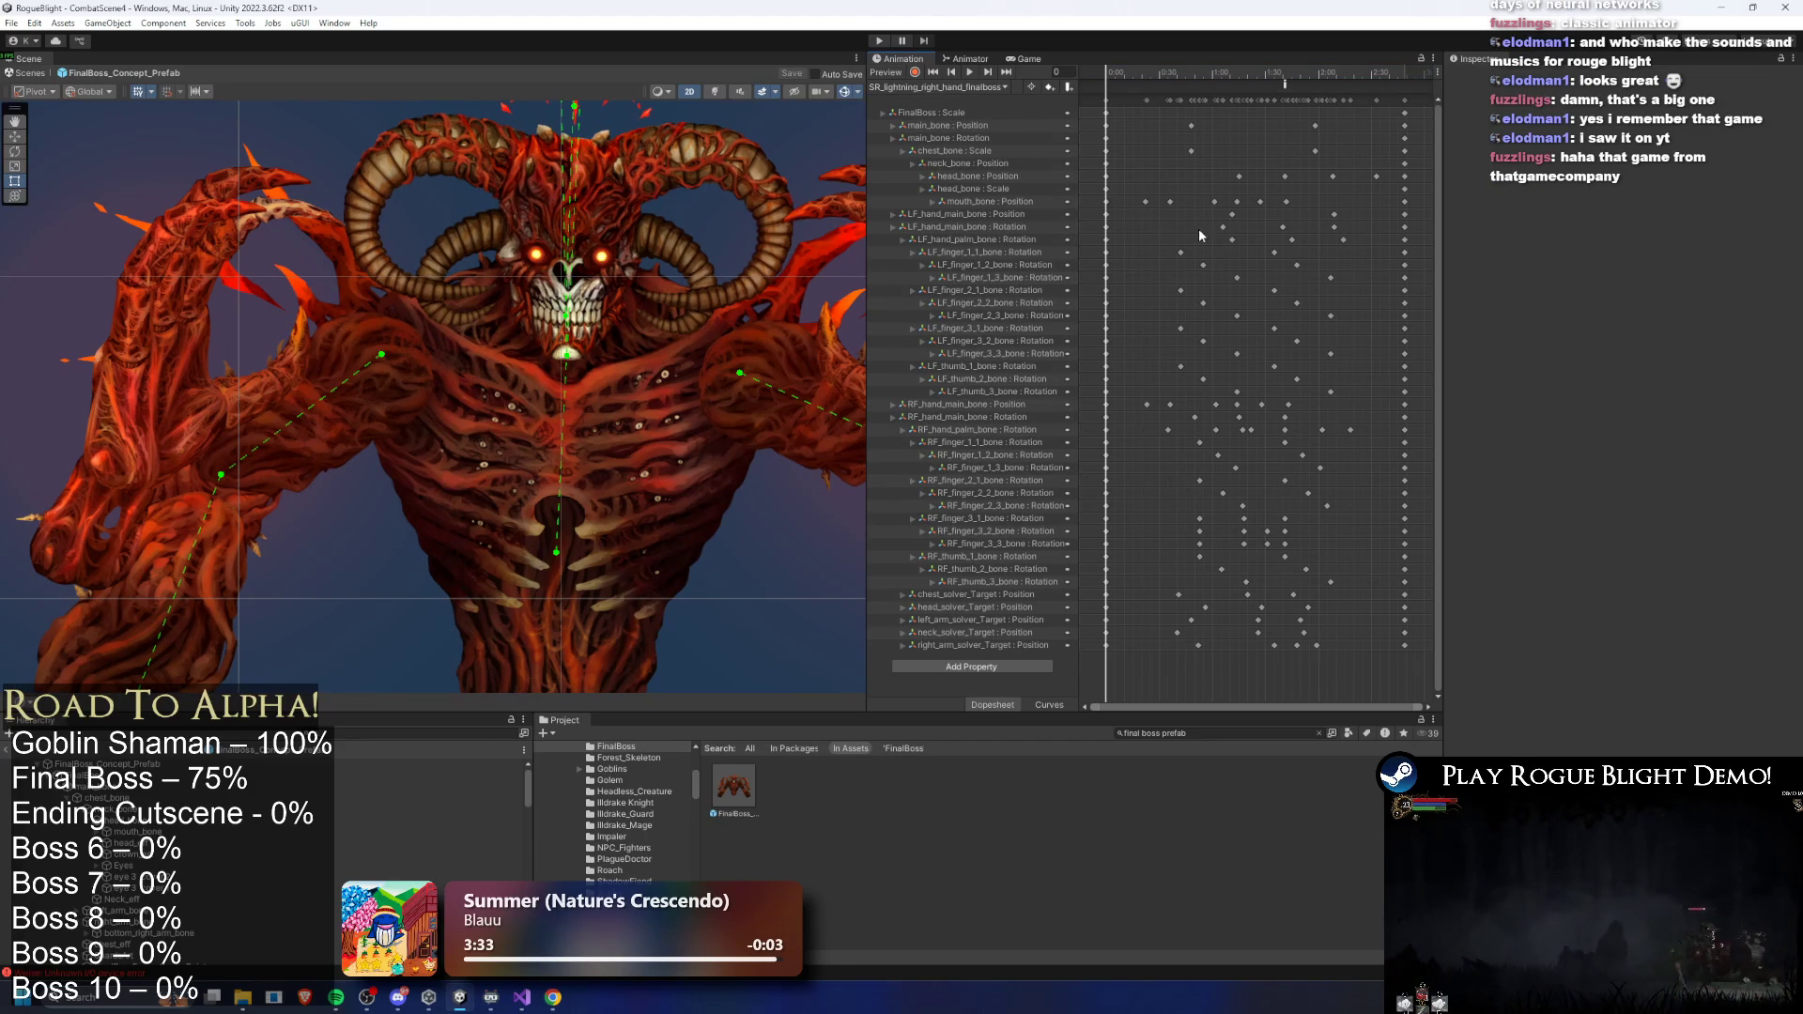
drag(1290, 75, 1281, 77)
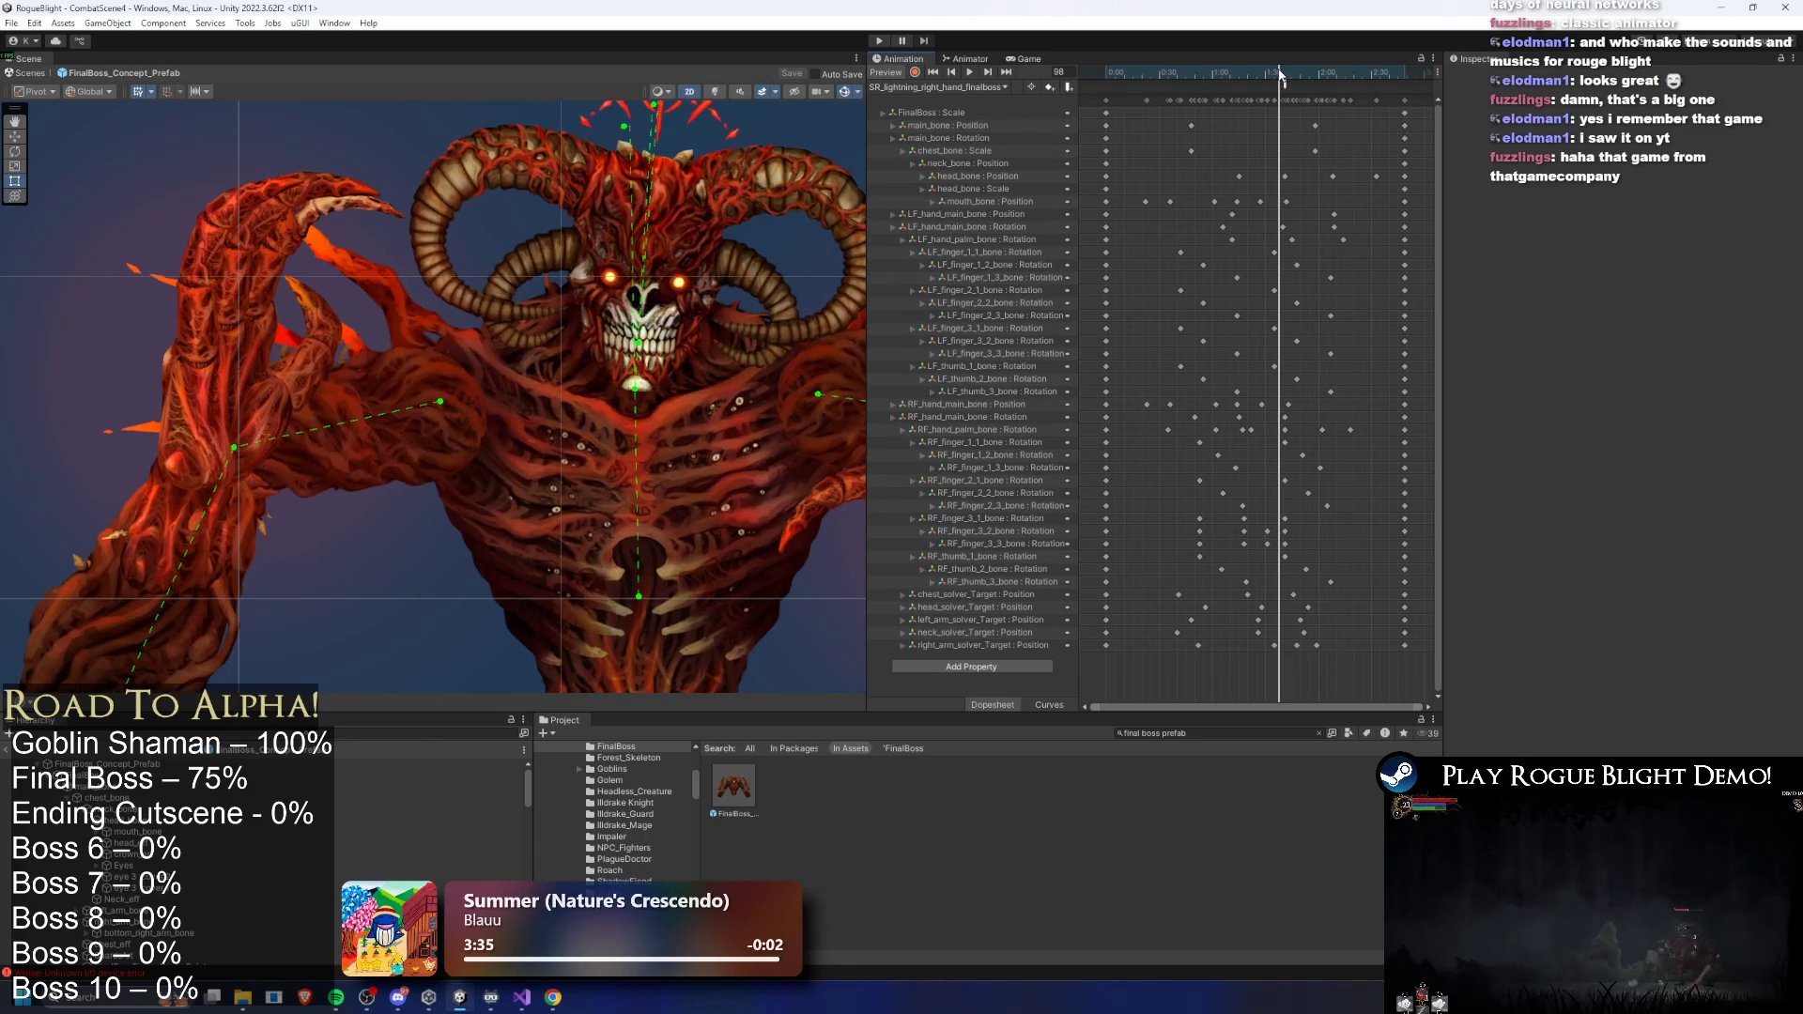
click(1286, 87)
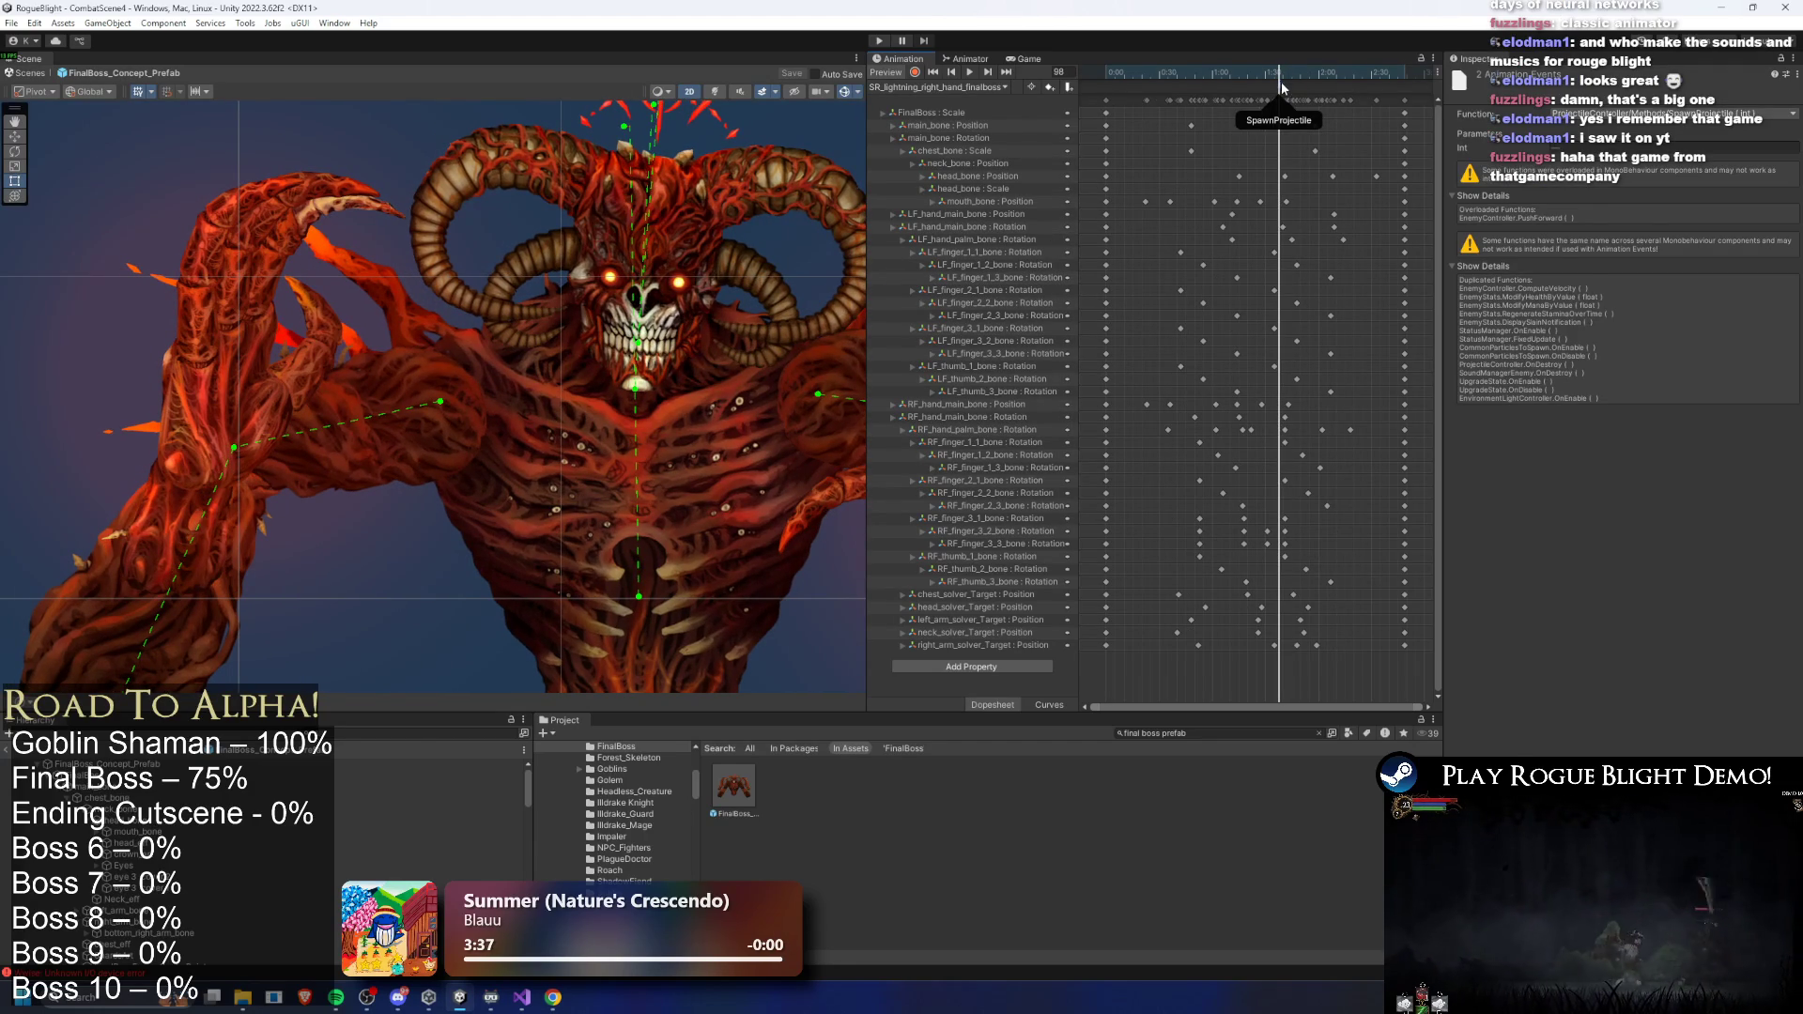
scroll(1291, 469, up, 1)
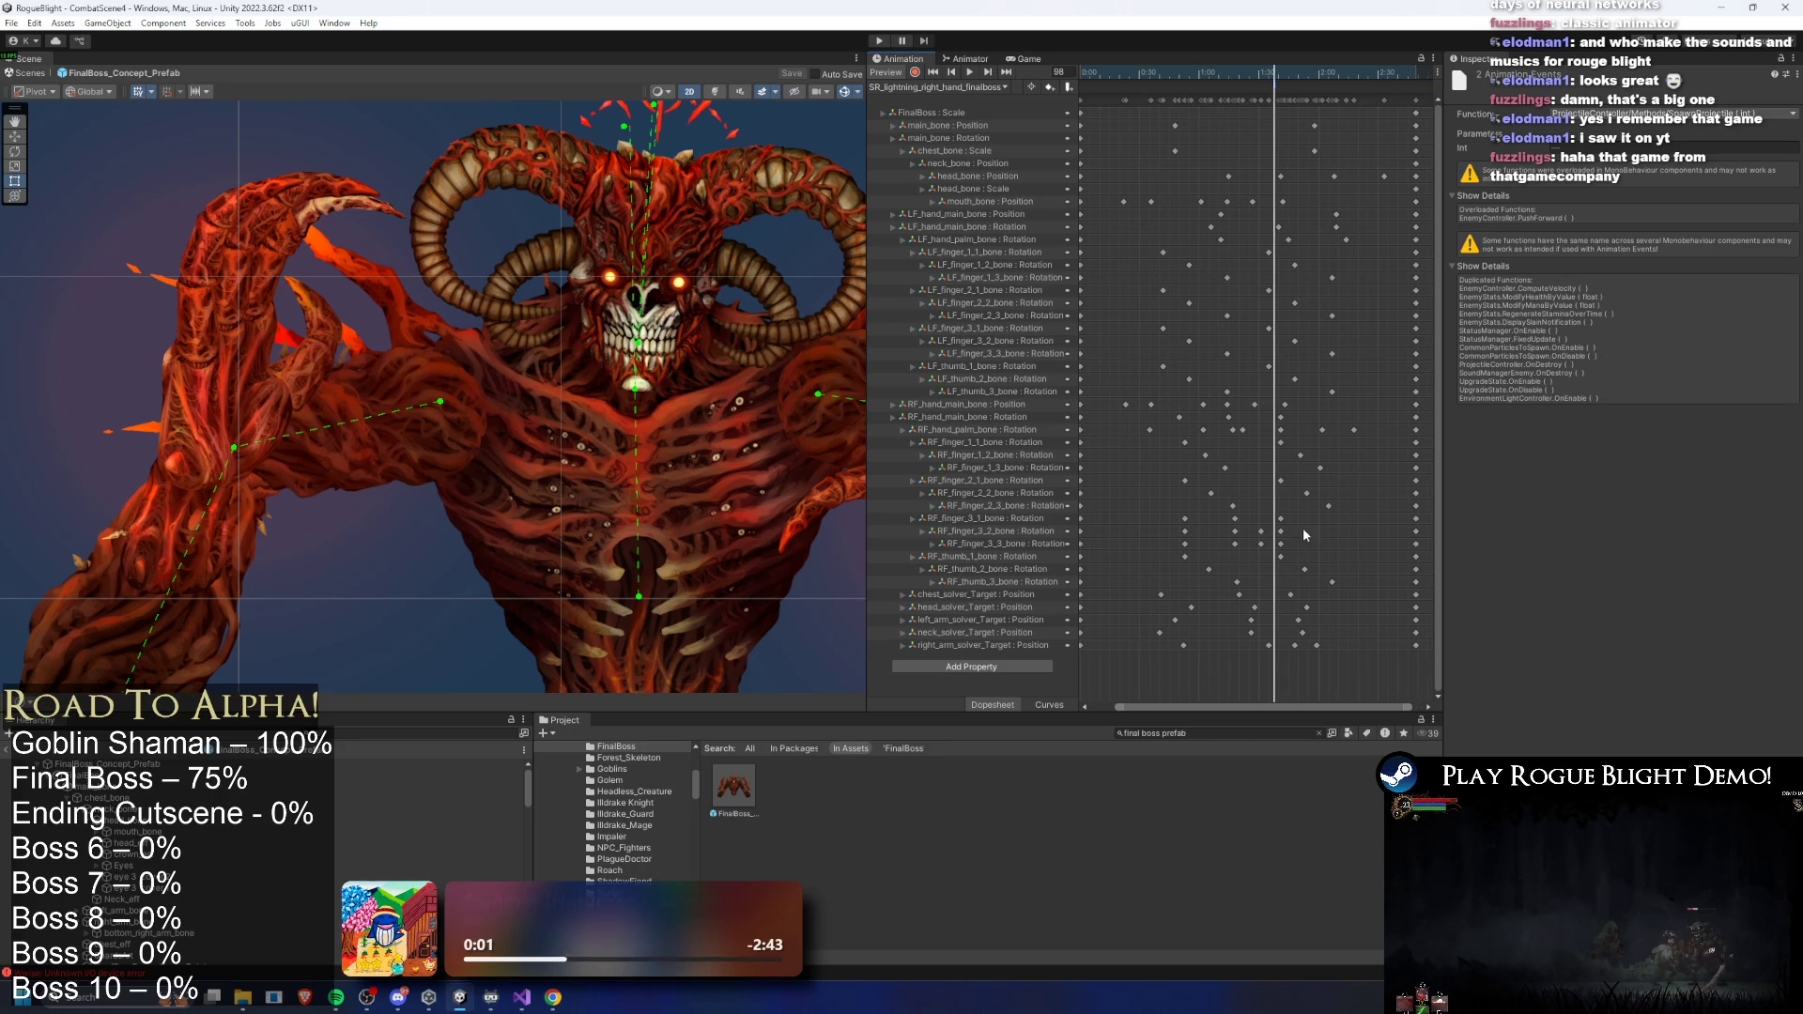
- Select the right-hand finger and thumb keyframes, frame the hand, and scrub back to about frame 90
drag(1301, 512, 1271, 554)
click(1264, 549)
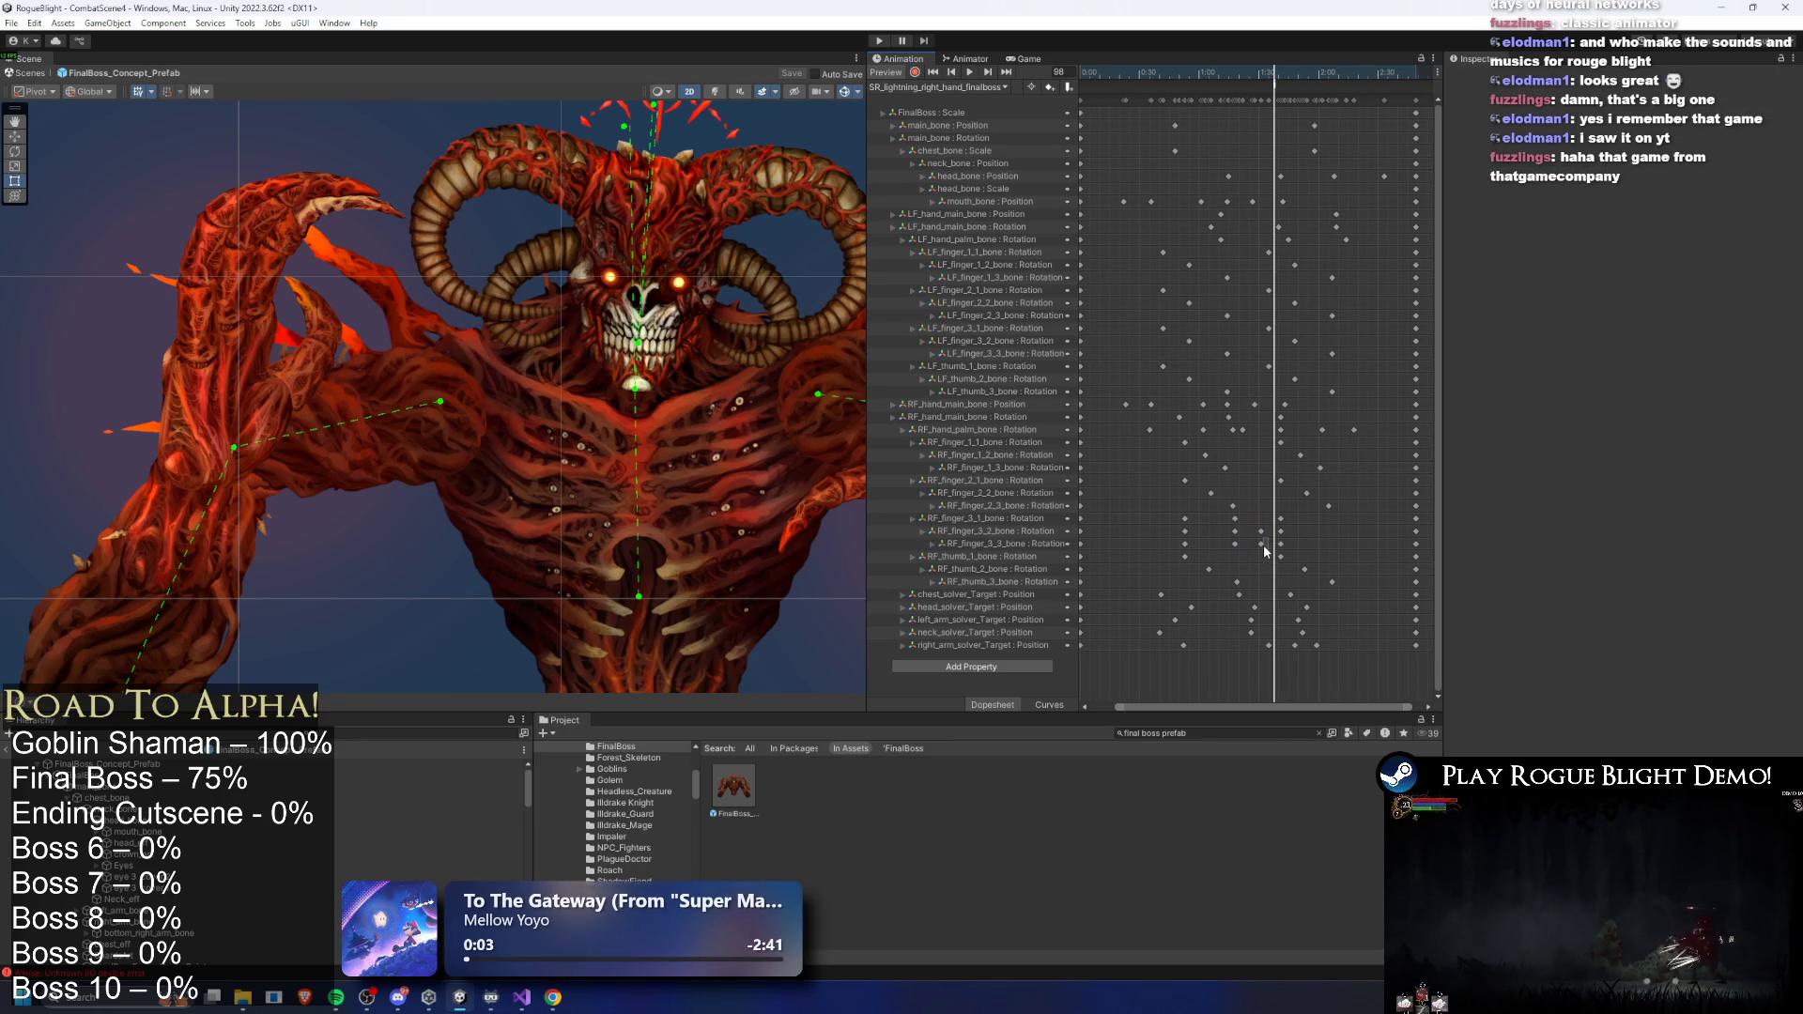
key(f)
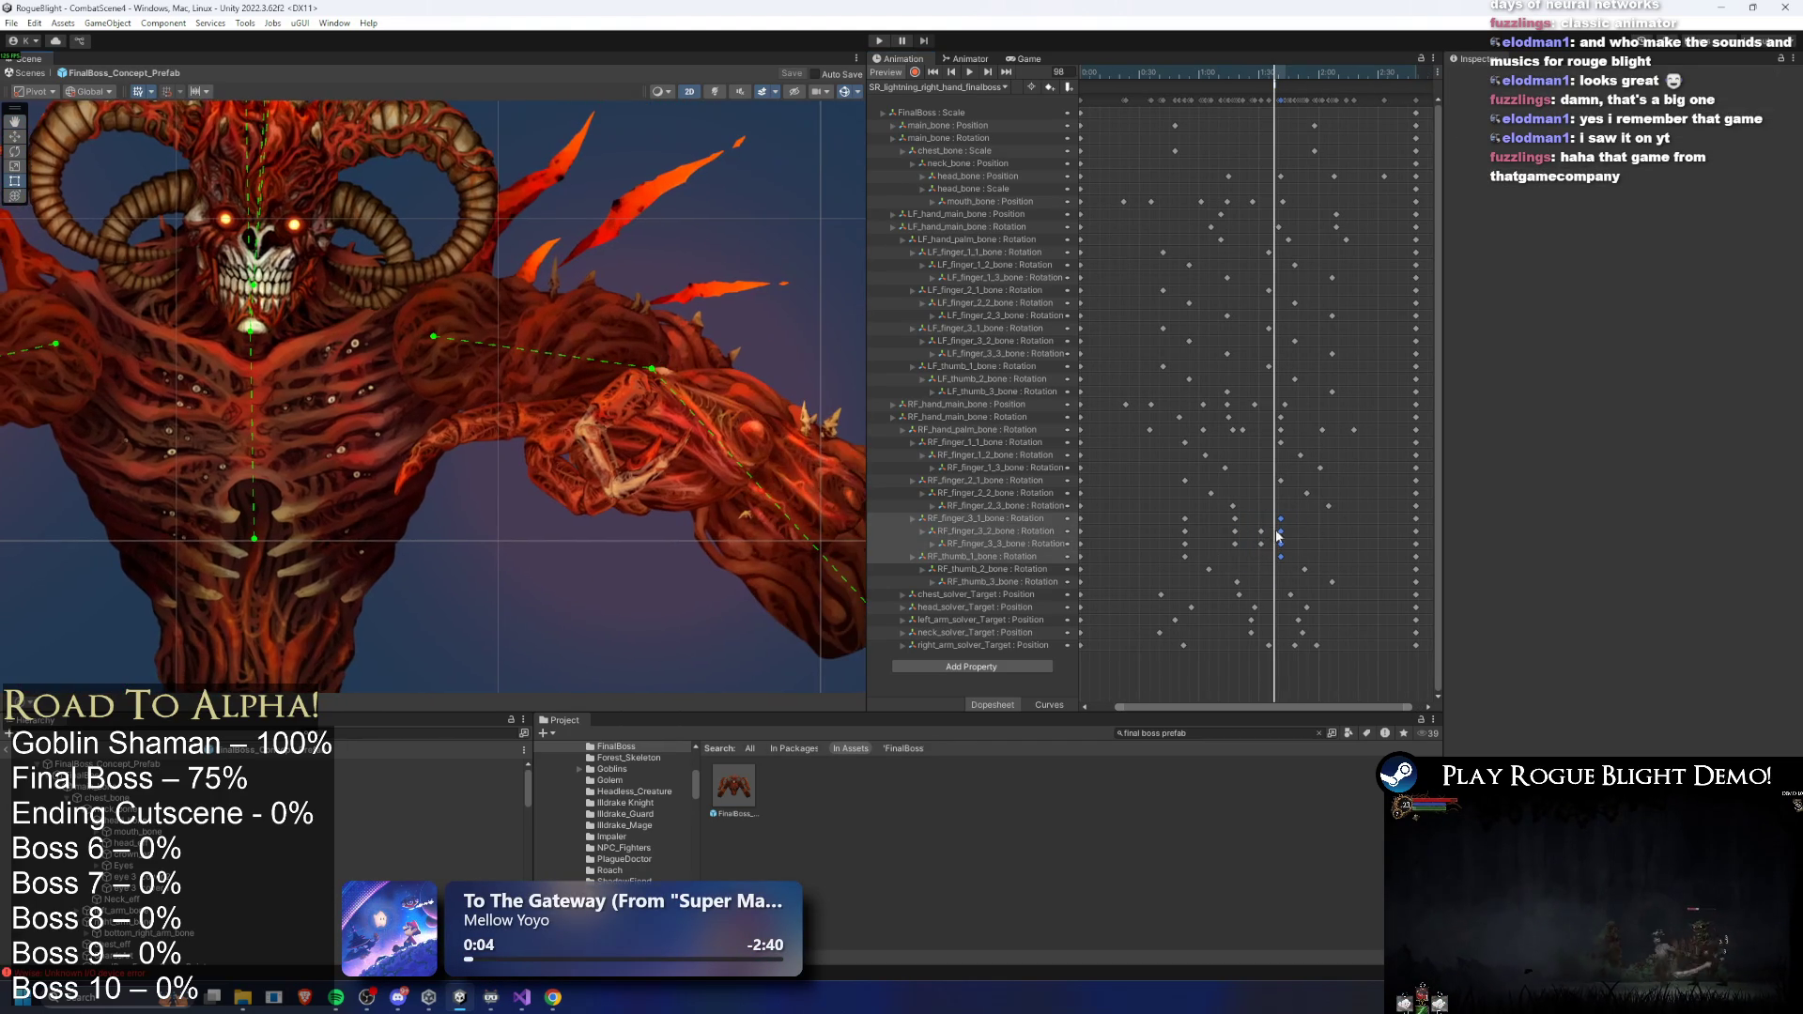
drag(1250, 558, 1252, 558)
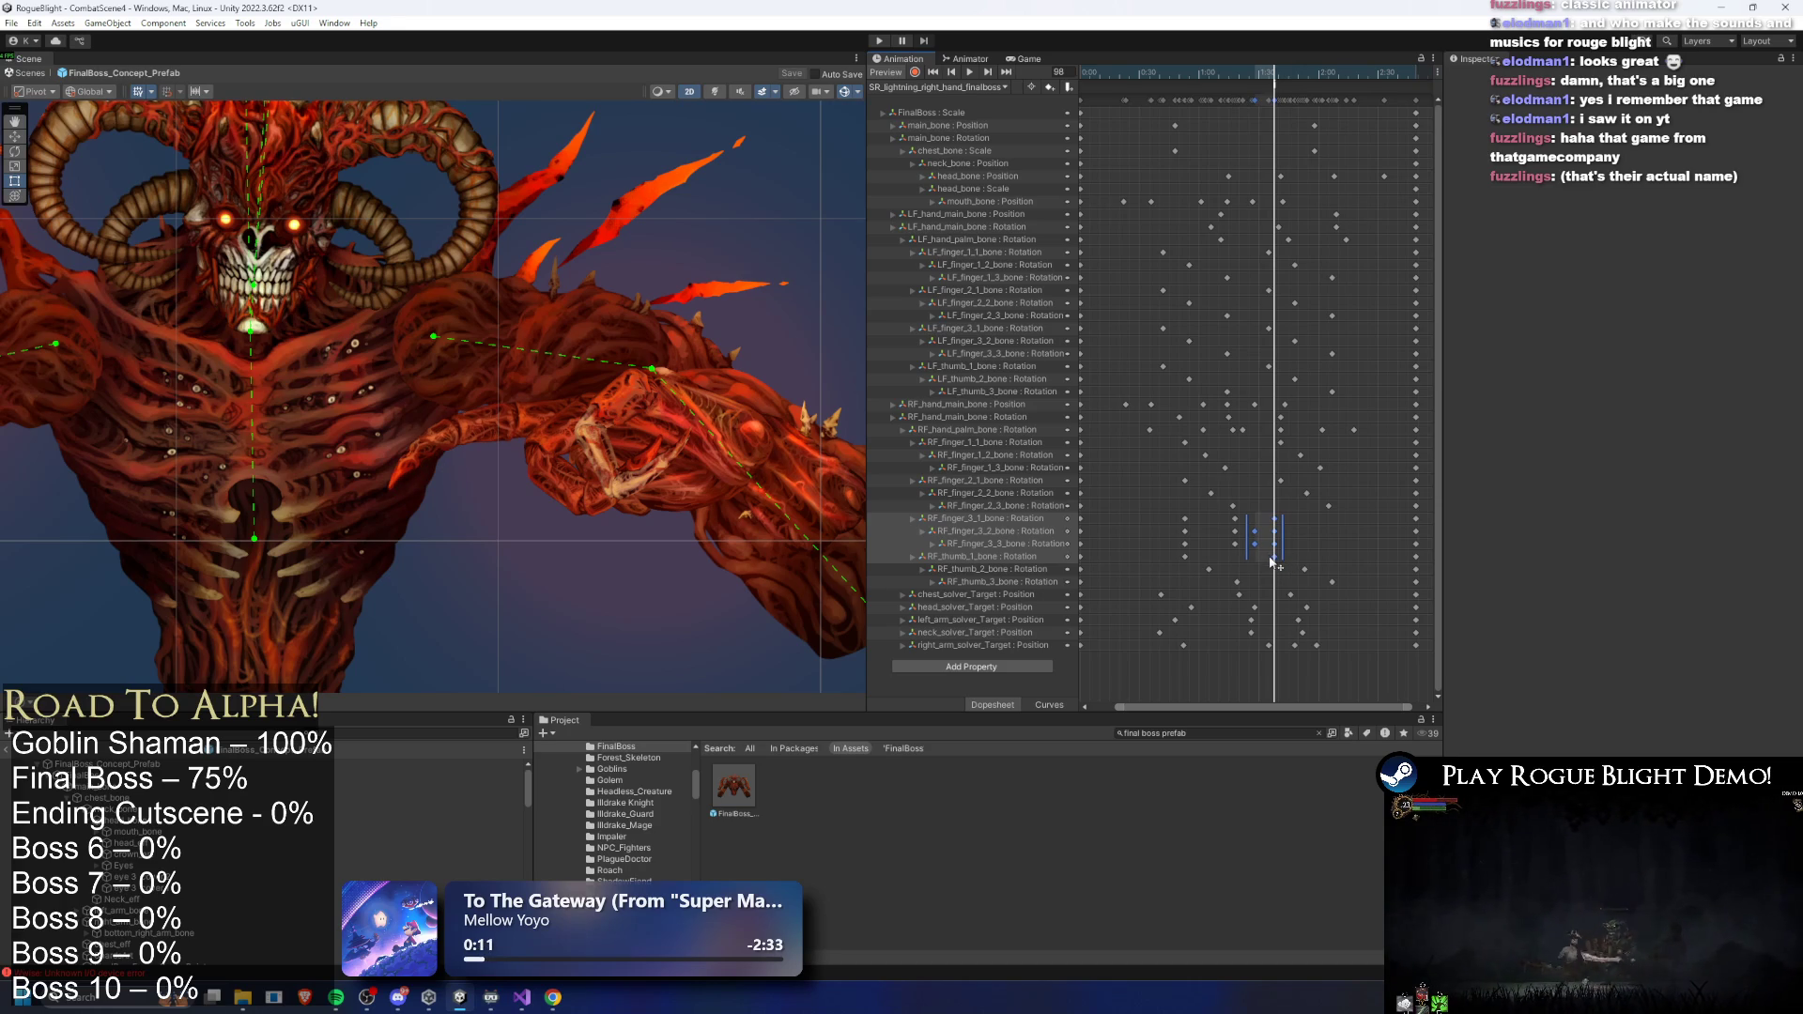
mouse_move(1270, 81)
mouse_down()
mouse_move(1255, 80)
mouse_move(1295, 85)
mouse_move(1236, 88)
mouse_move(1275, 76)
mouse_up()
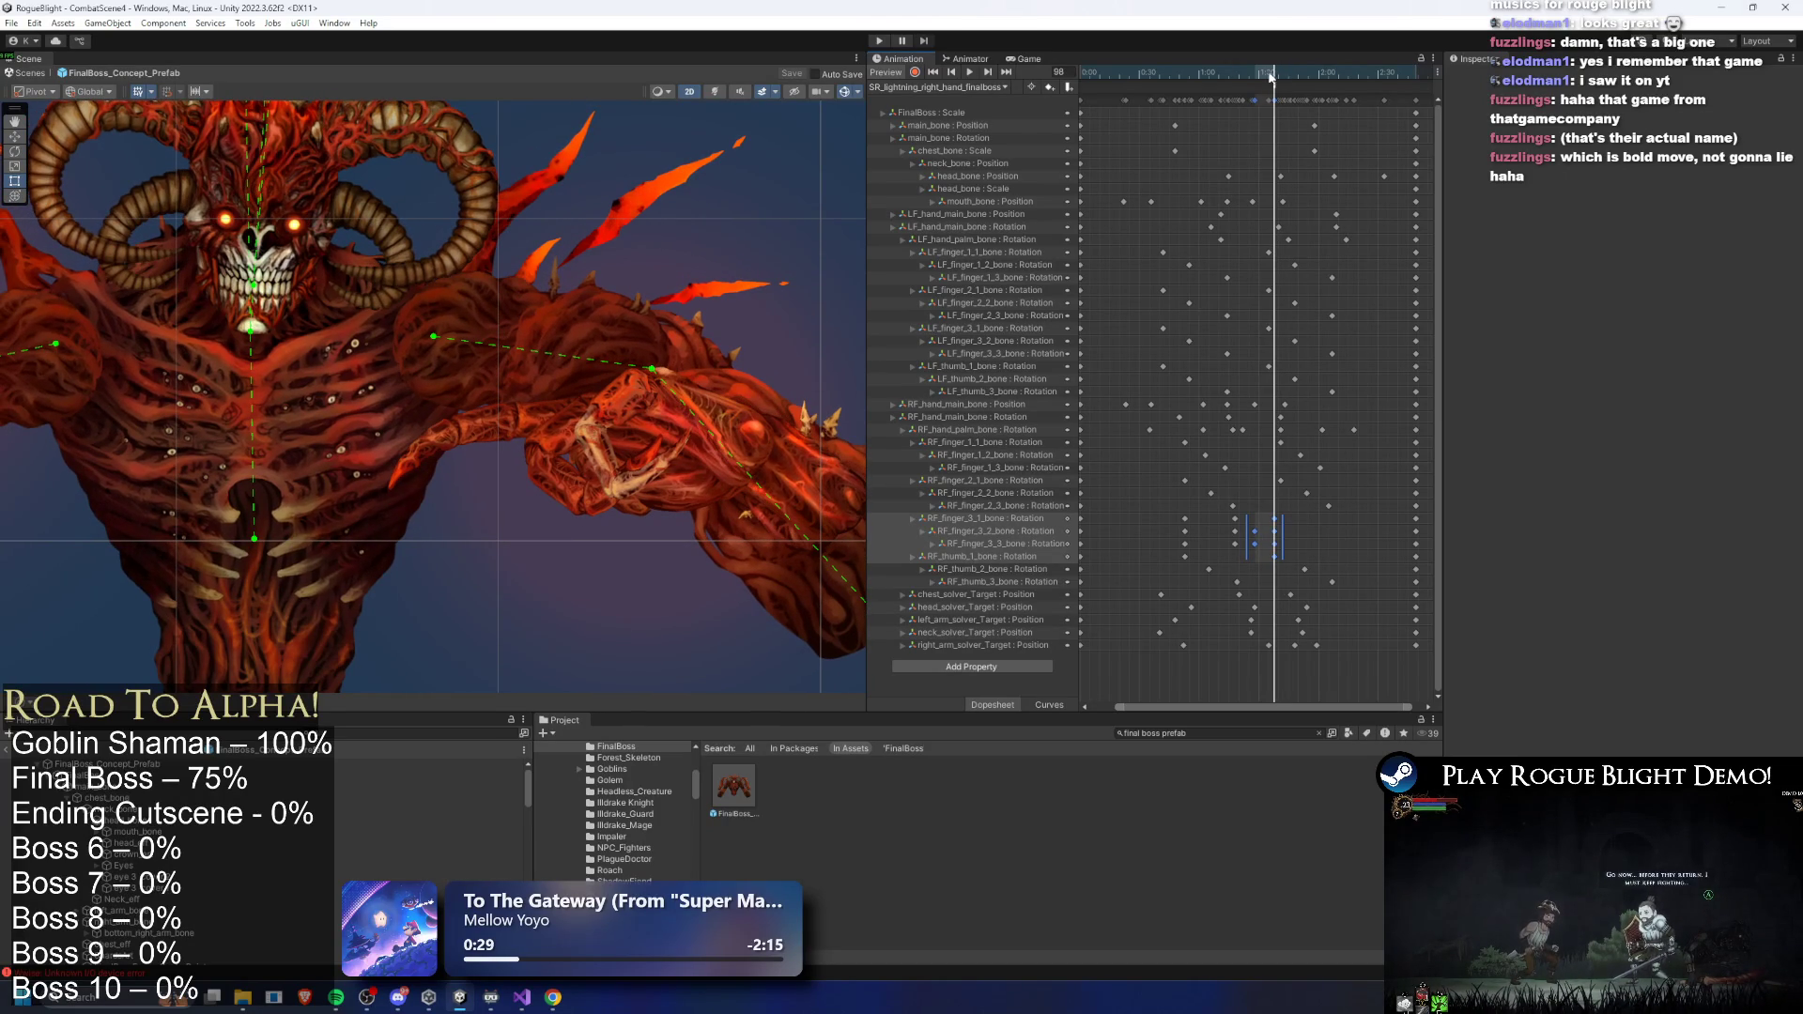
- Rotate the forearm bone and bend a lower finger bone, then check the pose at frame 97
click(505, 421)
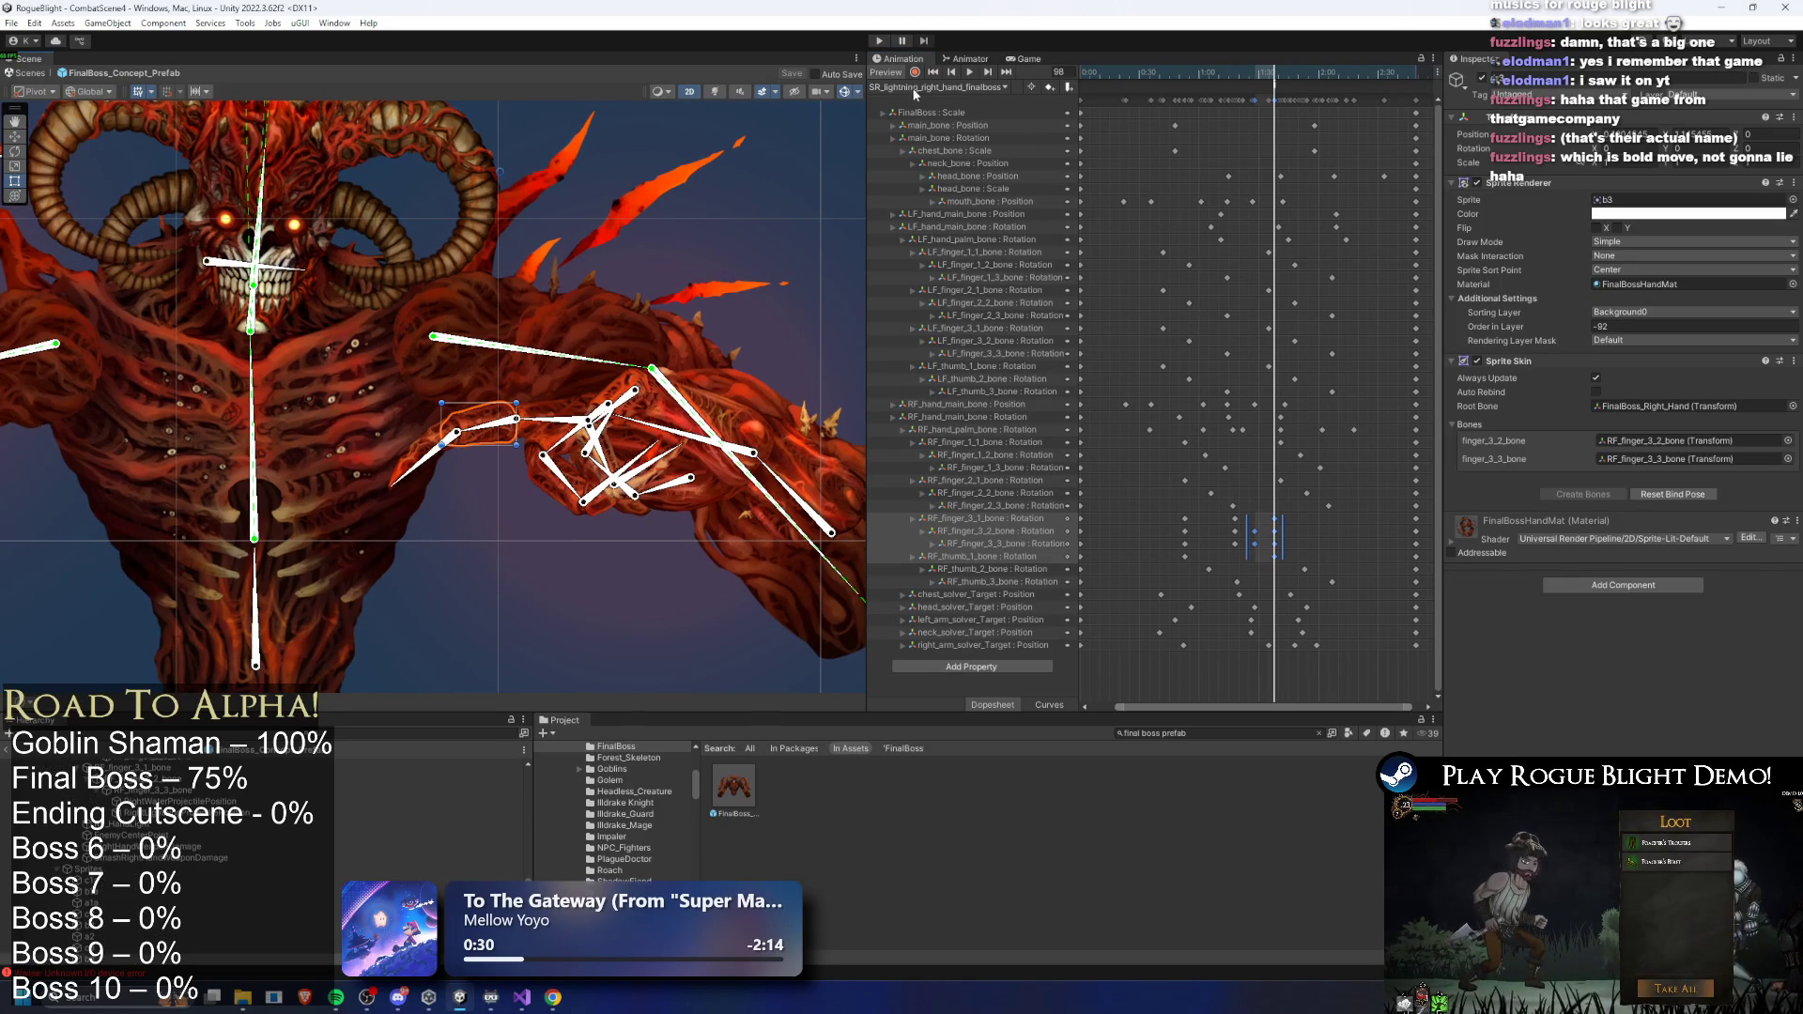
click(496, 438)
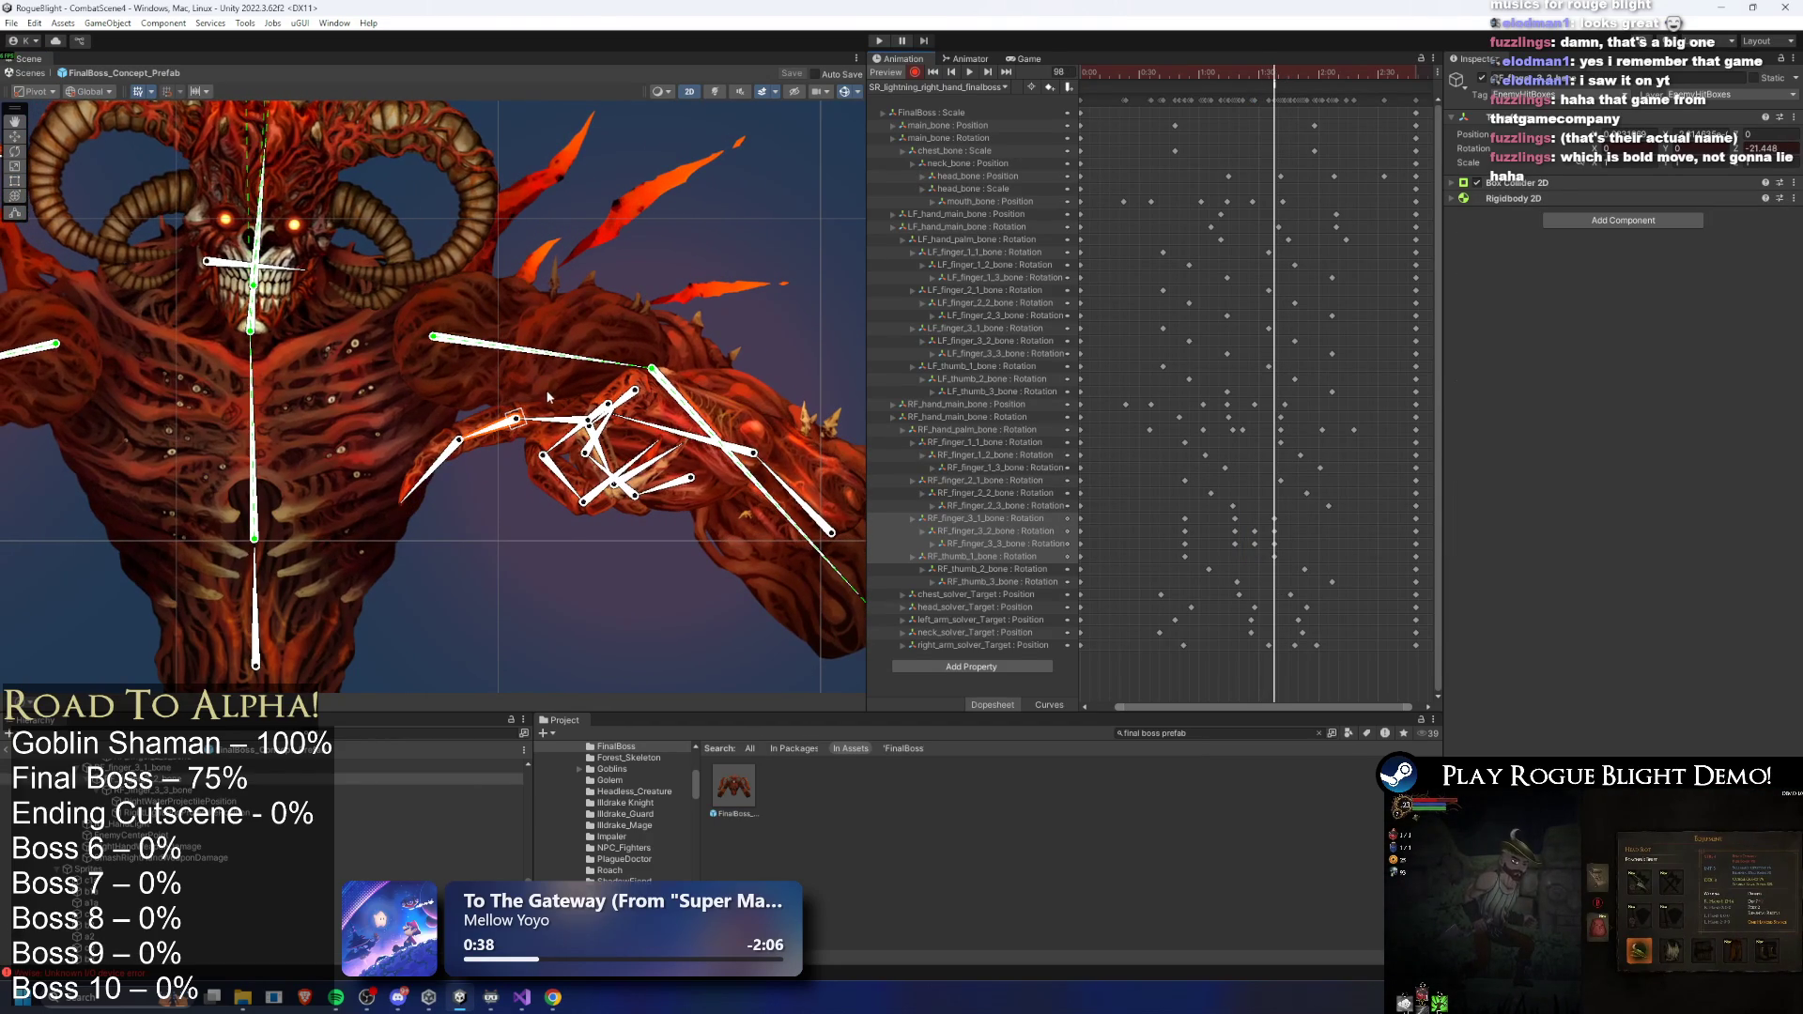
drag(564, 420, 559, 425)
drag(452, 482, 441, 500)
mouse_move(1261, 75)
mouse_down()
mouse_move(1240, 75)
mouse_move(1290, 79)
mouse_up()
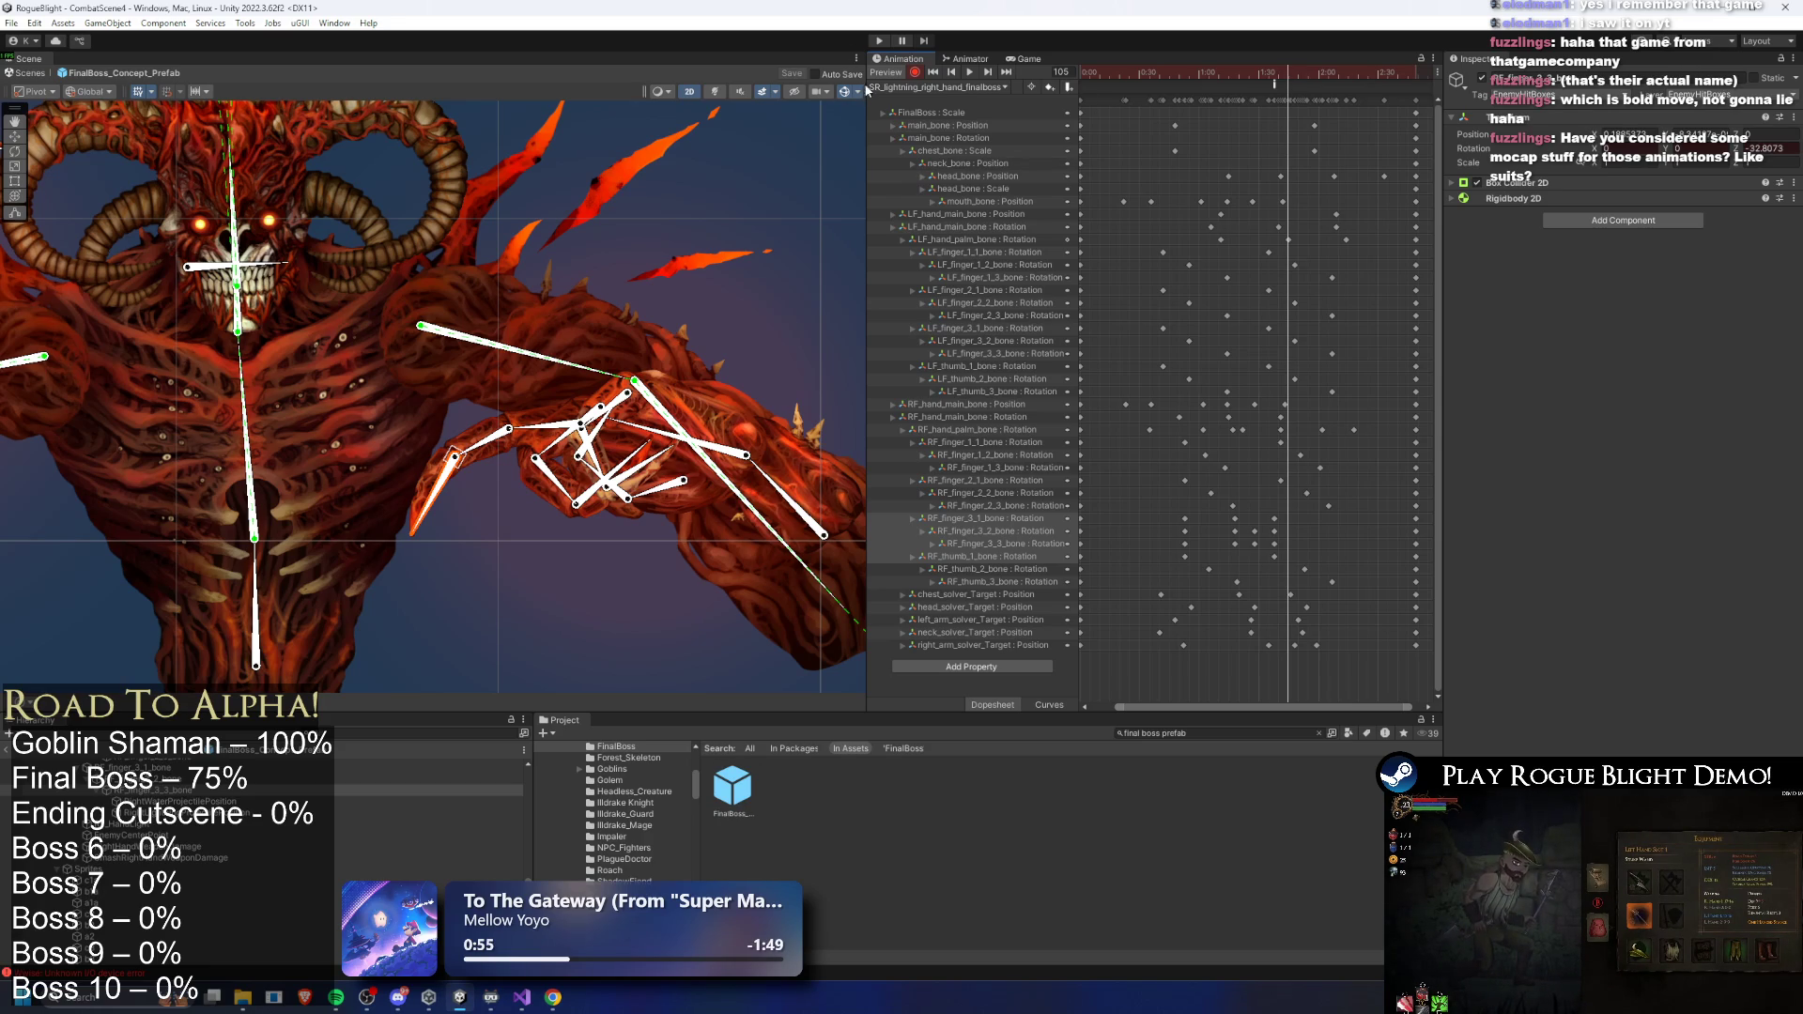
- Turn off animation recording, clear the keyframe selection, scrub to frame 96, and start Play mode
click(913, 75)
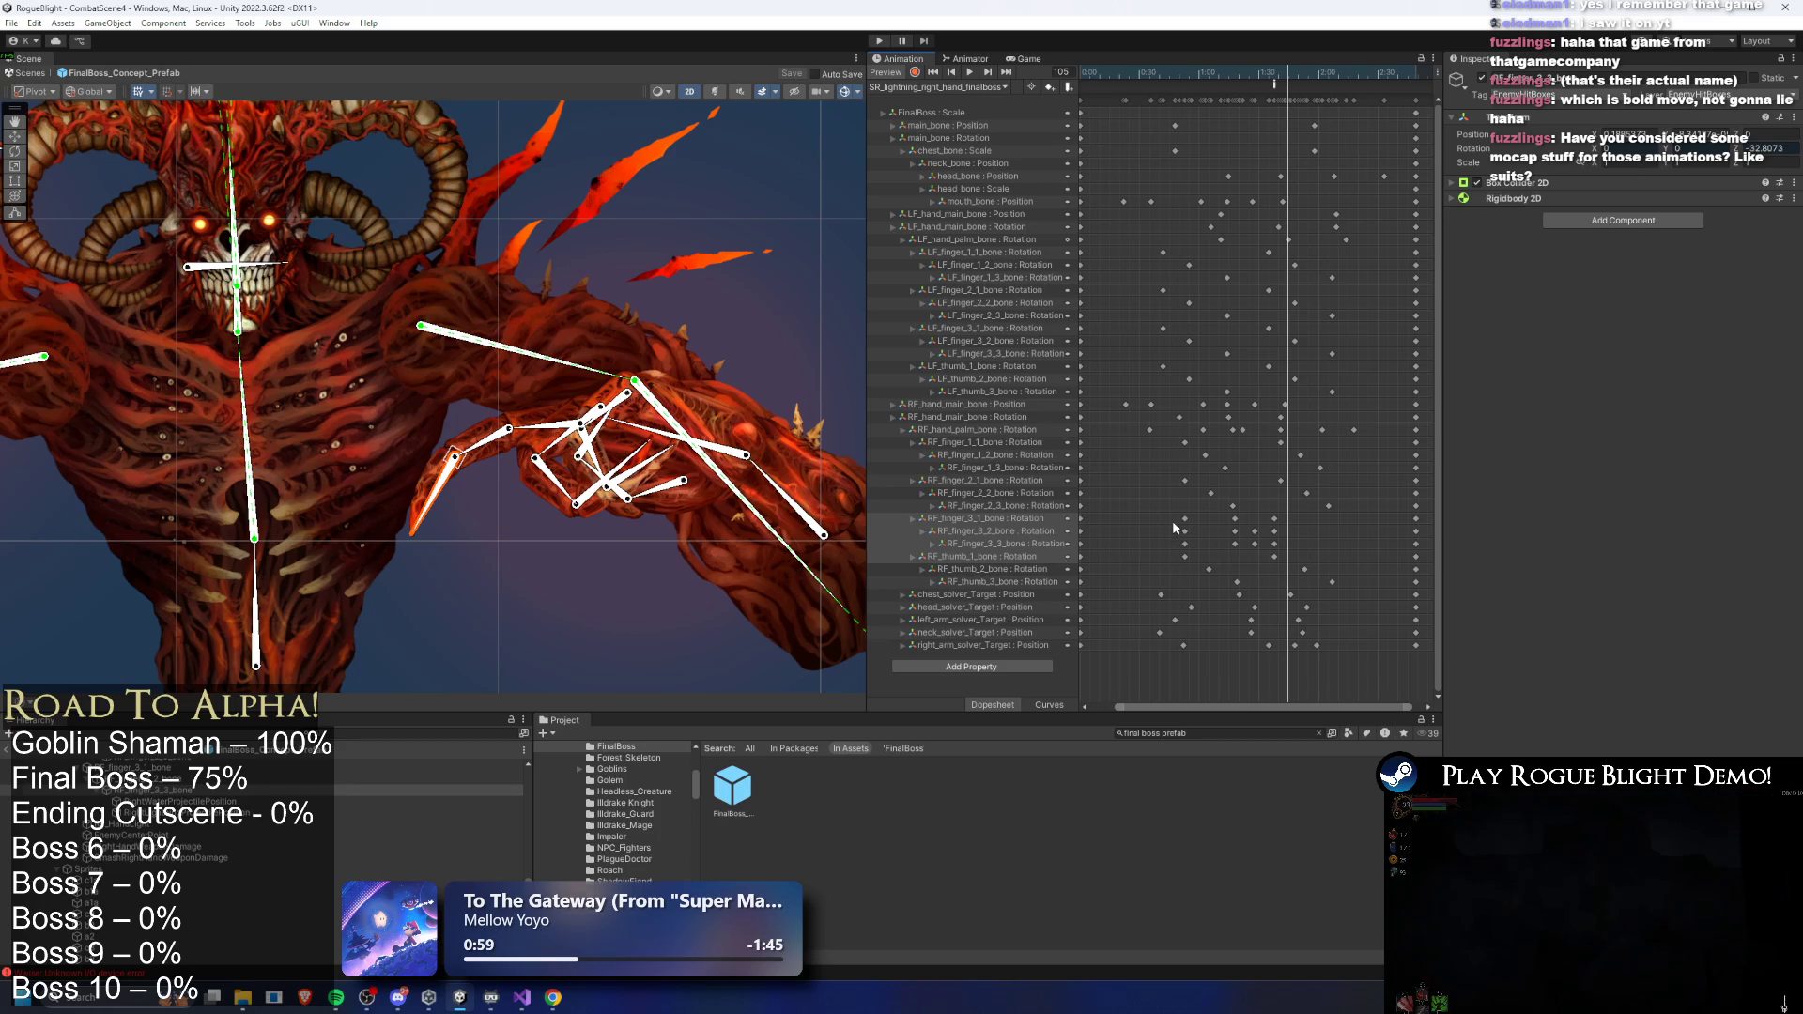
drag(1169, 549, 1332, 580)
click(1315, 160)
drag(1278, 75, 1274, 76)
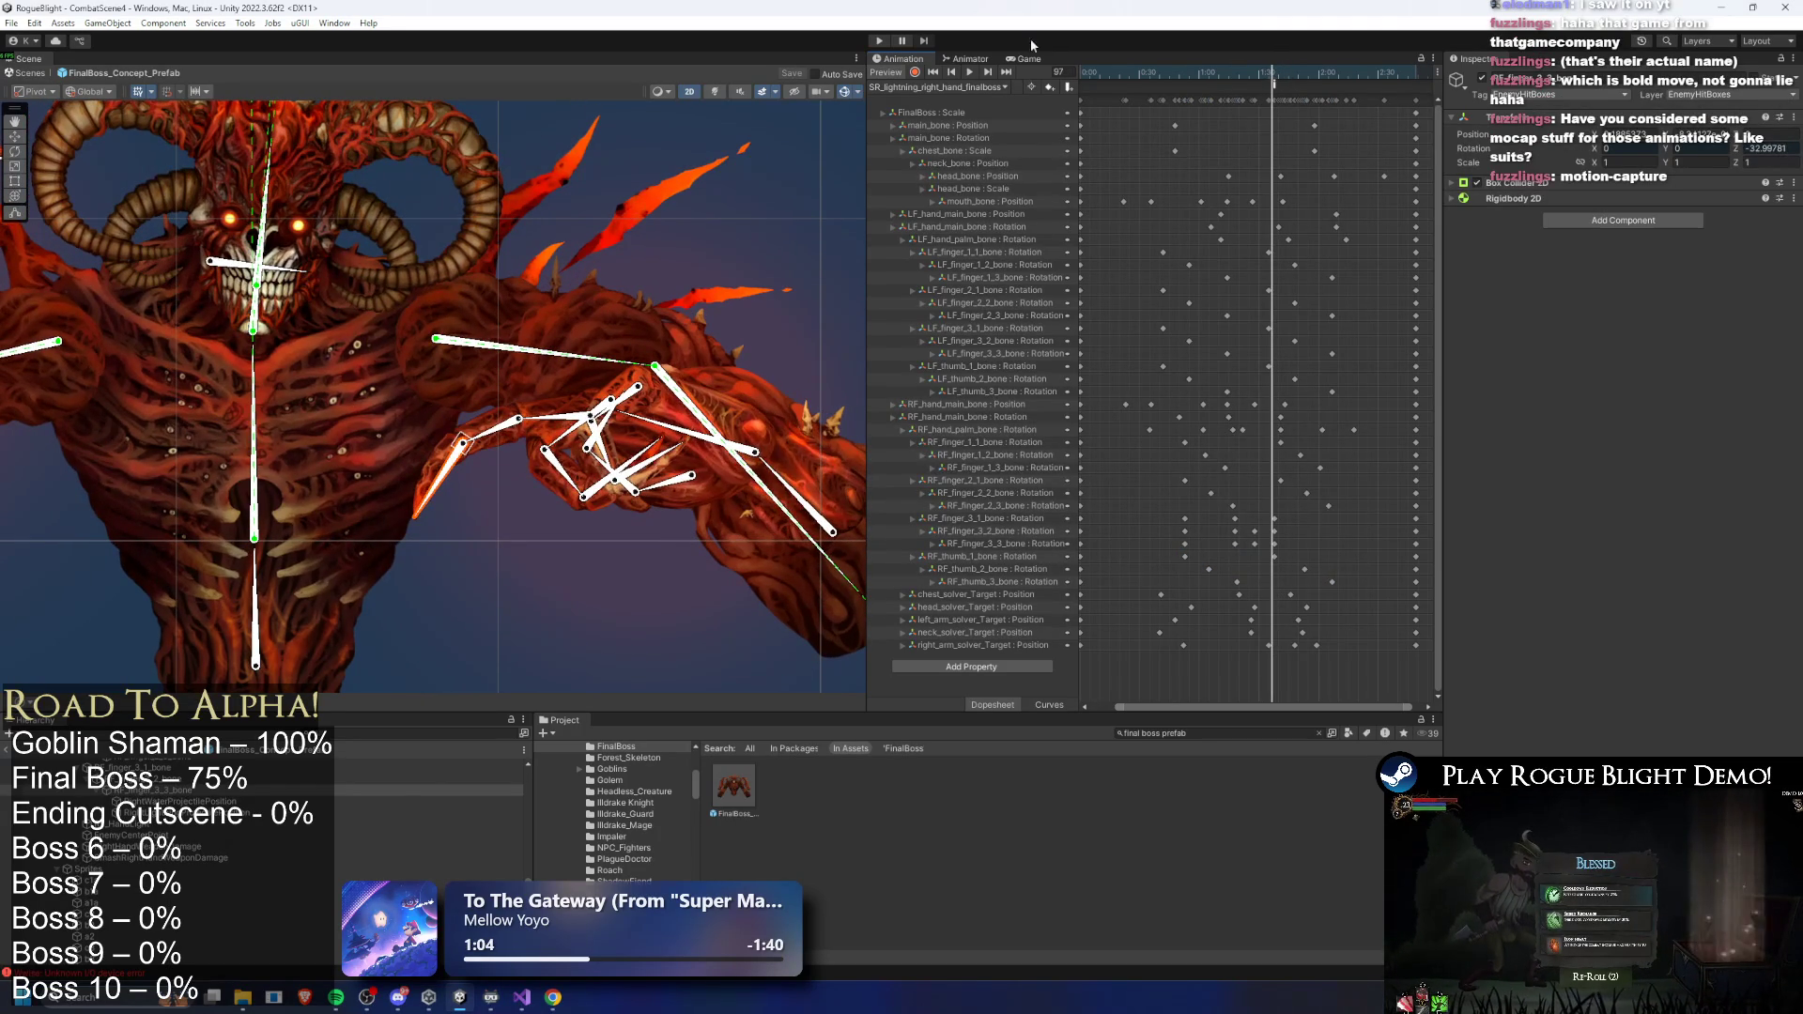
click(880, 41)
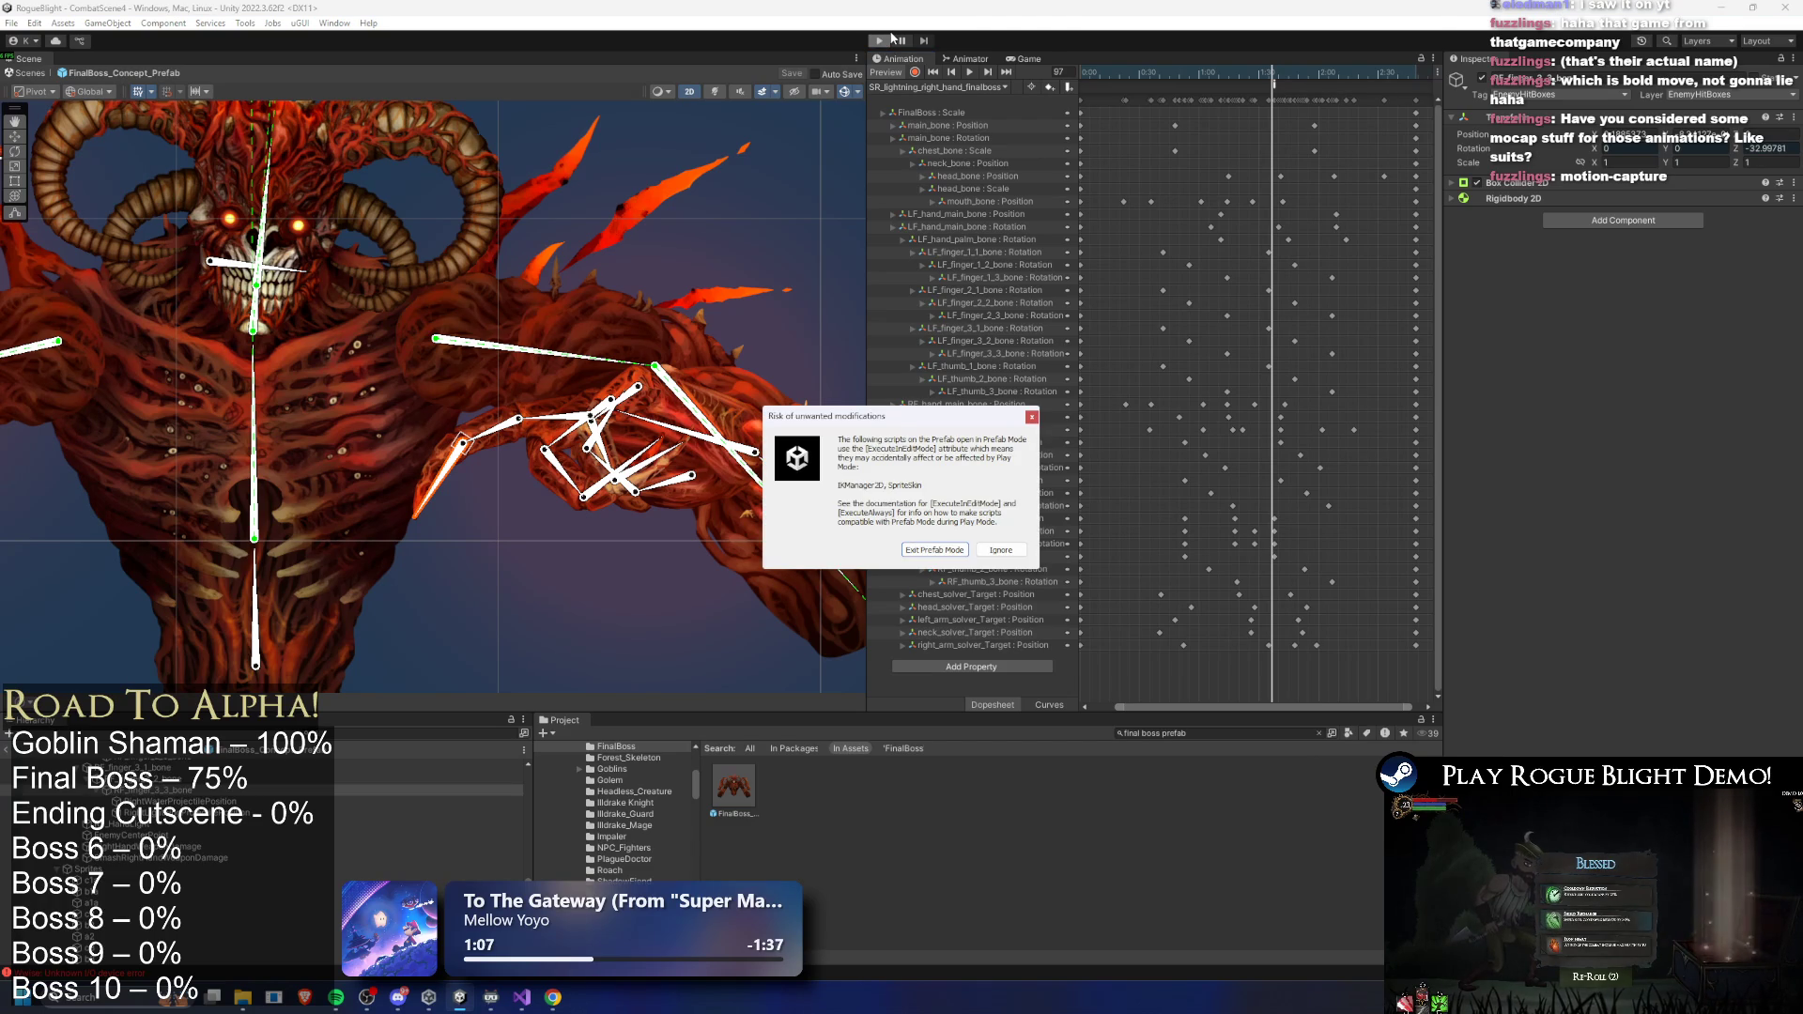
- Dismiss the prefab warning and fight the Blight Core boss, running left and right and jump-slashing
key(Return)
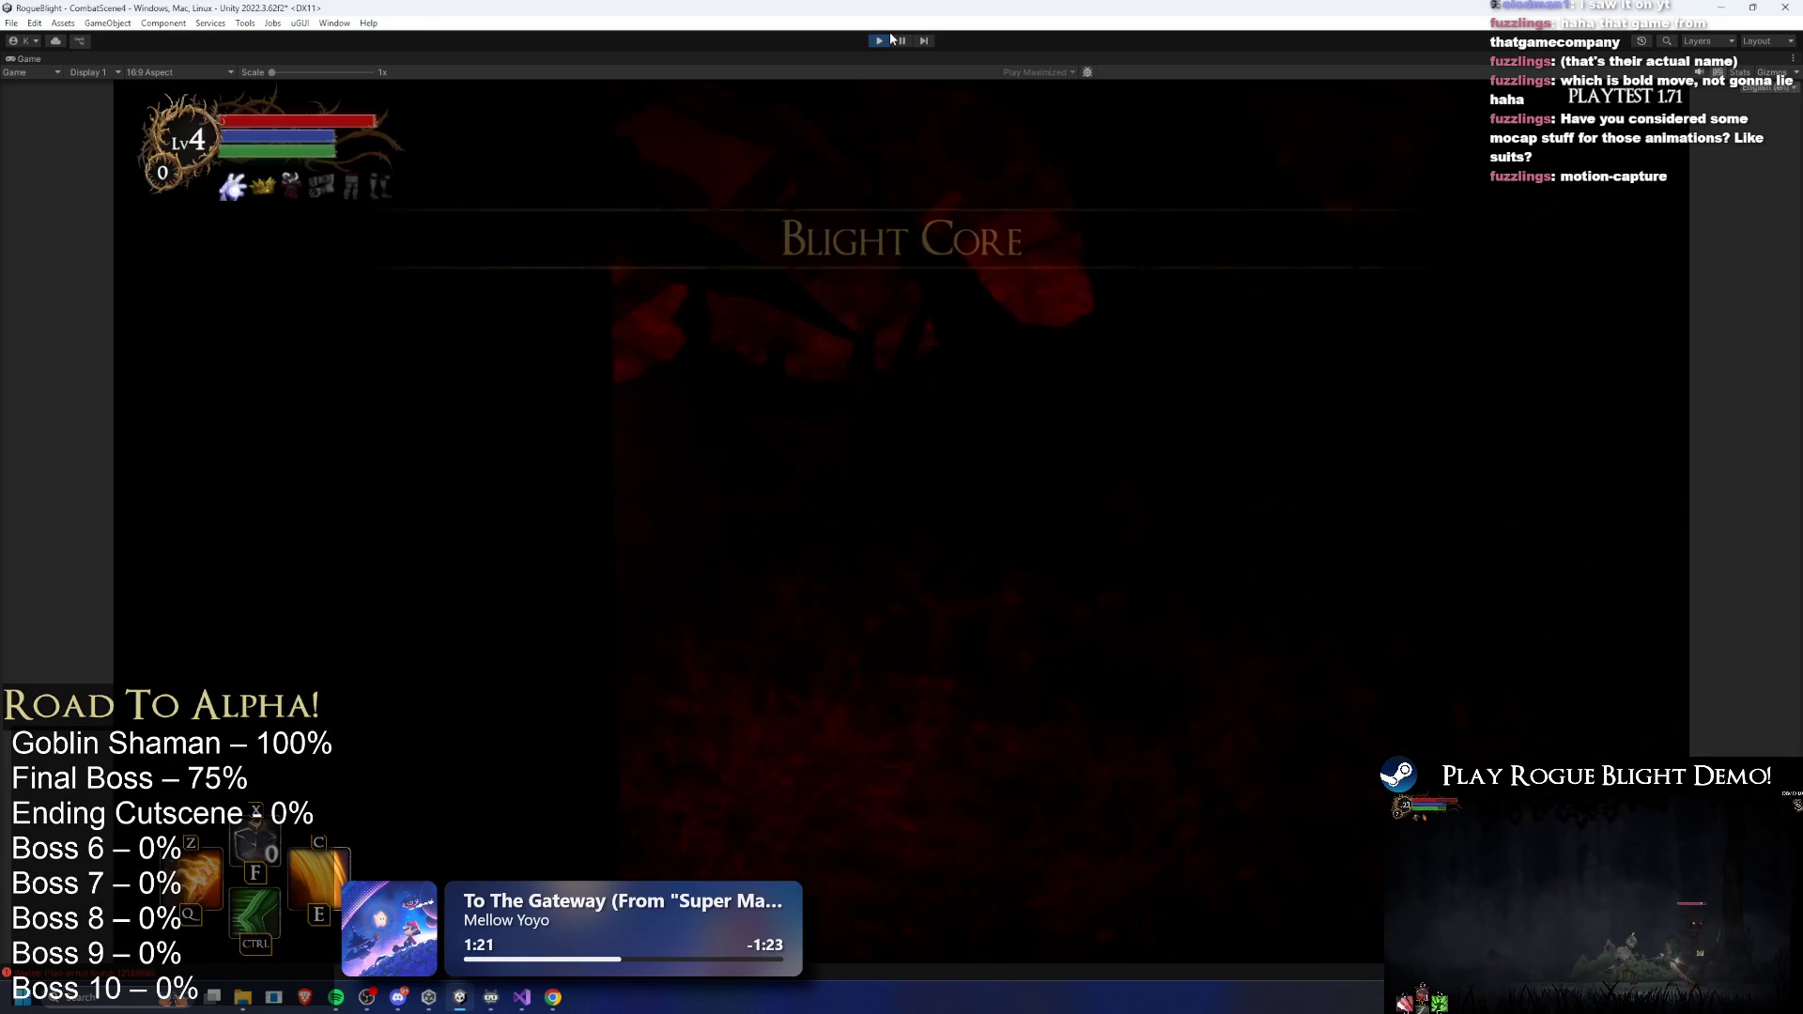
key(d)
key(a)
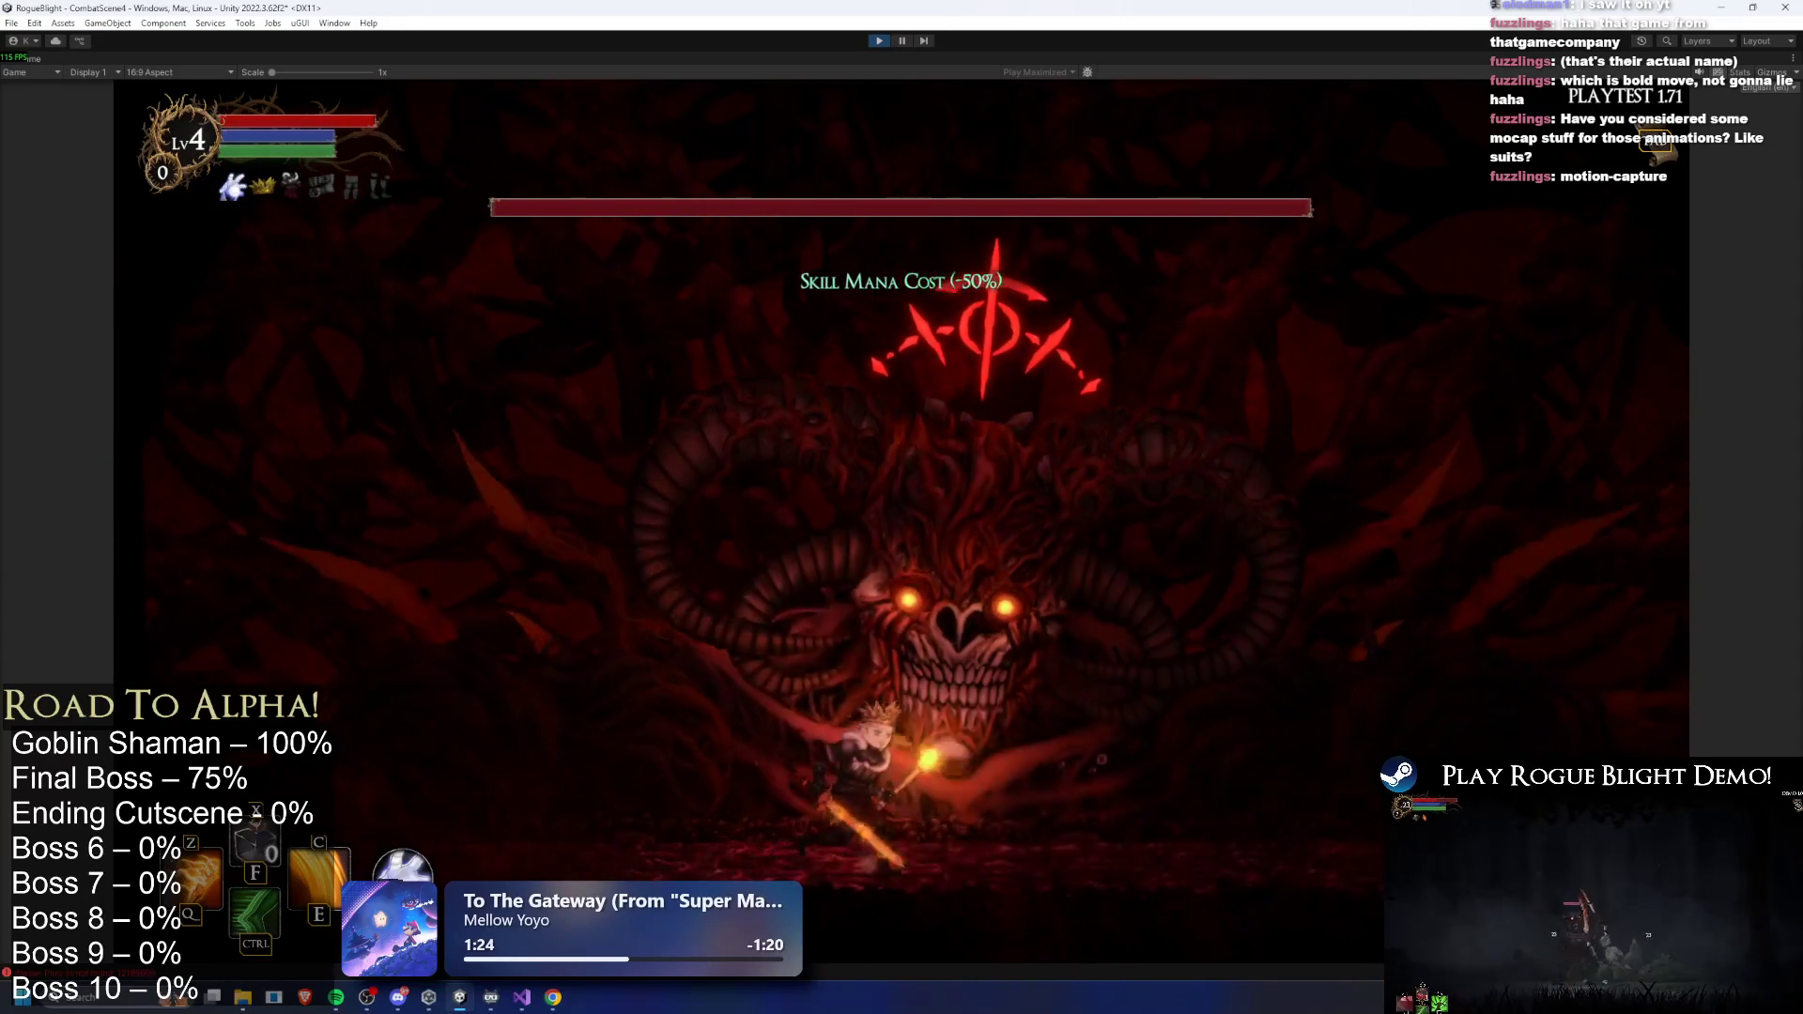
key(a)
key(d)
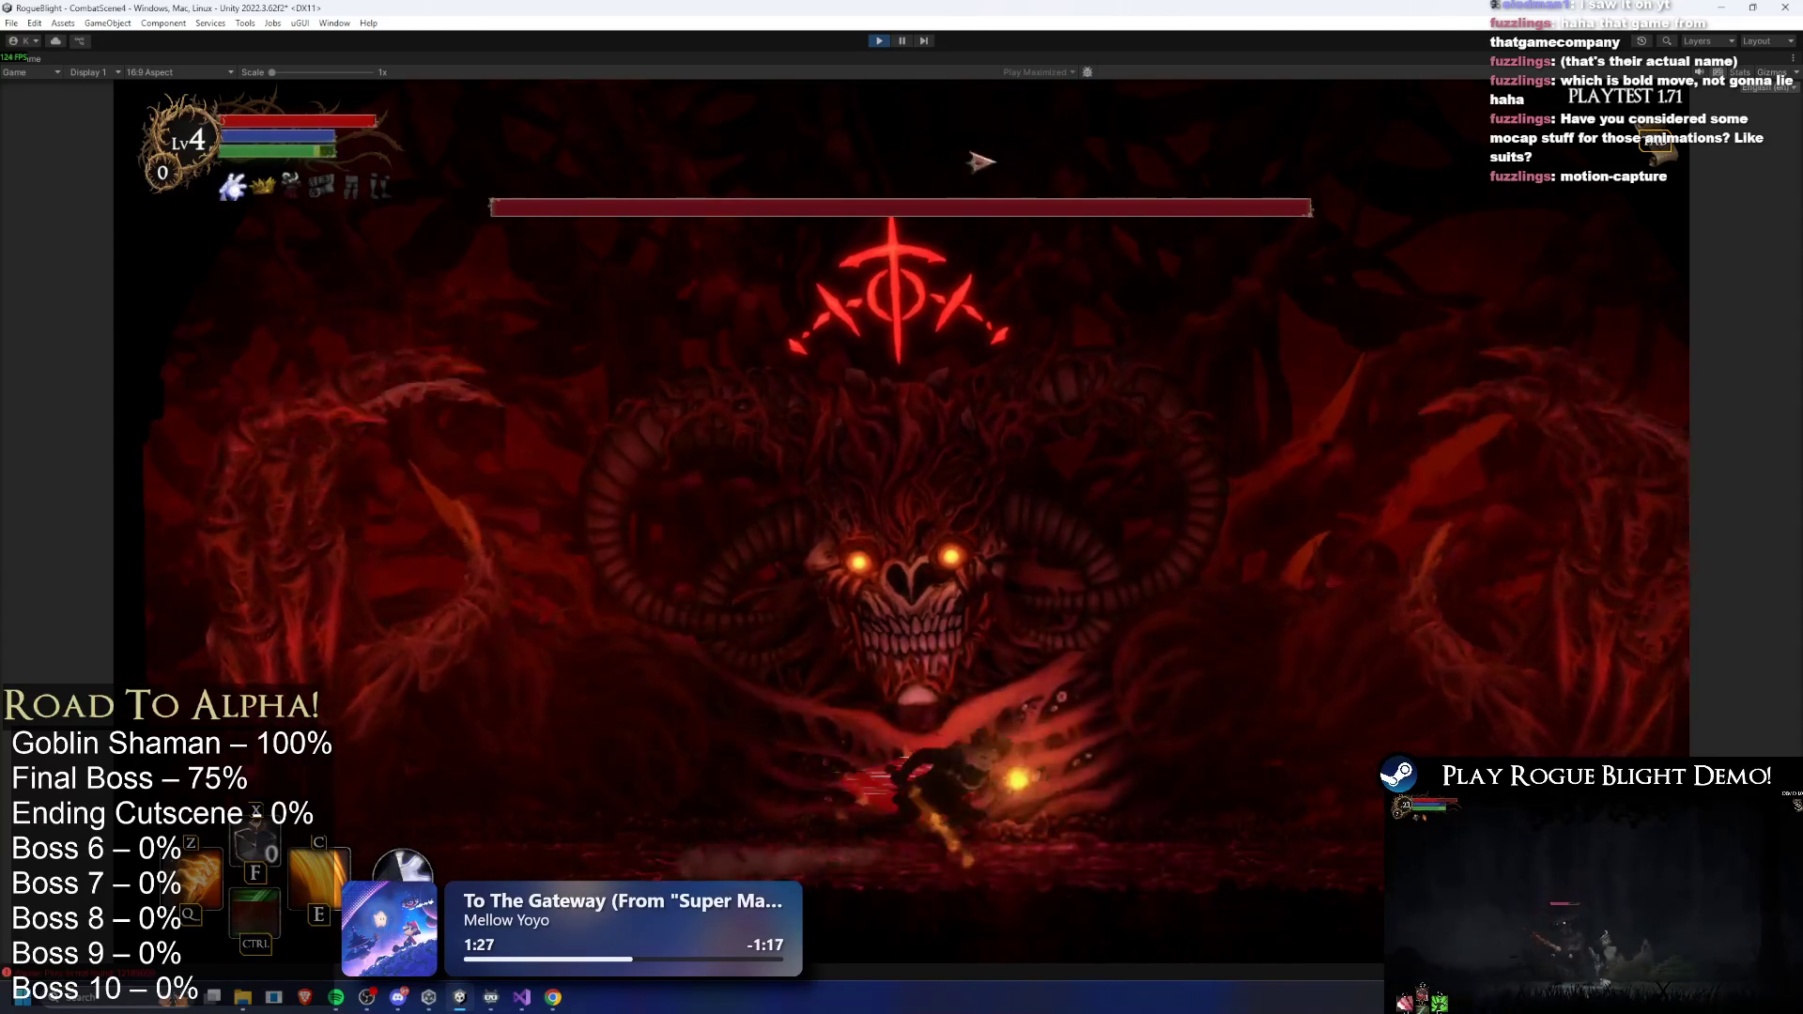
key(d)
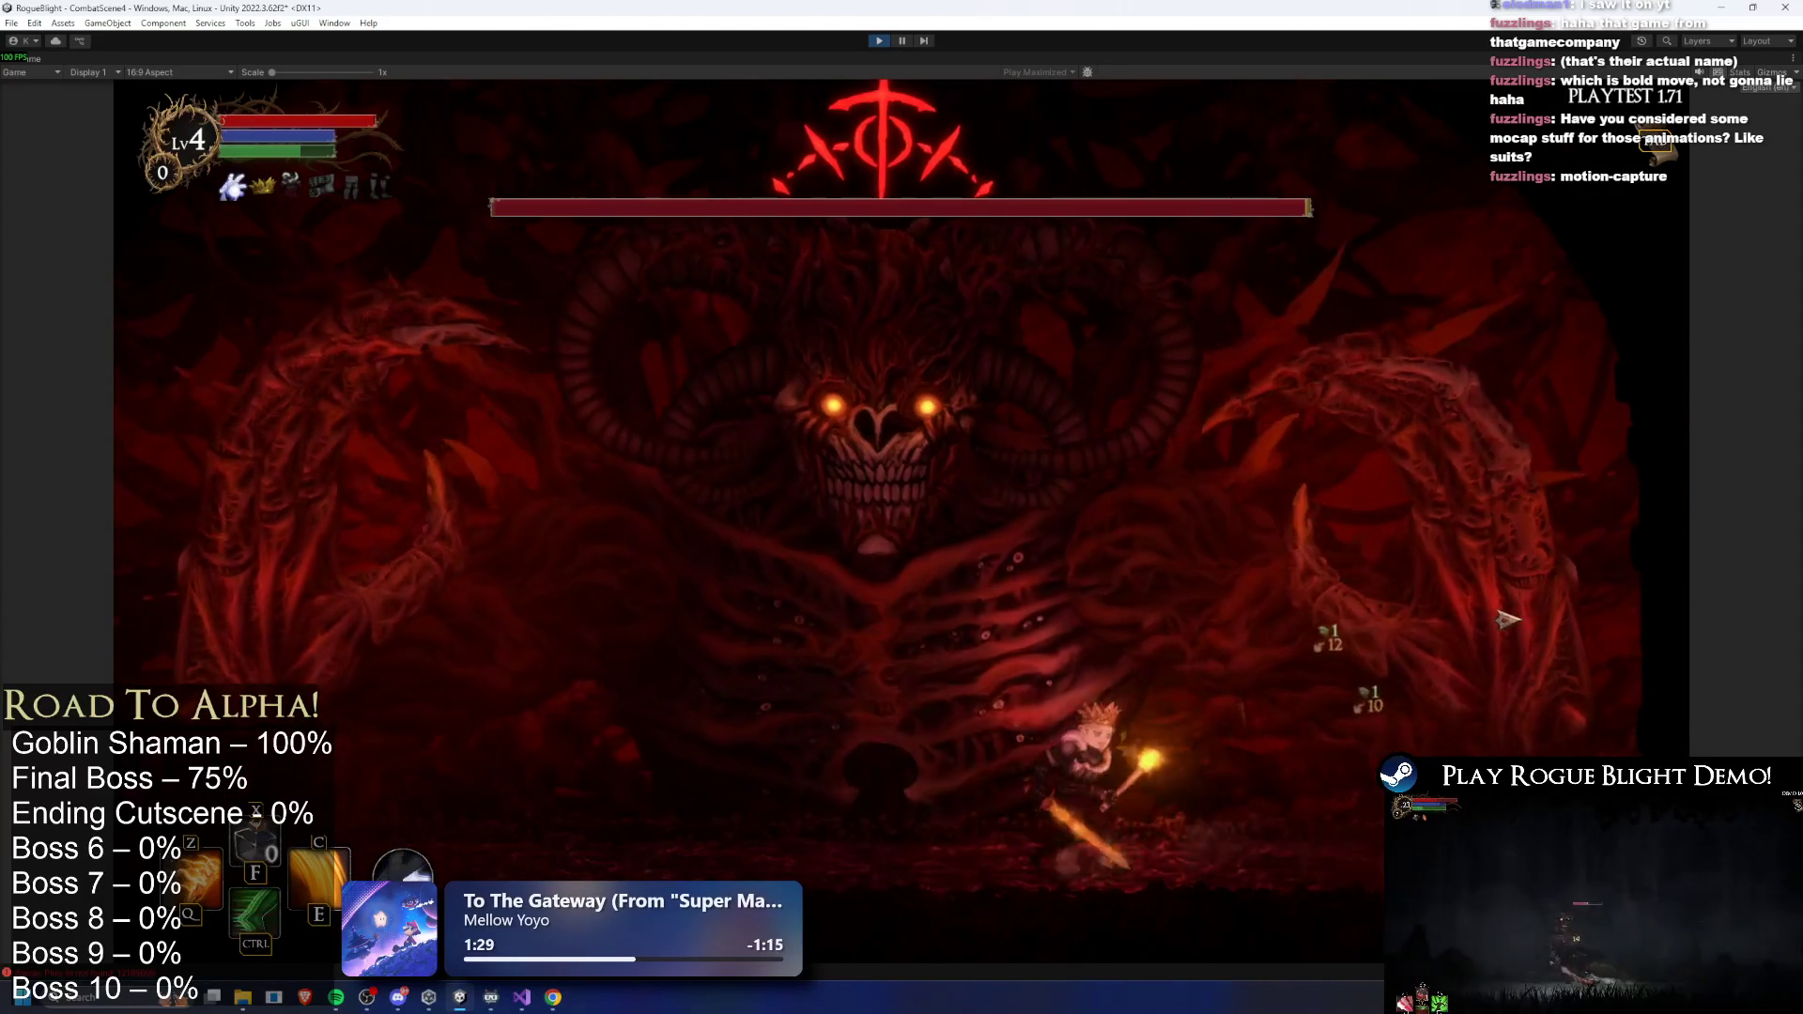
key(a)
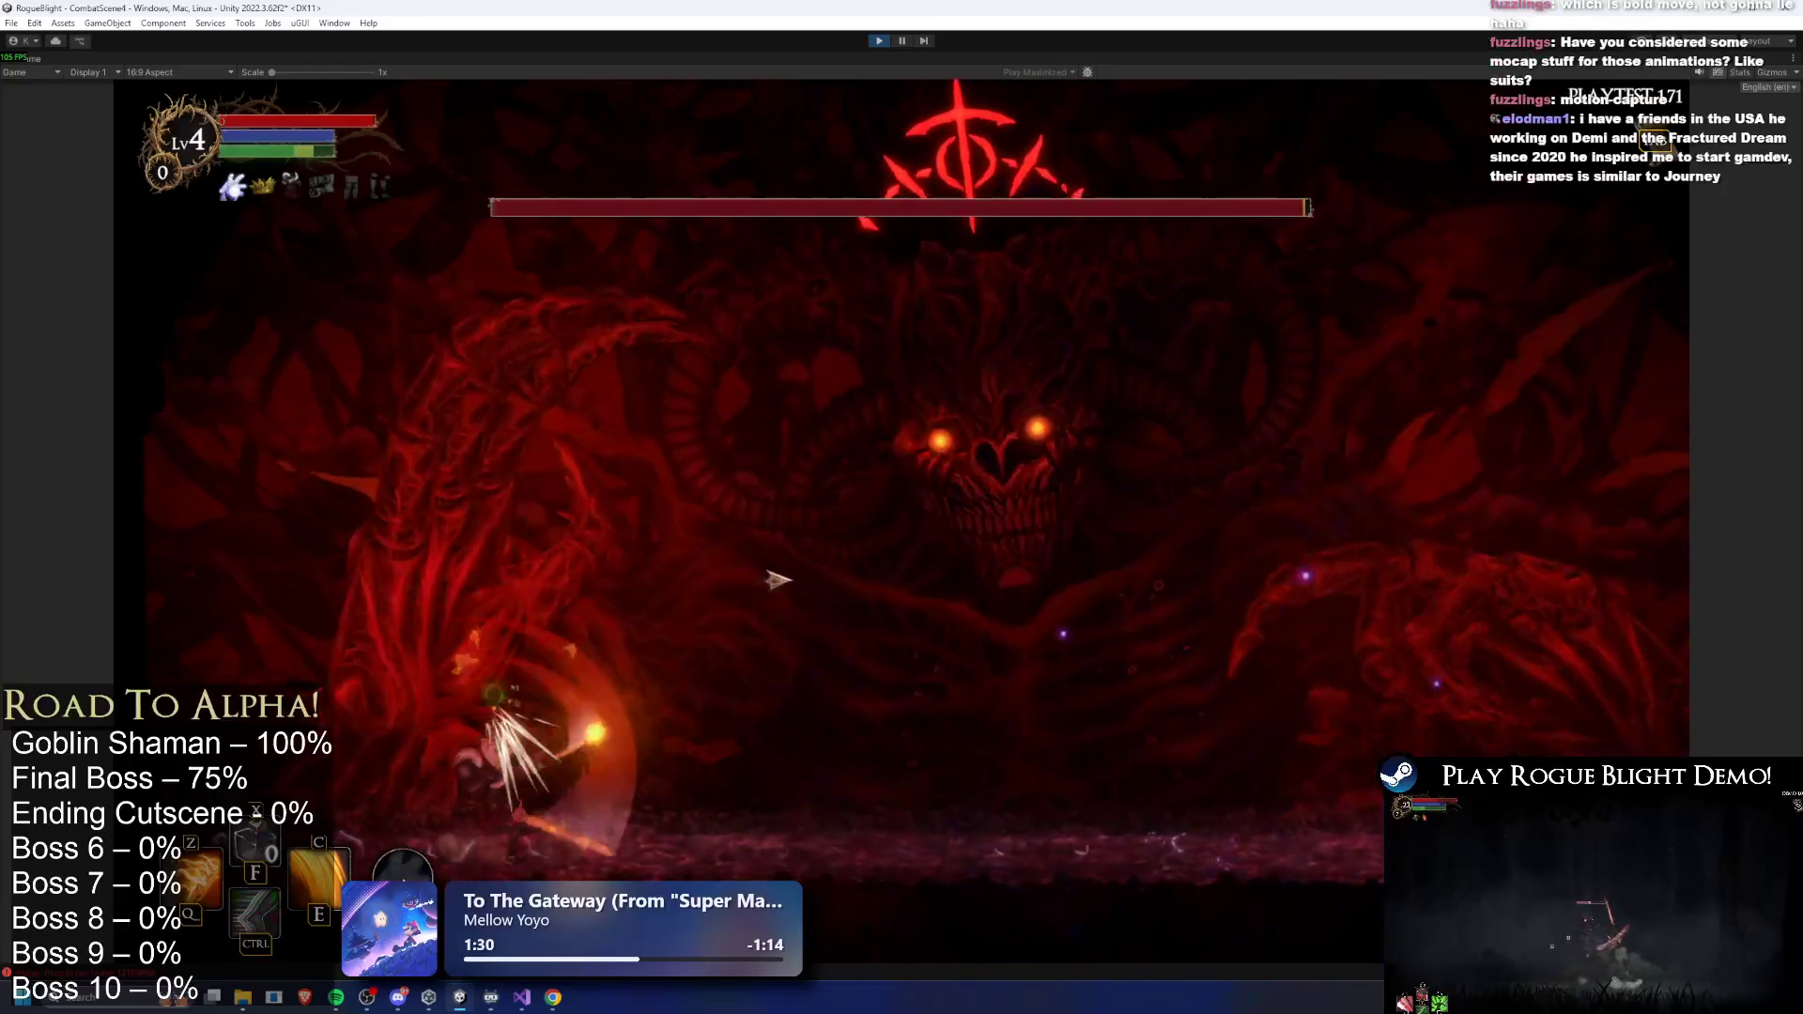
key(d)
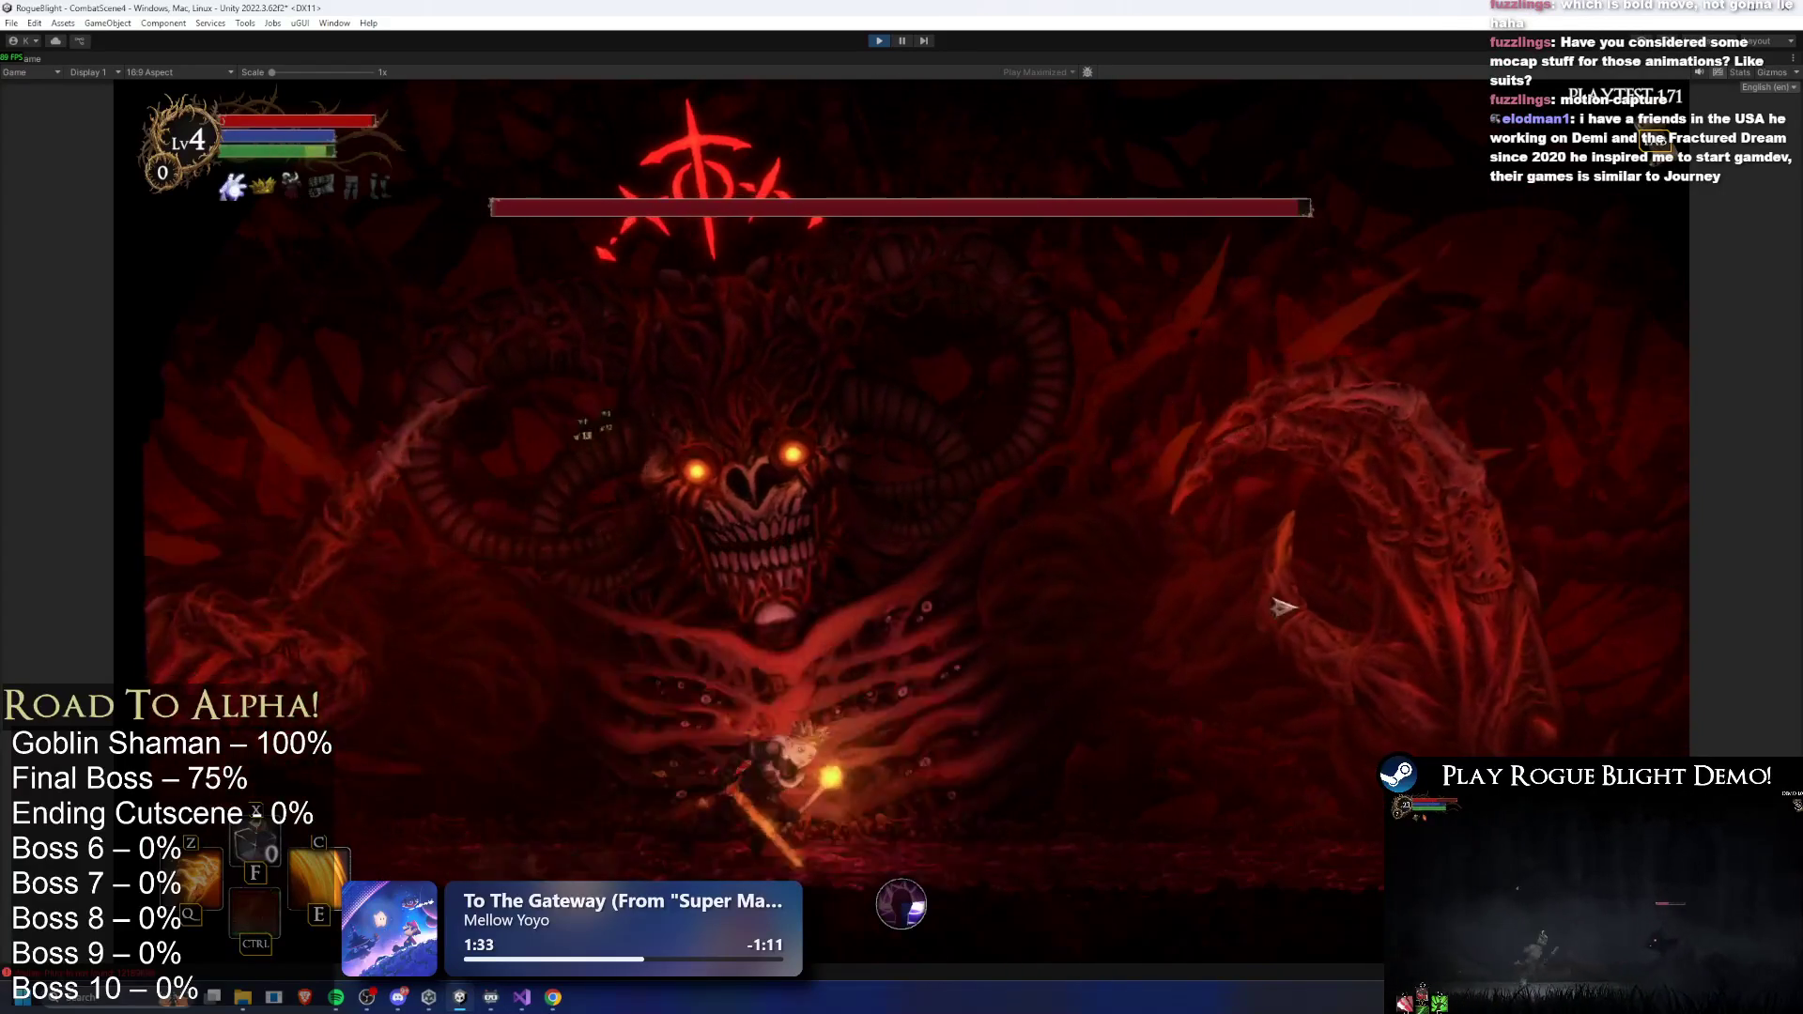
key(space)
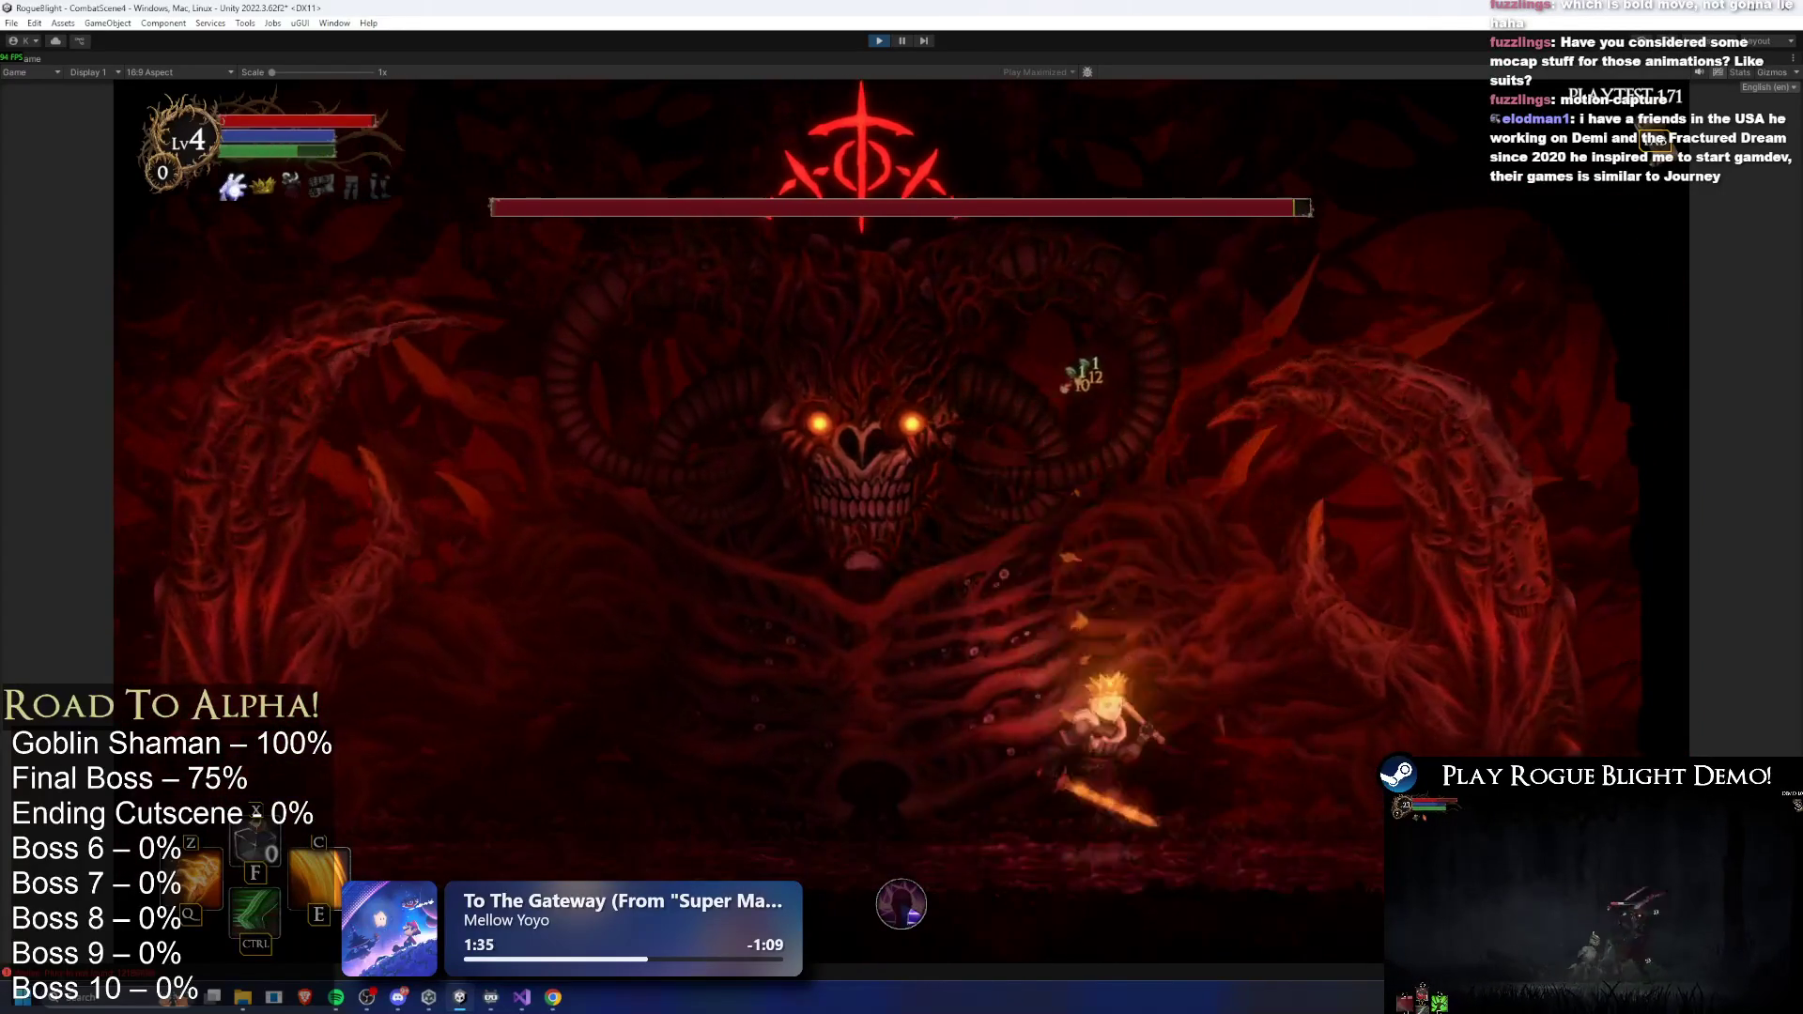
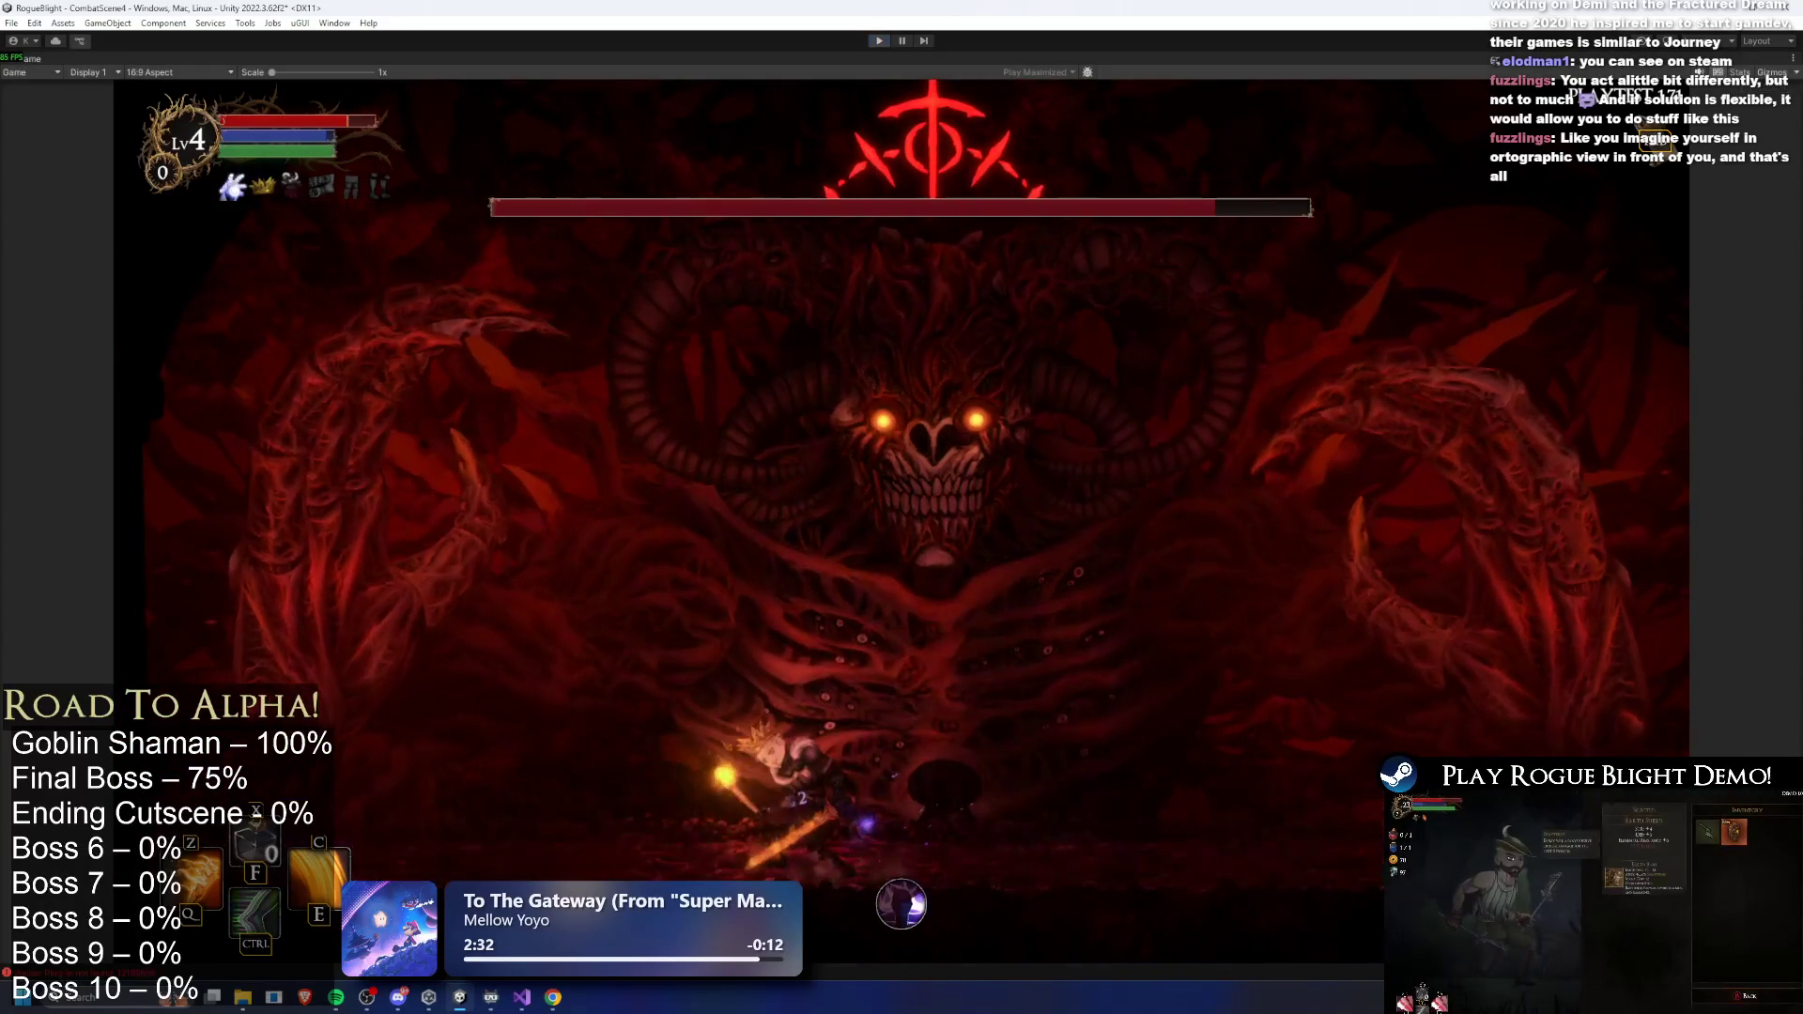
- Stop play mode, open the FinalBoss prefab, and inspect LR_water_lefthand_finalboss's SpawnProjectile event
key(ctrl+p)
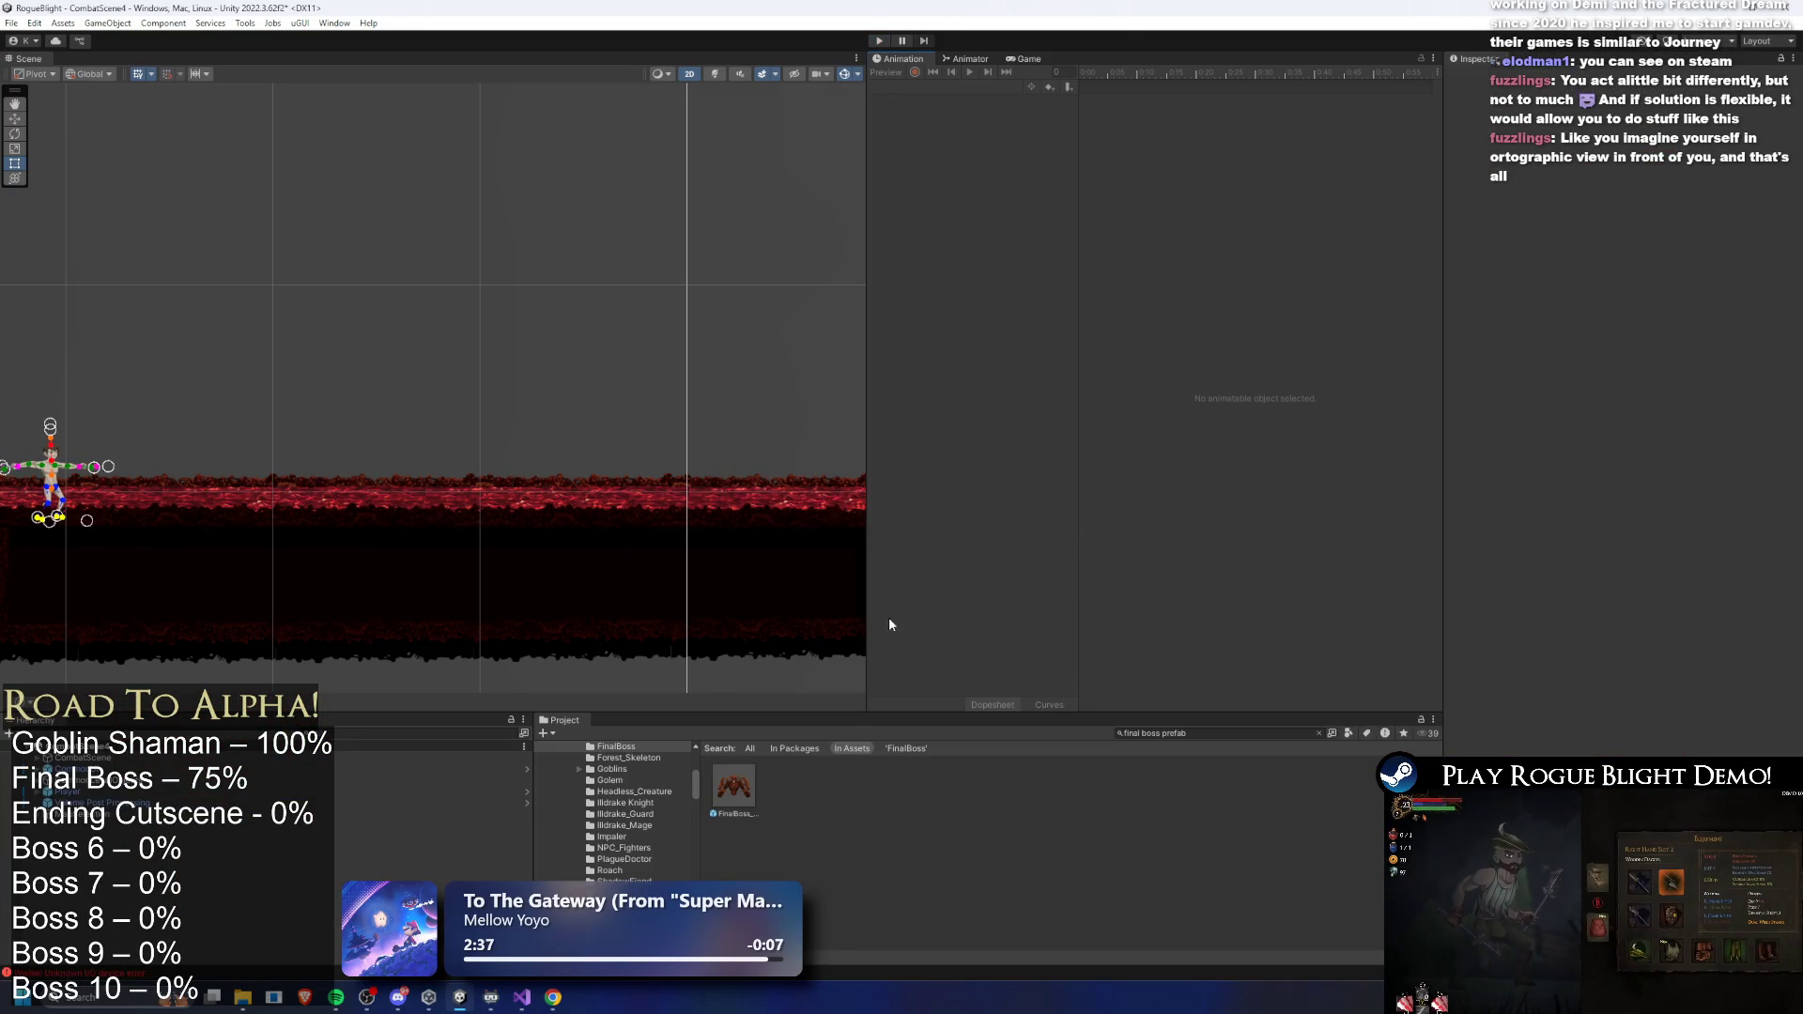
double_click(719, 791)
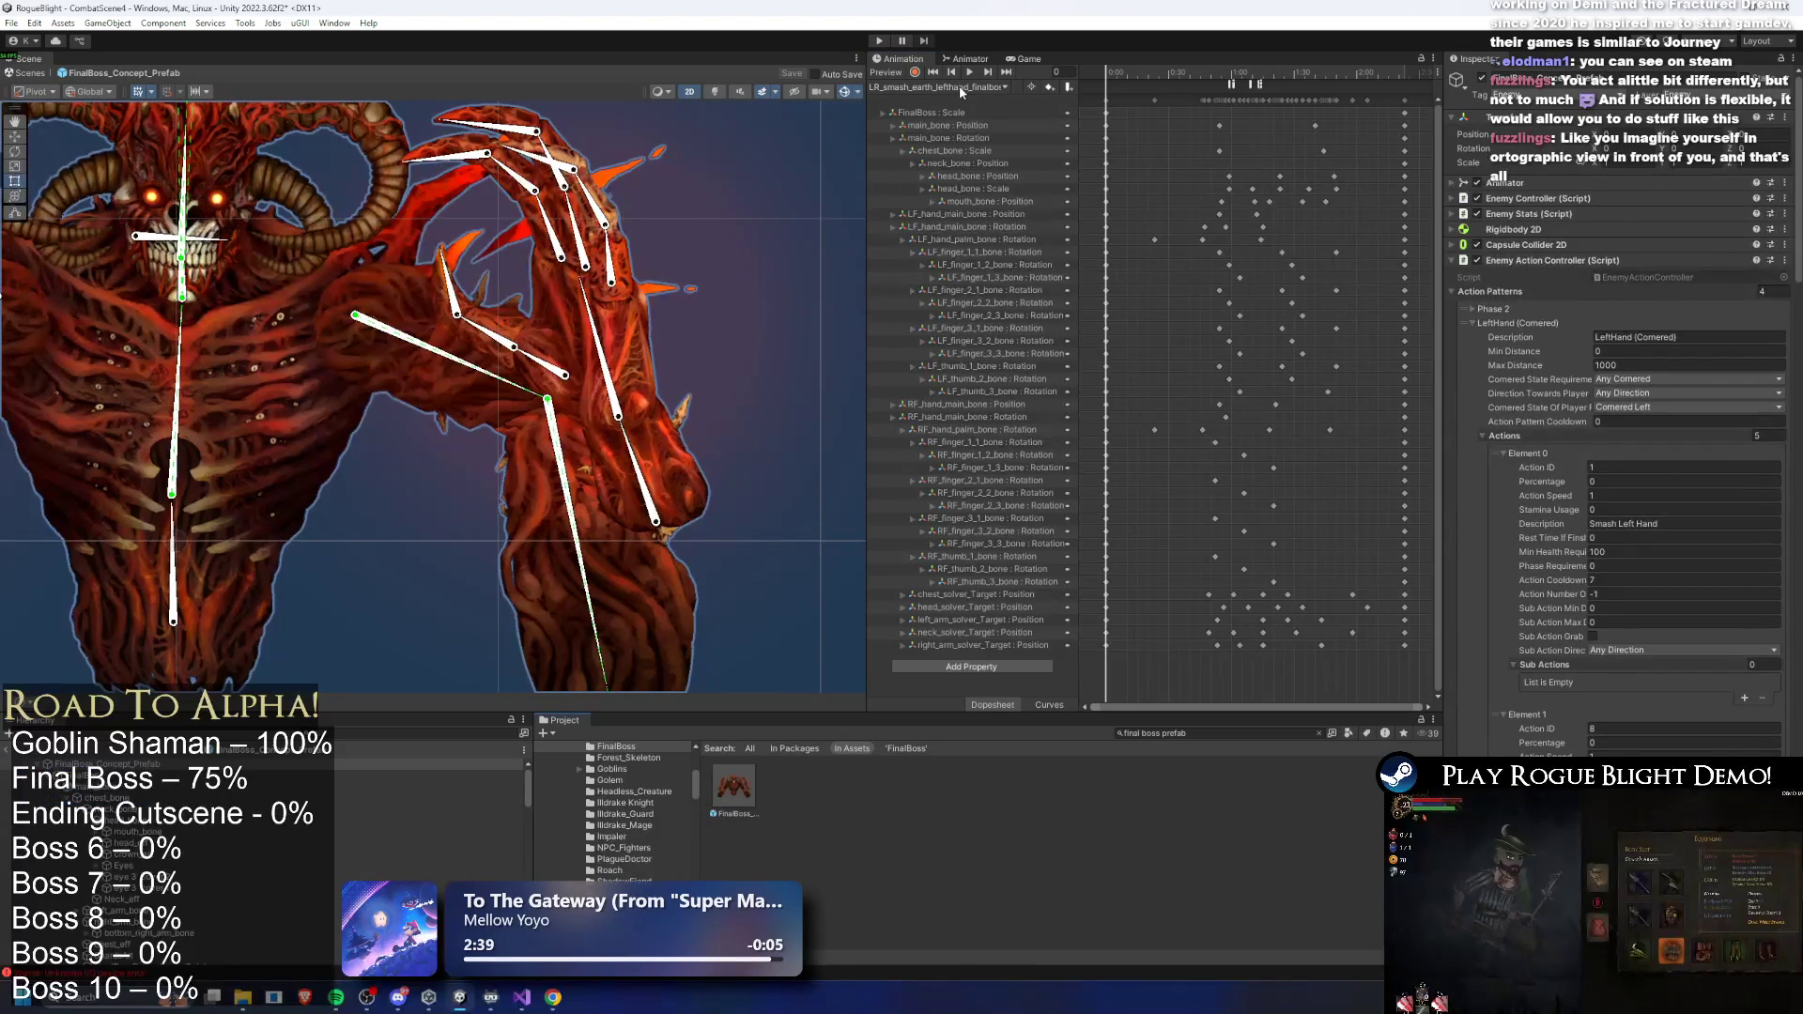
click(962, 88)
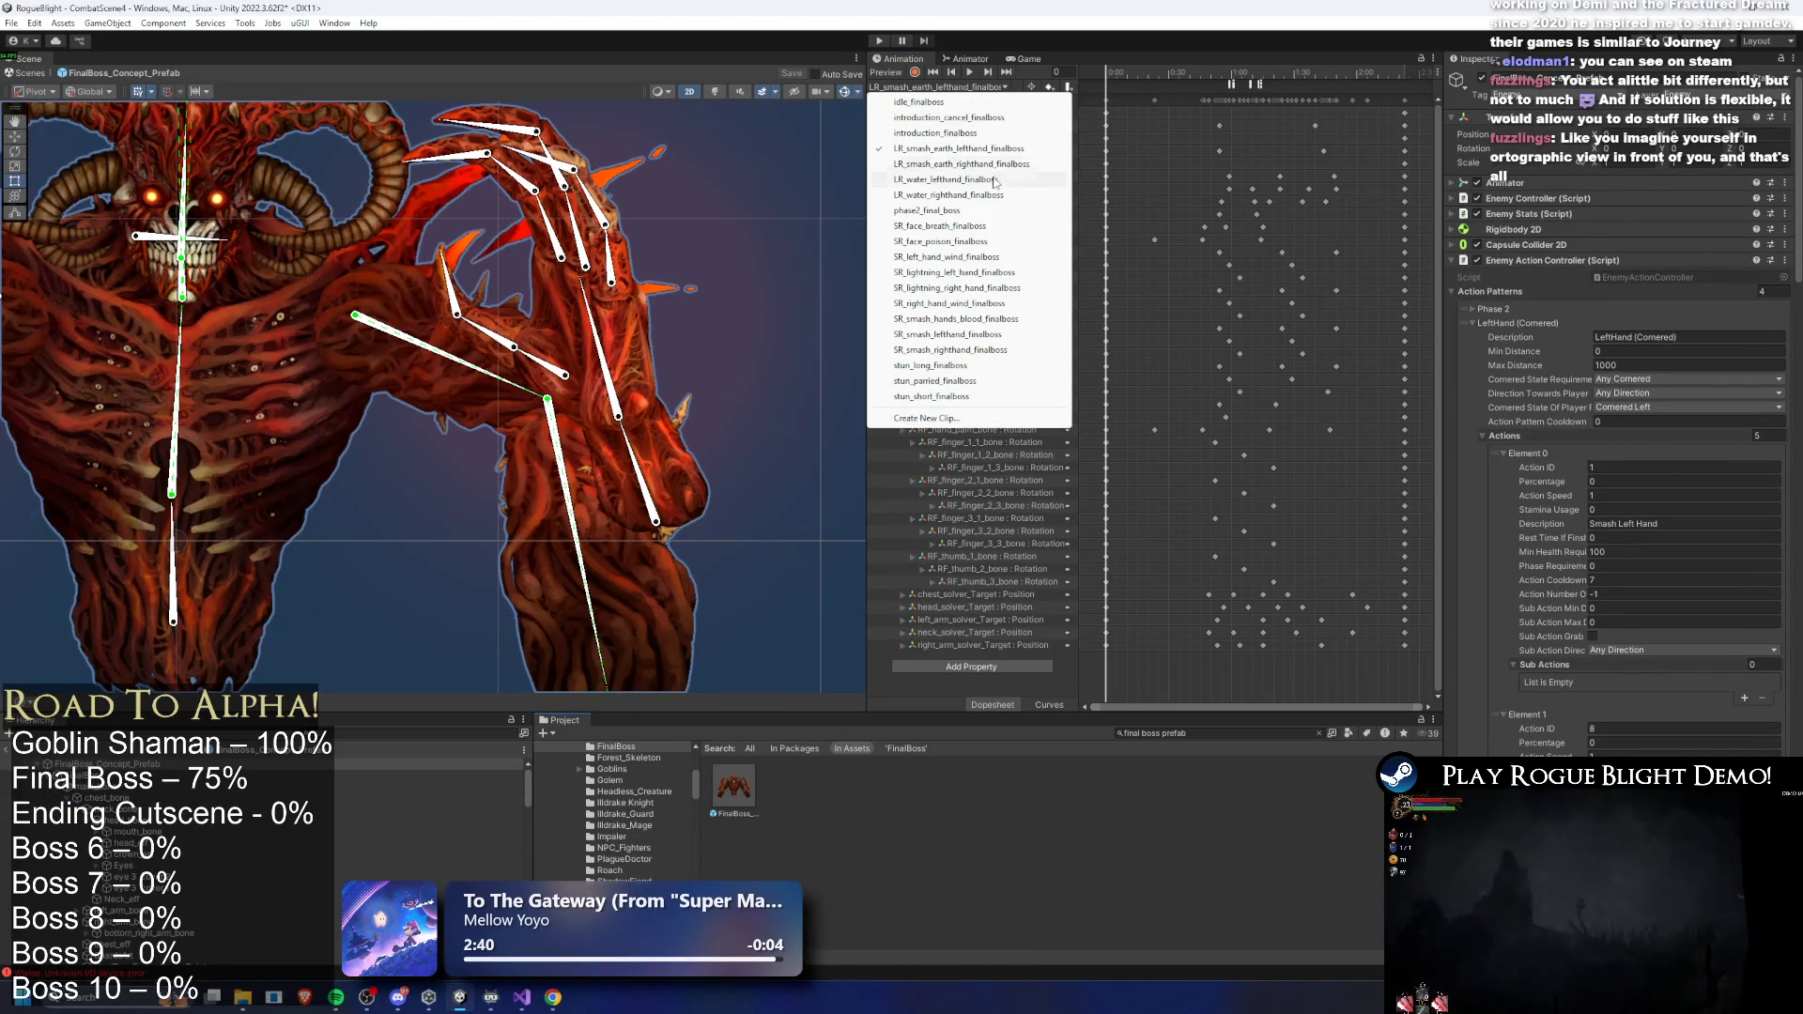
click(949, 179)
click(1240, 72)
click(1246, 85)
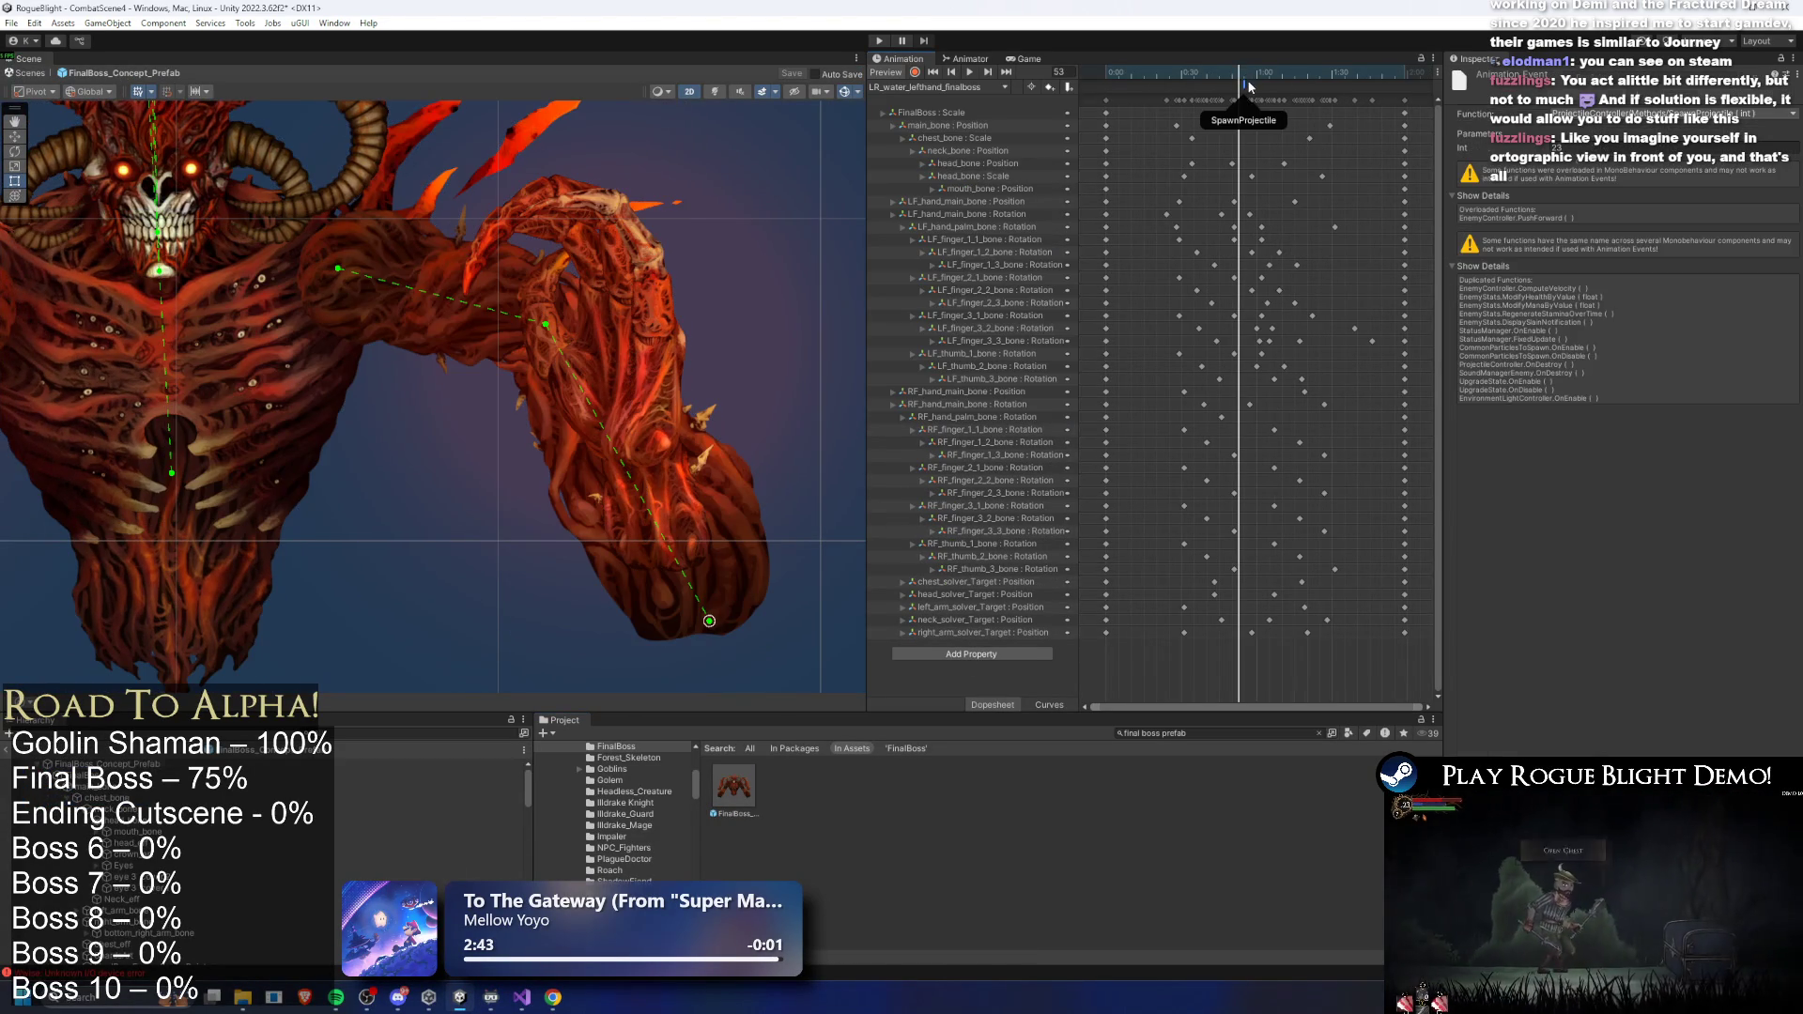
- Preview LR_smash_earth_lefthand_finalboss at frame 71 and its SpawnProjectile and StartScreenShake events
click(990, 88)
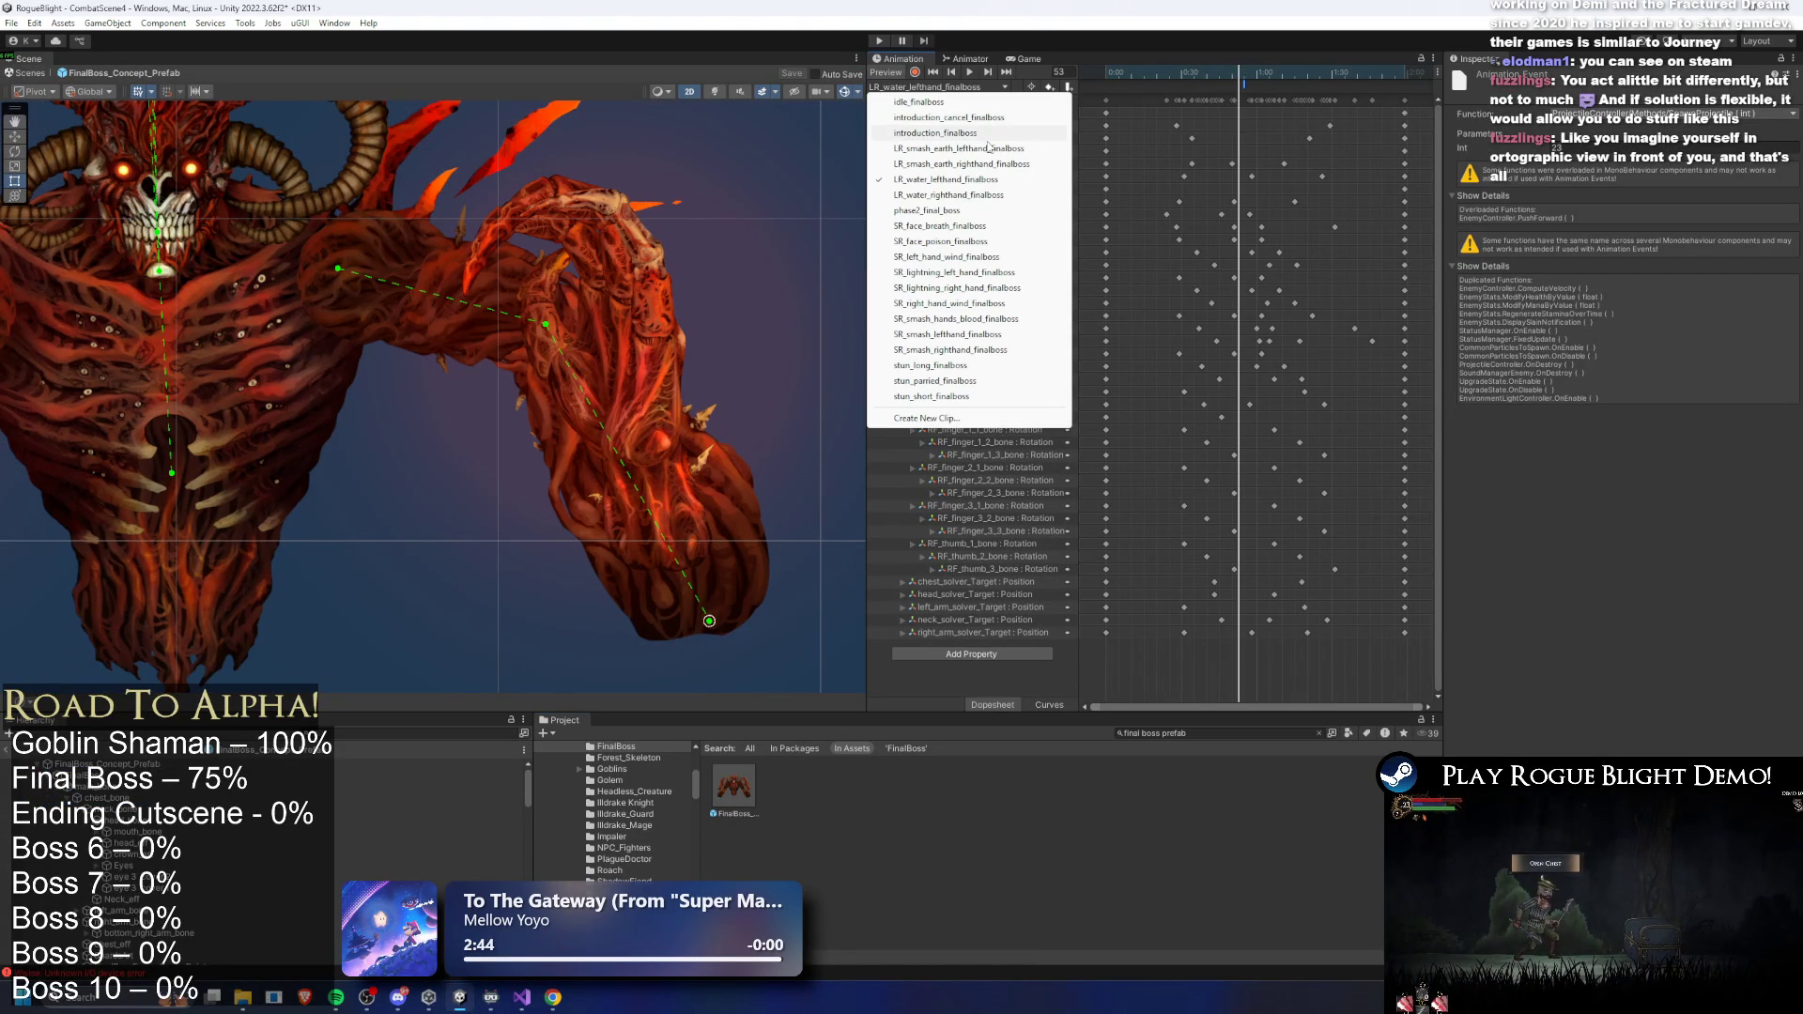
click(995, 153)
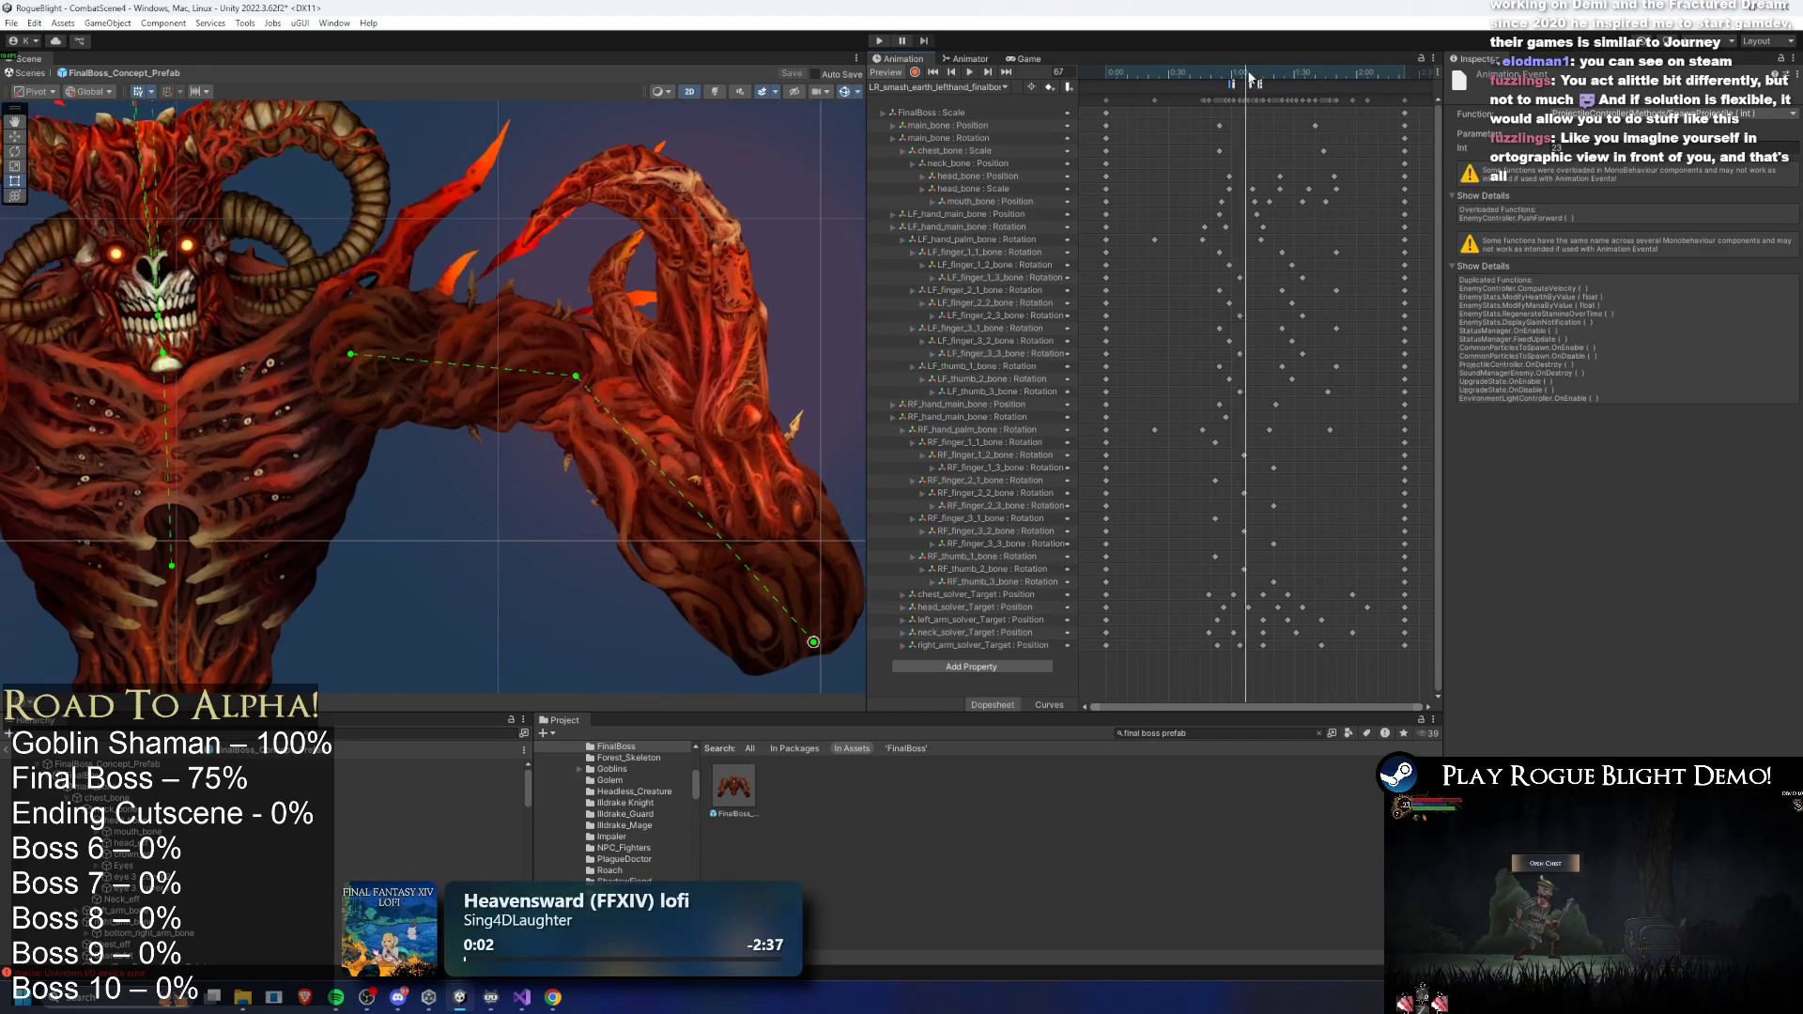
drag(1243, 76, 1252, 83)
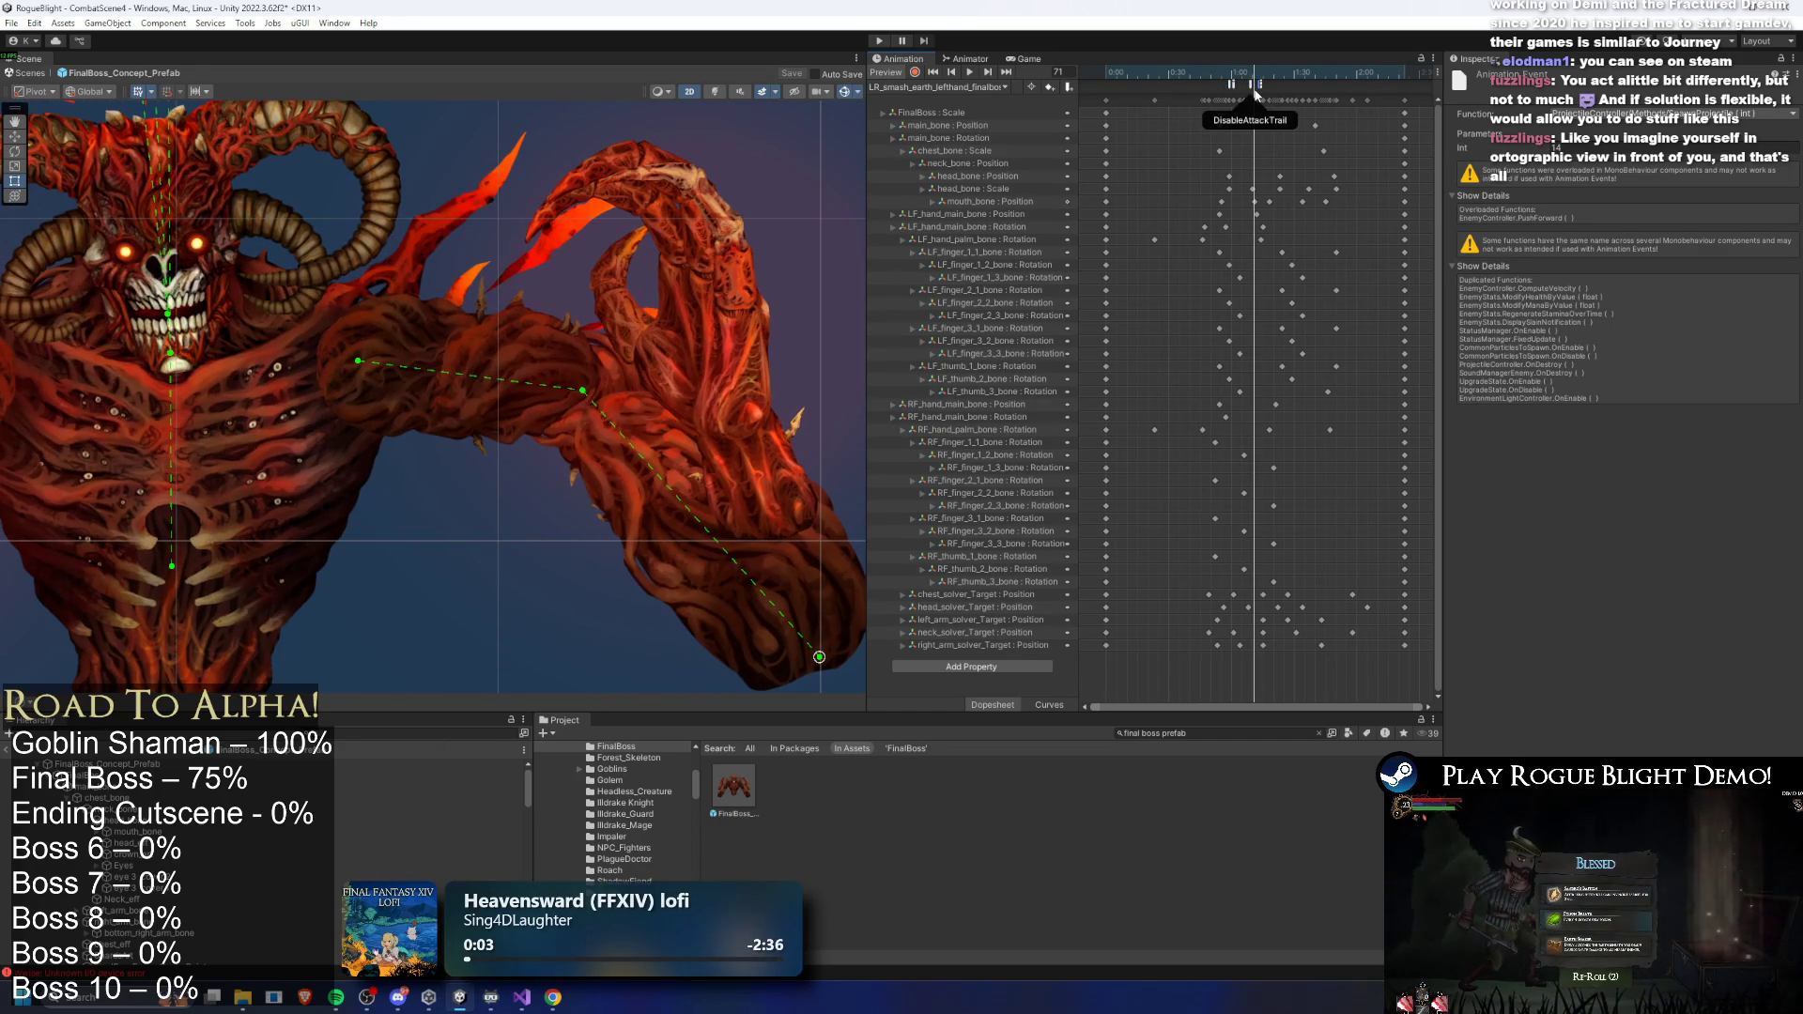
scroll(1249, 93, up, 5)
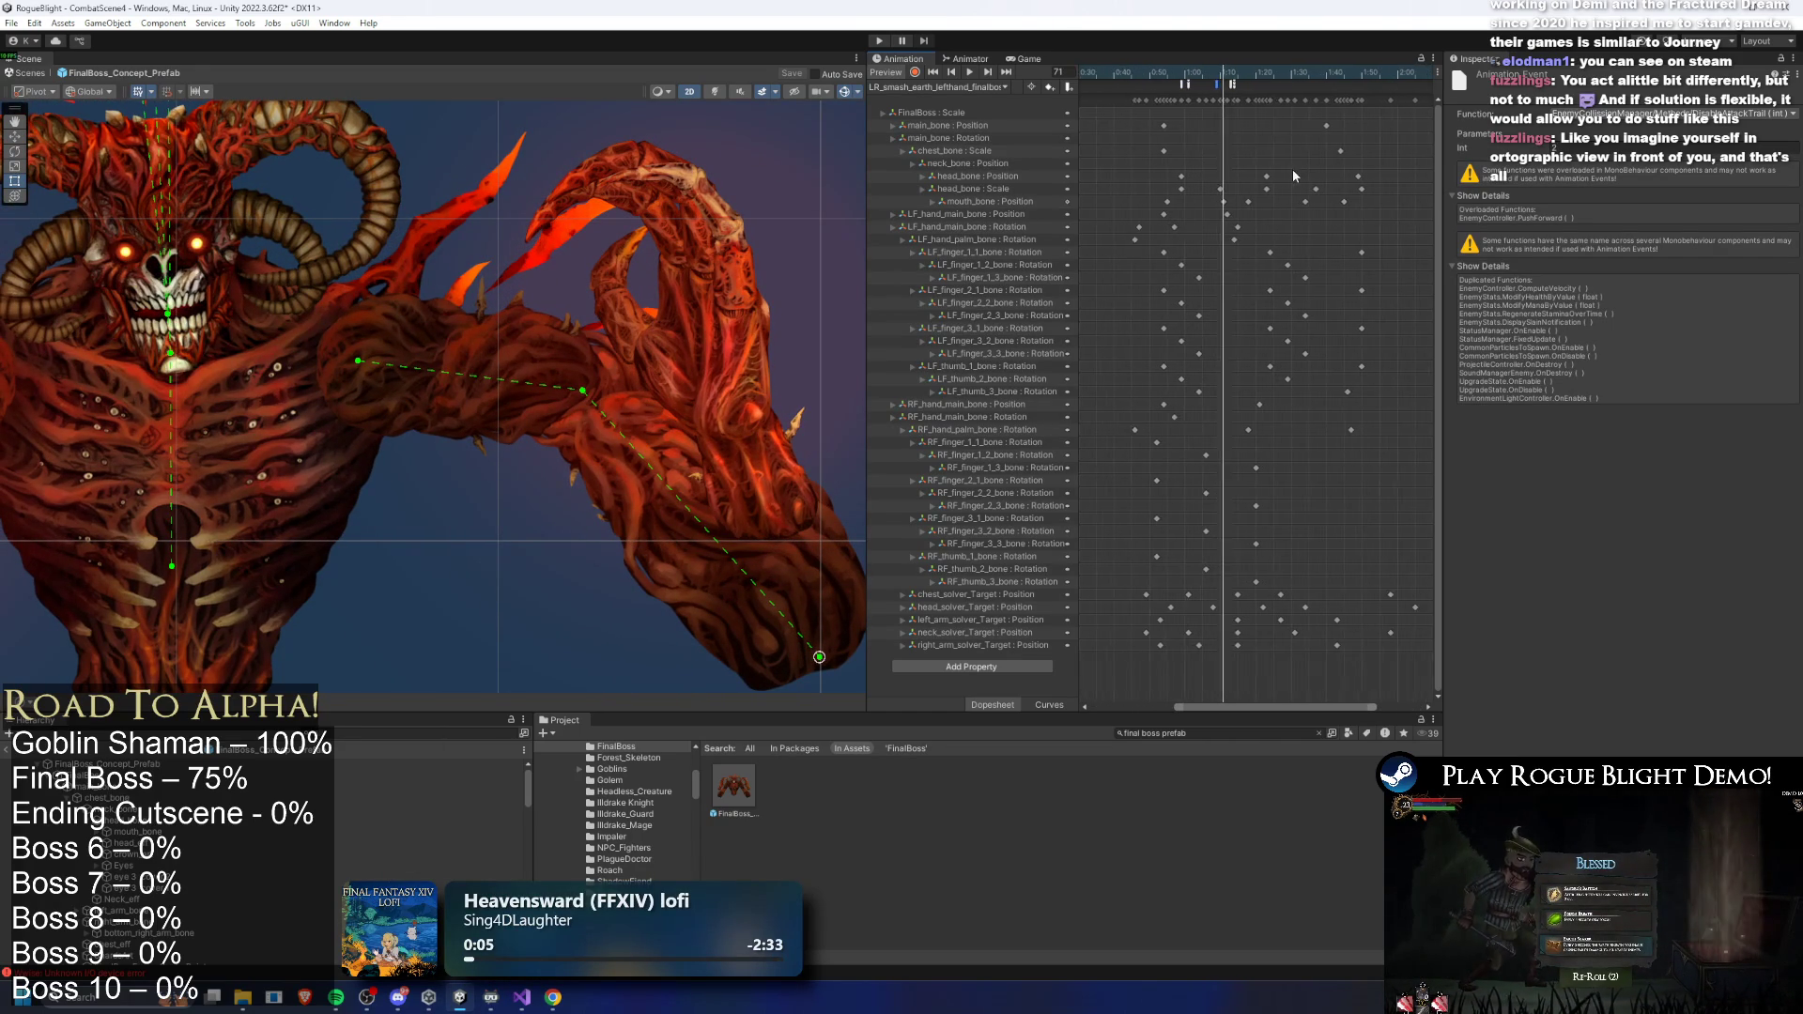
click(1226, 89)
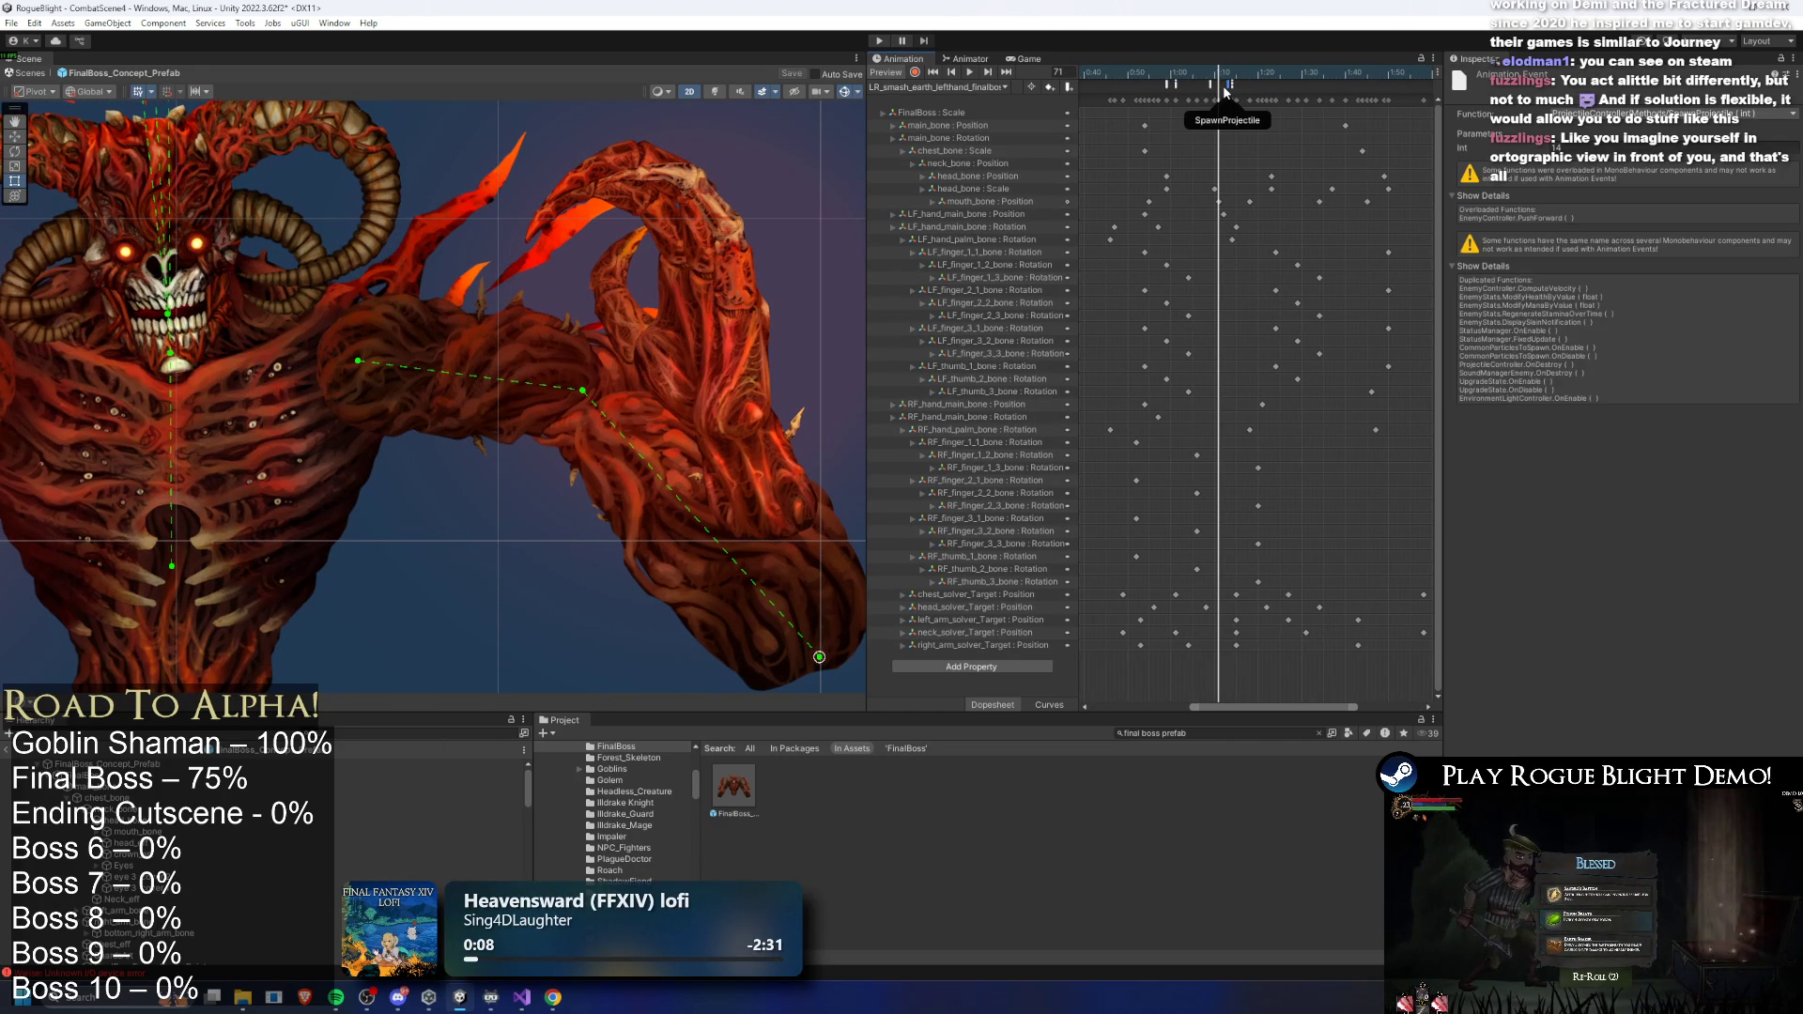
click(1233, 89)
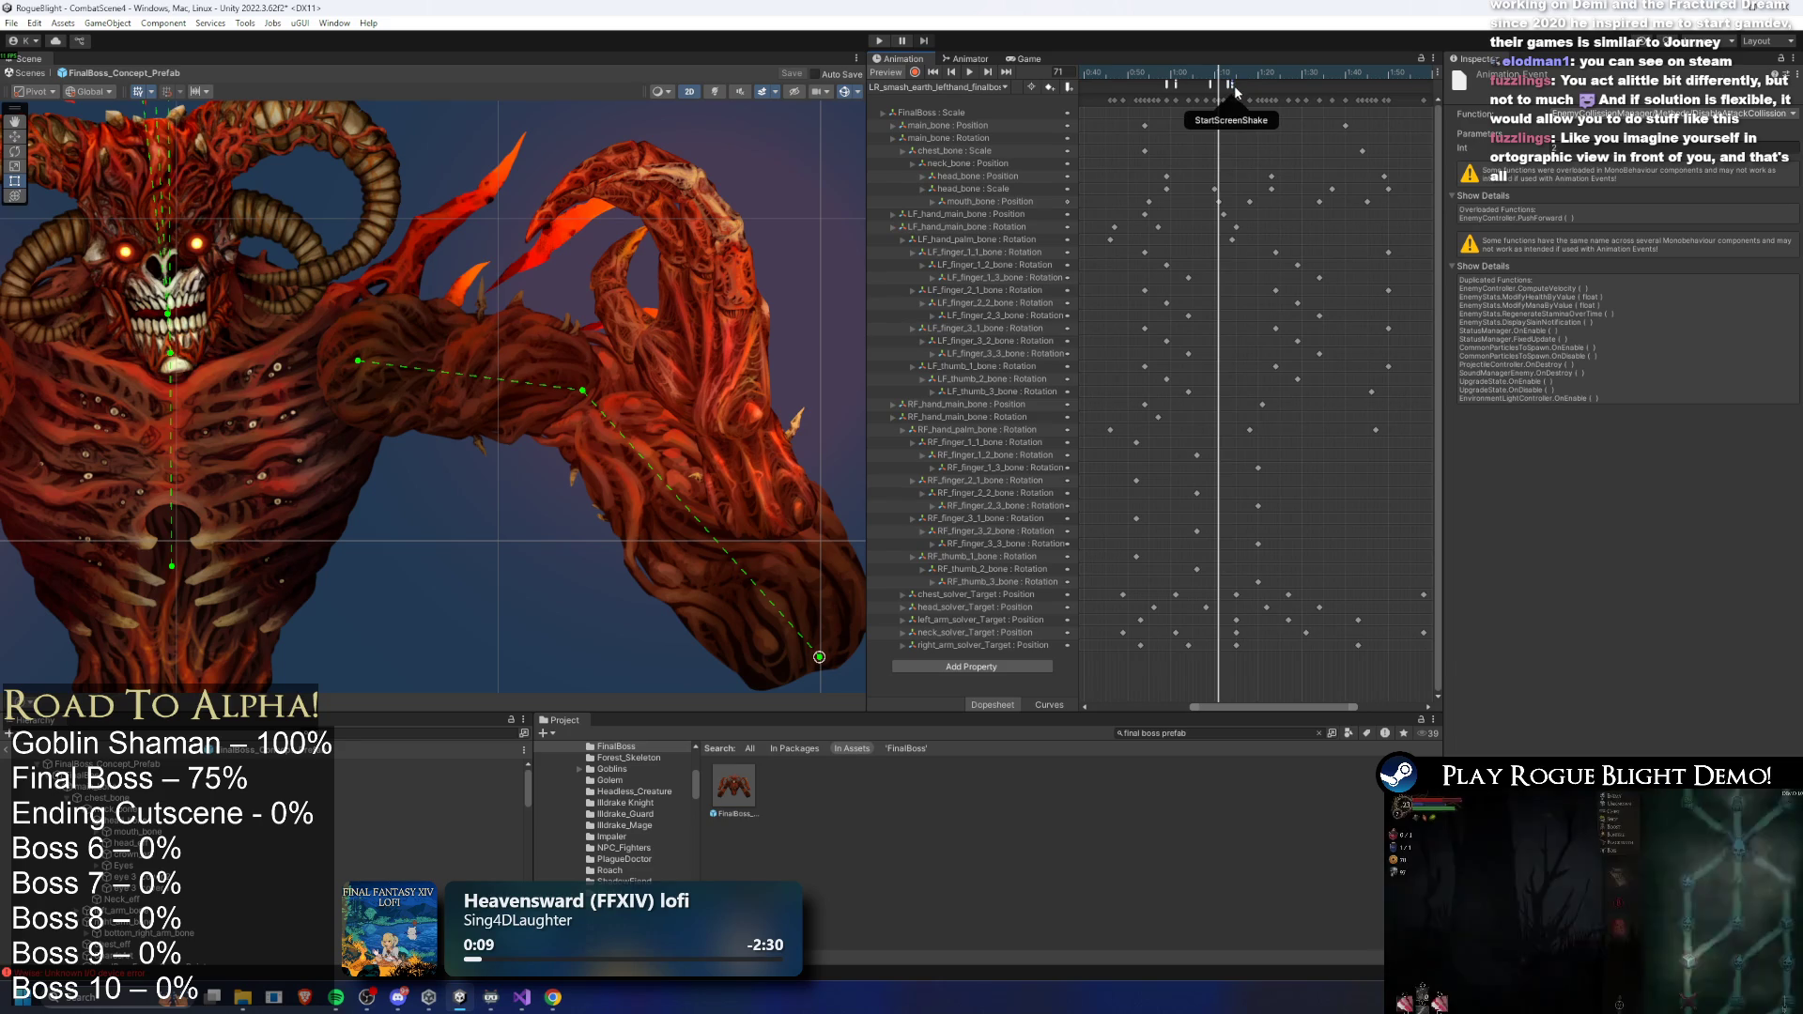
- Preview SR_lightning_left_hand_finalboss at frames 97–98, then load SR_lightning_right_hand_finalboss and enter Play mode
click(931, 87)
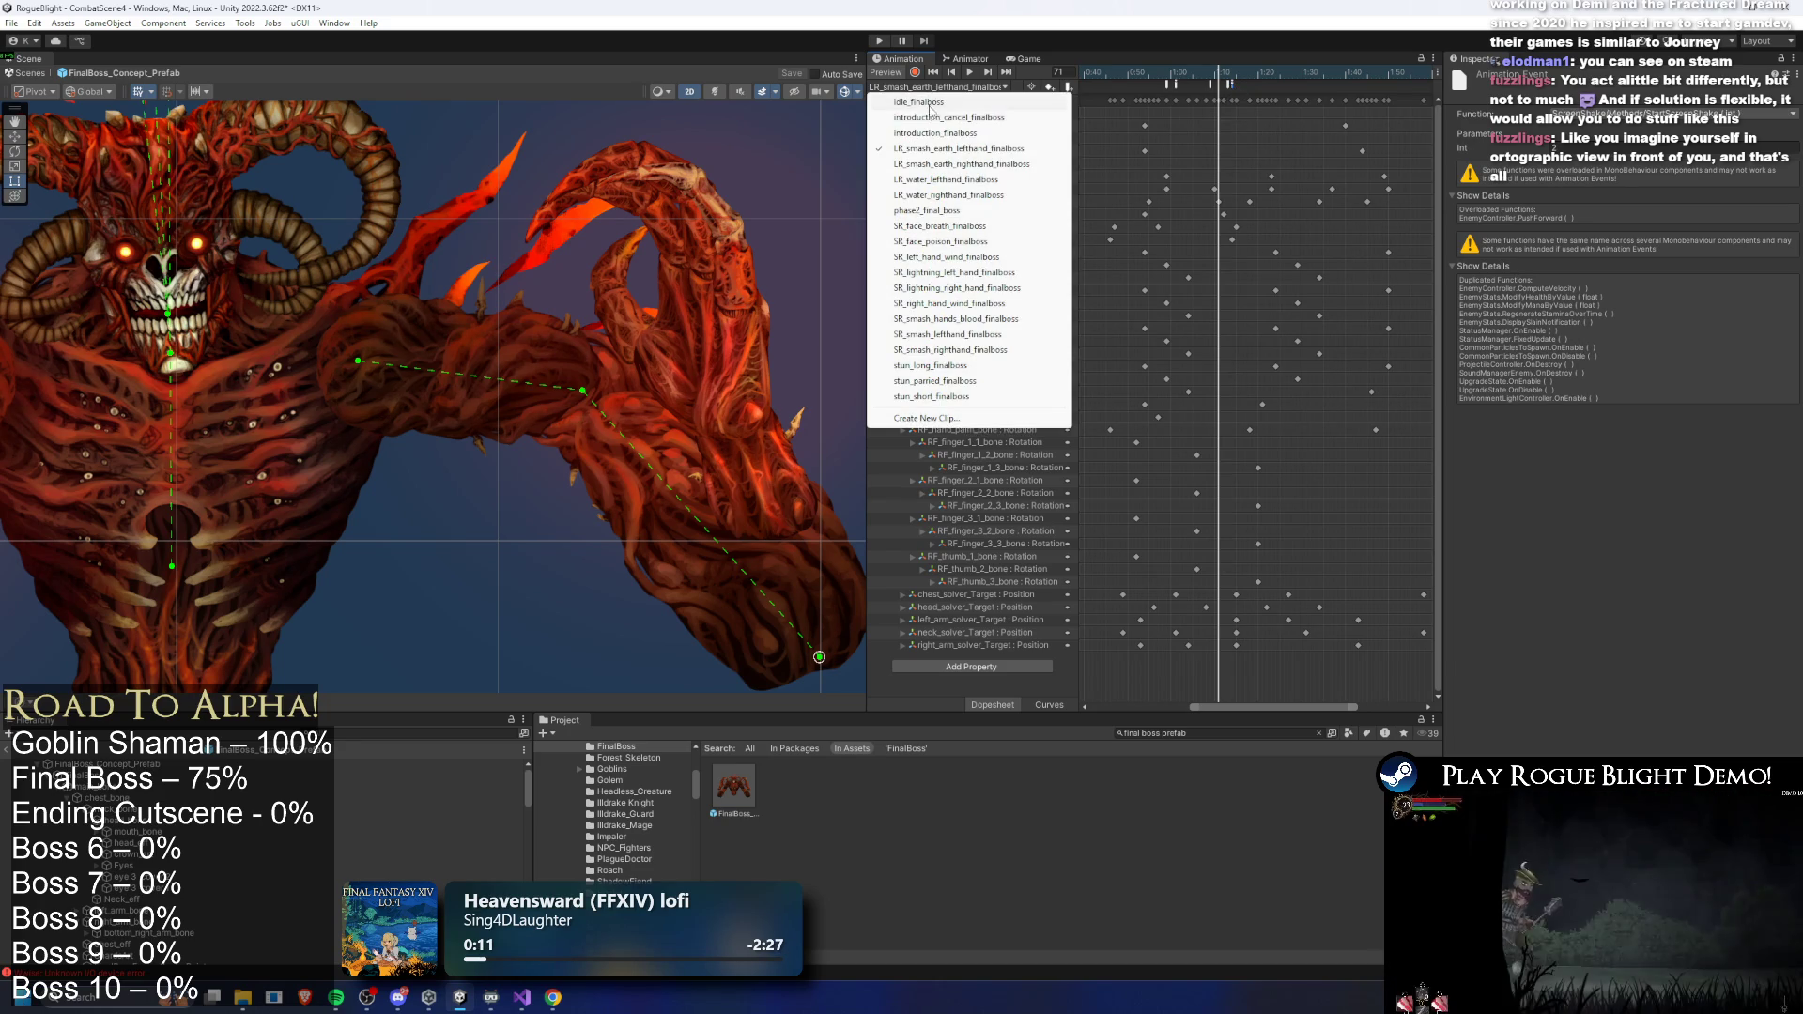
click(983, 272)
click(1280, 73)
drag(1279, 73, 1283, 74)
click(1004, 88)
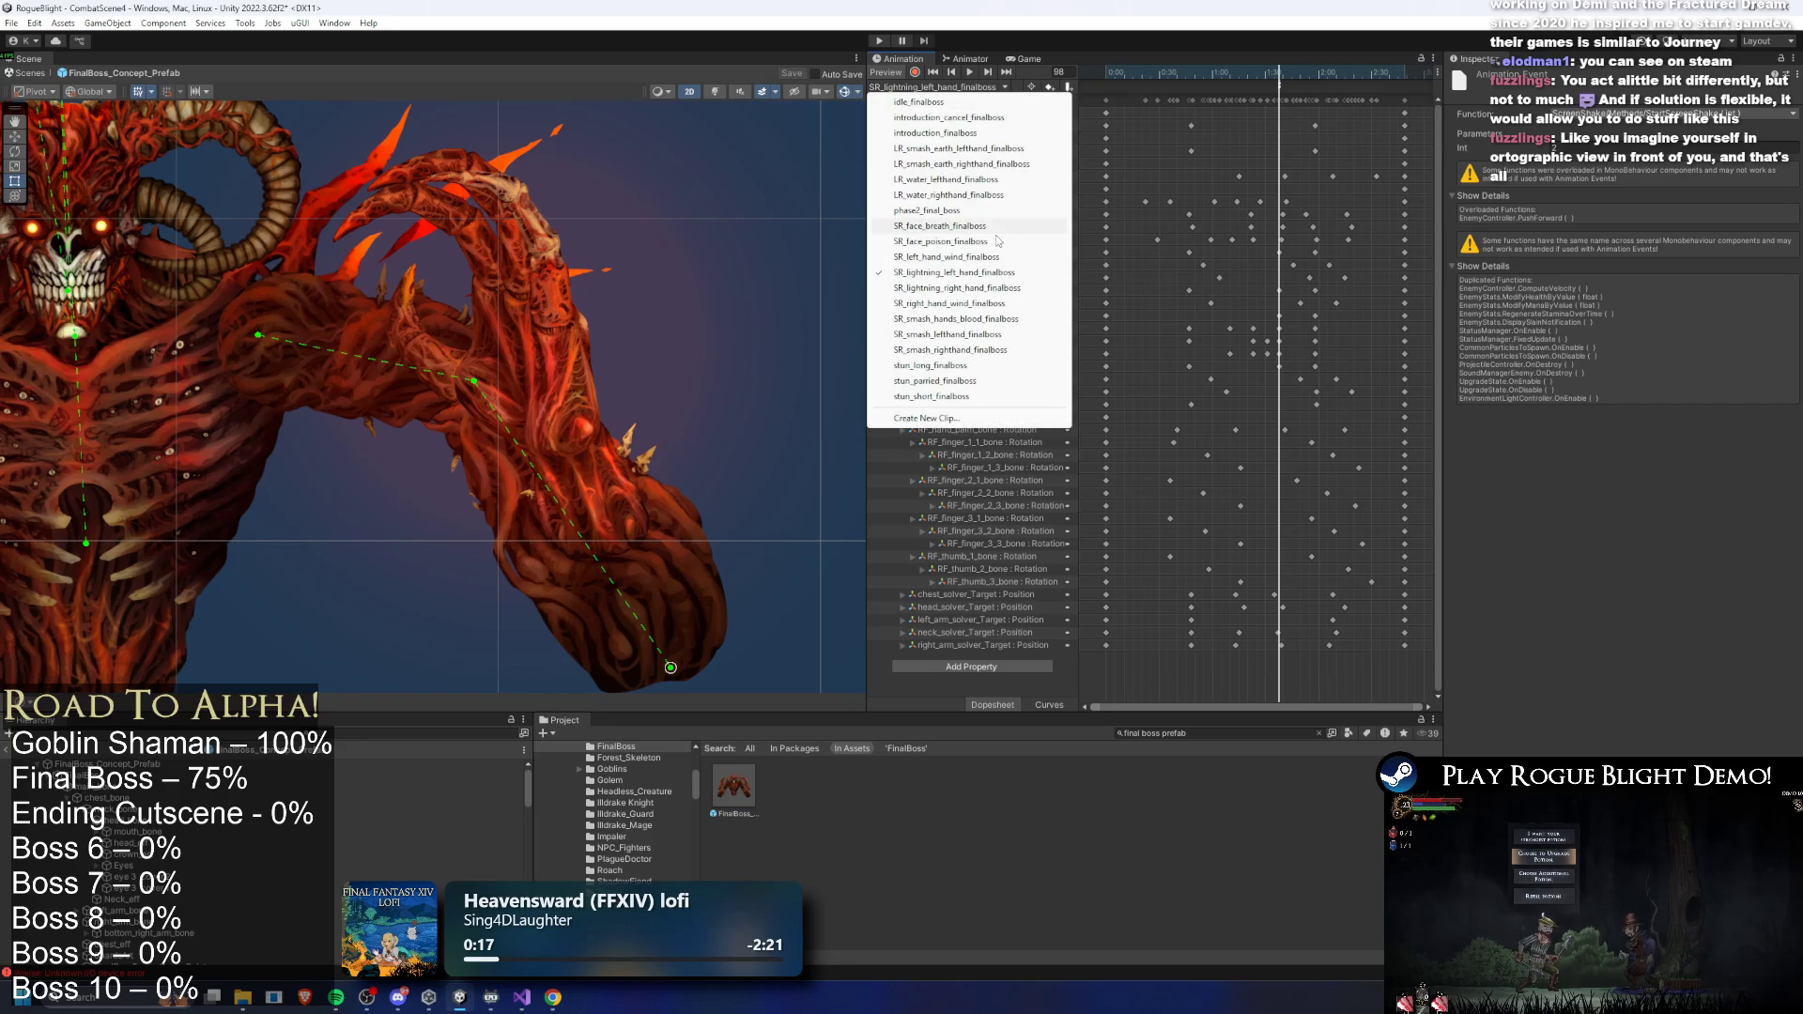
click(1001, 288)
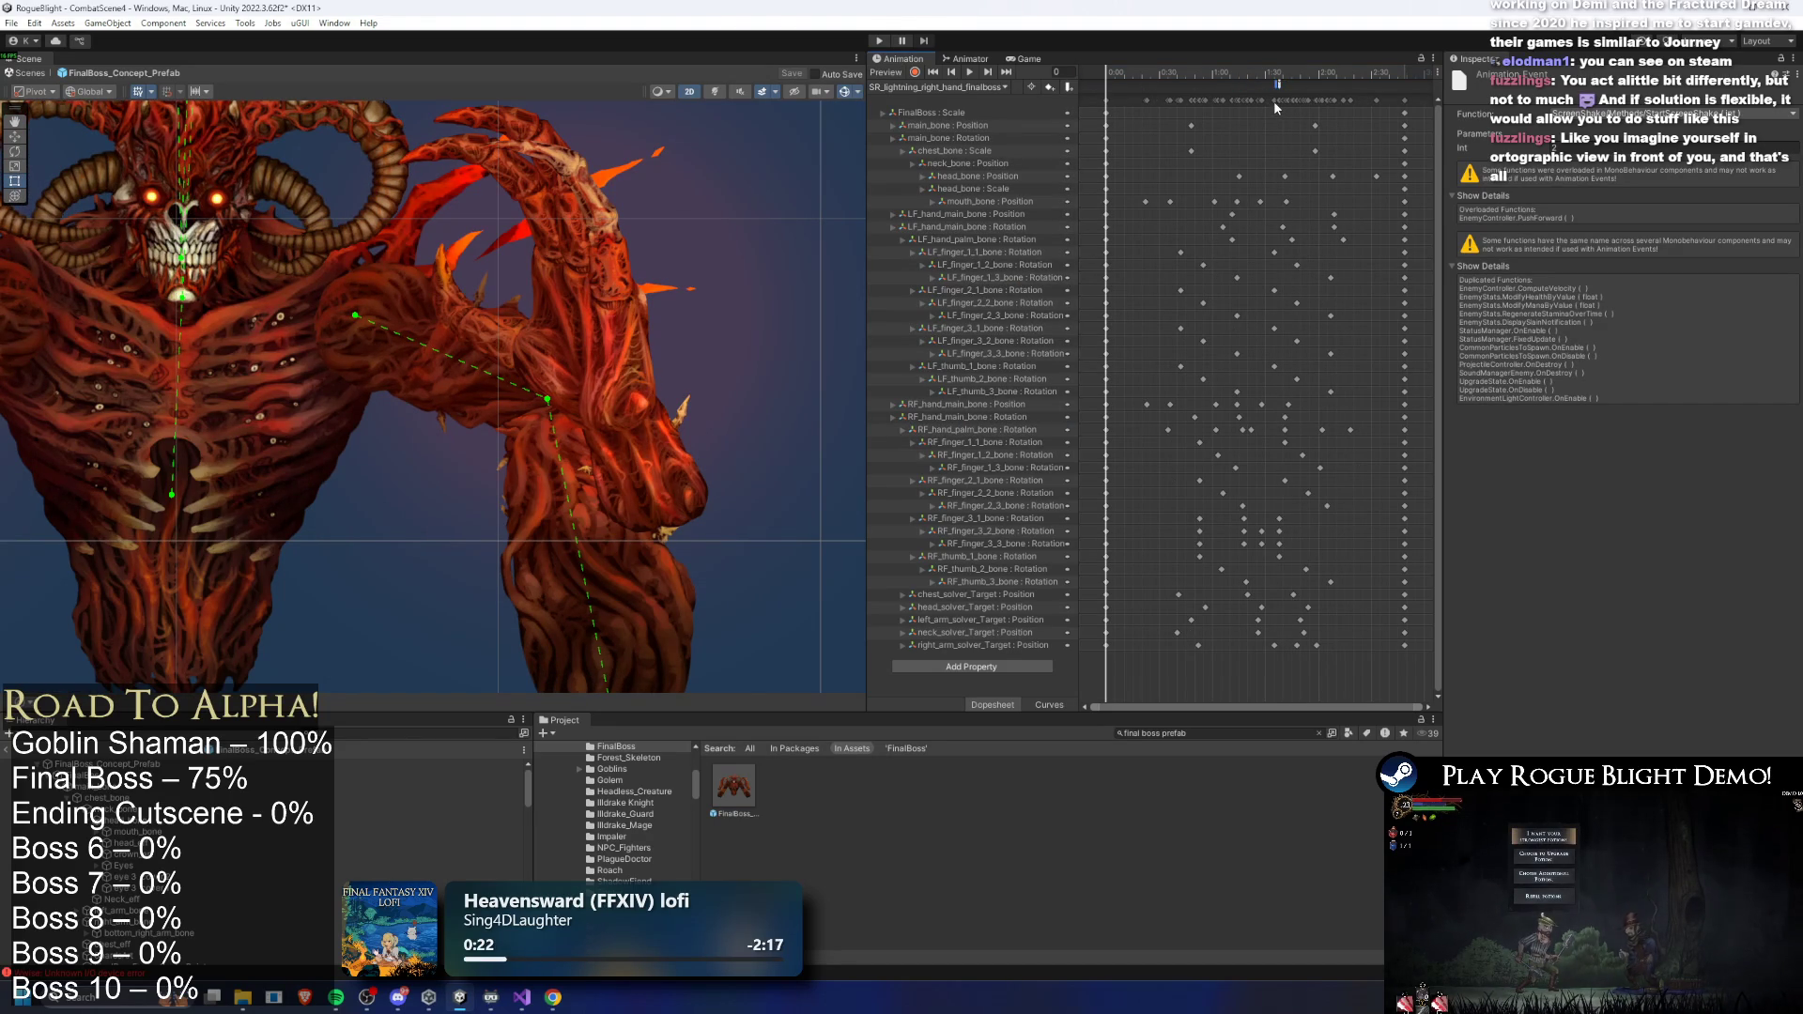
click(879, 41)
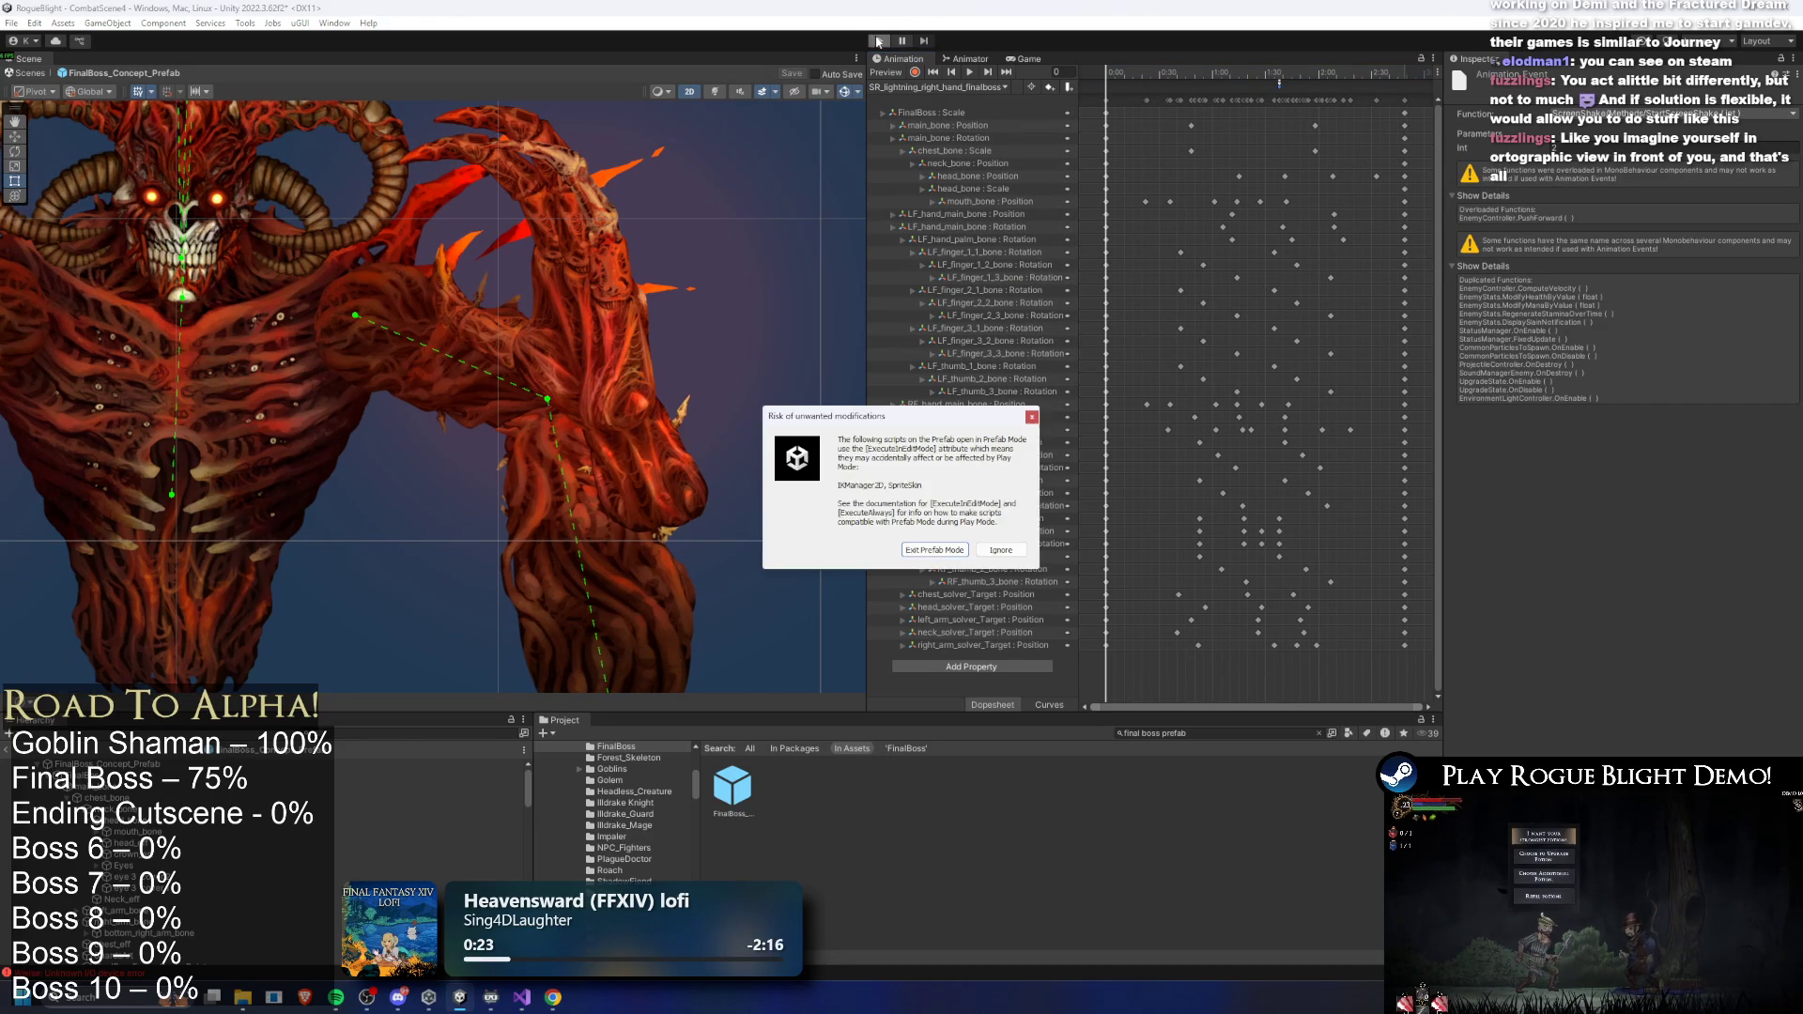
- Ignore the Prefab Mode modifications warning, play the game, then bring up the browser
key(Return)
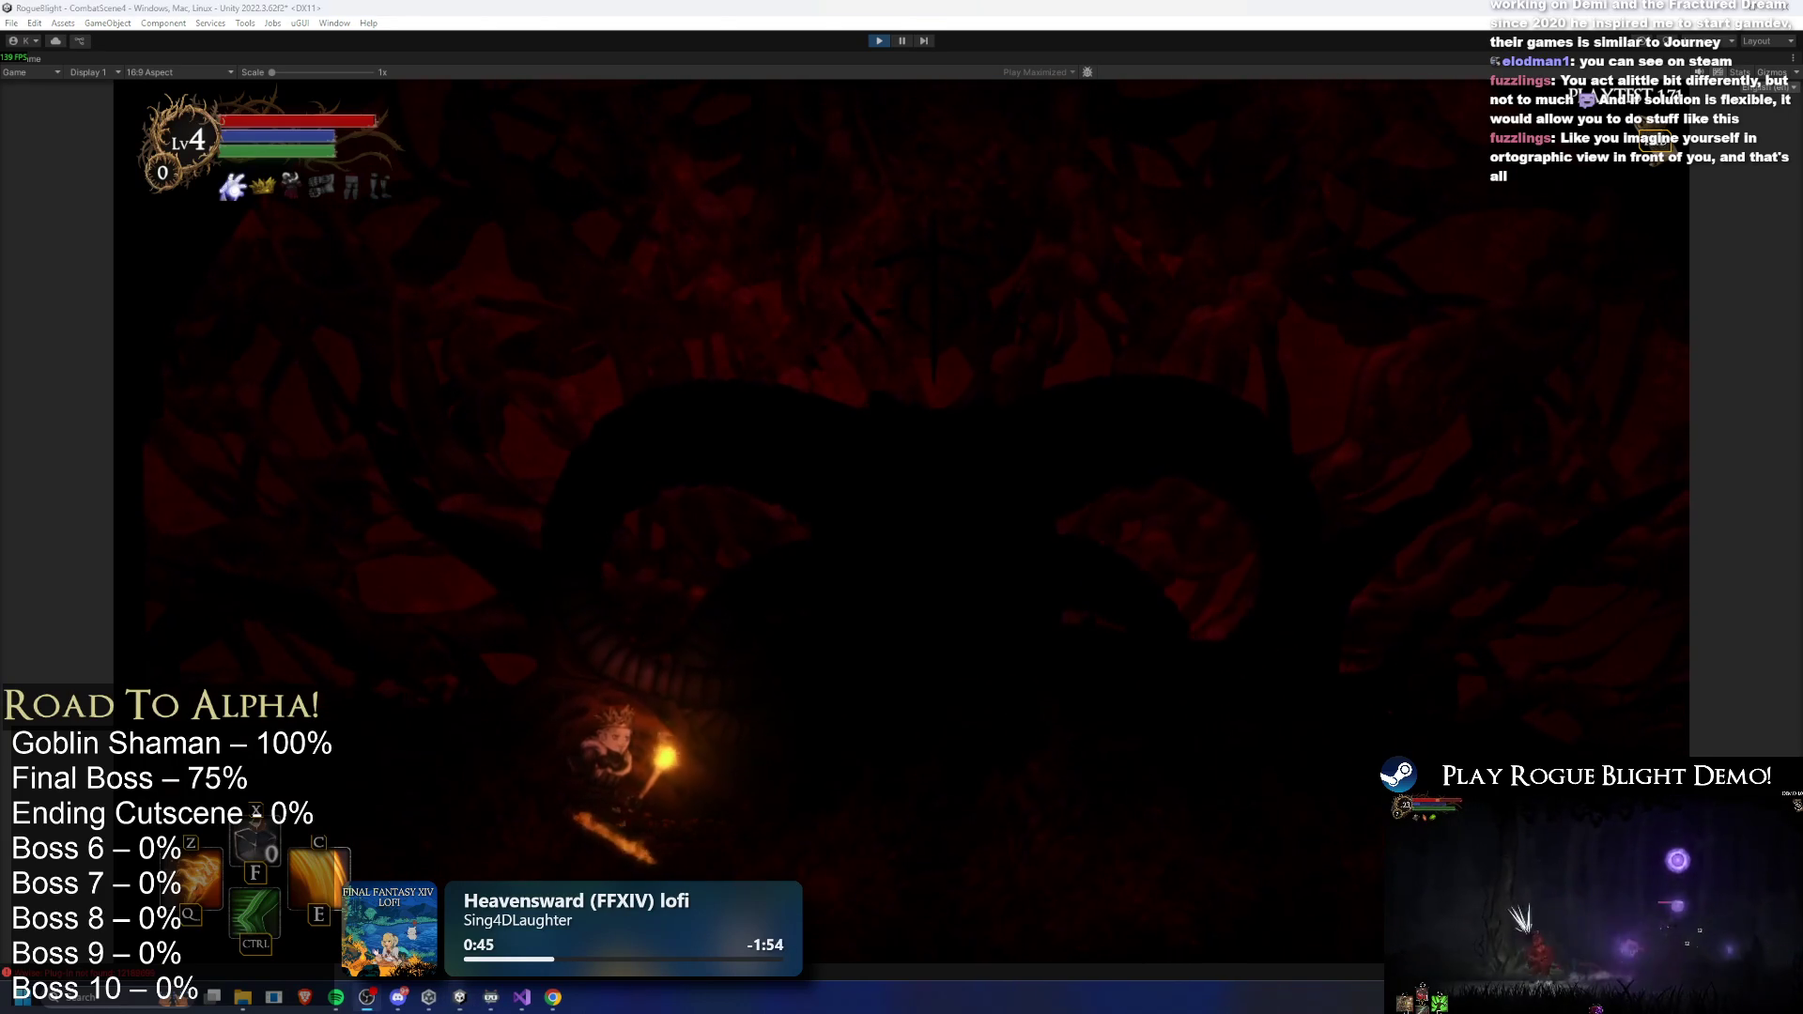
key(super)
key(super)
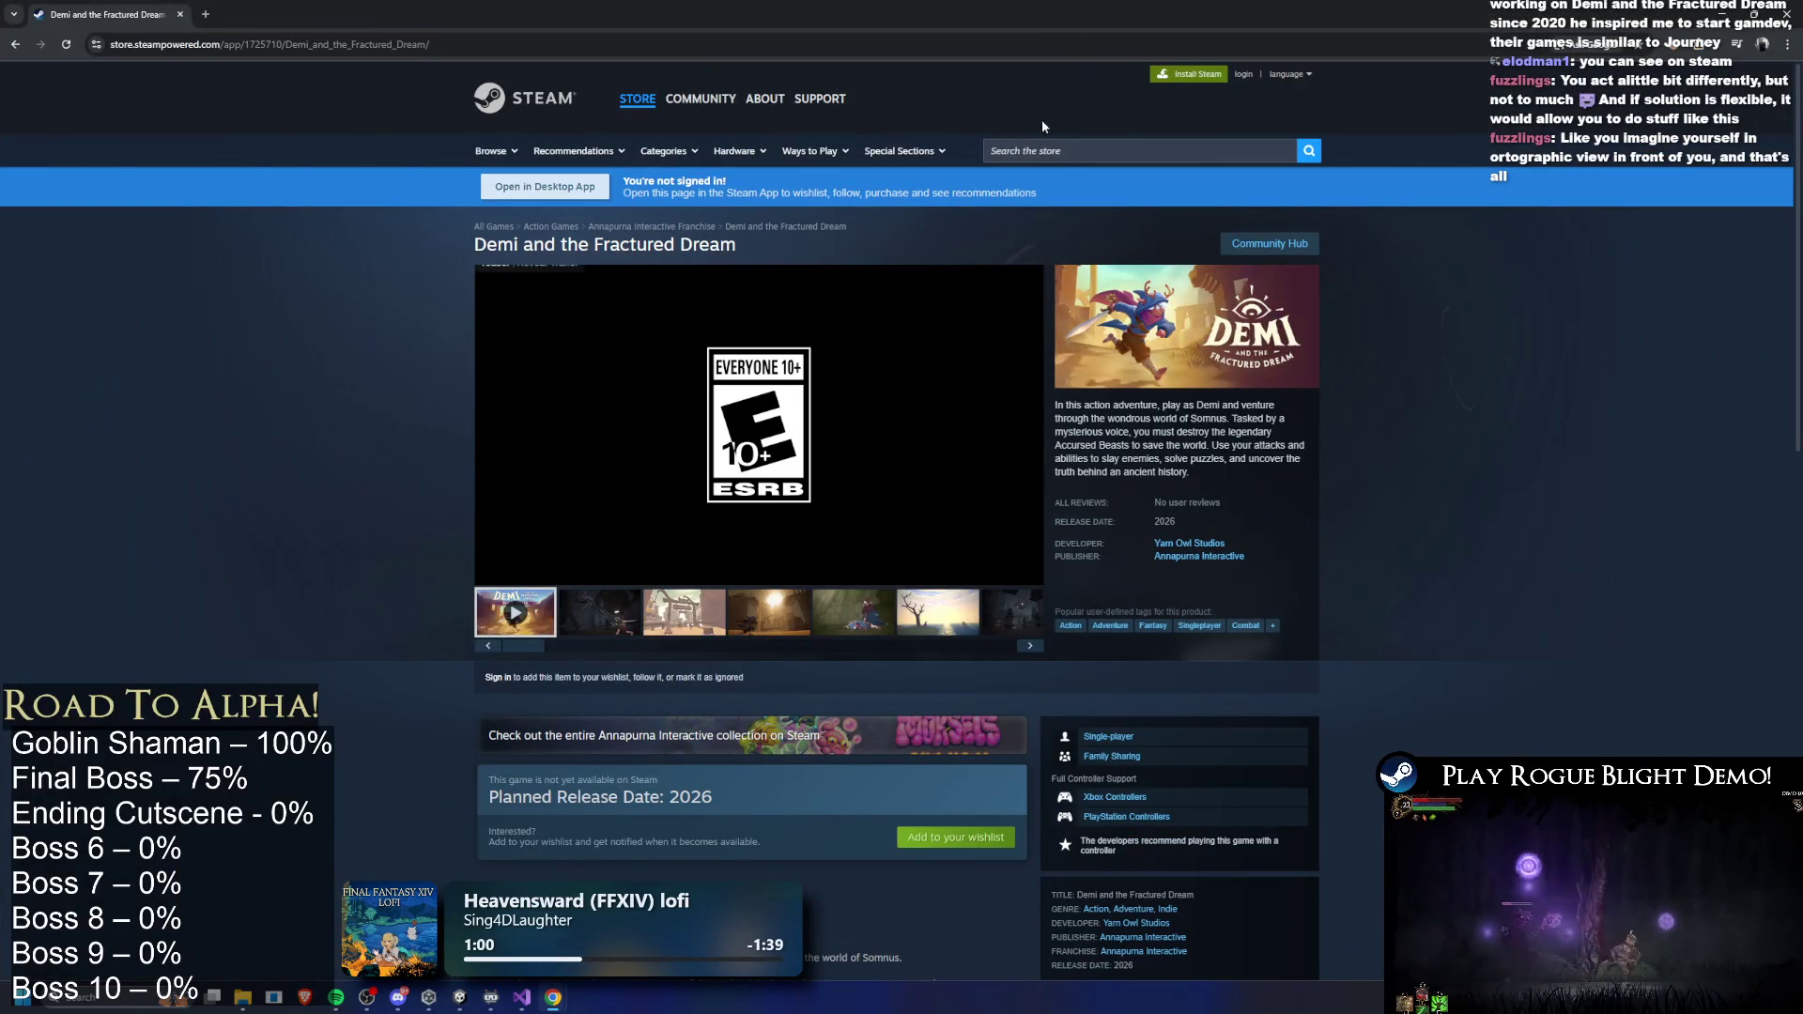
- Watch the Demi and the Fractured Dream trailer full screen, then view a gameplay screenshot
mouse_move(1034, 346)
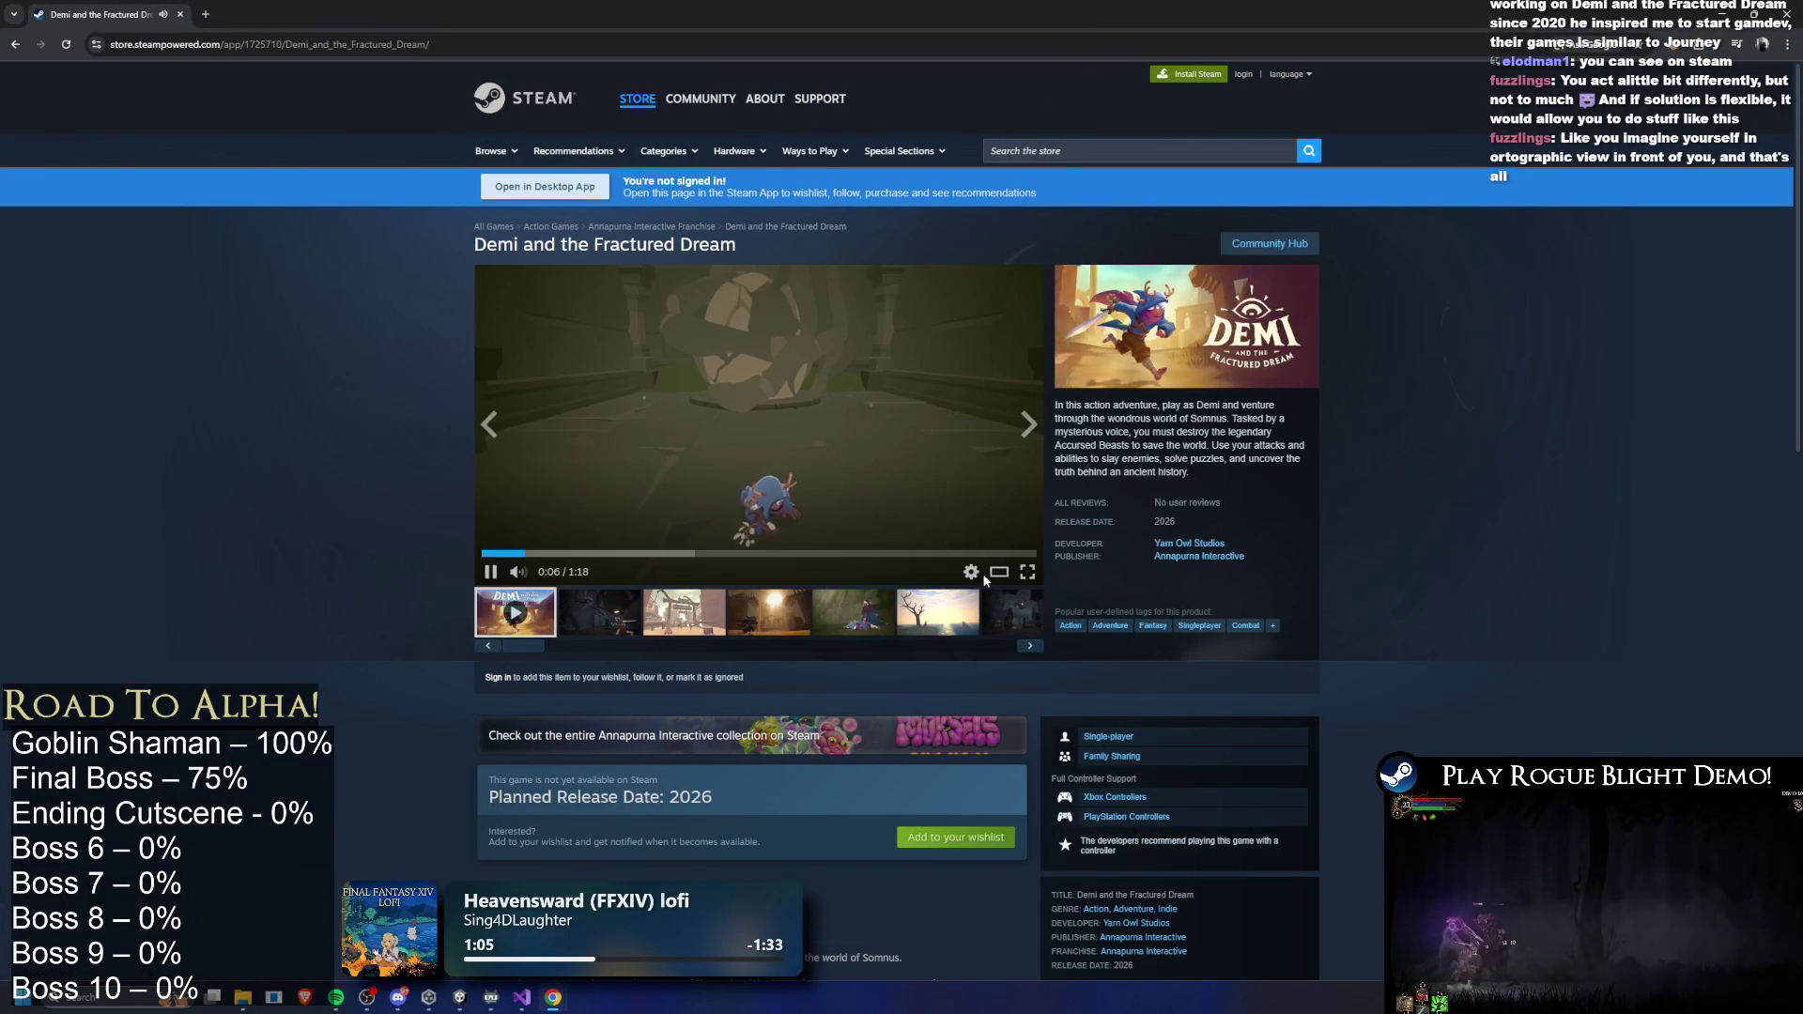
click(1029, 572)
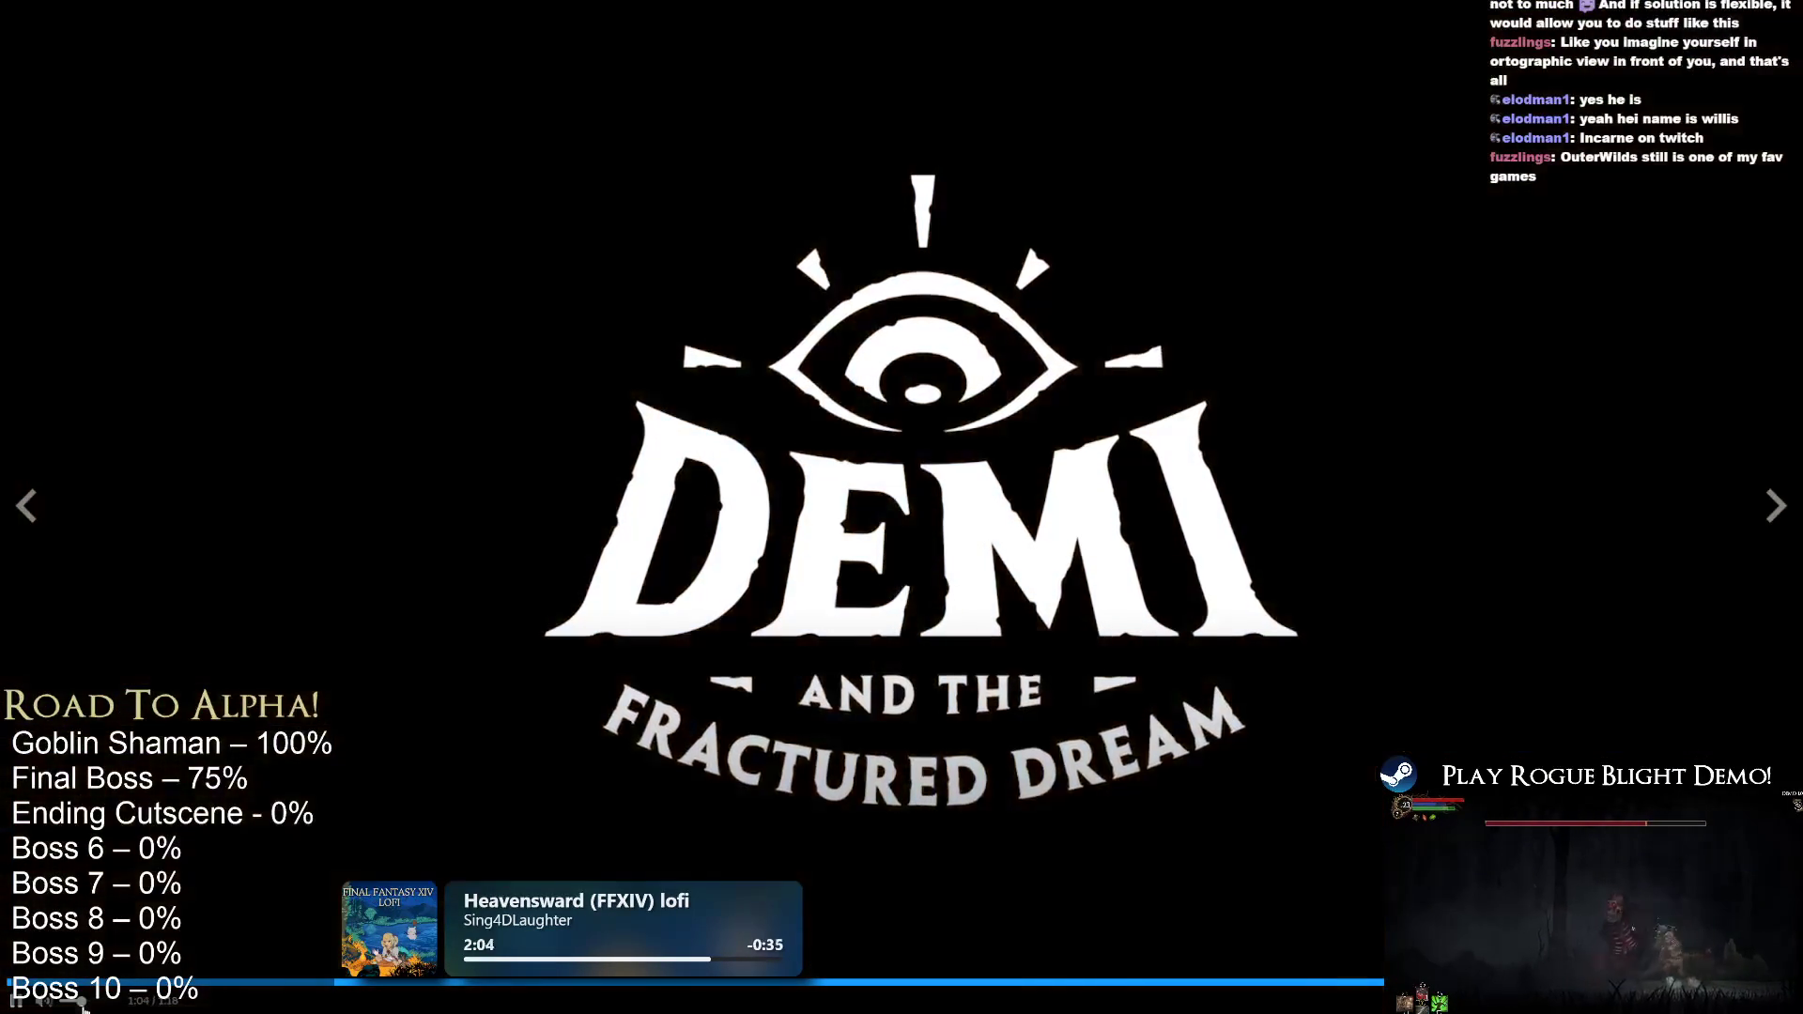
key(Escape)
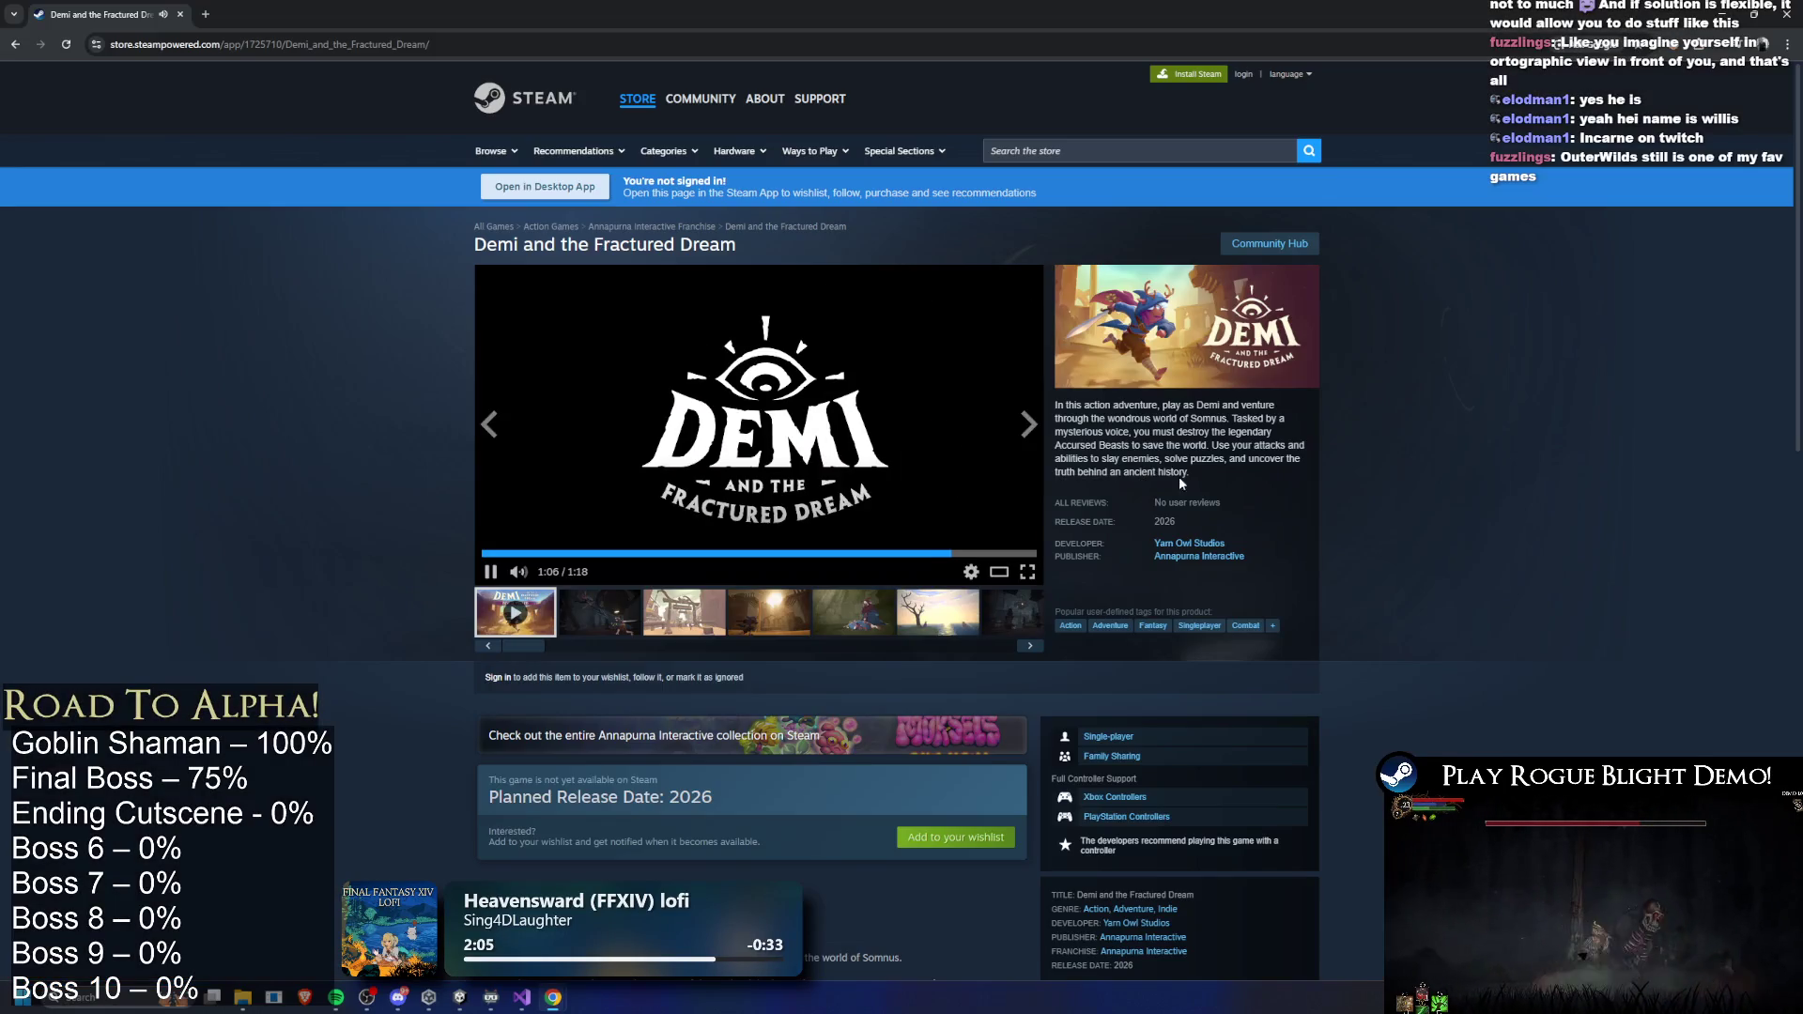
click(749, 621)
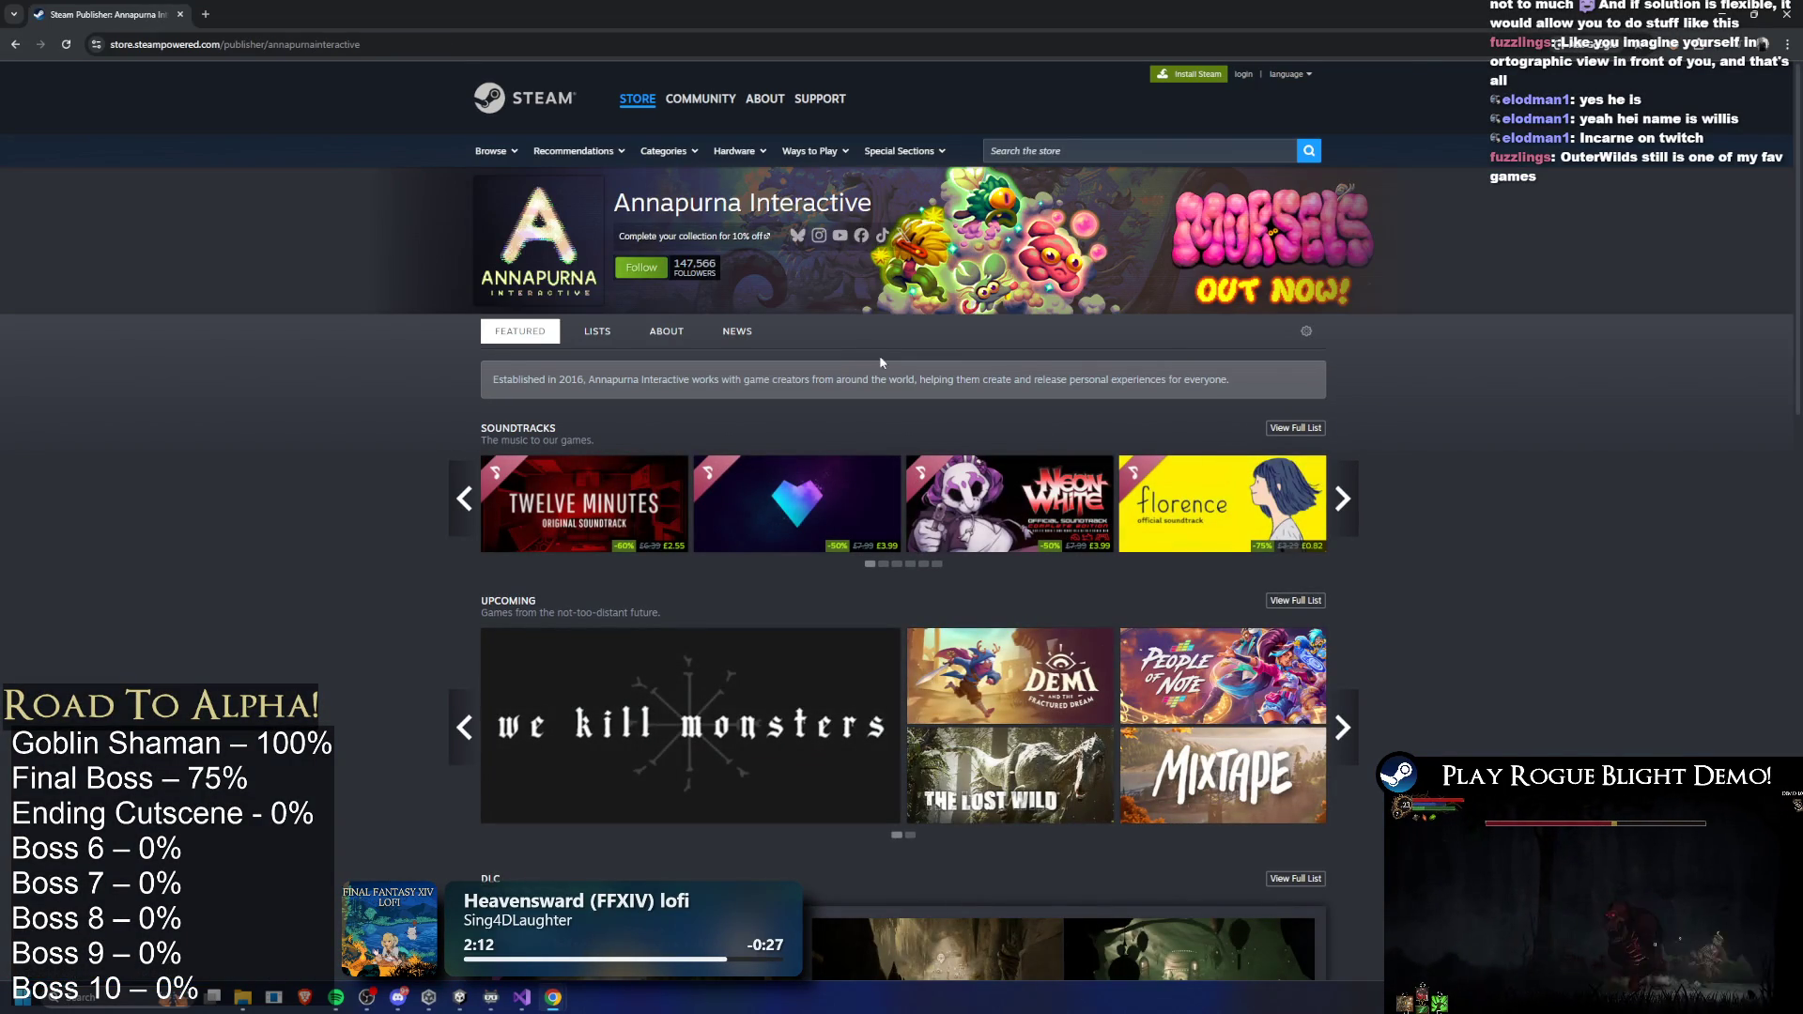
- Scroll Annapurna Interactive's game list, look at Journey's store page, then return to the list
scroll(904, 393, down, 15)
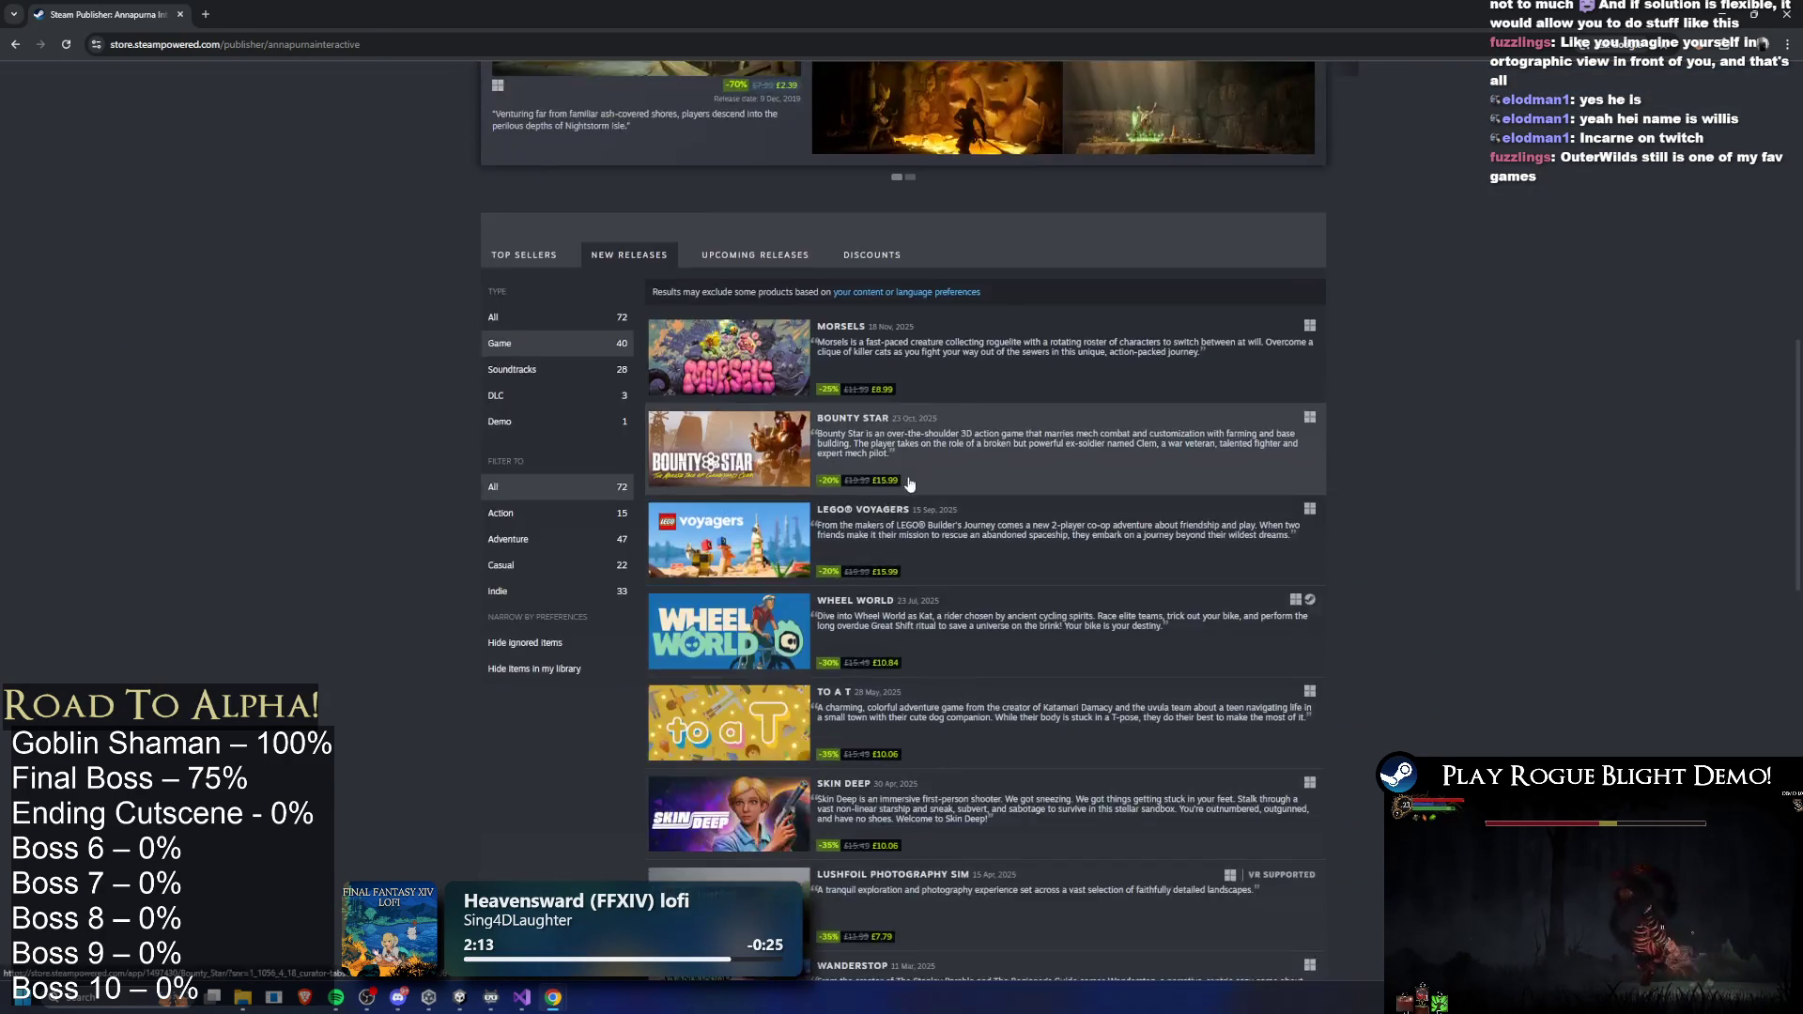
scroll(940, 505, down, 14)
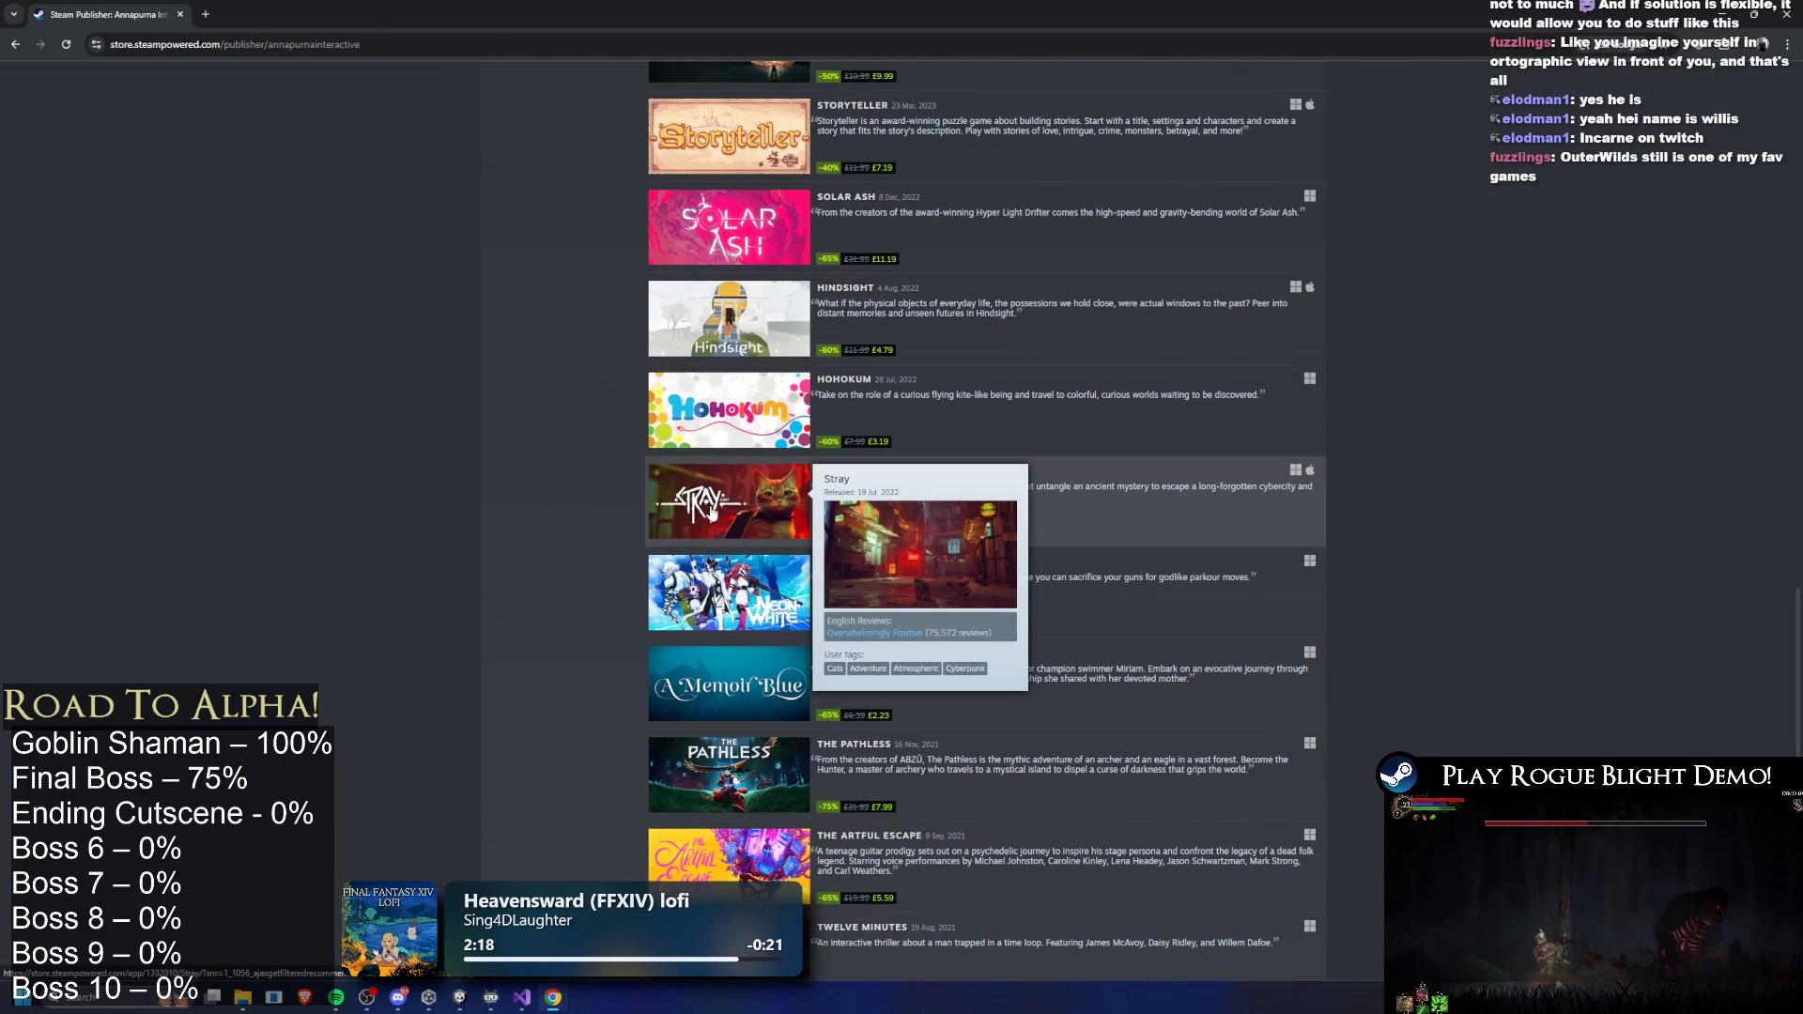
scroll(1418, 545, down, 15)
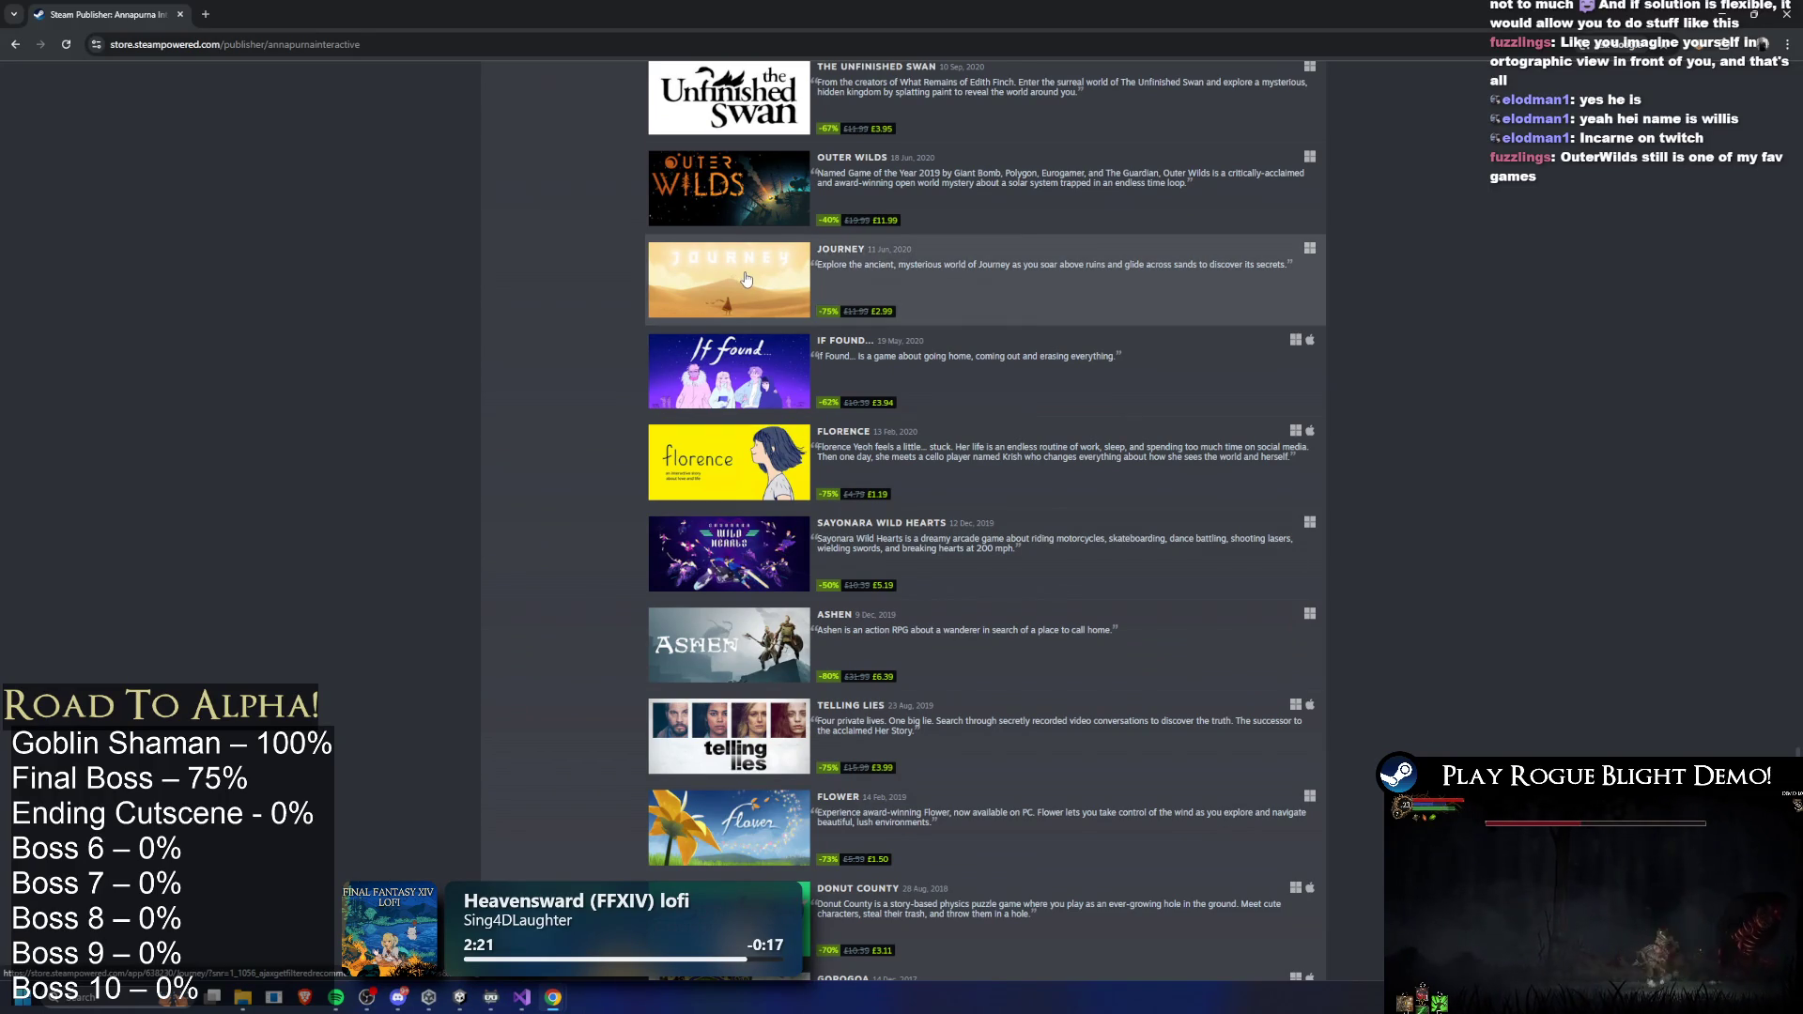
click(745, 281)
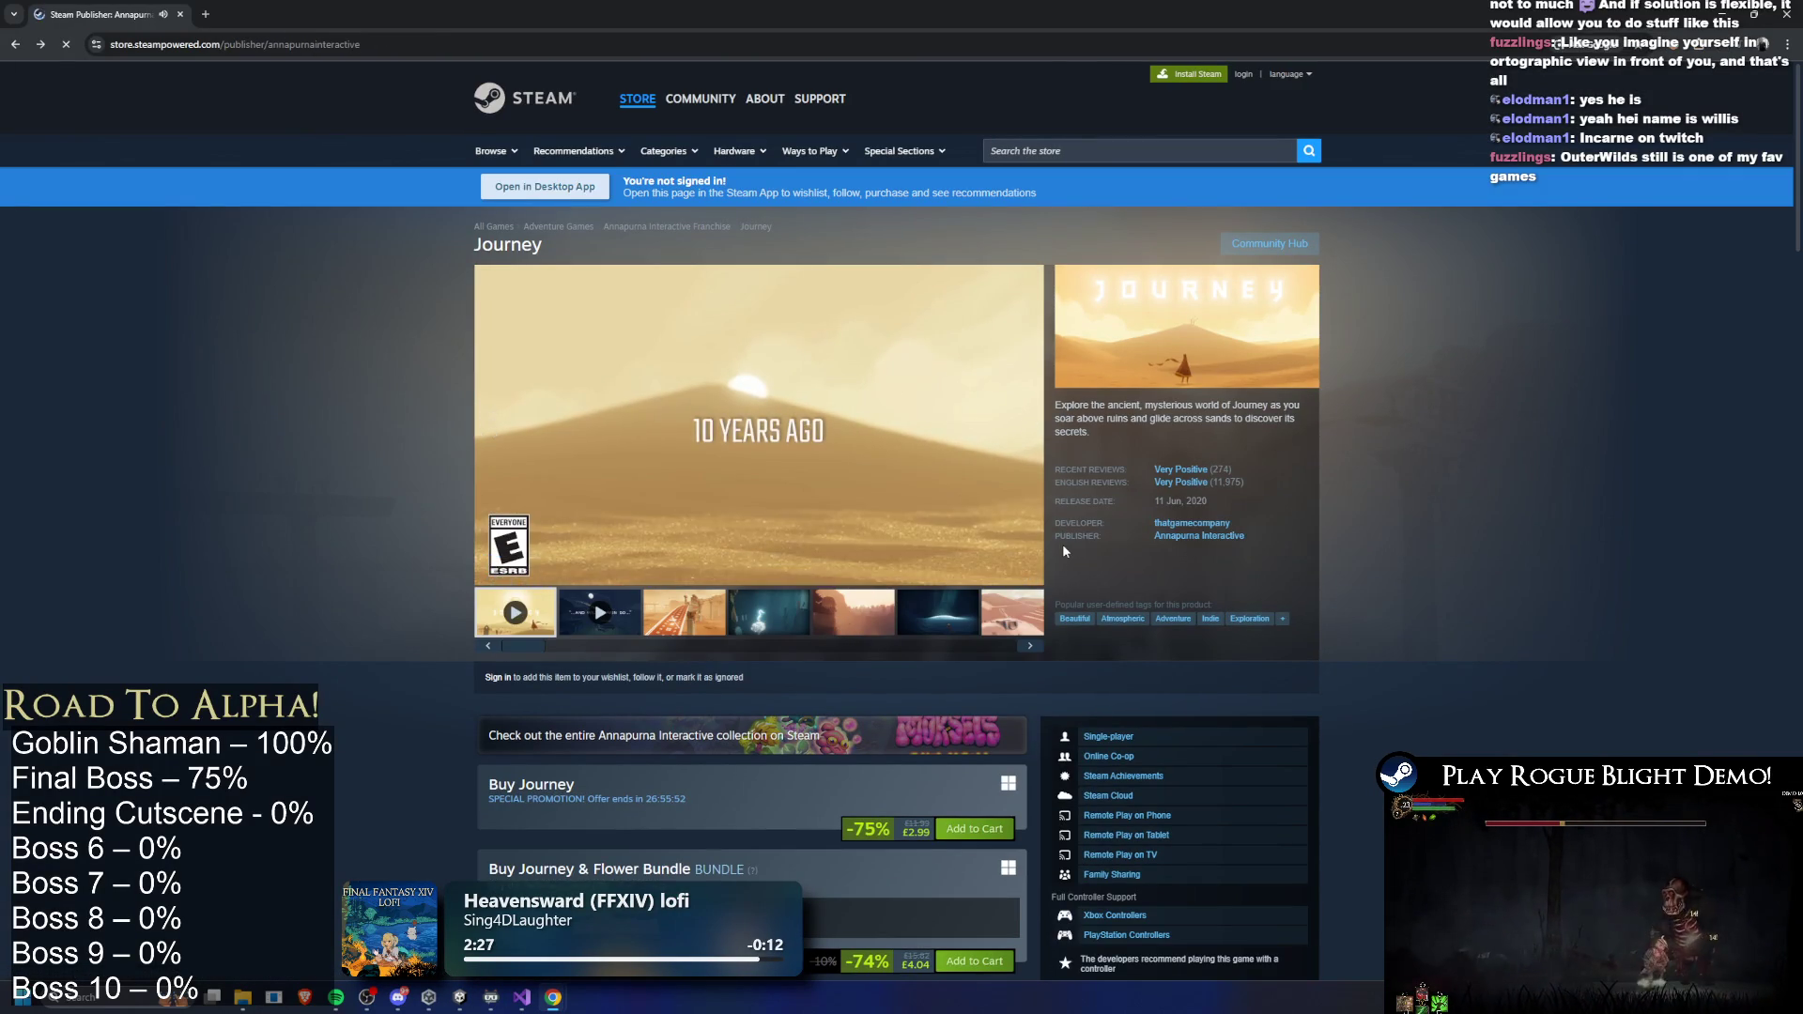
key(alt+Left)
scroll(1127, 589, down, 5)
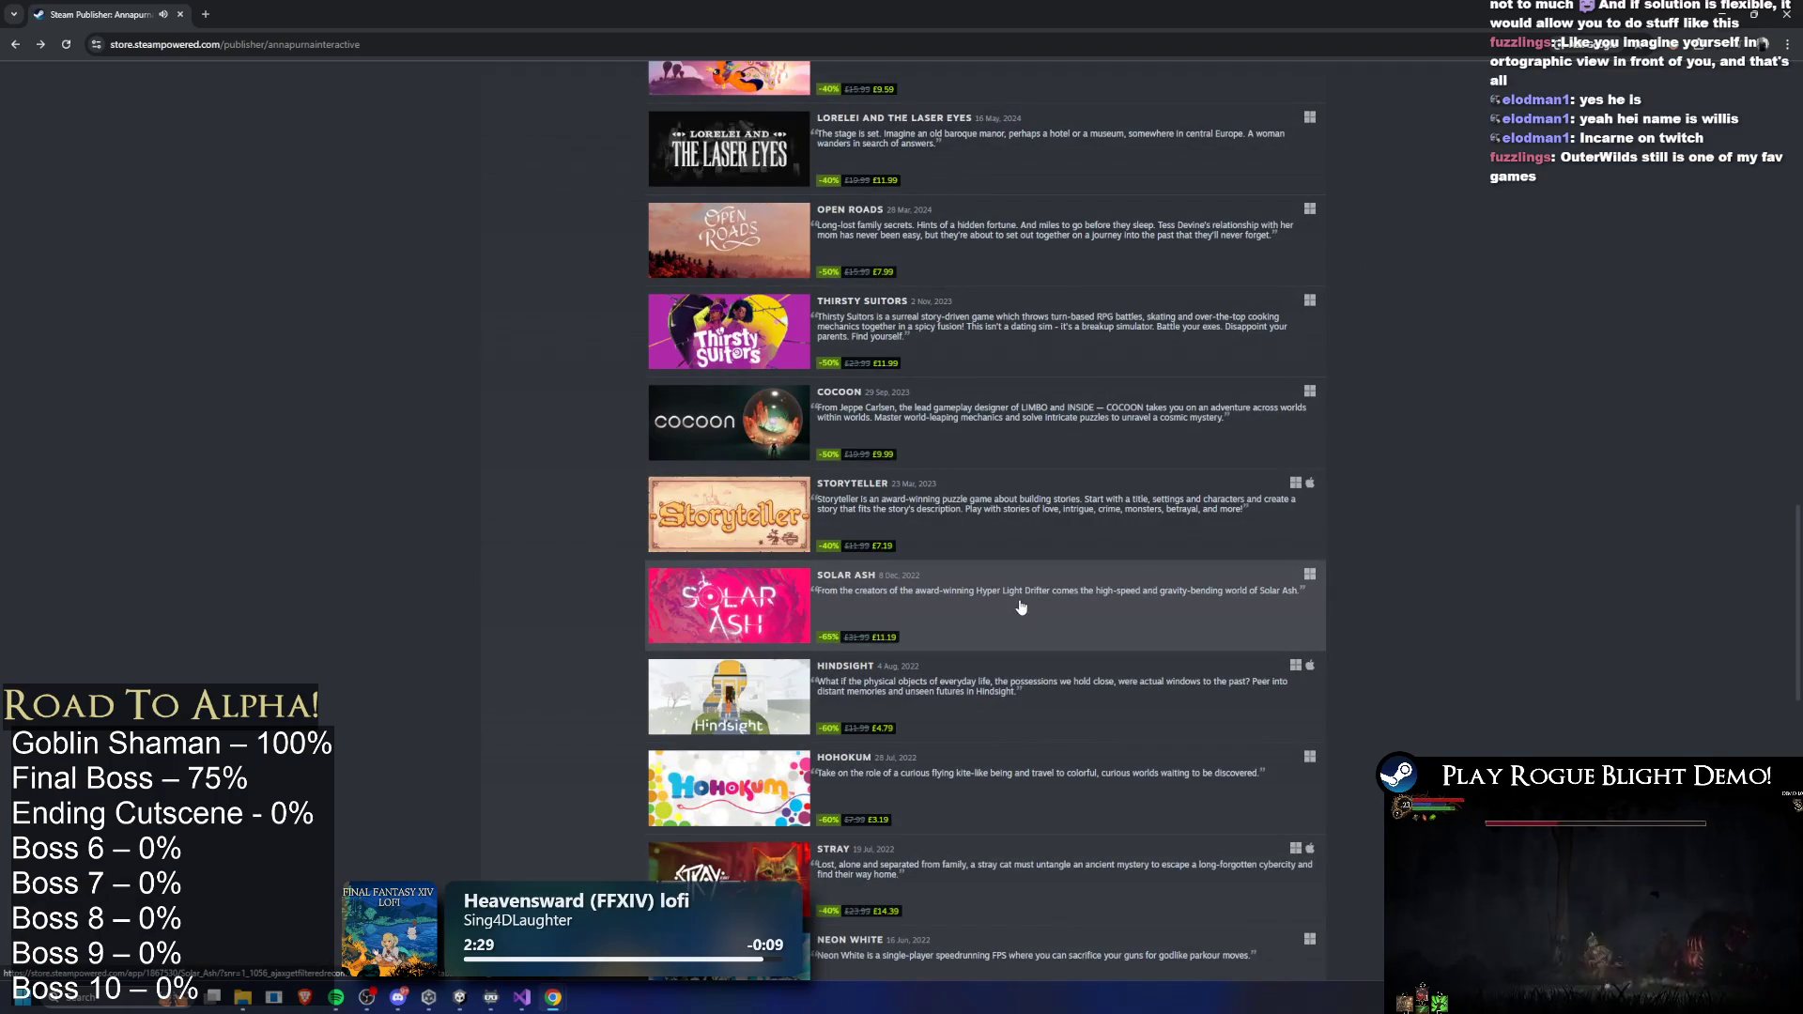
scroll(1022, 607, down, 12)
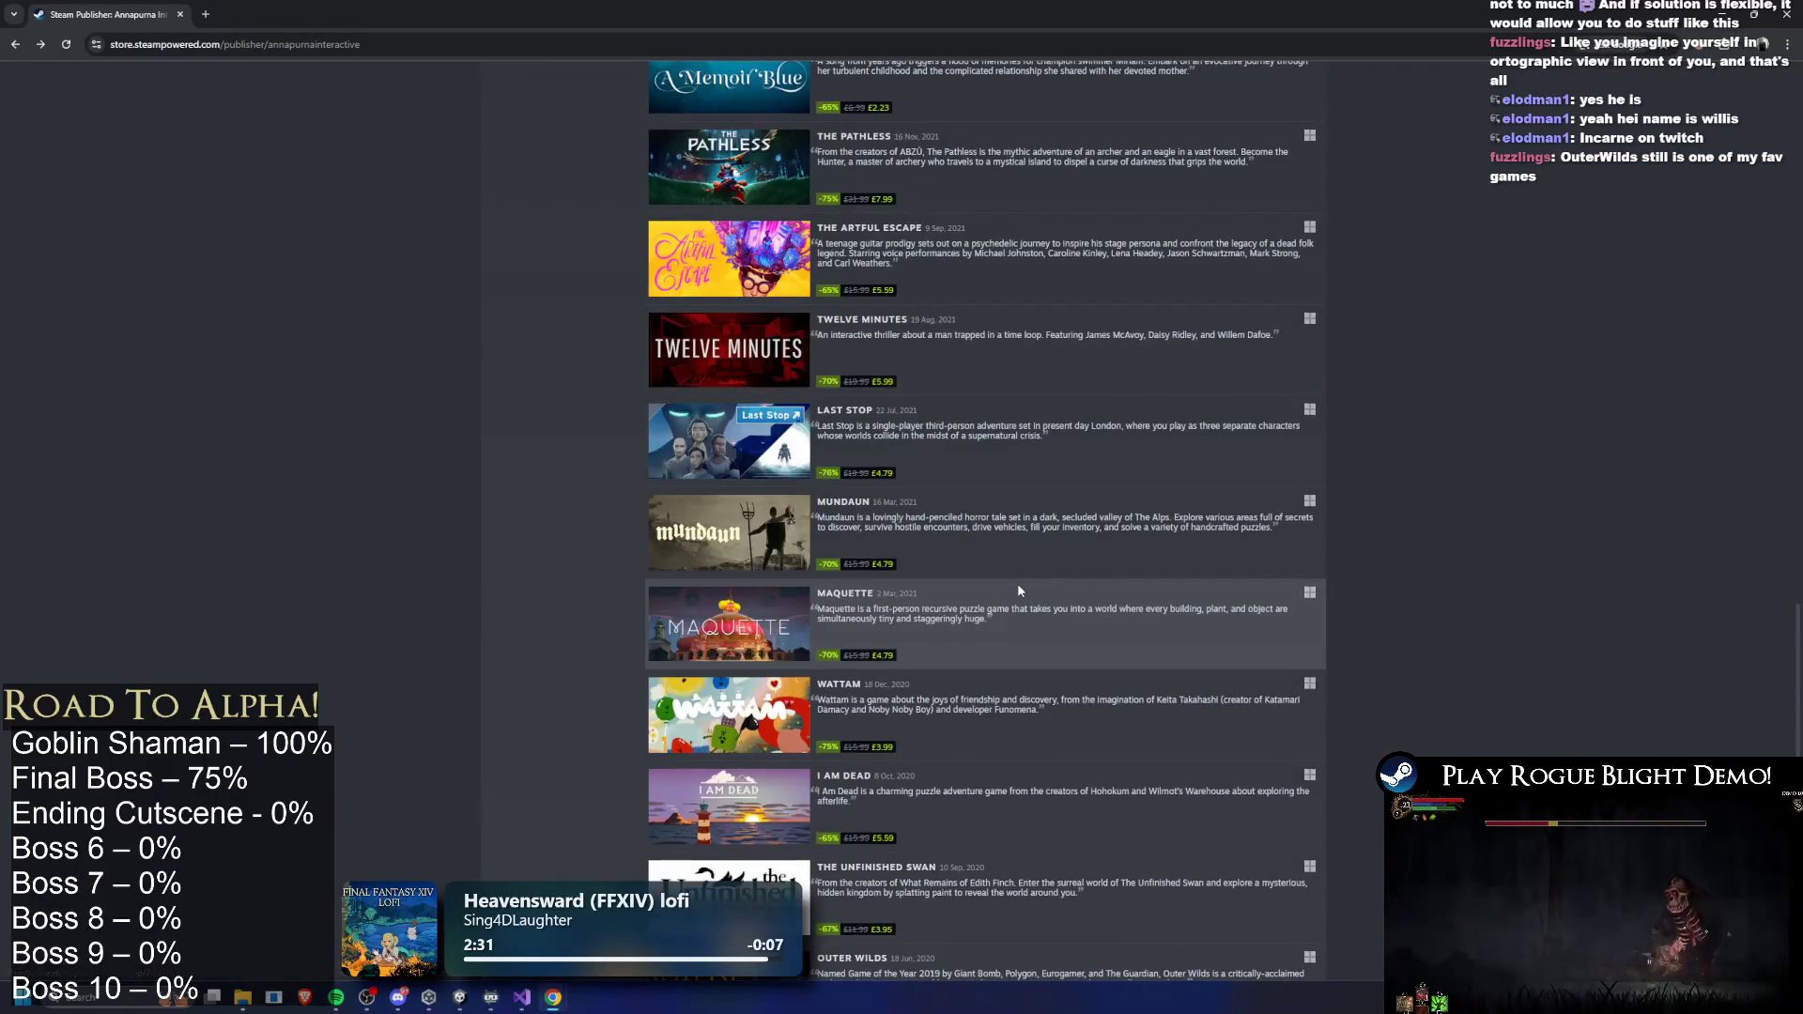
scroll(1020, 591, down, 5)
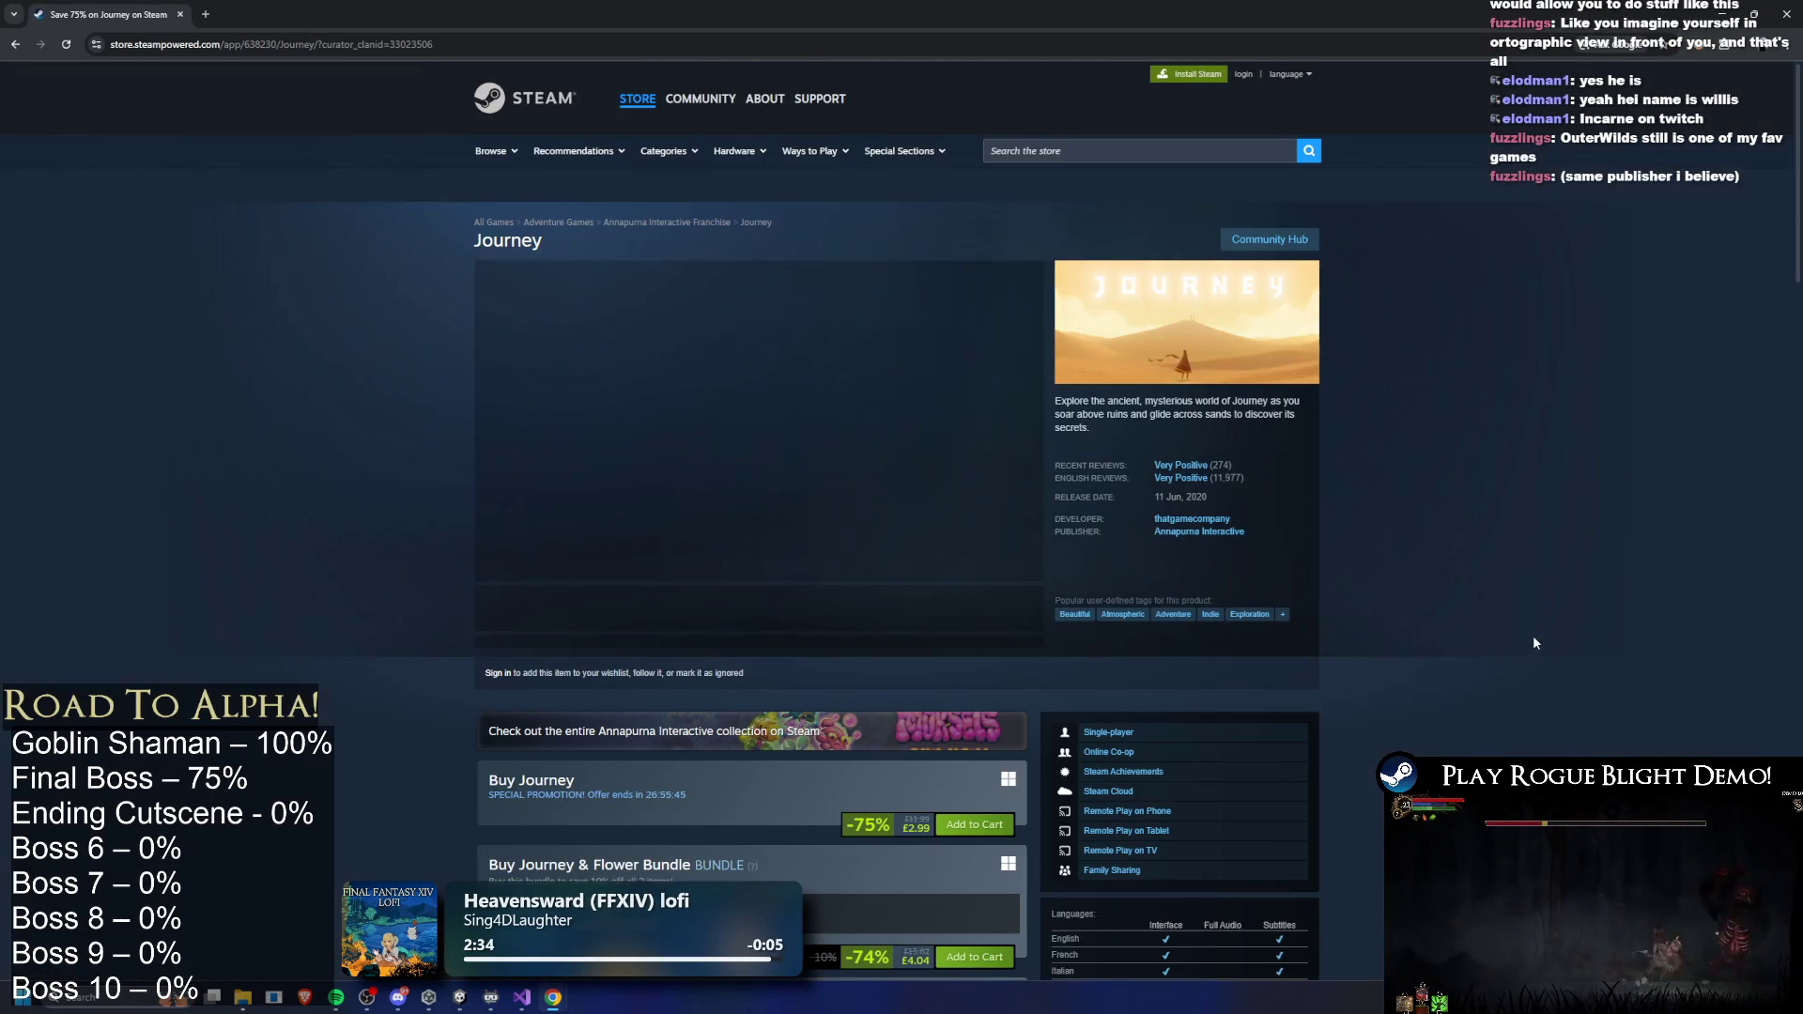
click(1188, 524)
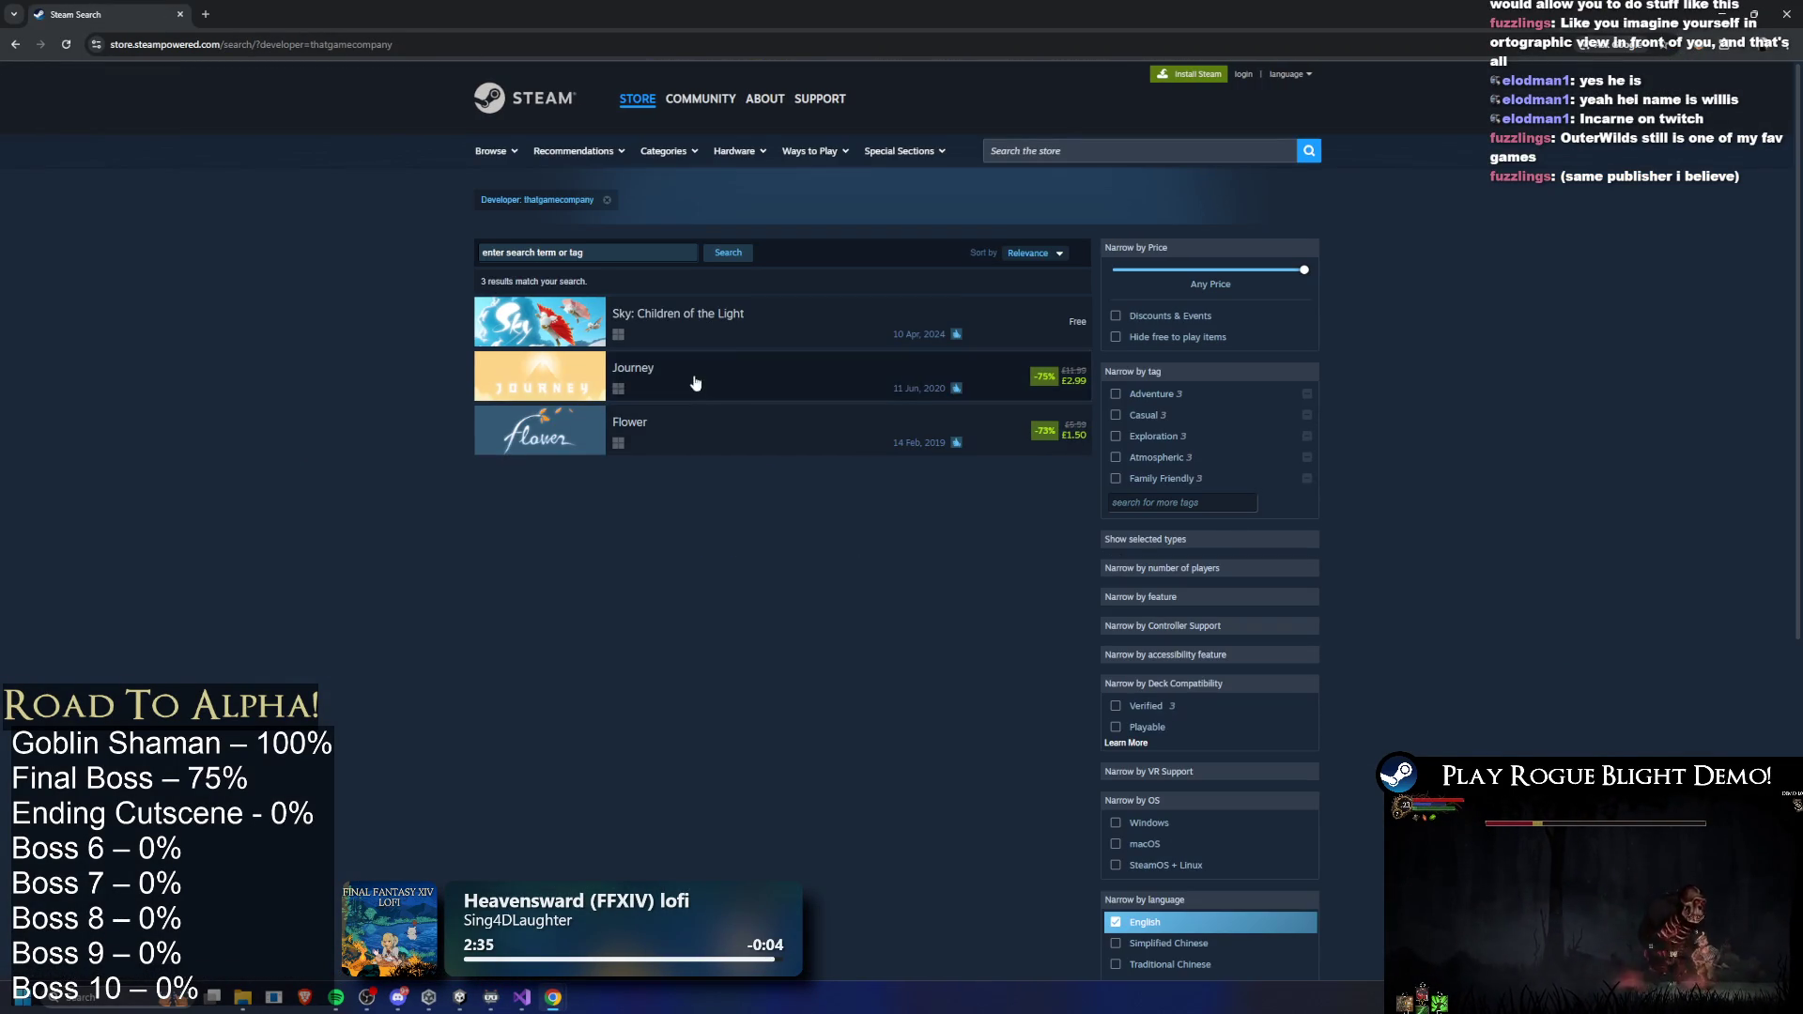
click(726, 320)
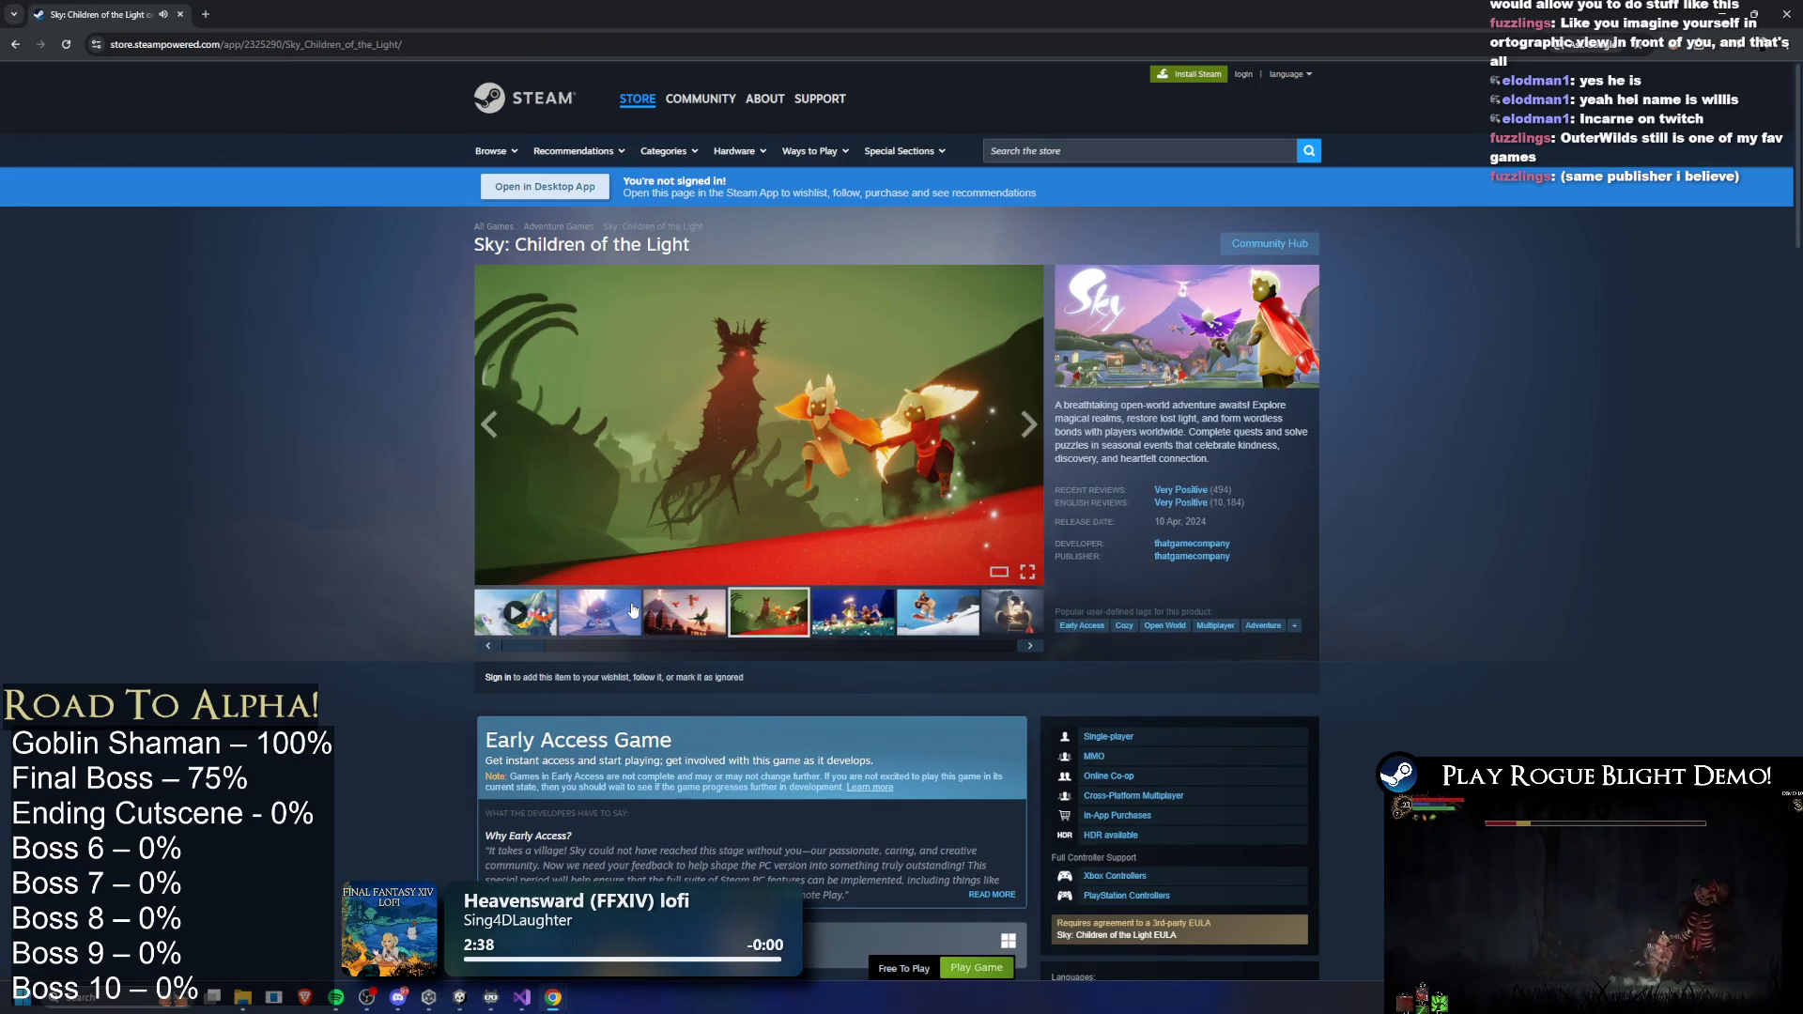
click(633, 610)
click(684, 613)
click(853, 613)
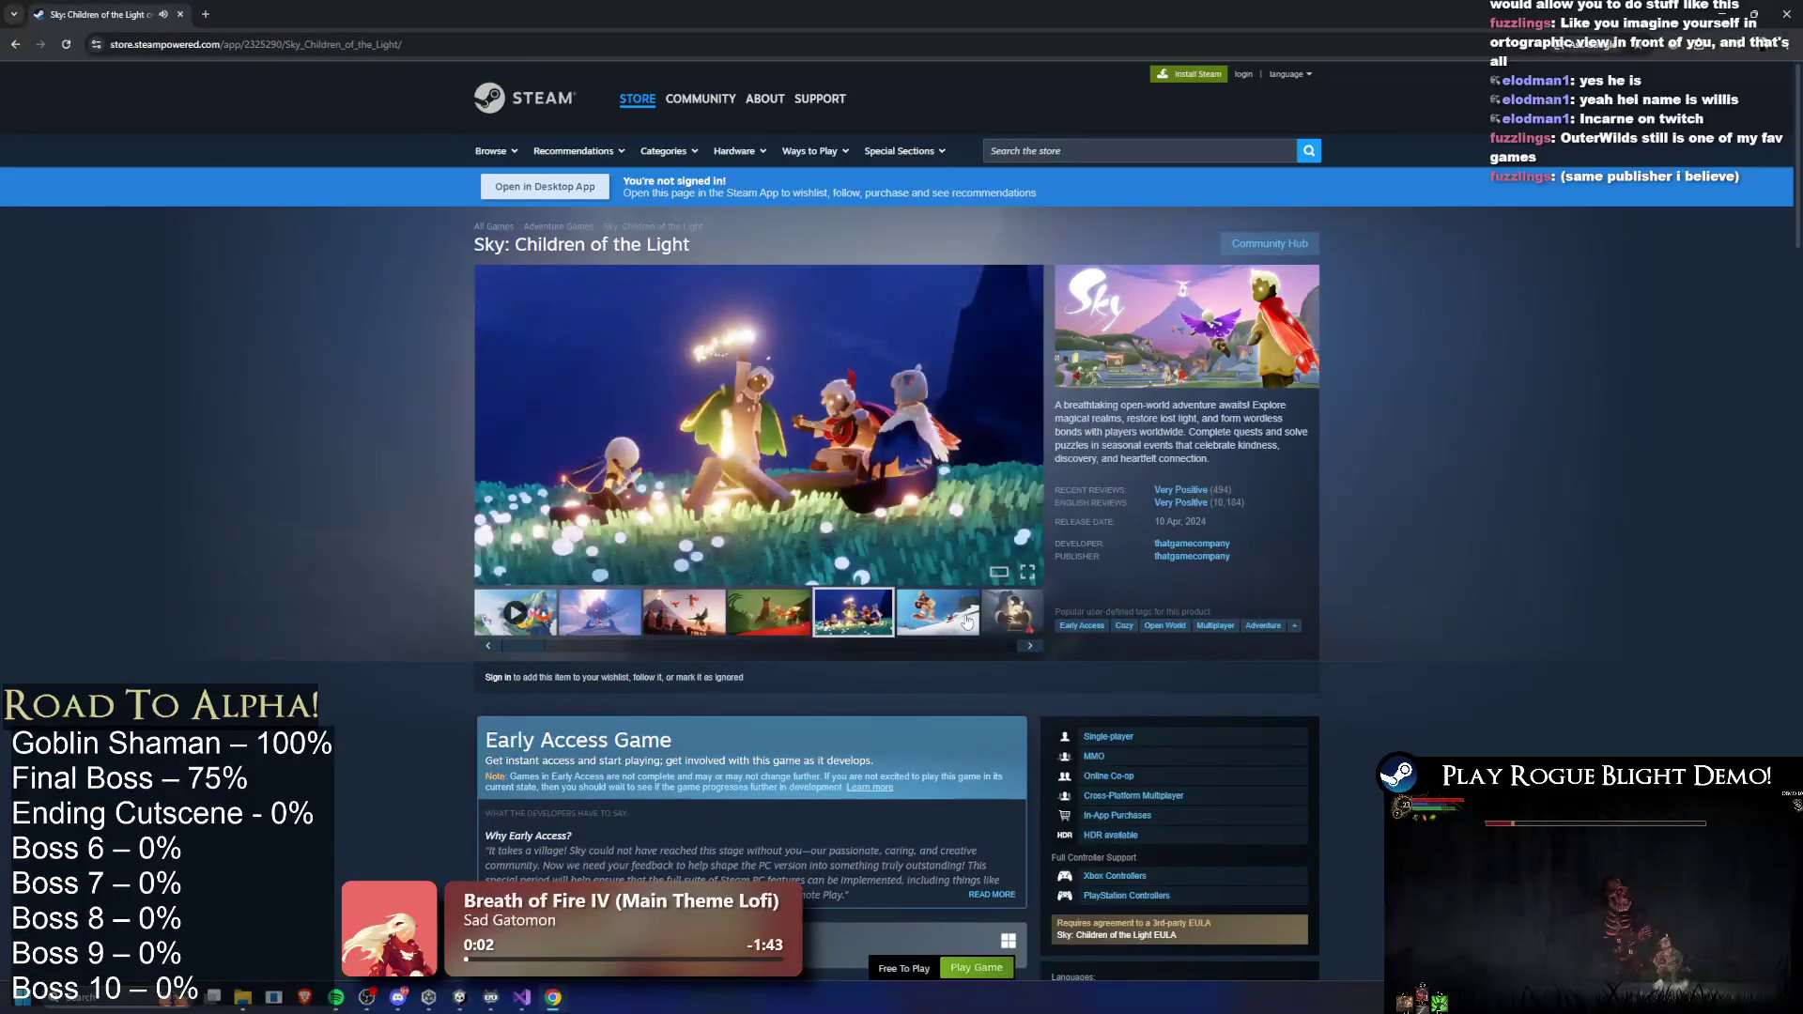
click(967, 622)
click(1011, 622)
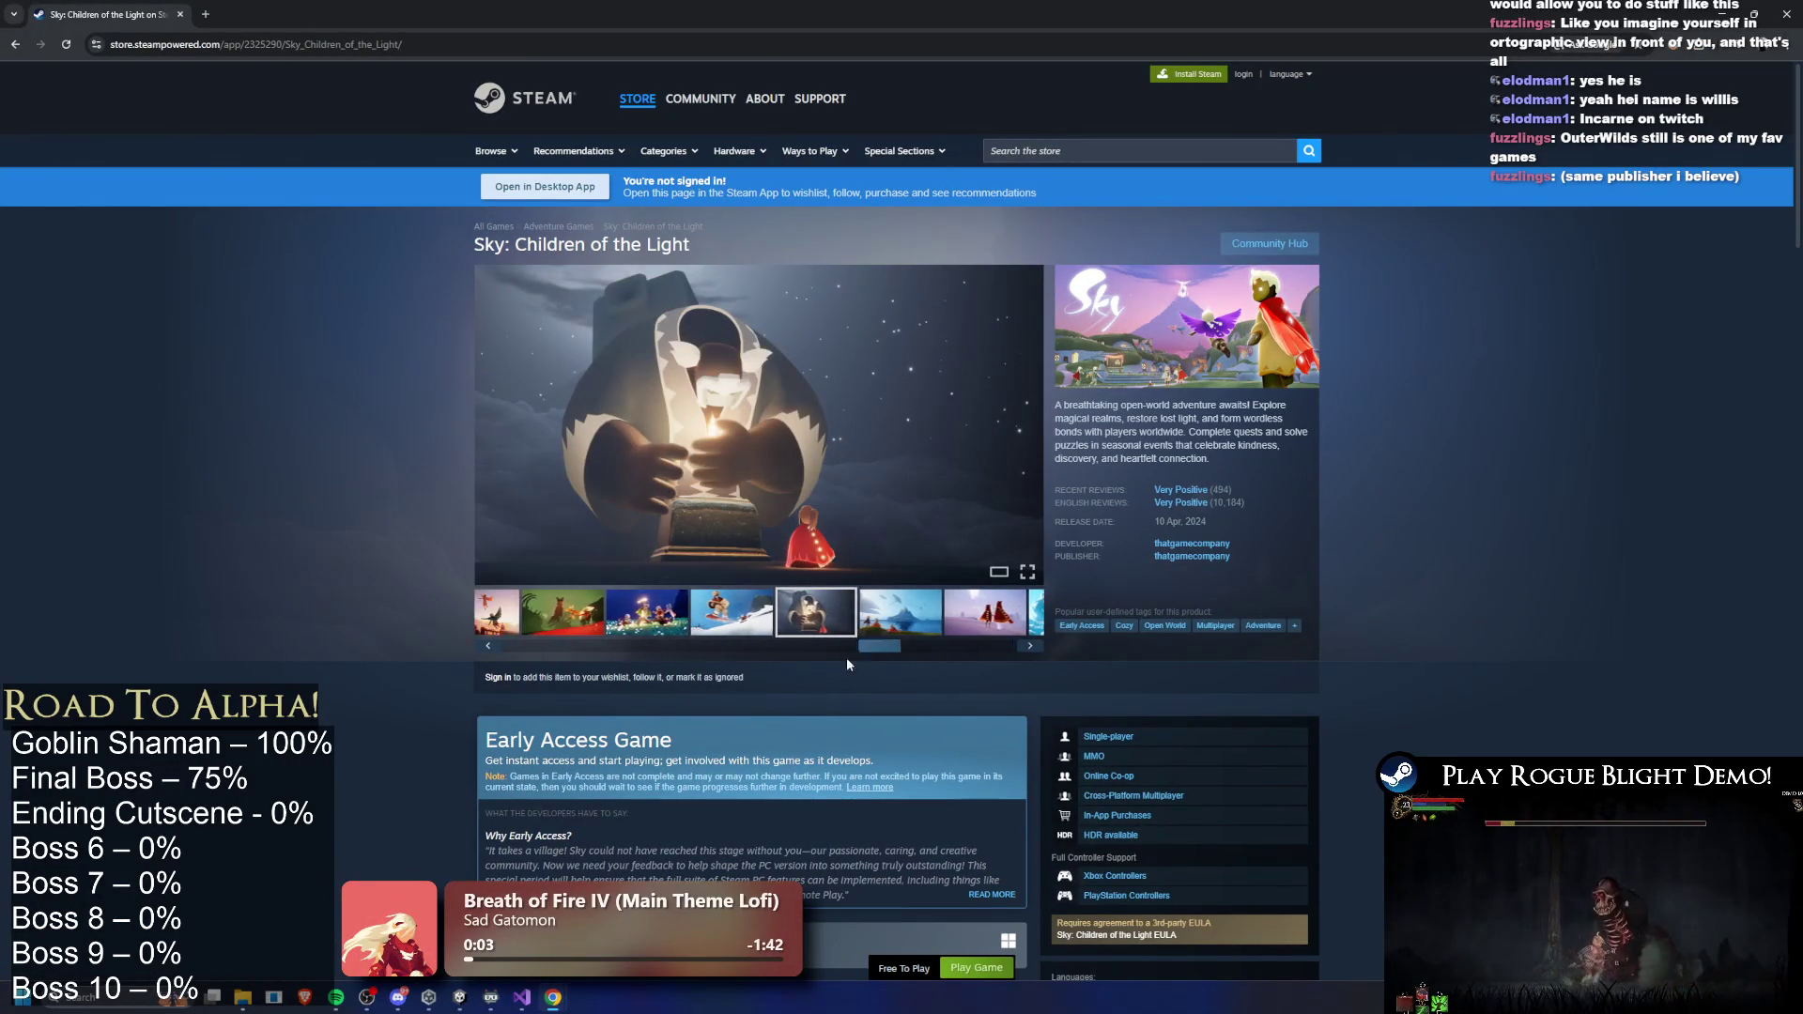
click(756, 474)
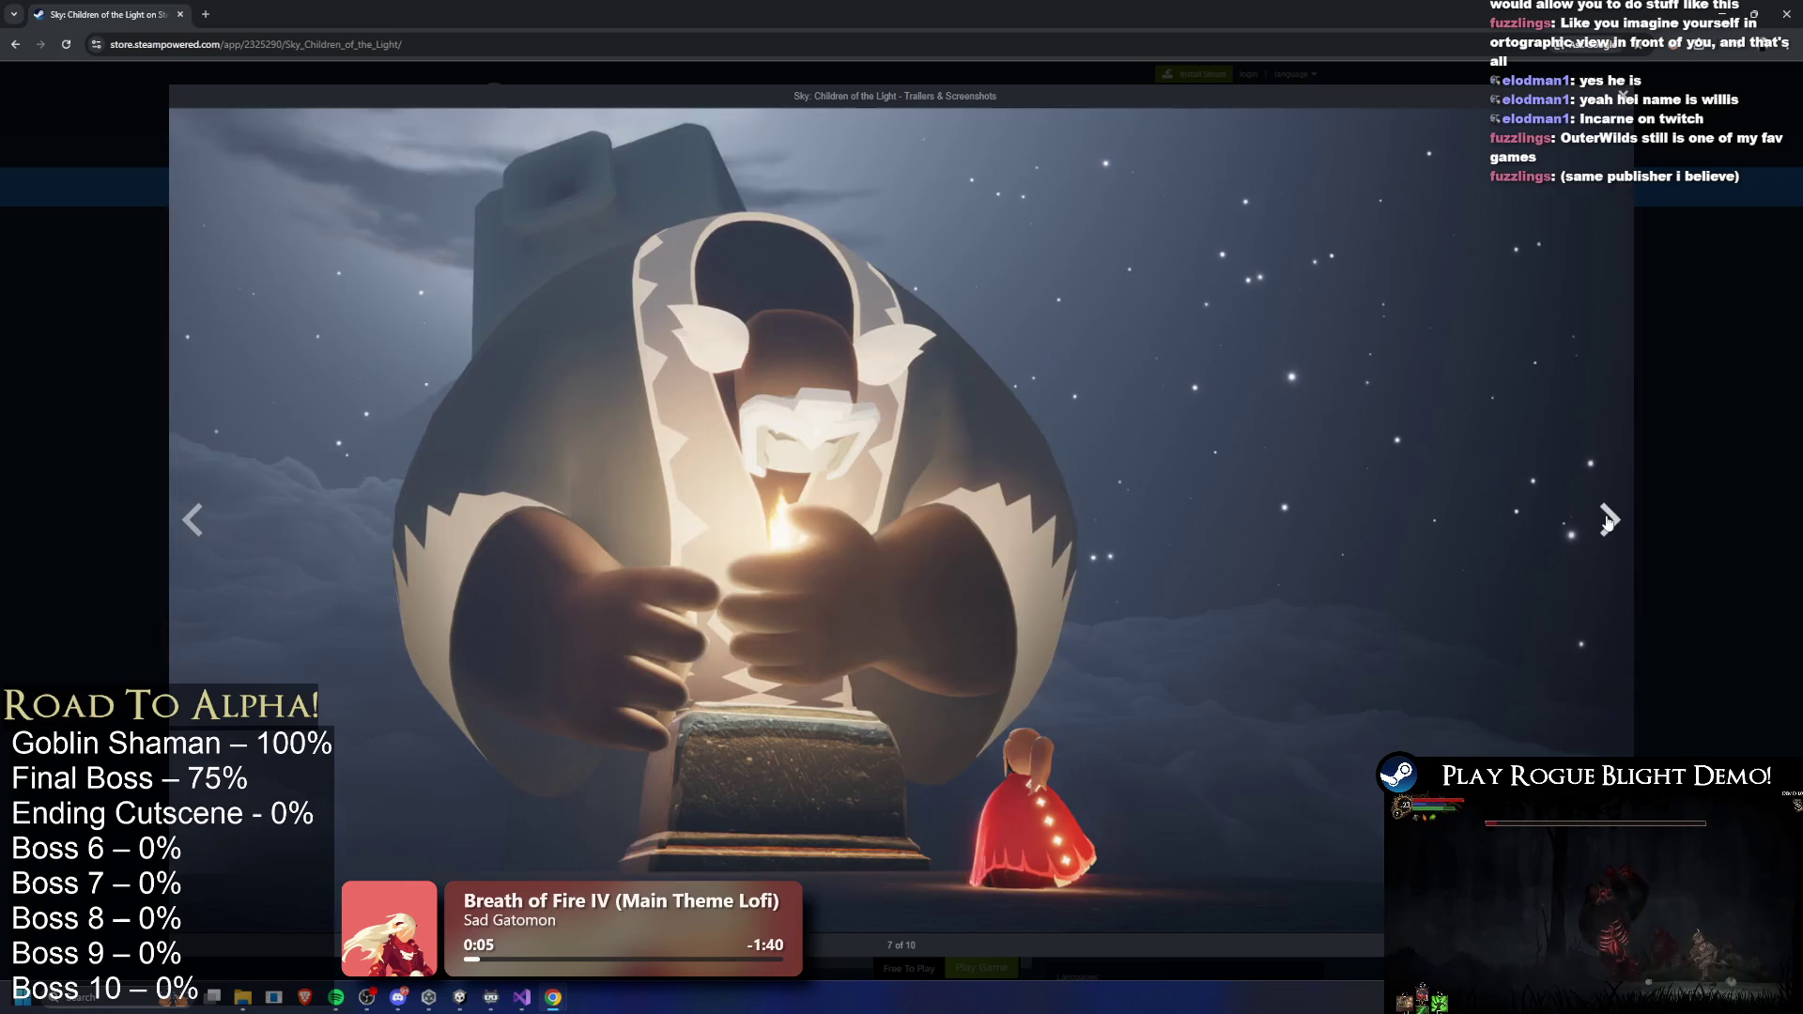
click(1609, 522)
click(1605, 529)
click(1604, 532)
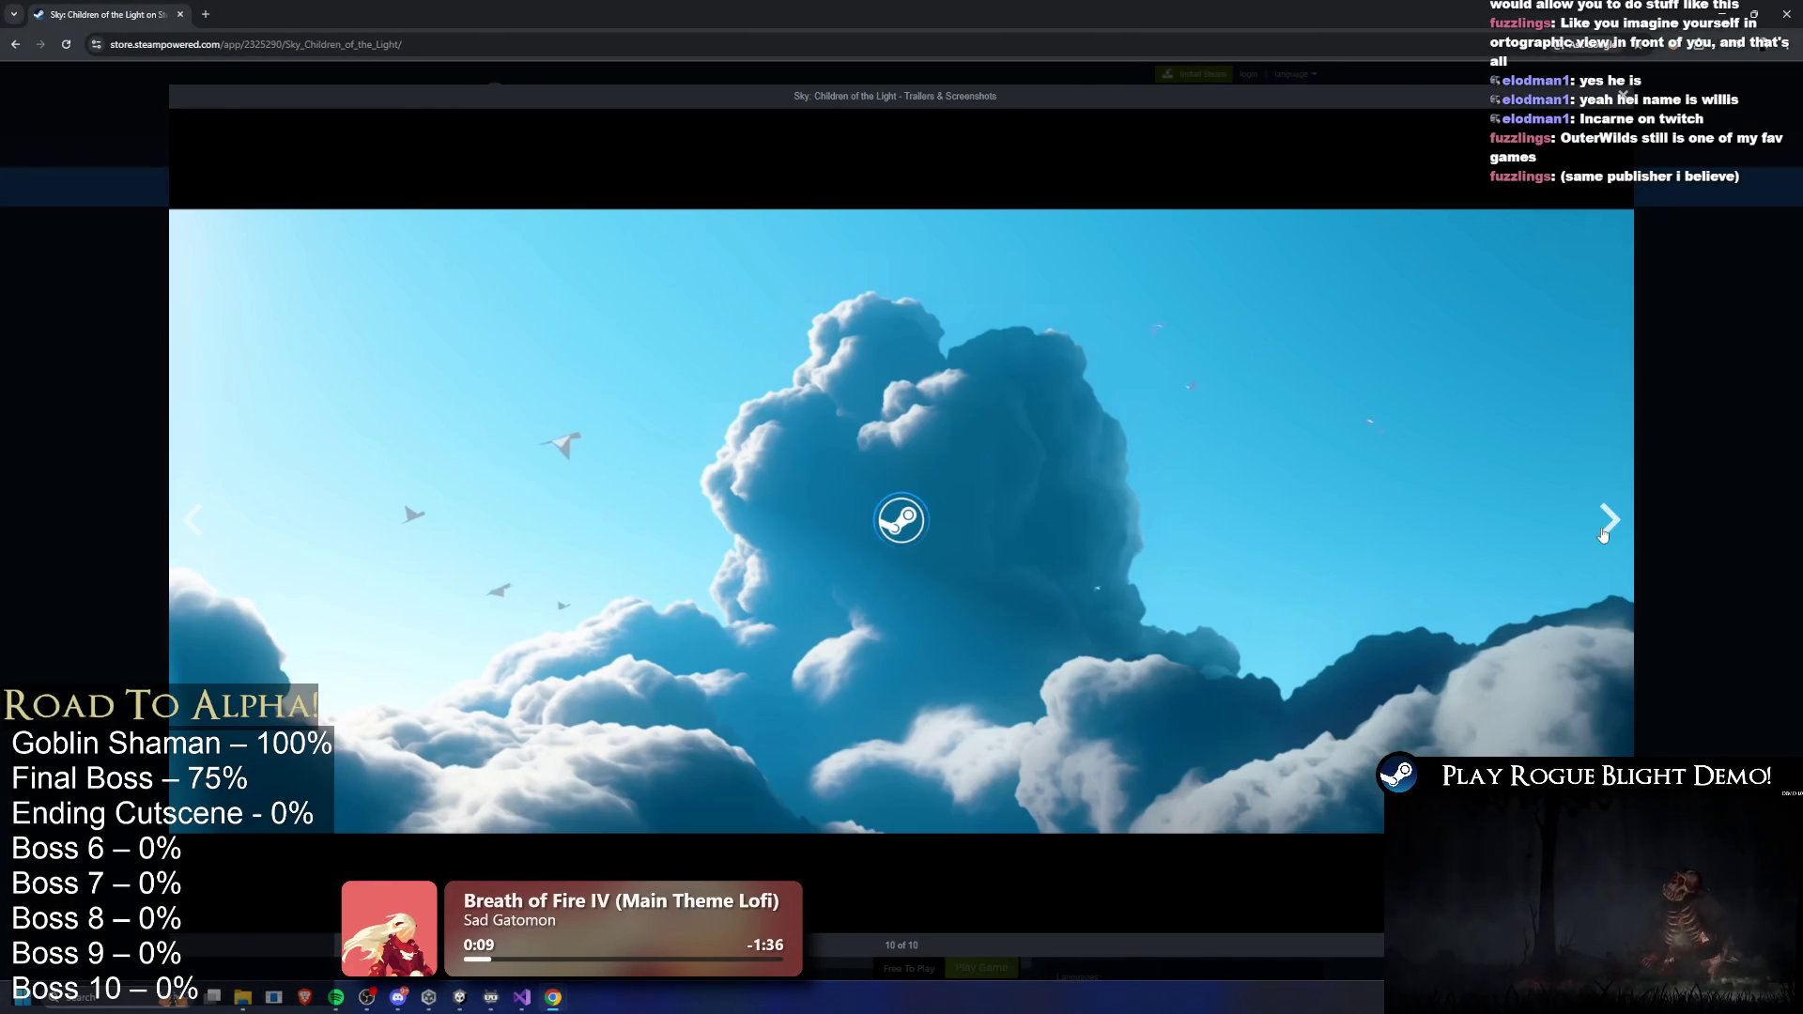
click(1604, 532)
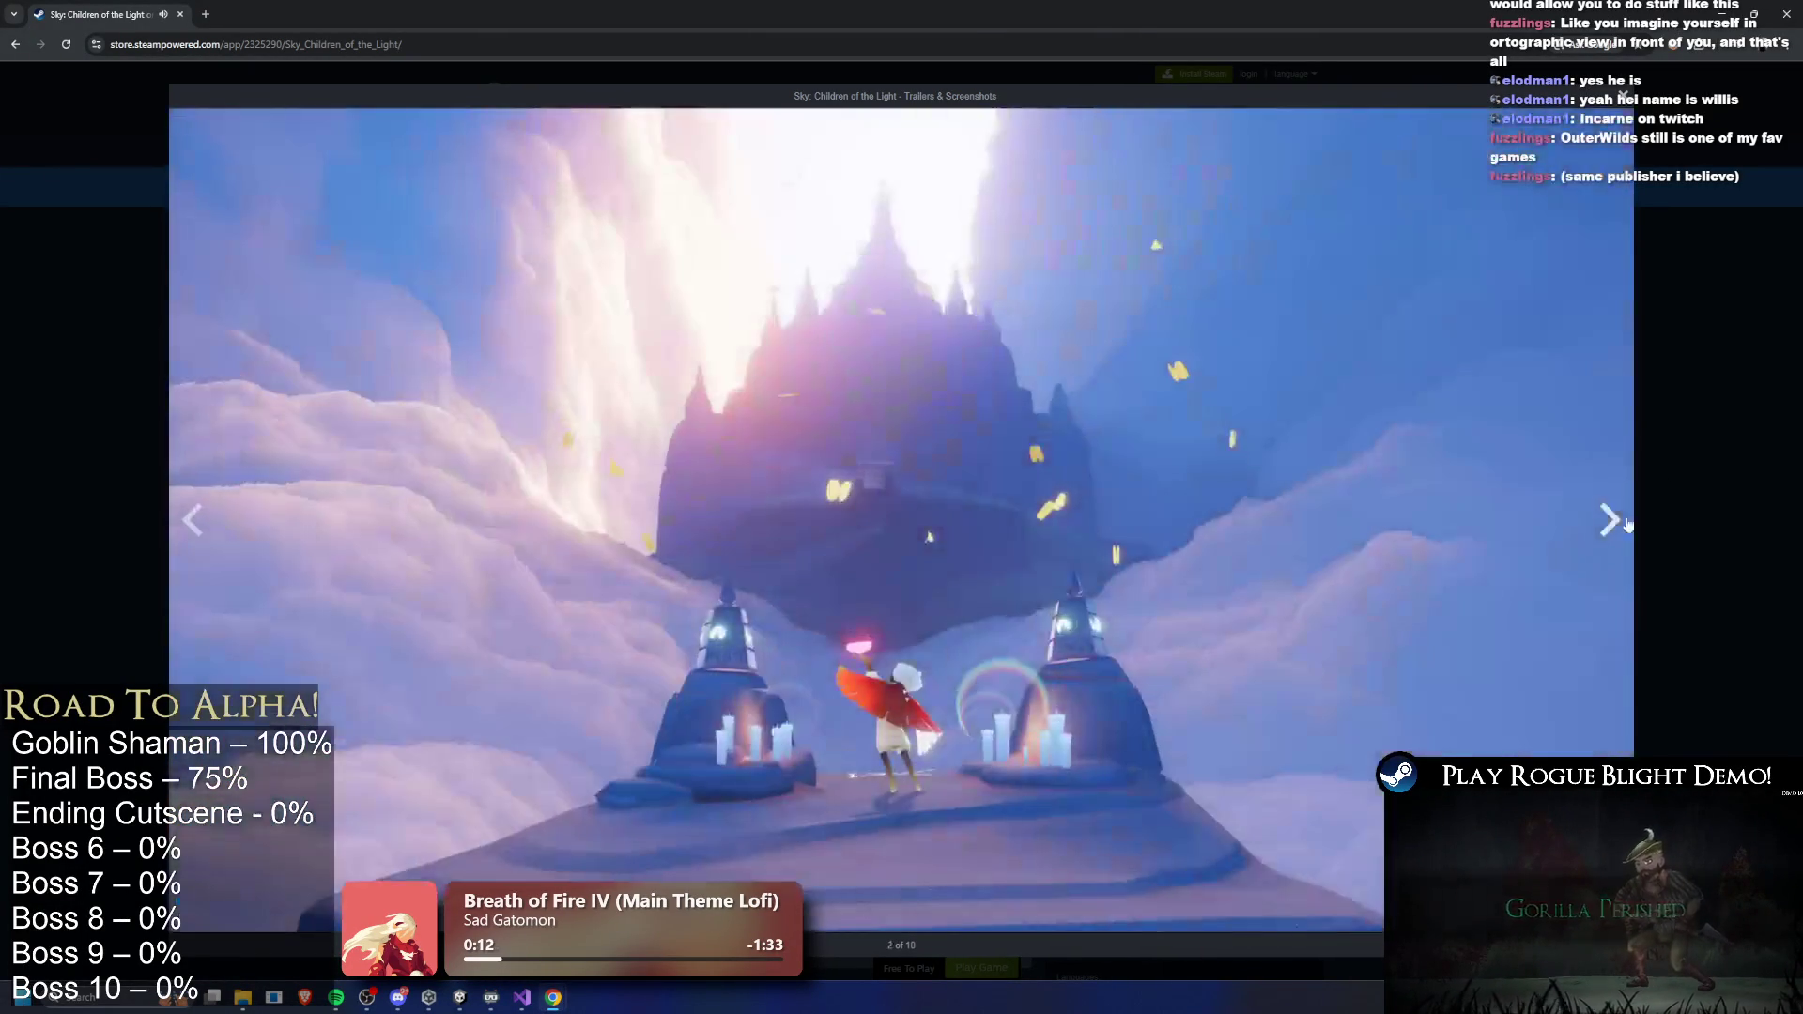
click(1707, 482)
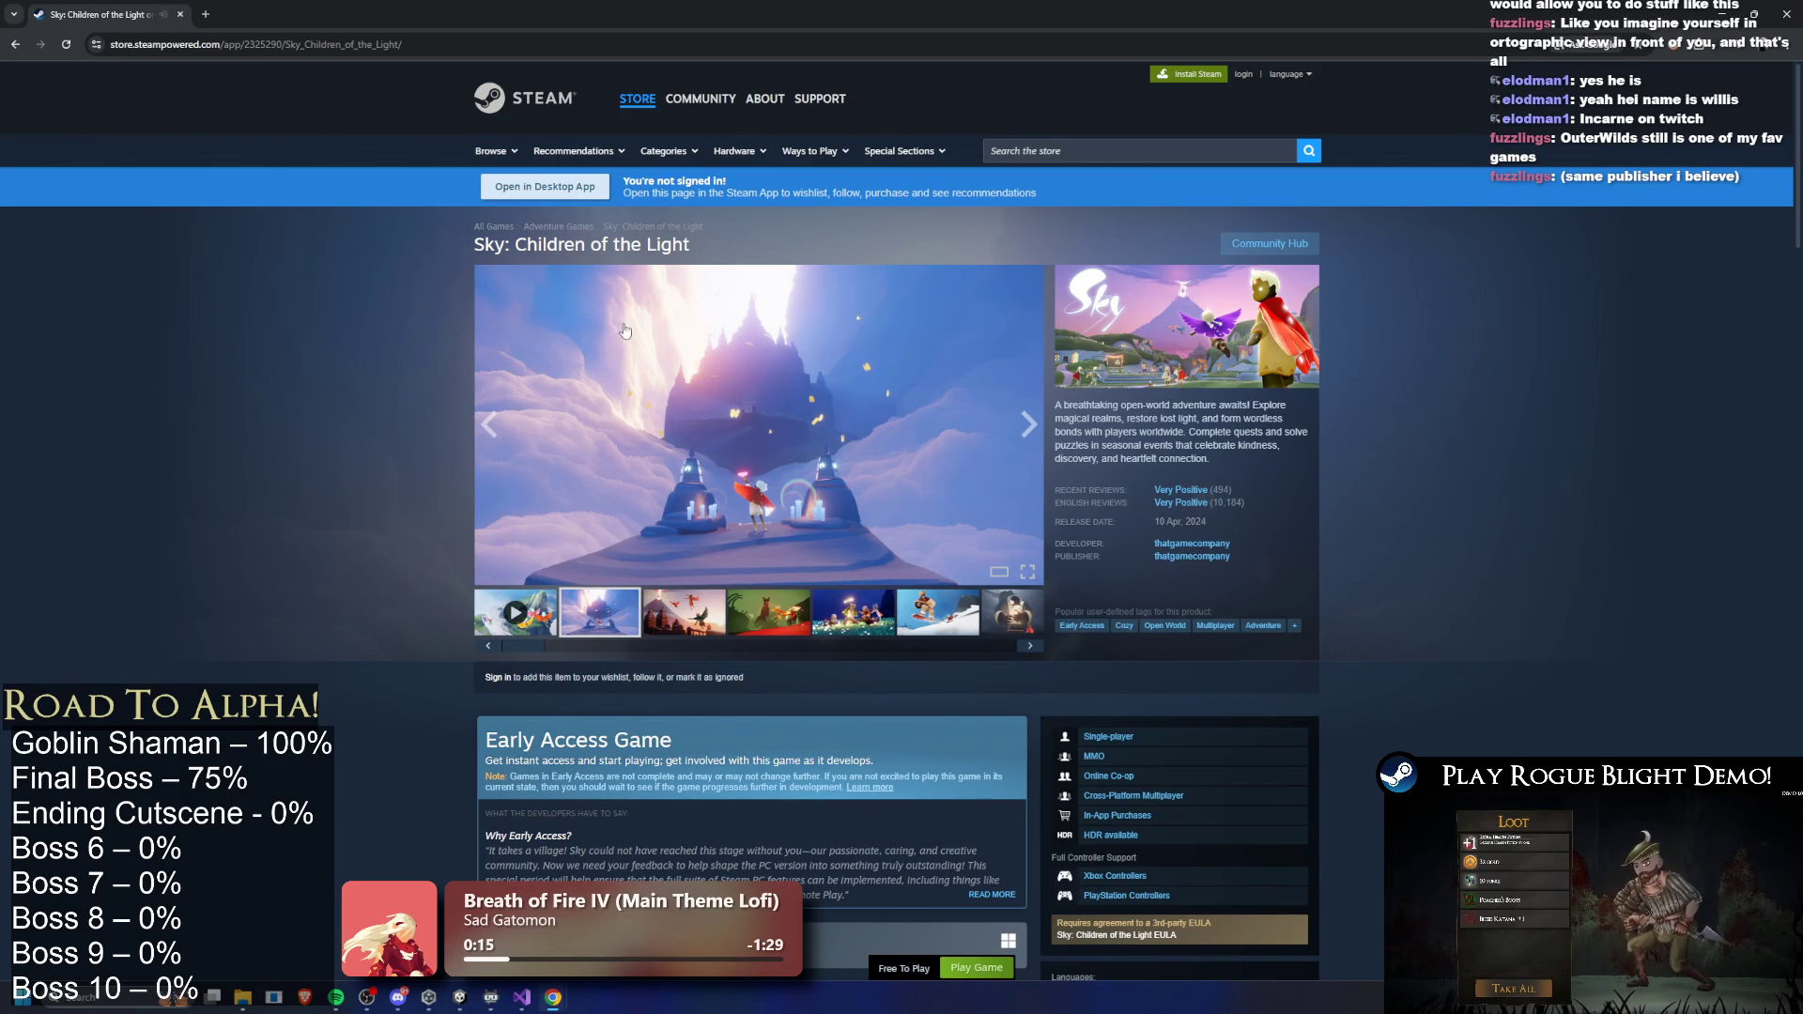
scroll(618, 347, down, 3)
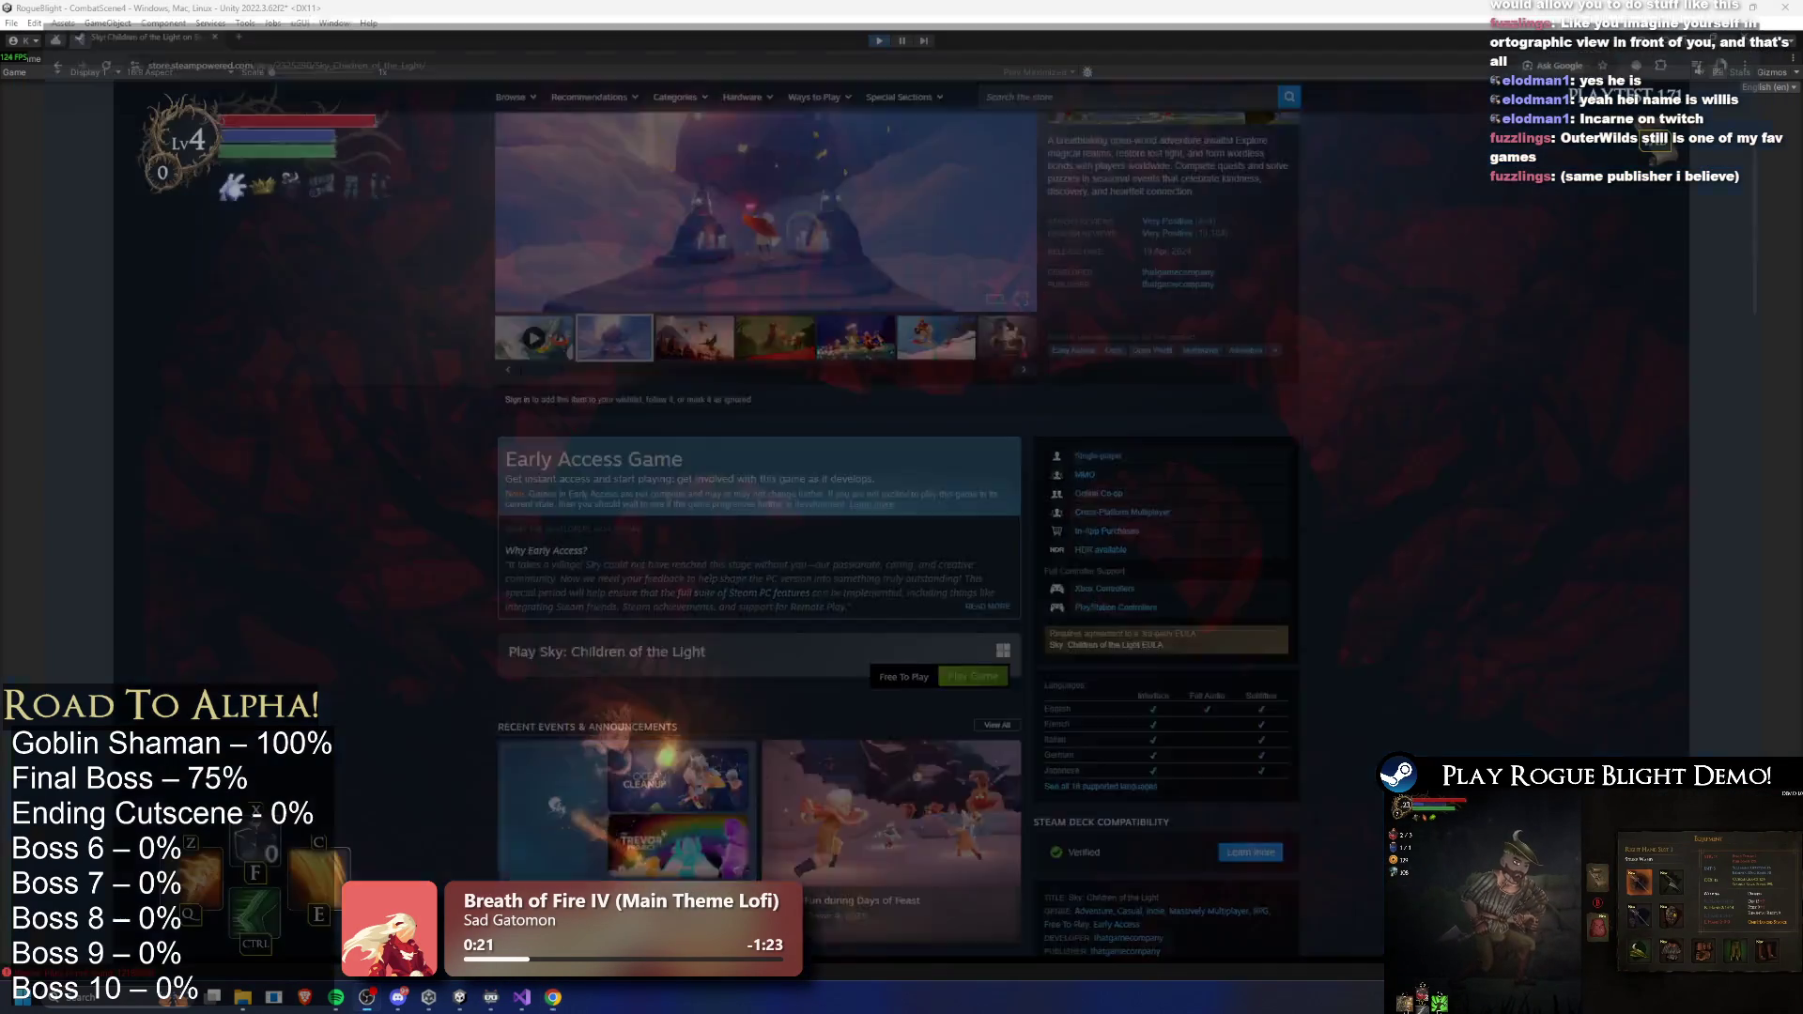
- Advance on the final boss and hit it with sword strikes, fireballs and fire bursts
key(d)
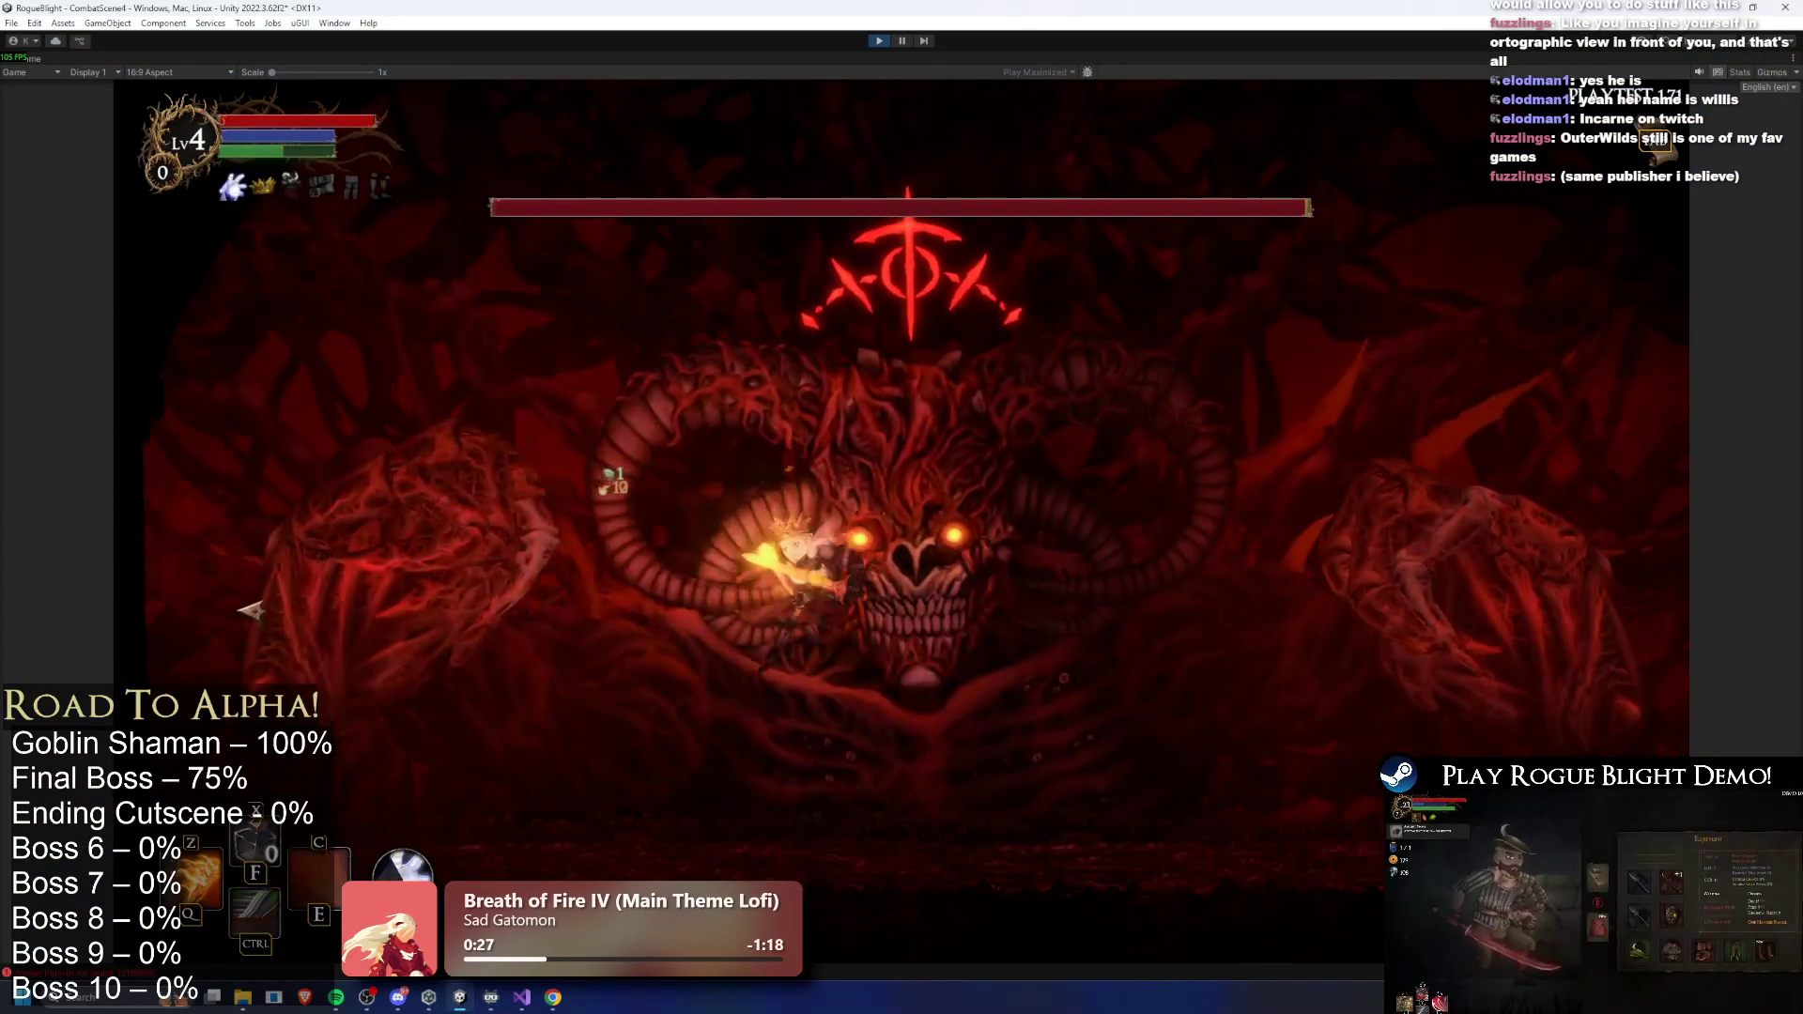
click(338, 604)
key(d)
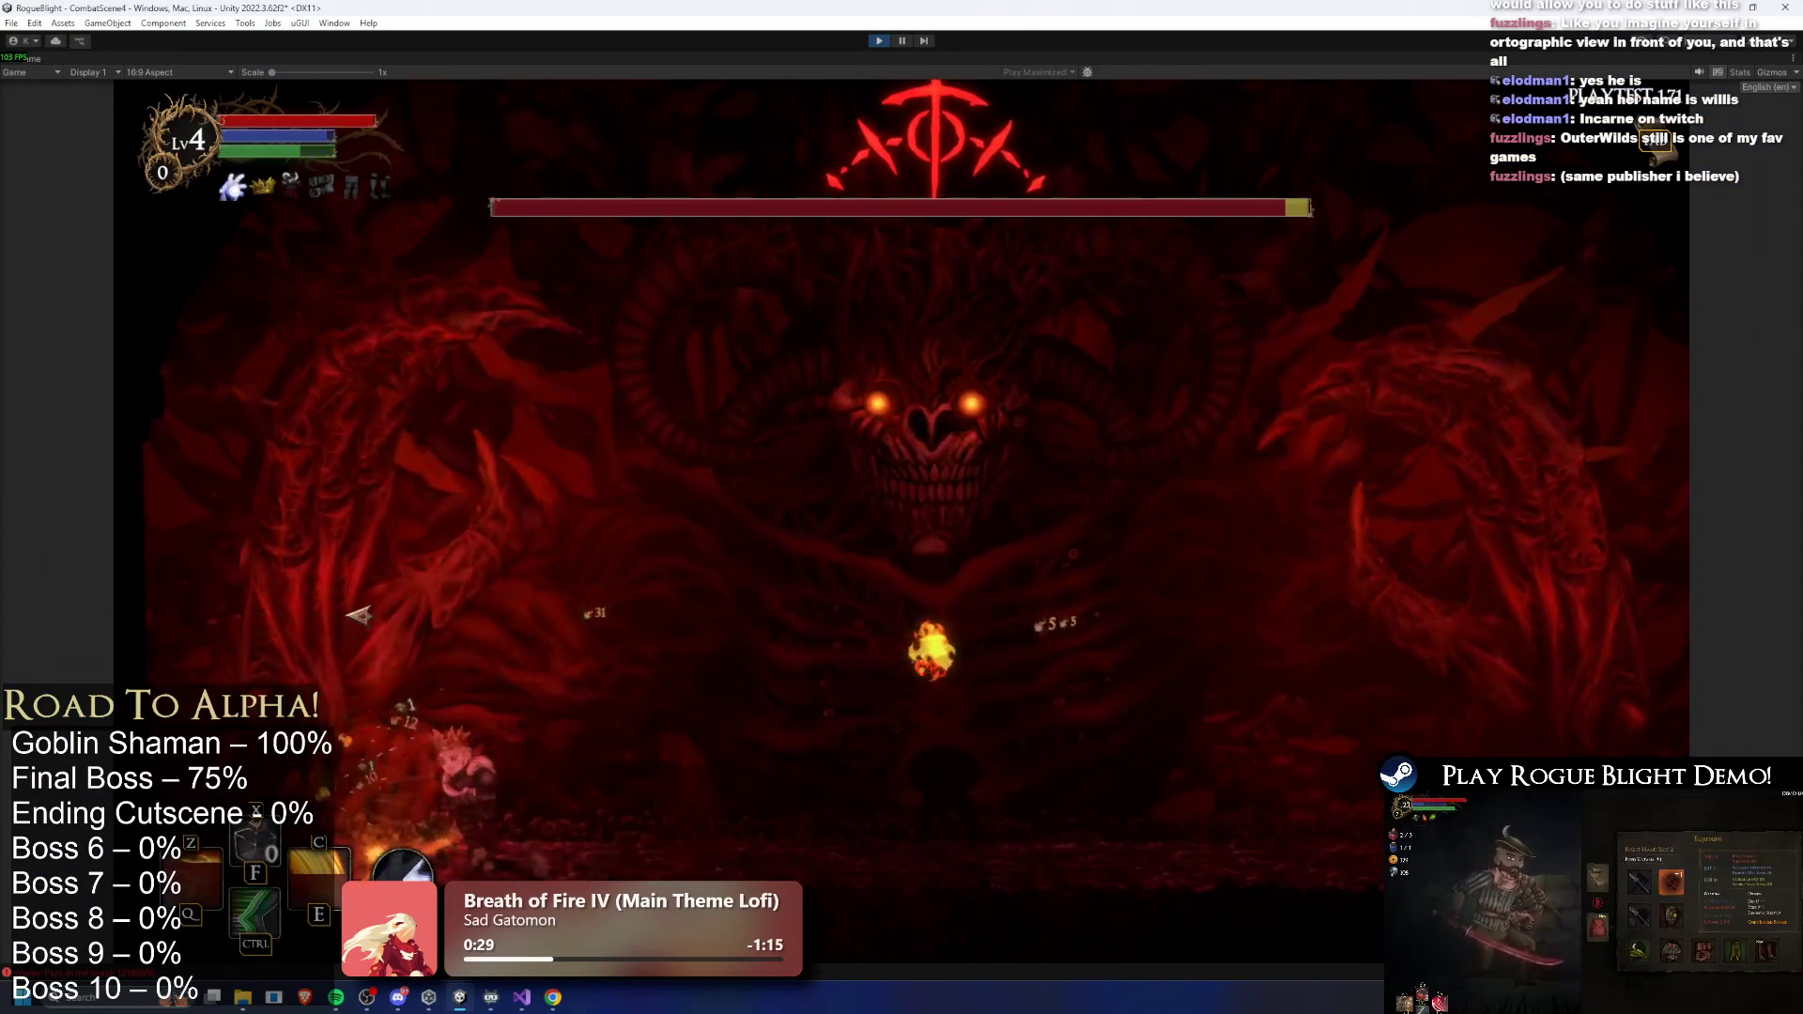
click(545, 641)
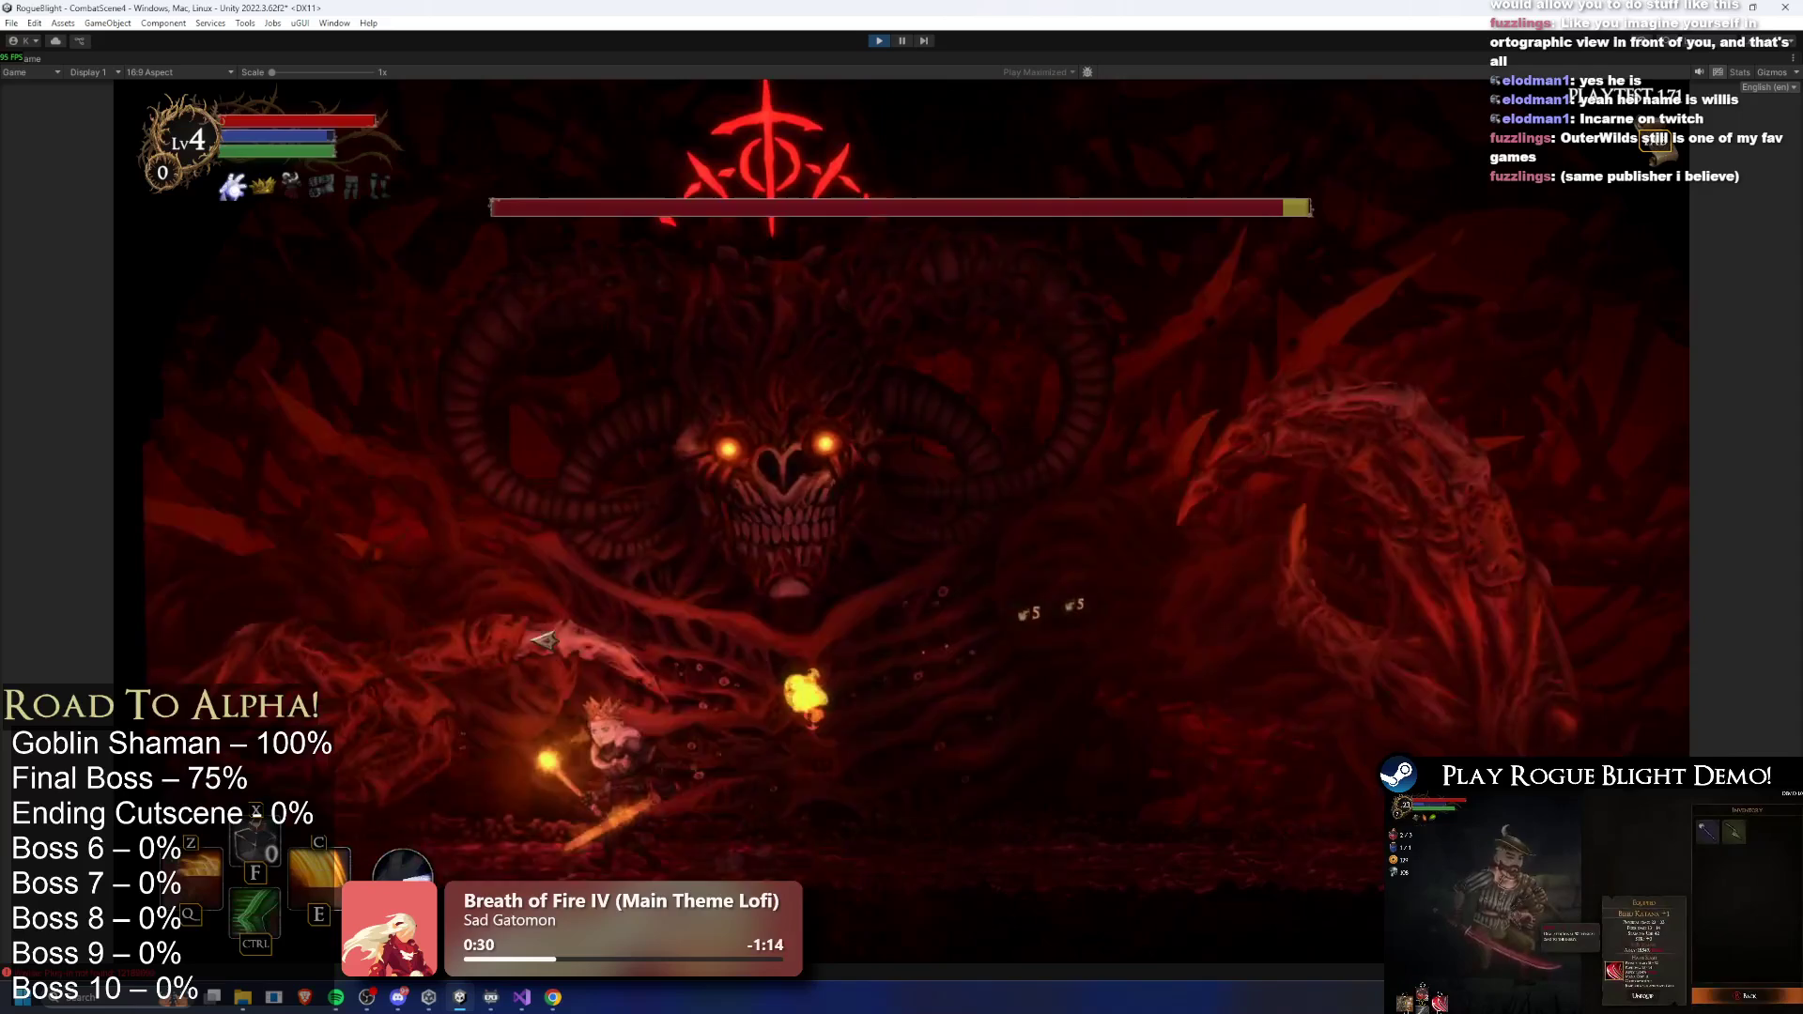
key(d)
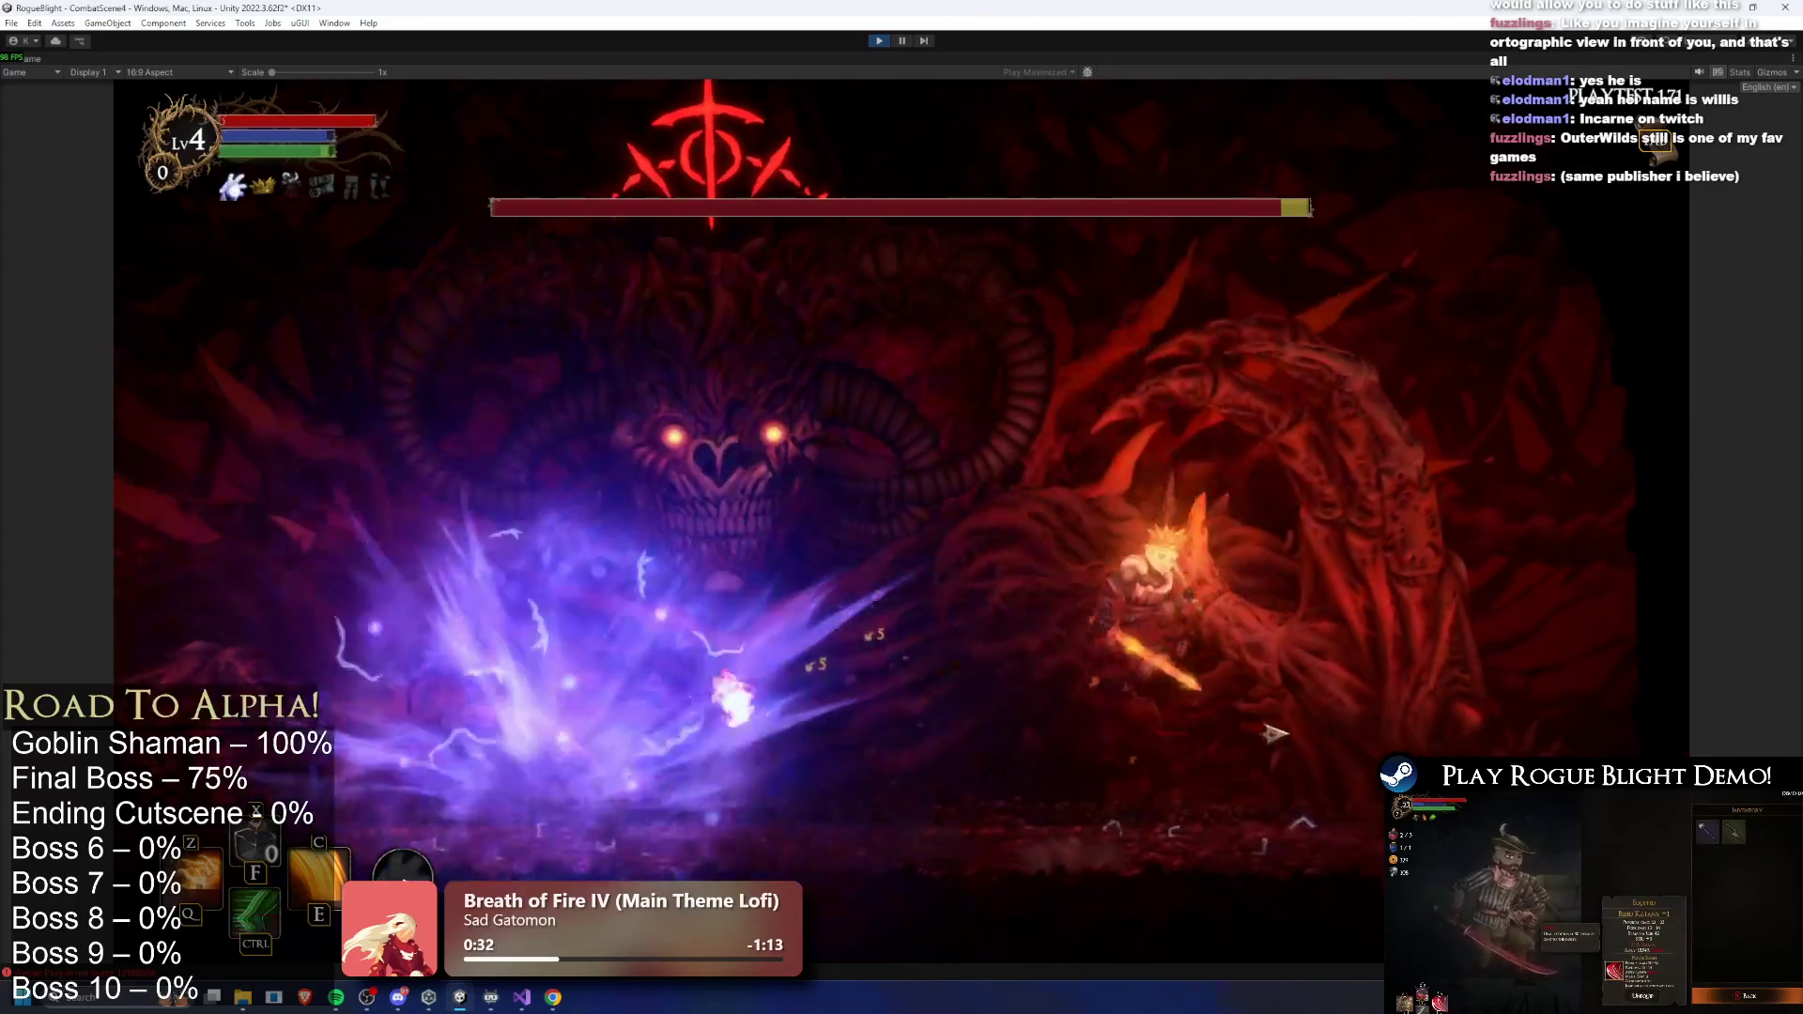
click(1280, 763)
key(a)
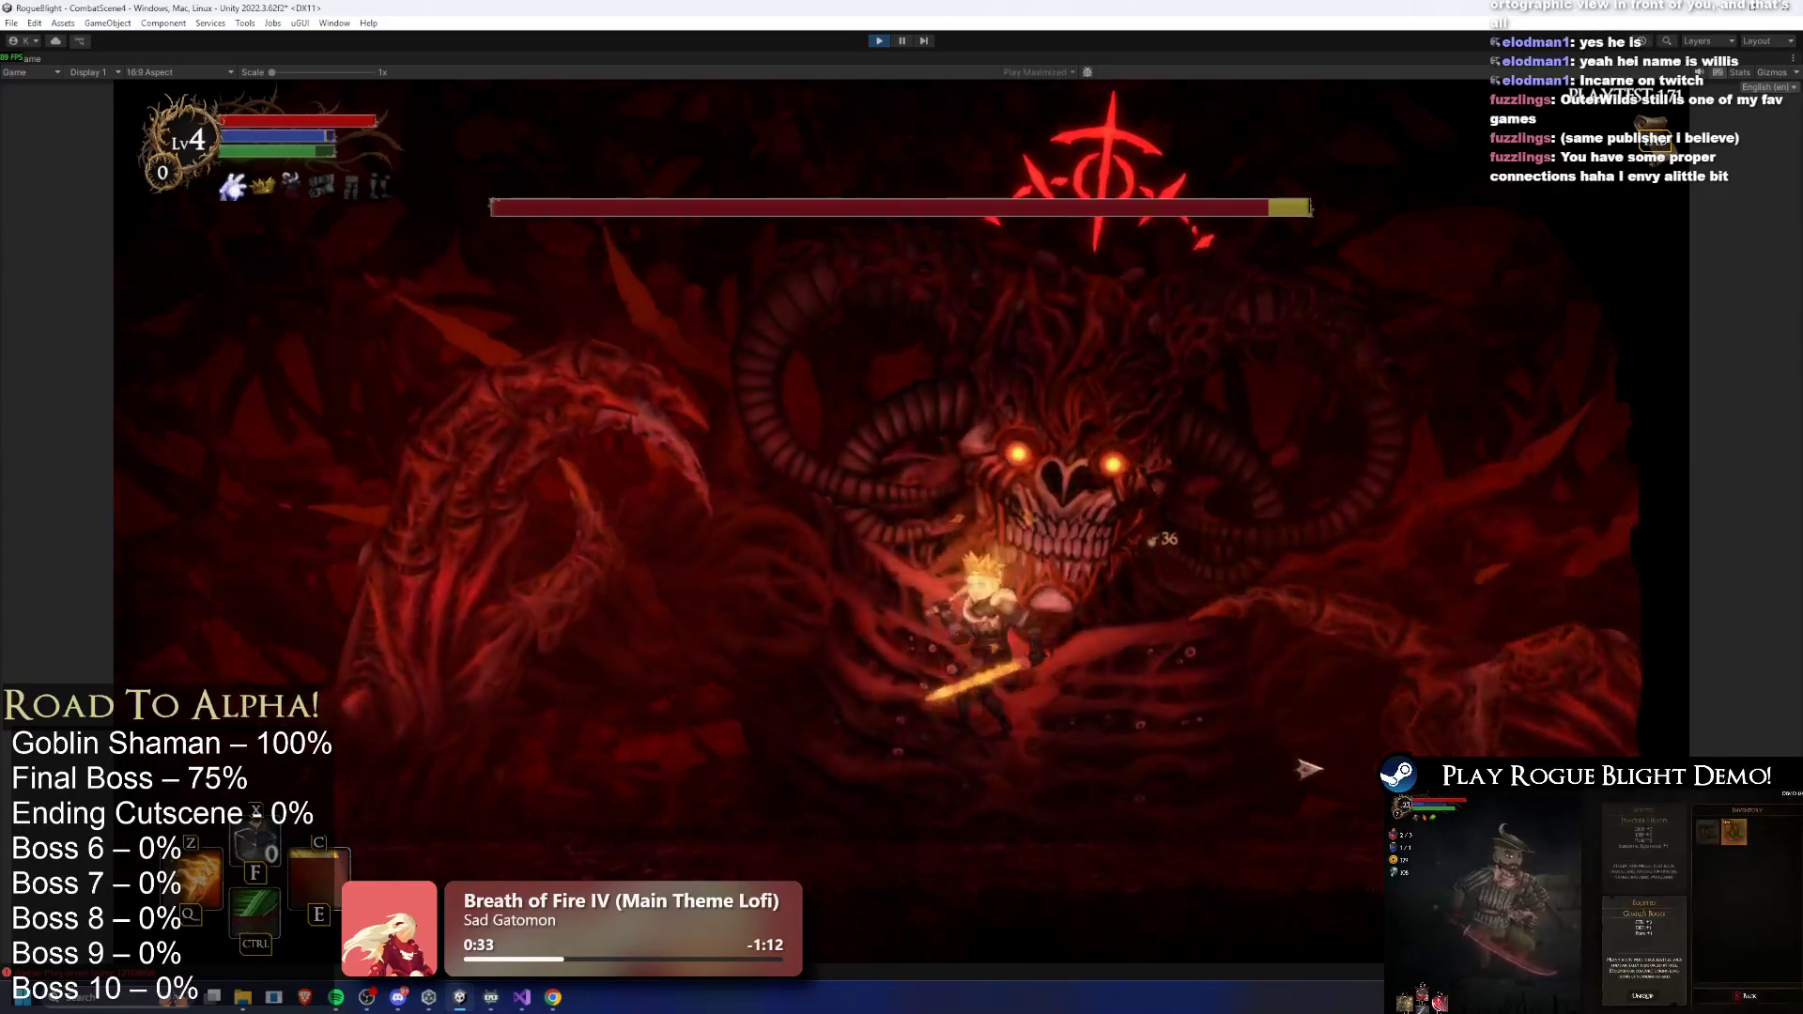
click(414, 704)
click(446, 696)
key(d)
click(486, 683)
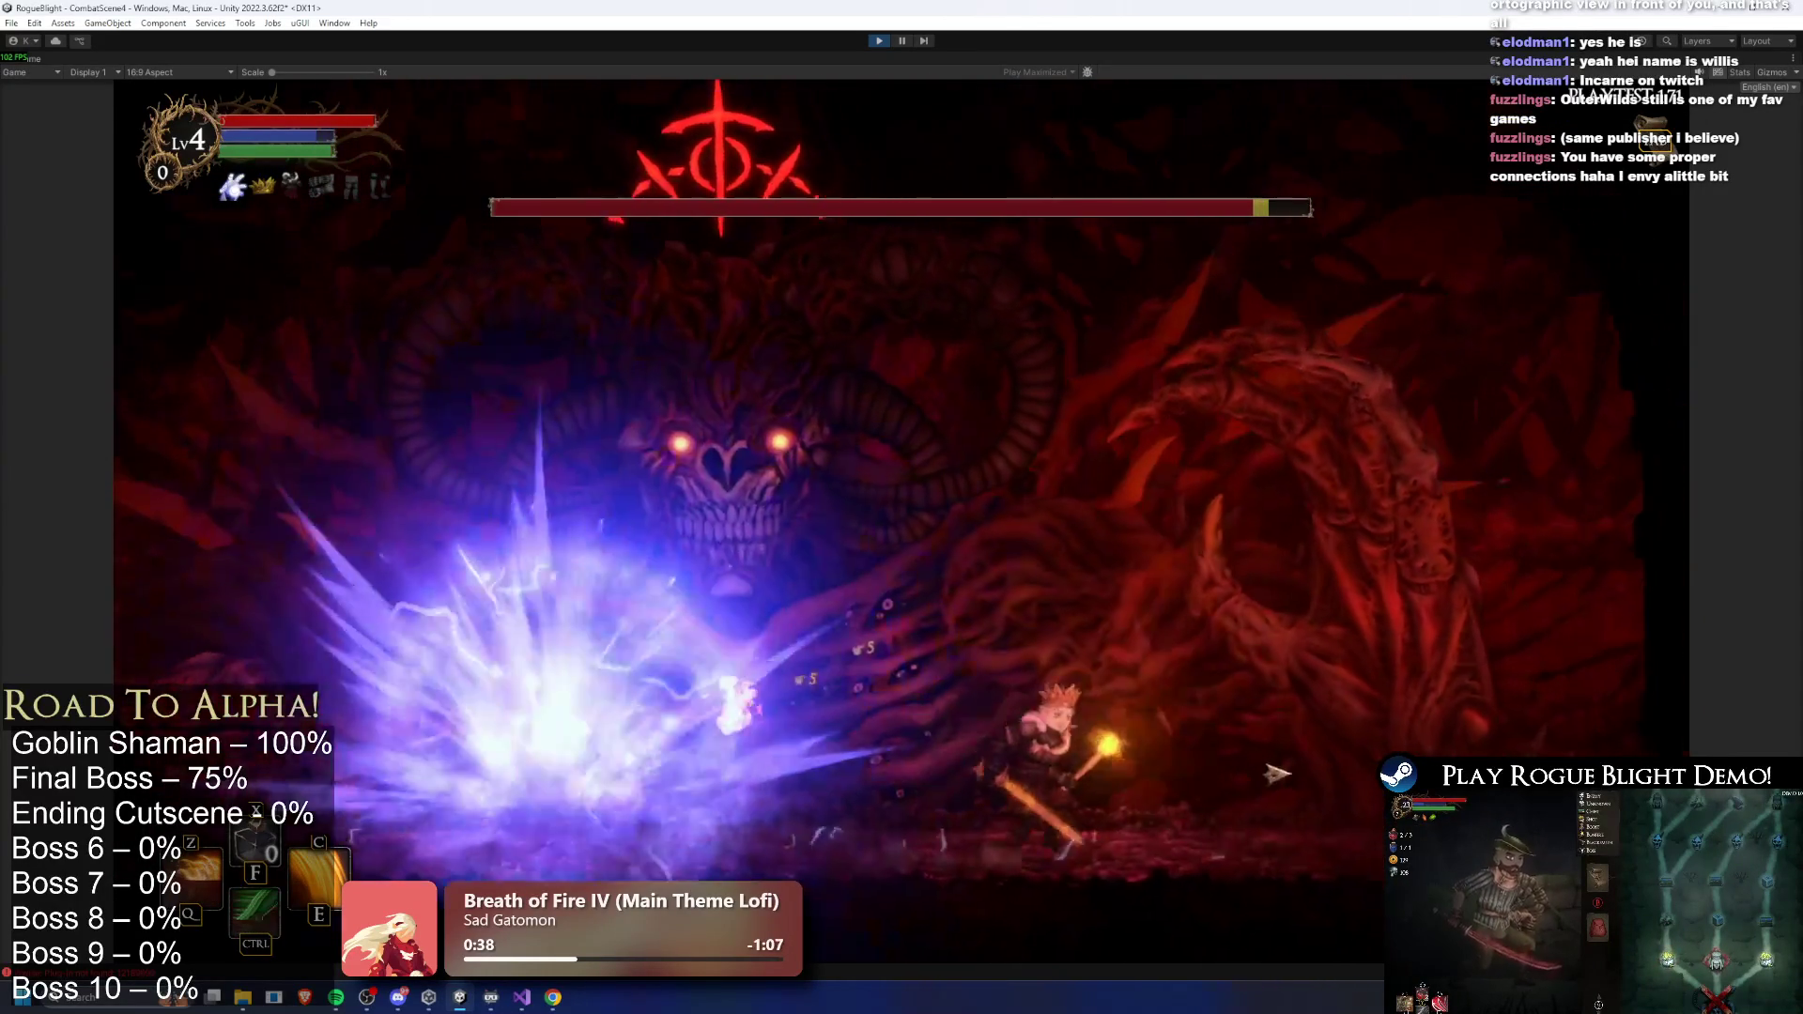
key(d)
click(1278, 769)
click(1278, 769)
- Dodge left and right across the arena, landing slashes and a fire slash on the boss
key(a)
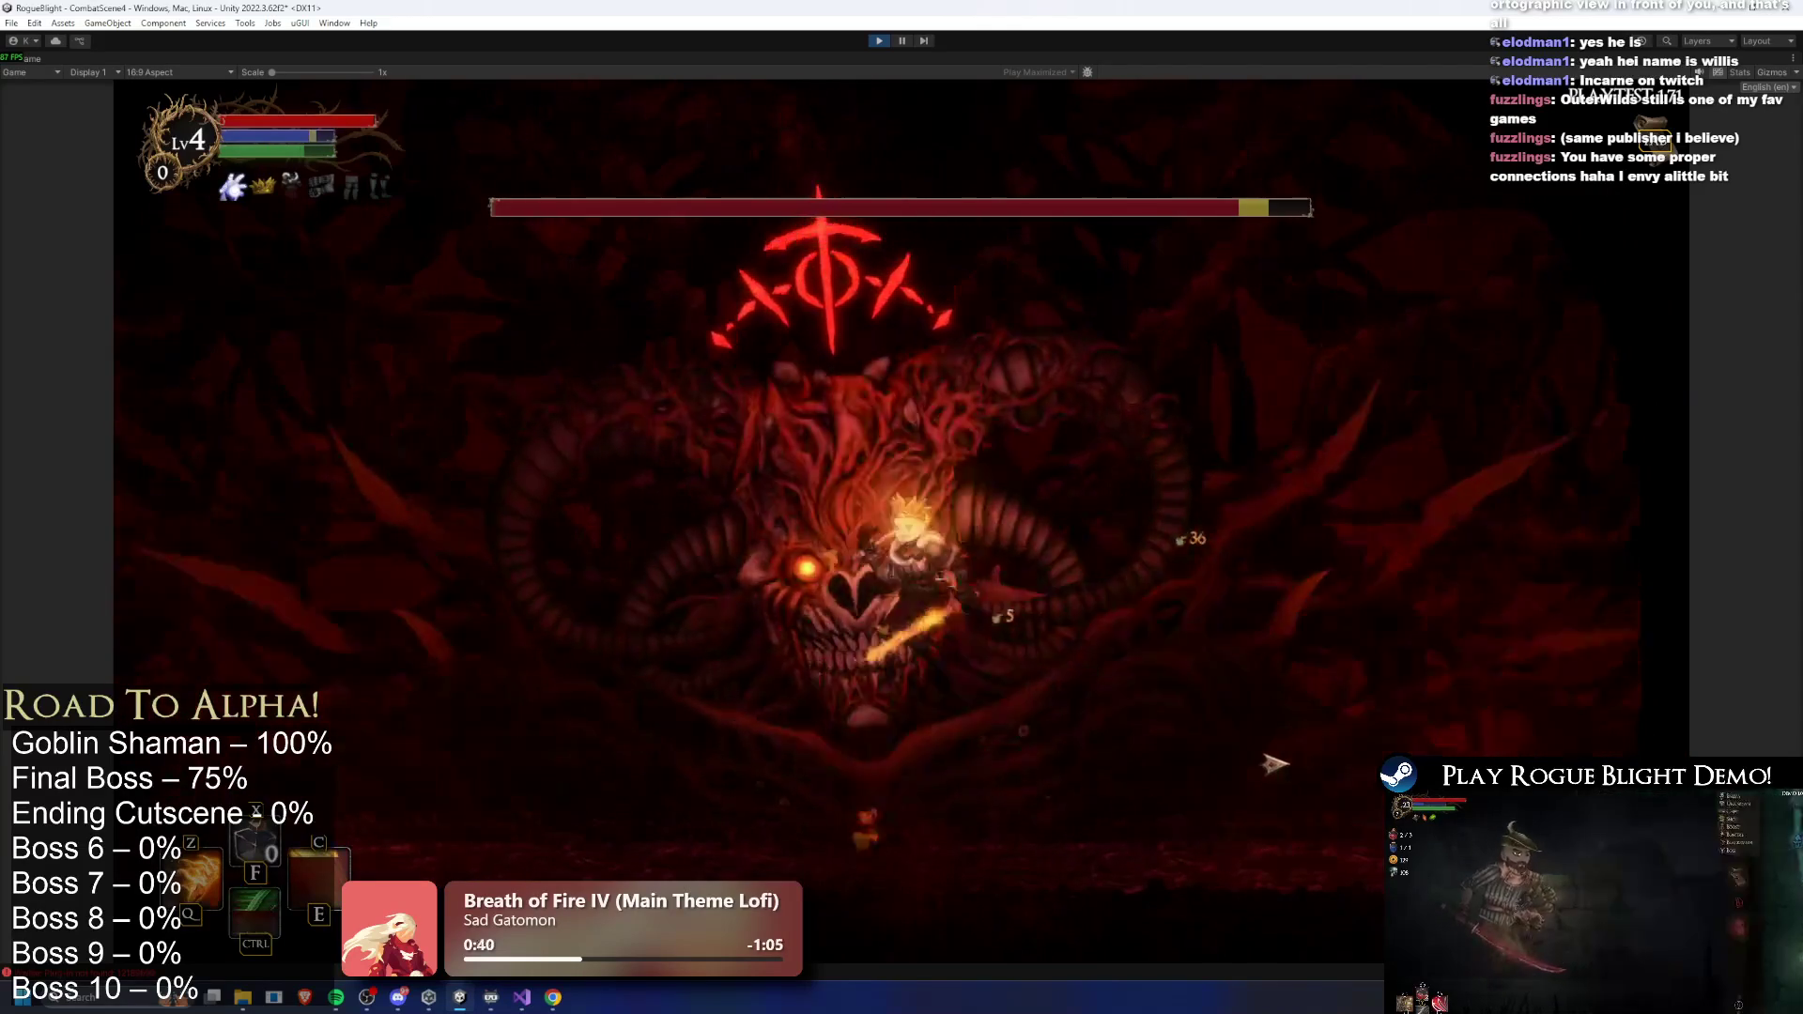
click(273, 645)
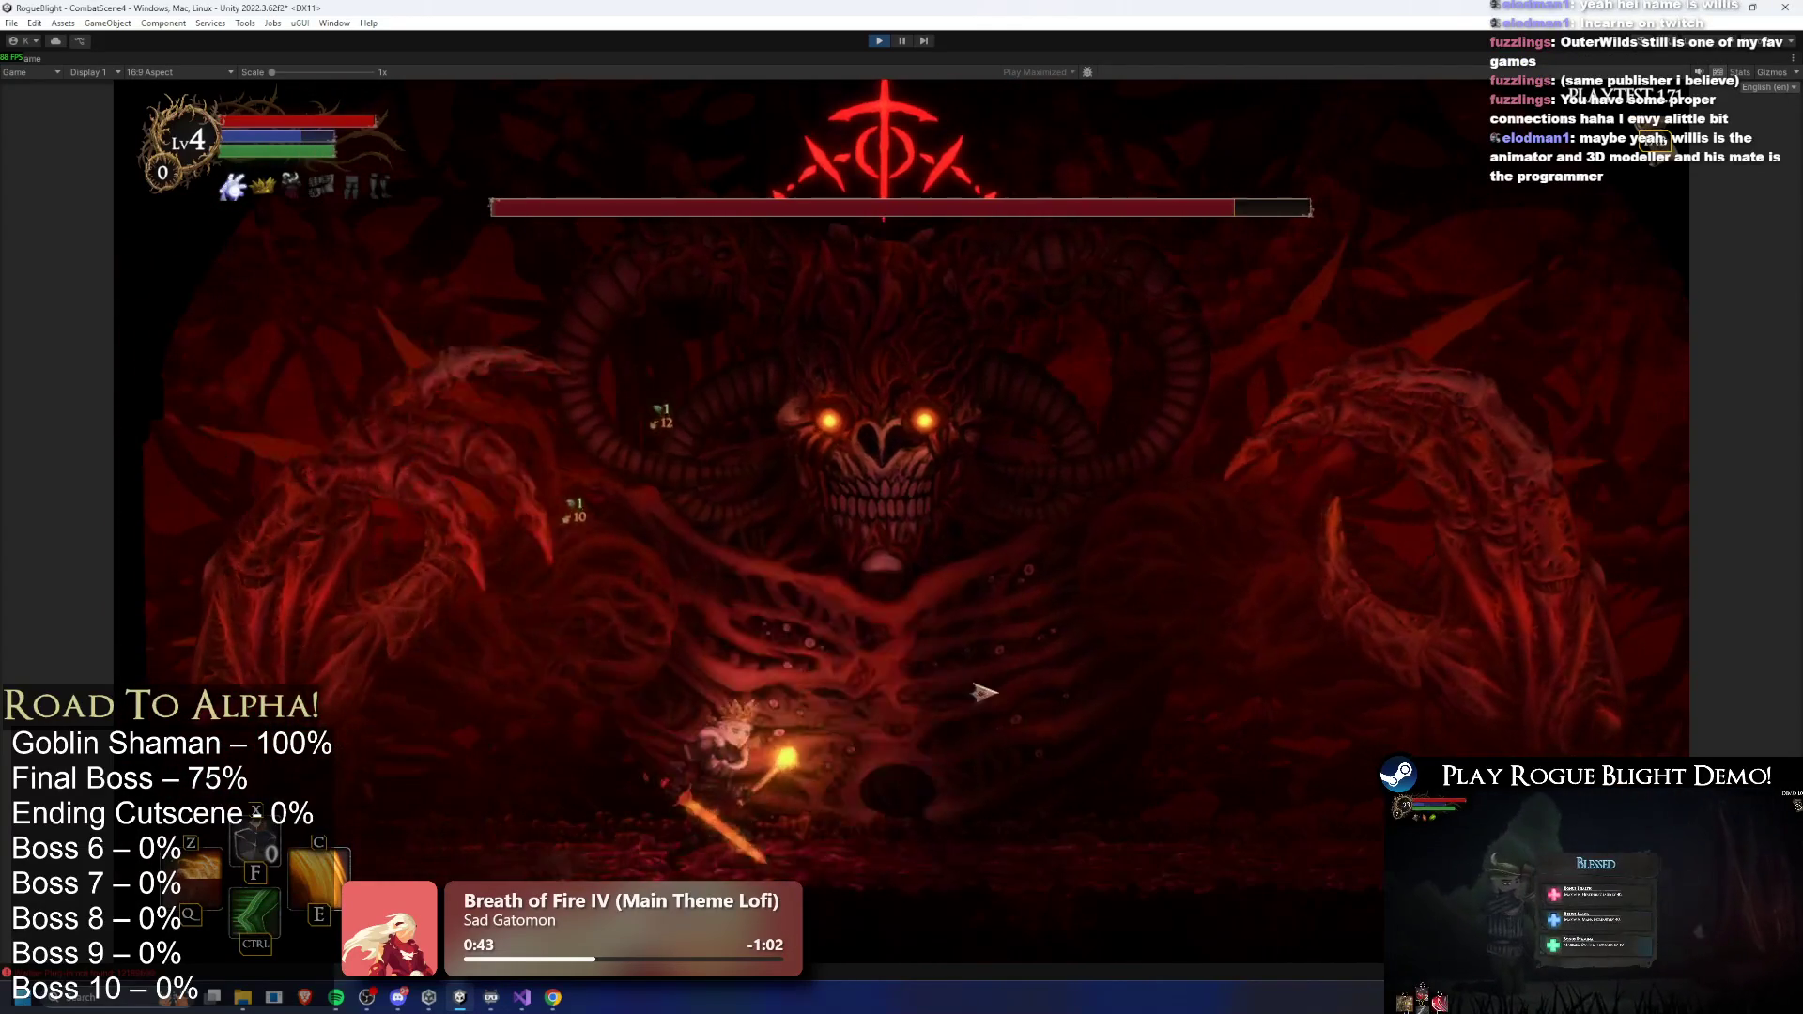
key(d)
click(1261, 745)
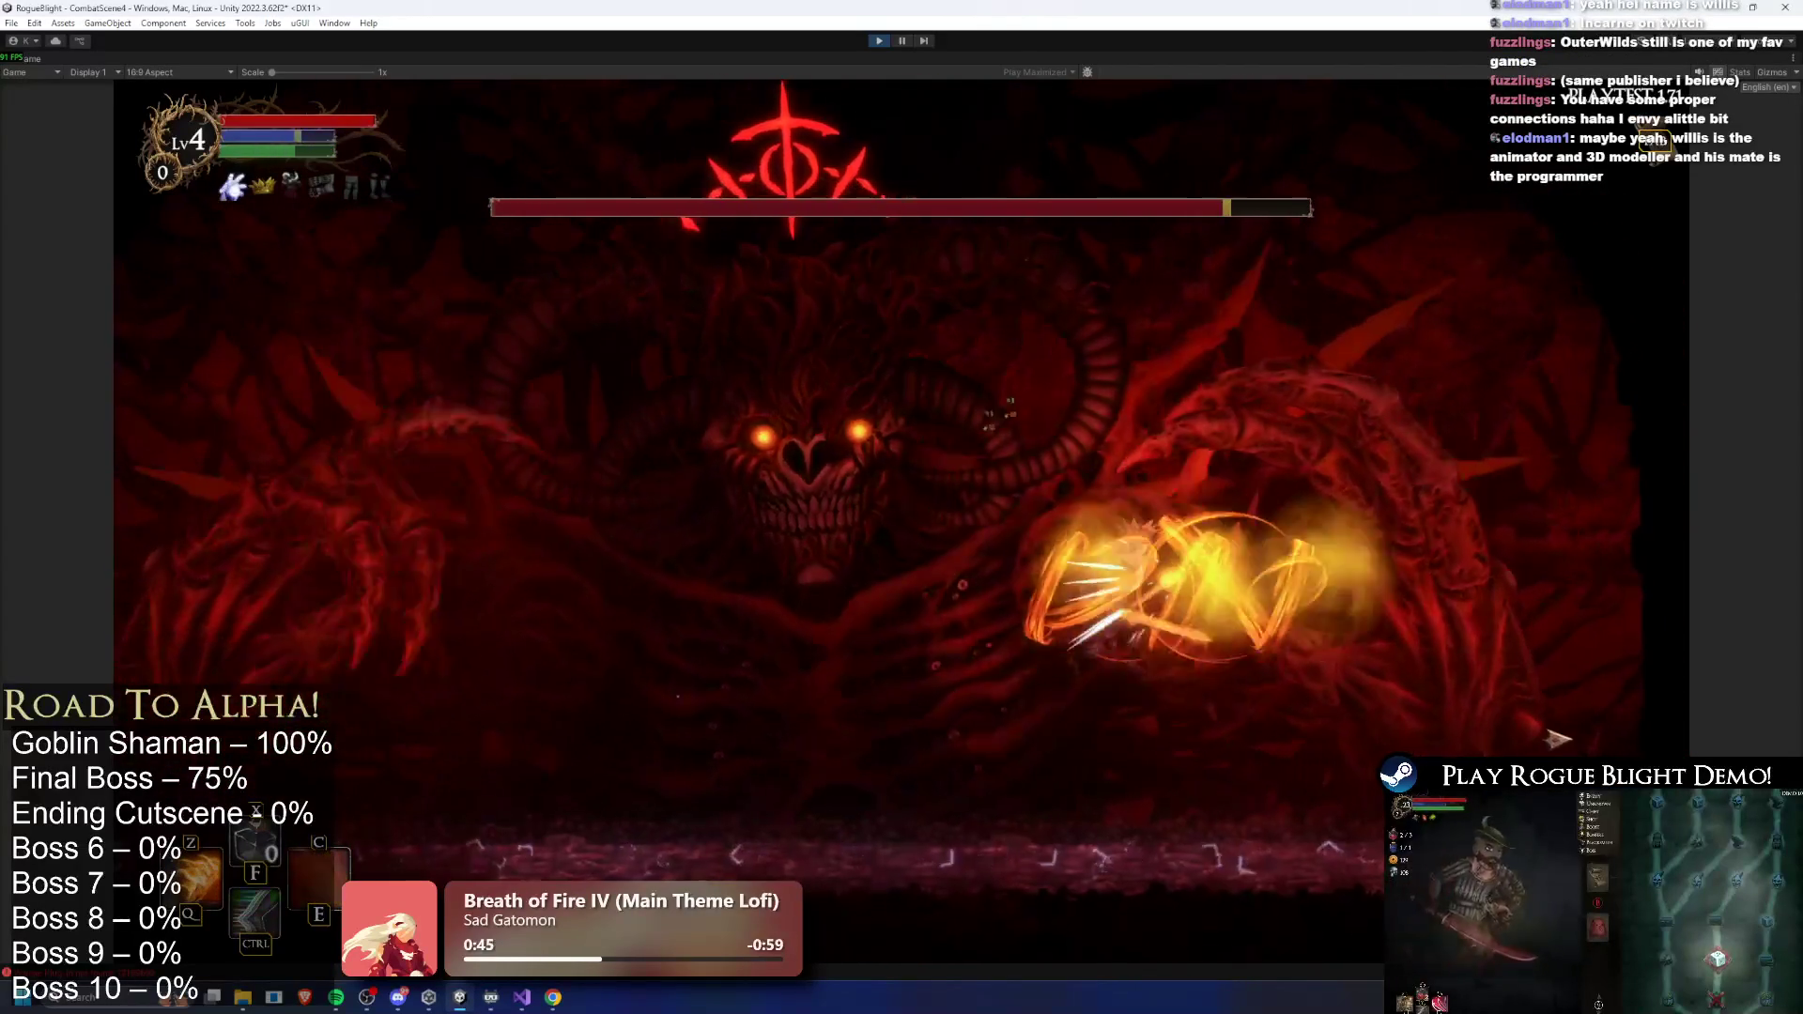
key(a)
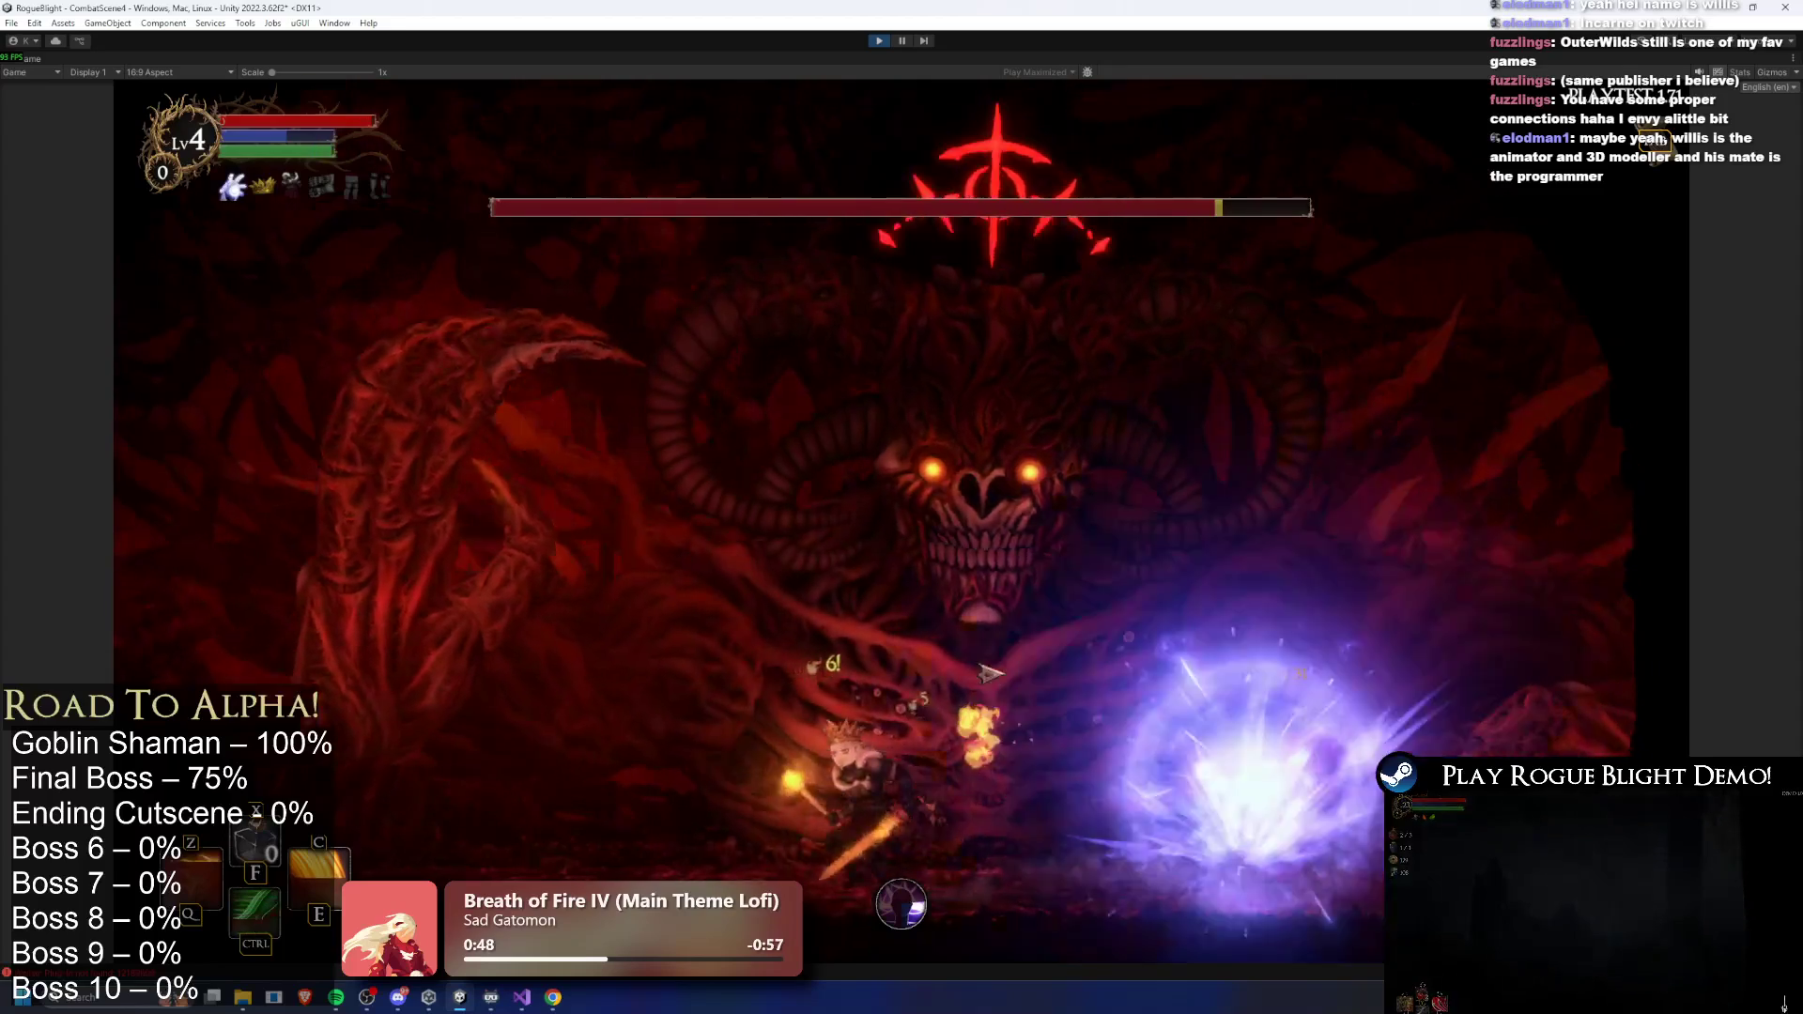
key(space)
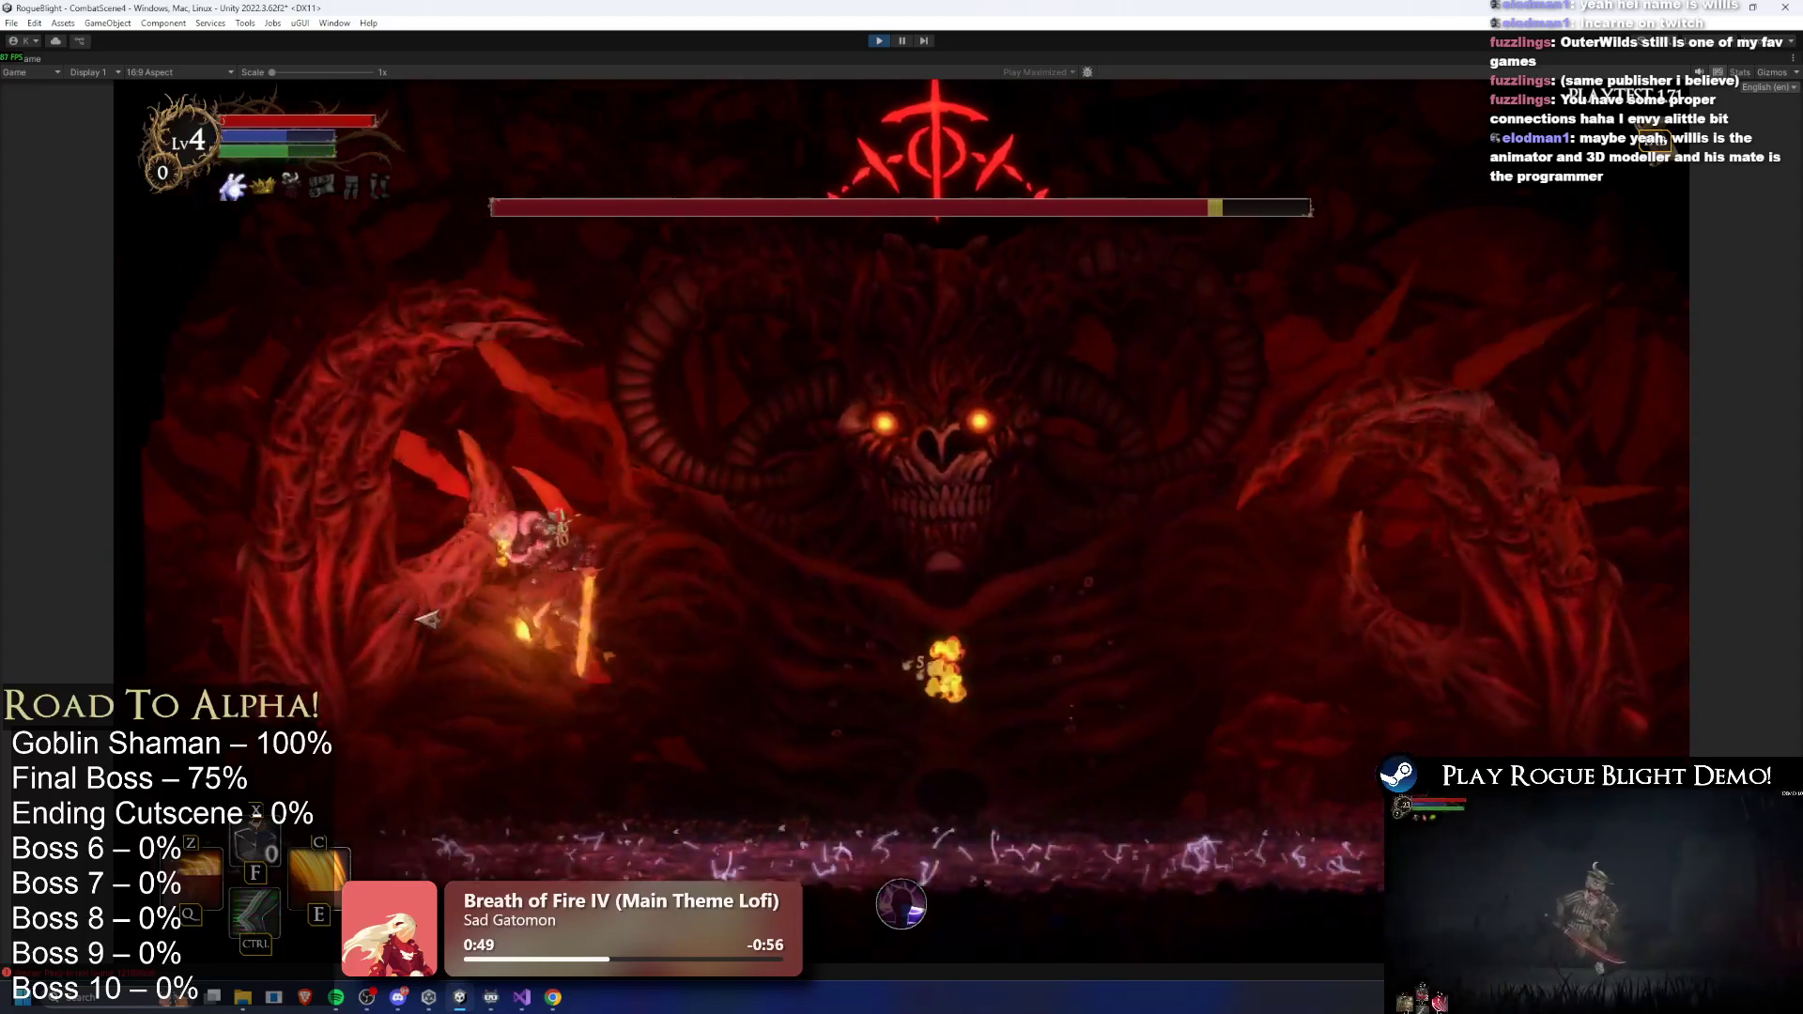
key(d)
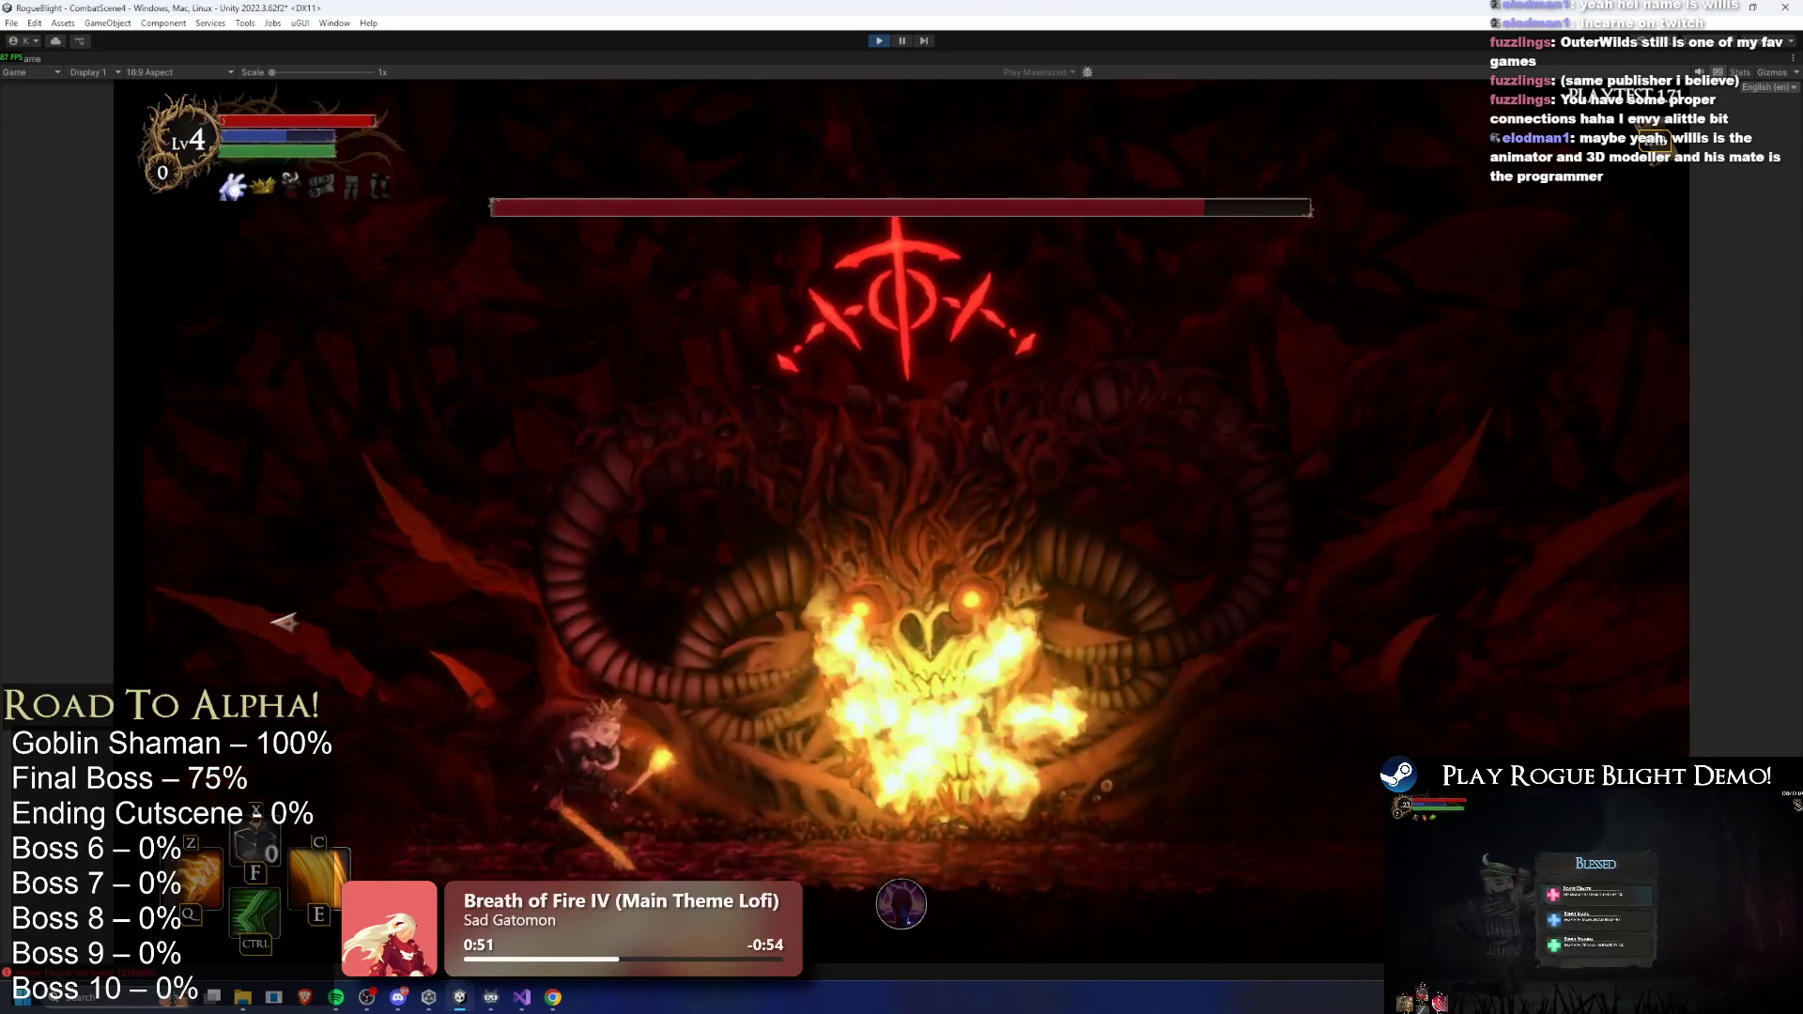
key(a)
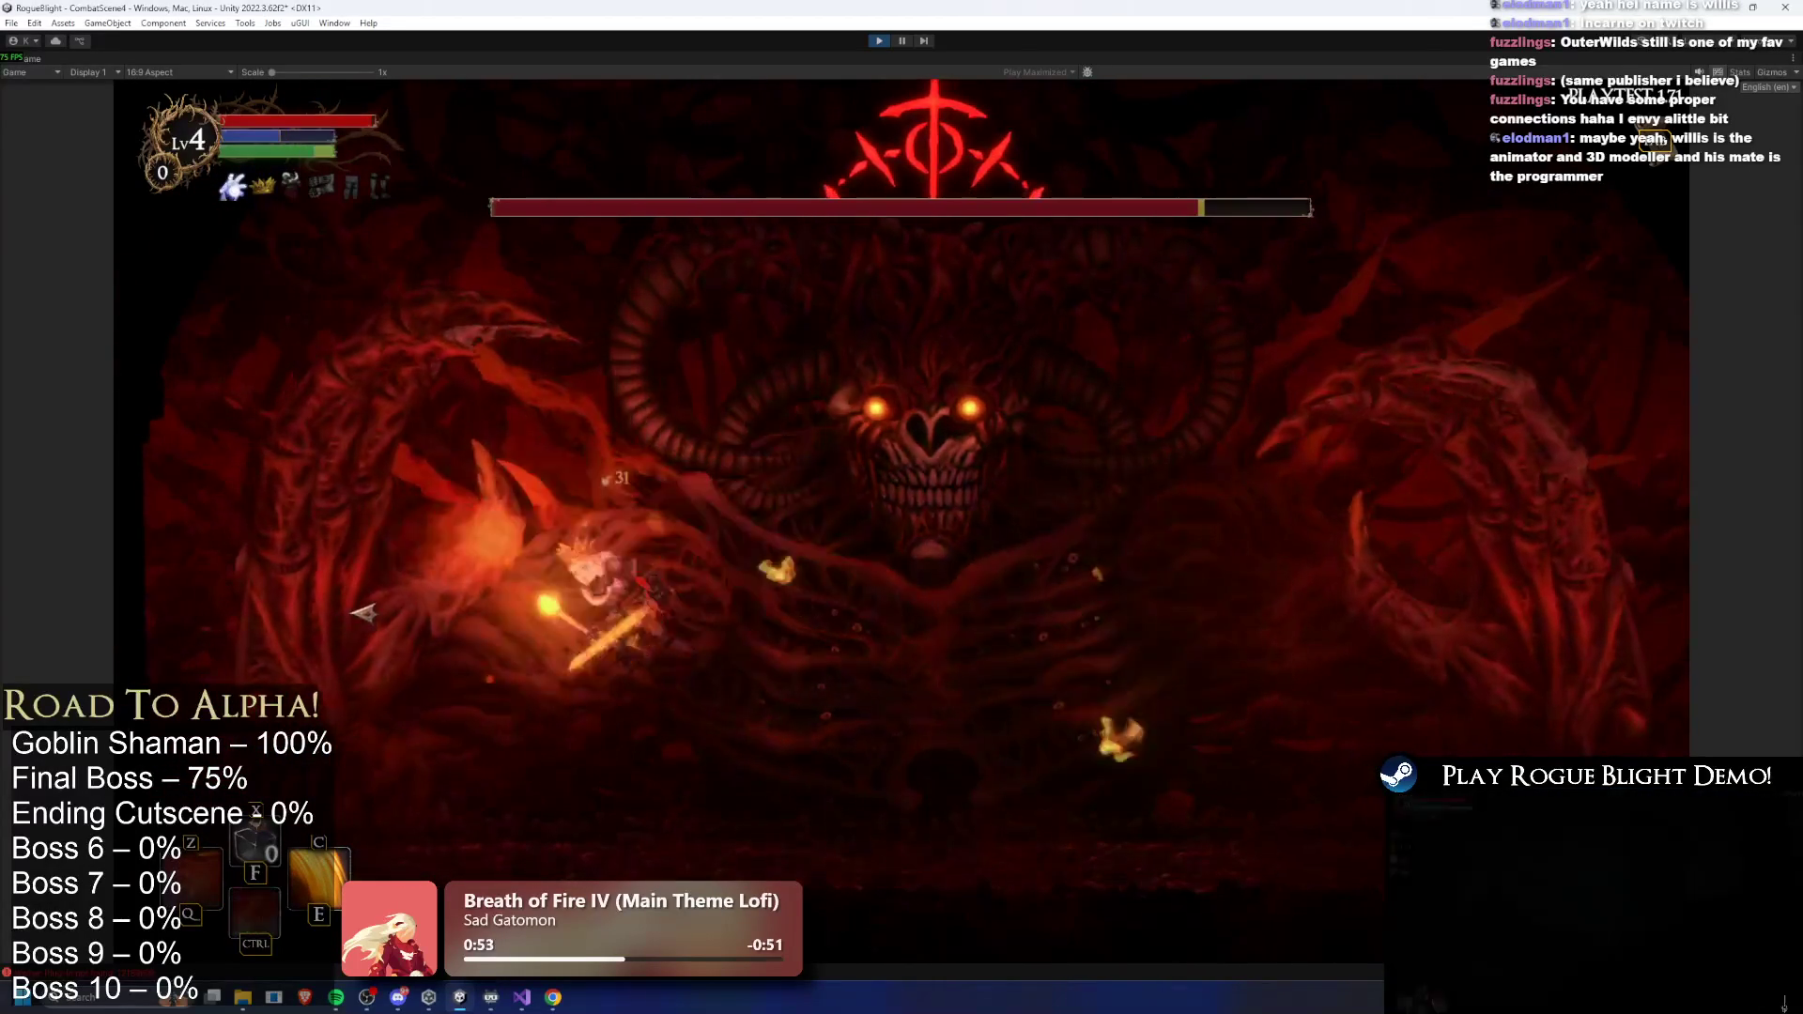
key(d)
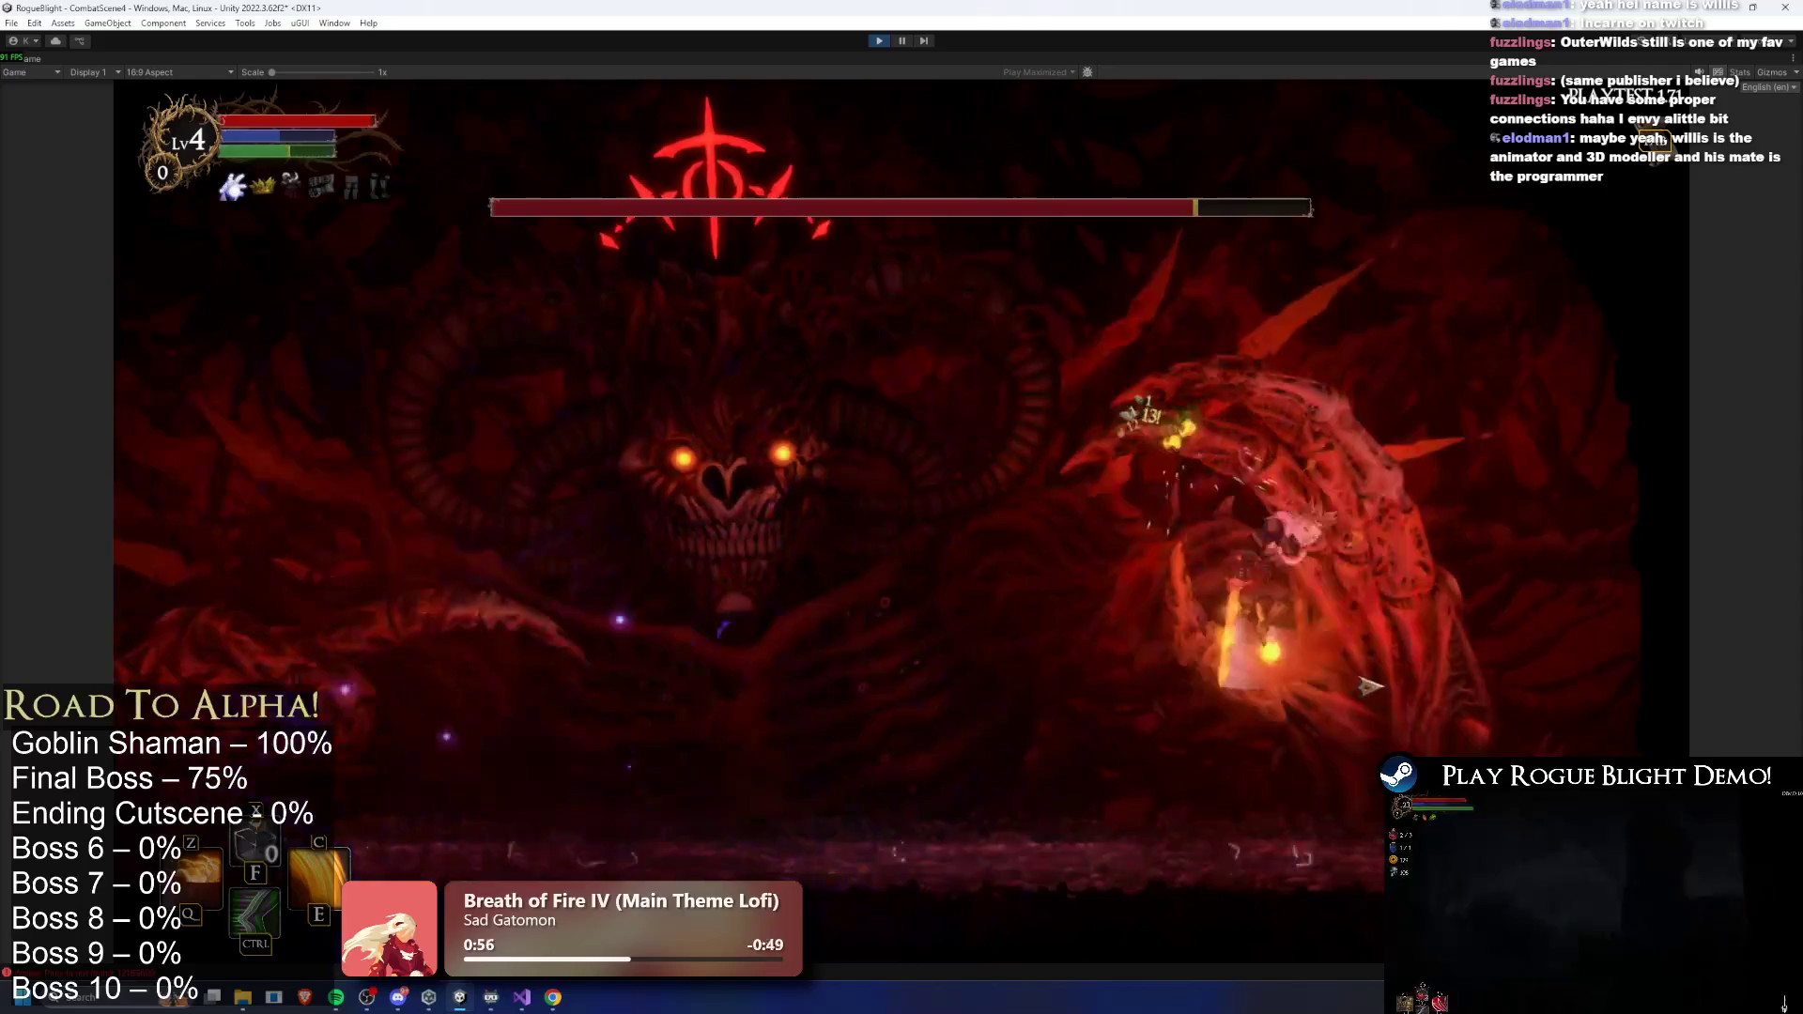
key(a)
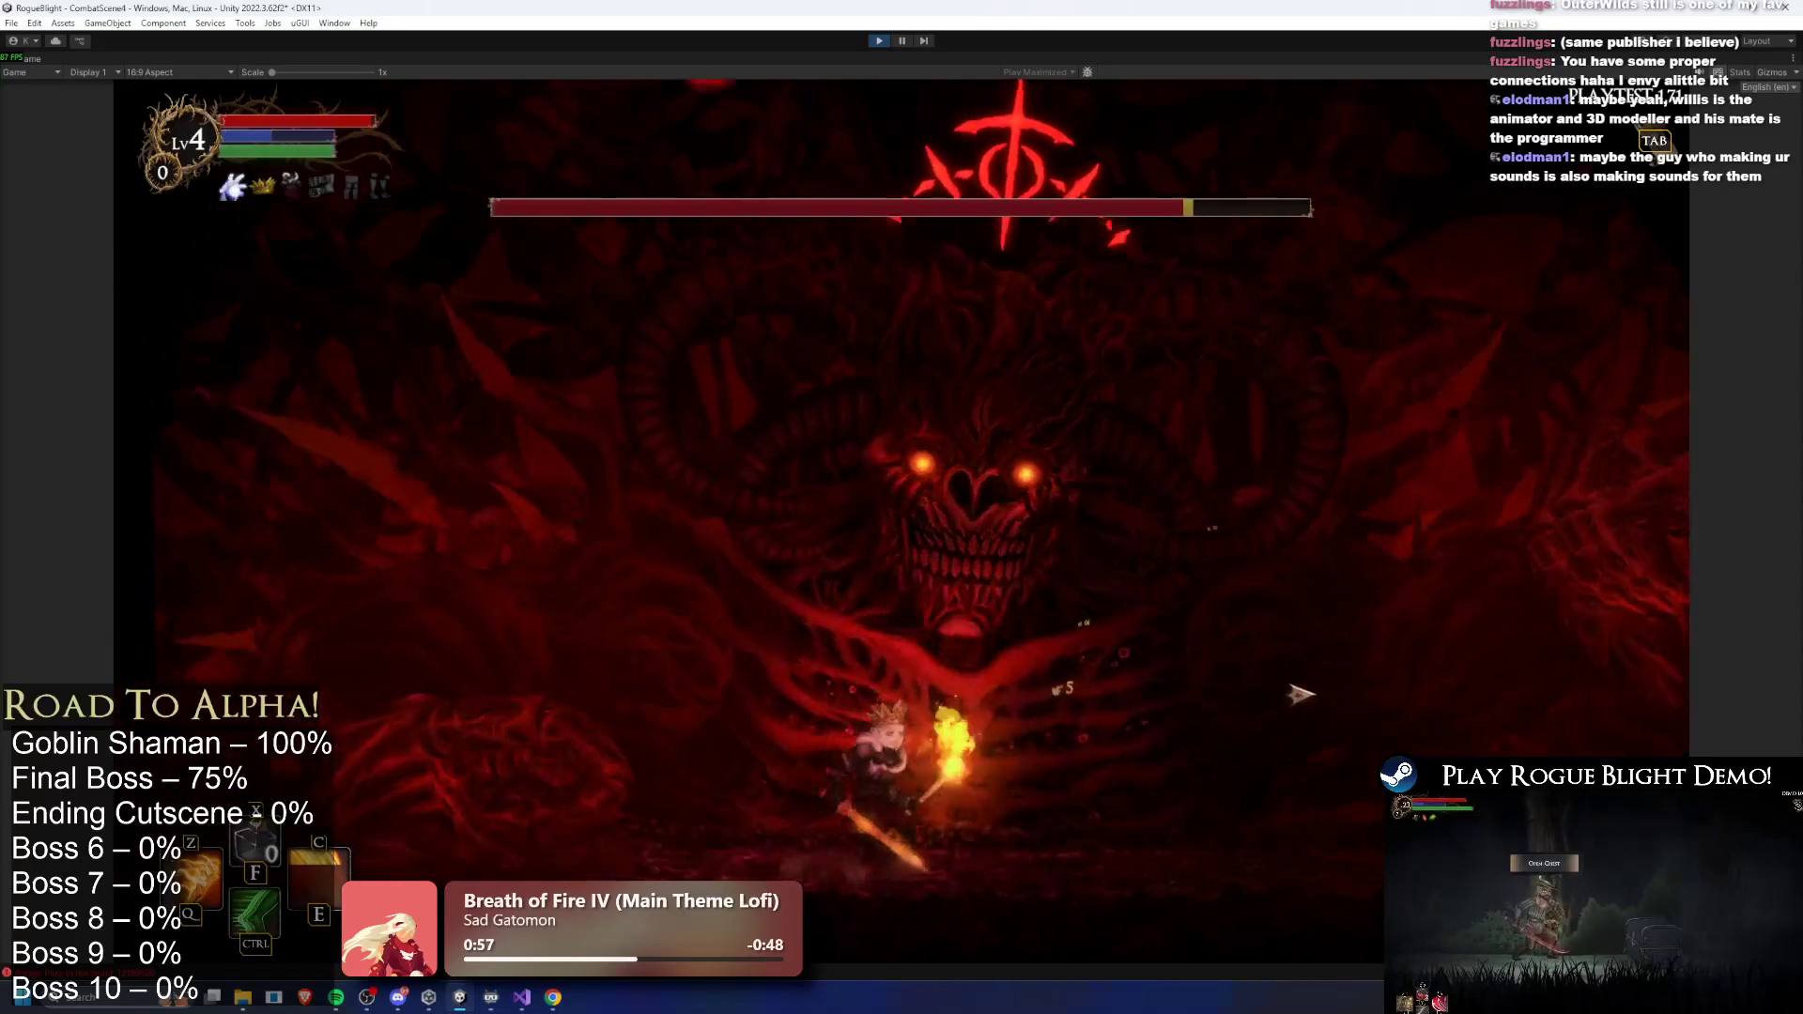
key(d)
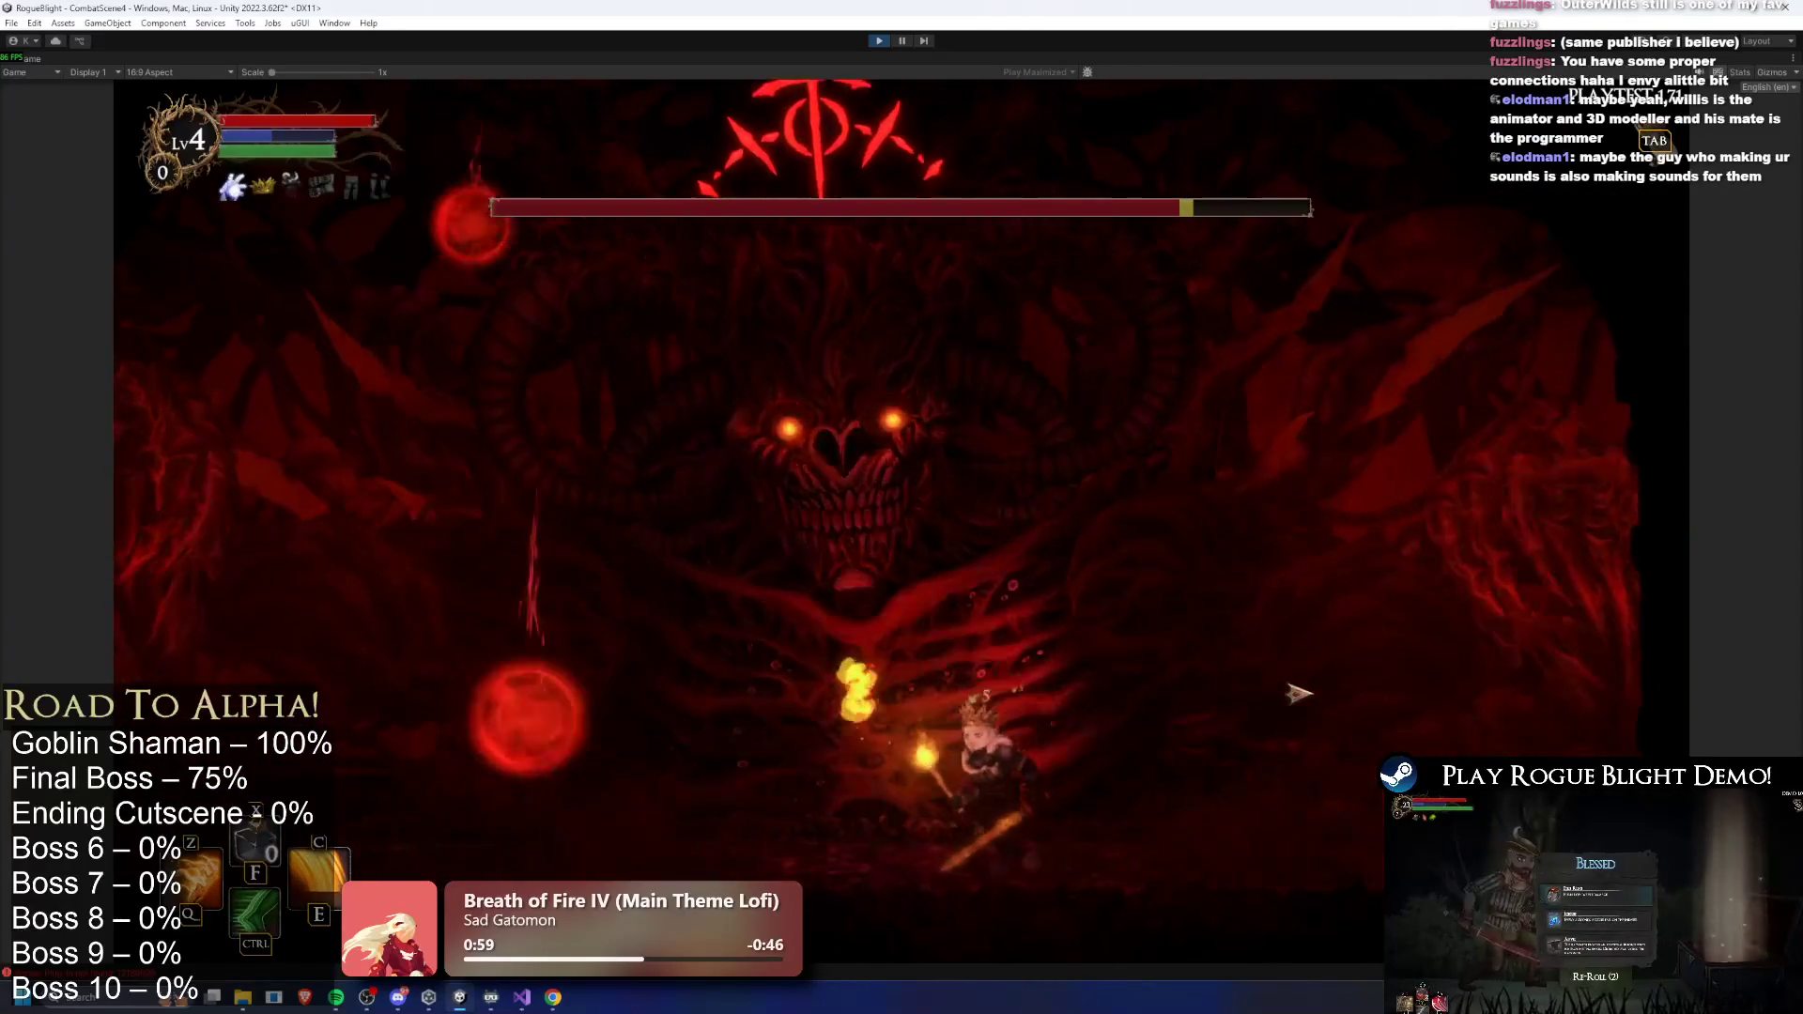
key(a)
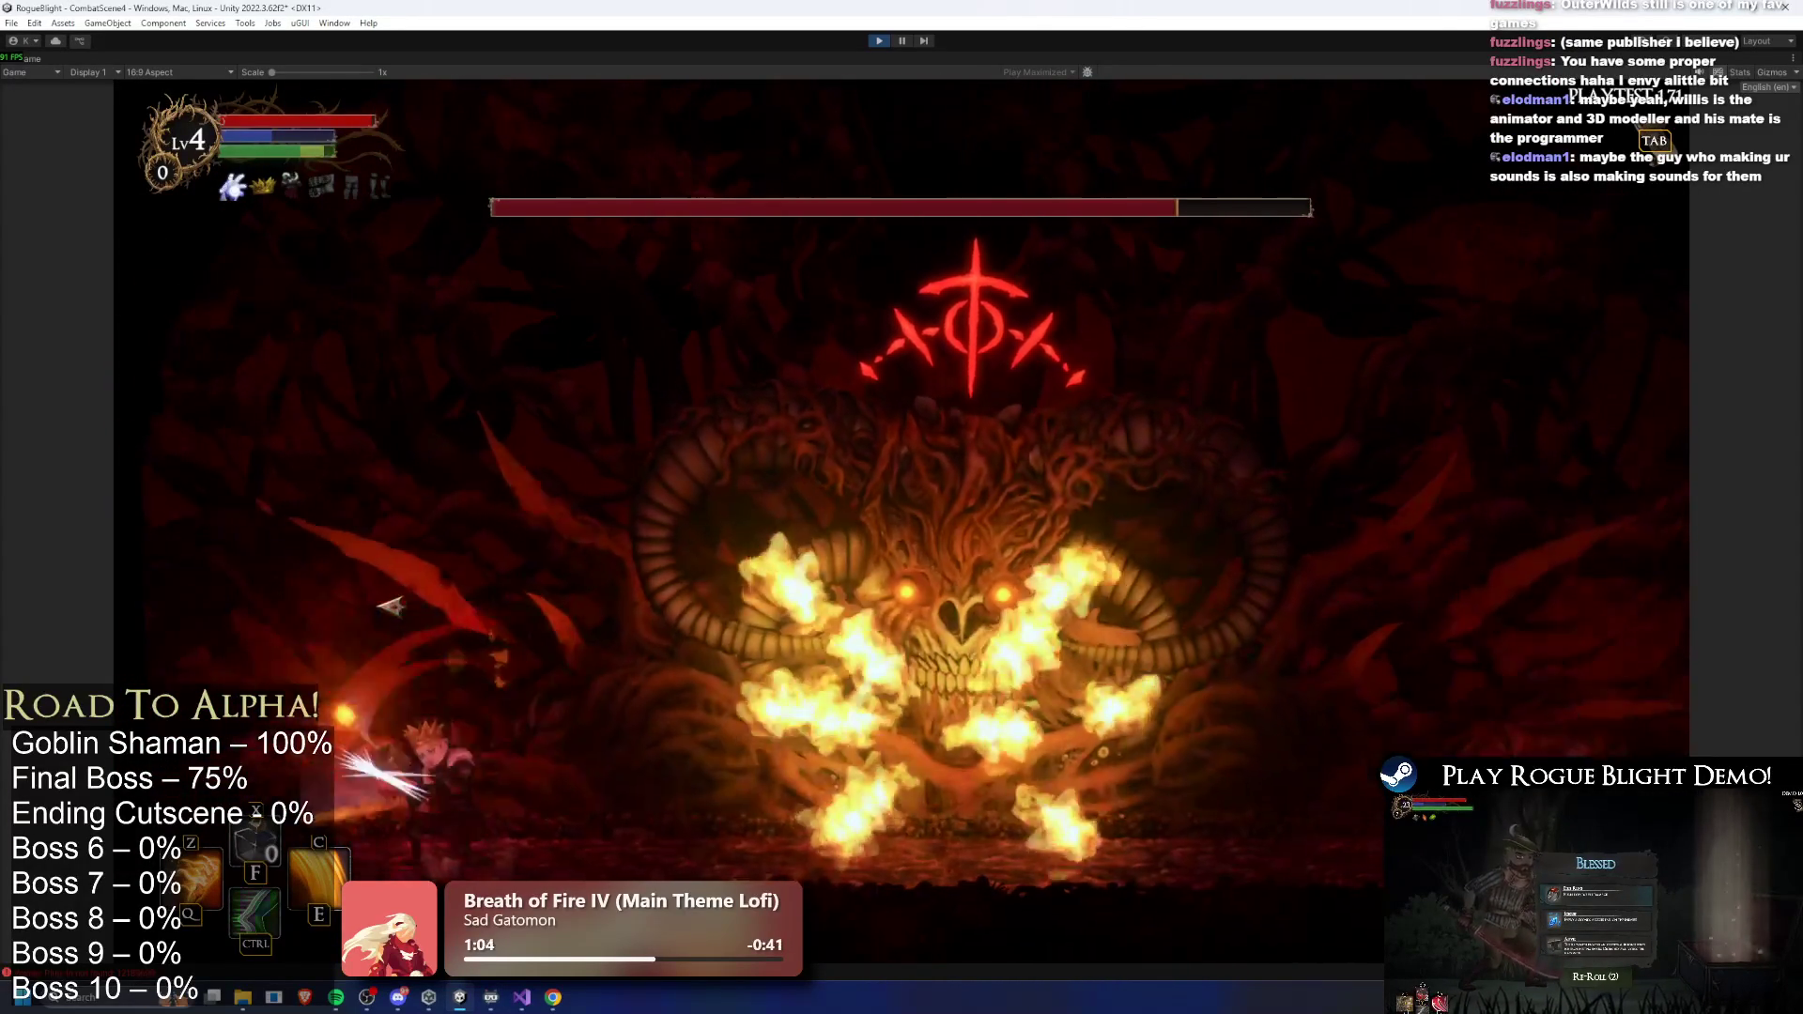
- Keep fighting with side-to-side moves, jumps and sword leaps at the boss's face
click(389, 607)
key(d)
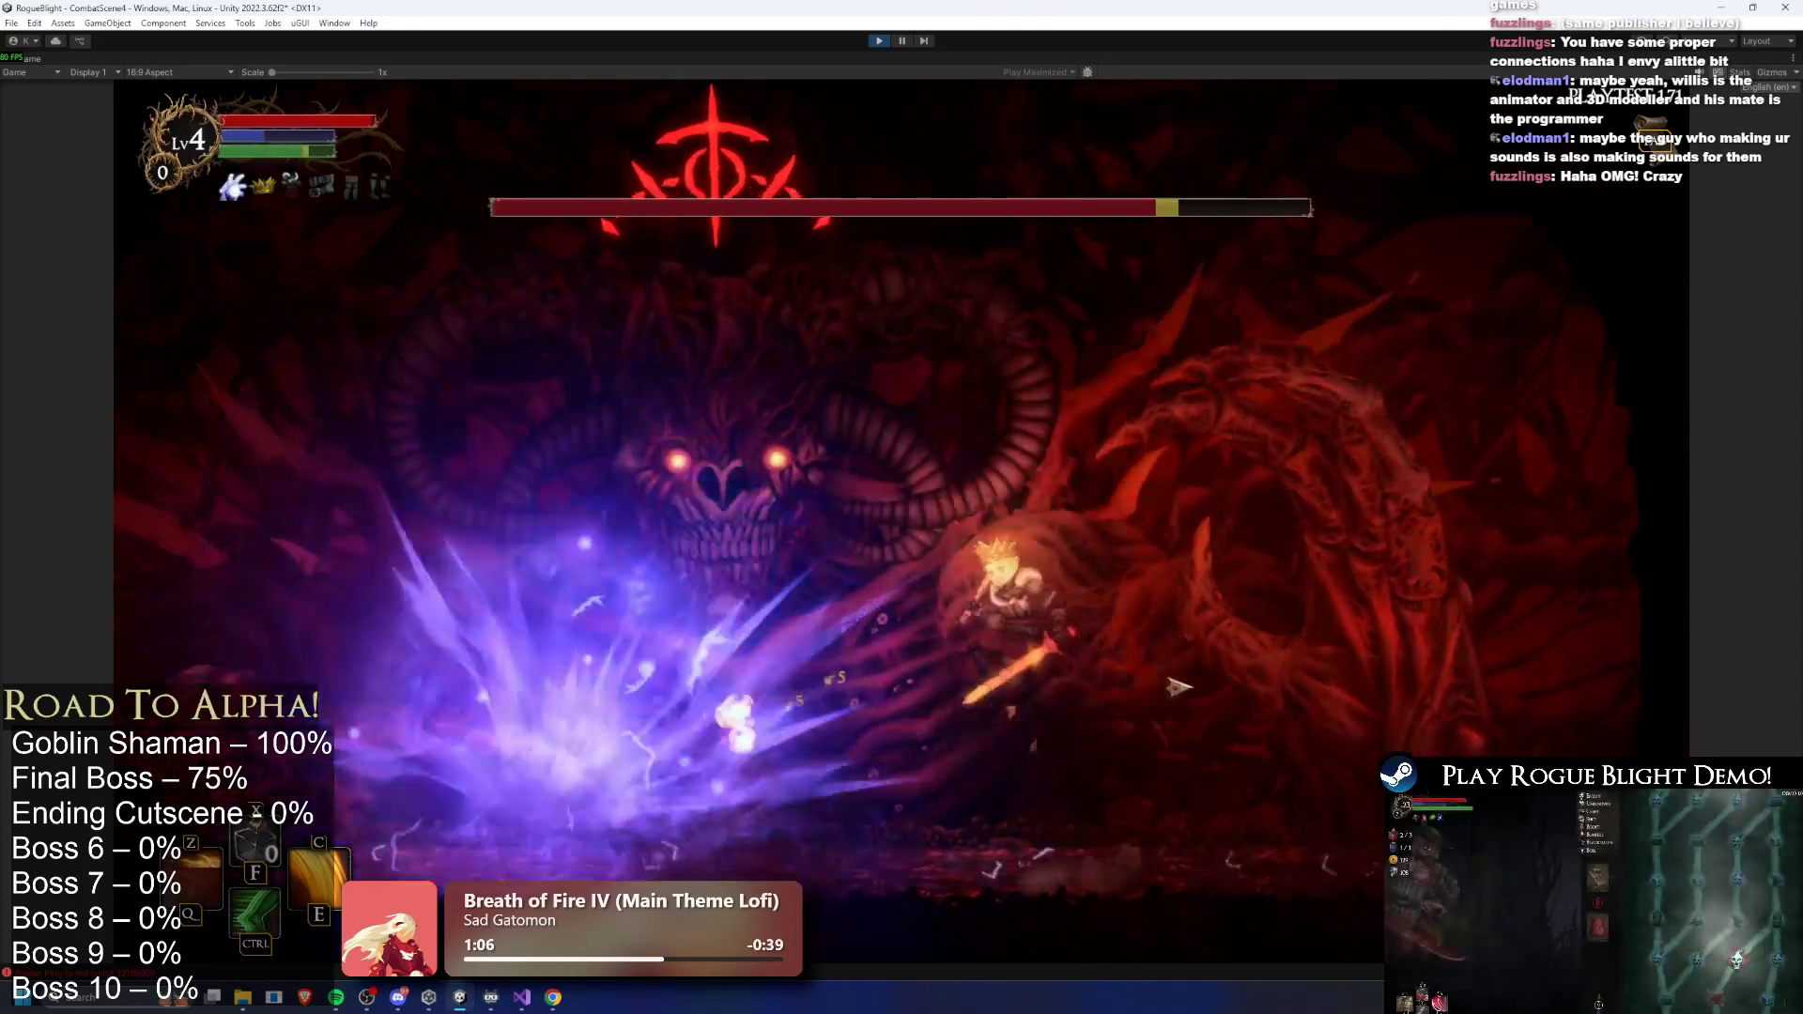
key(a)
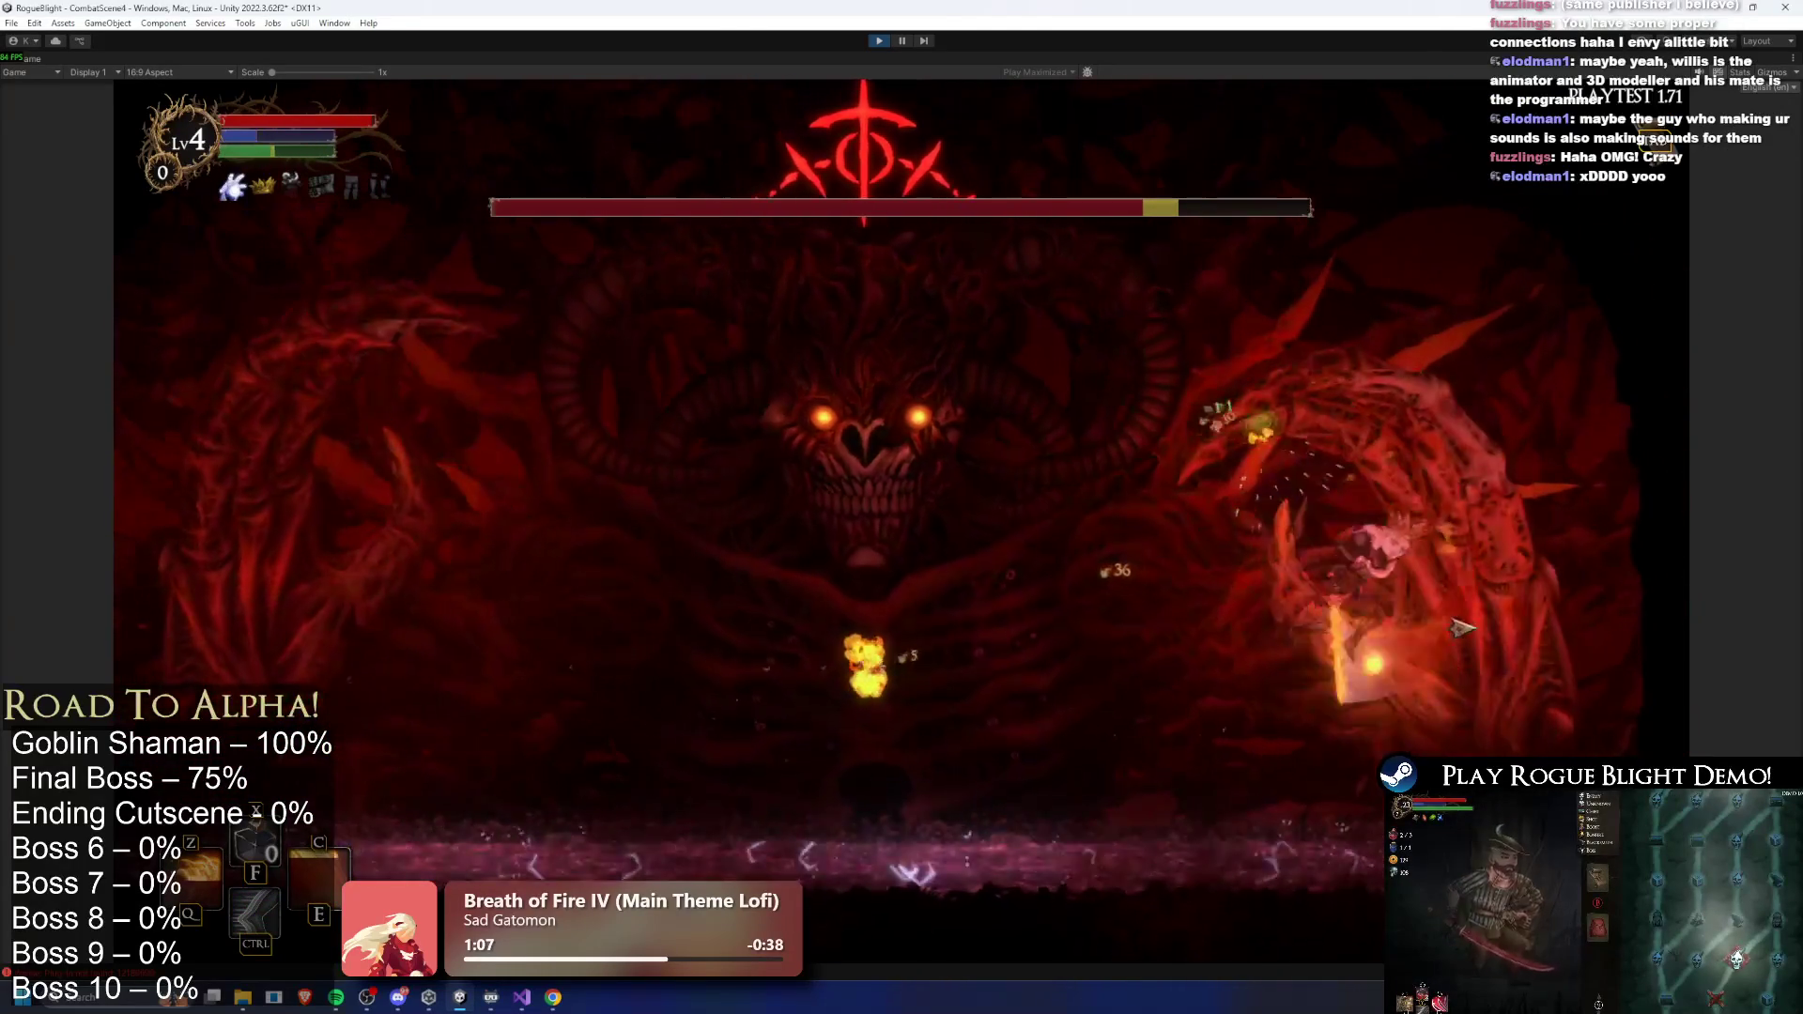
key(a)
key(space)
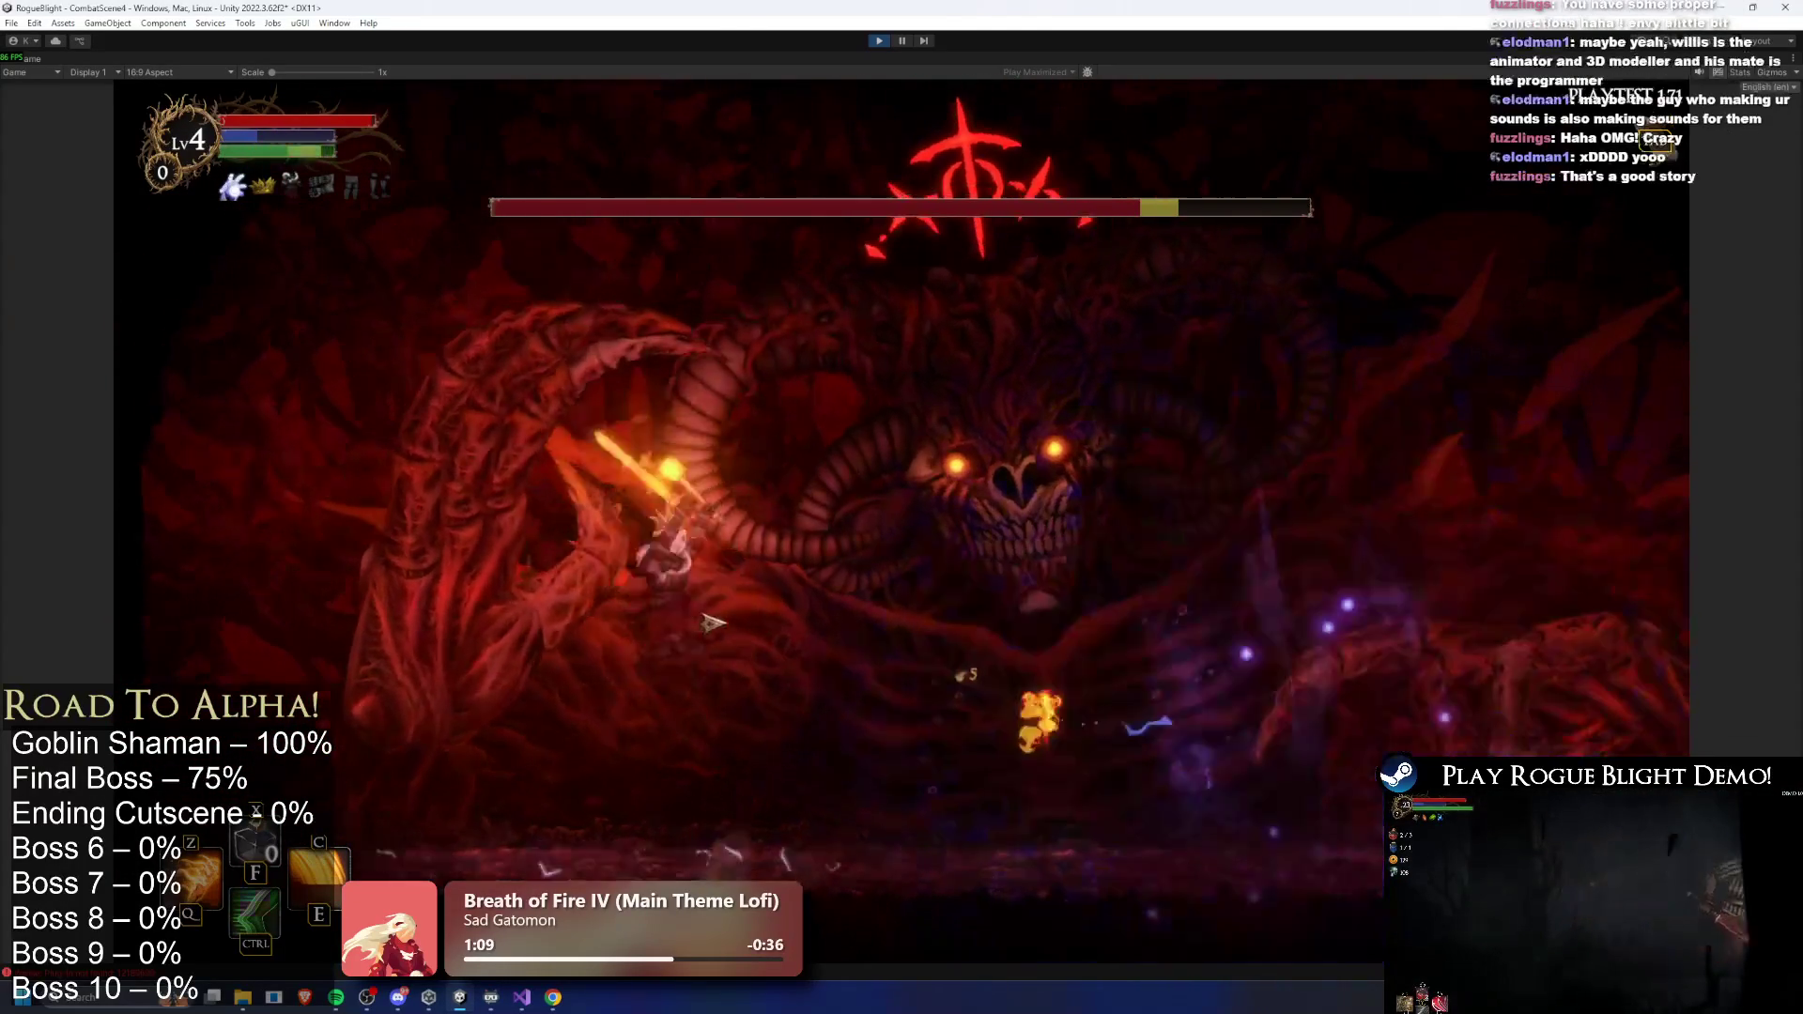
key(d)
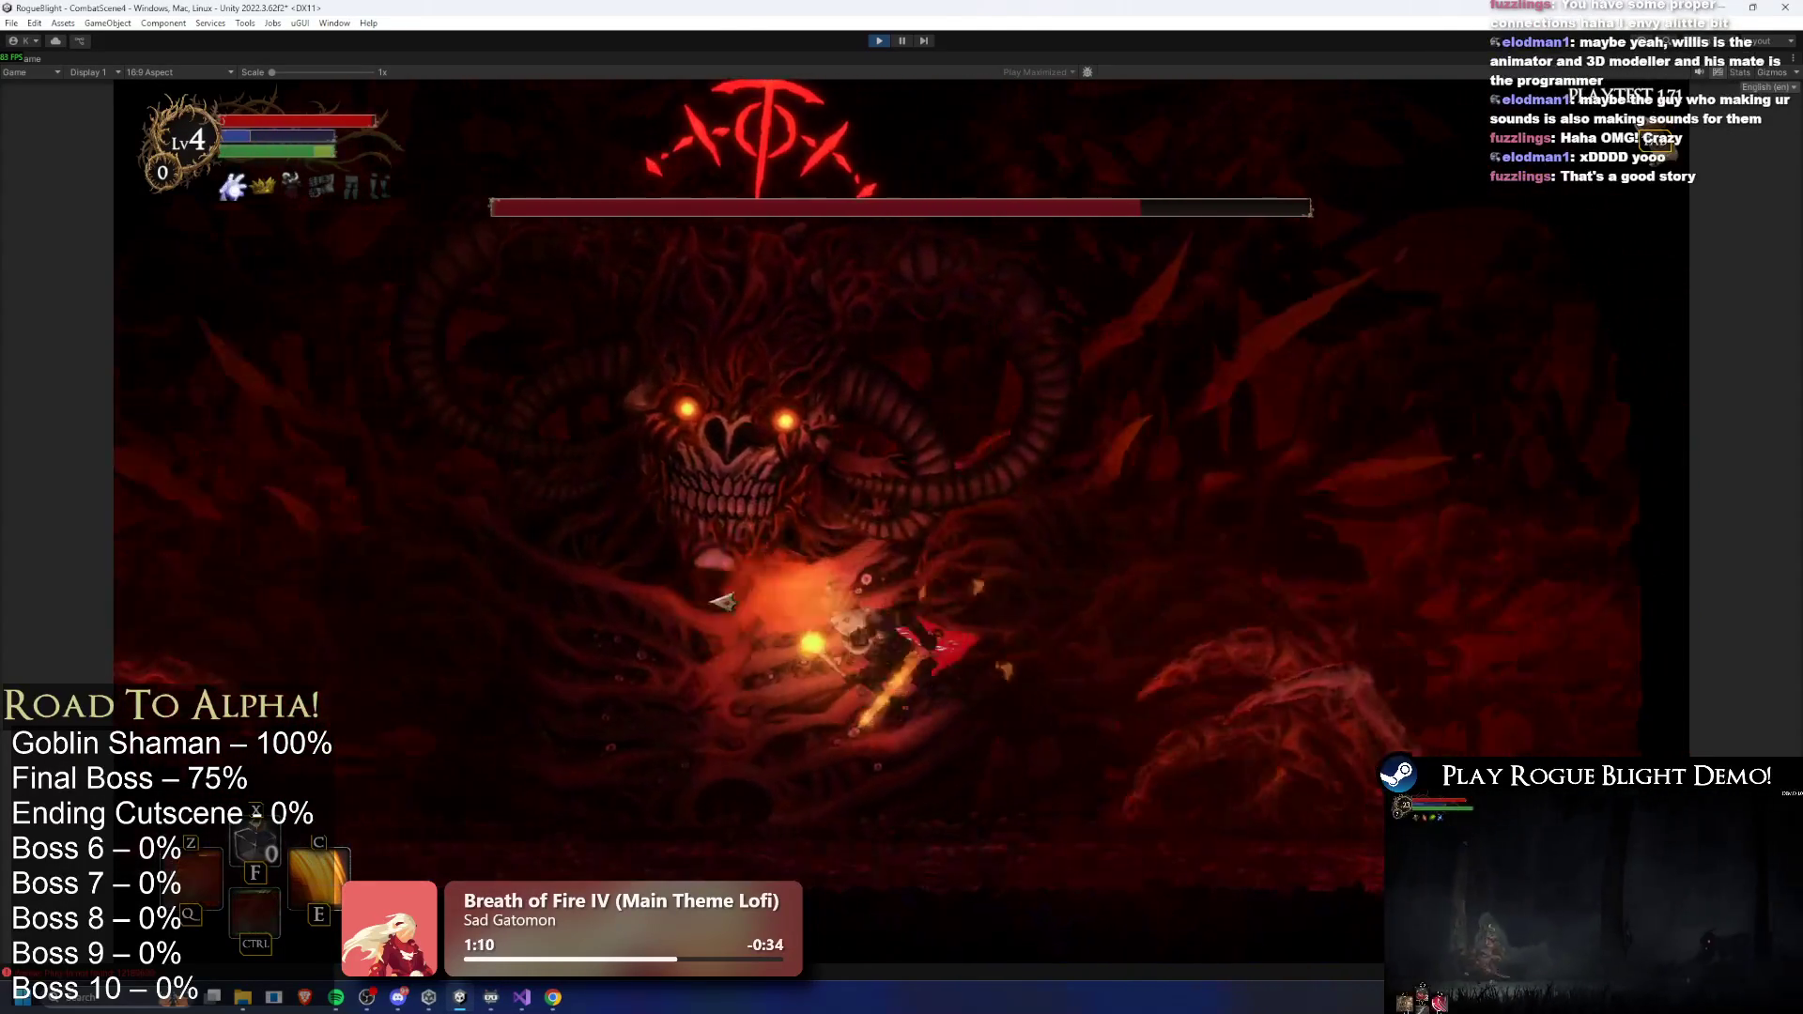
key(d)
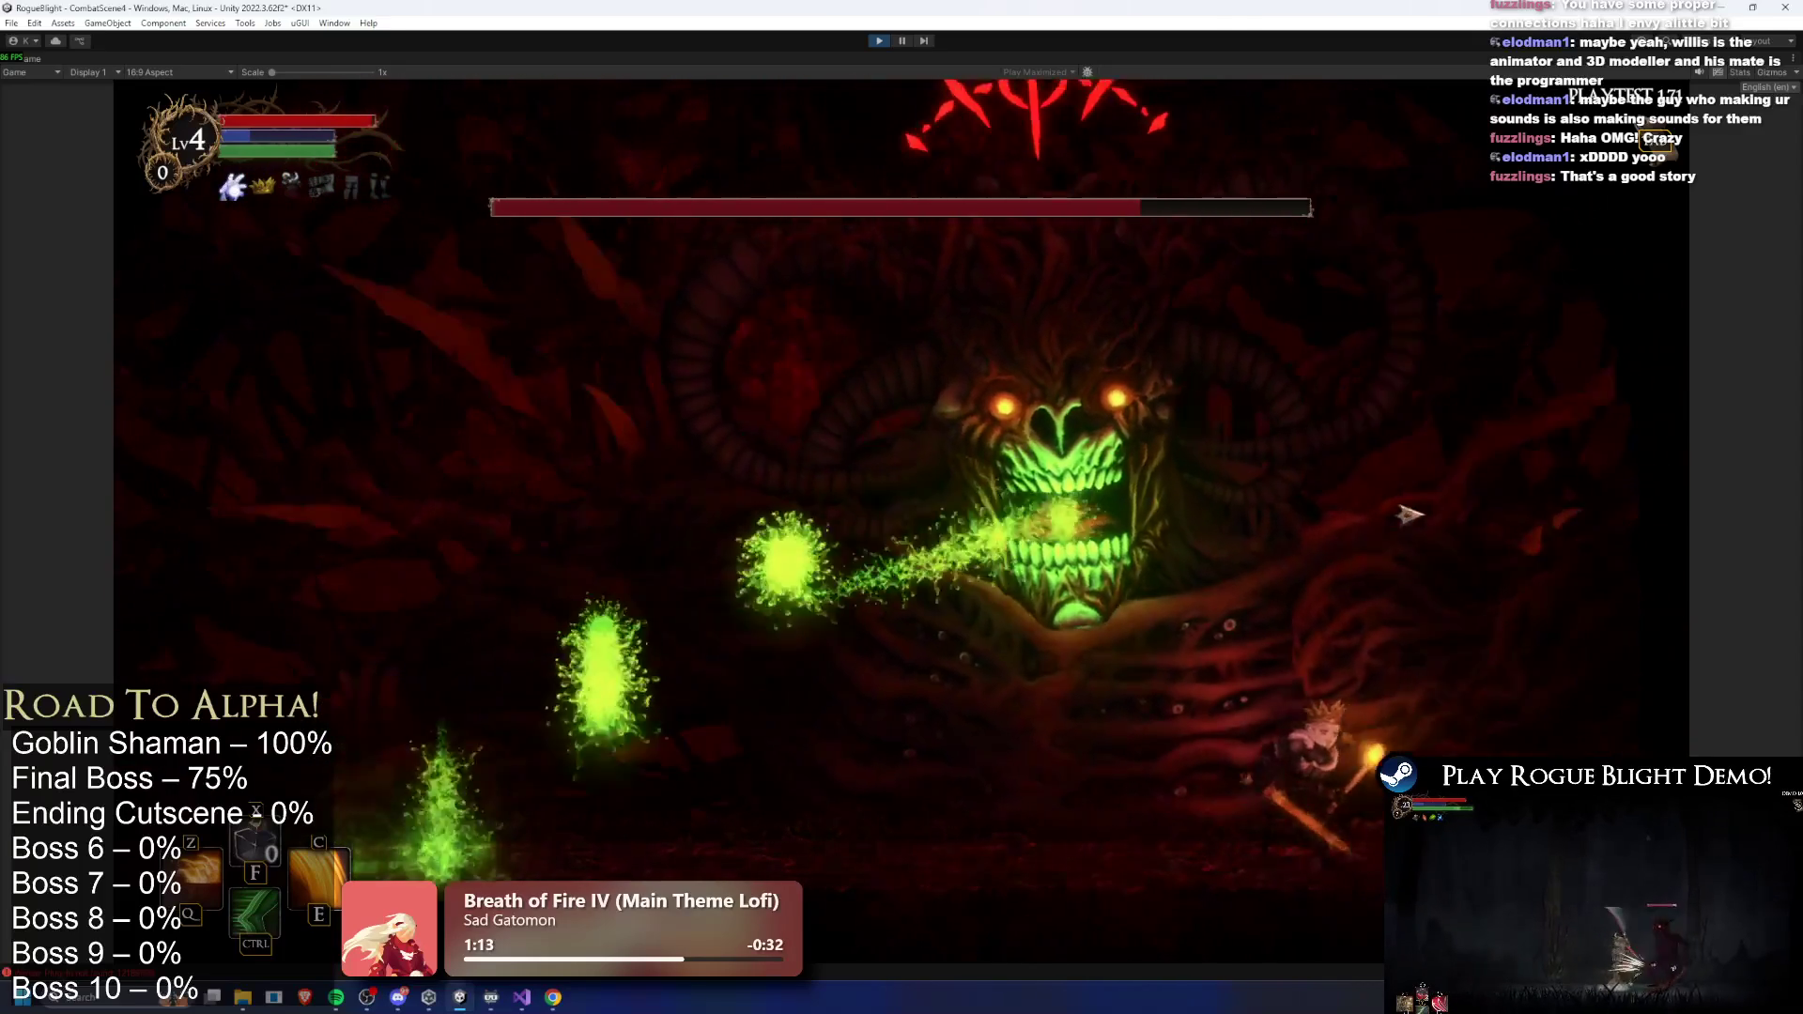
key(a)
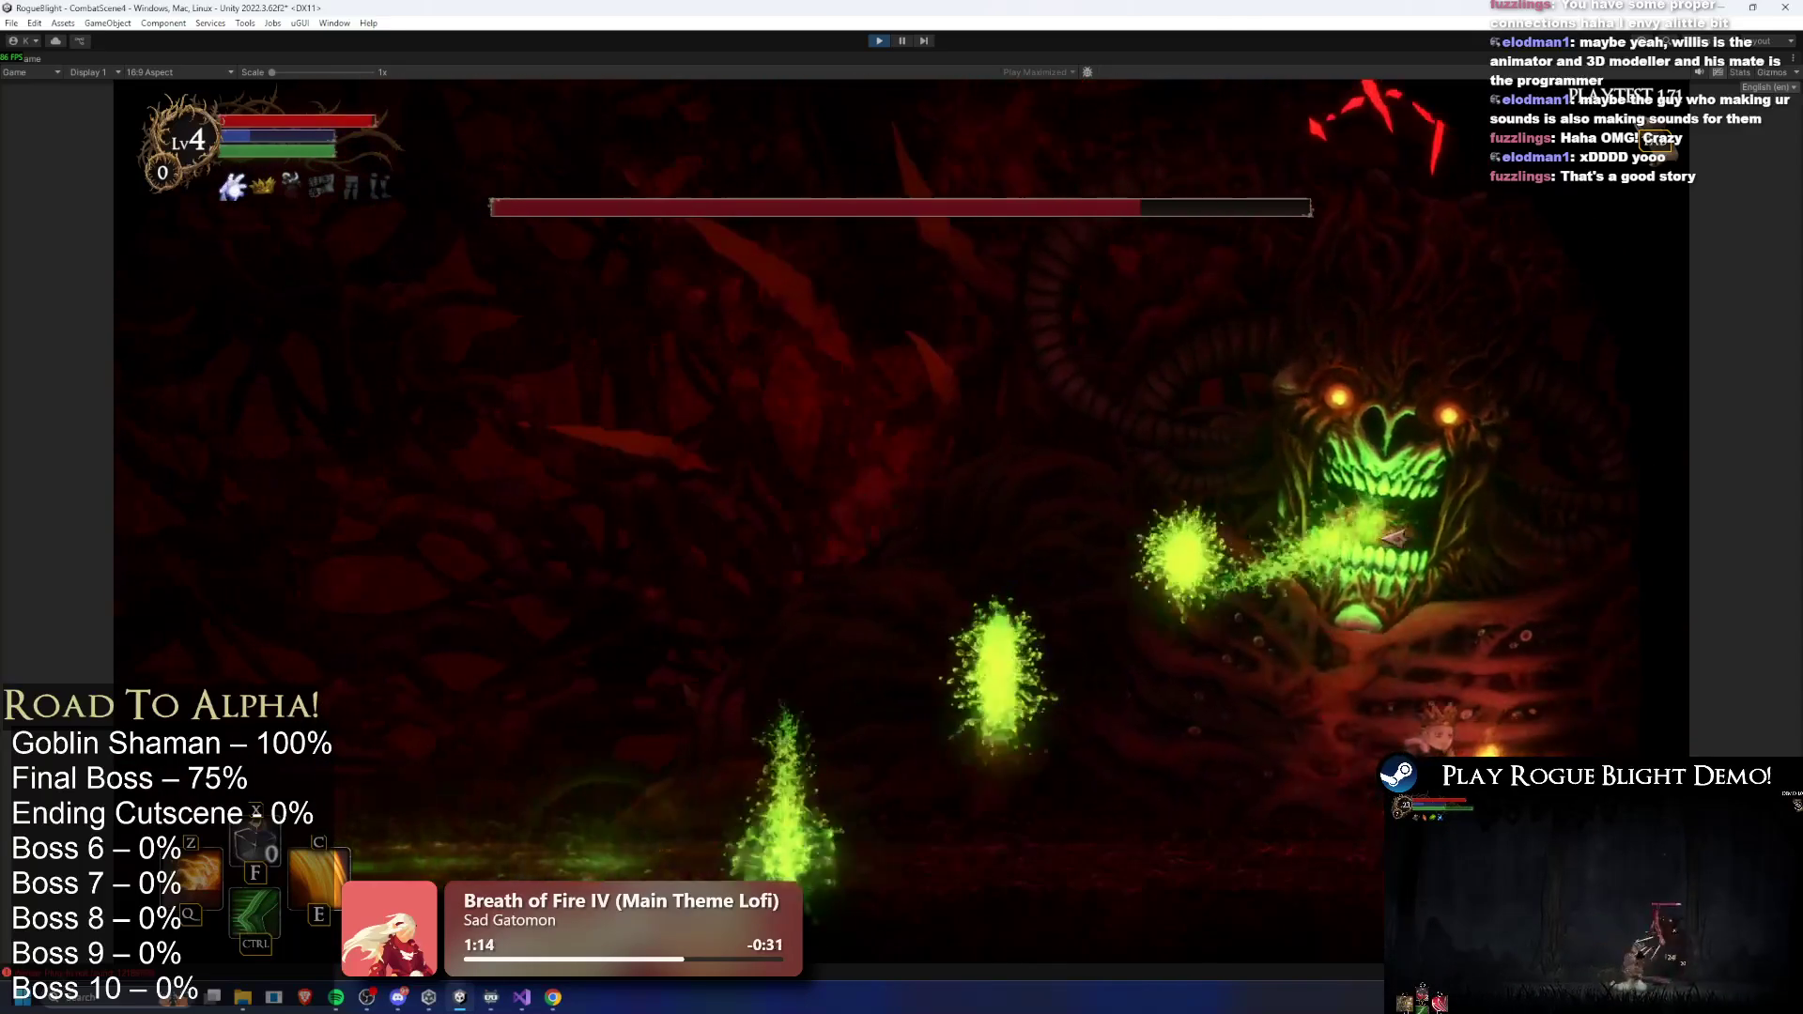
key(space)
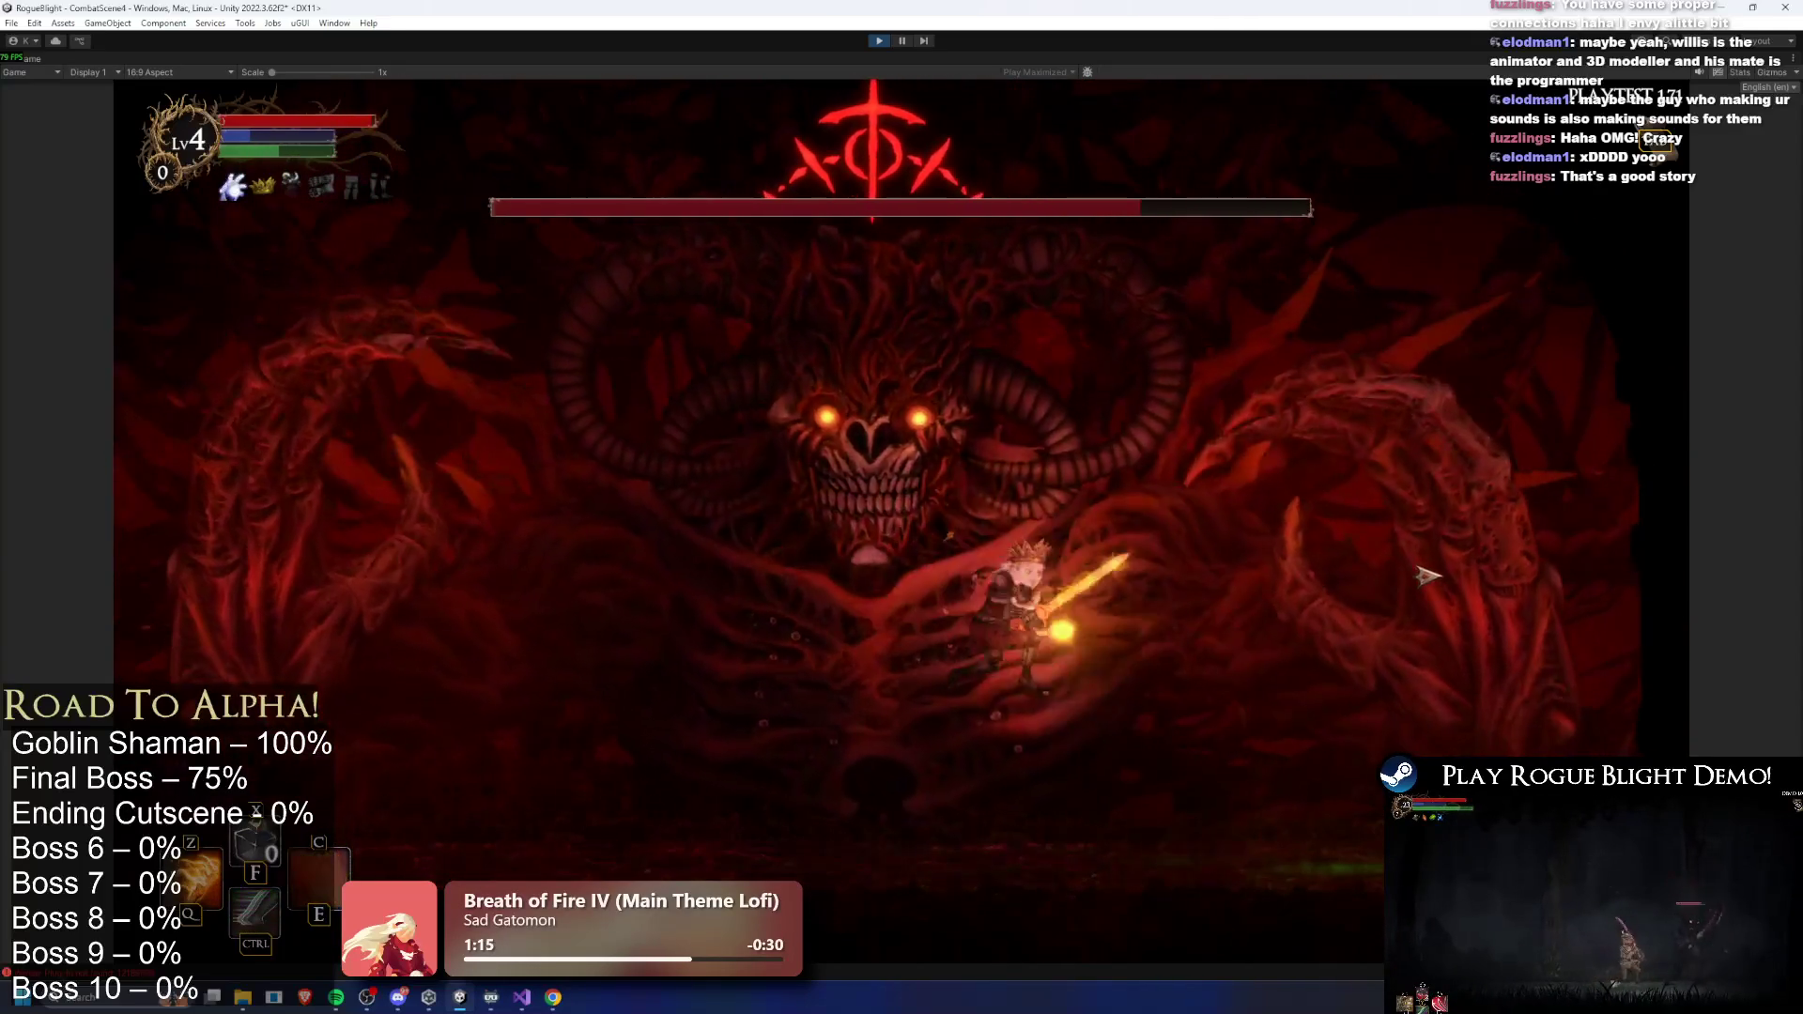
key(a)
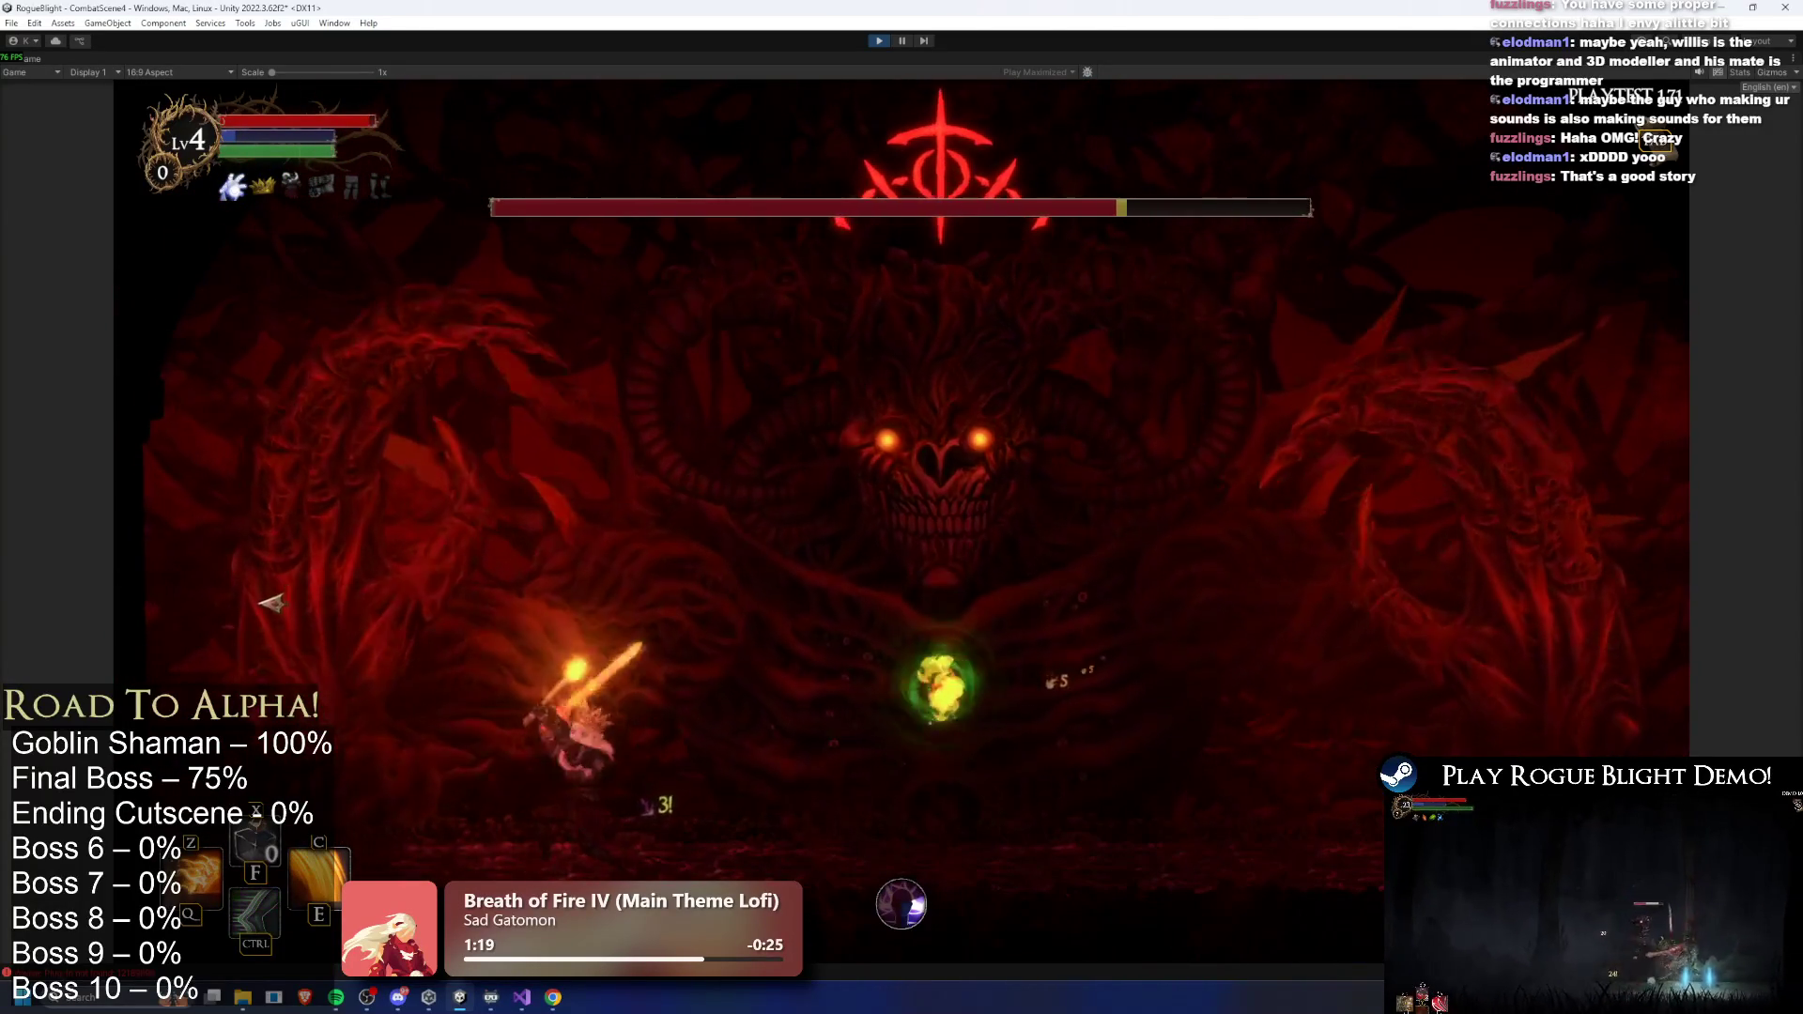
key(d)
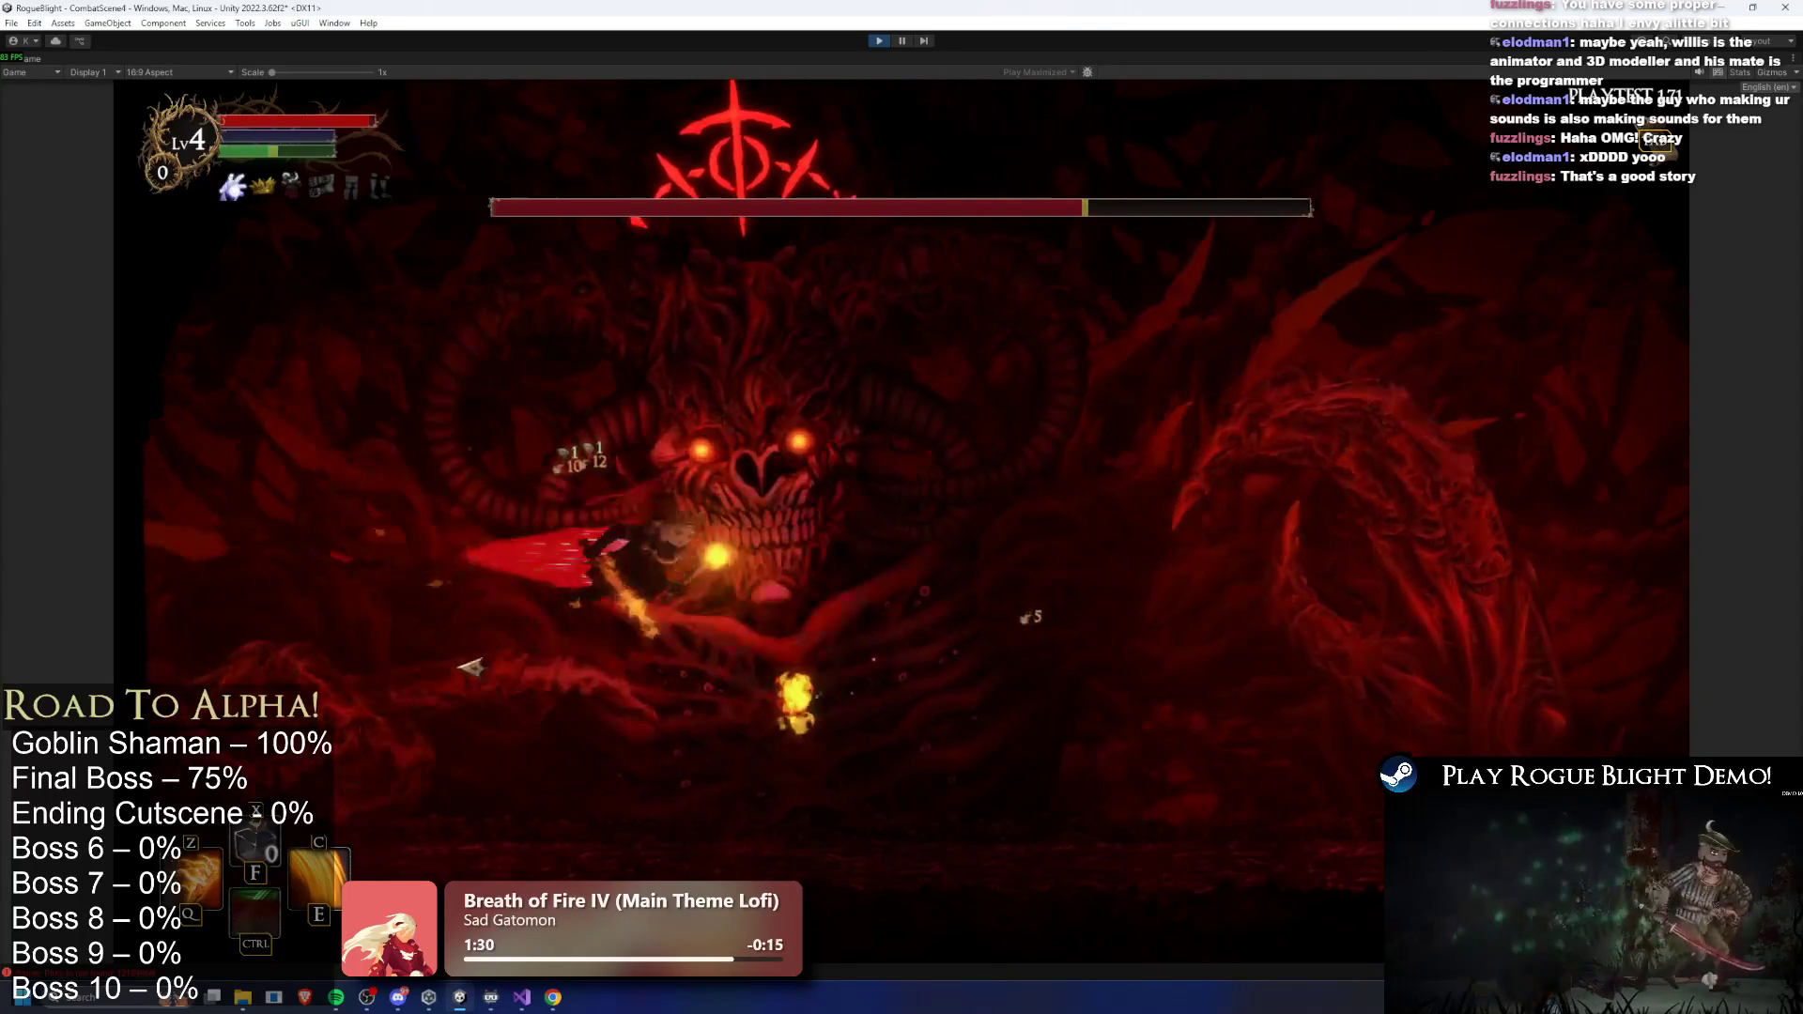
- Turn on cheats with F1 to restore health and mana mid-fight
key(d)
key(a)
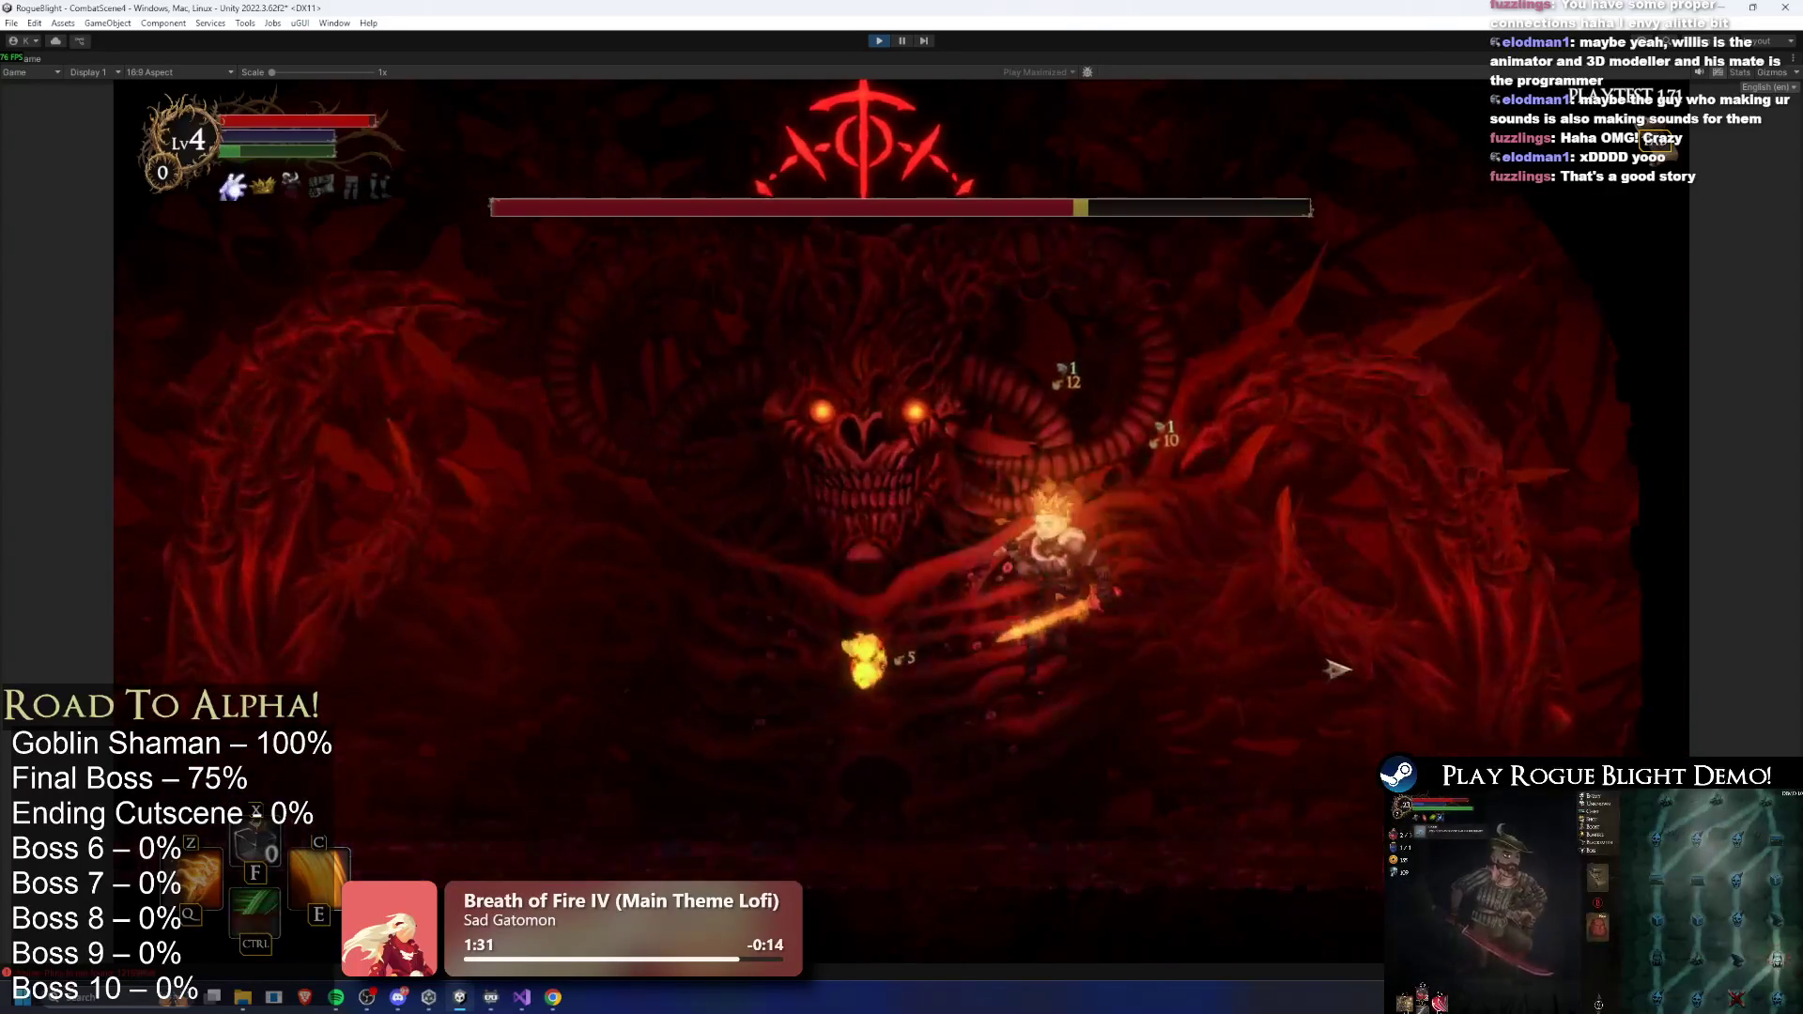
key(a)
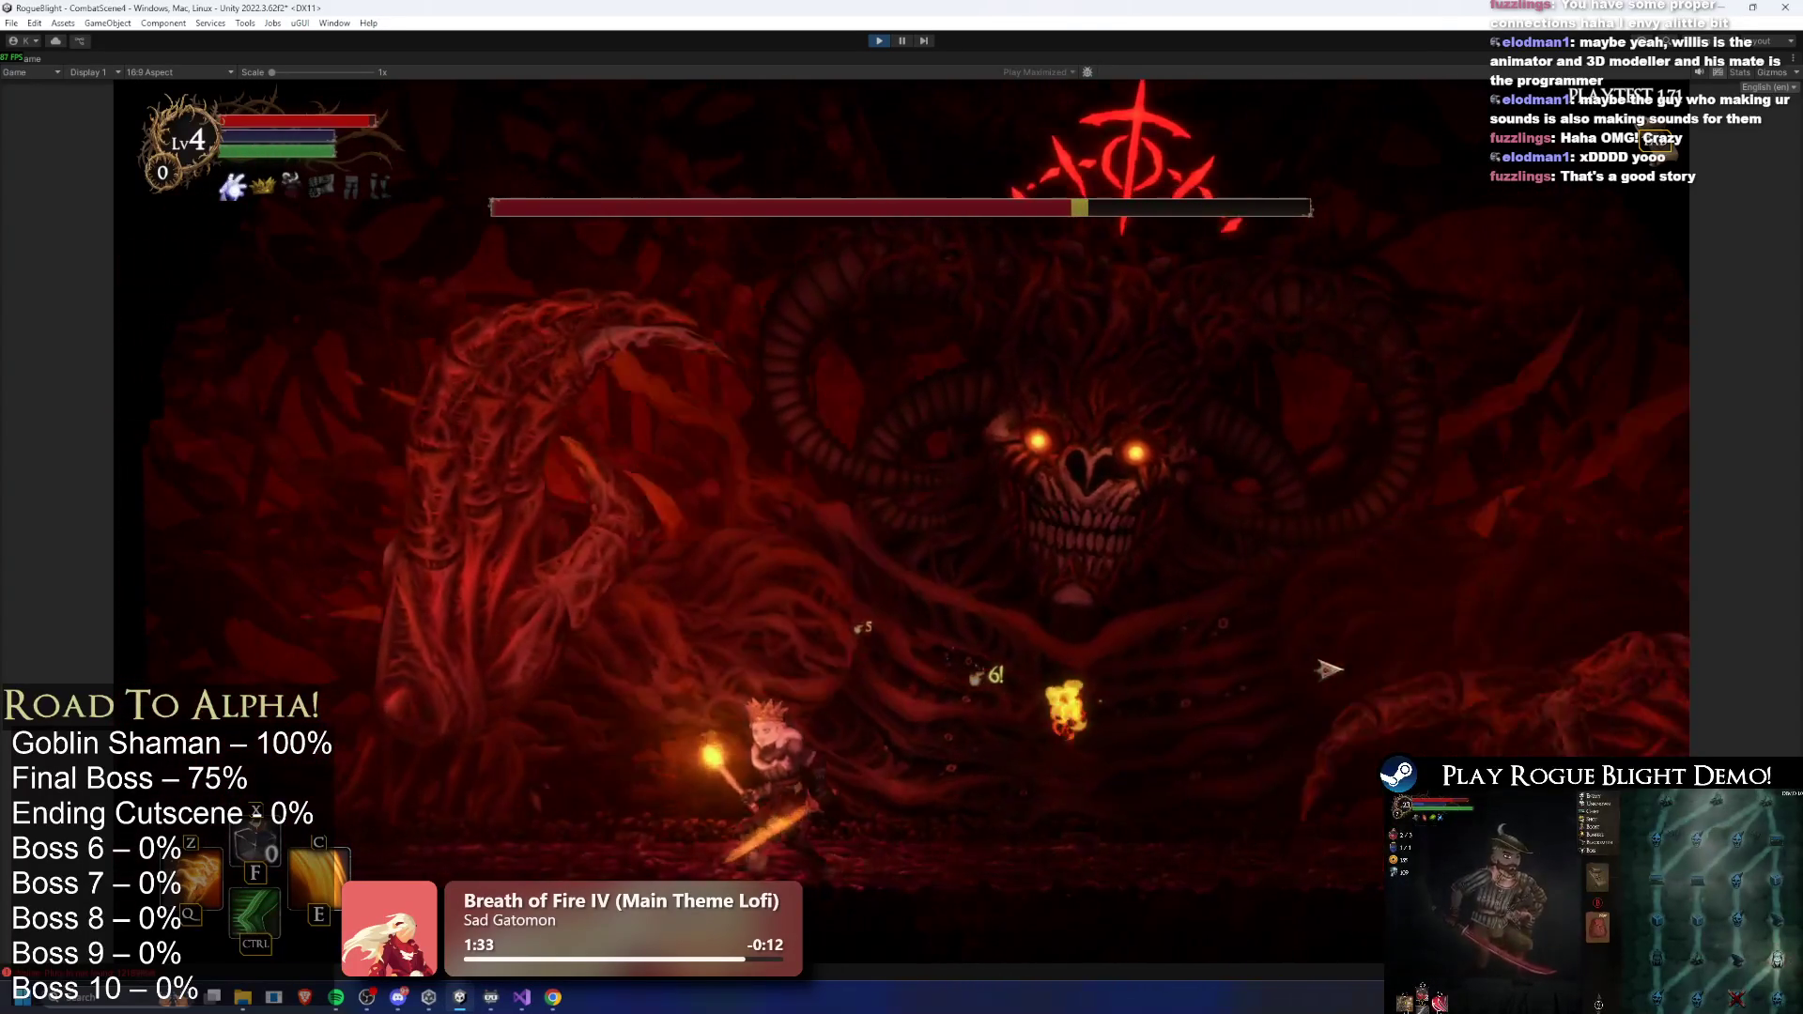
key(F1)
key(d)
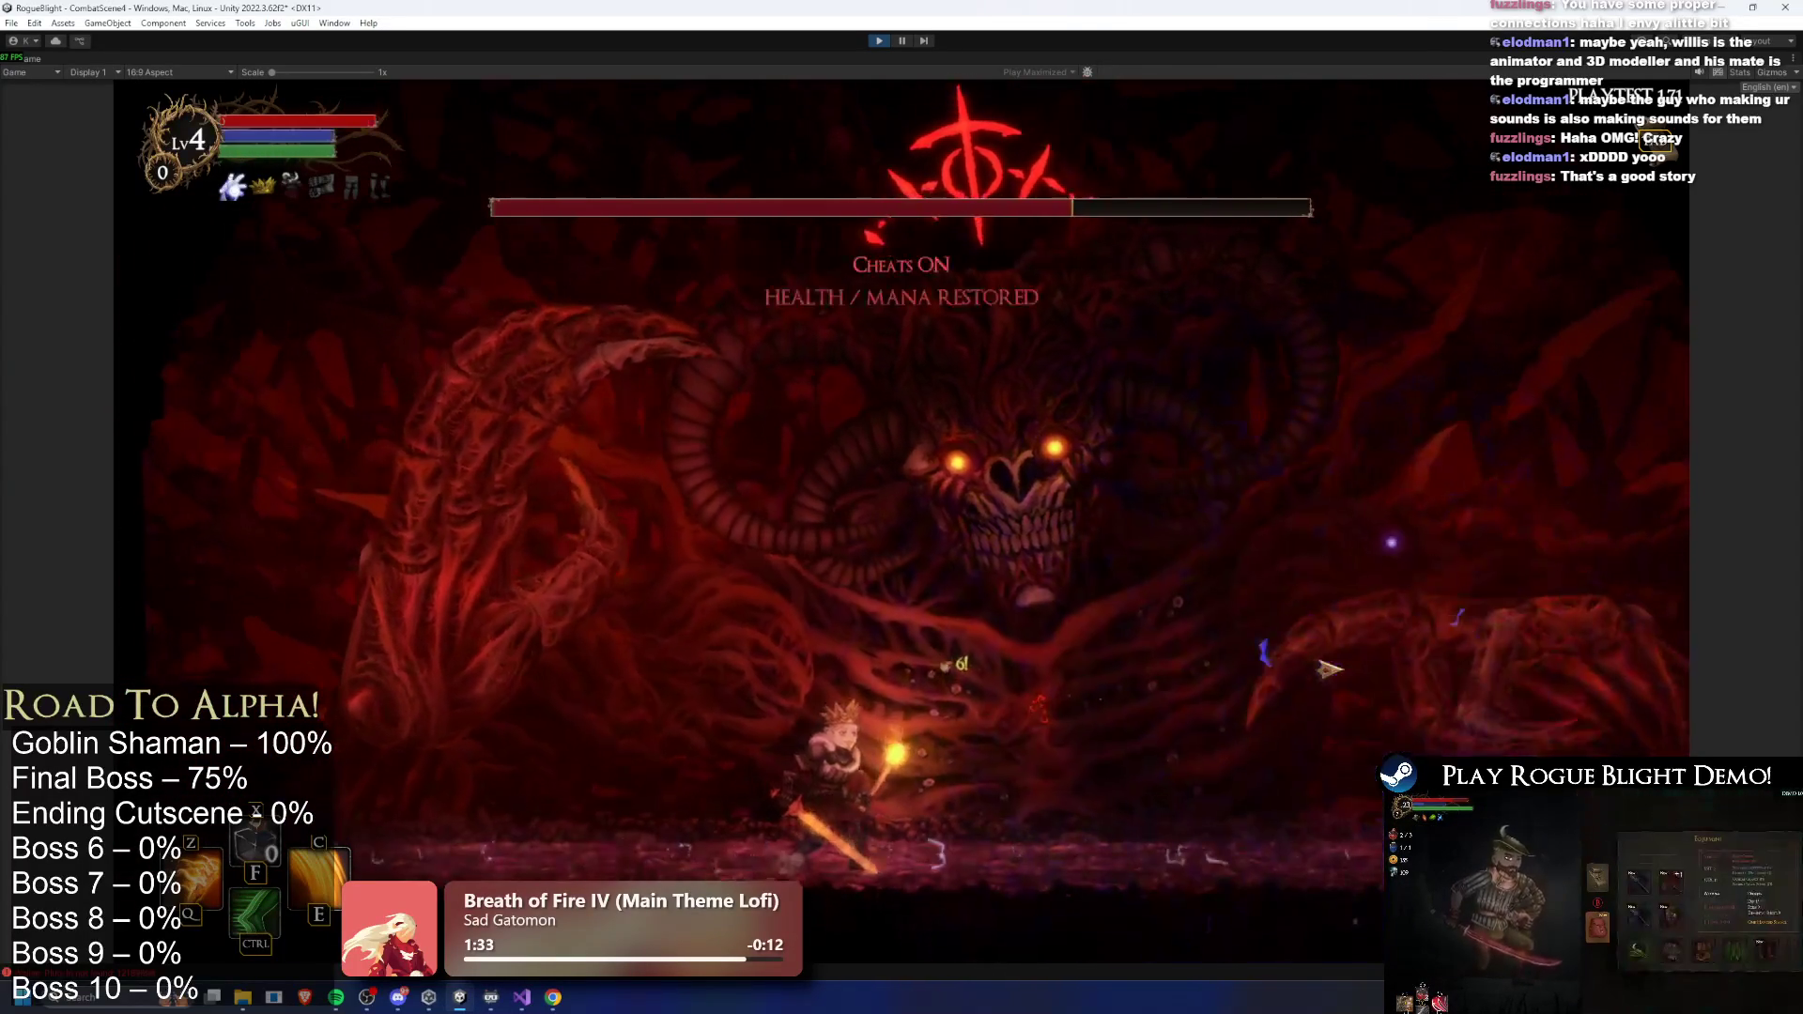
key(d)
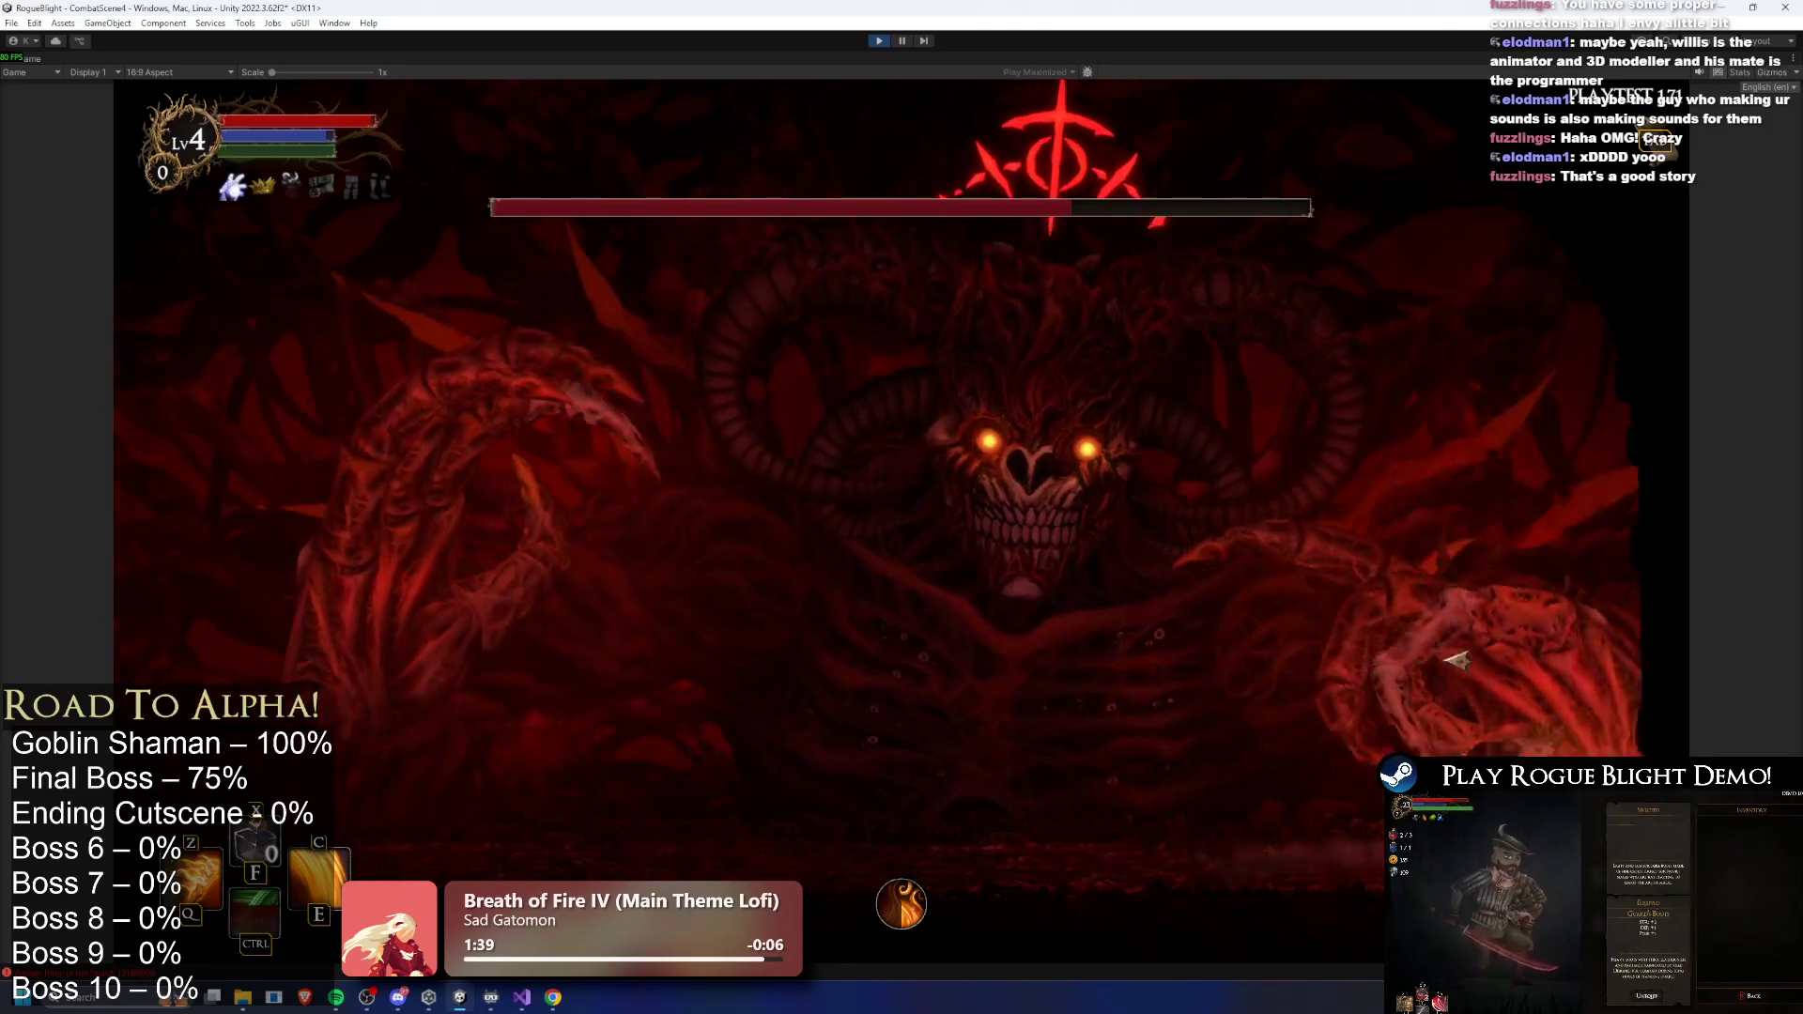
key(a)
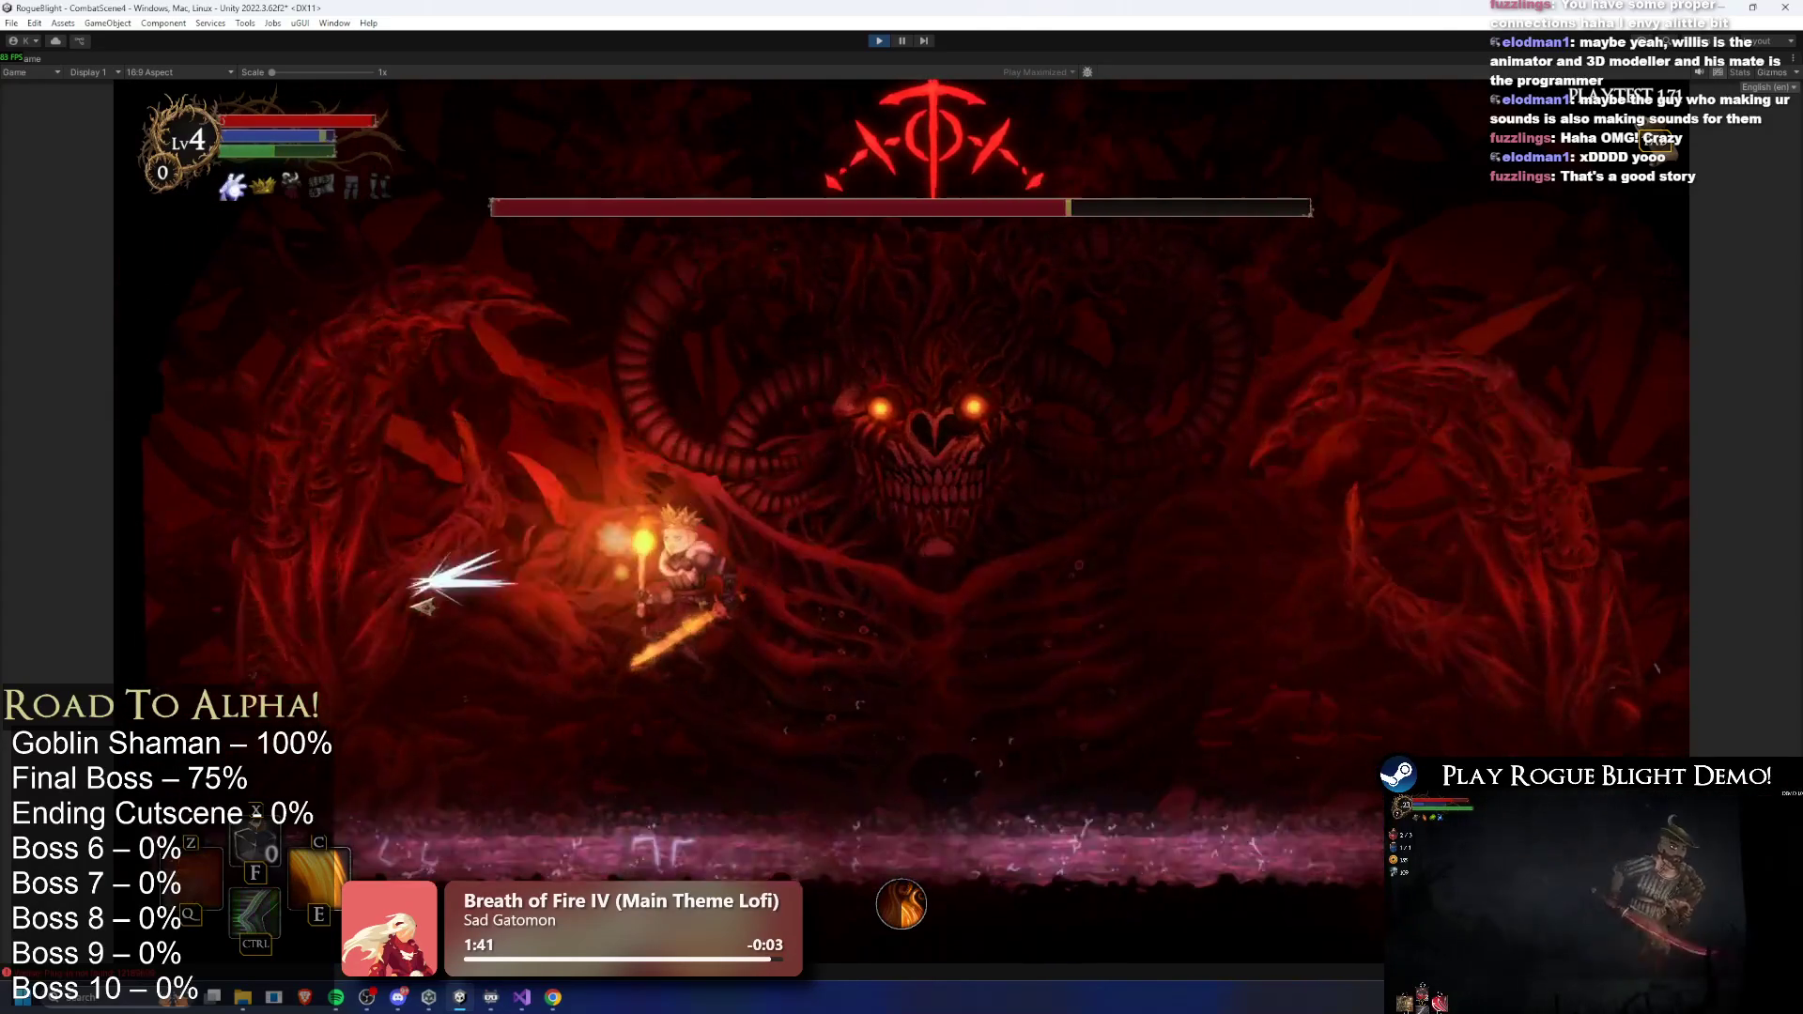
- Damage the boss with fire spirals and slashes, dodging green fire pillars, then stop the play-test
click(460, 602)
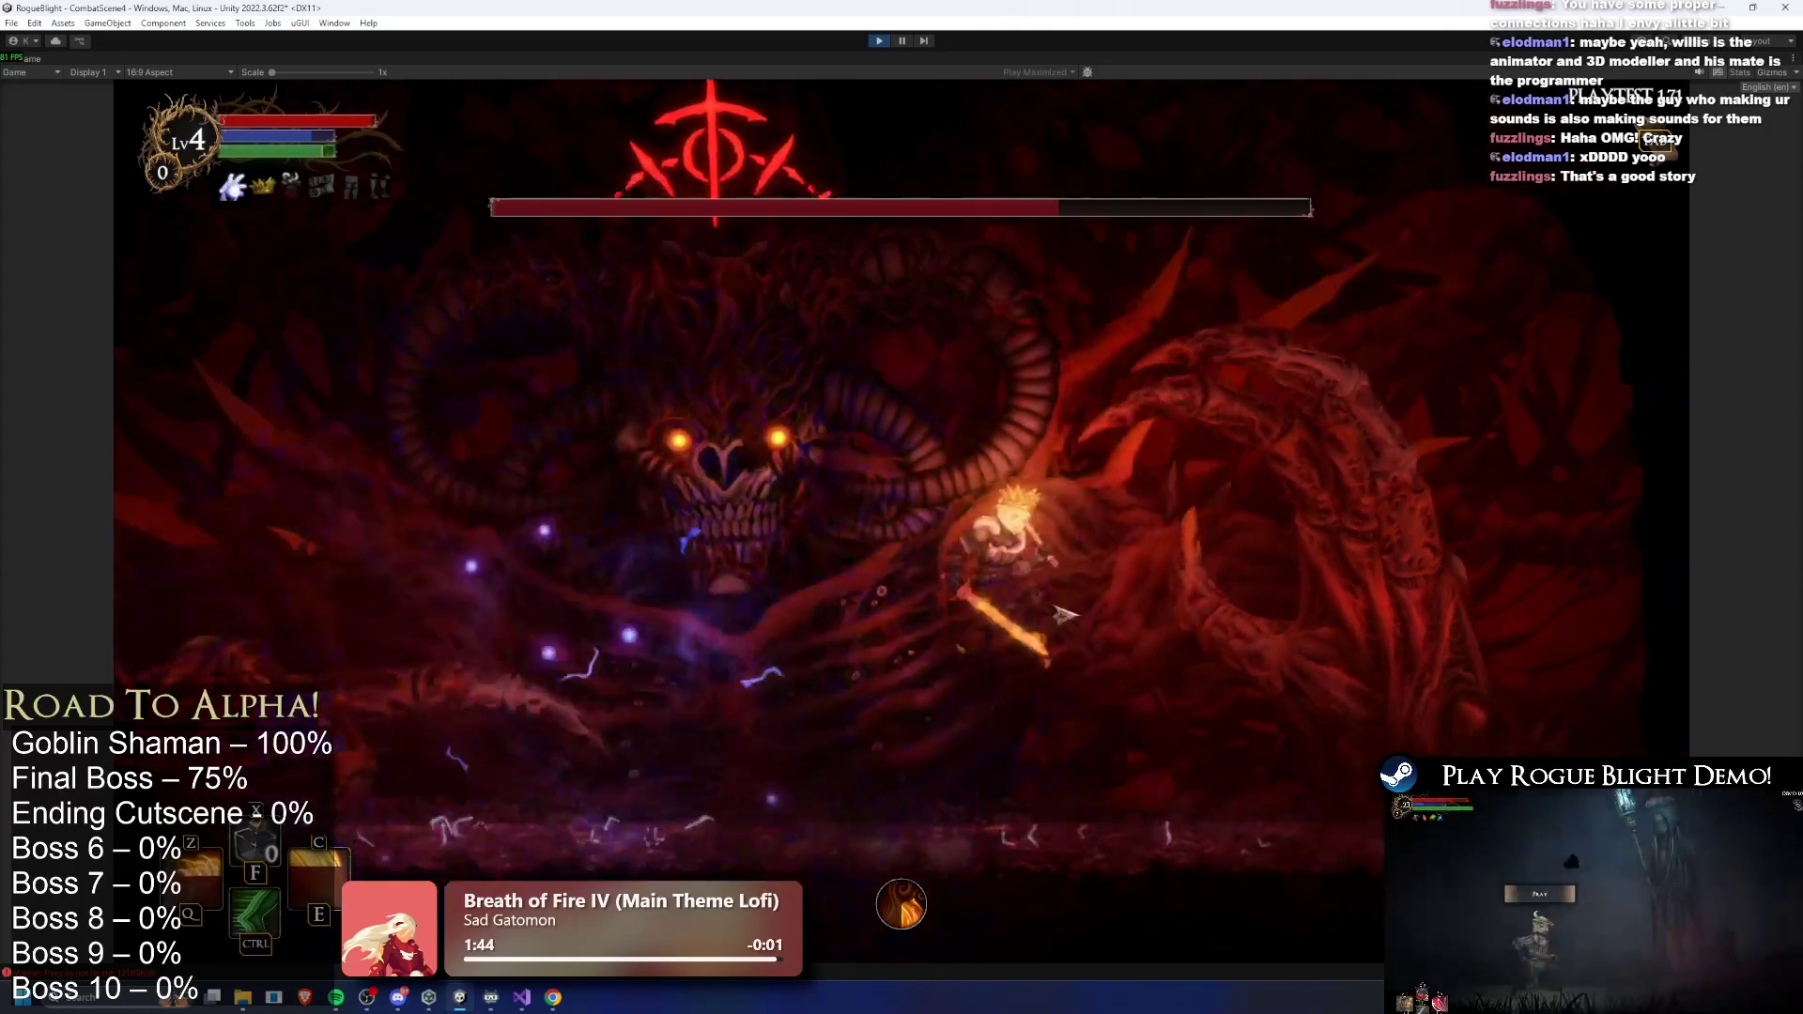
click(1344, 611)
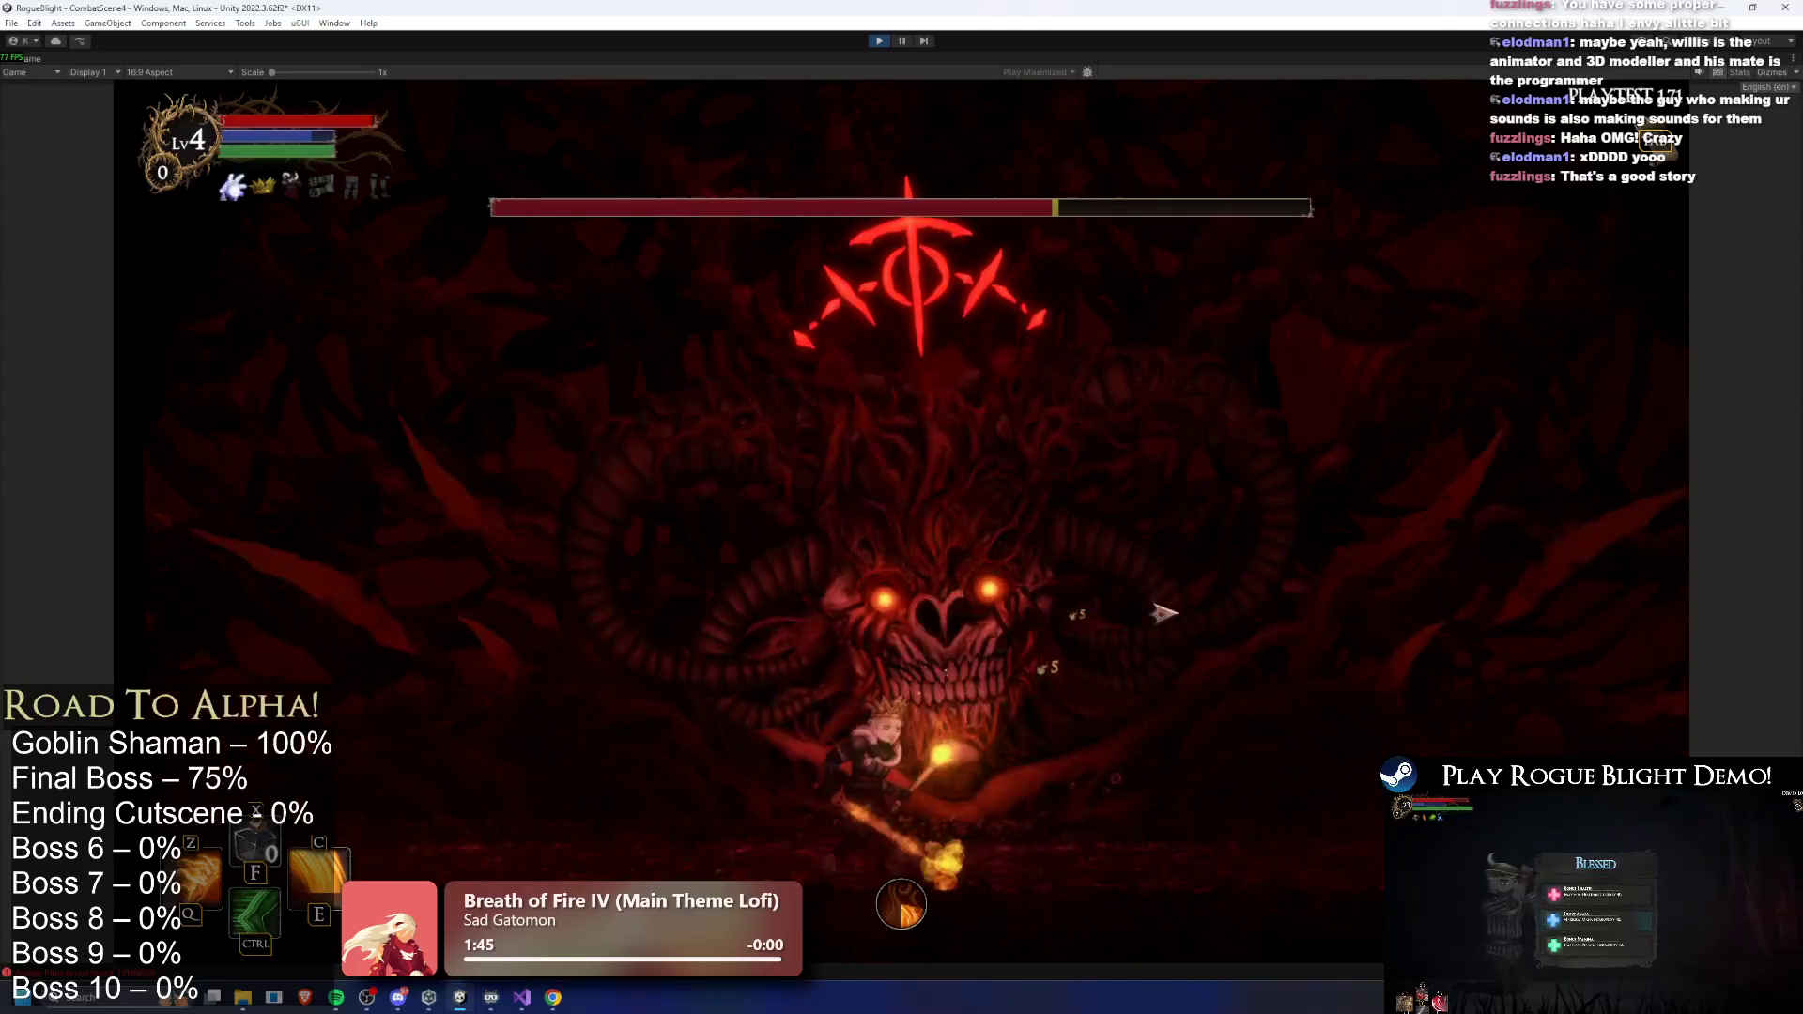
click(347, 611)
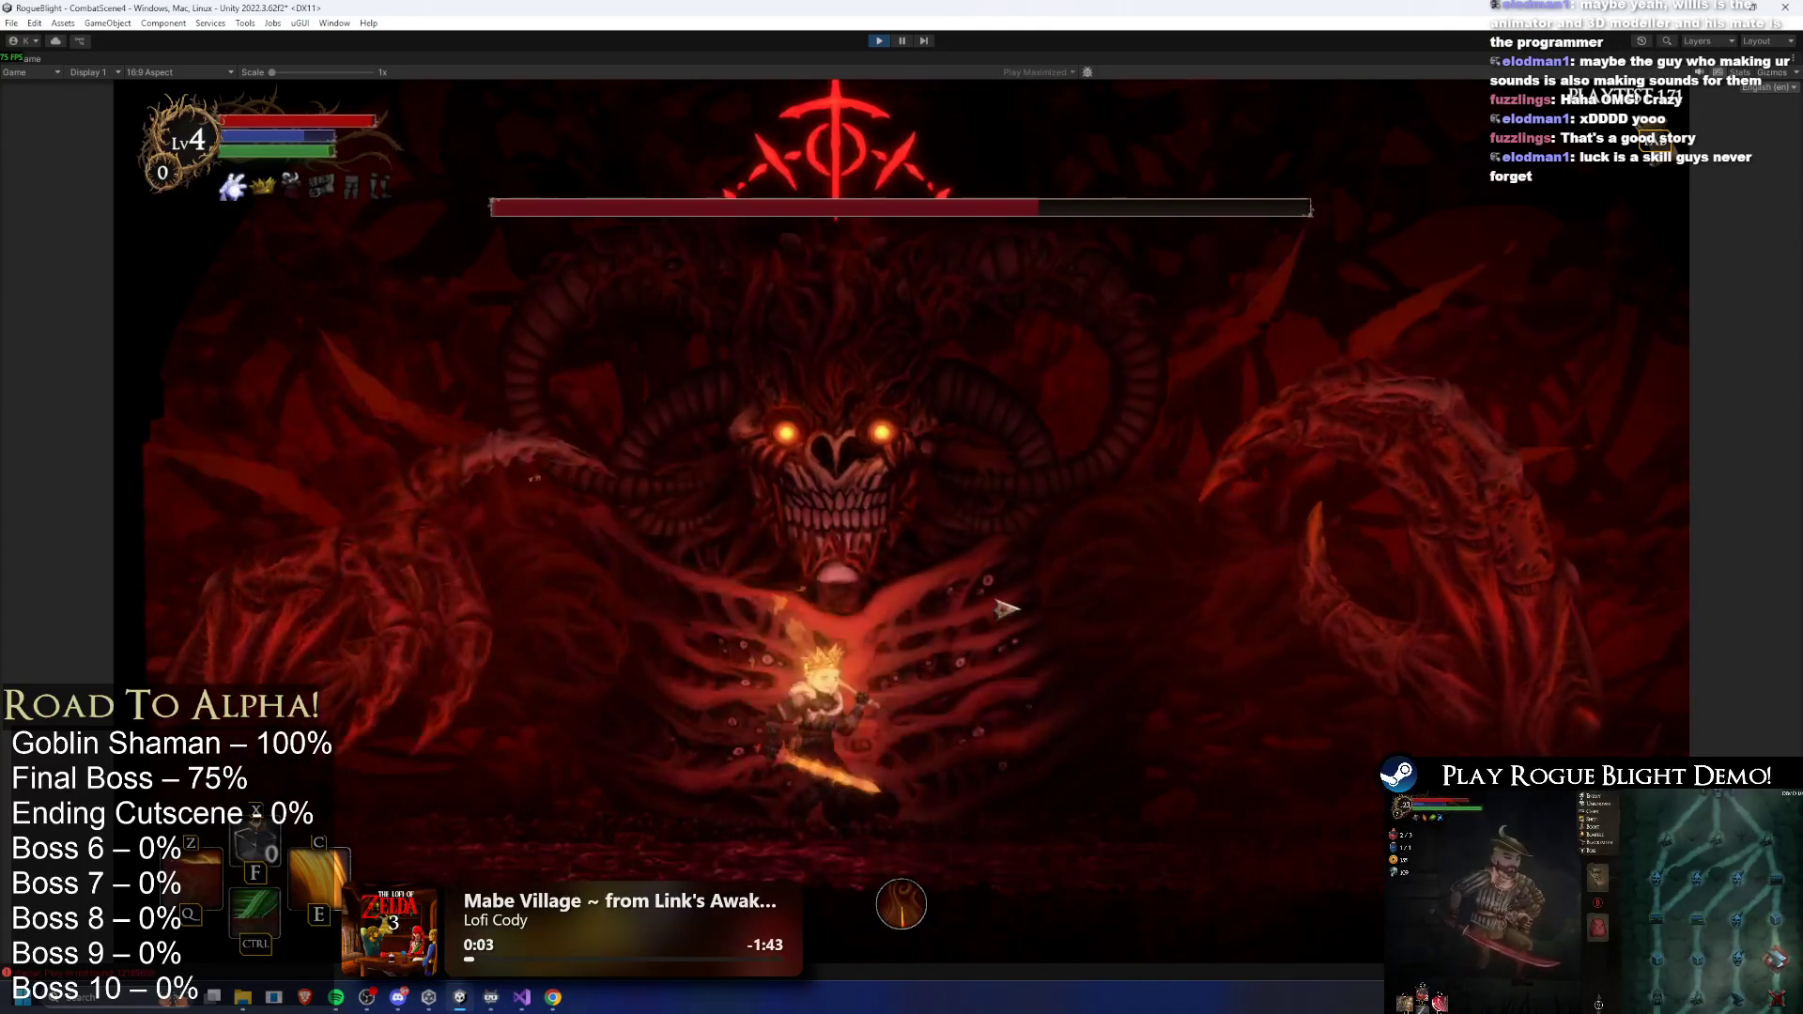
click(1052, 606)
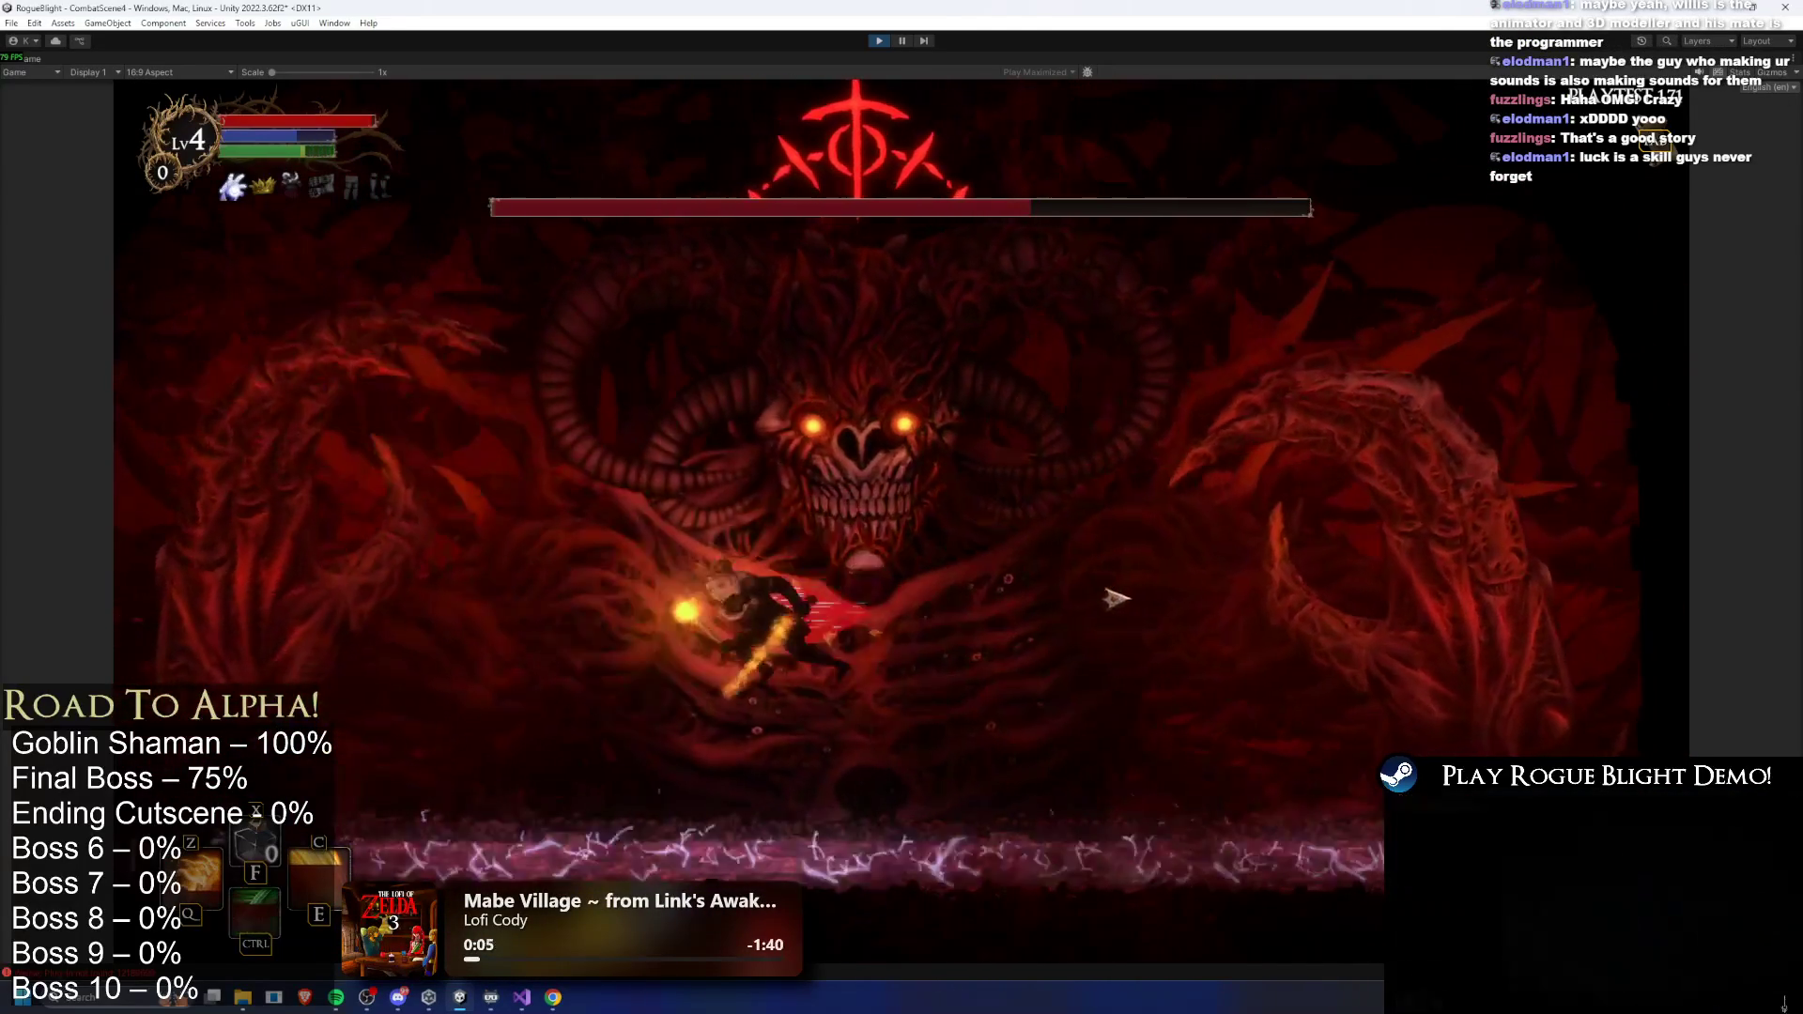
key(d)
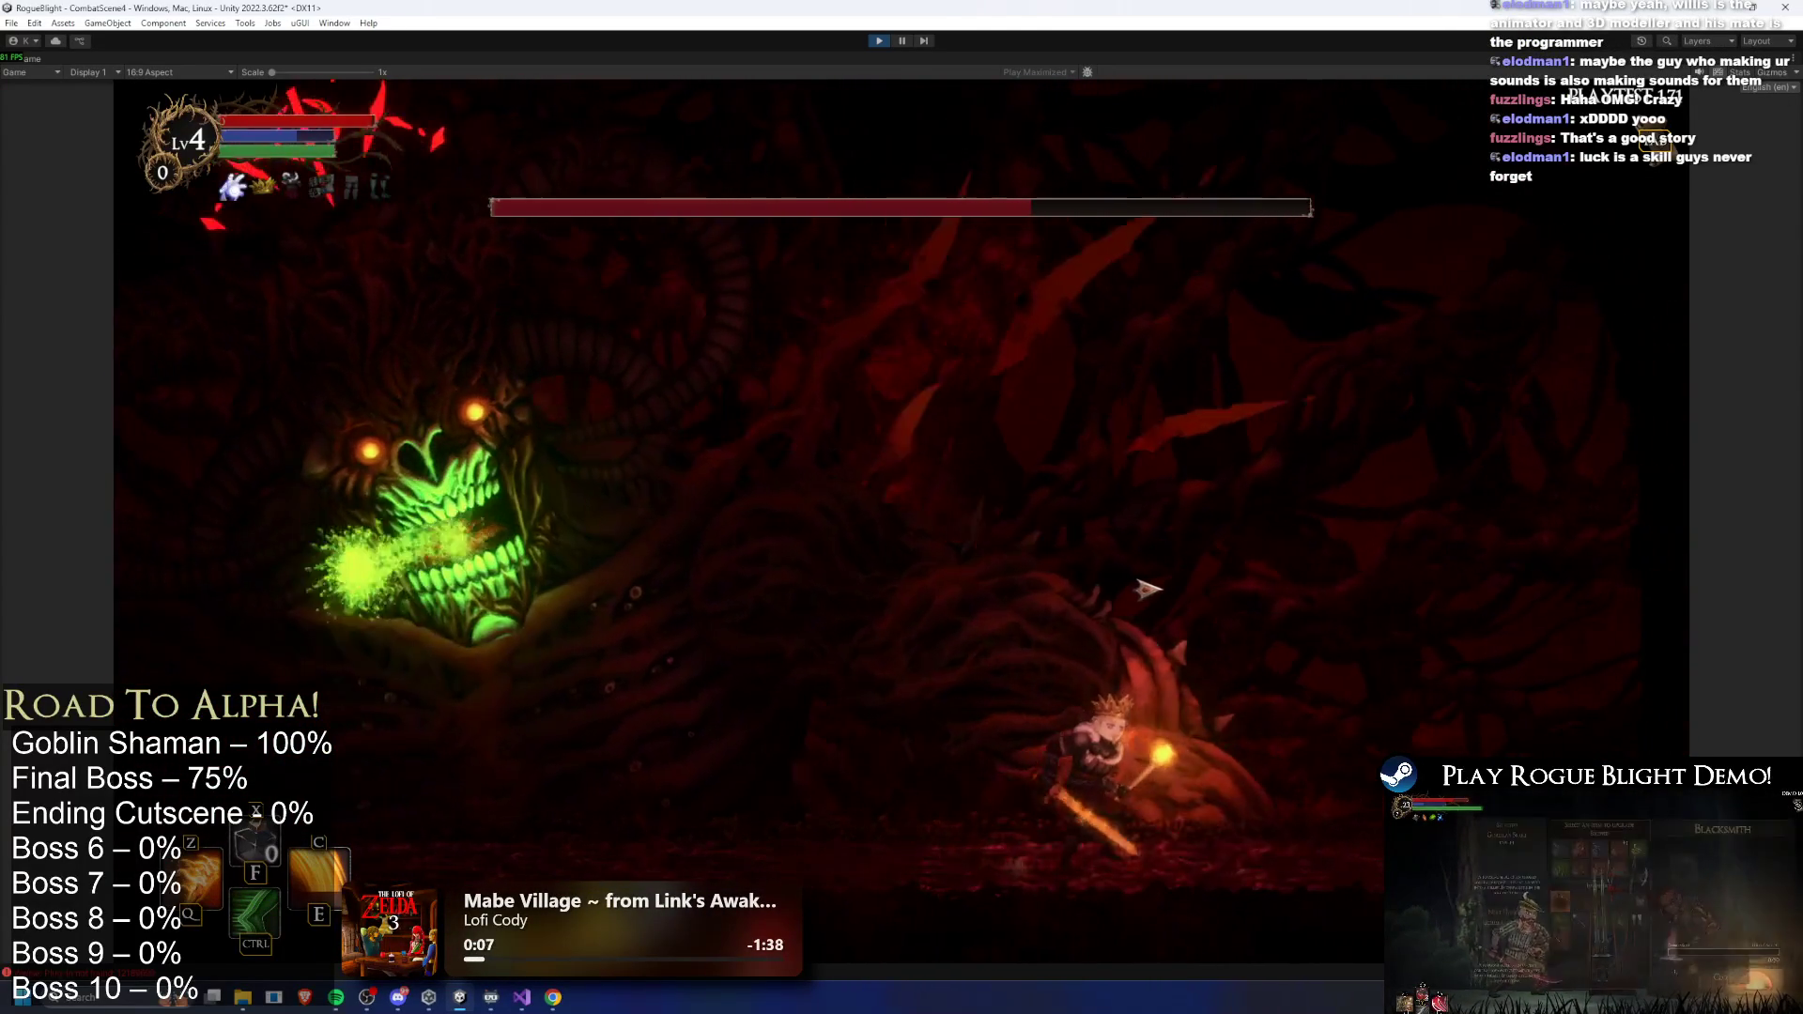
key(space)
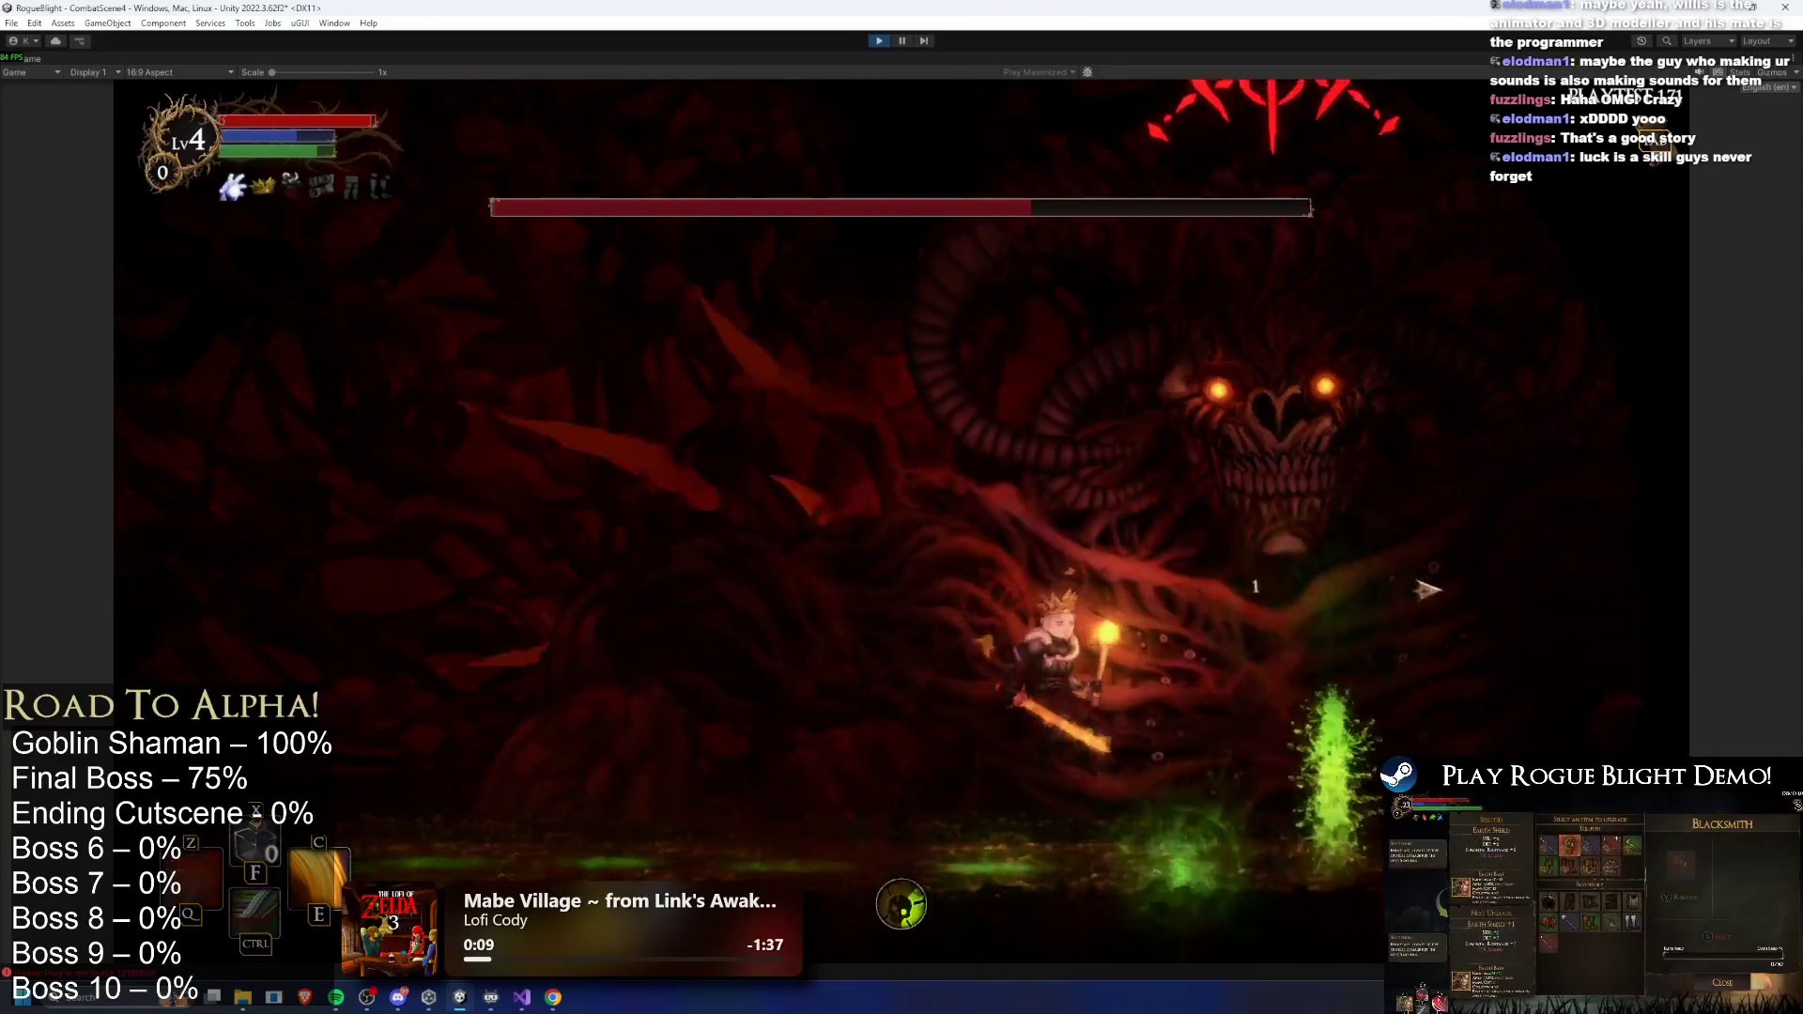
click(1560, 571)
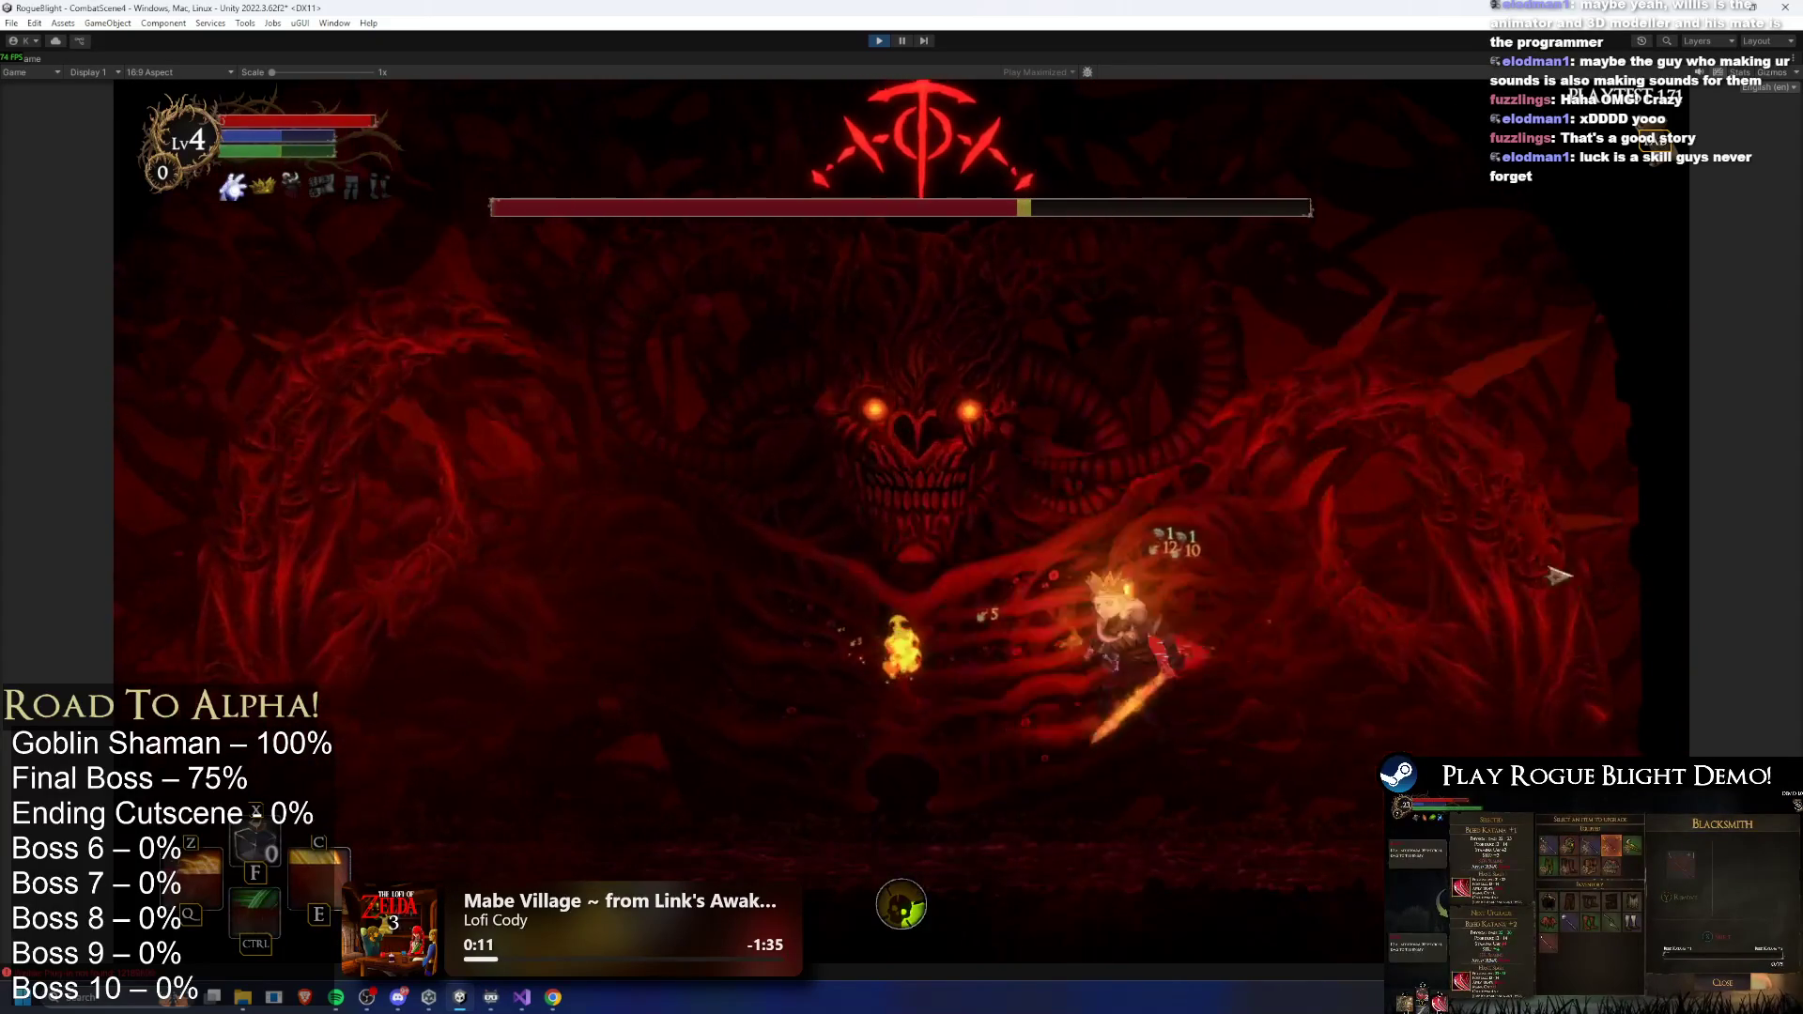
key(a)
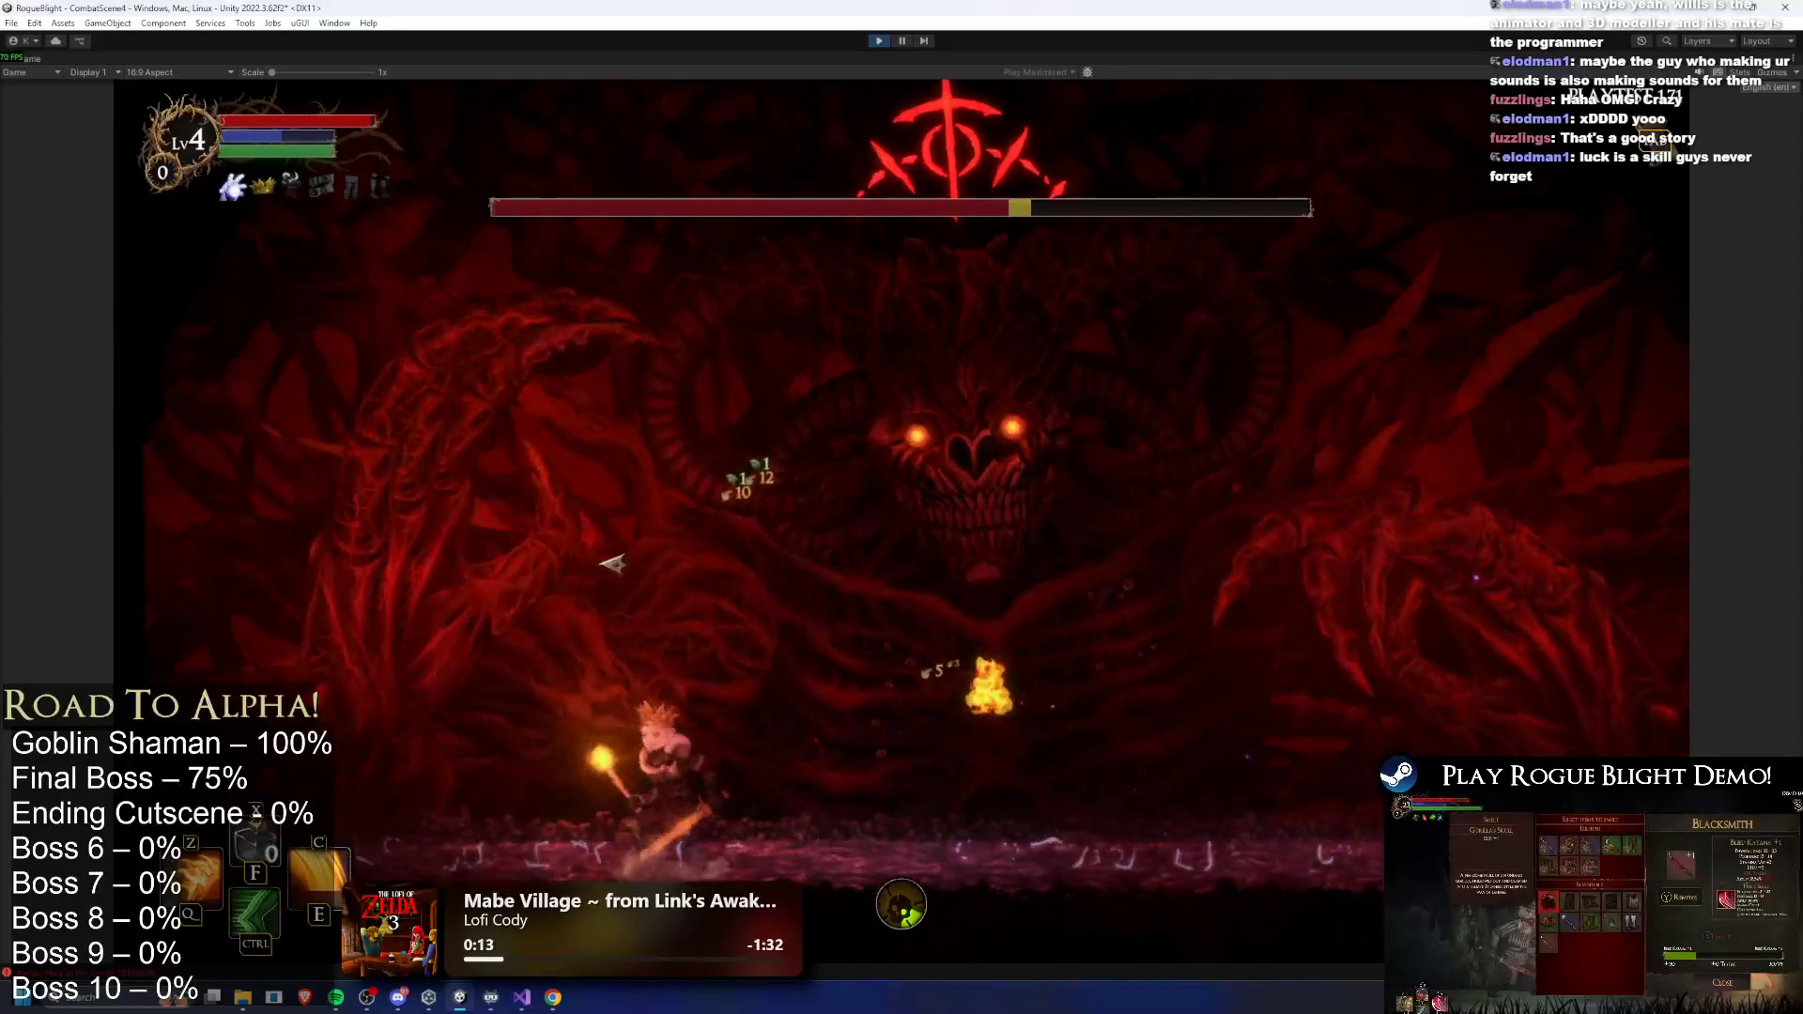
key(d)
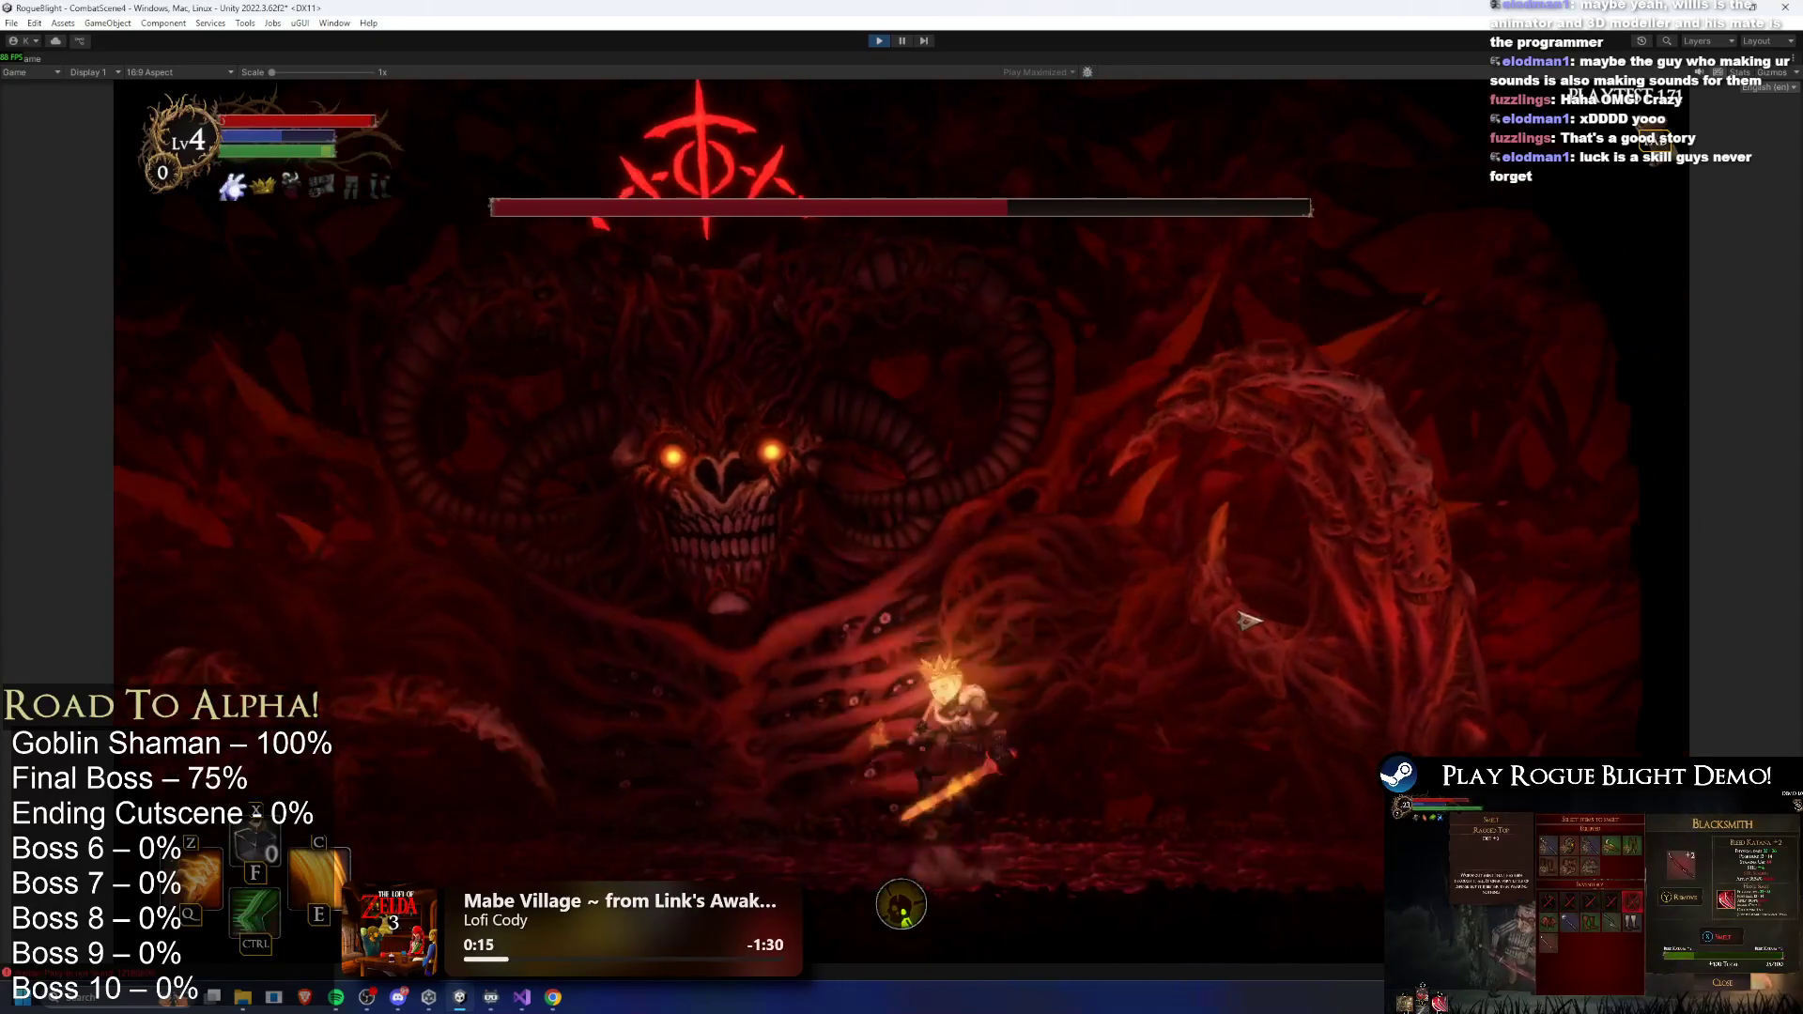
key(d)
click(1250, 620)
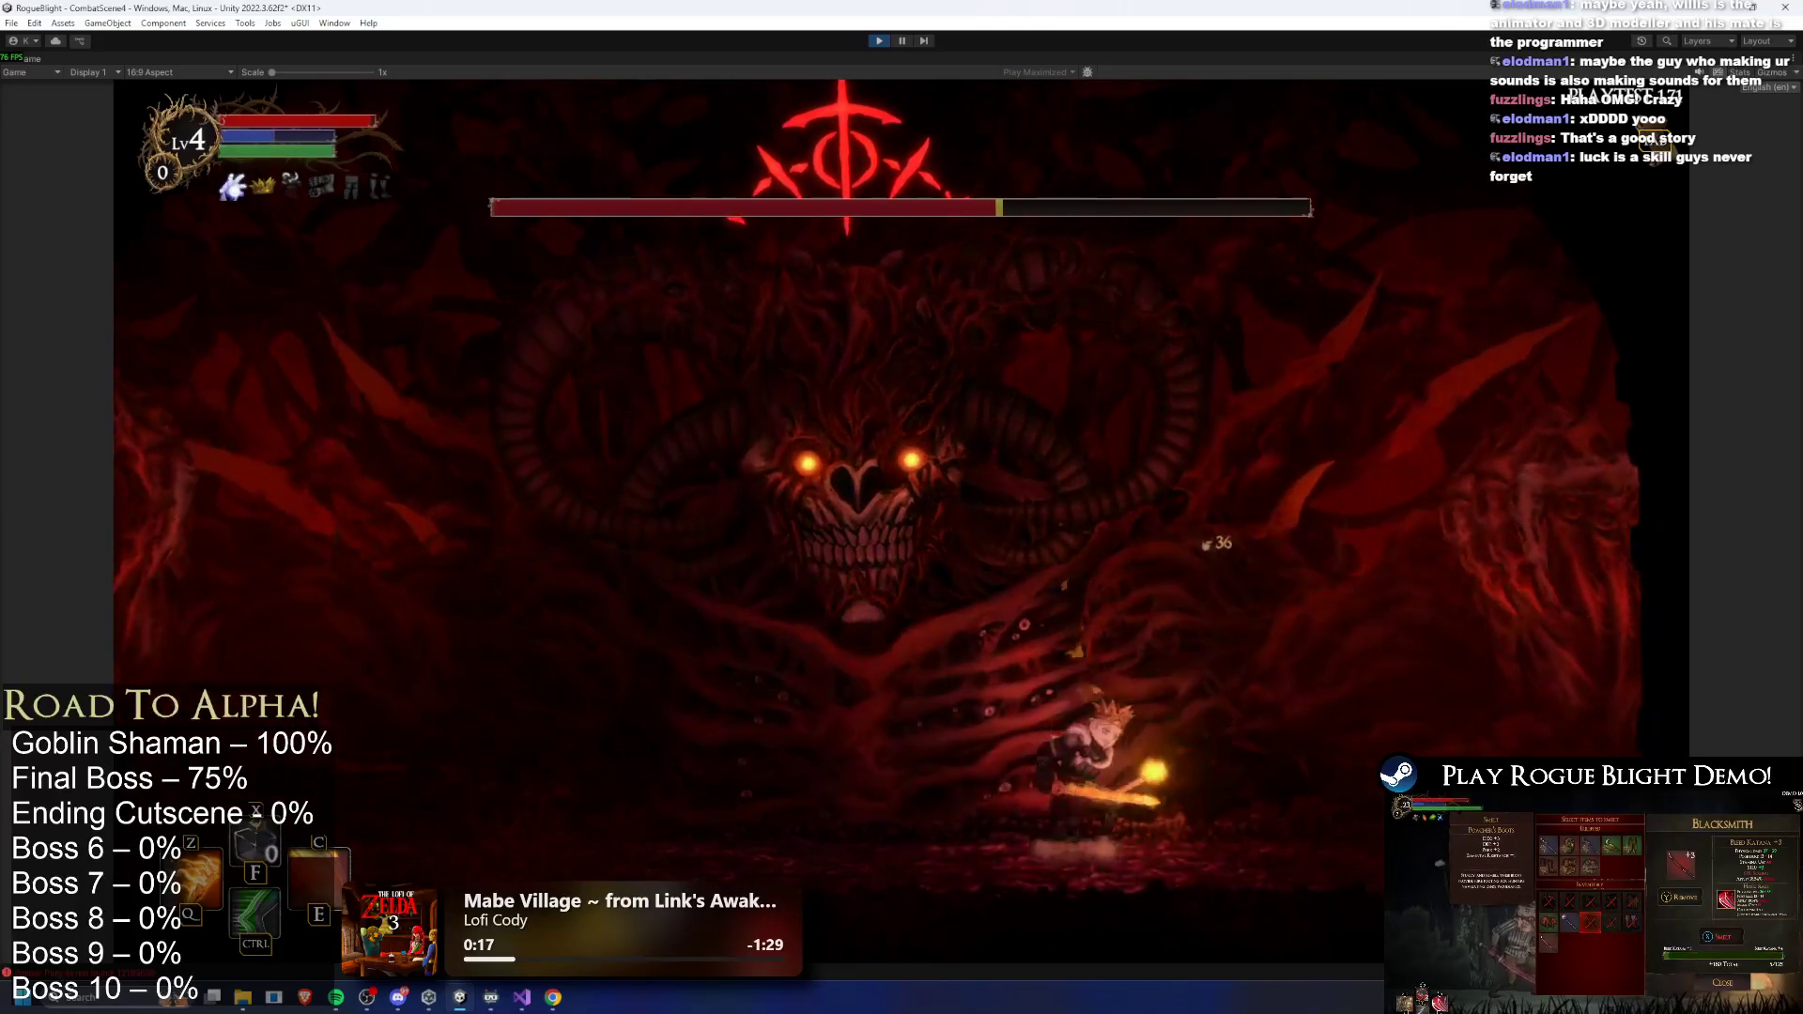
key(d)
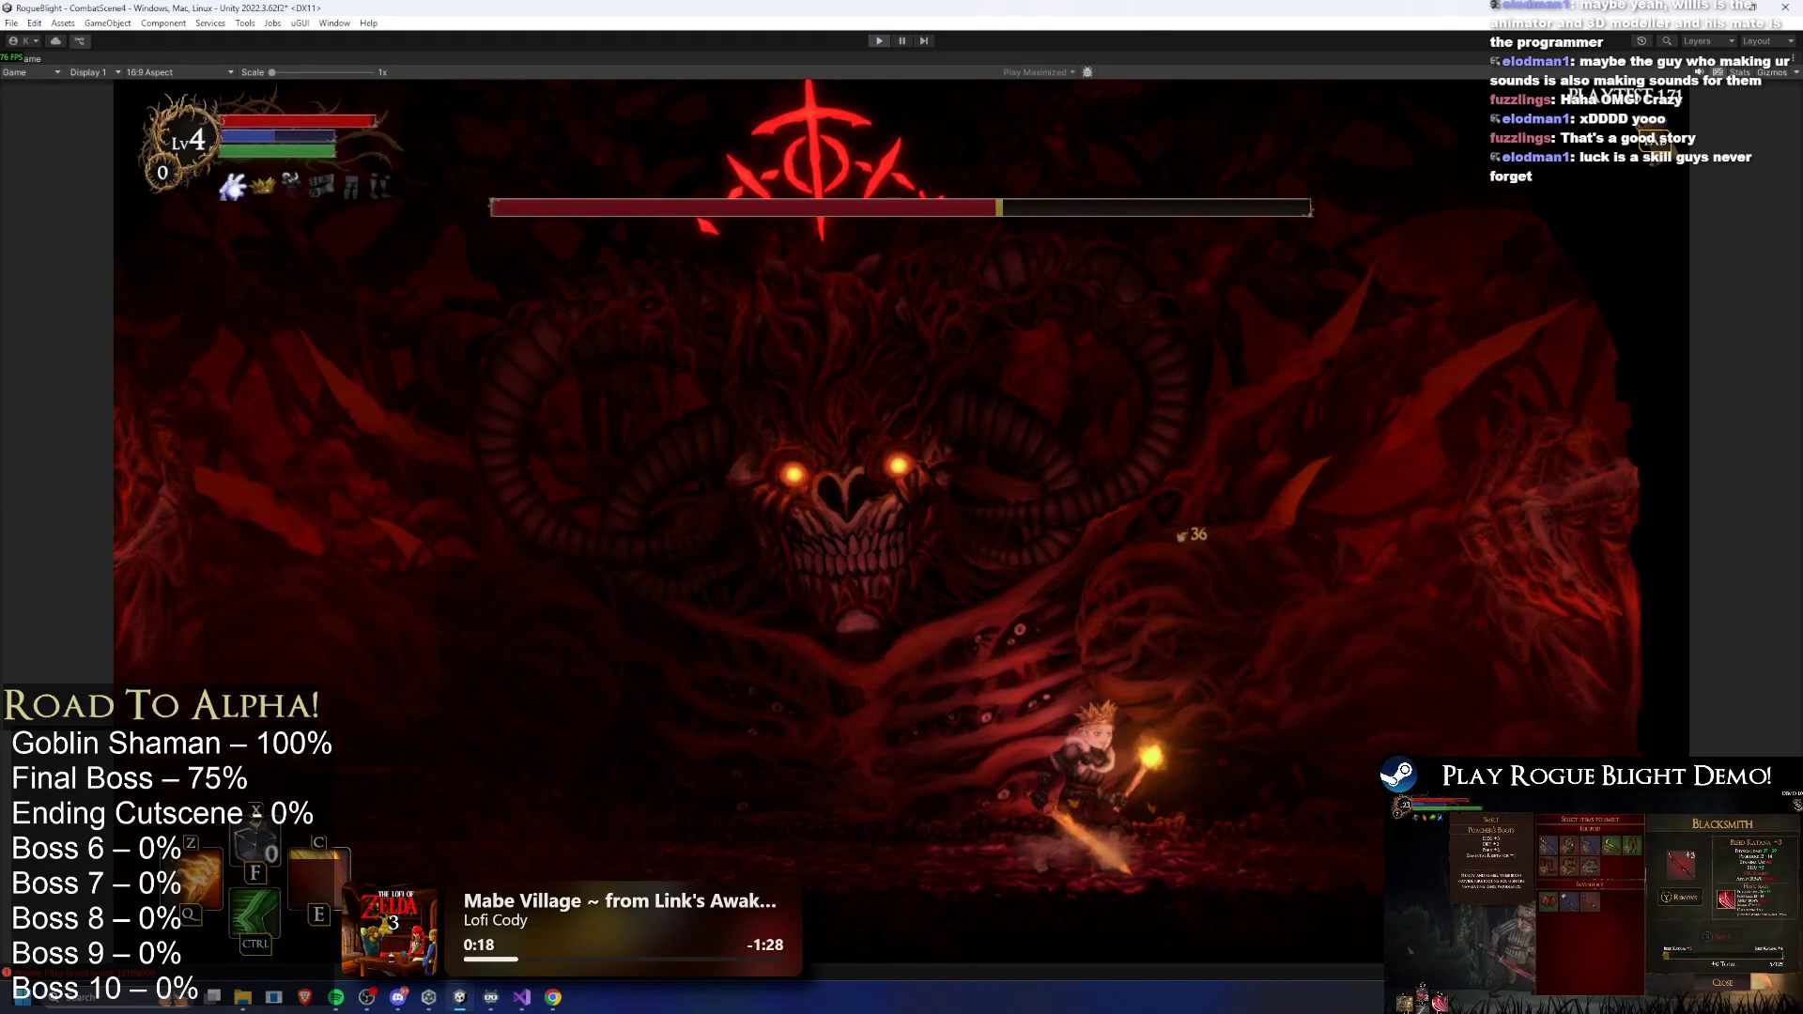
click(879, 40)
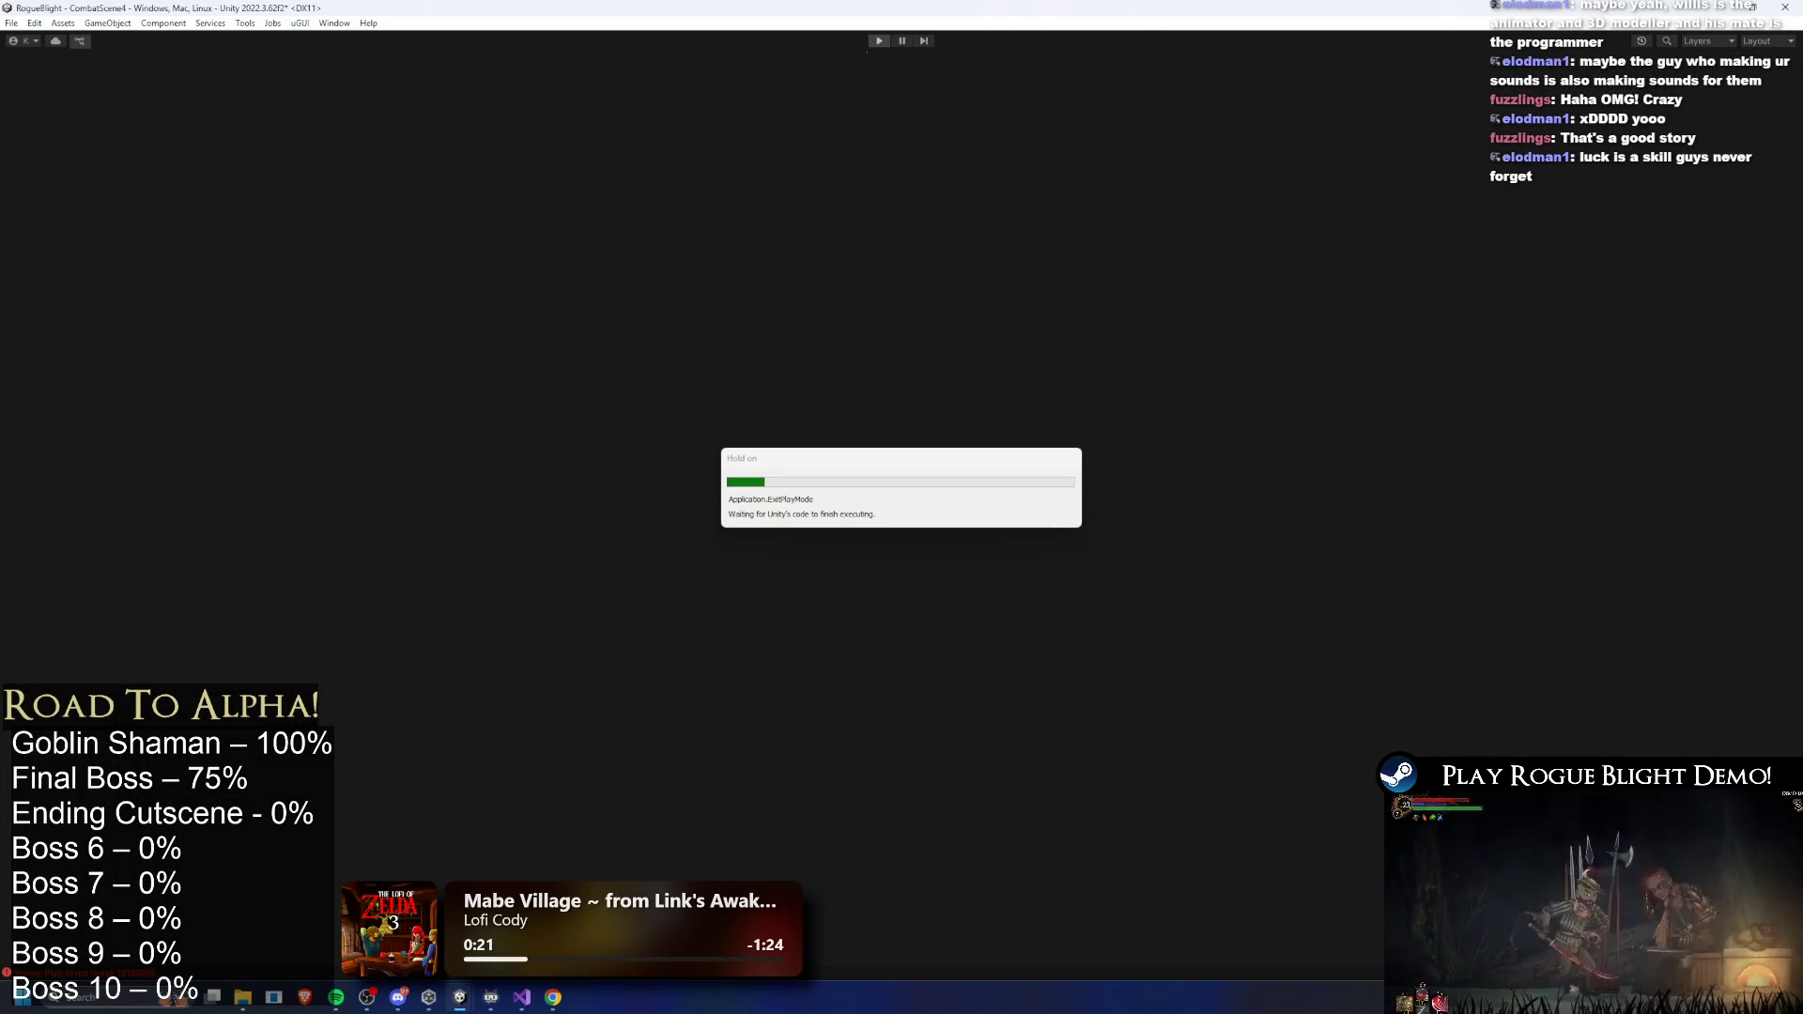
- Bring up the TODO.txt notes in Visual Studio from the taskbar
click(535, 1004)
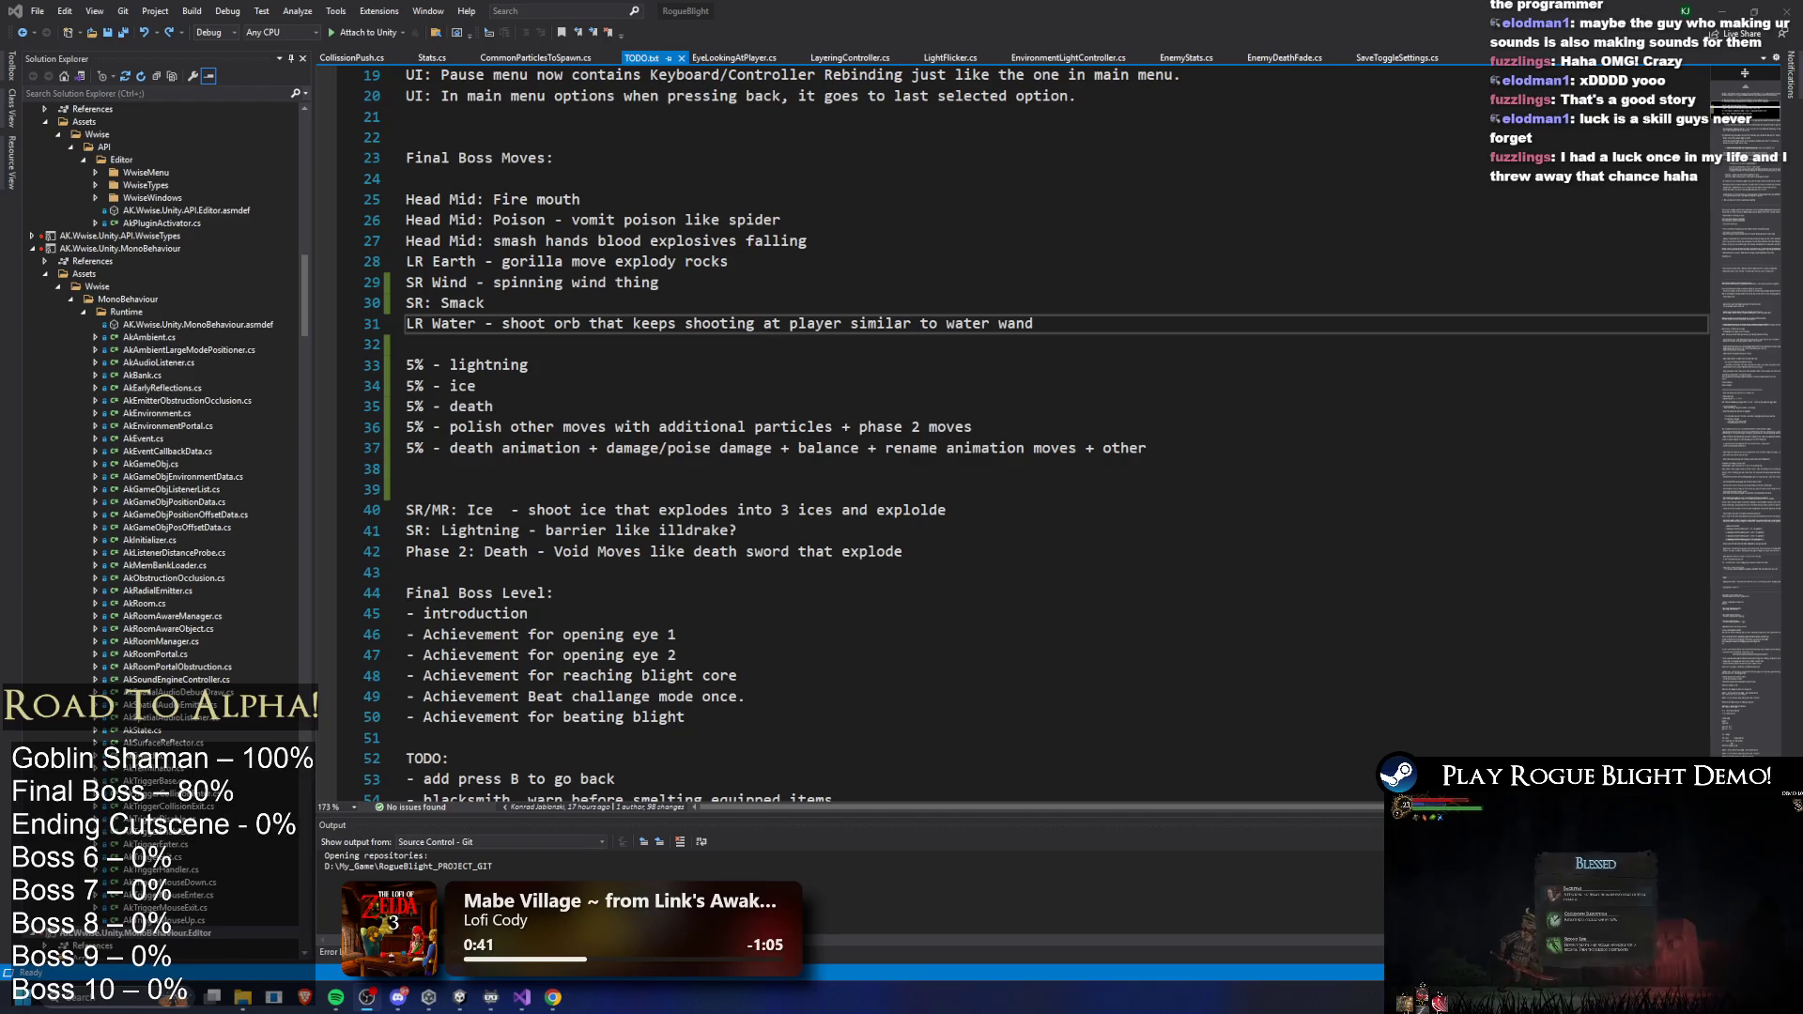
- Delete the '5% - lightning' line from TODO.txt
click(945, 366)
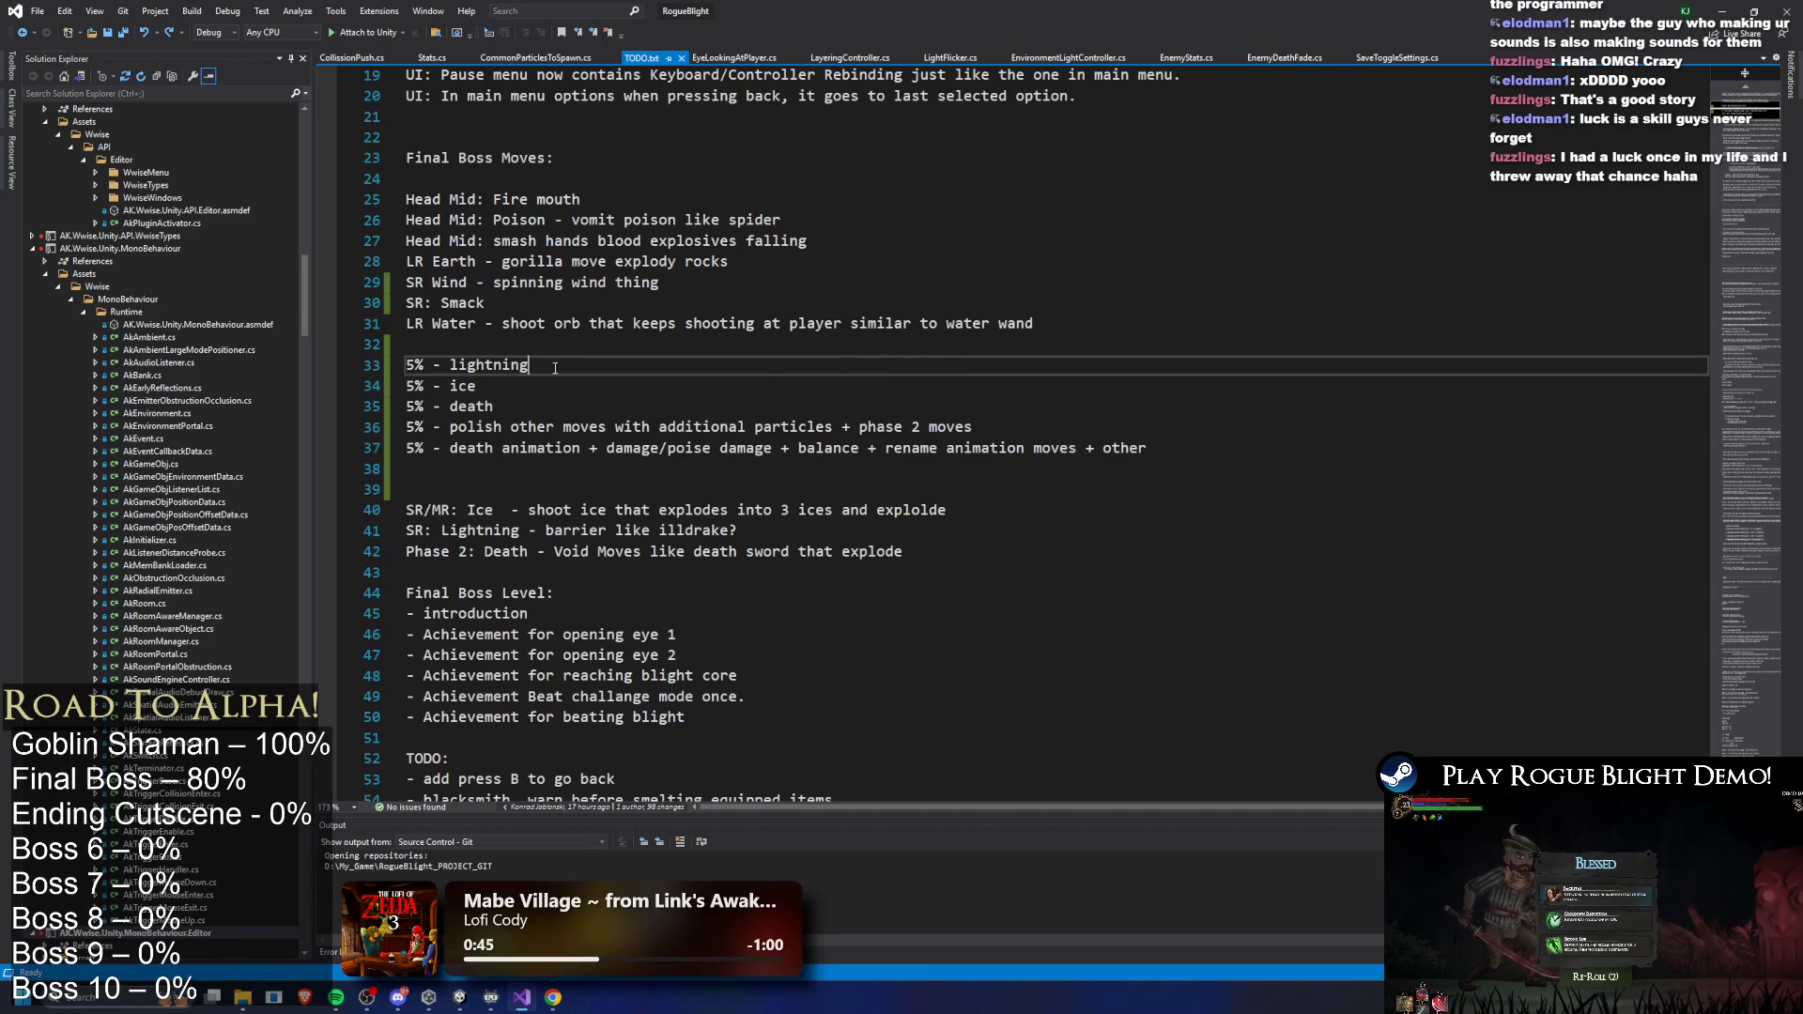
key(shift+Up)
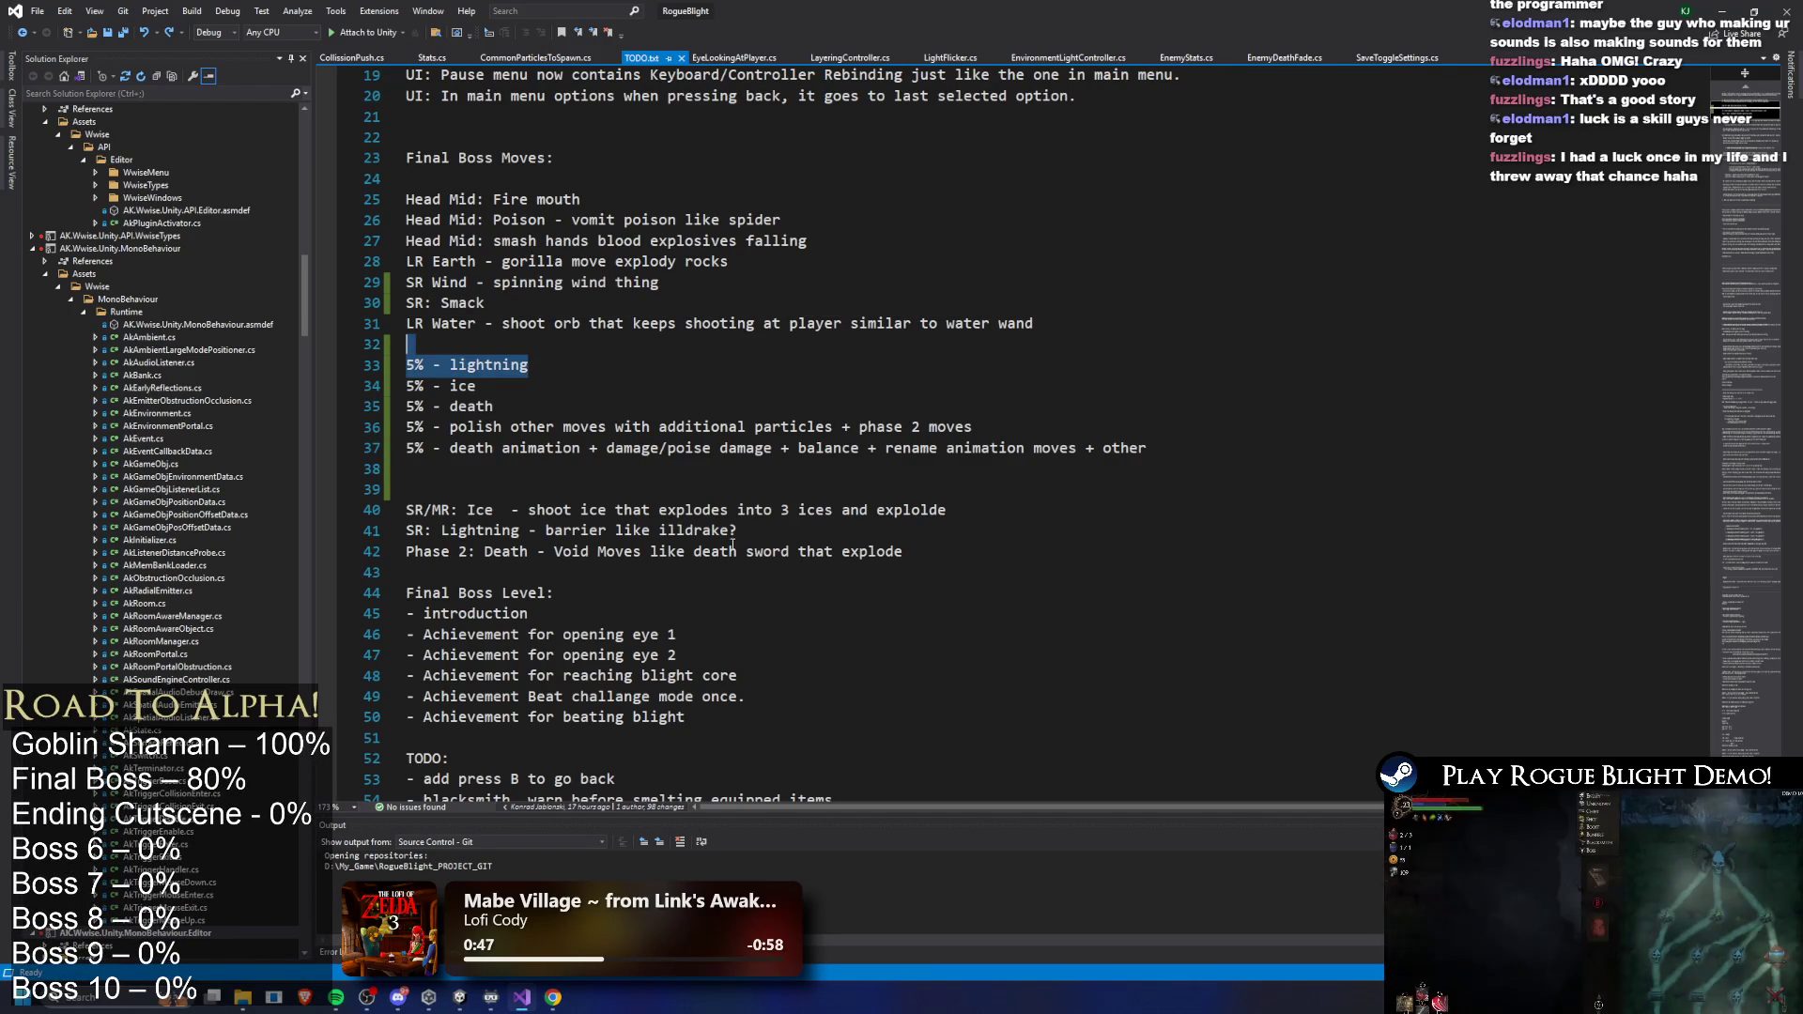
key(Delete)
- Move the SR: Lightning entry under LR Water and reword it 'Lightning explosion + electic floor'
drag(739, 510, 455, 511)
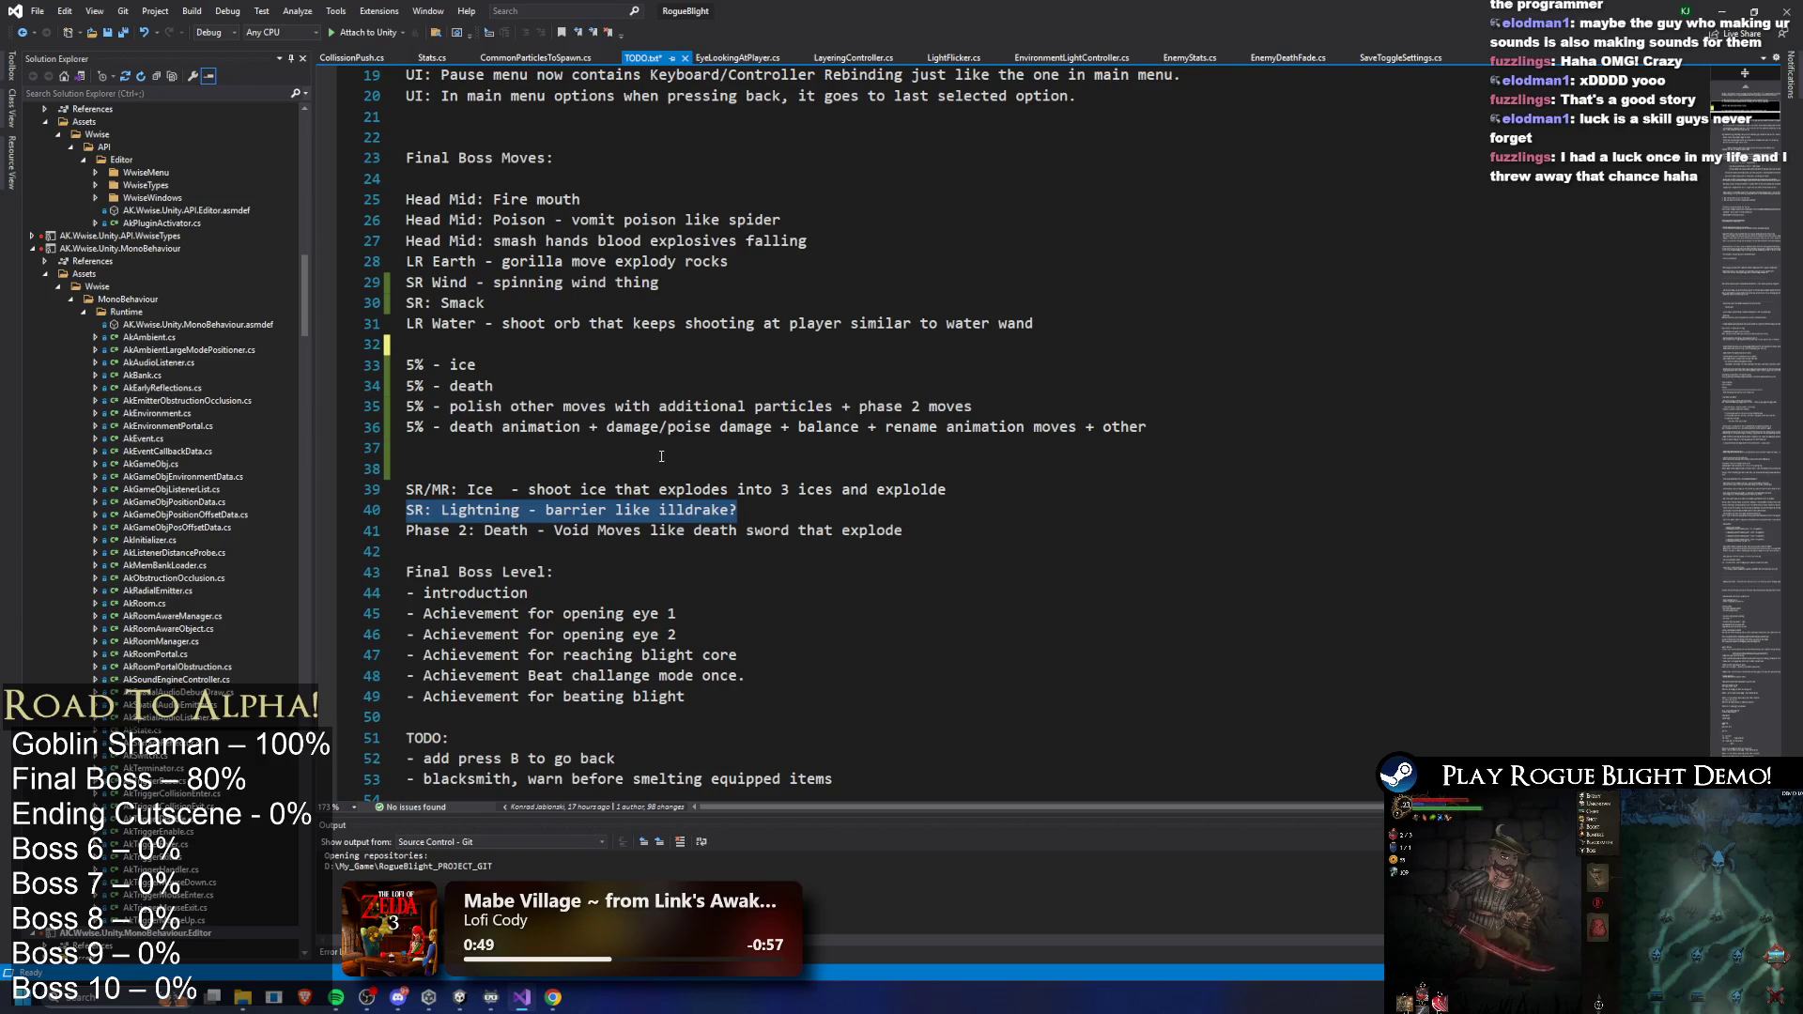
key(Delete)
click(463, 344)
key(Return)
drag(531, 344, 832, 347)
key(Delete)
text(sion + electic)
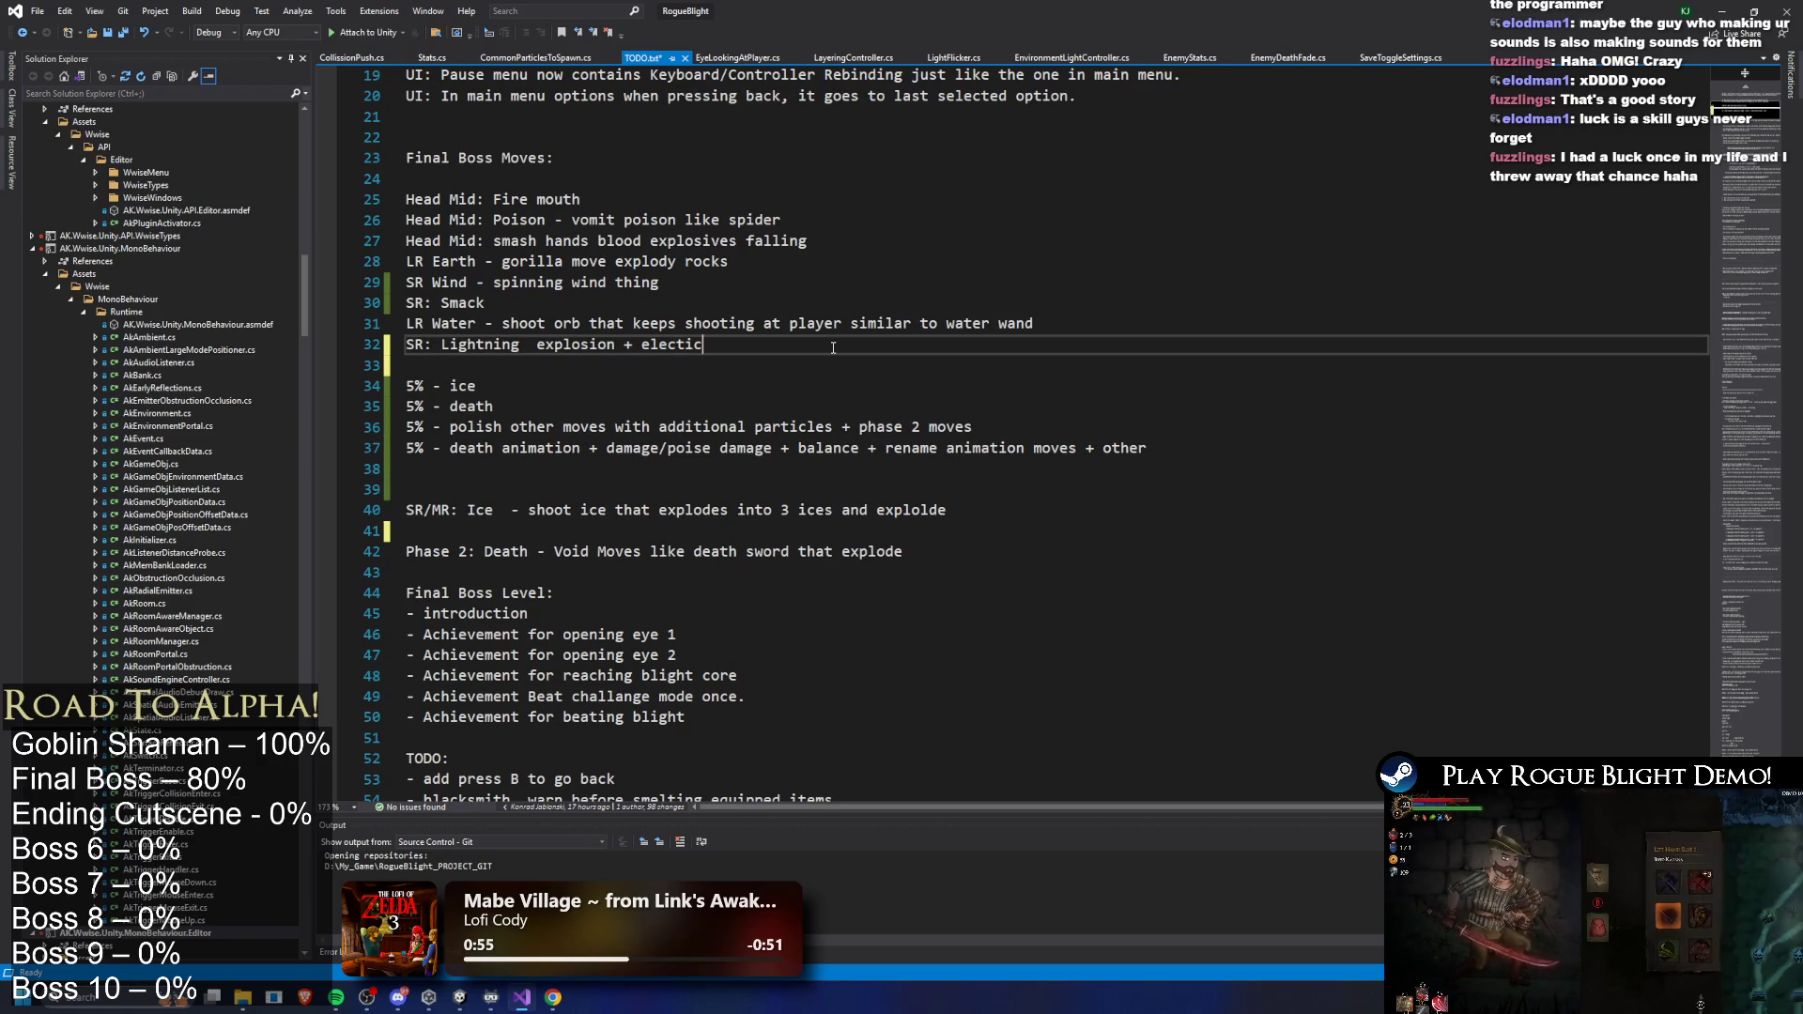
text( floor)
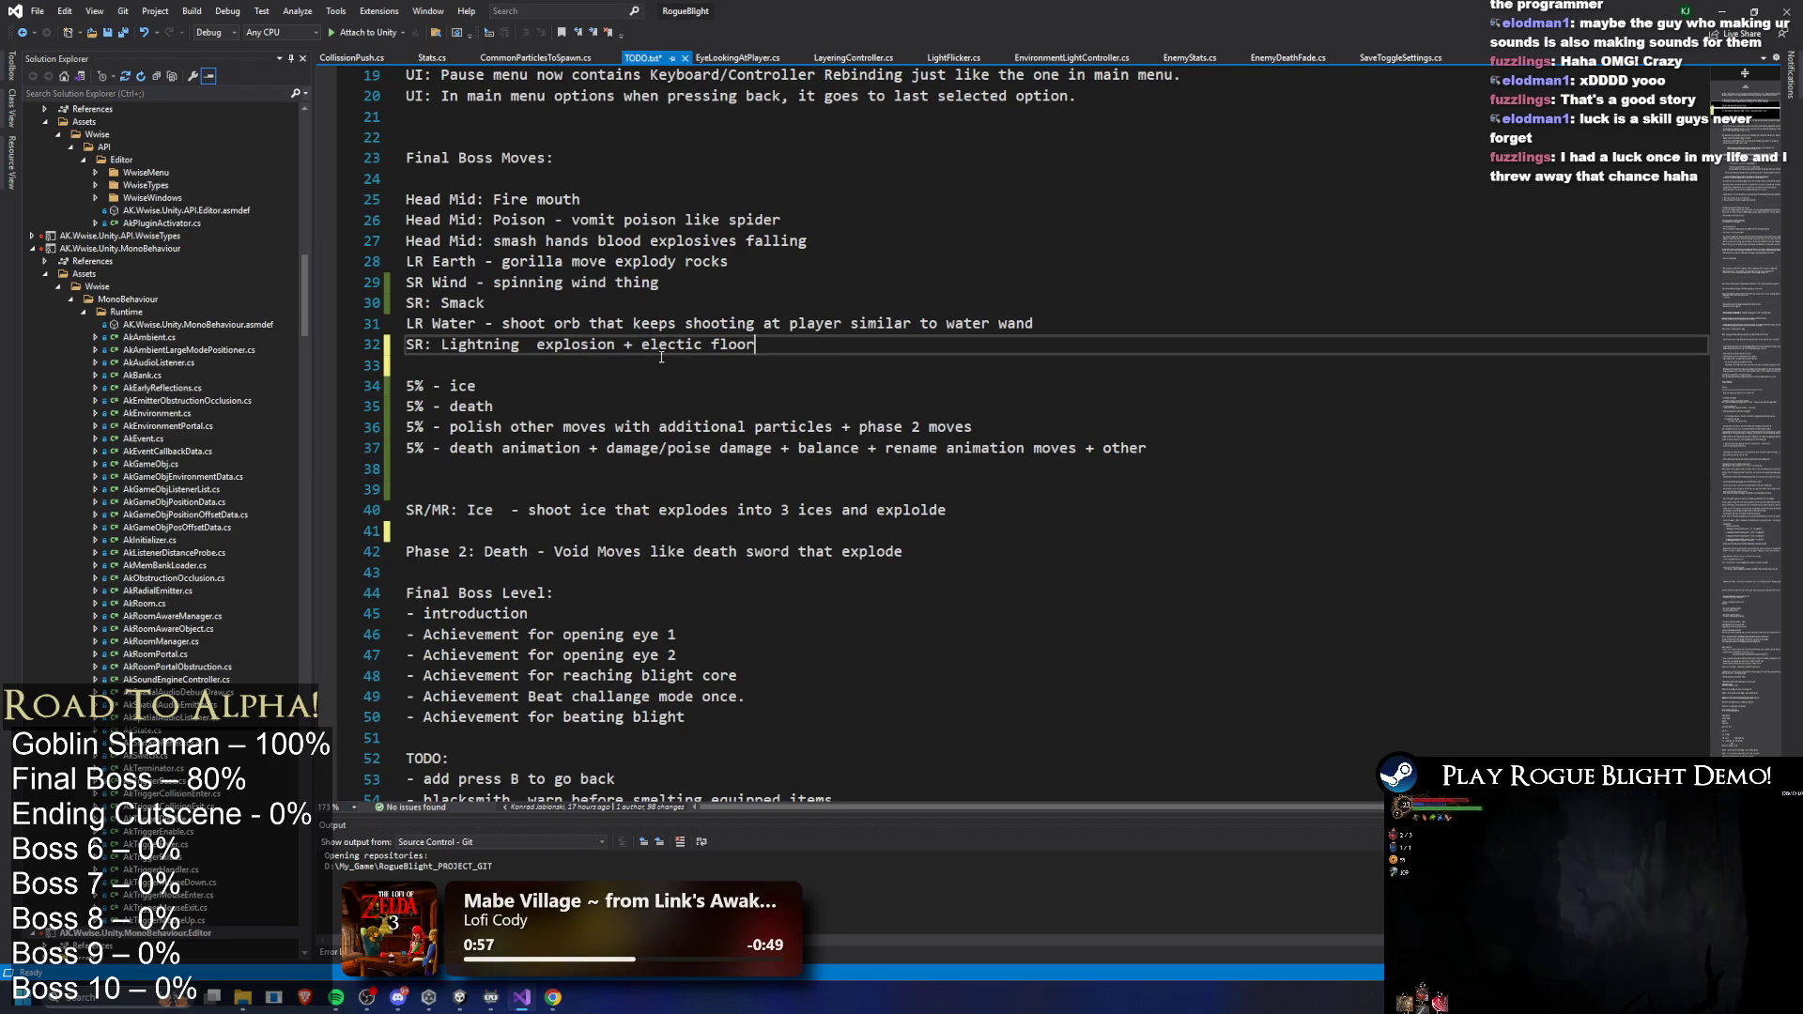
key(ctrl+shift+Left)
key(ctrl+shift+Left)
key(ctrl+shift+Left)
key(Down)
key(Return)
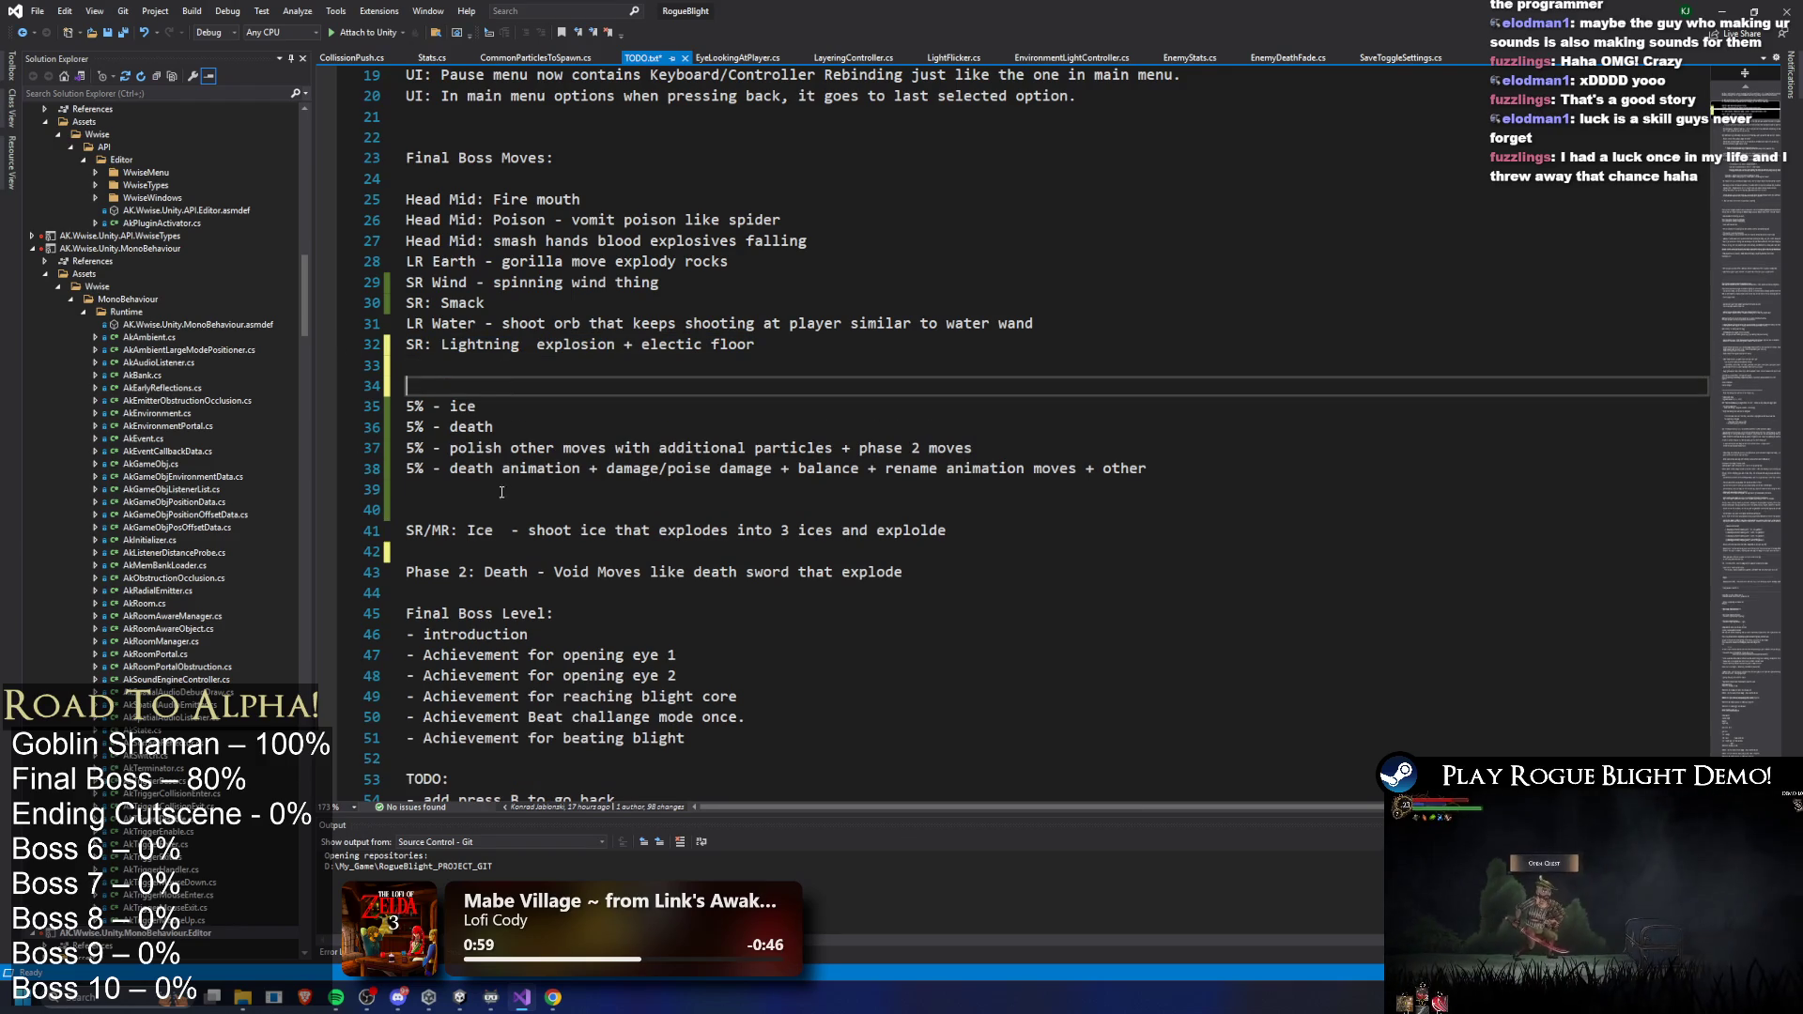
- Remove extra blank lines around SR/MR: Ice, Phase 2 and '5% - ice', and save
click(514, 520)
key(BackSpace)
key(Down)
key(Down)
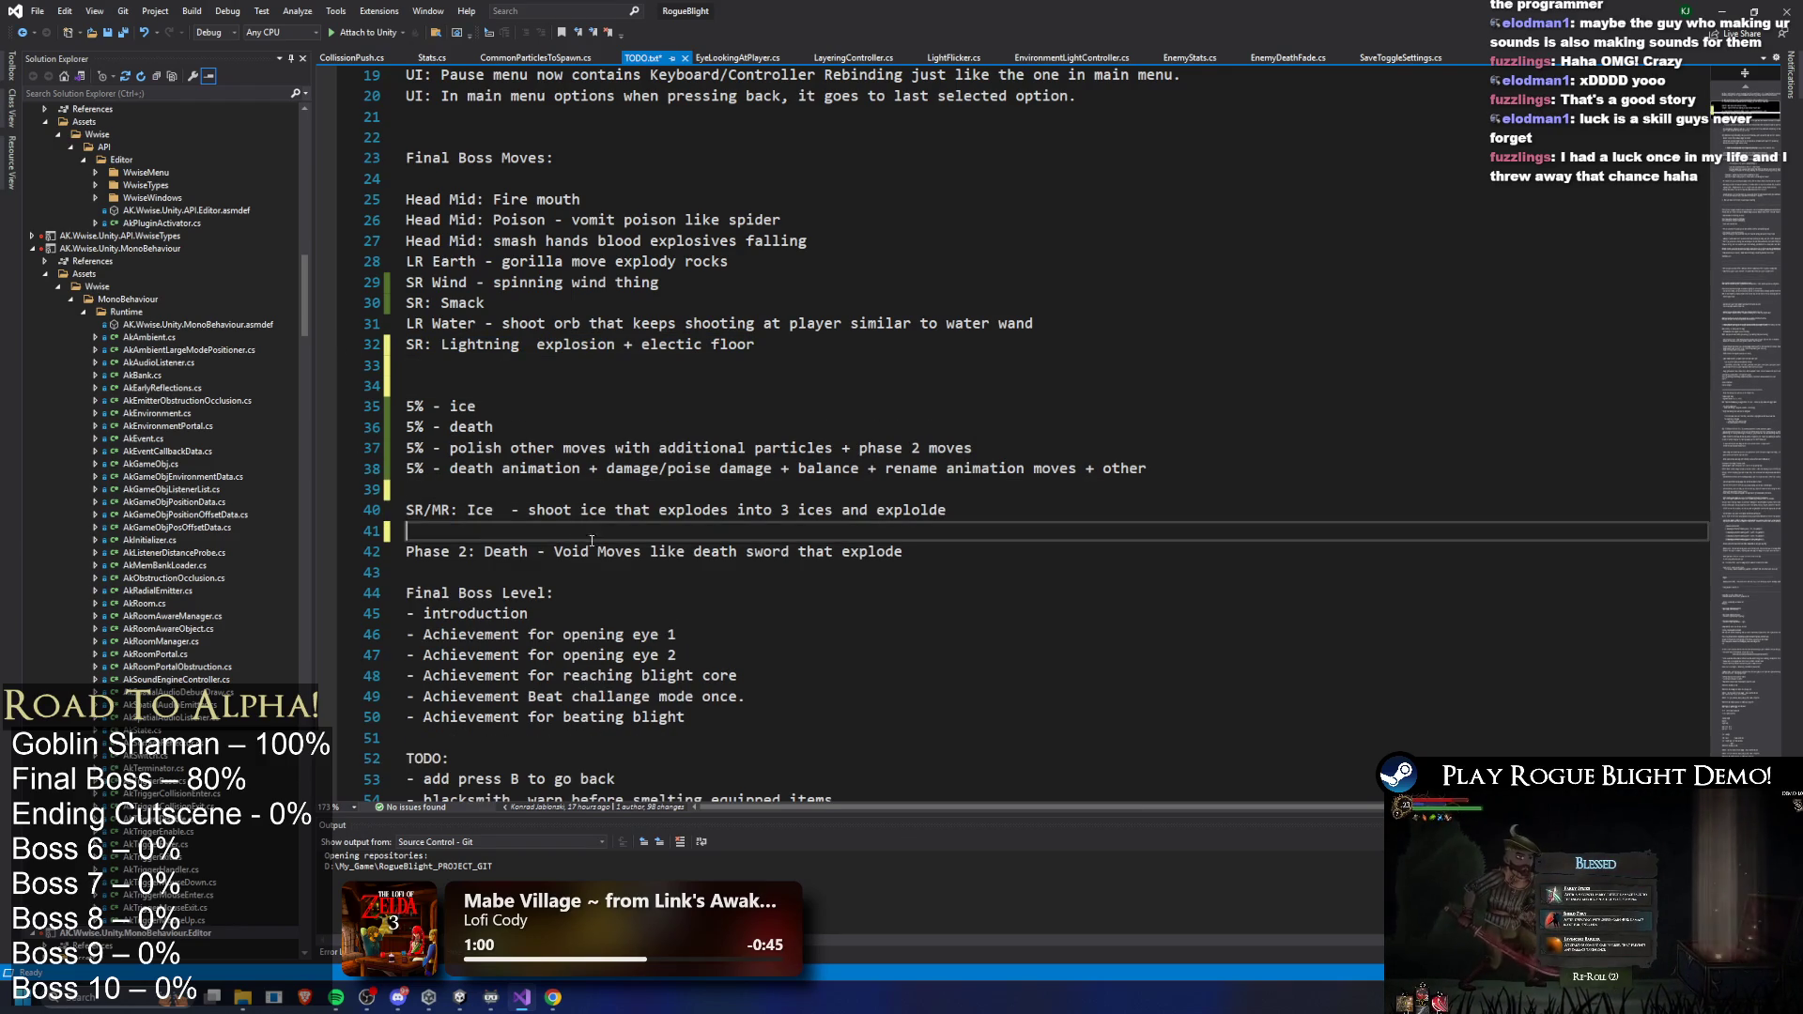
key(BackSpace)
key(ctrl+s)
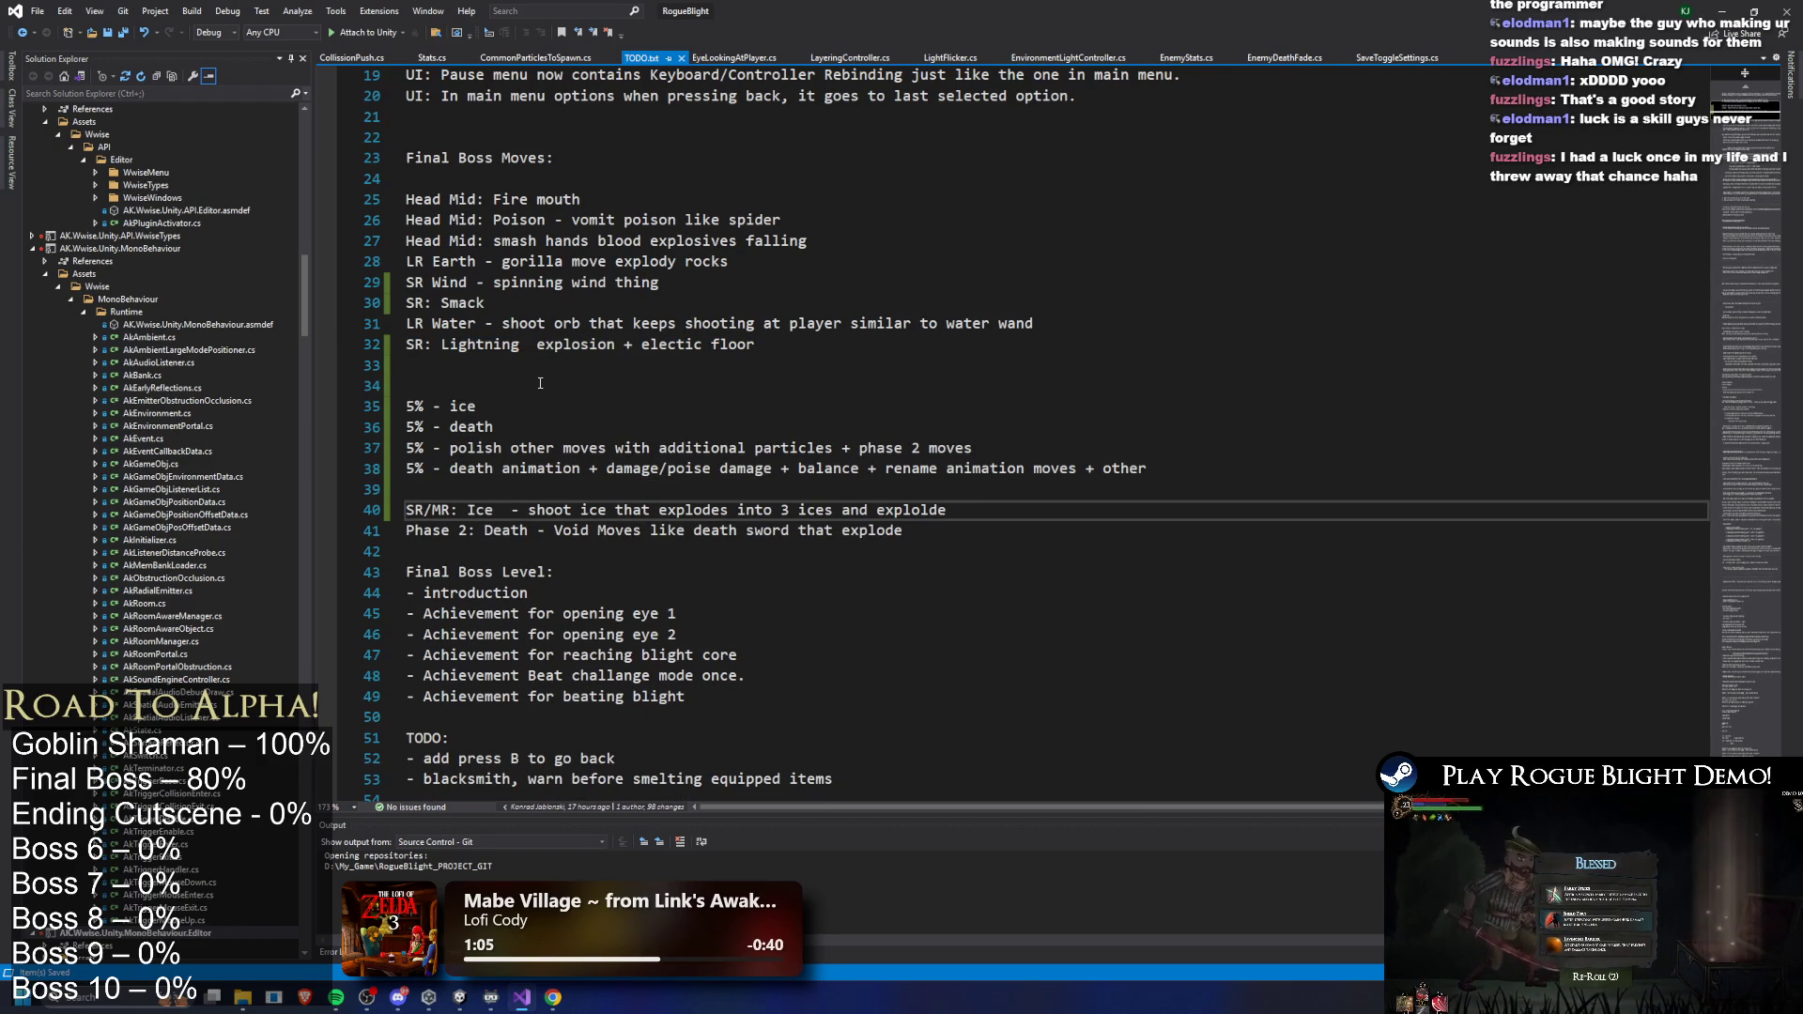
click(541, 383)
key(BackSpace)
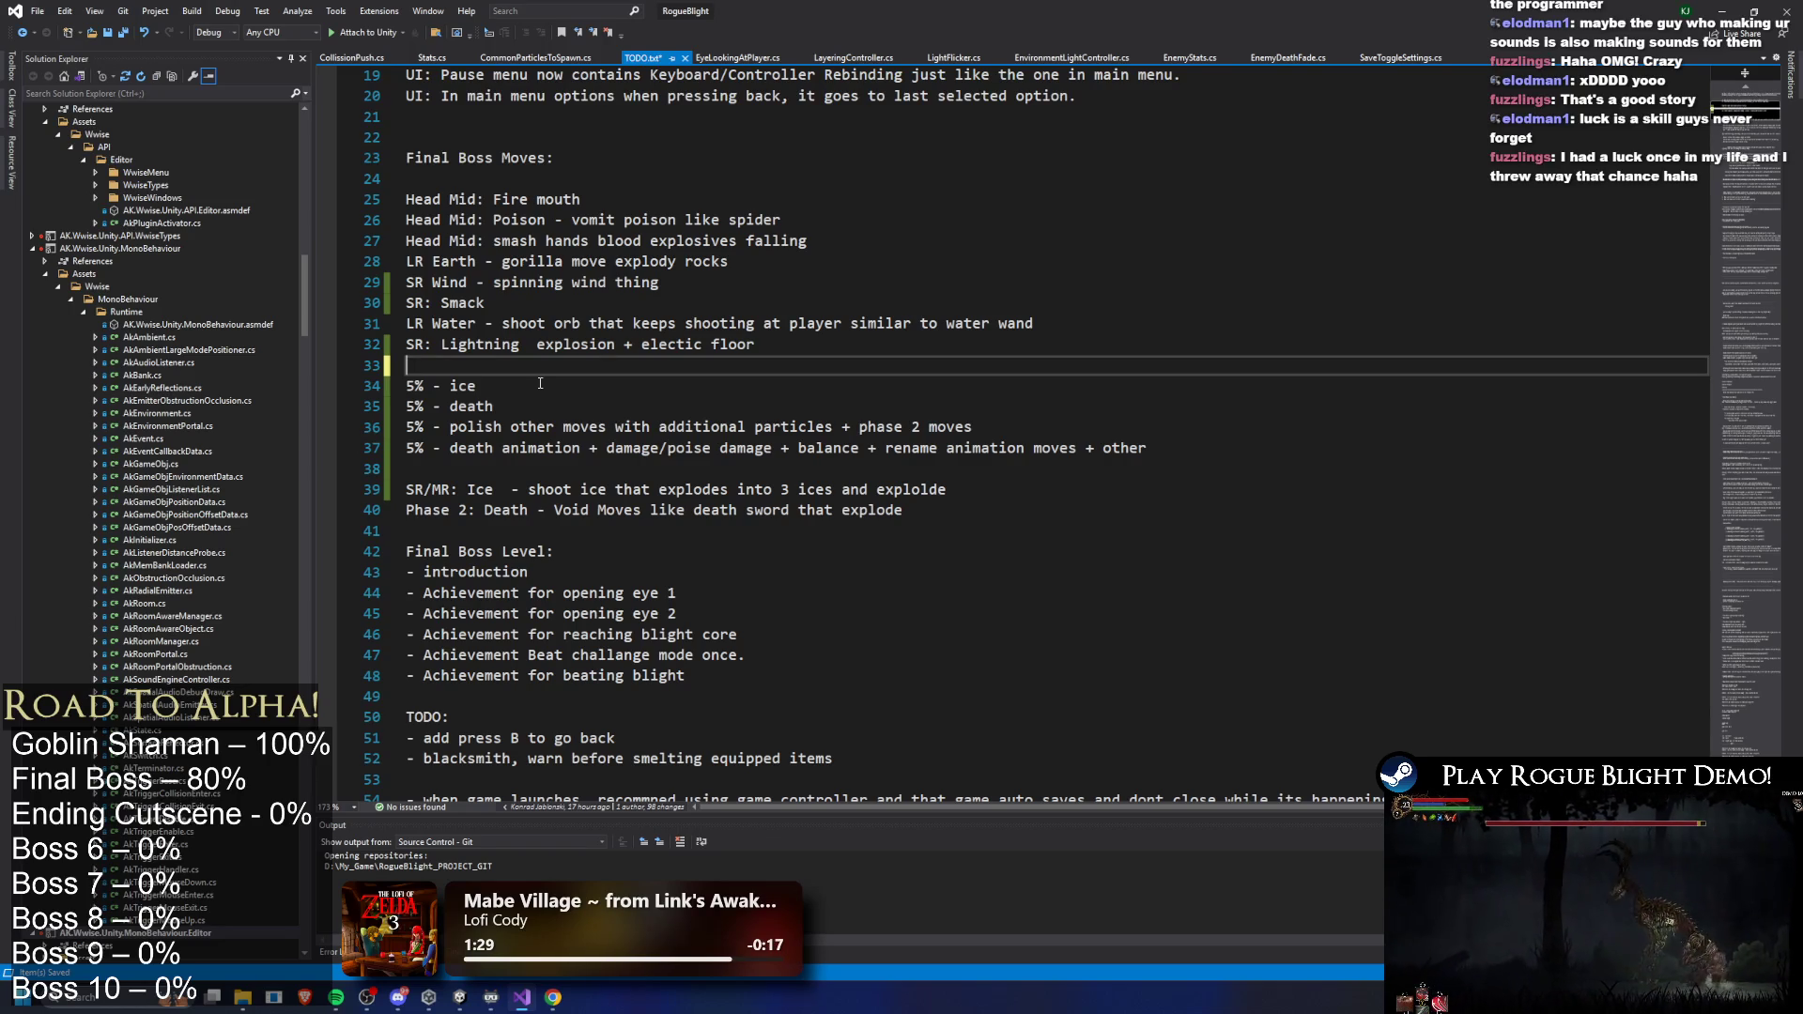
- Move the polish and death-animation task lines to directly after '5% - ice'
drag(545, 388, 373, 390)
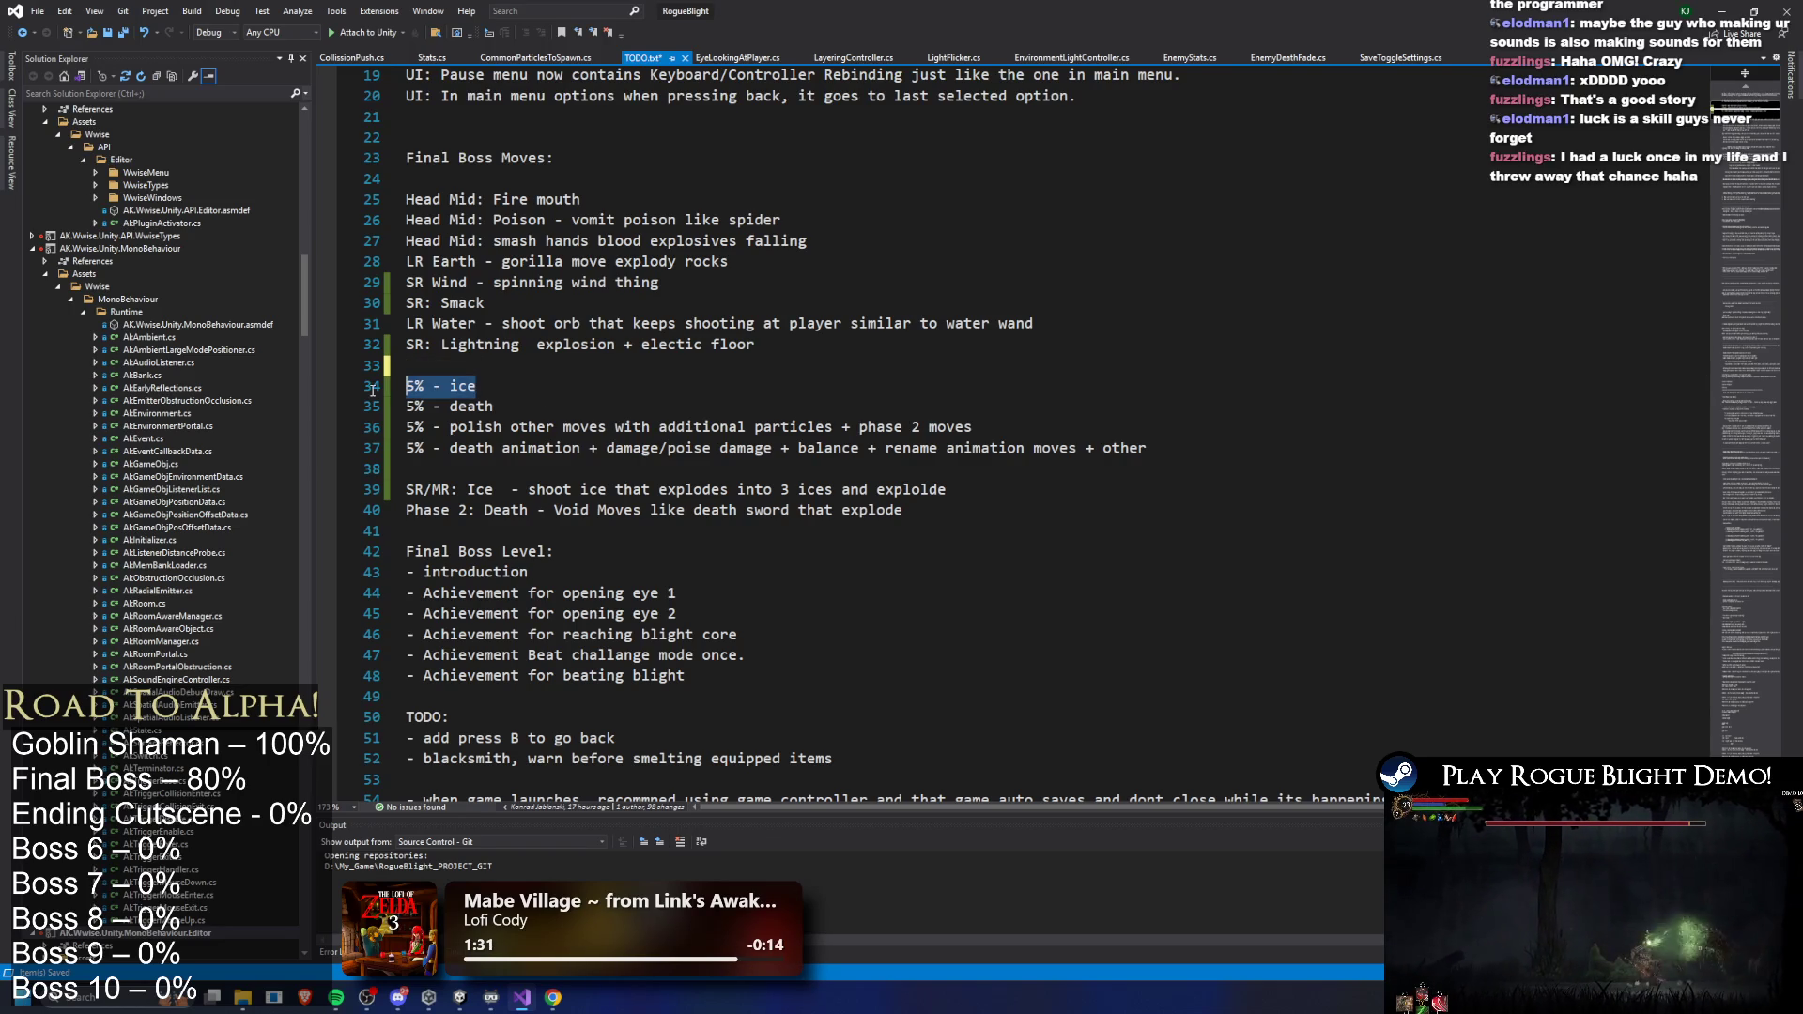
mouse_move(1149, 448)
mouse_down()
mouse_move(405, 448)
mouse_move(406, 427)
mouse_up()
key(ctrl+c)
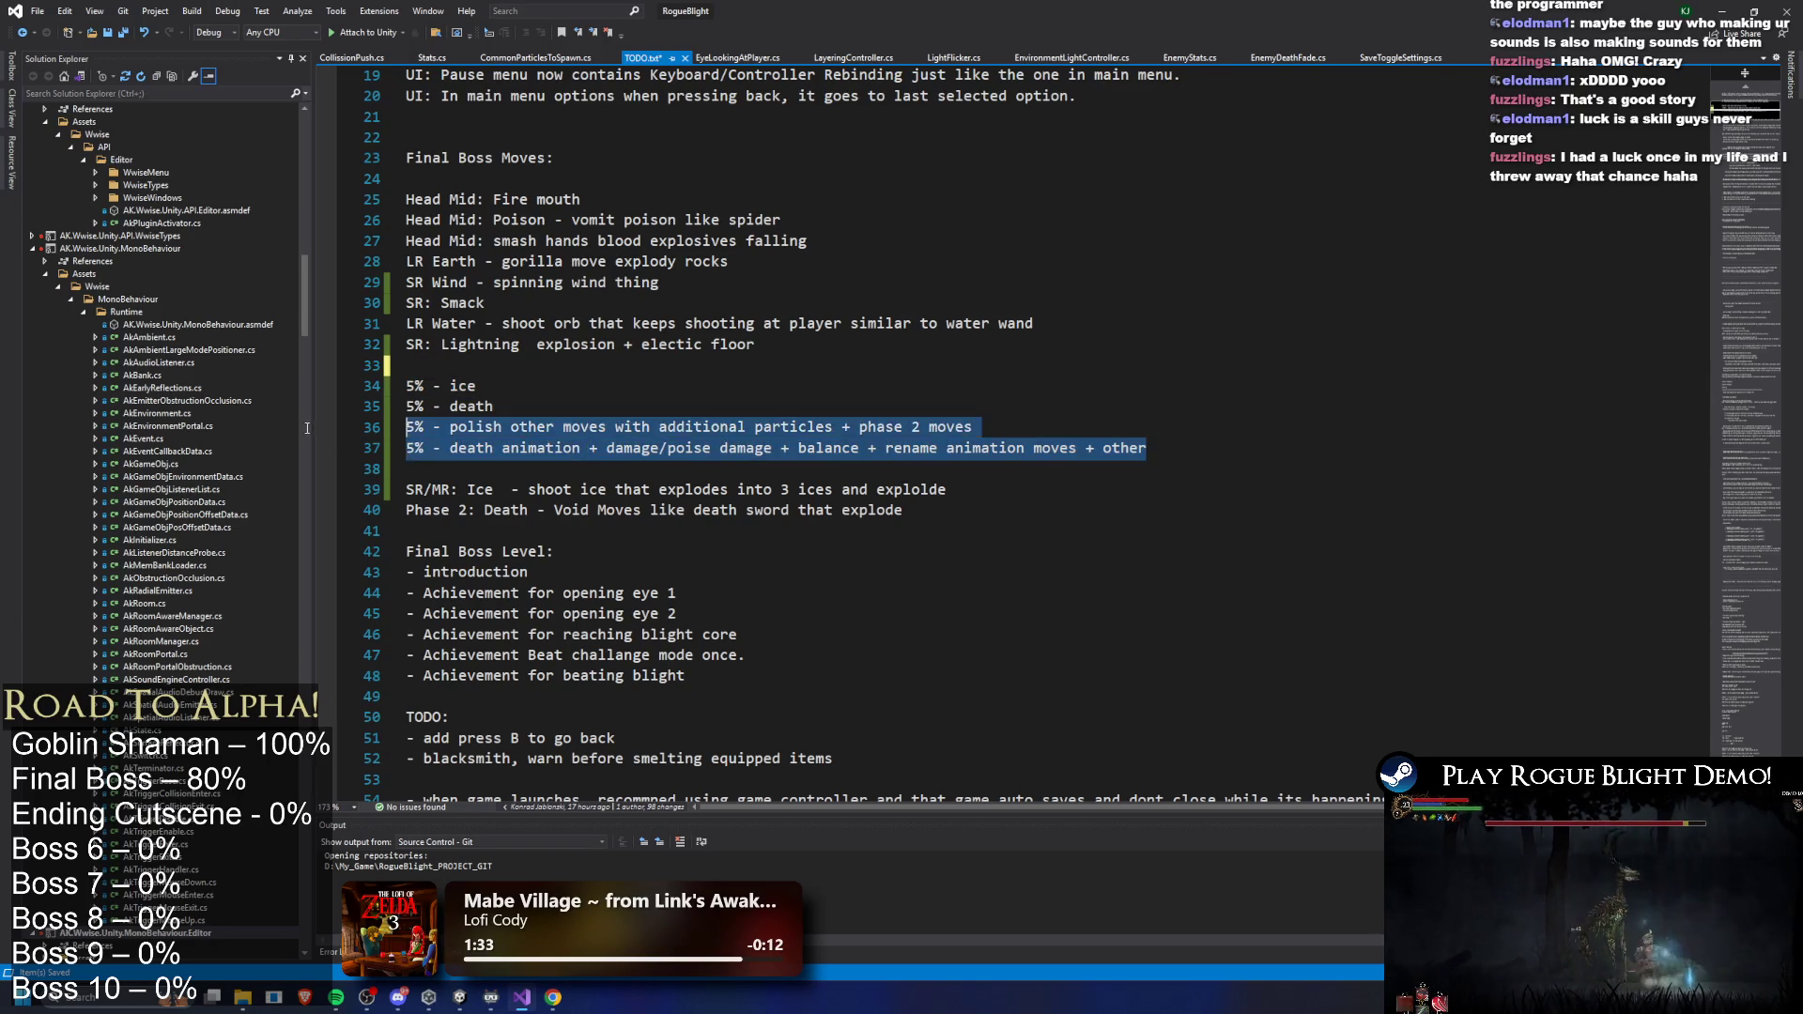
key(BackSpace)
click(562, 378)
key(Return)
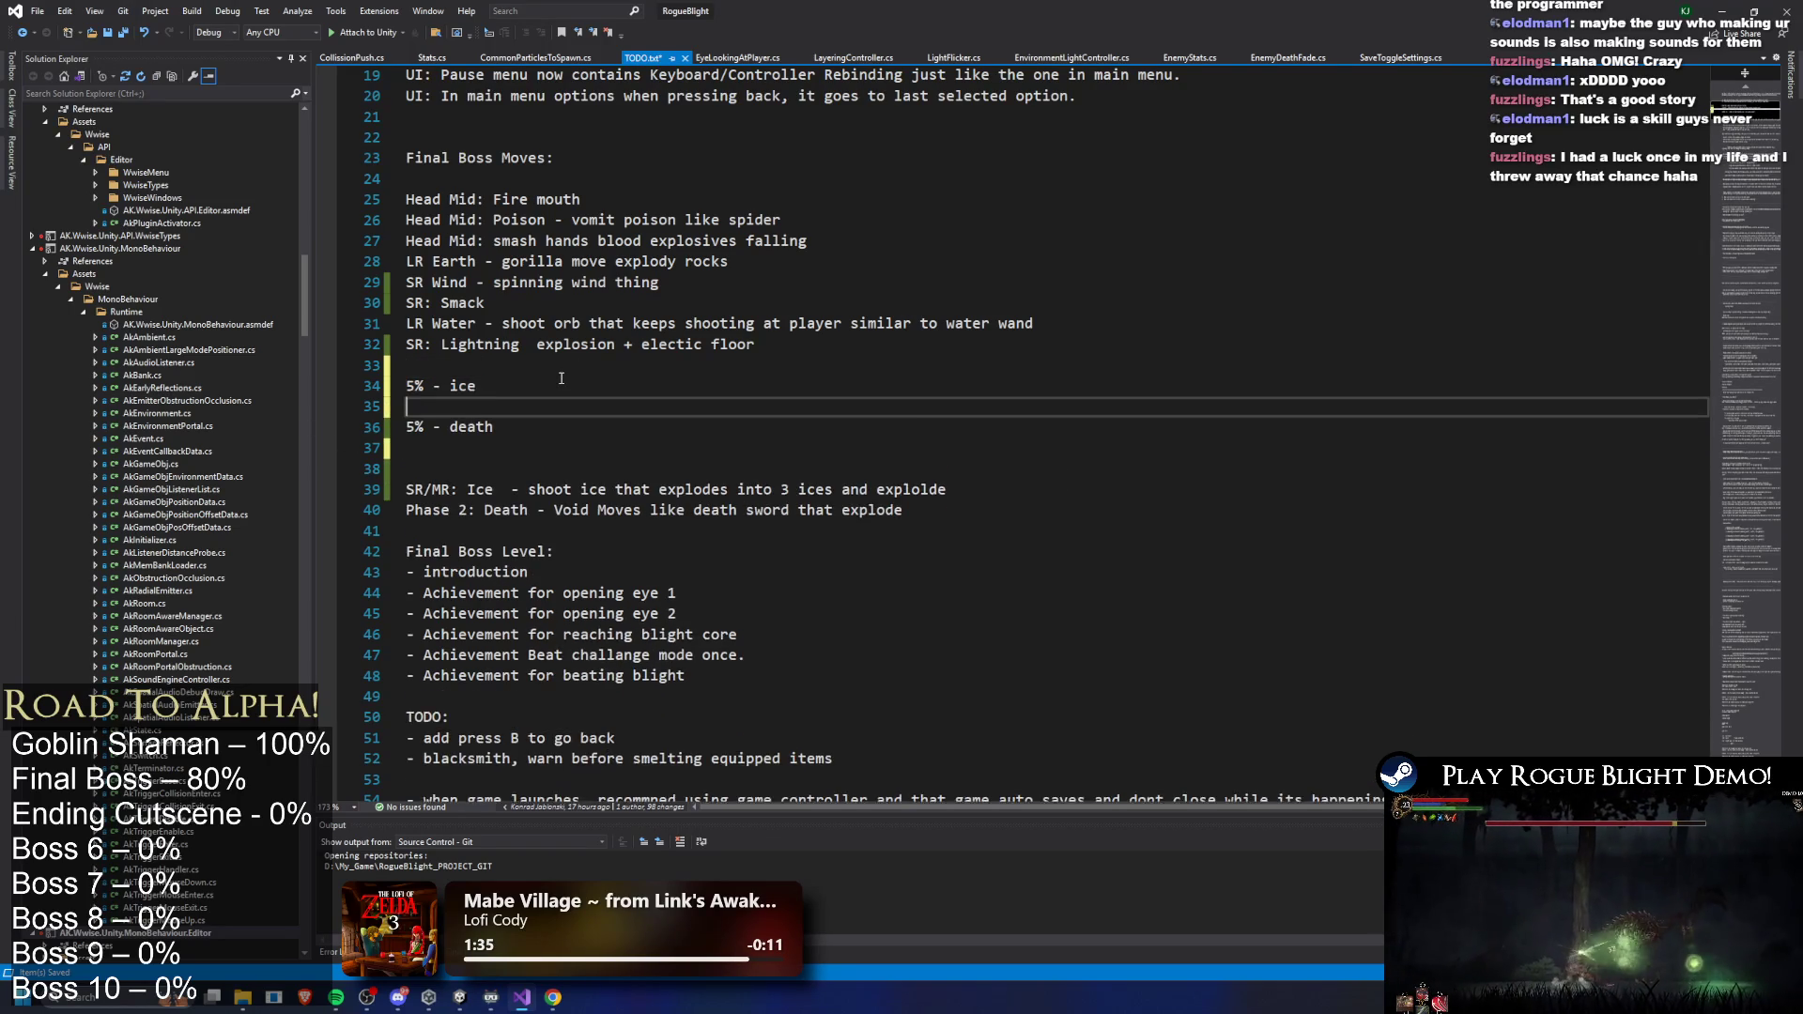
key(ctrl+v)
- Change '5% - death' to '5% - death move', delete the leftover blank lines, and save
click(564, 468)
text(move)
key(Up)
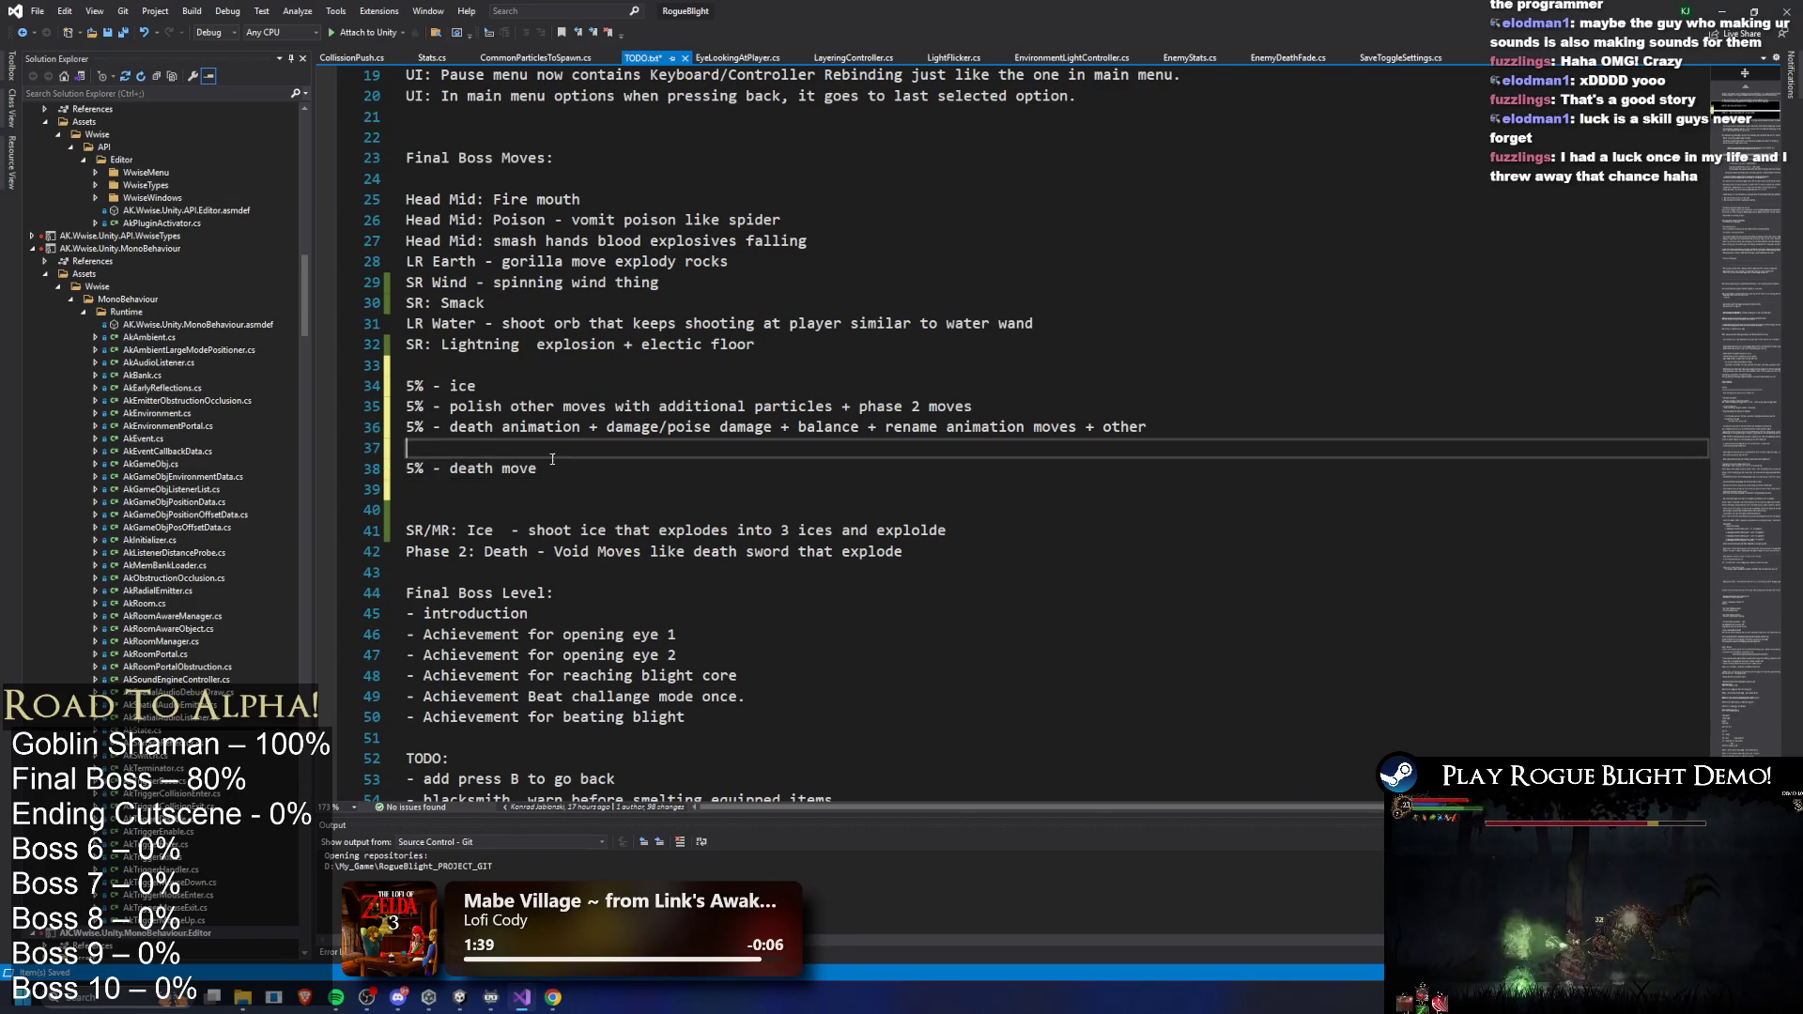
key(BackSpace)
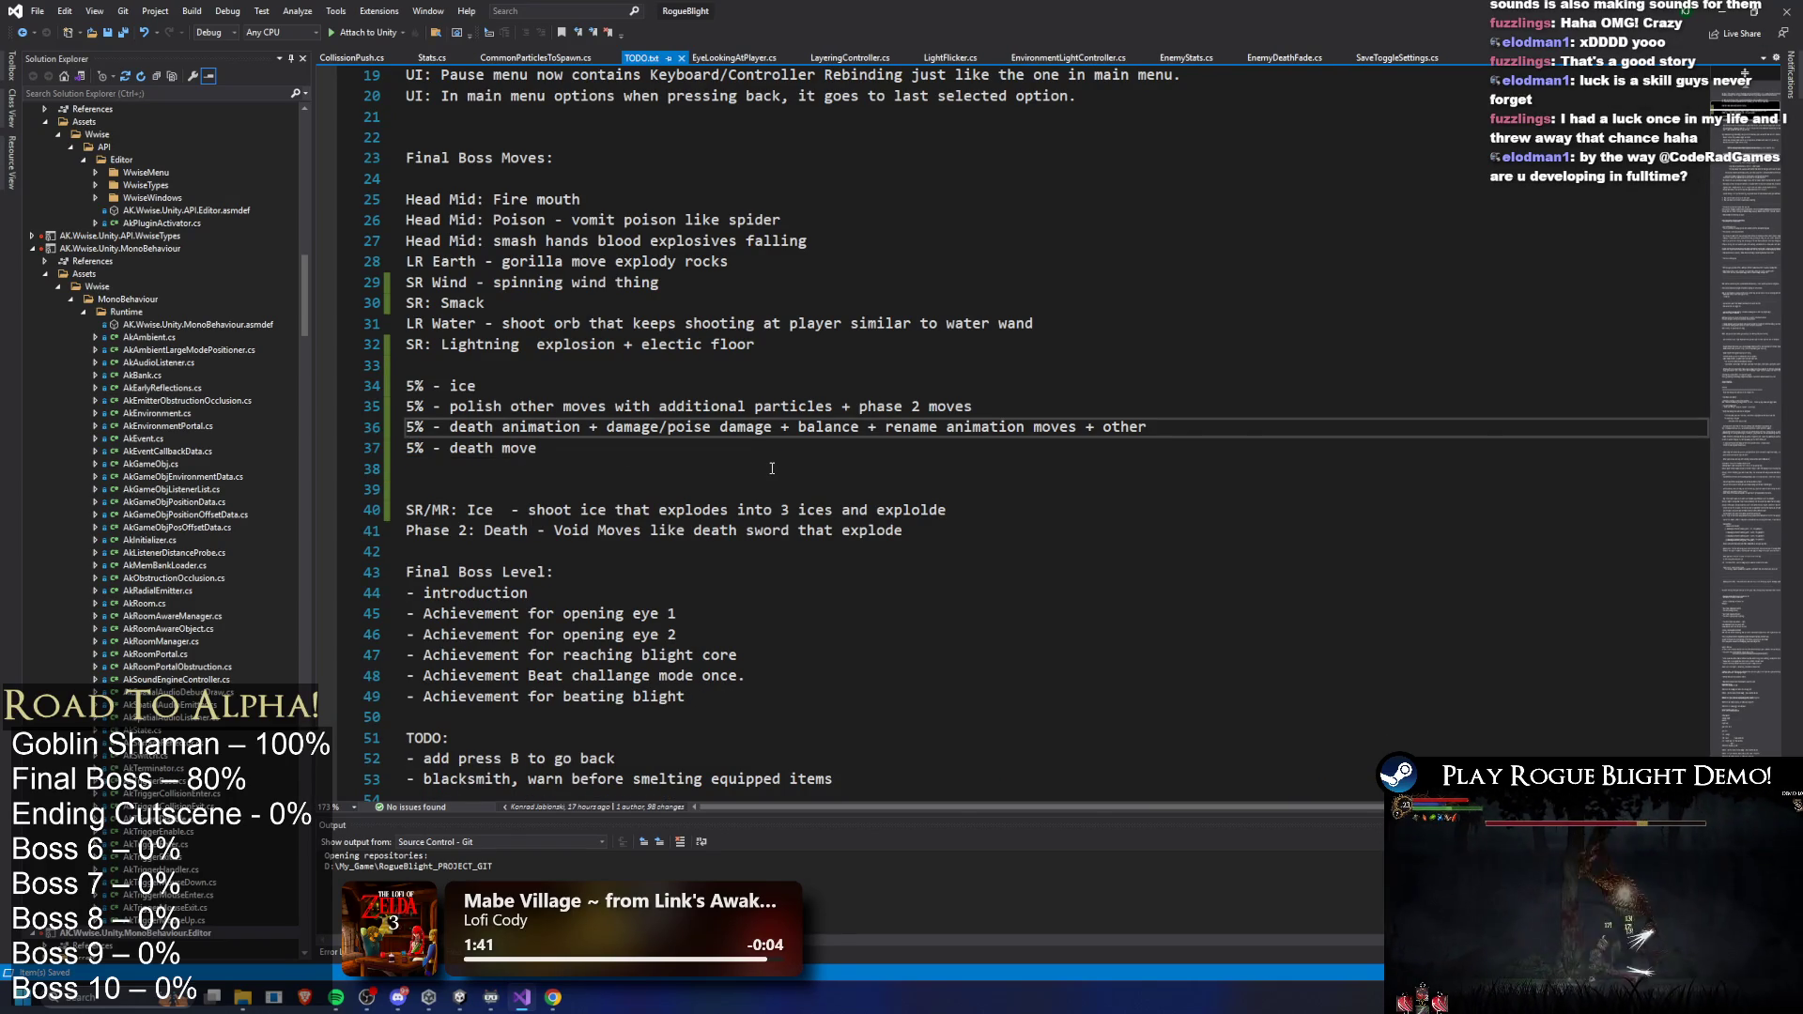
click(595, 492)
key(BackSpace)
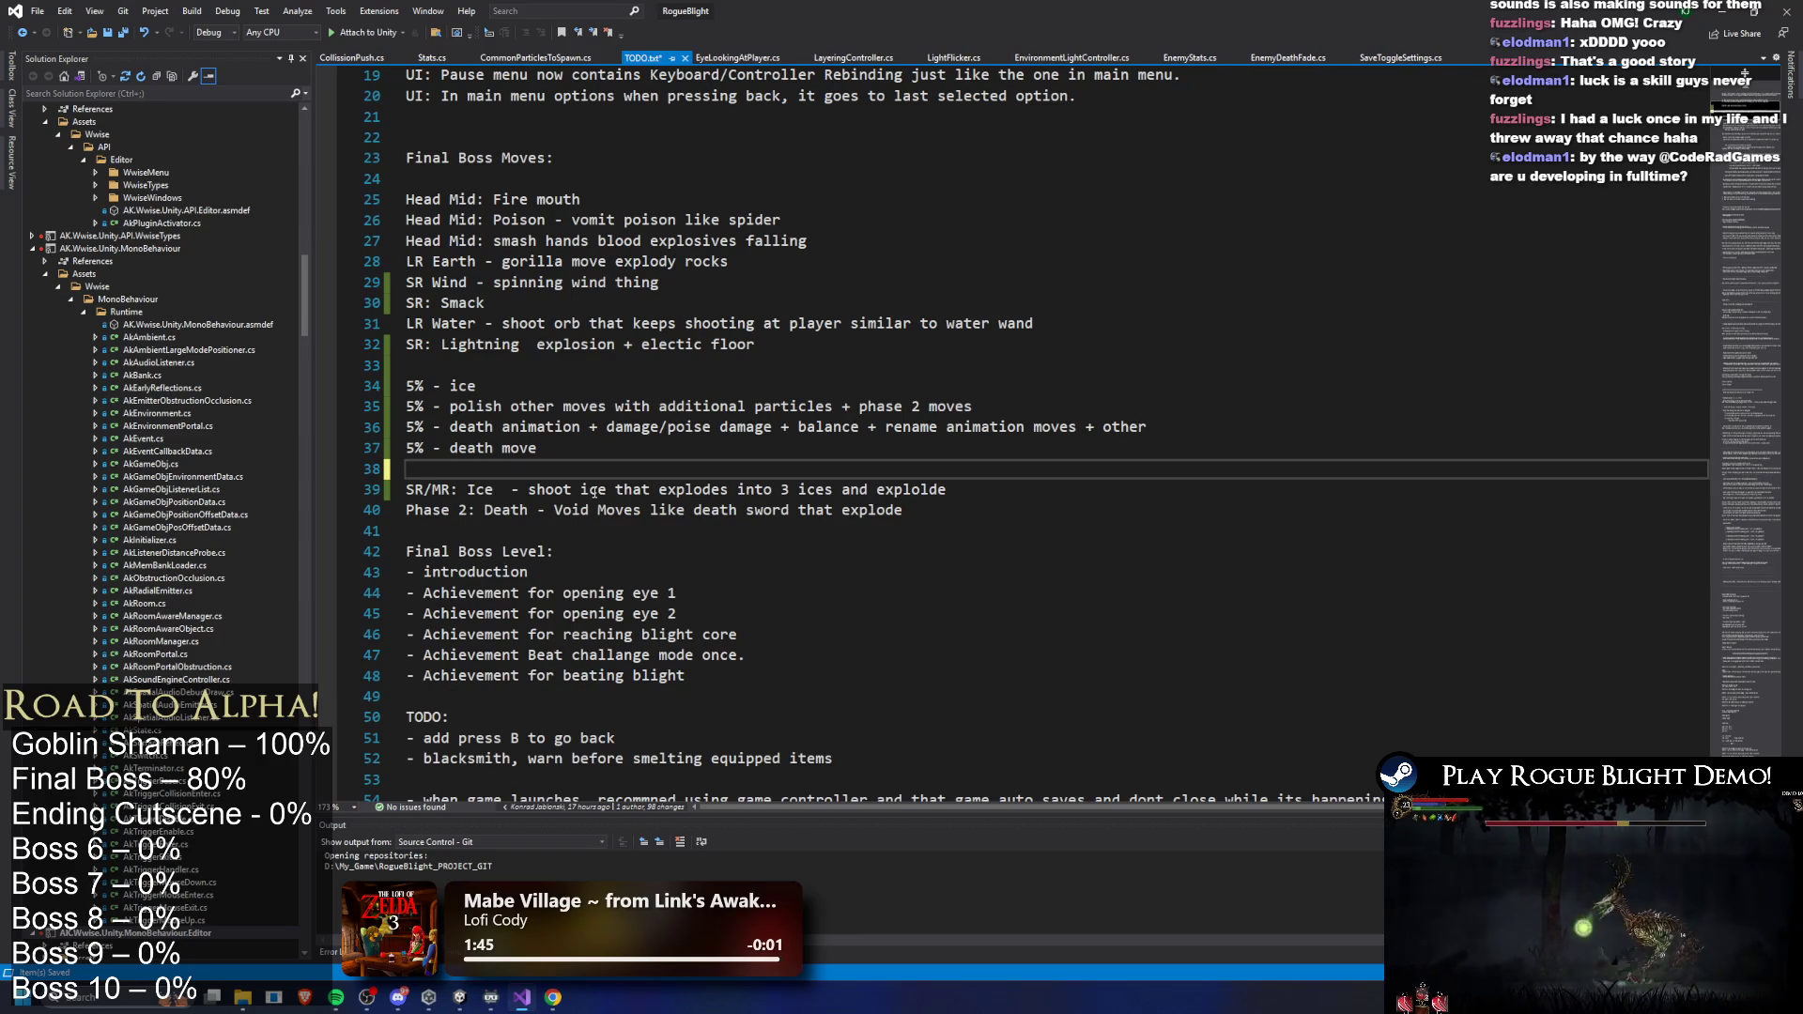
key(Down)
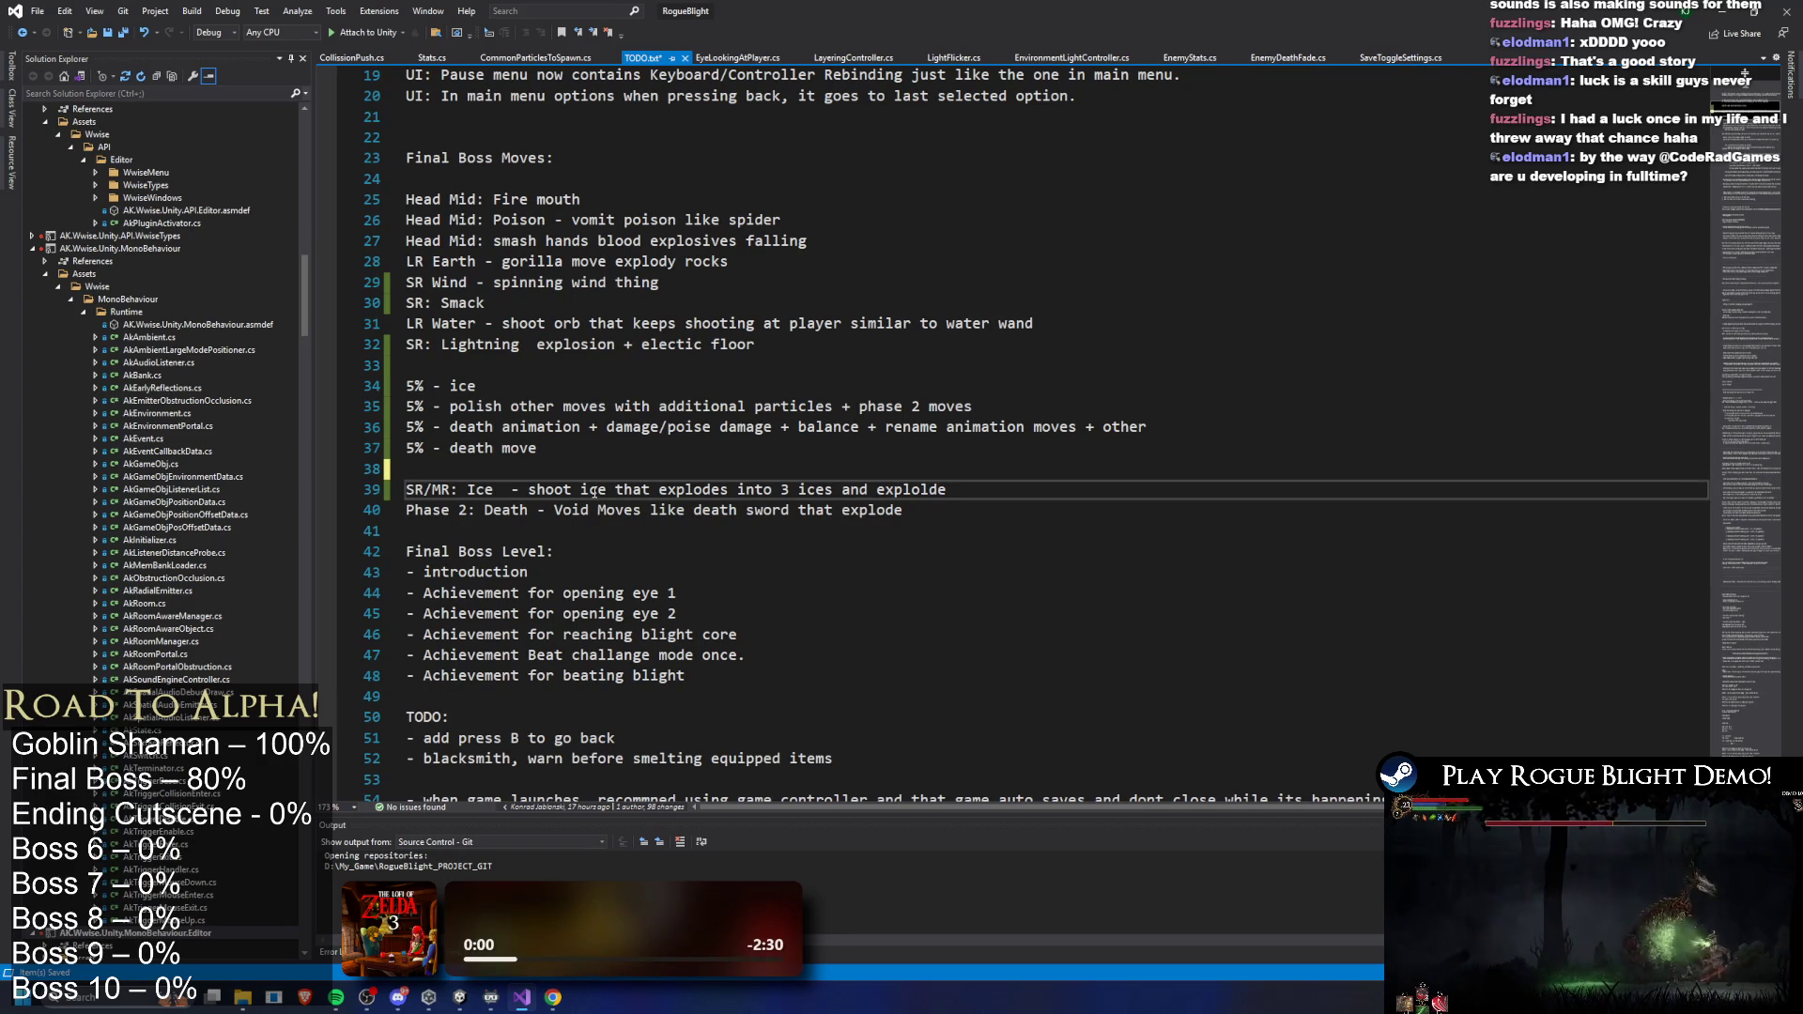
key(Up)
key(ctrl+s)
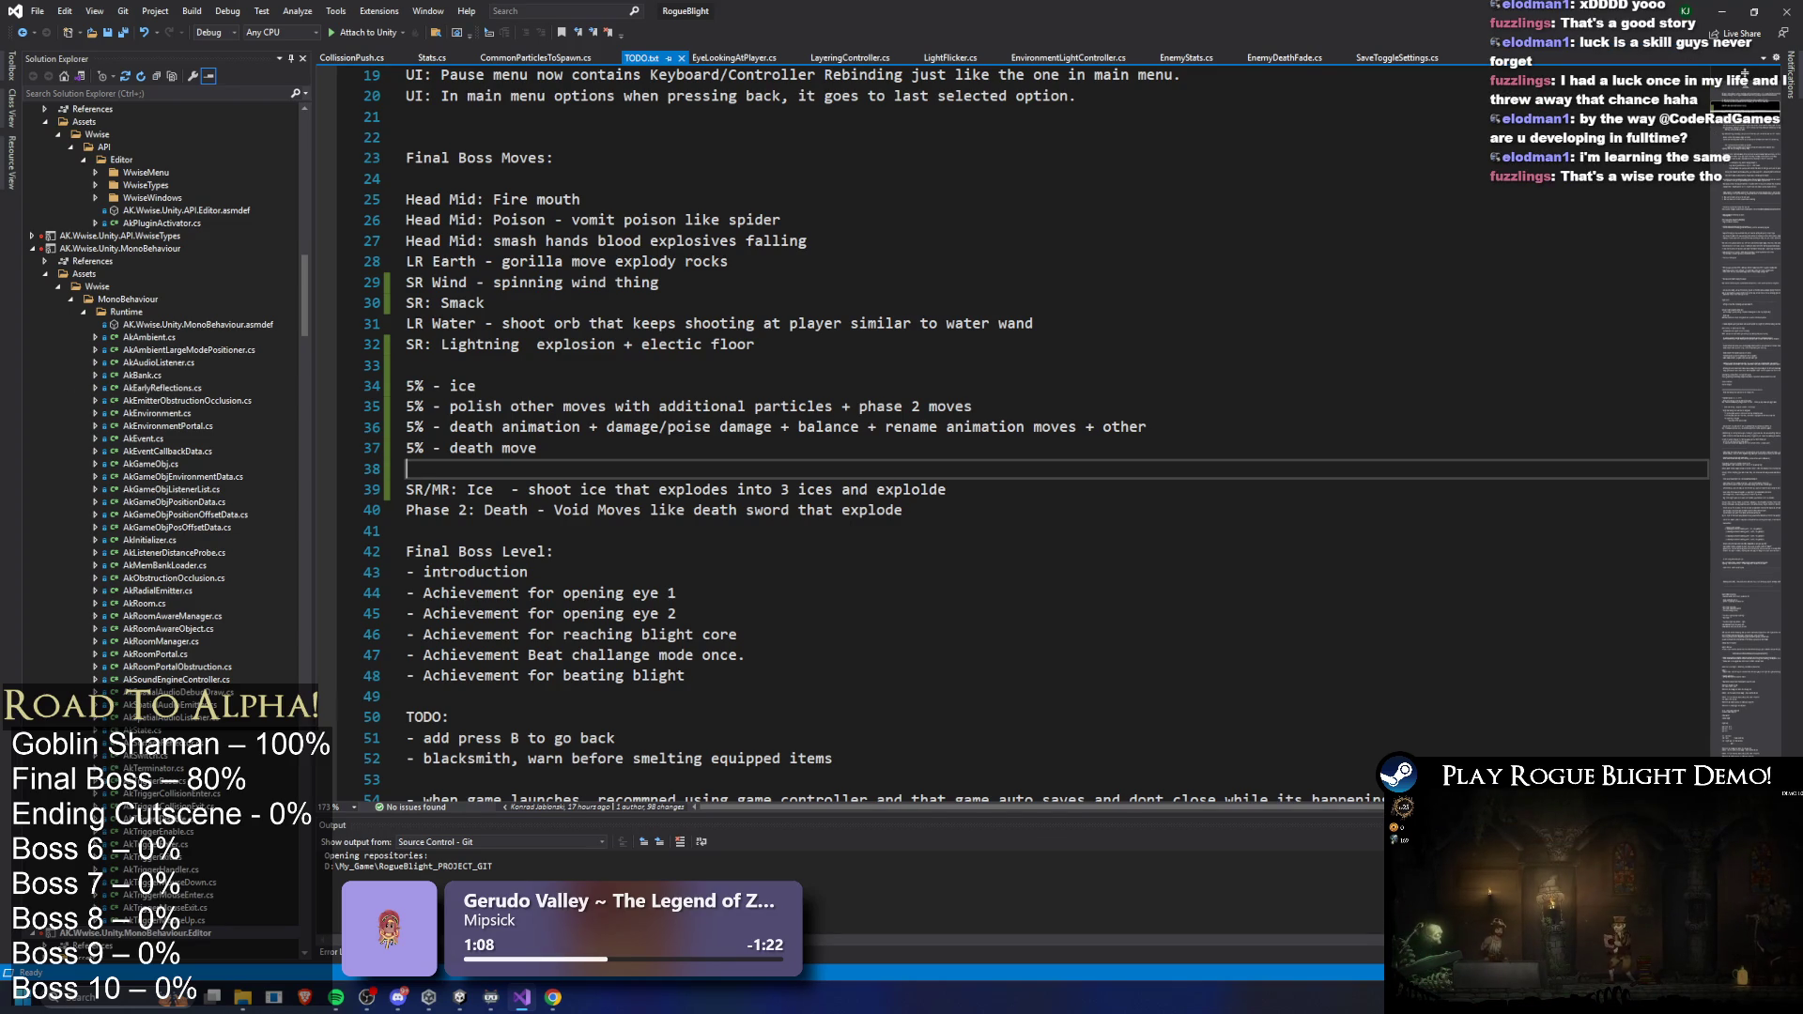
click(929, 559)
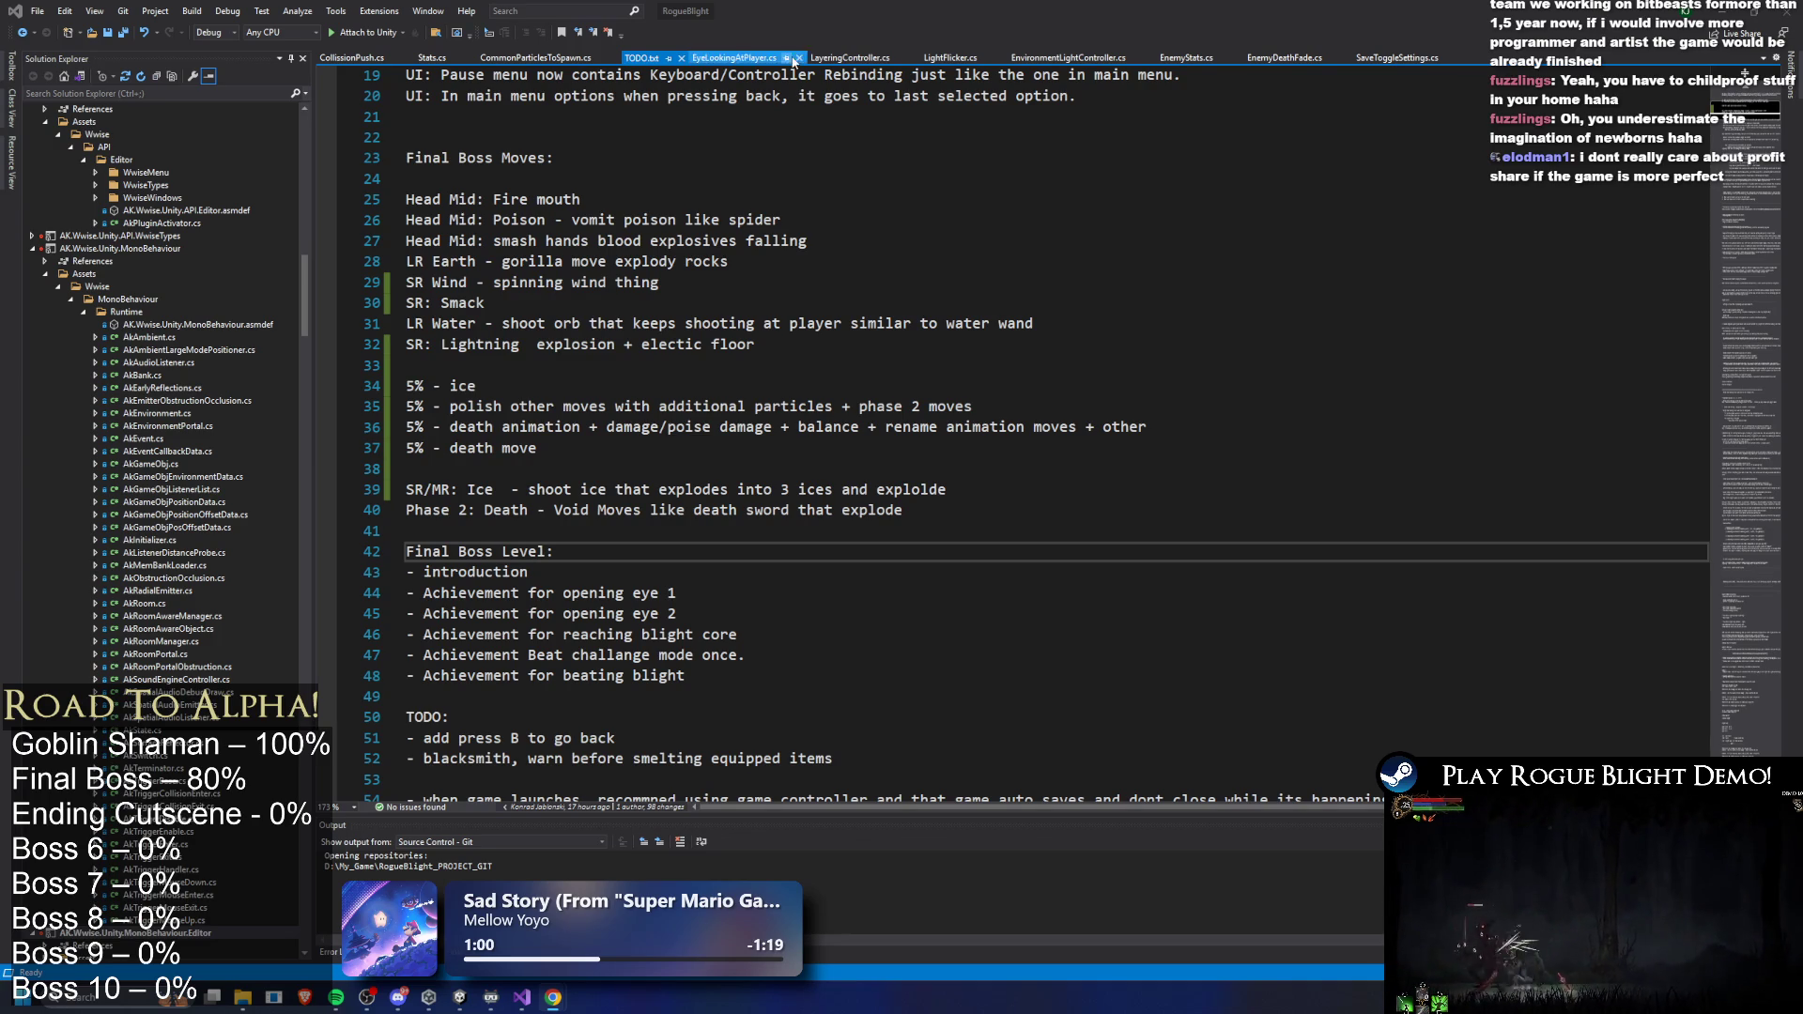
- Delete empty line 24 below 'Final Boss Moves:' and save TODO.txt
click(759, 132)
click(582, 171)
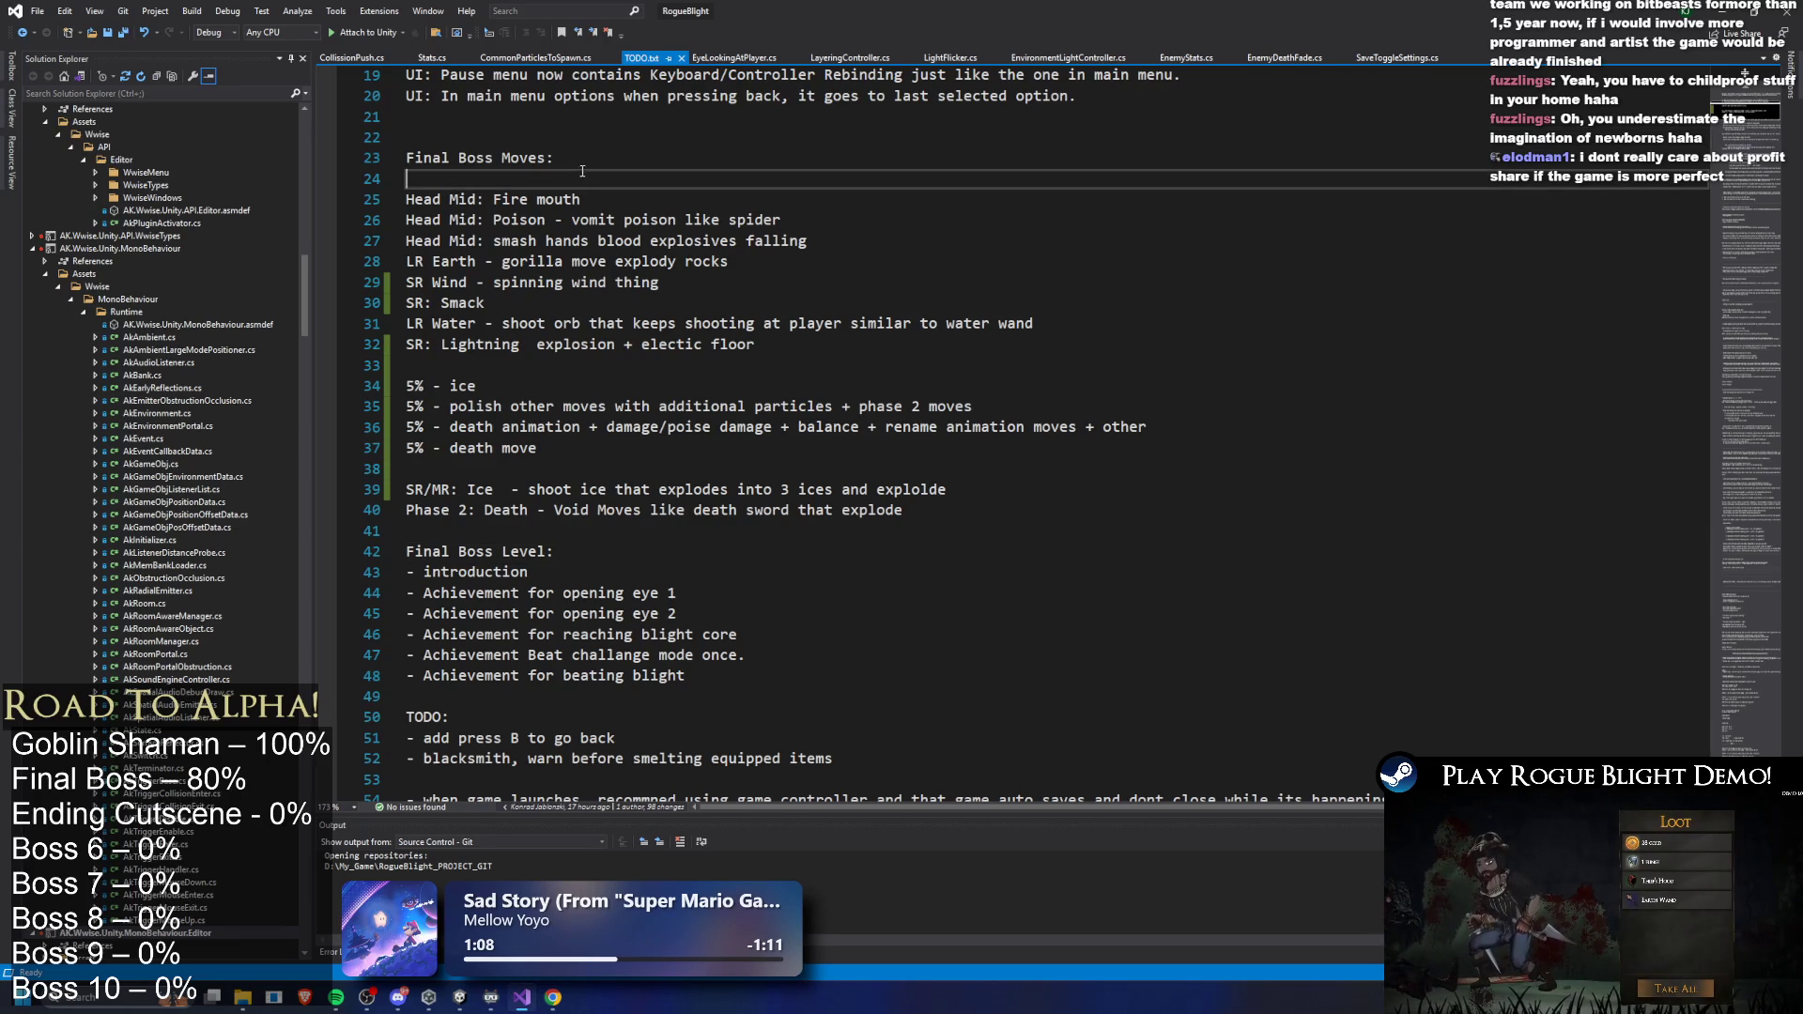
key(BackSpace)
scroll(687, 178, up, 1)
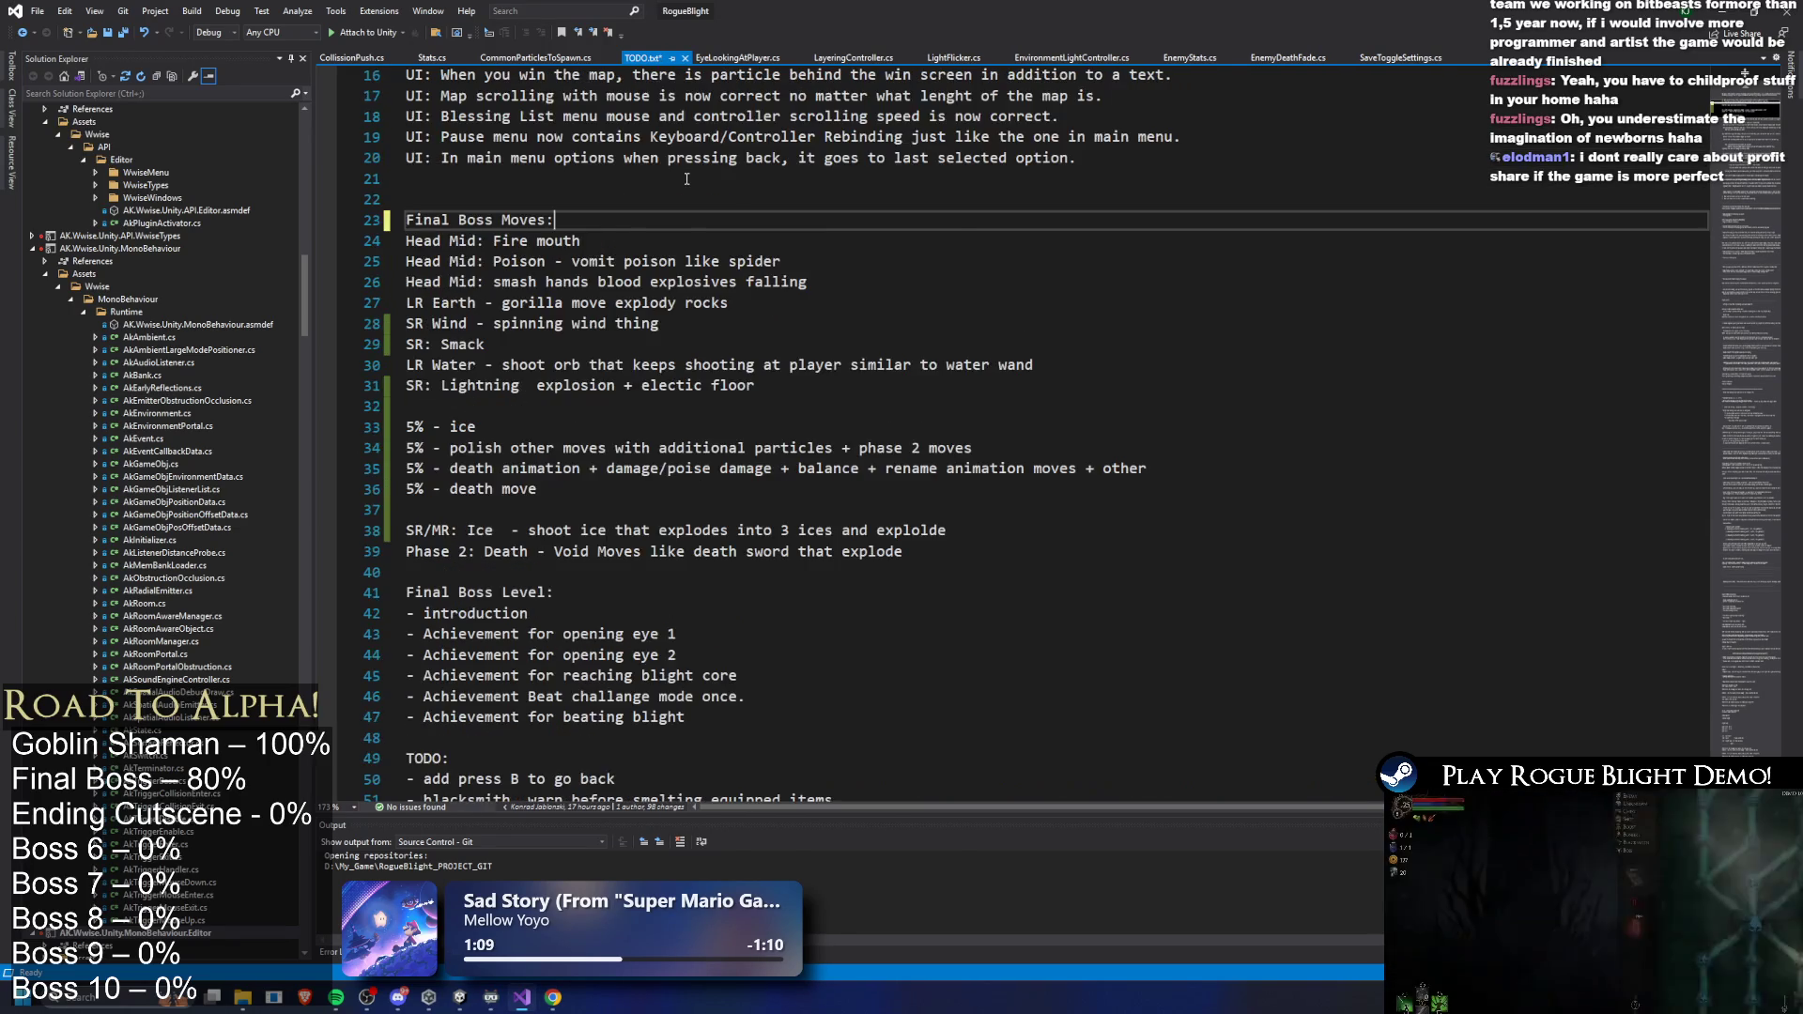
scroll(687, 179, up, 3)
key(ctrl+s)
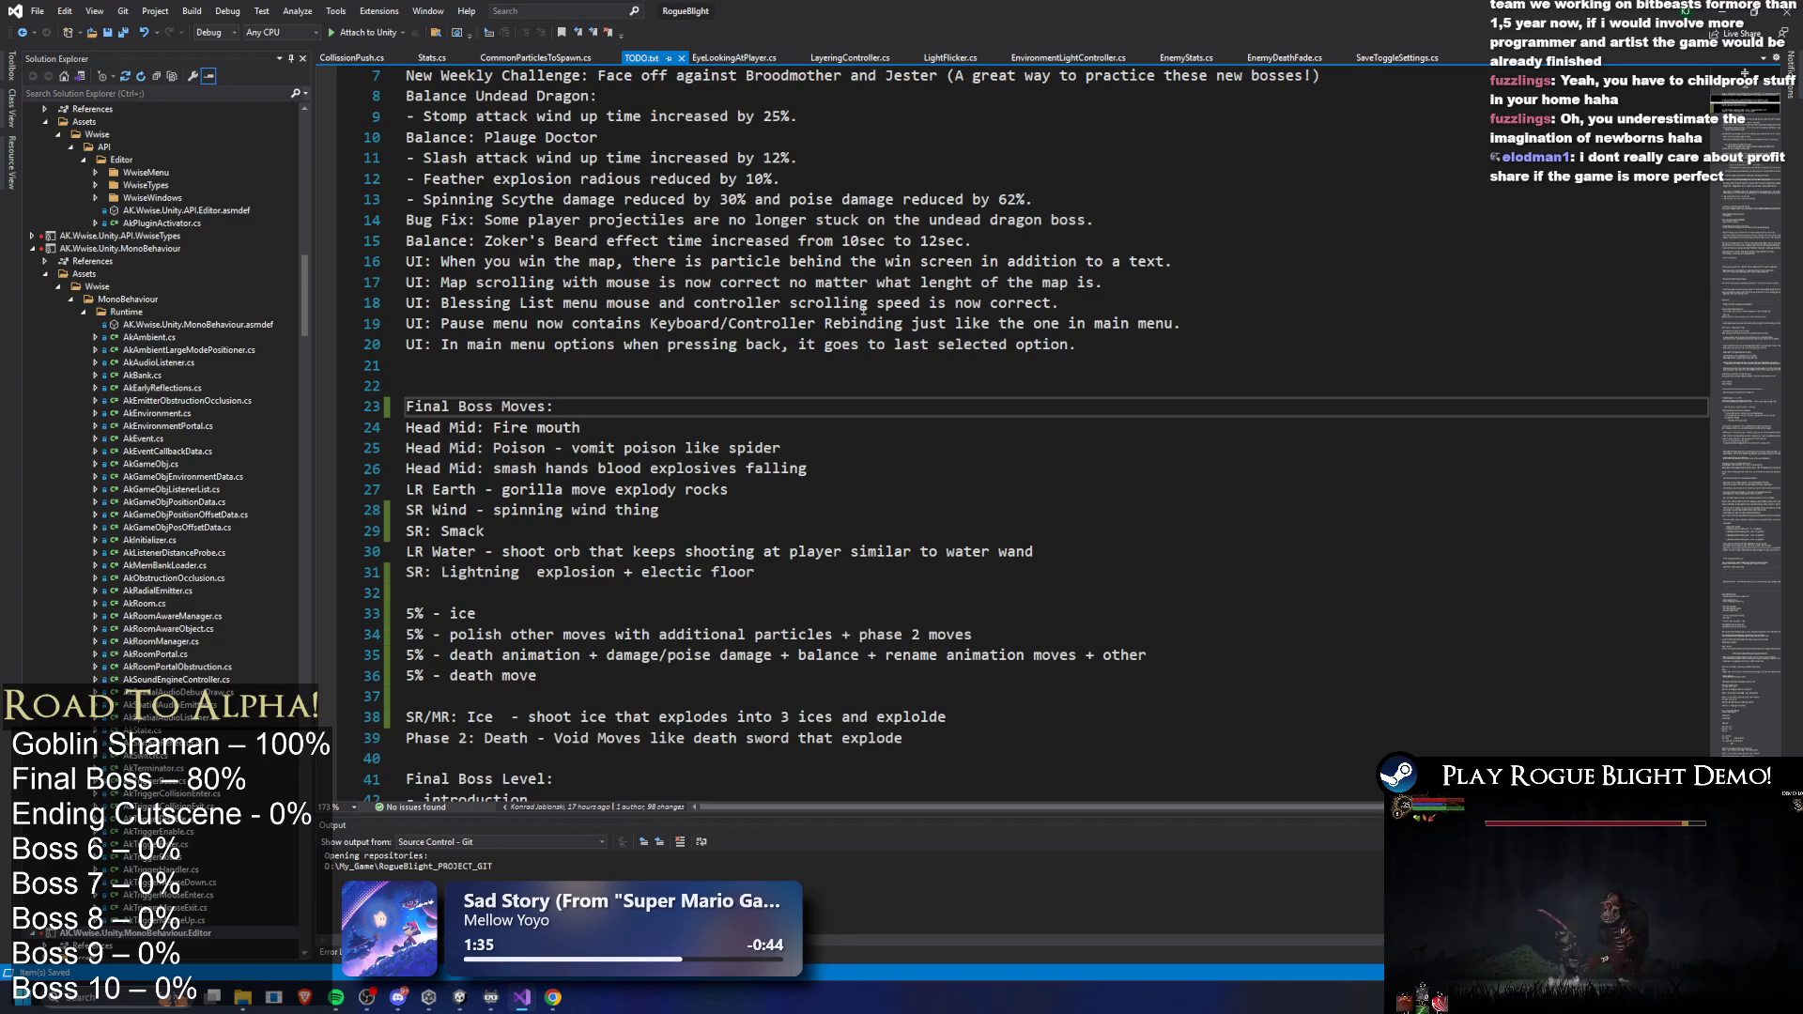
scroll(864, 307, up, 2)
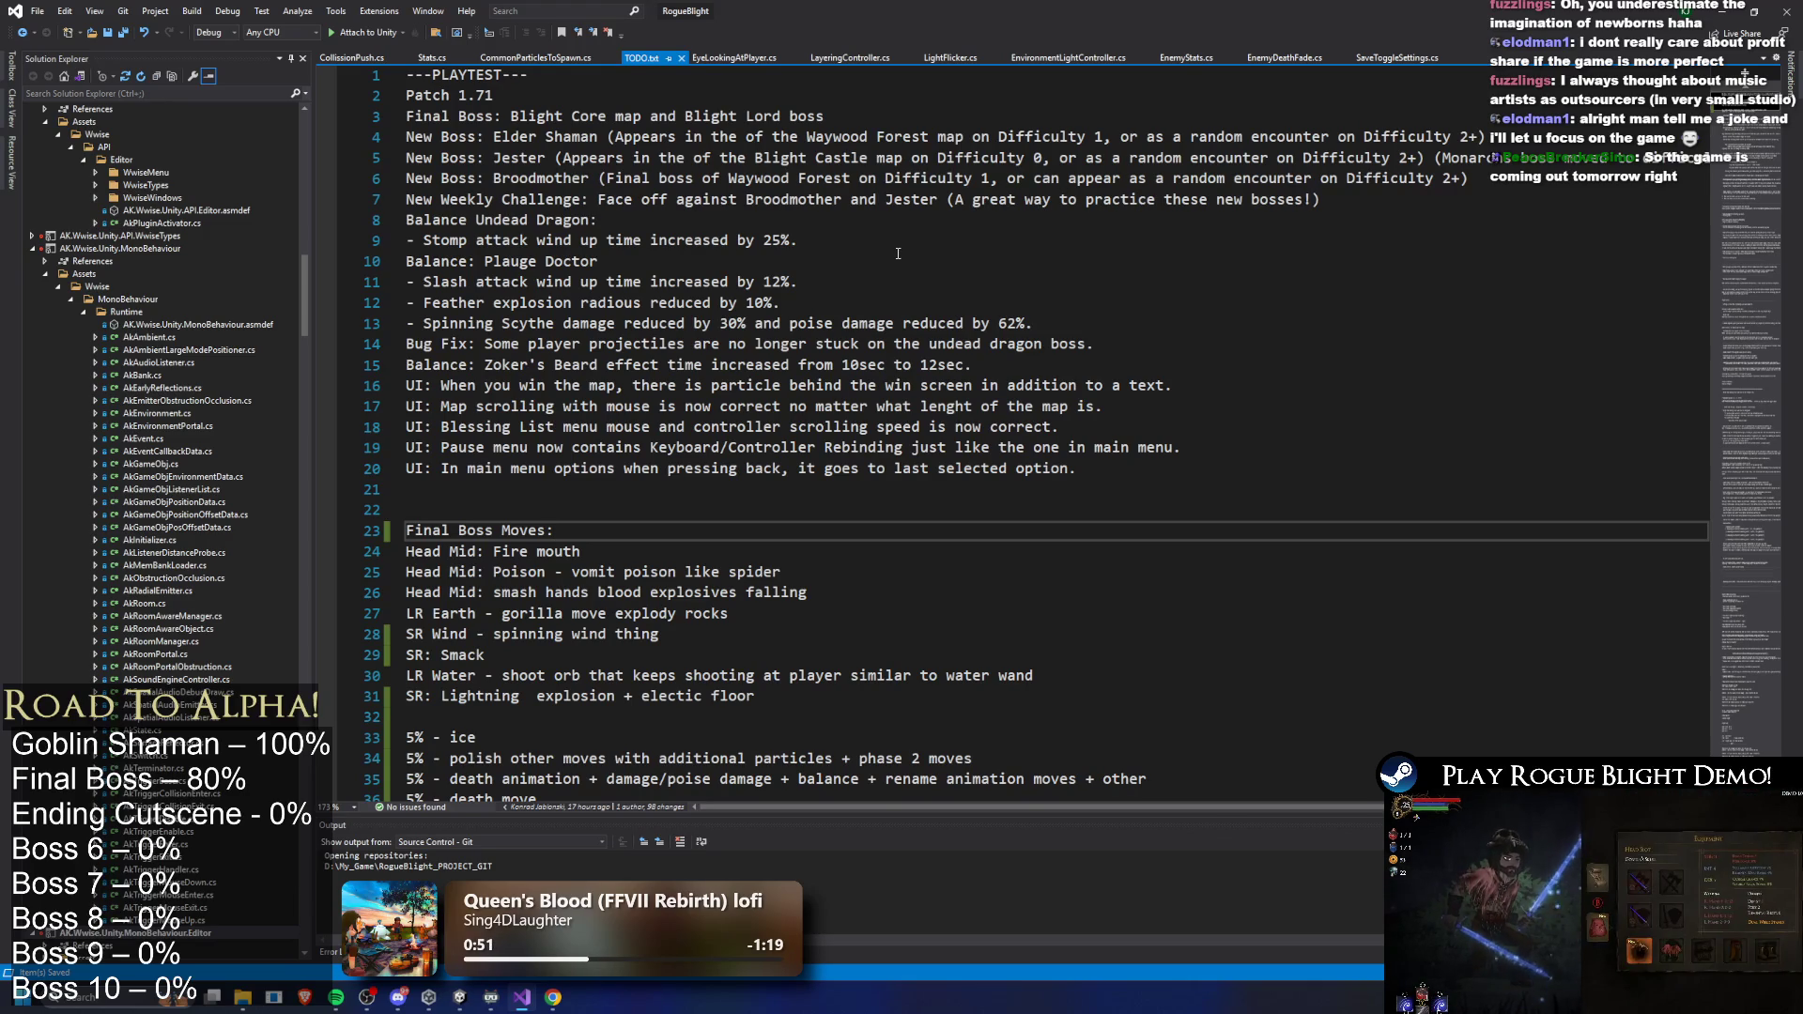
- Select the four 5% task lines in TODO.txt: ice, move polish, death animation and death move
scroll(970, 247, down, 1)
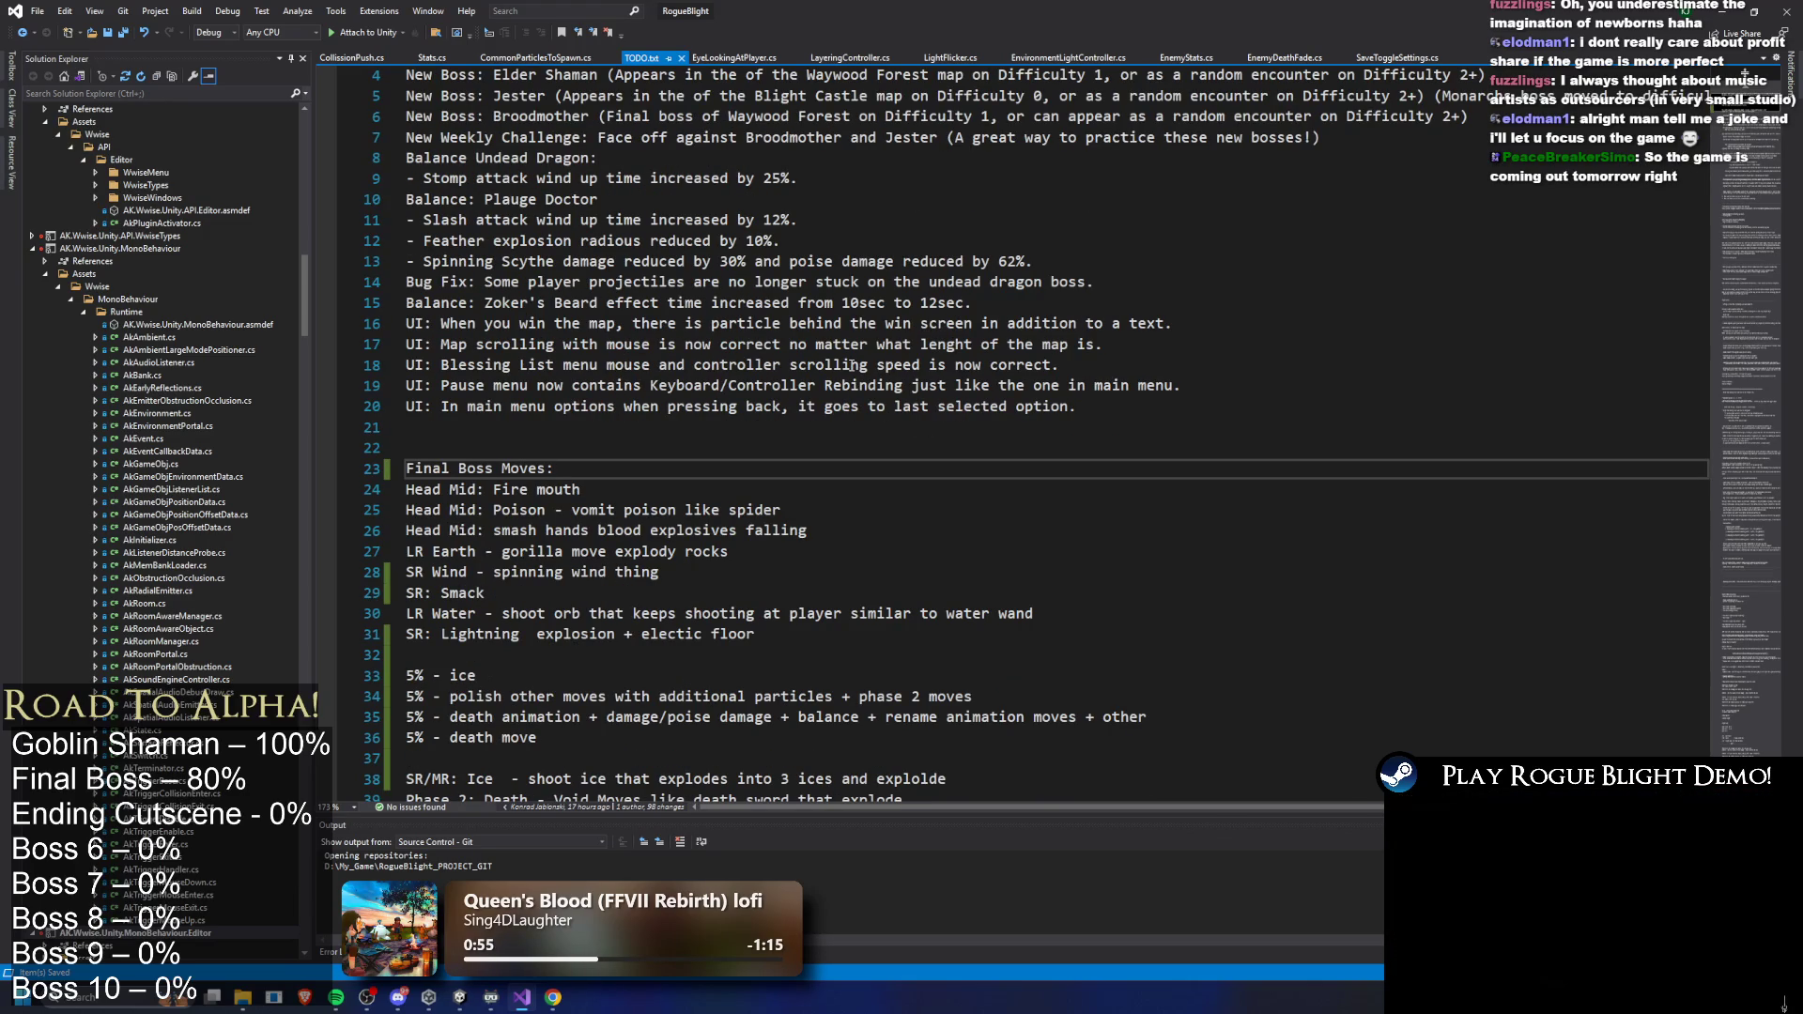
scroll(514, 571, down, 2)
click(572, 542)
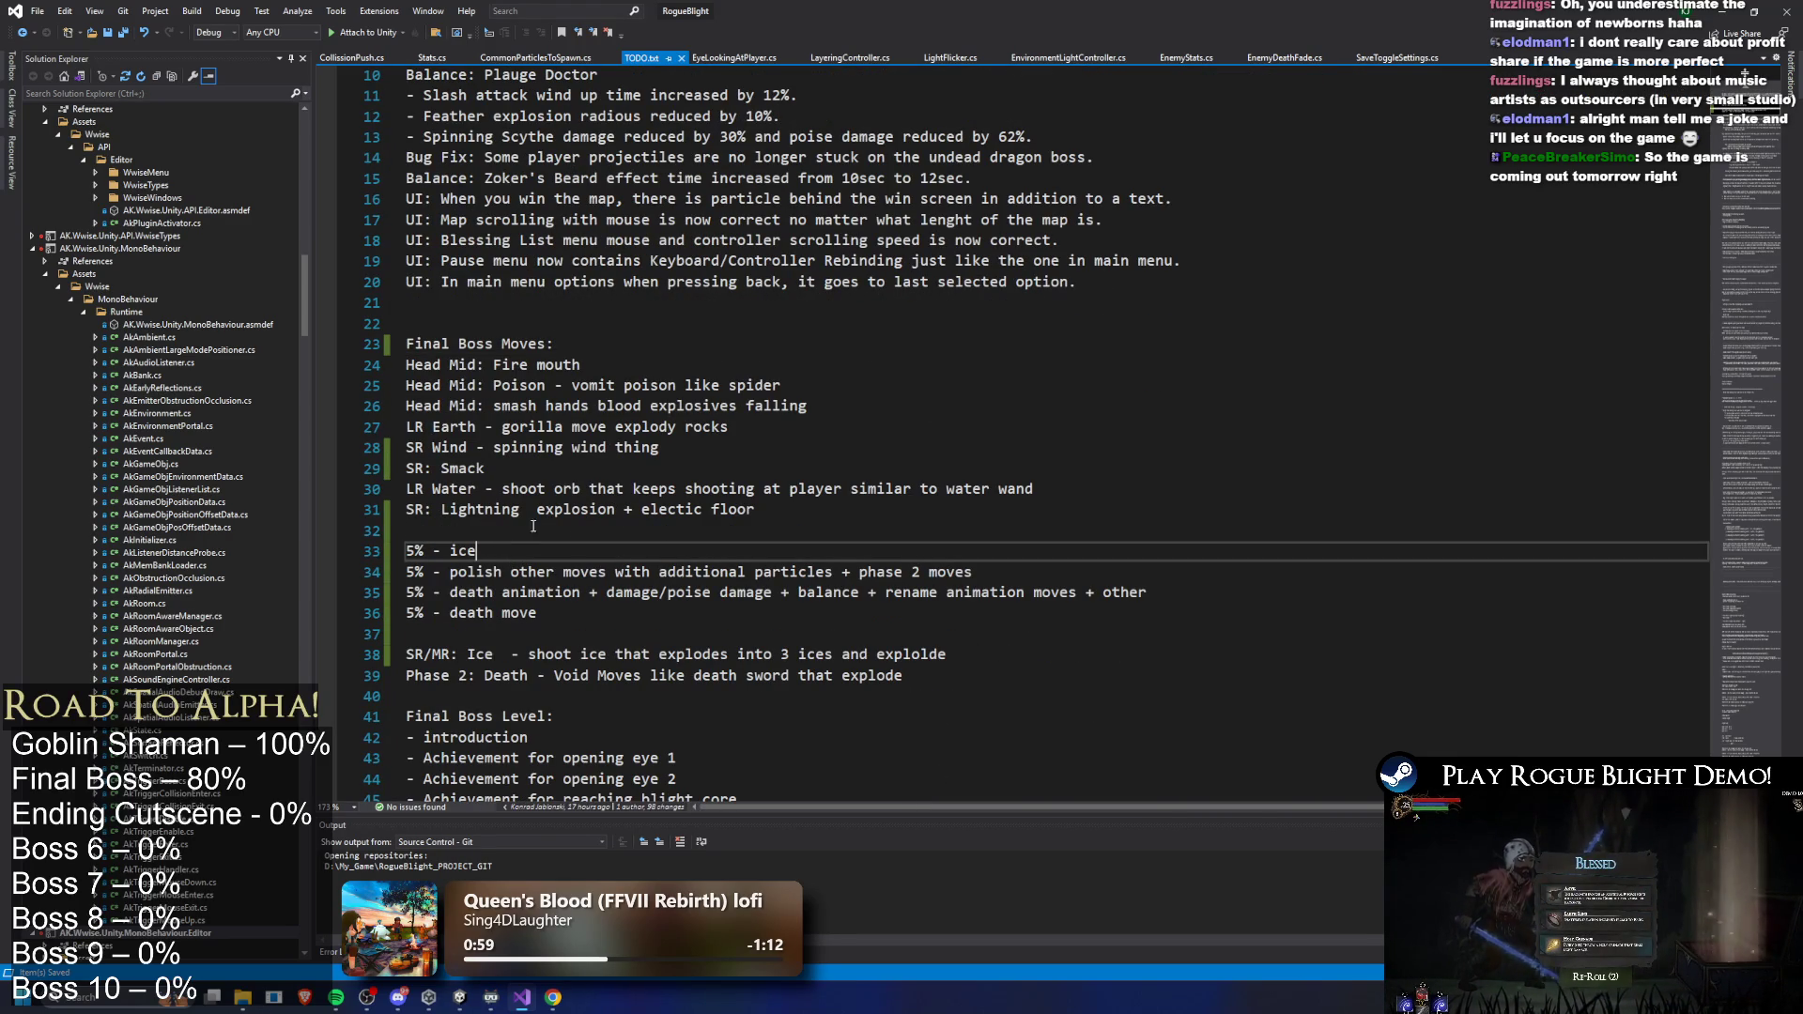
click(1200, 606)
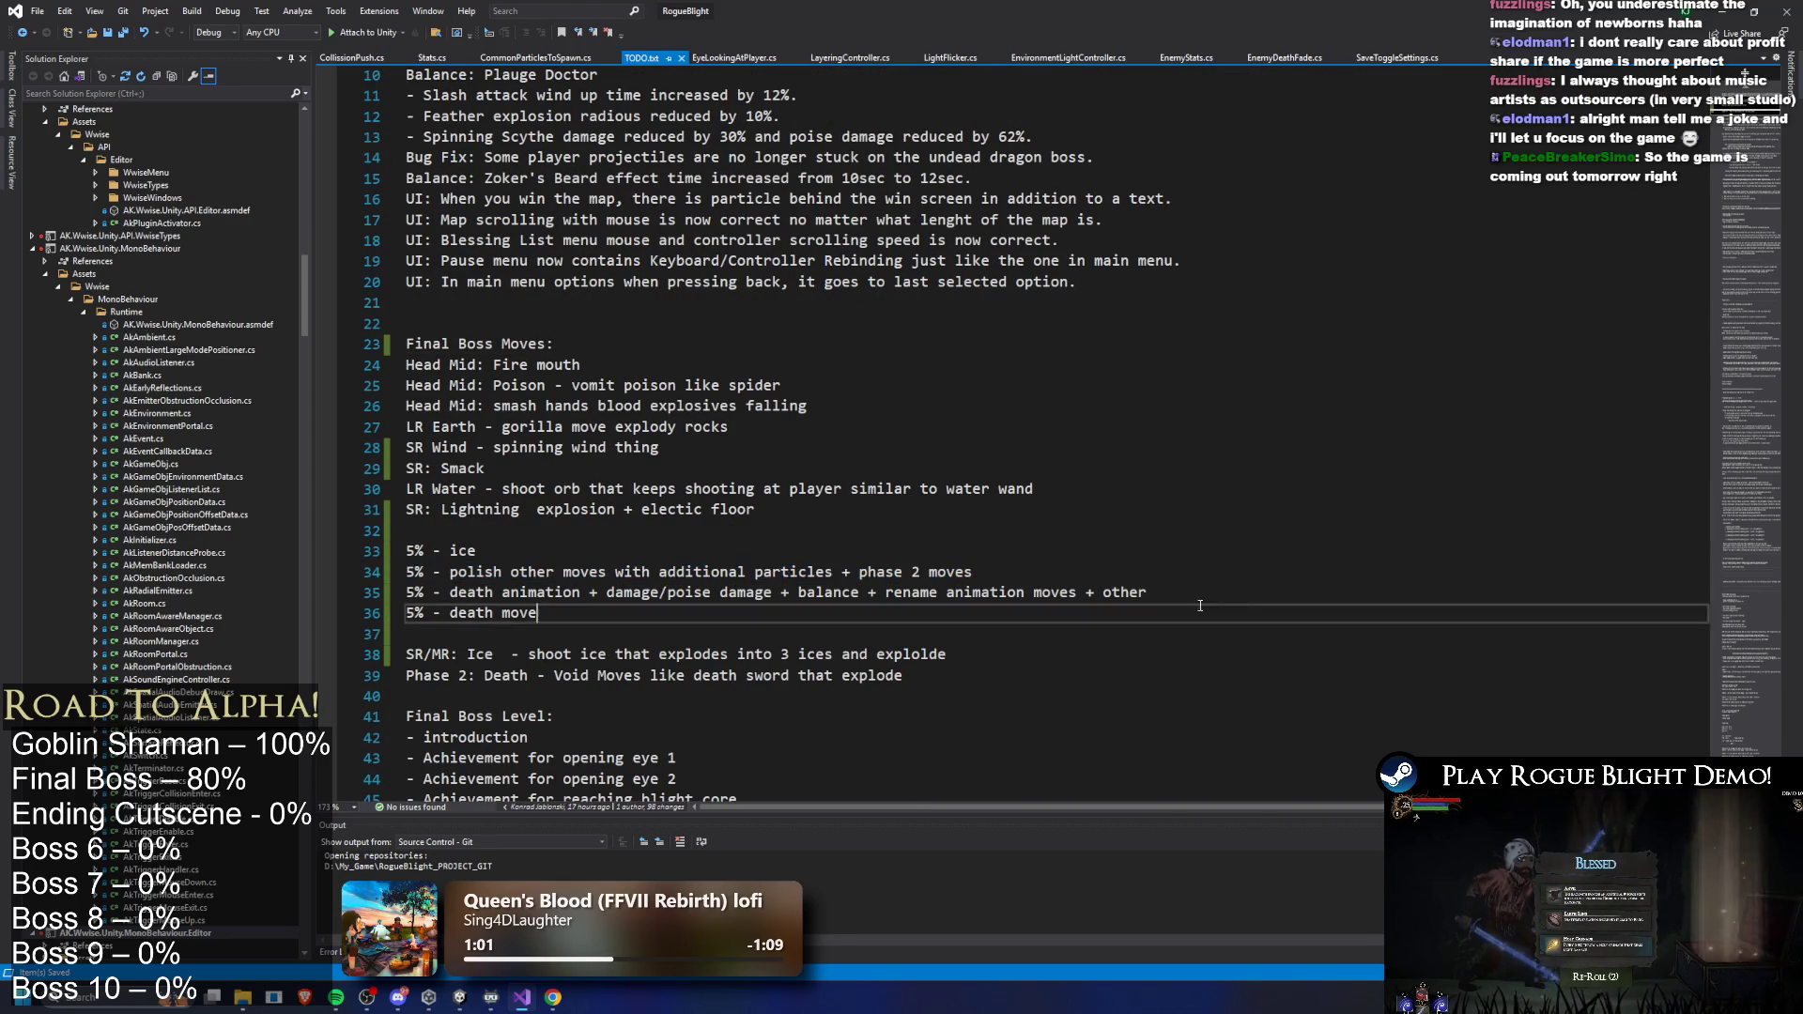
mouse_move(1150, 592)
mouse_down()
mouse_move(306, 589)
mouse_move(309, 550)
mouse_up()
mouse_move(554, 612)
mouse_down()
mouse_move(413, 554)
mouse_move(409, 532)
mouse_up()
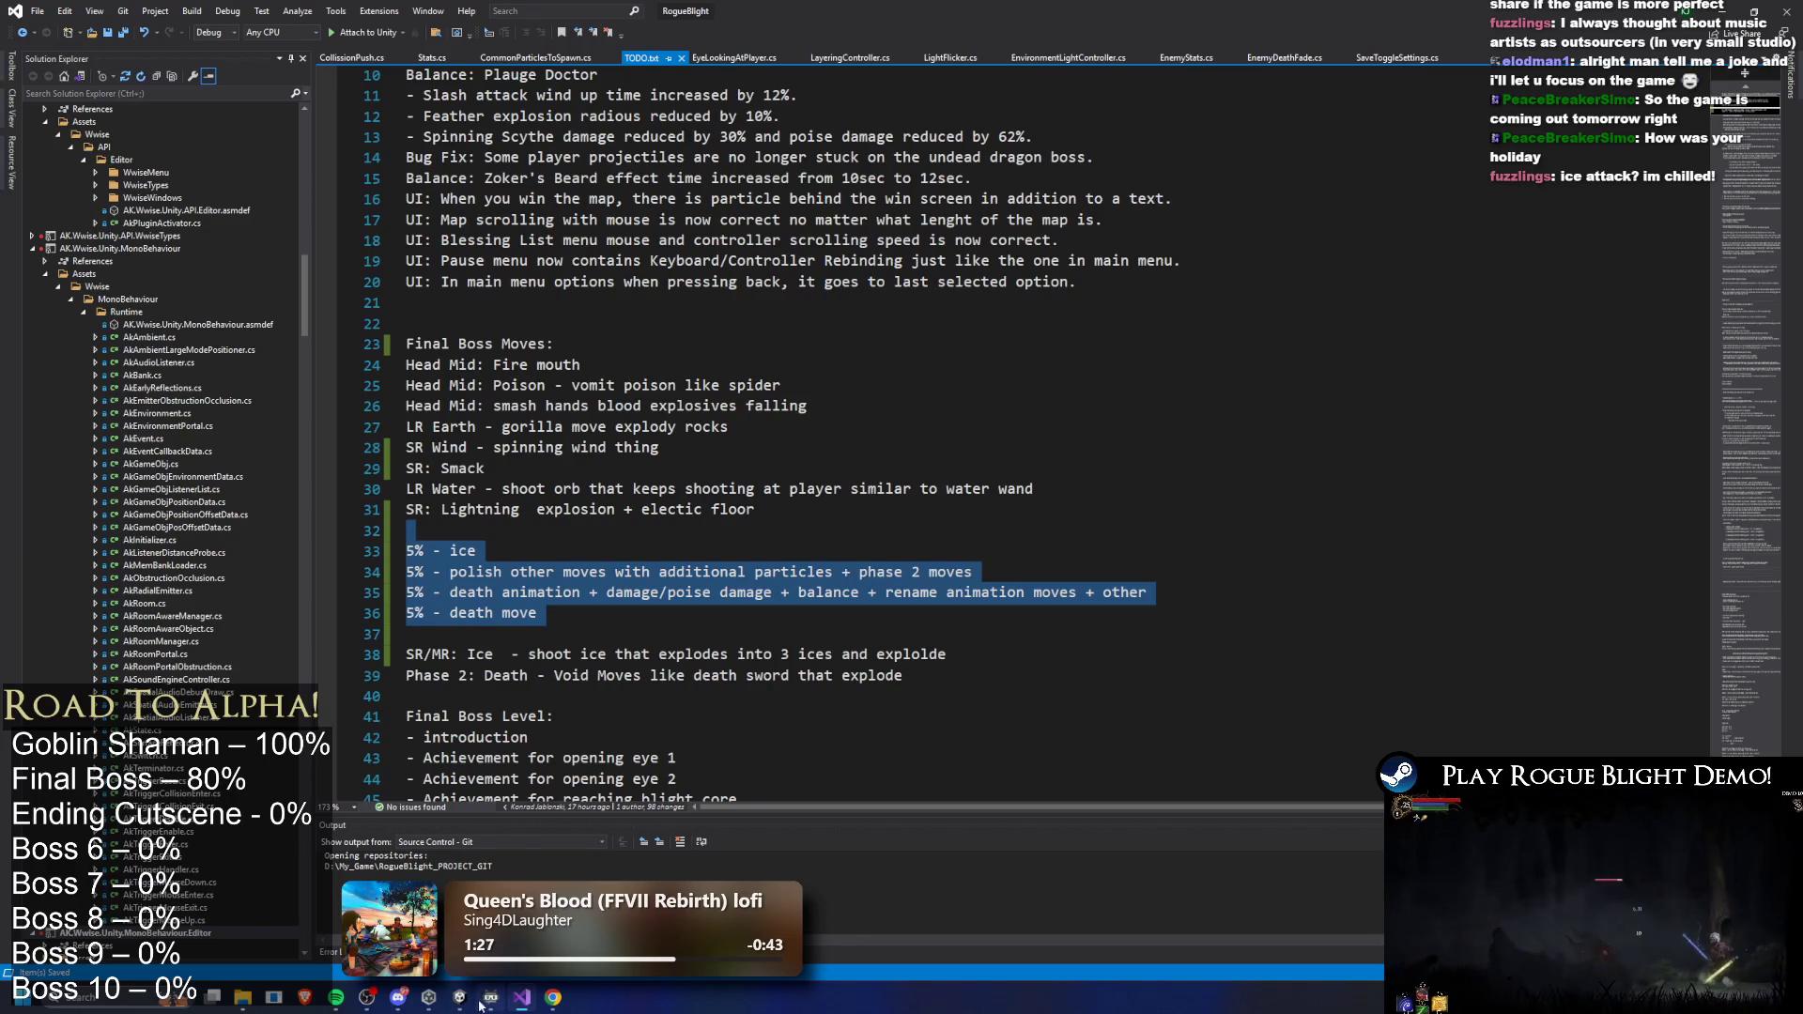
- Deselect the 5% lines with the arrow key, leaving TODO.txt unchanged
mouse_move(366, 998)
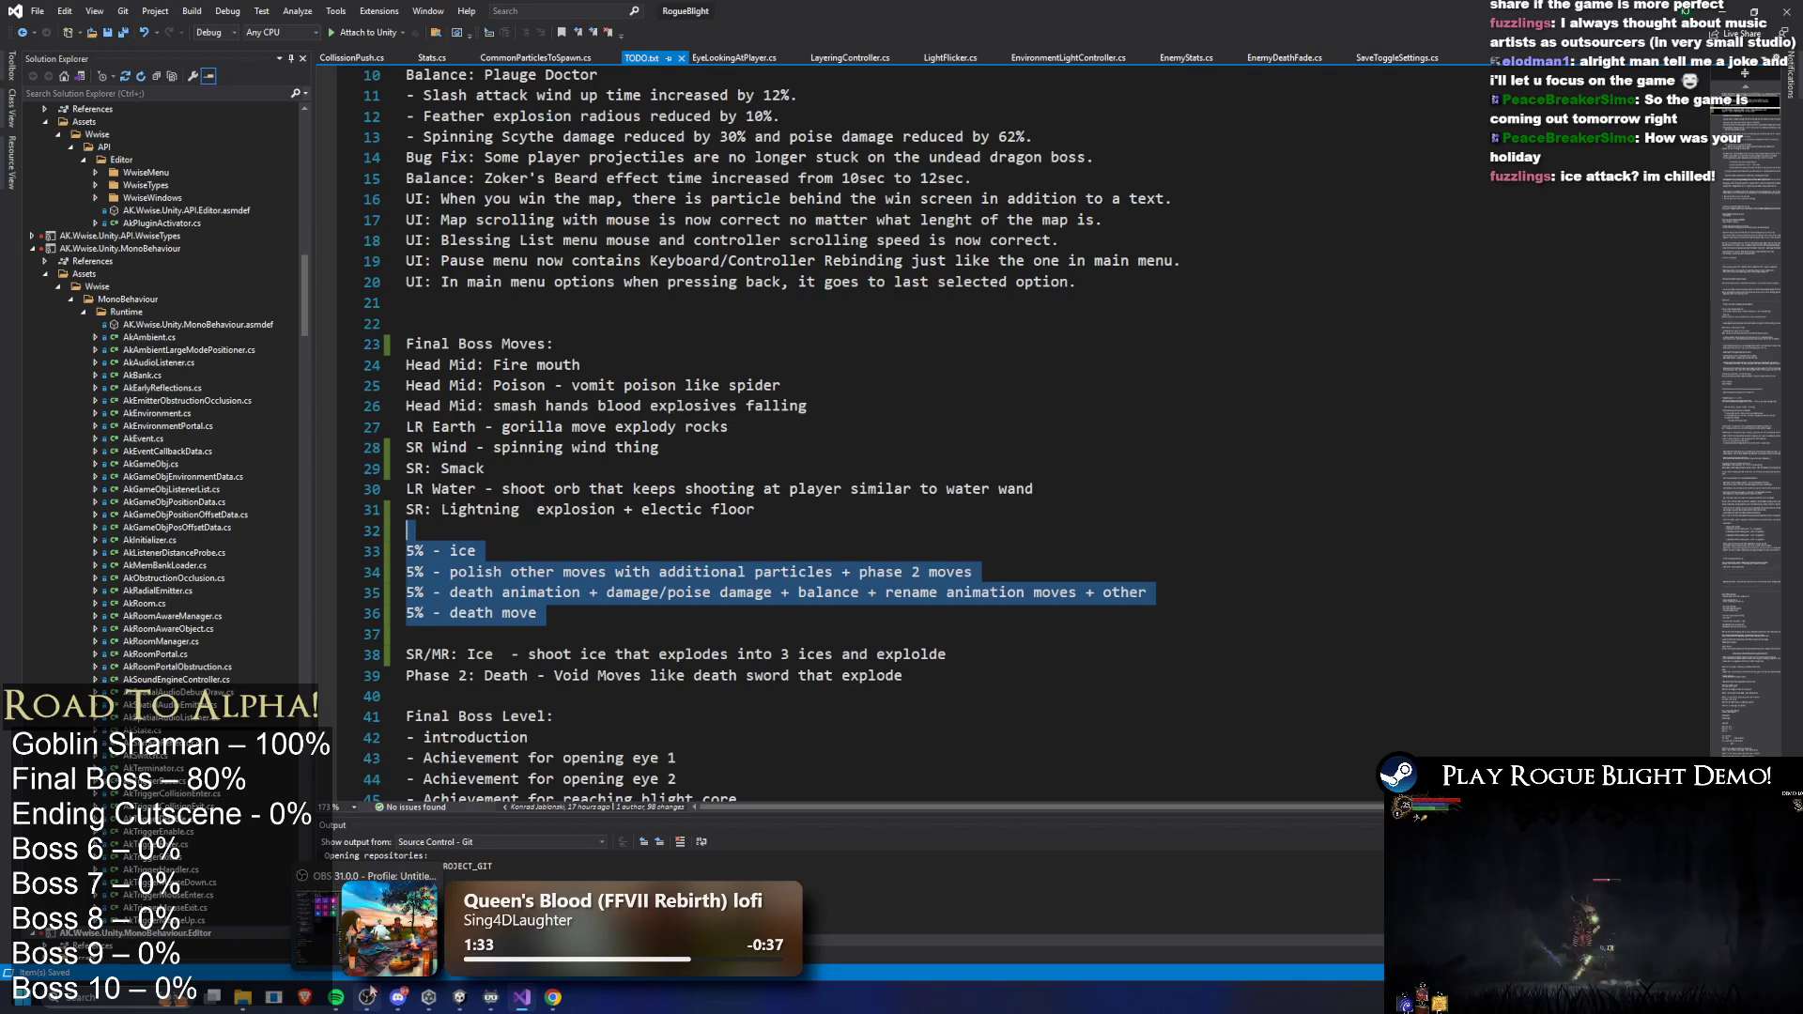
key(Right)
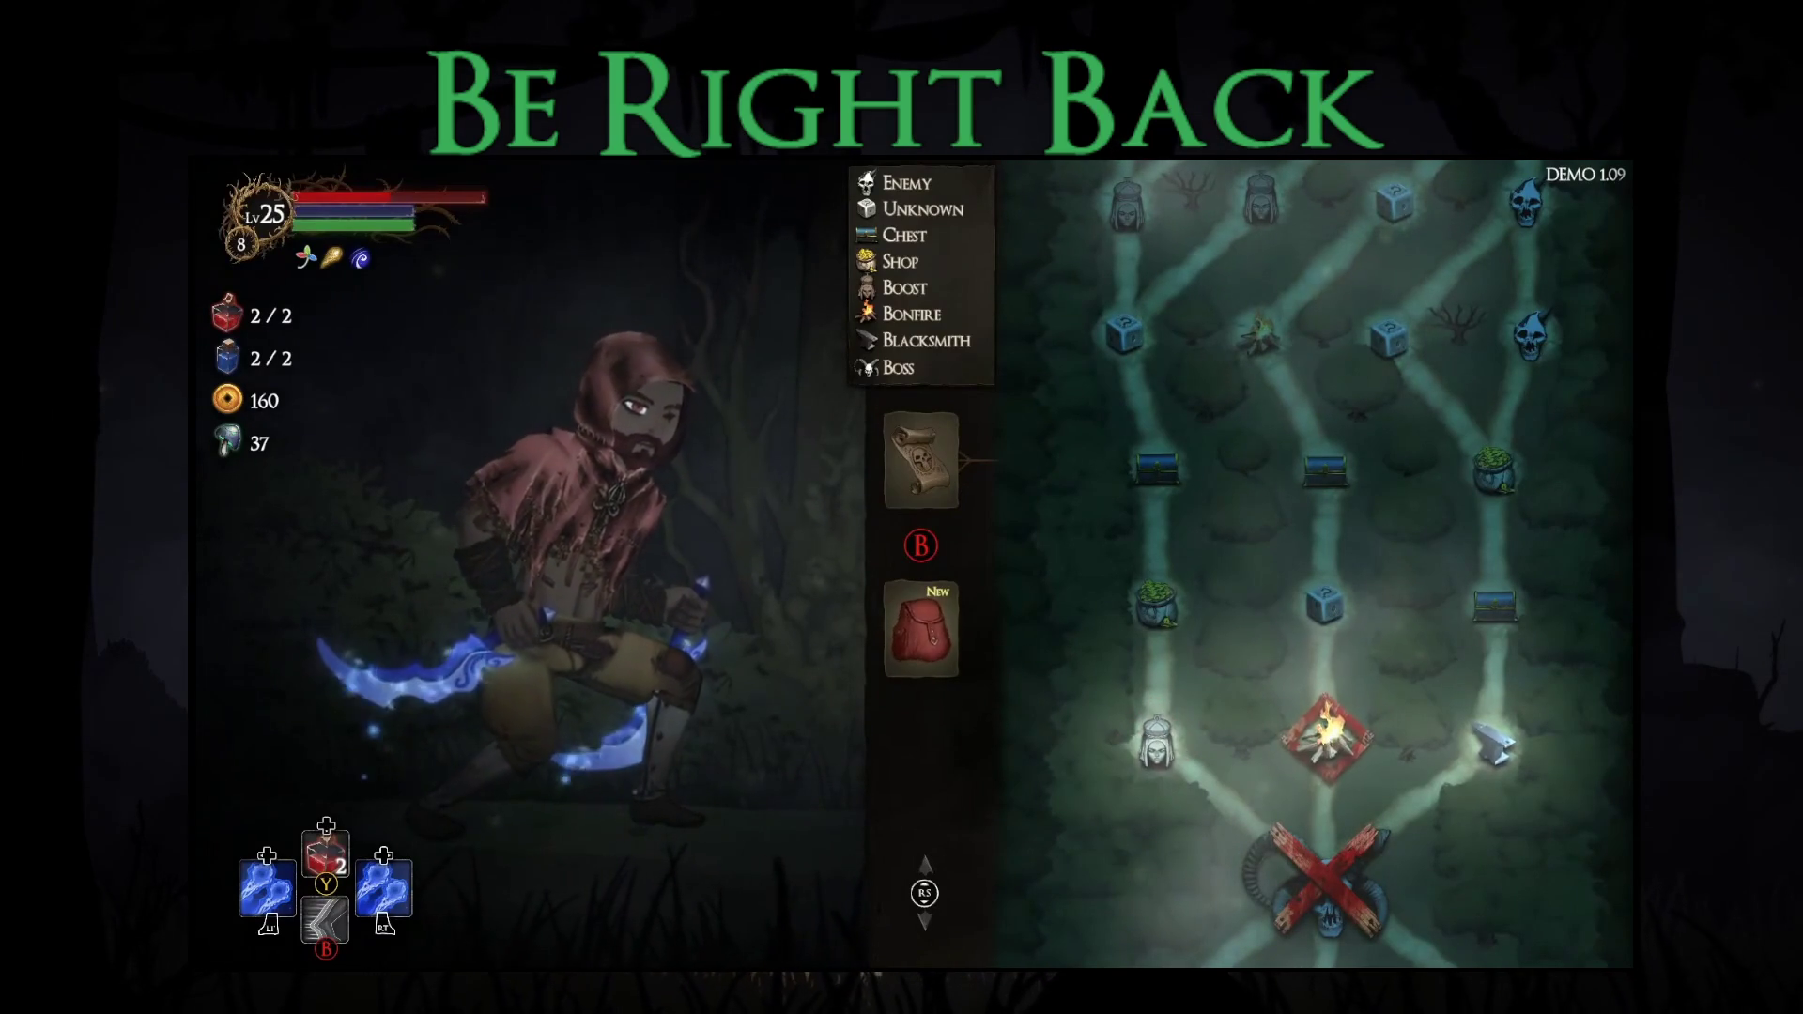
- Leave the map, take the Bonus Stamina blessing, and open the merchant's shop with 160 gold
key(Left)
key(Down)
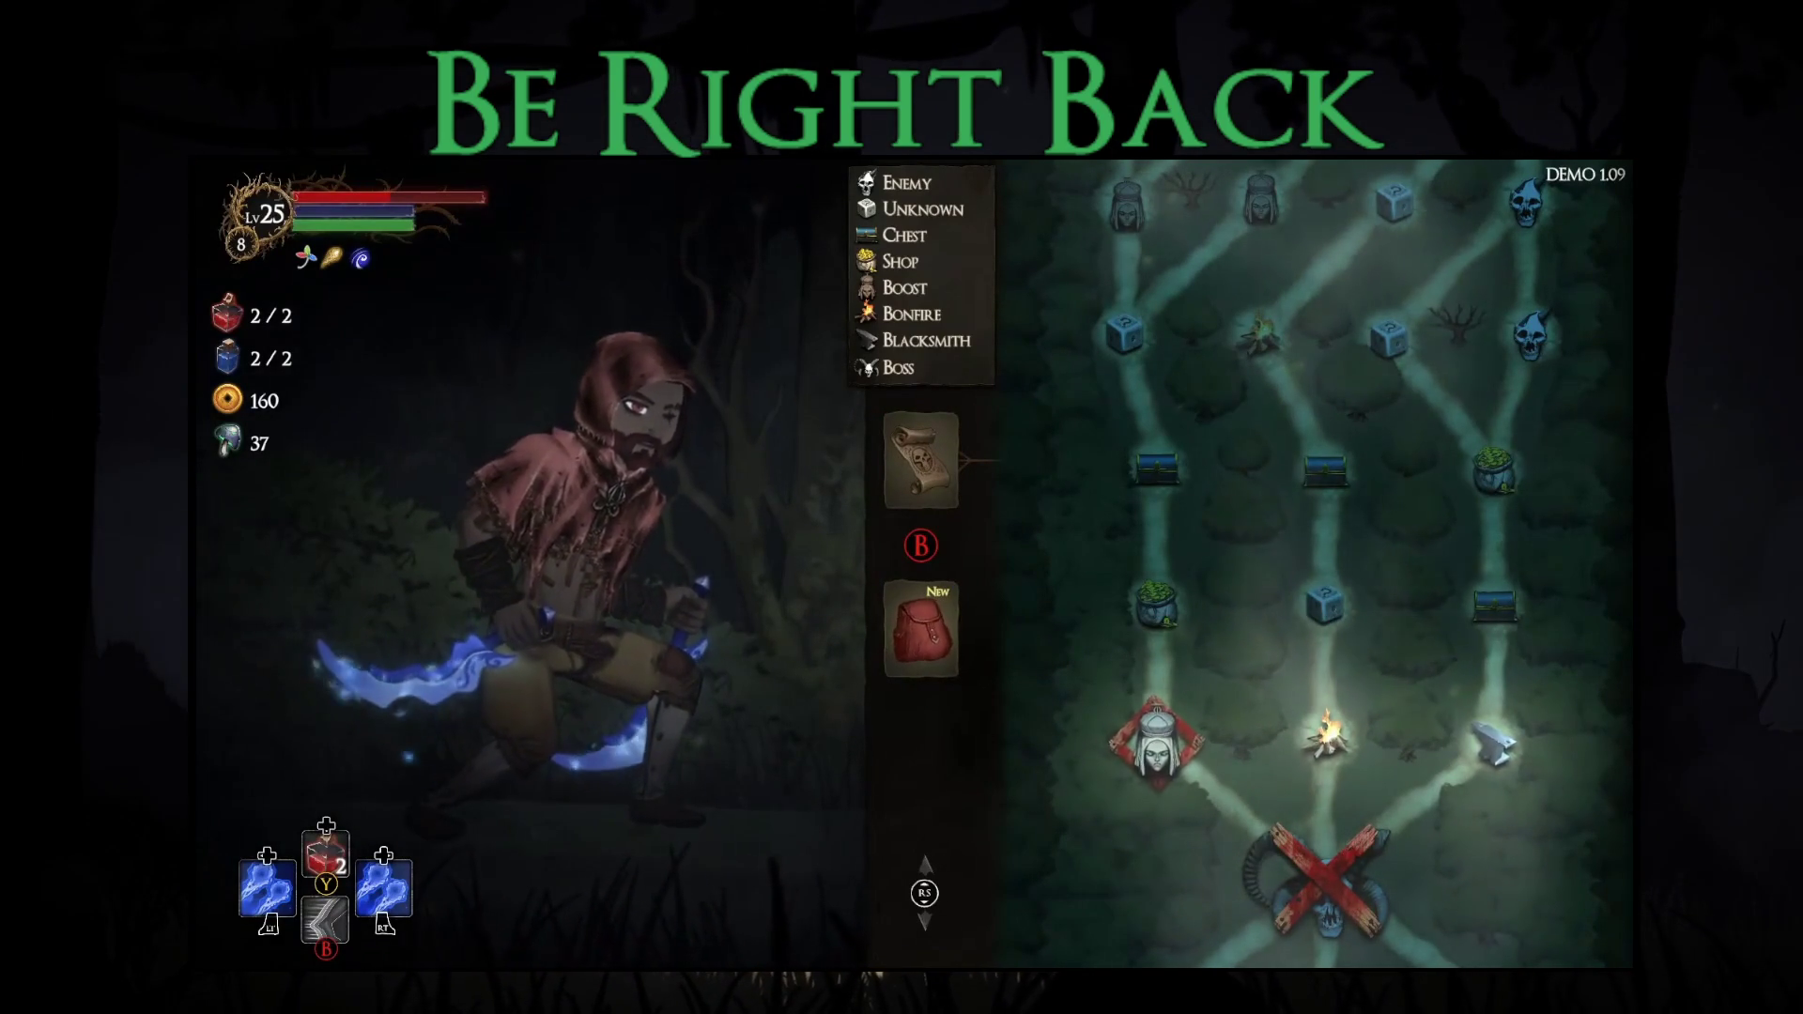
key(Escape)
key(Right)
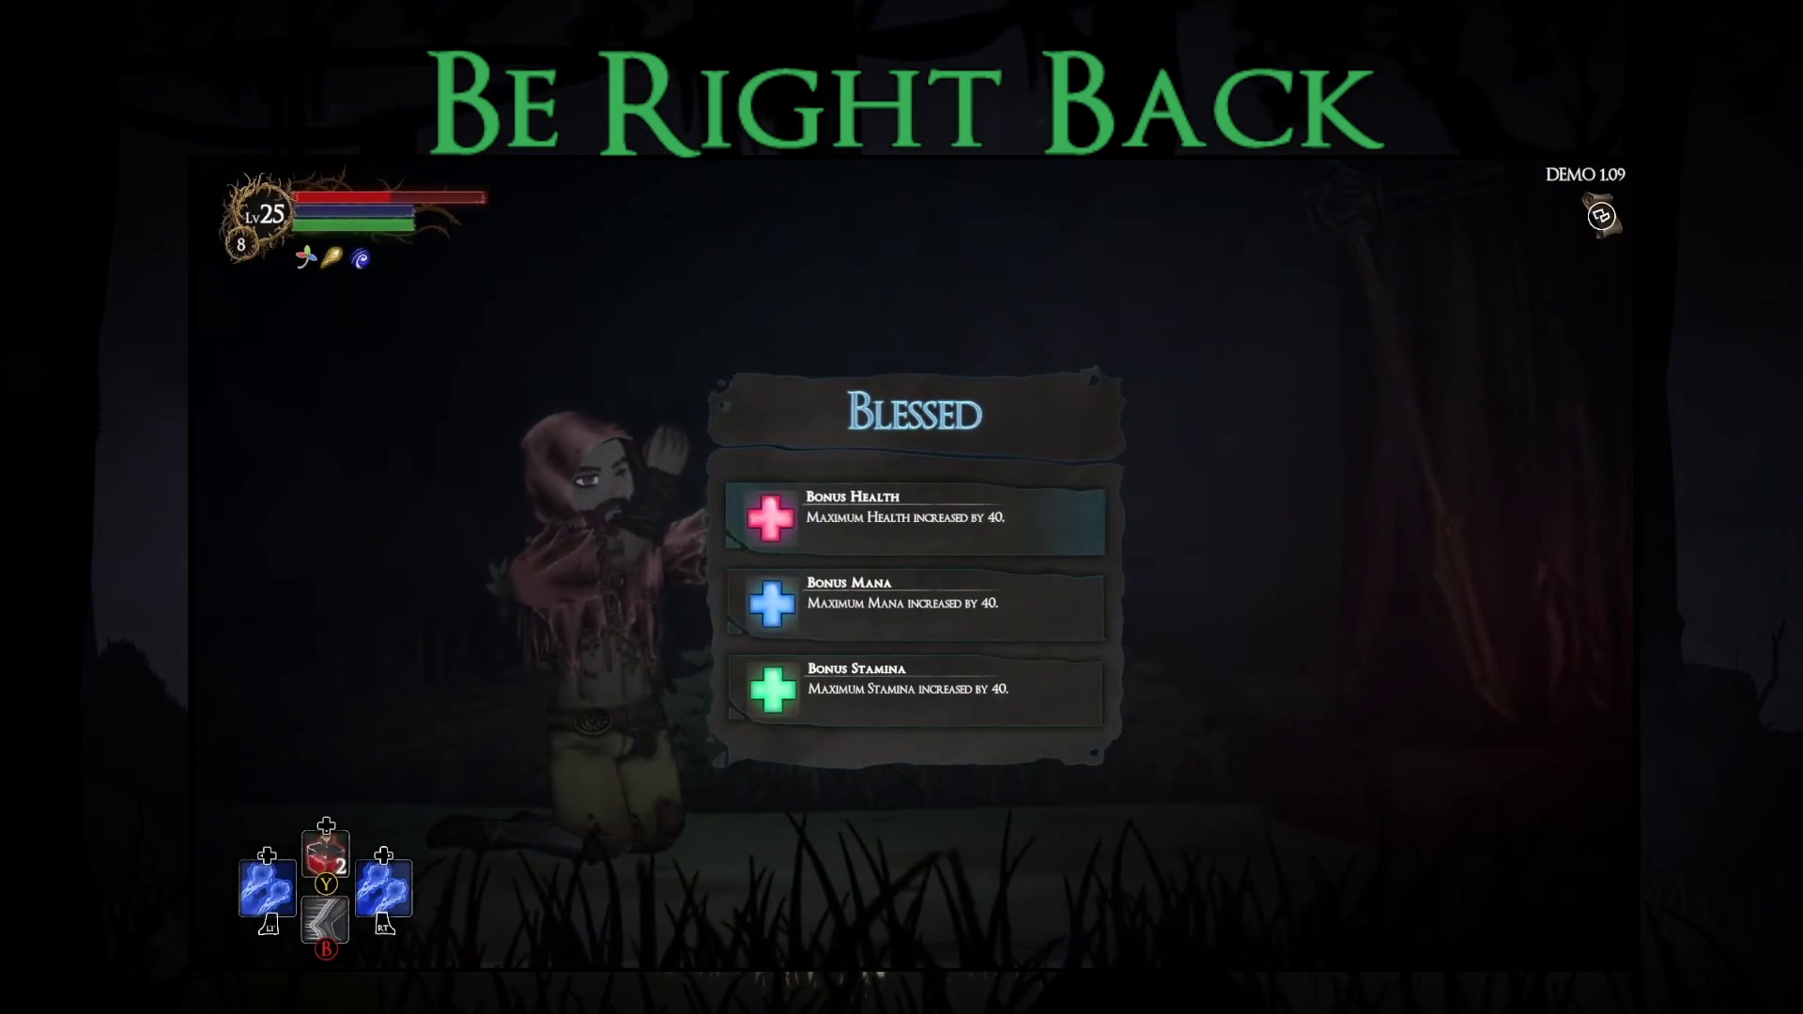
key(Return)
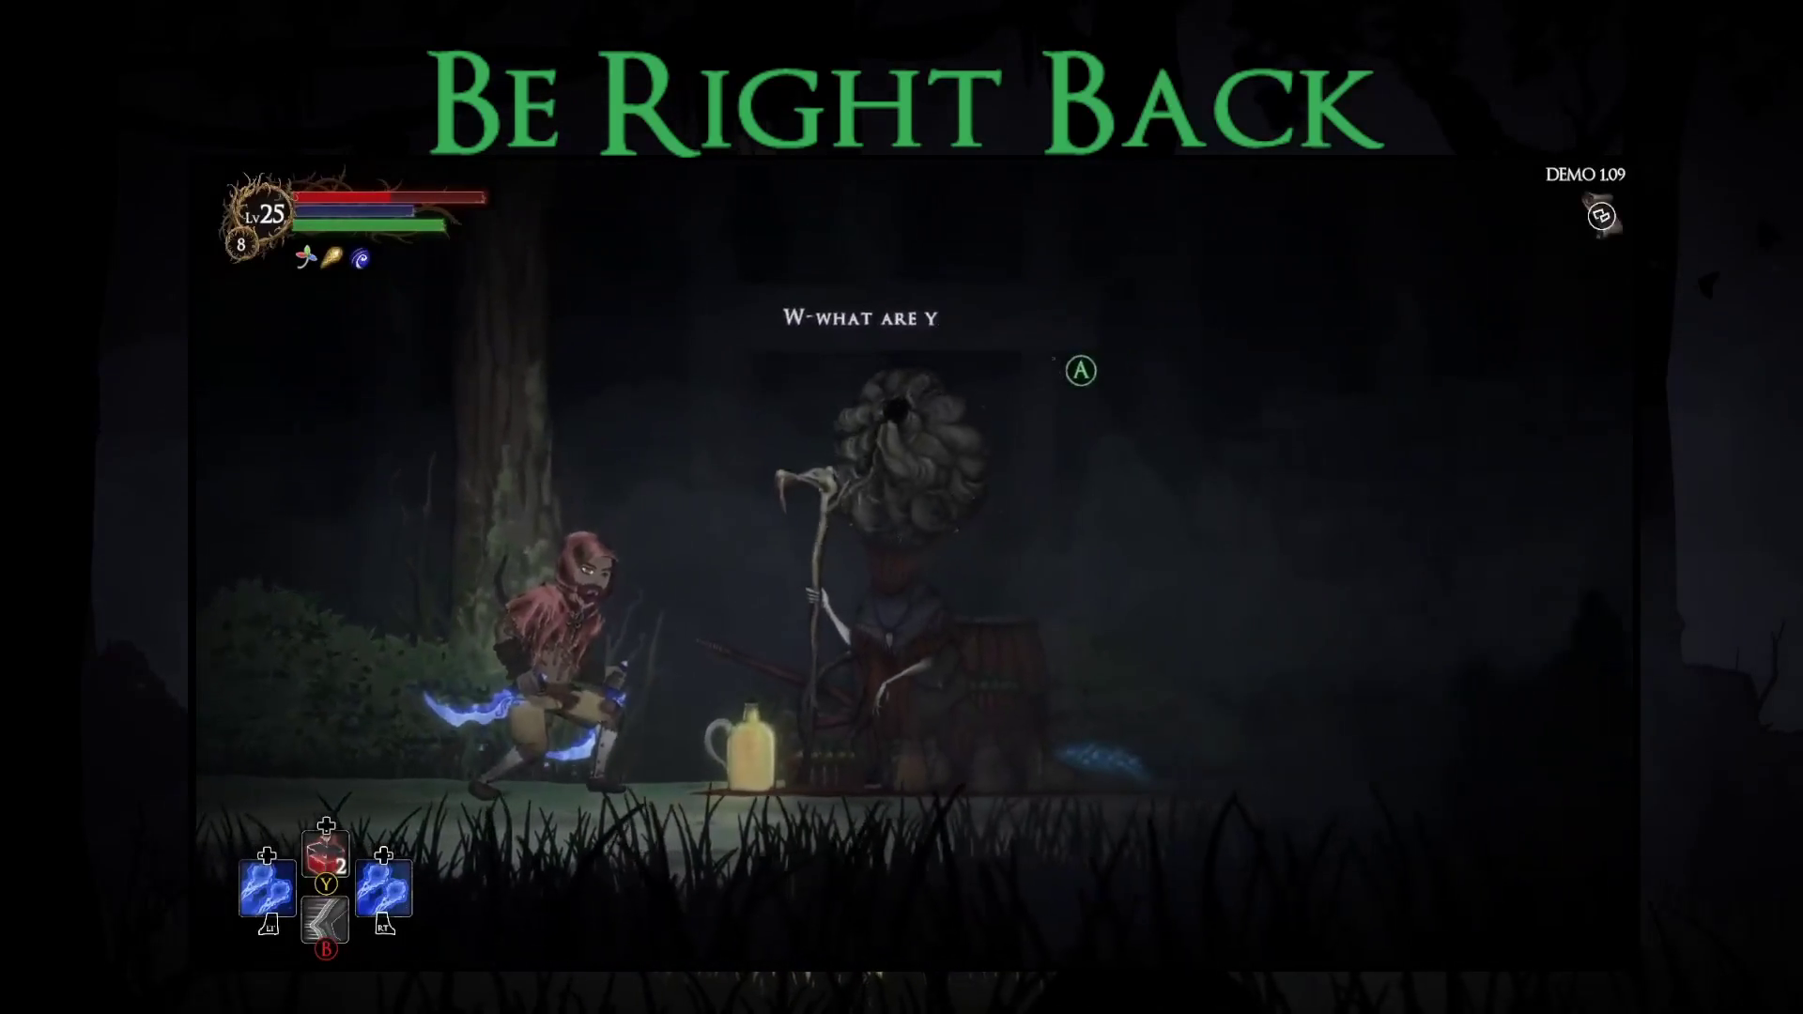
key(Return)
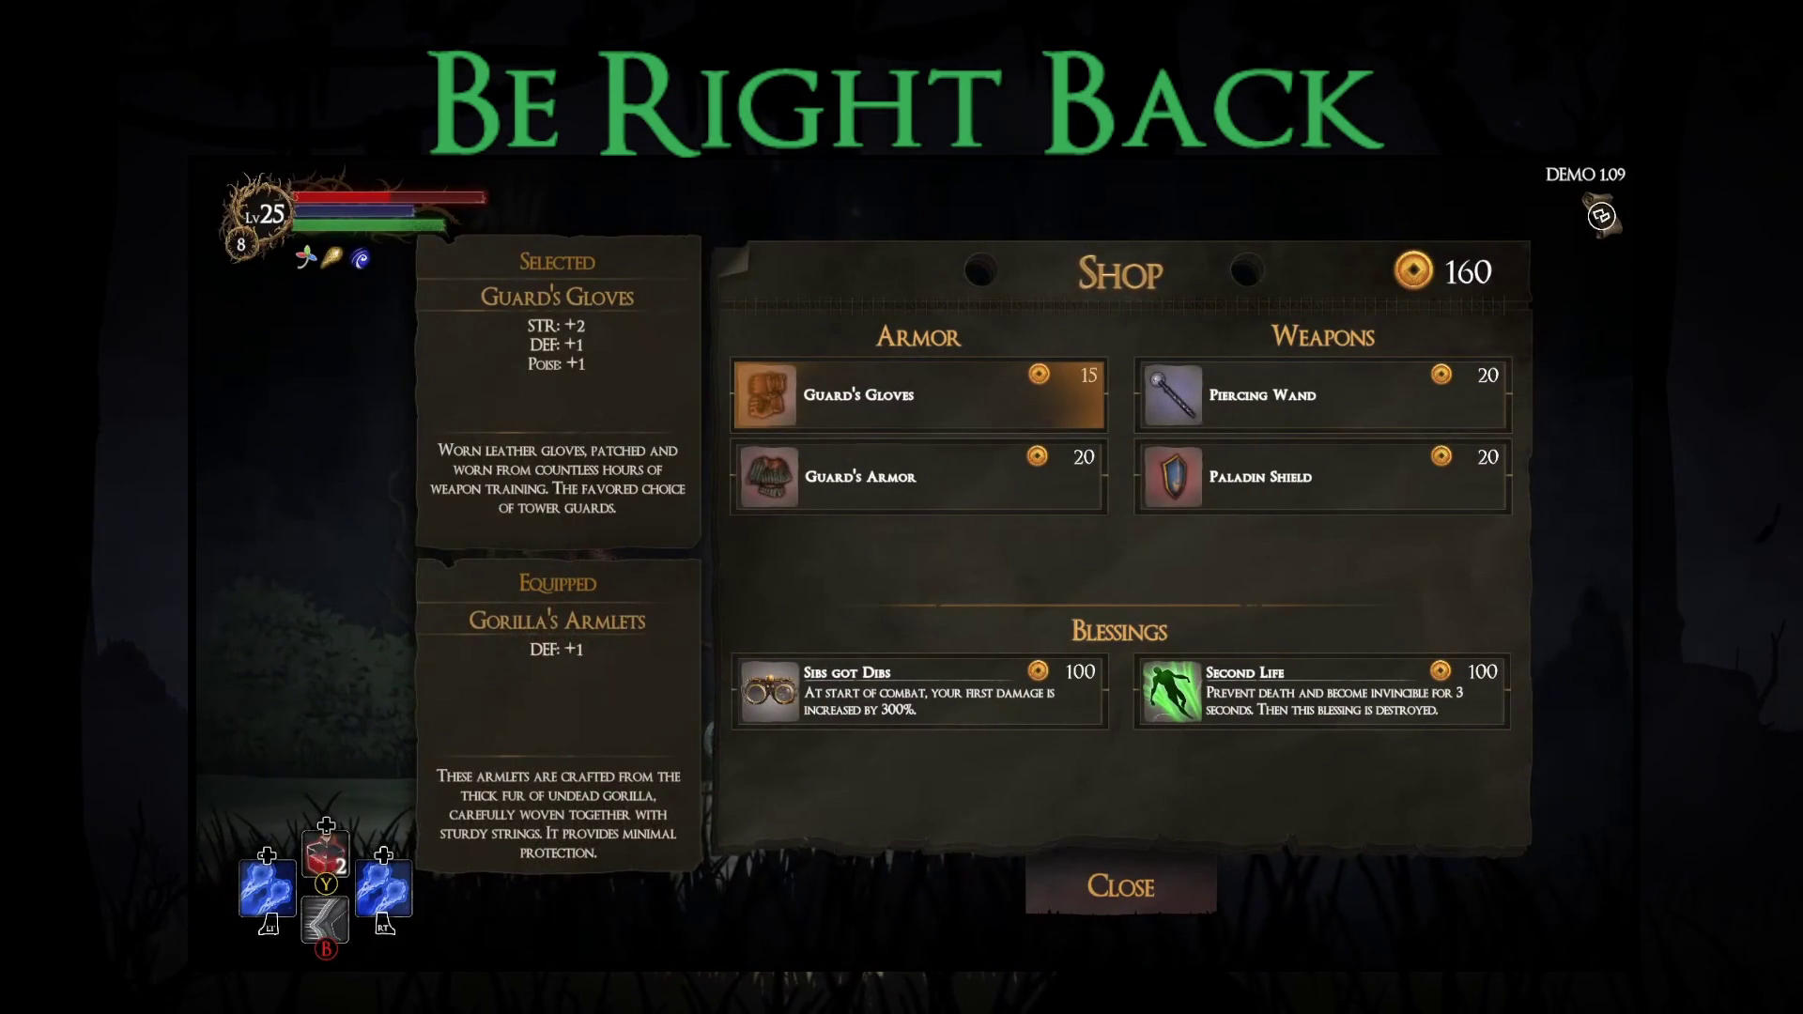
- Buy the Second Life blessing for 100 gold, leaving 60, then exit the shop to the route map
key(Down)
key(Down)
key(Right)
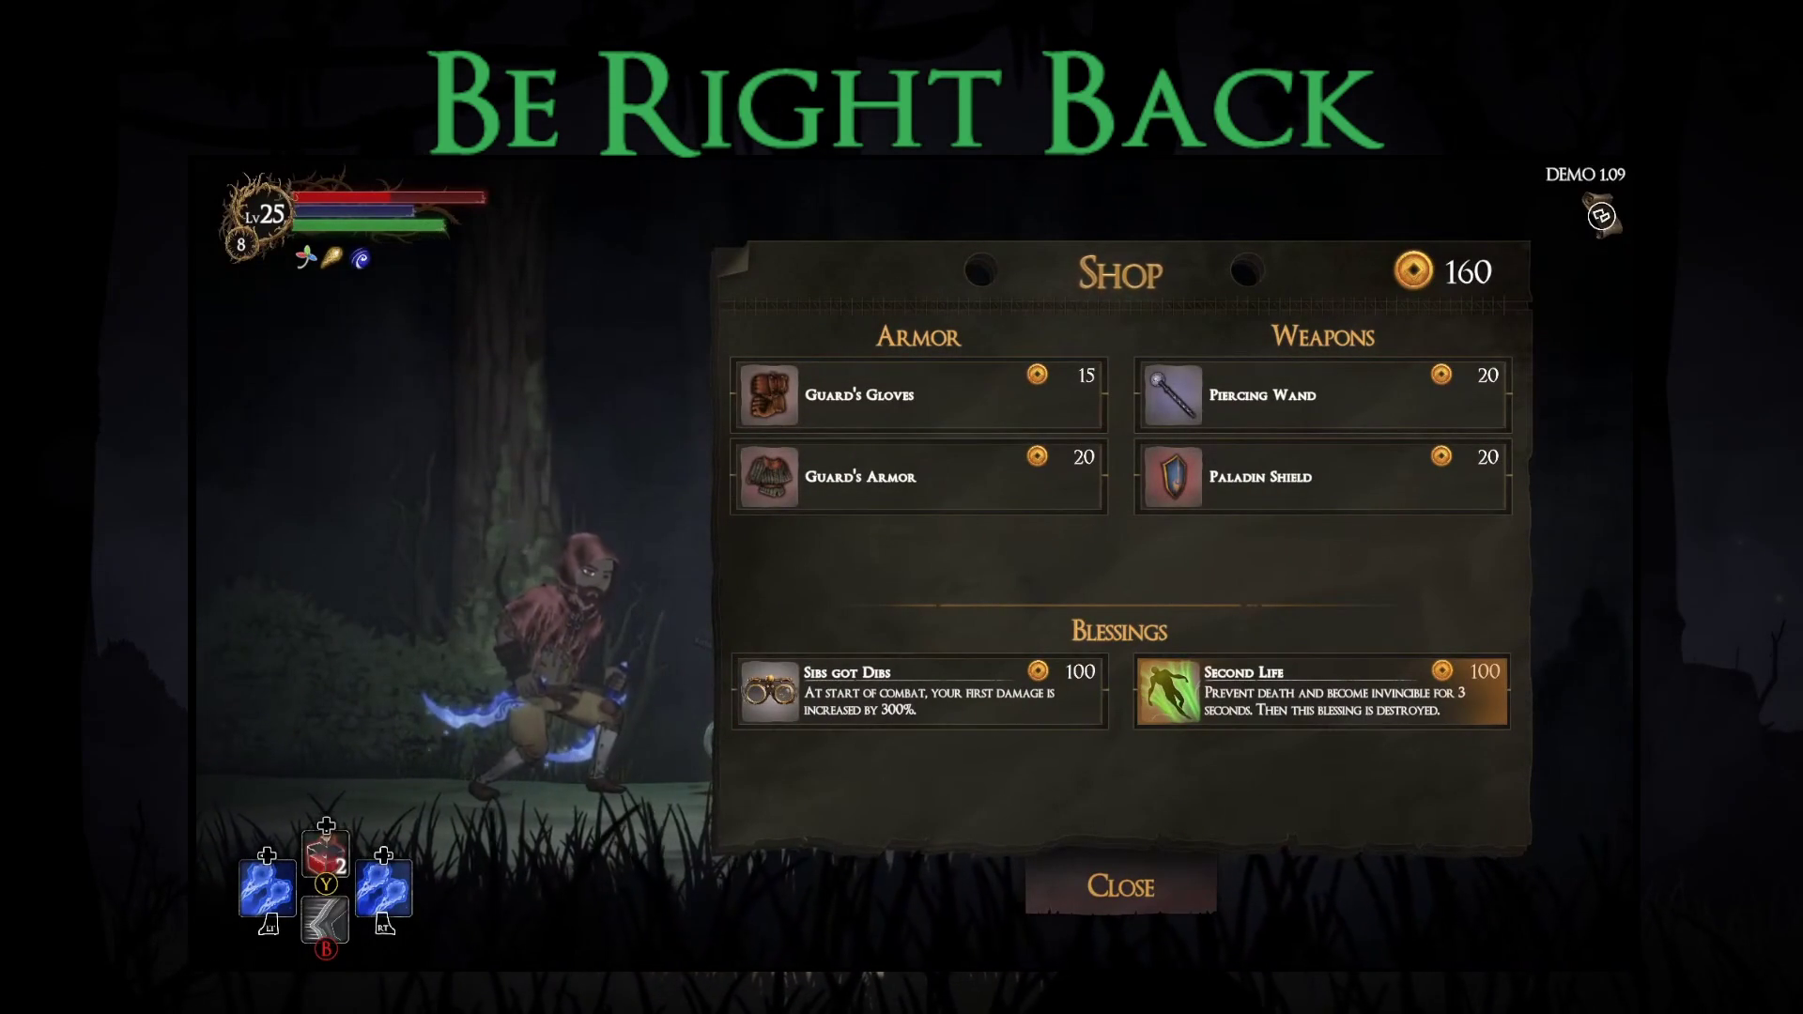
key(Return)
key(Down)
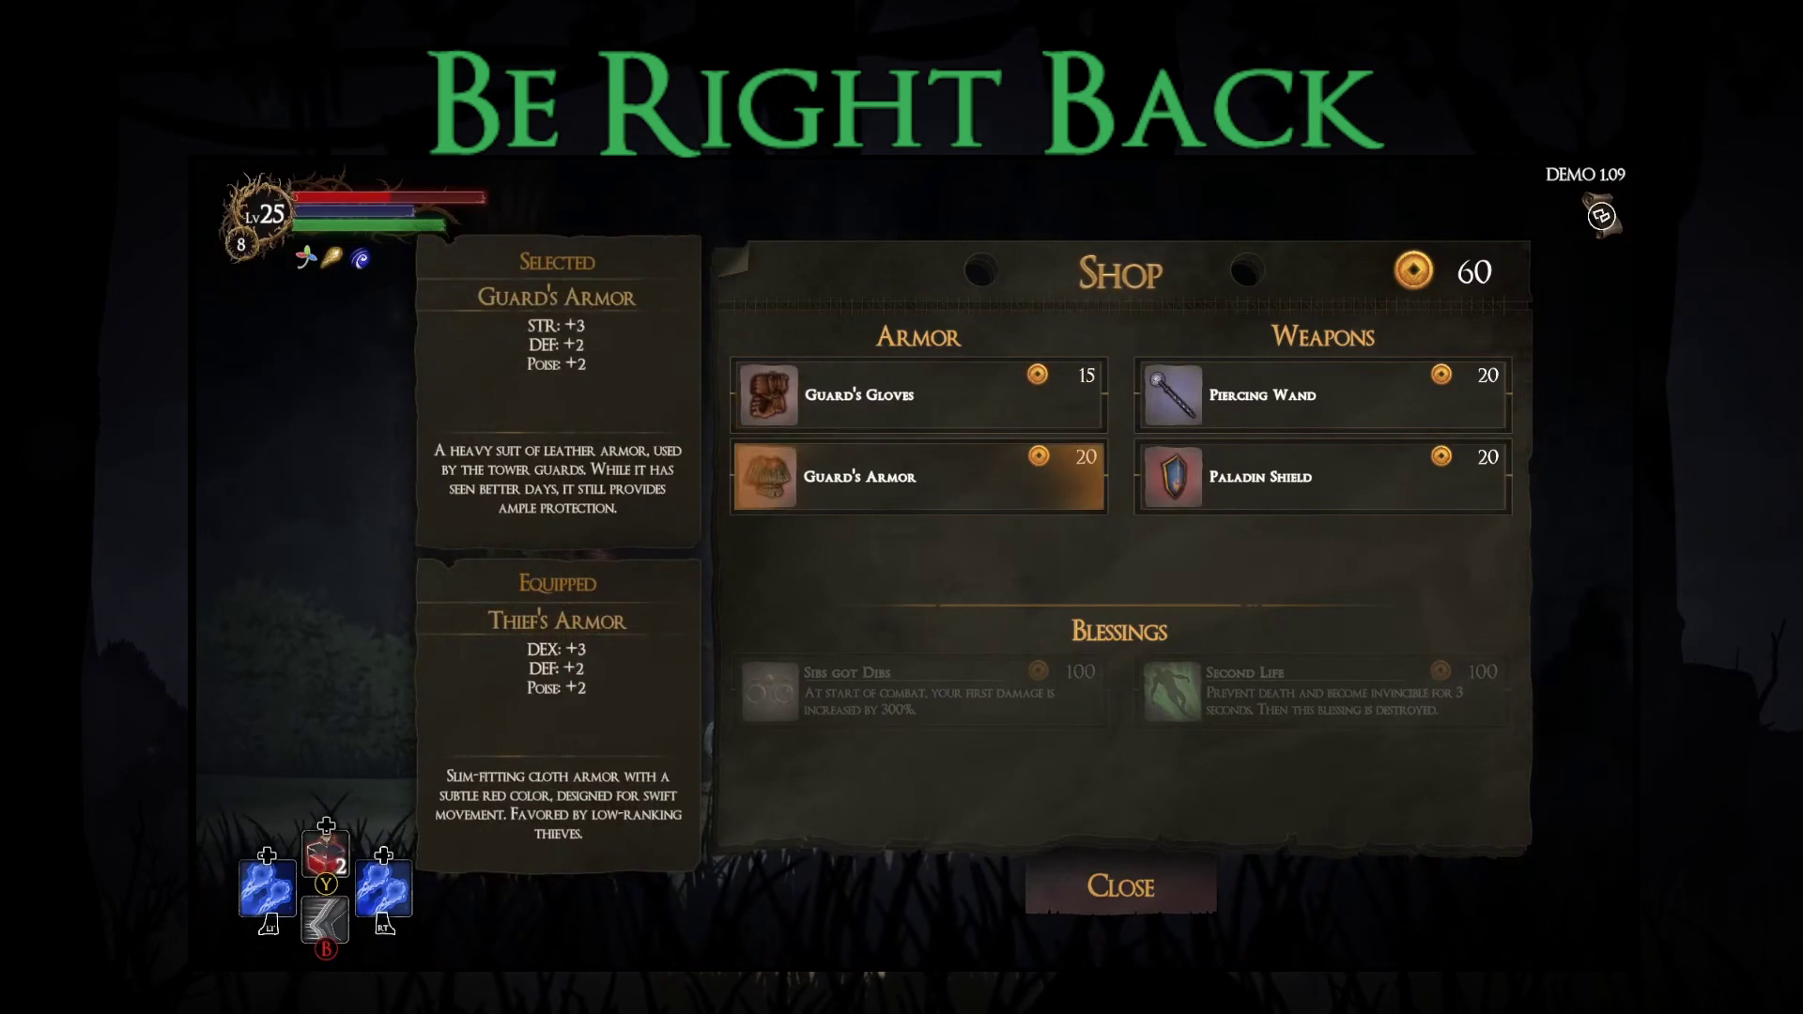
key(Escape)
key(Right)
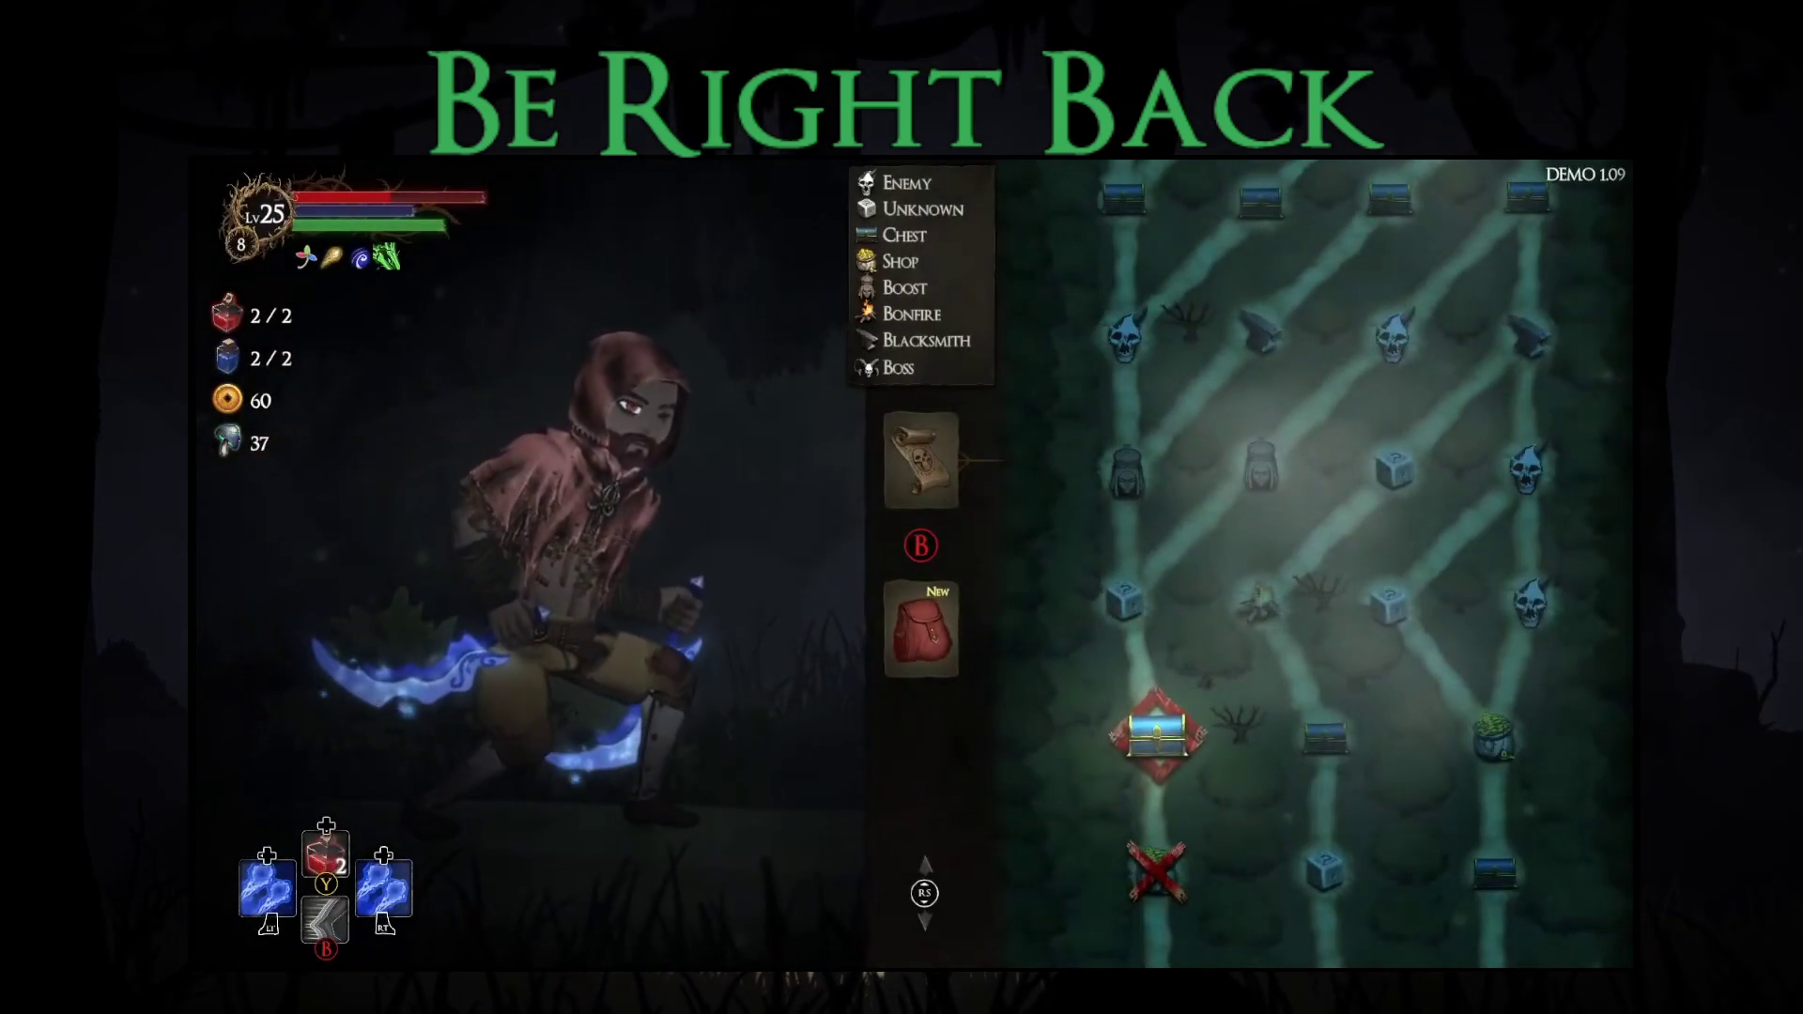
- Enter the next level, run right to the chest and open it for a blessing choice
key(Return)
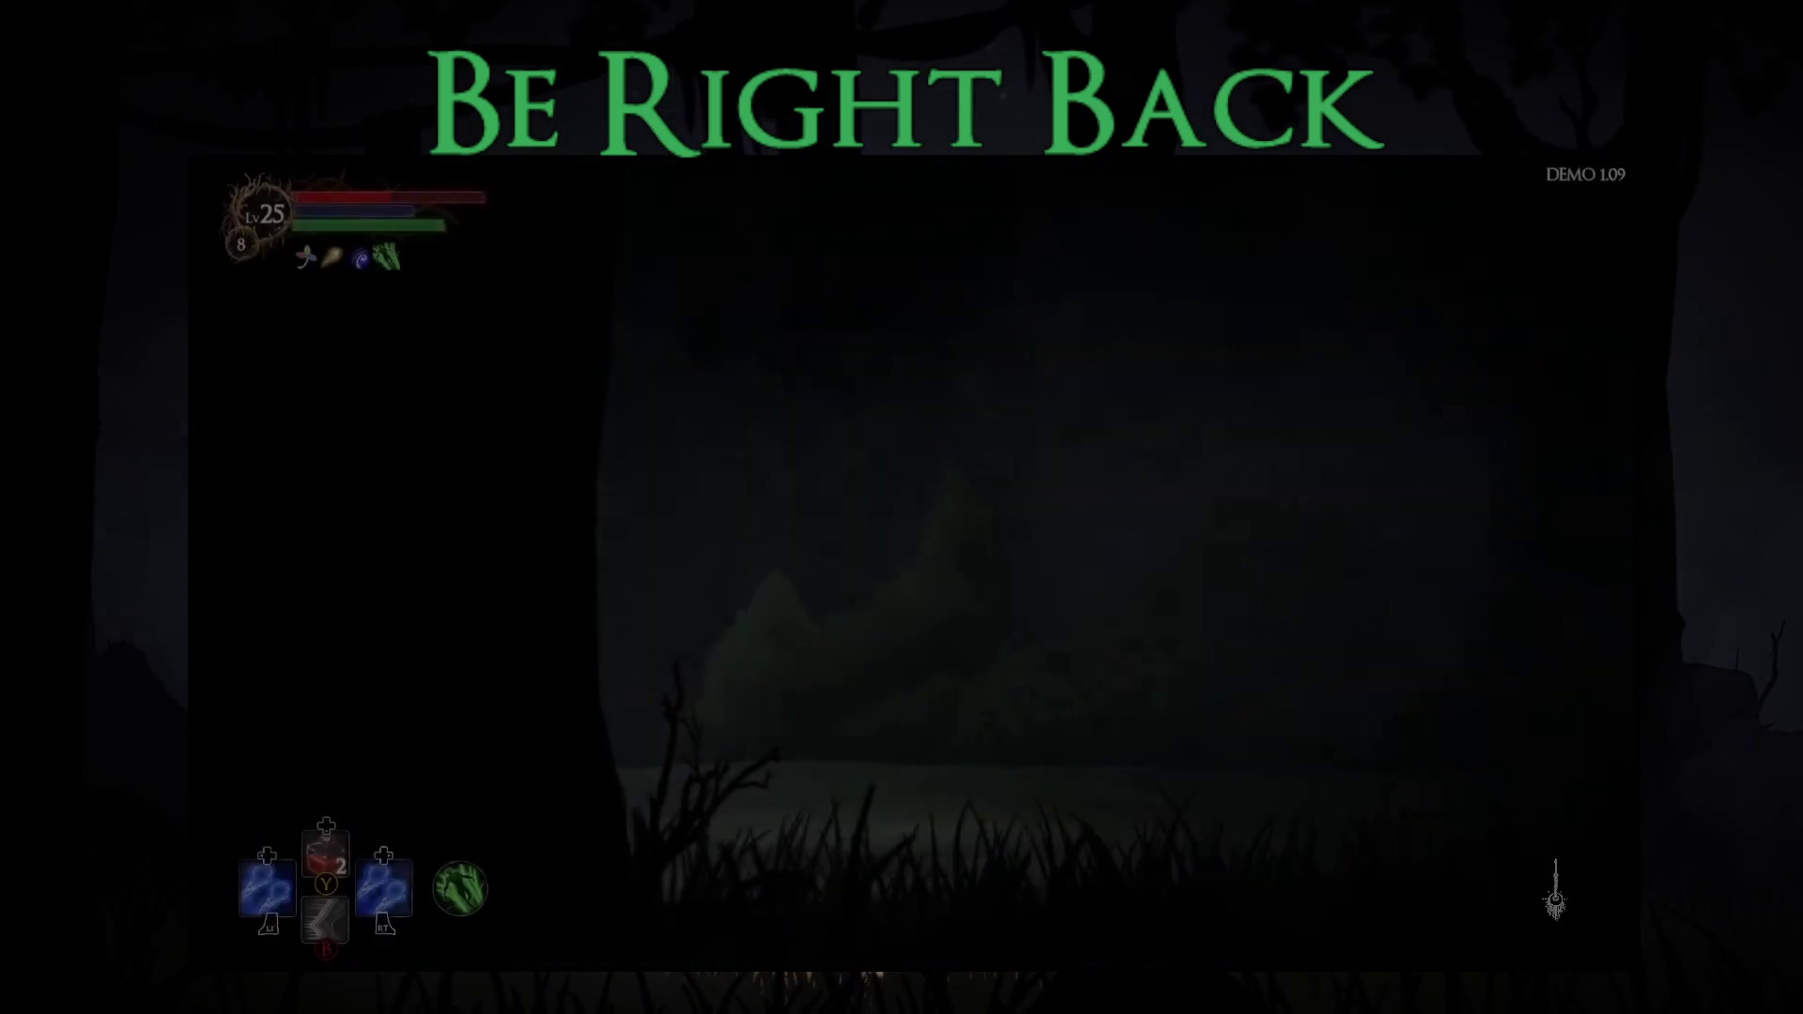
key(Right)
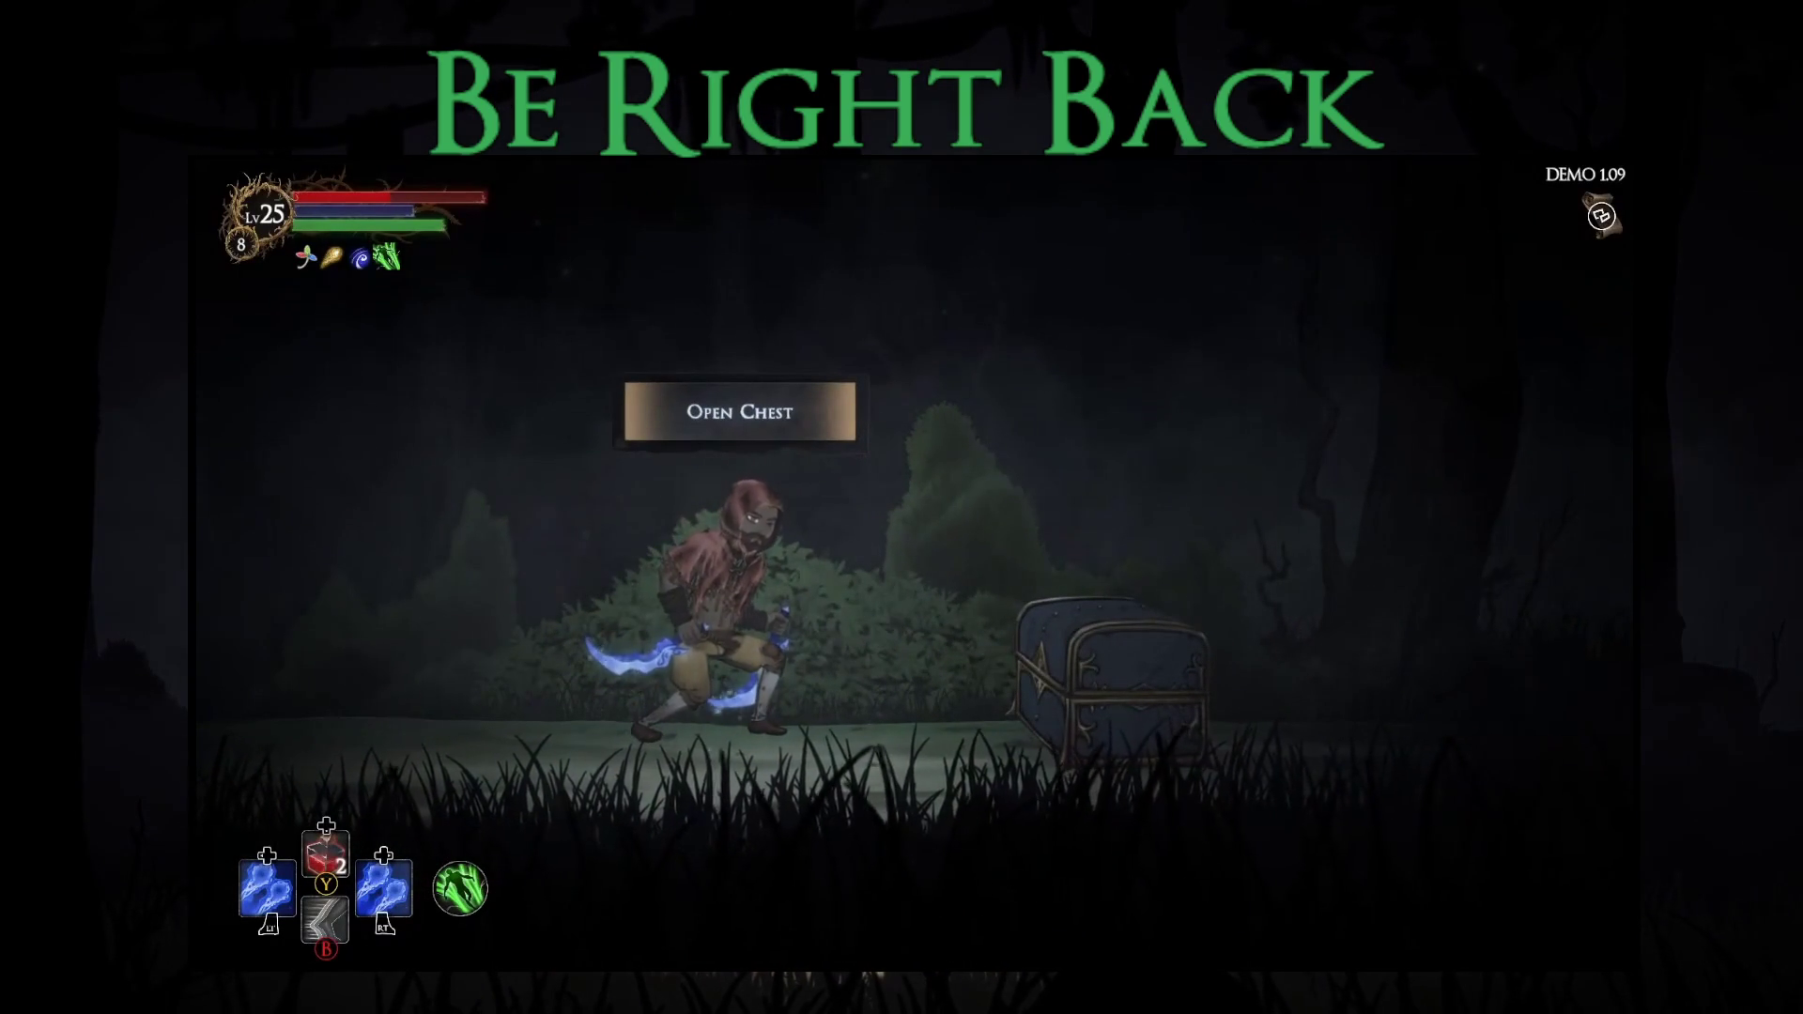
key(e)
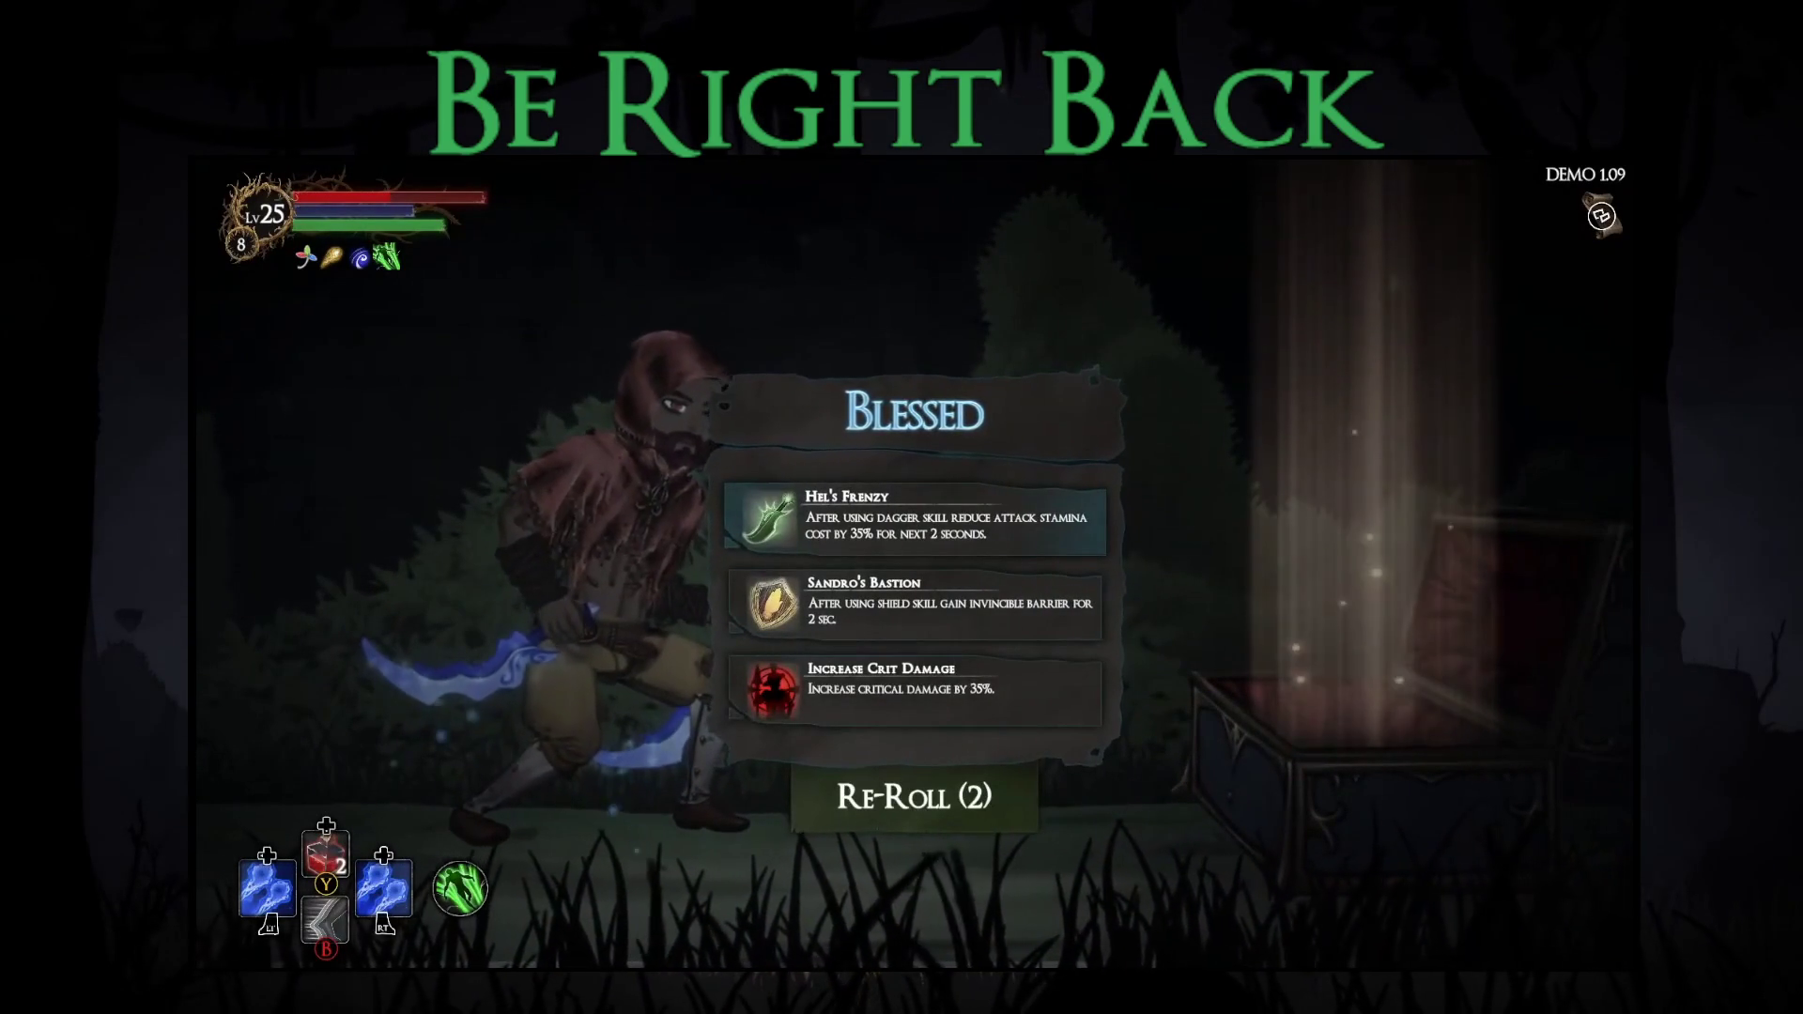
- Re-roll the three blessing choices and take Cooldown Reduction
key(Down)
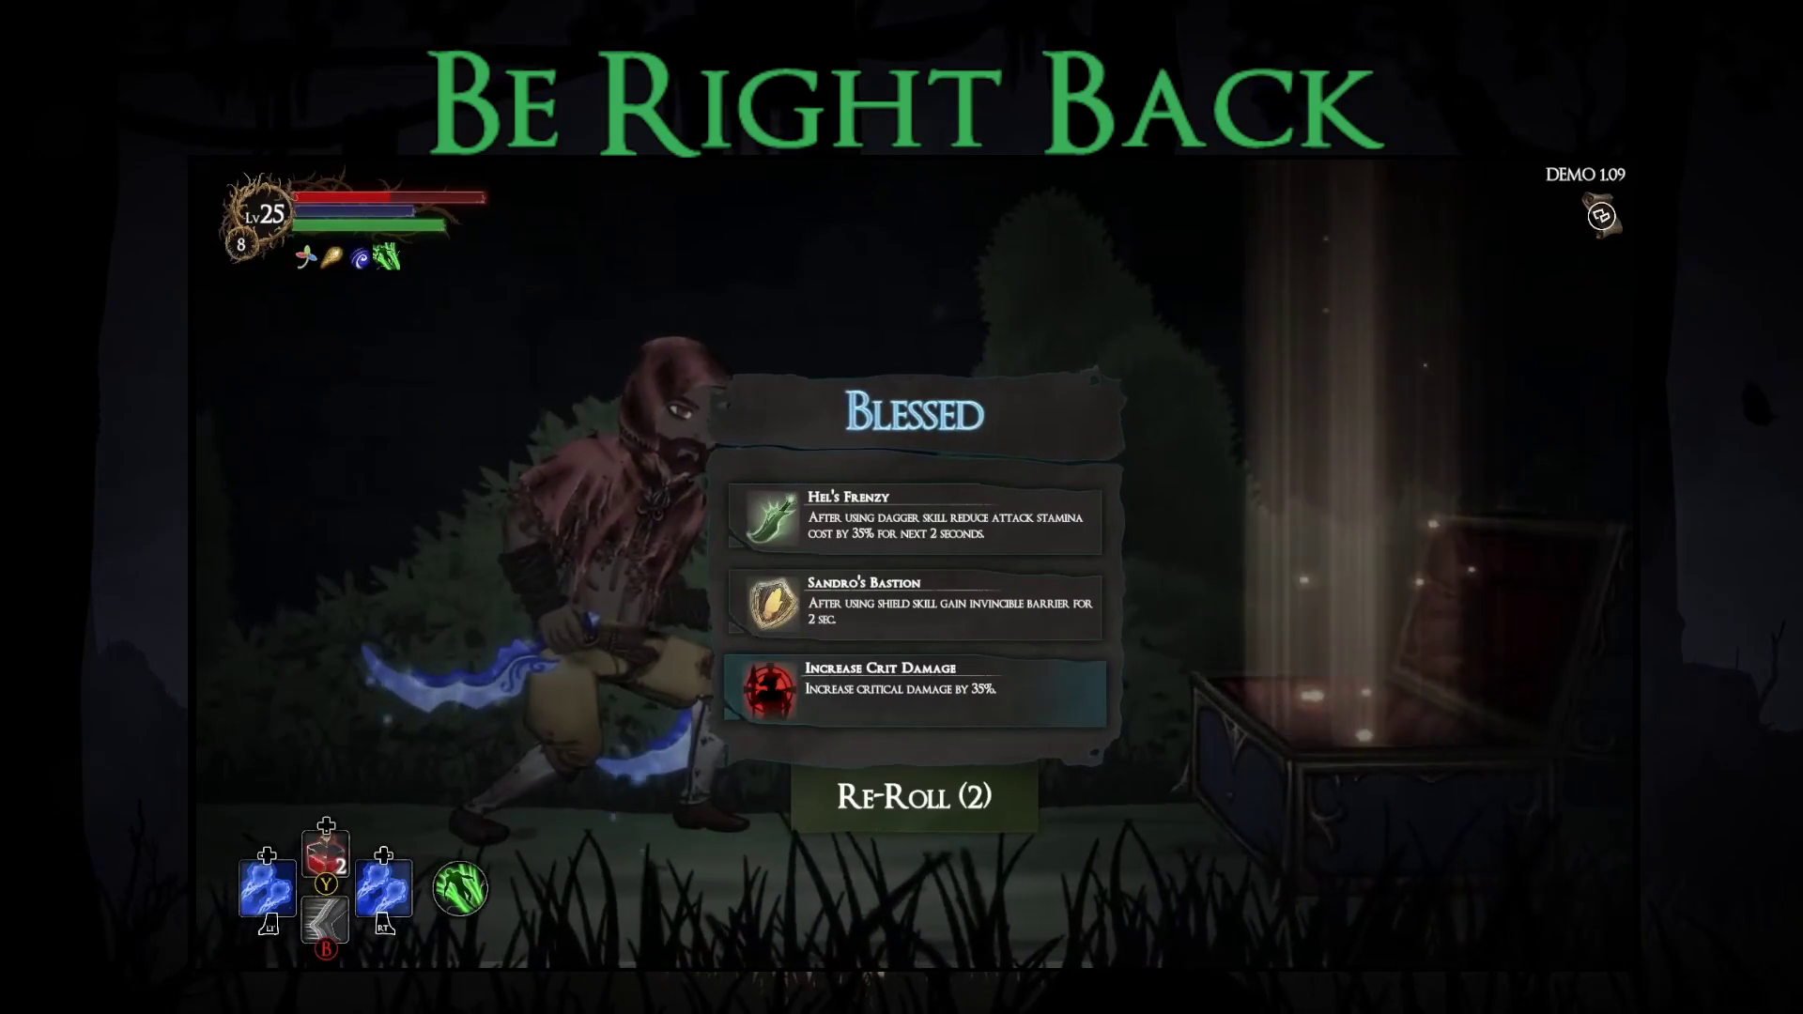
key(Down)
key(Return)
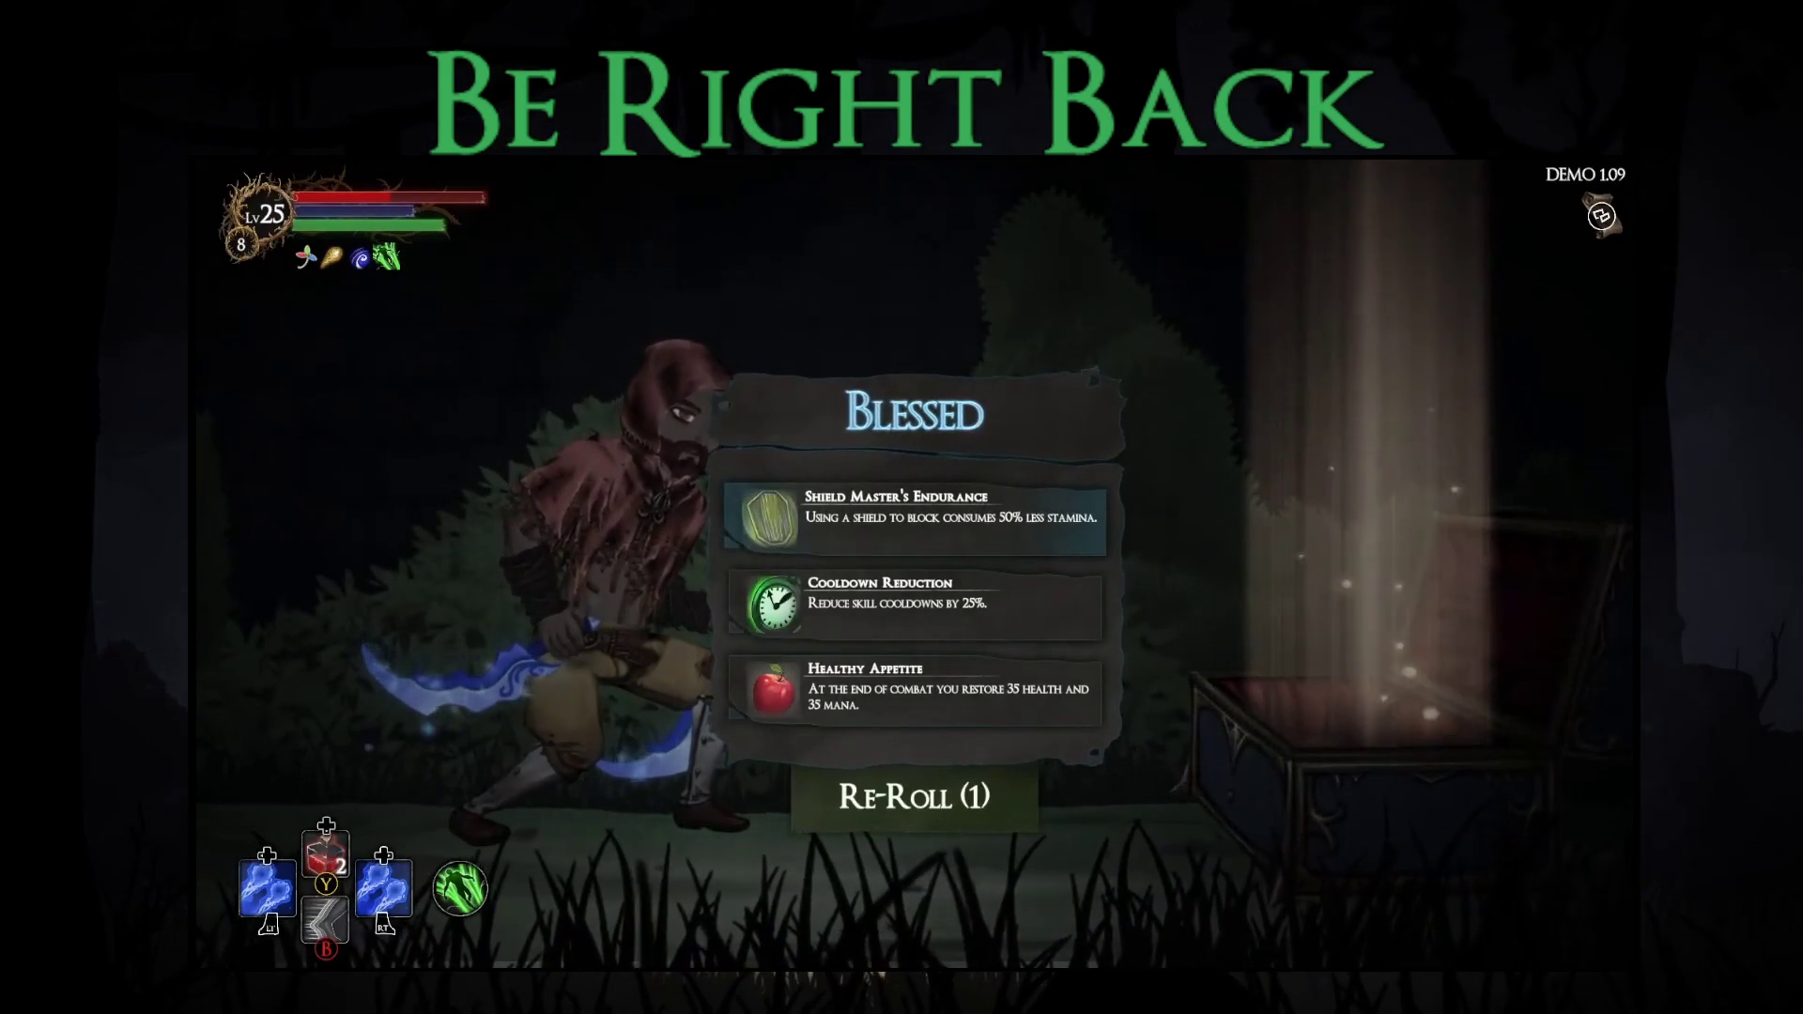
key(Down)
key(Down)
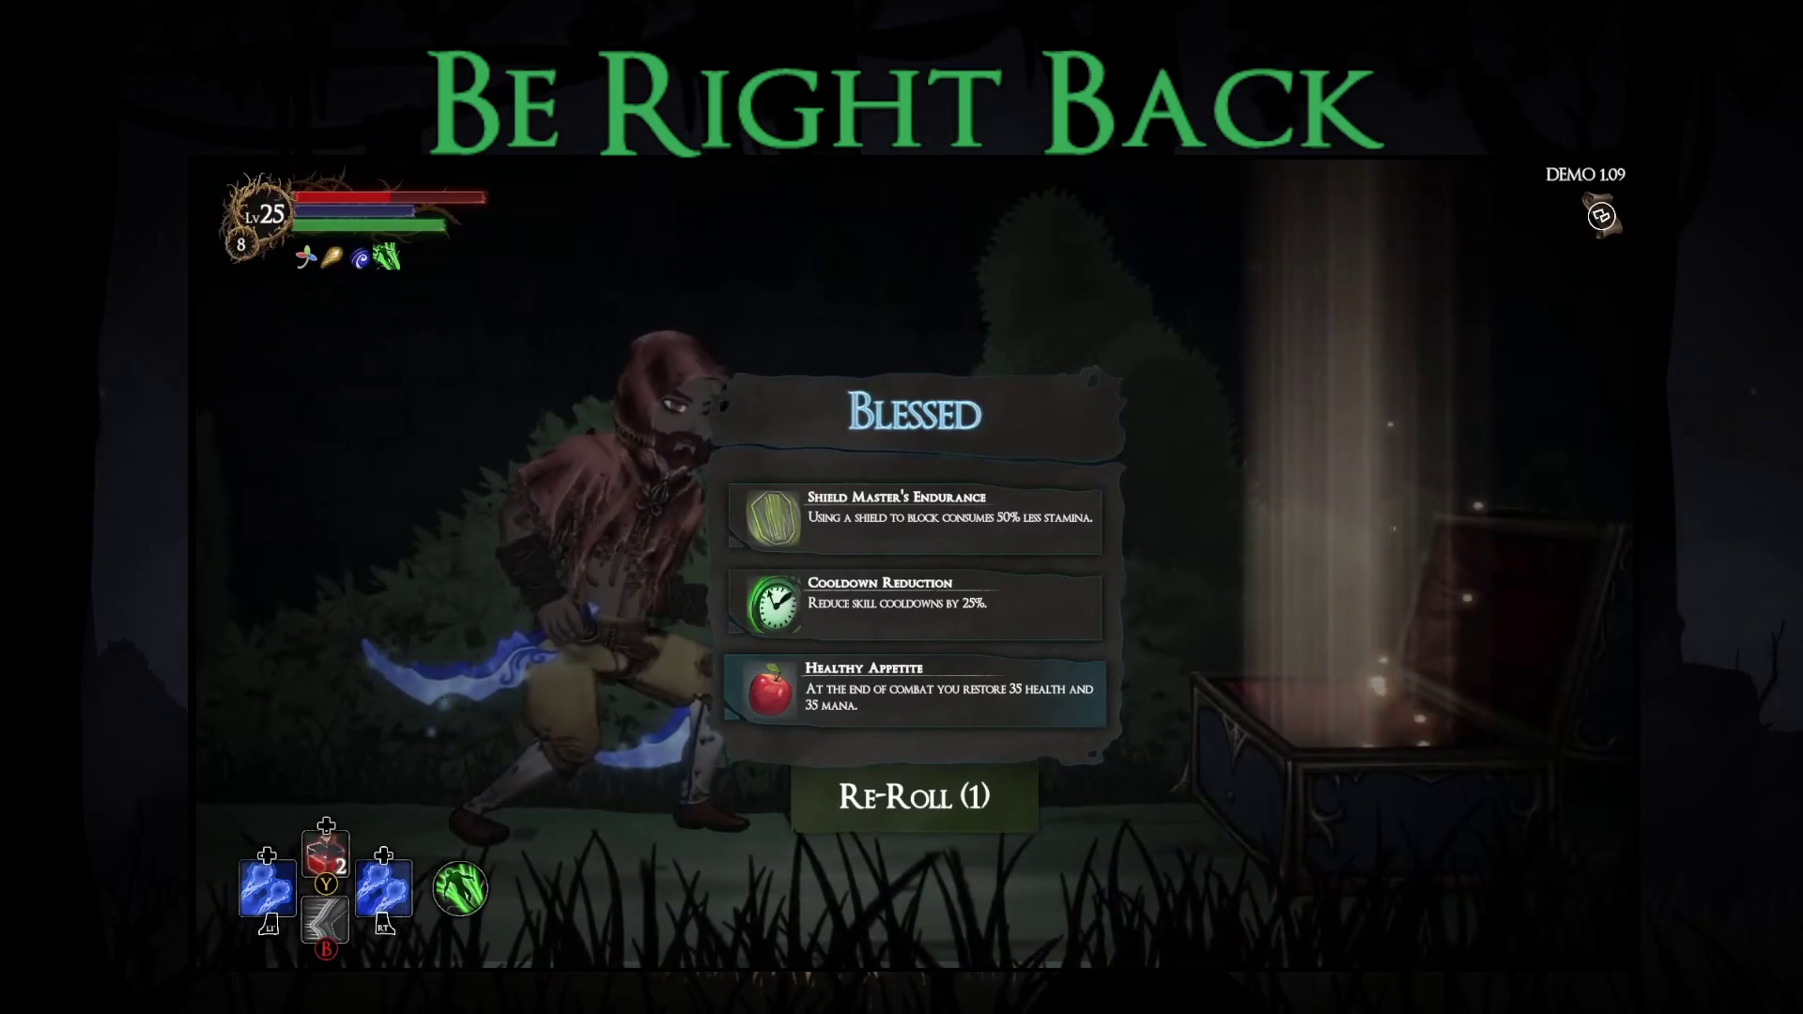
key(Return)
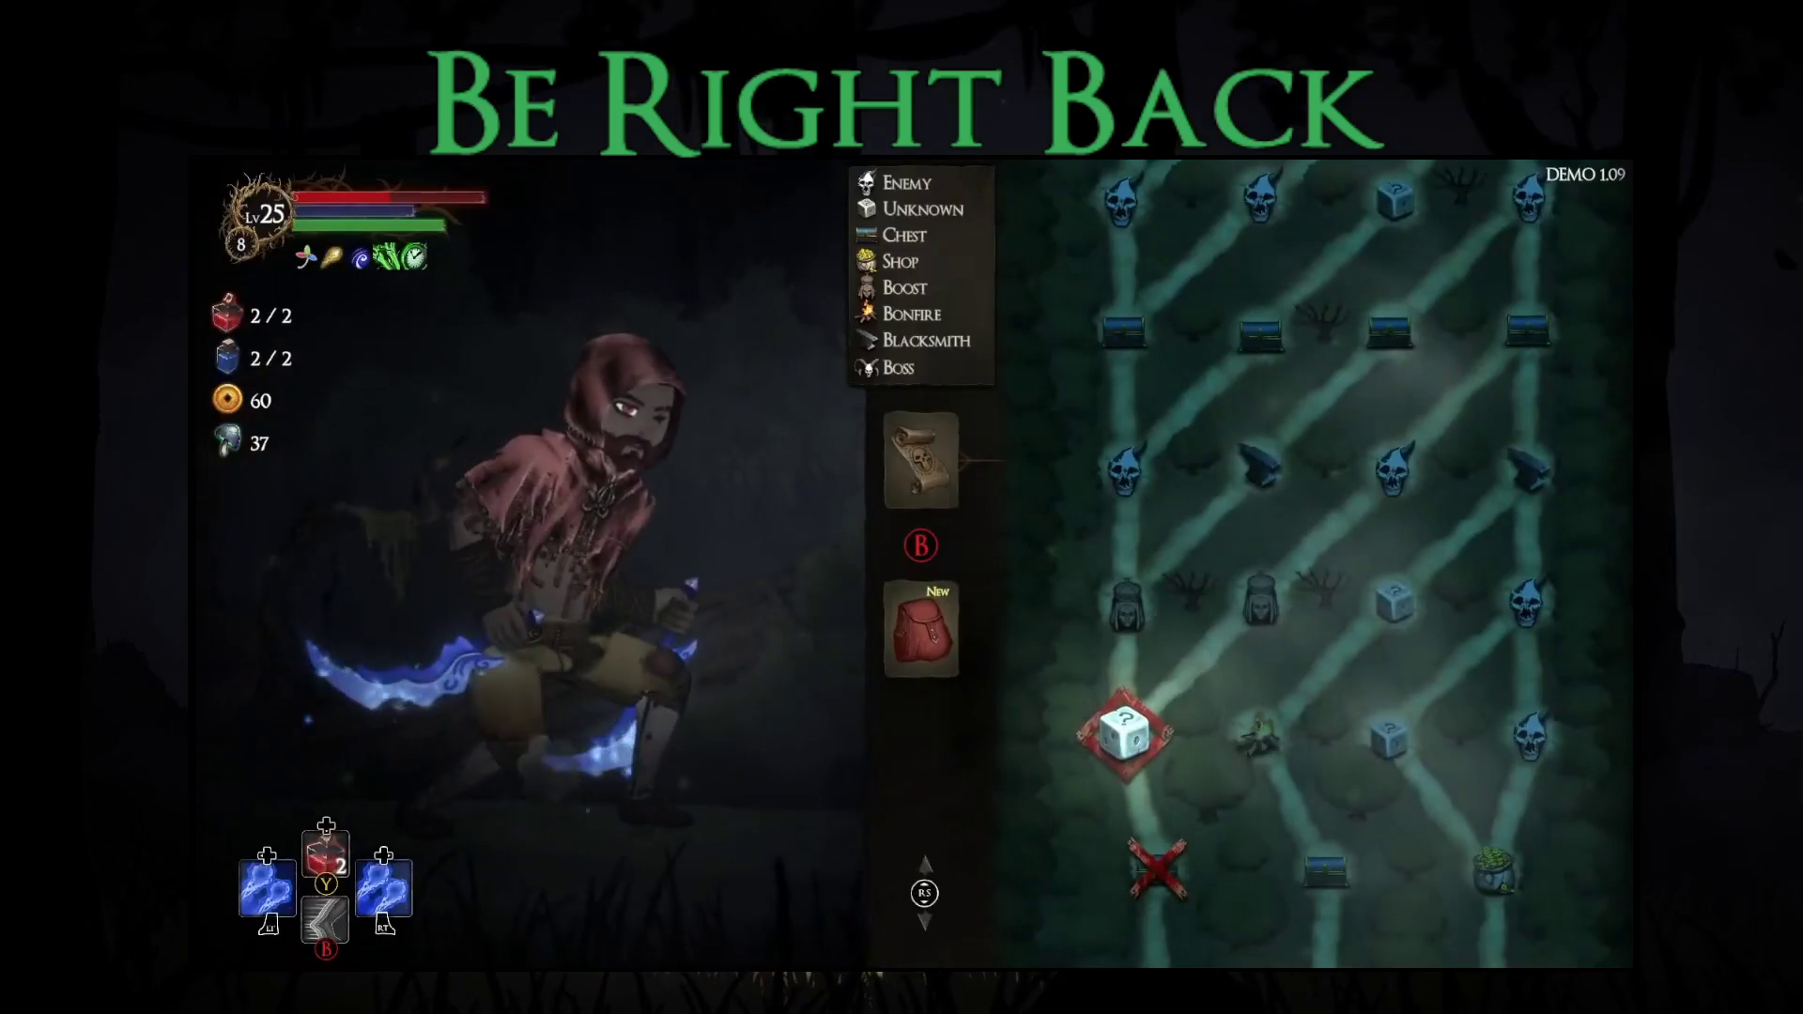
- Pray at the first shrine for the Bonus Mana blessing, then travel on to the forest
key(Return)
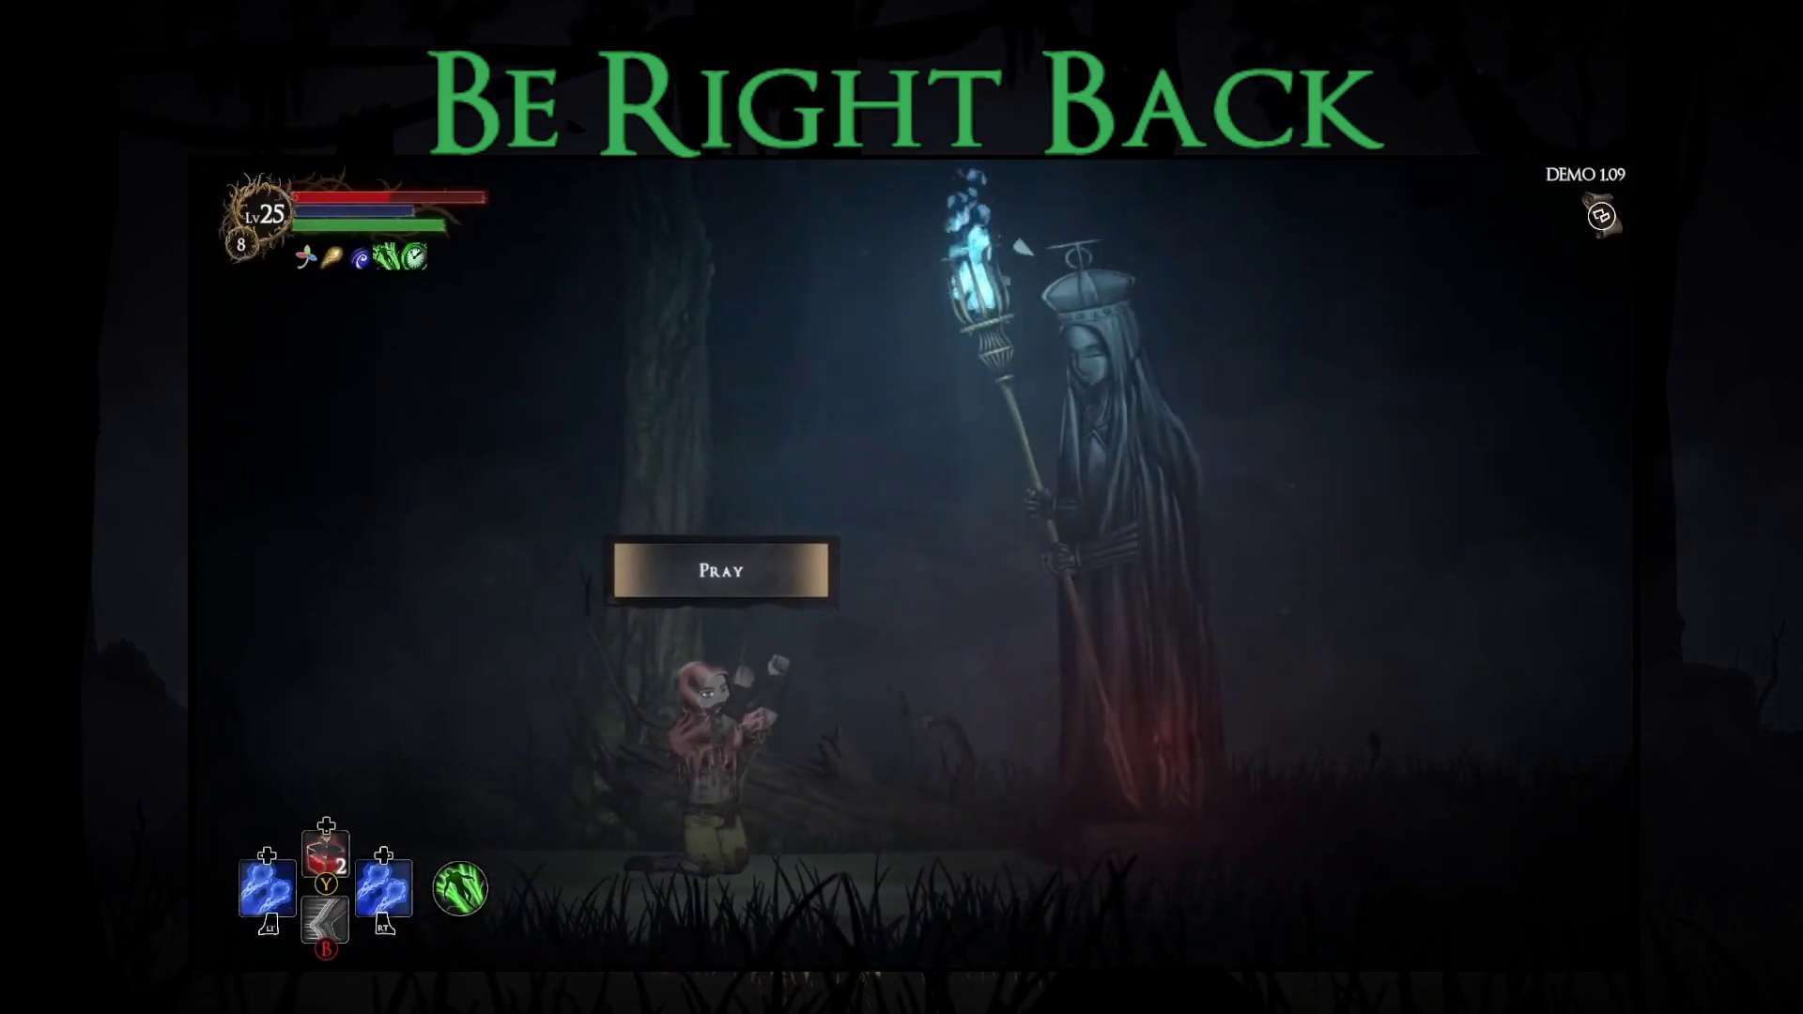
key(e)
key(Return)
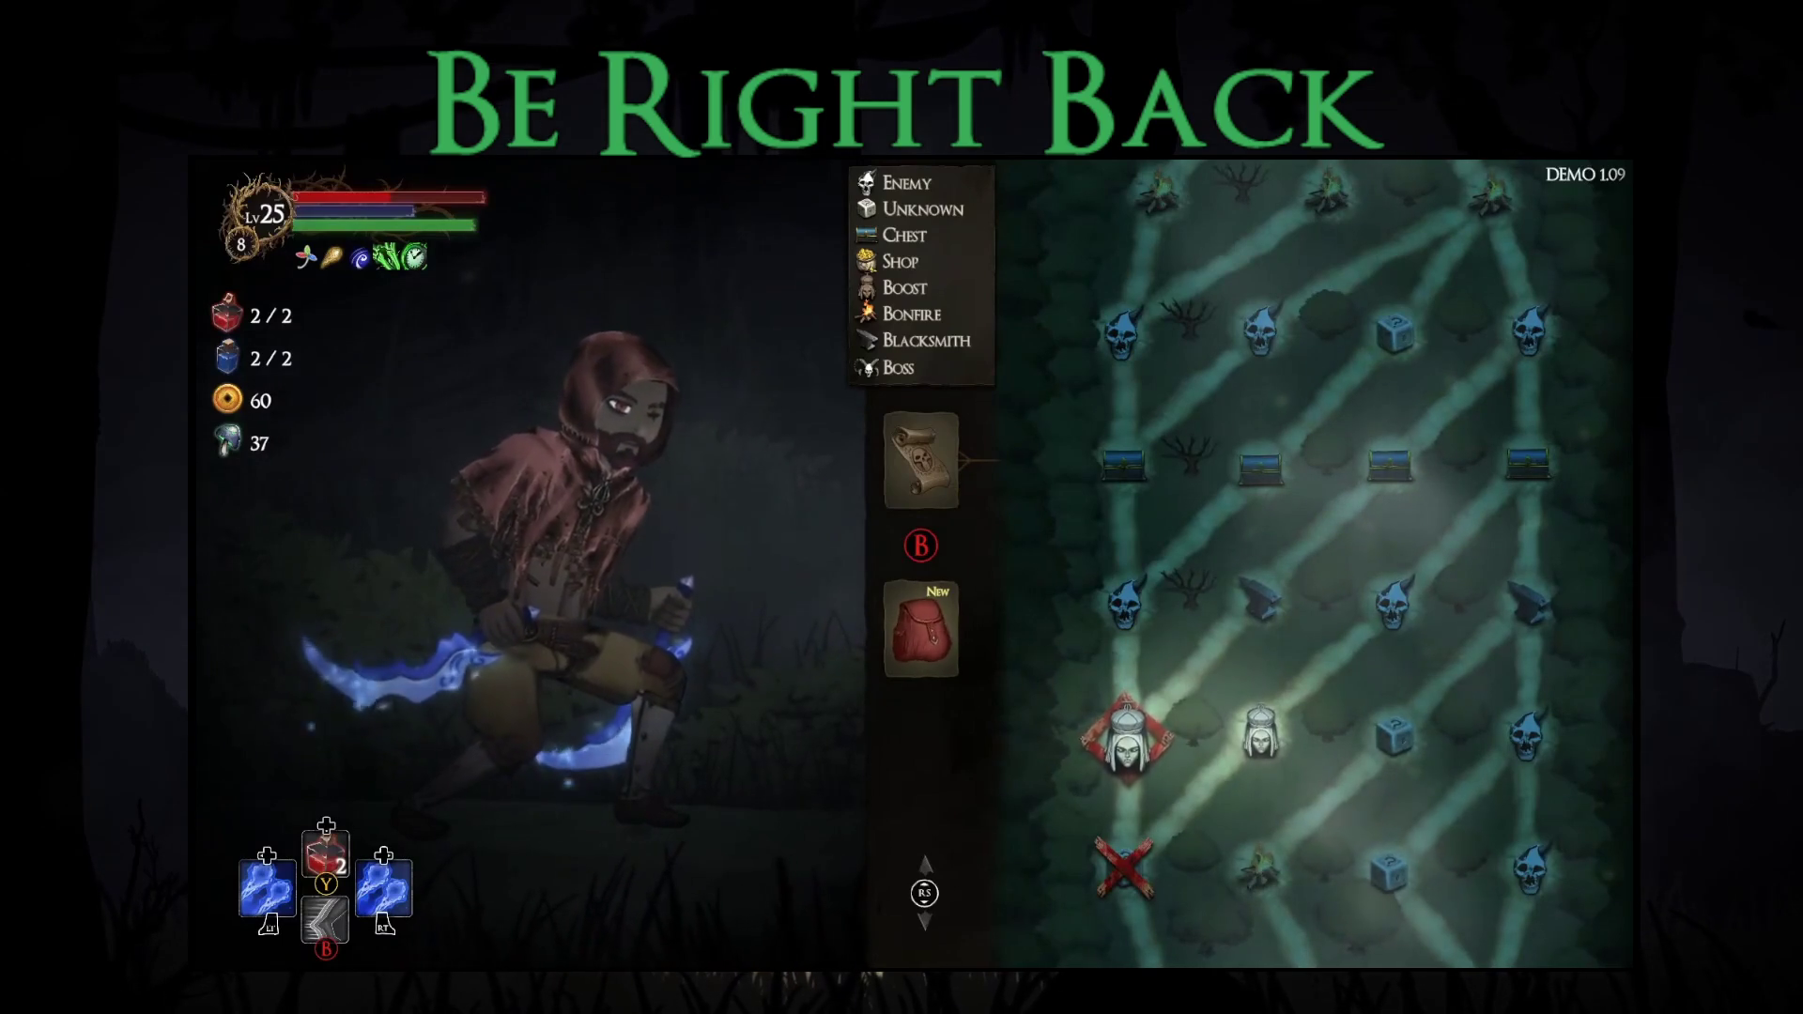
key(Escape)
key(d)
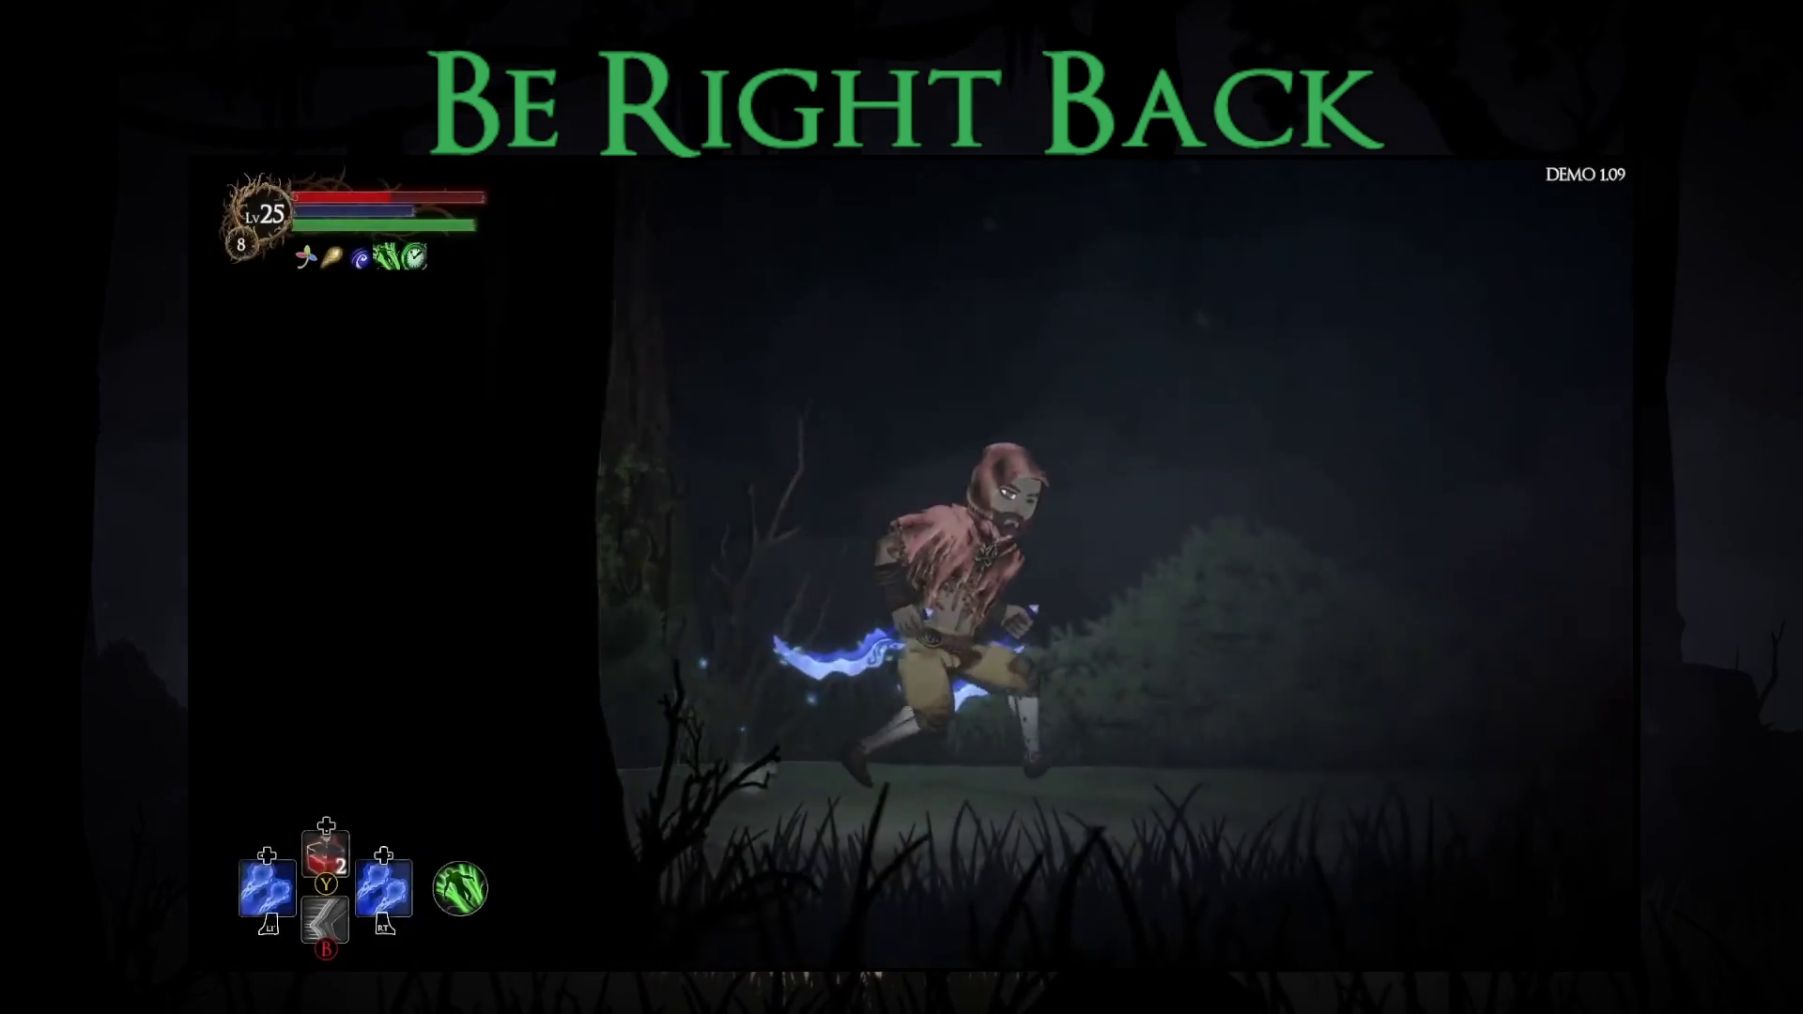
- Pray at the next shrine statue for Bonus Health and travel on to the blacksmith
key(e)
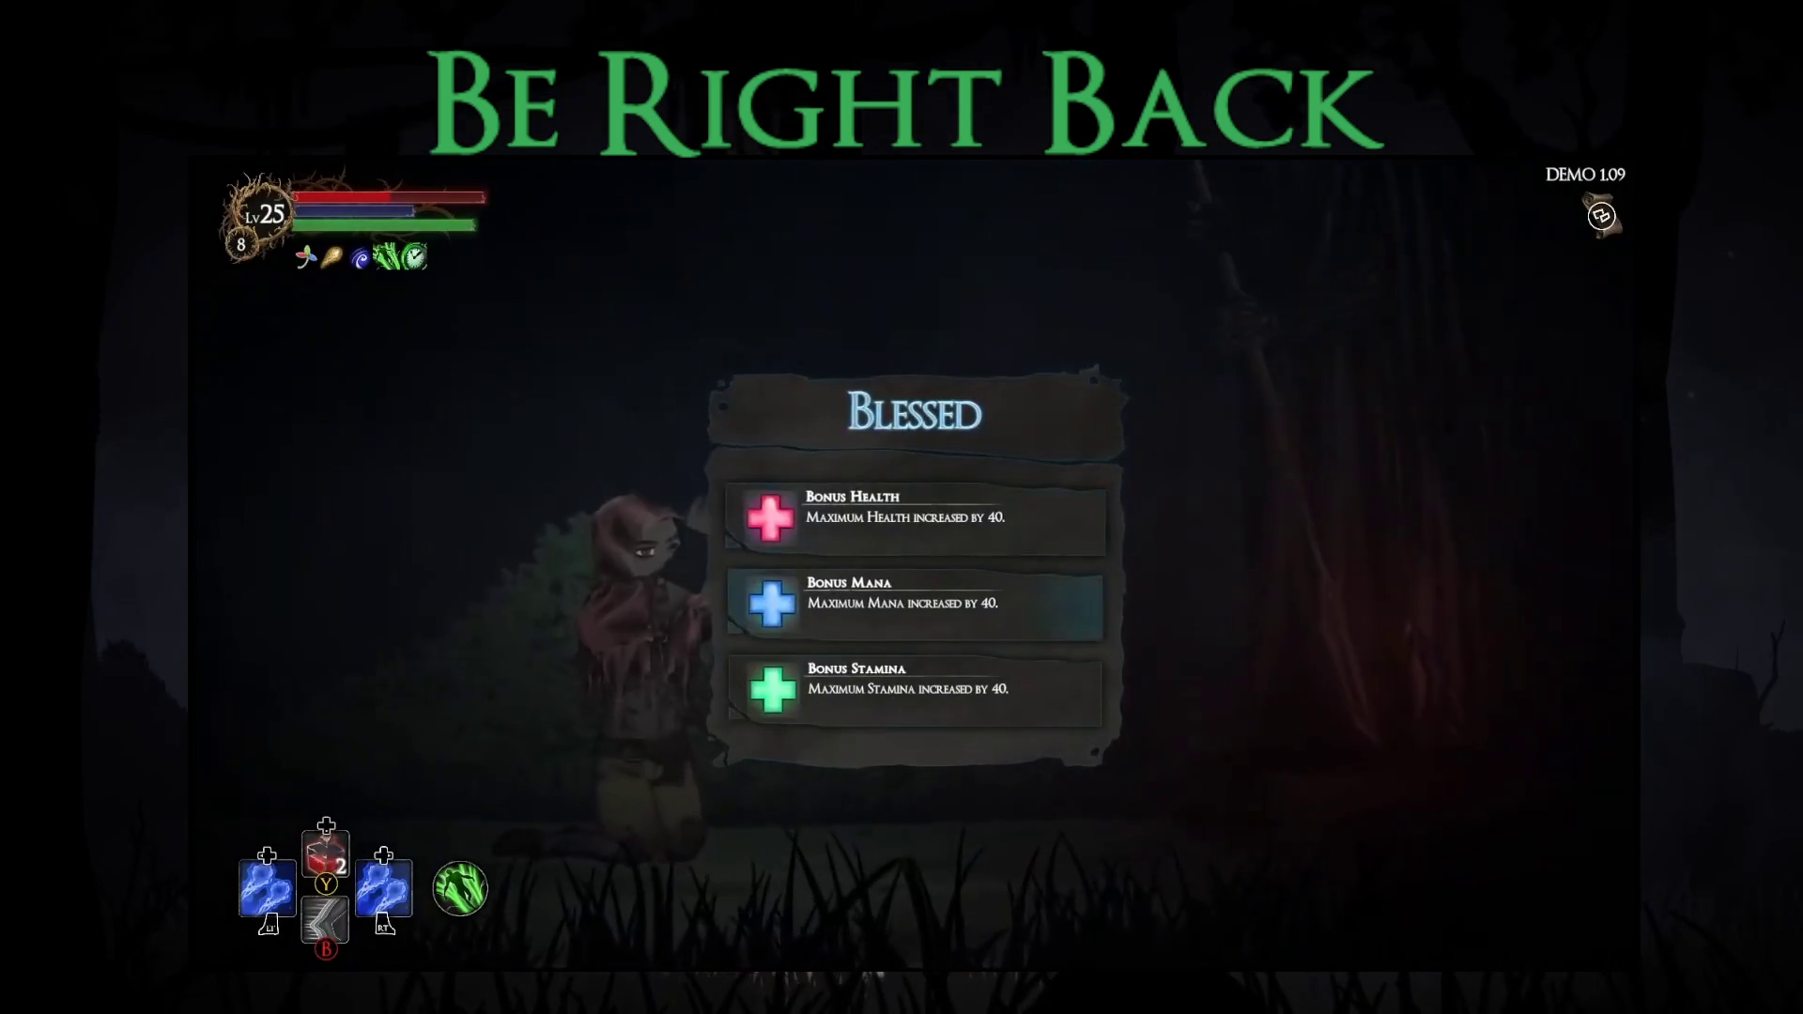
key(Return)
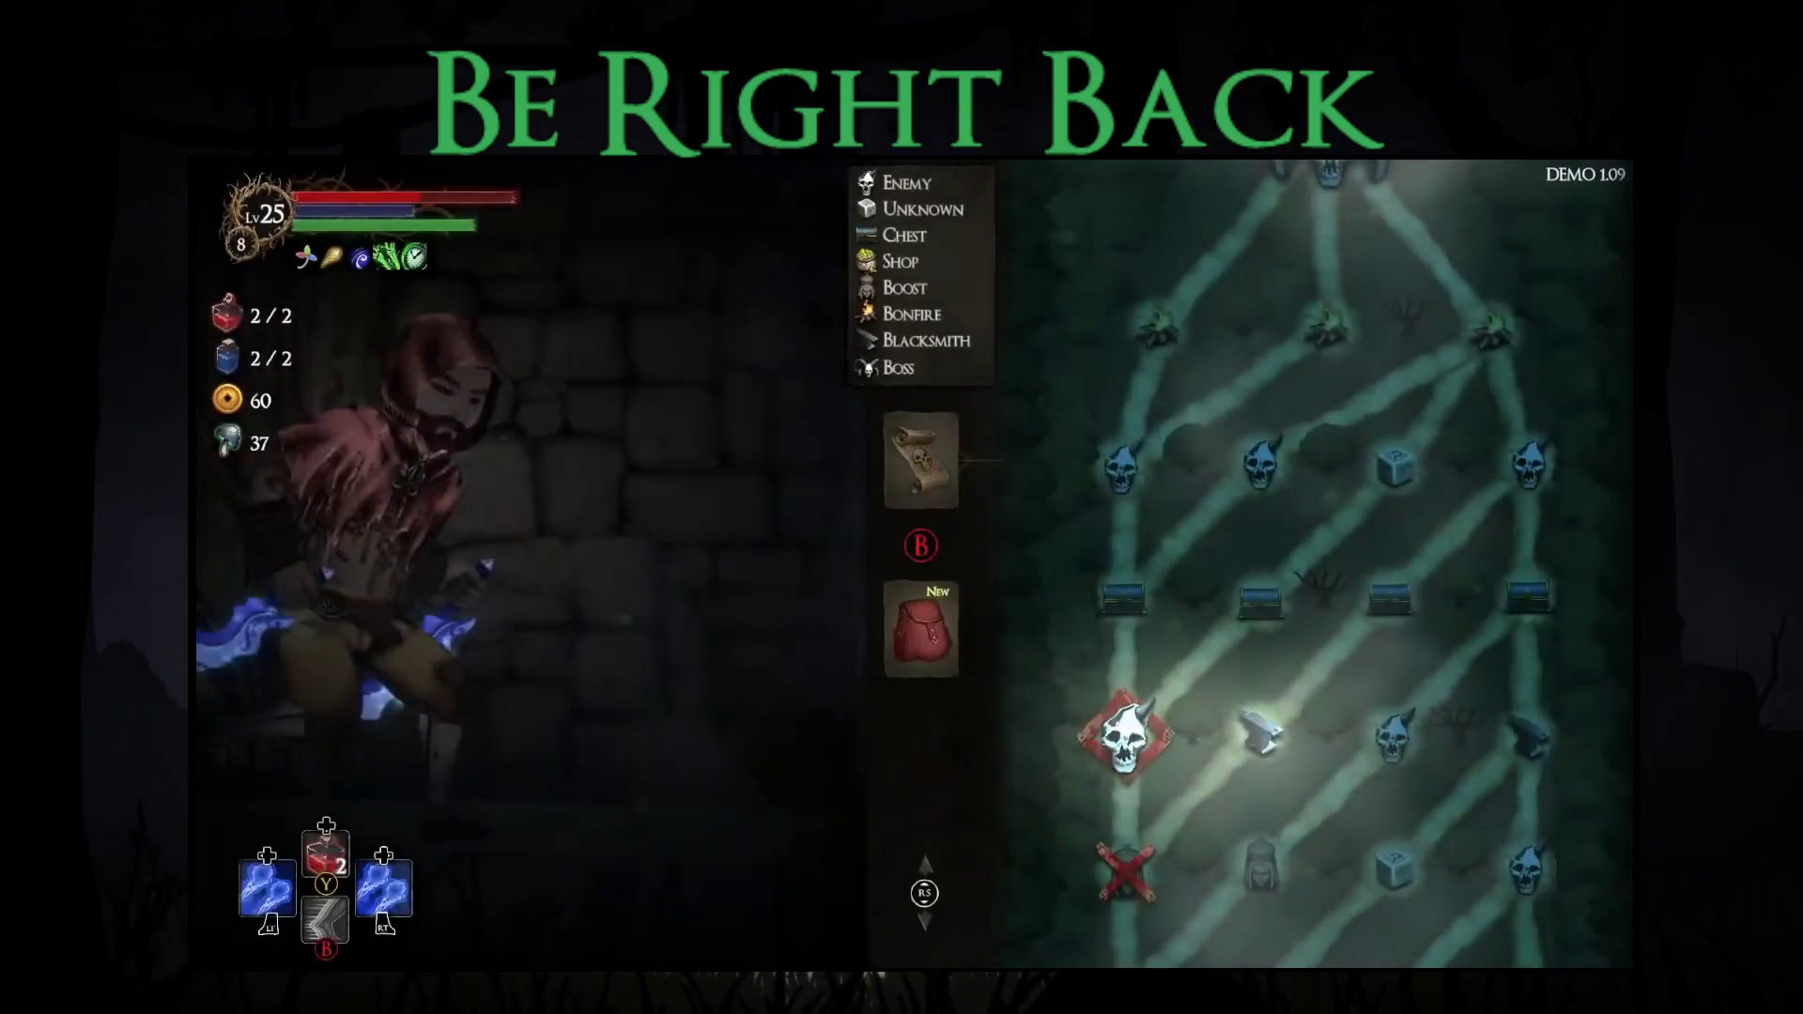
key(Escape)
key(d)
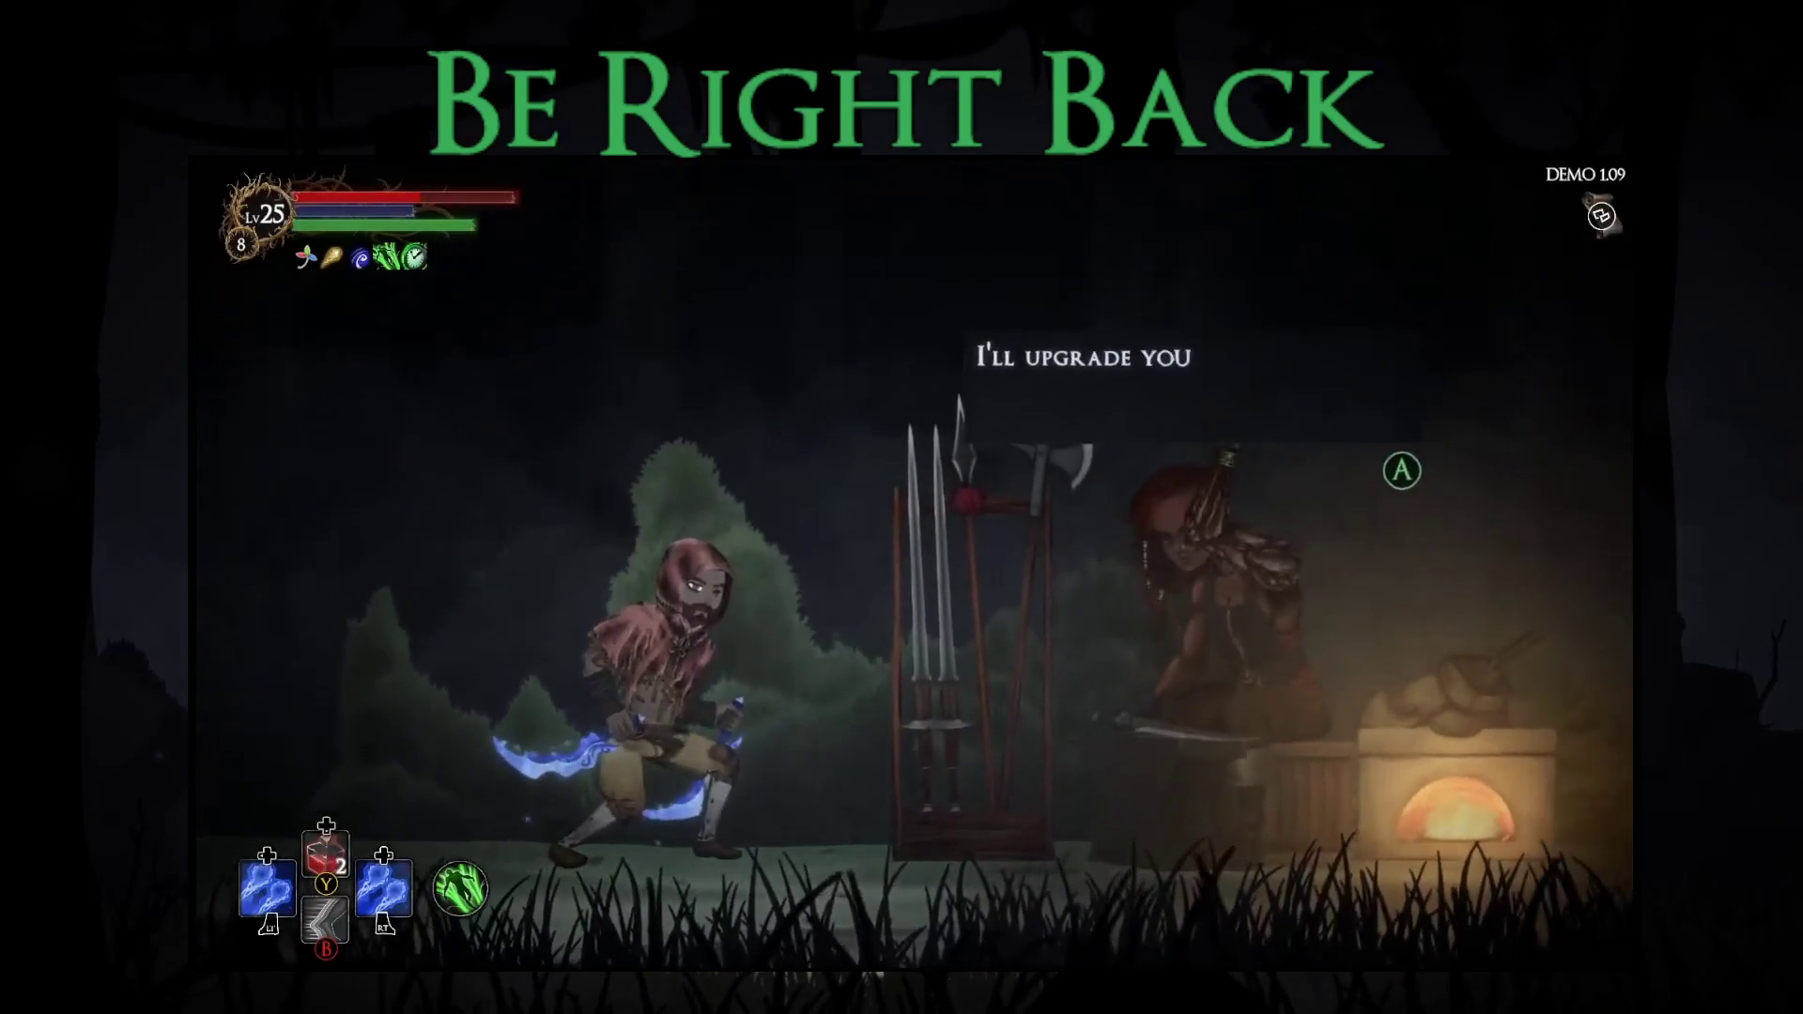
- At the blacksmith, put the Water Dagger in for upgrading
key(e)
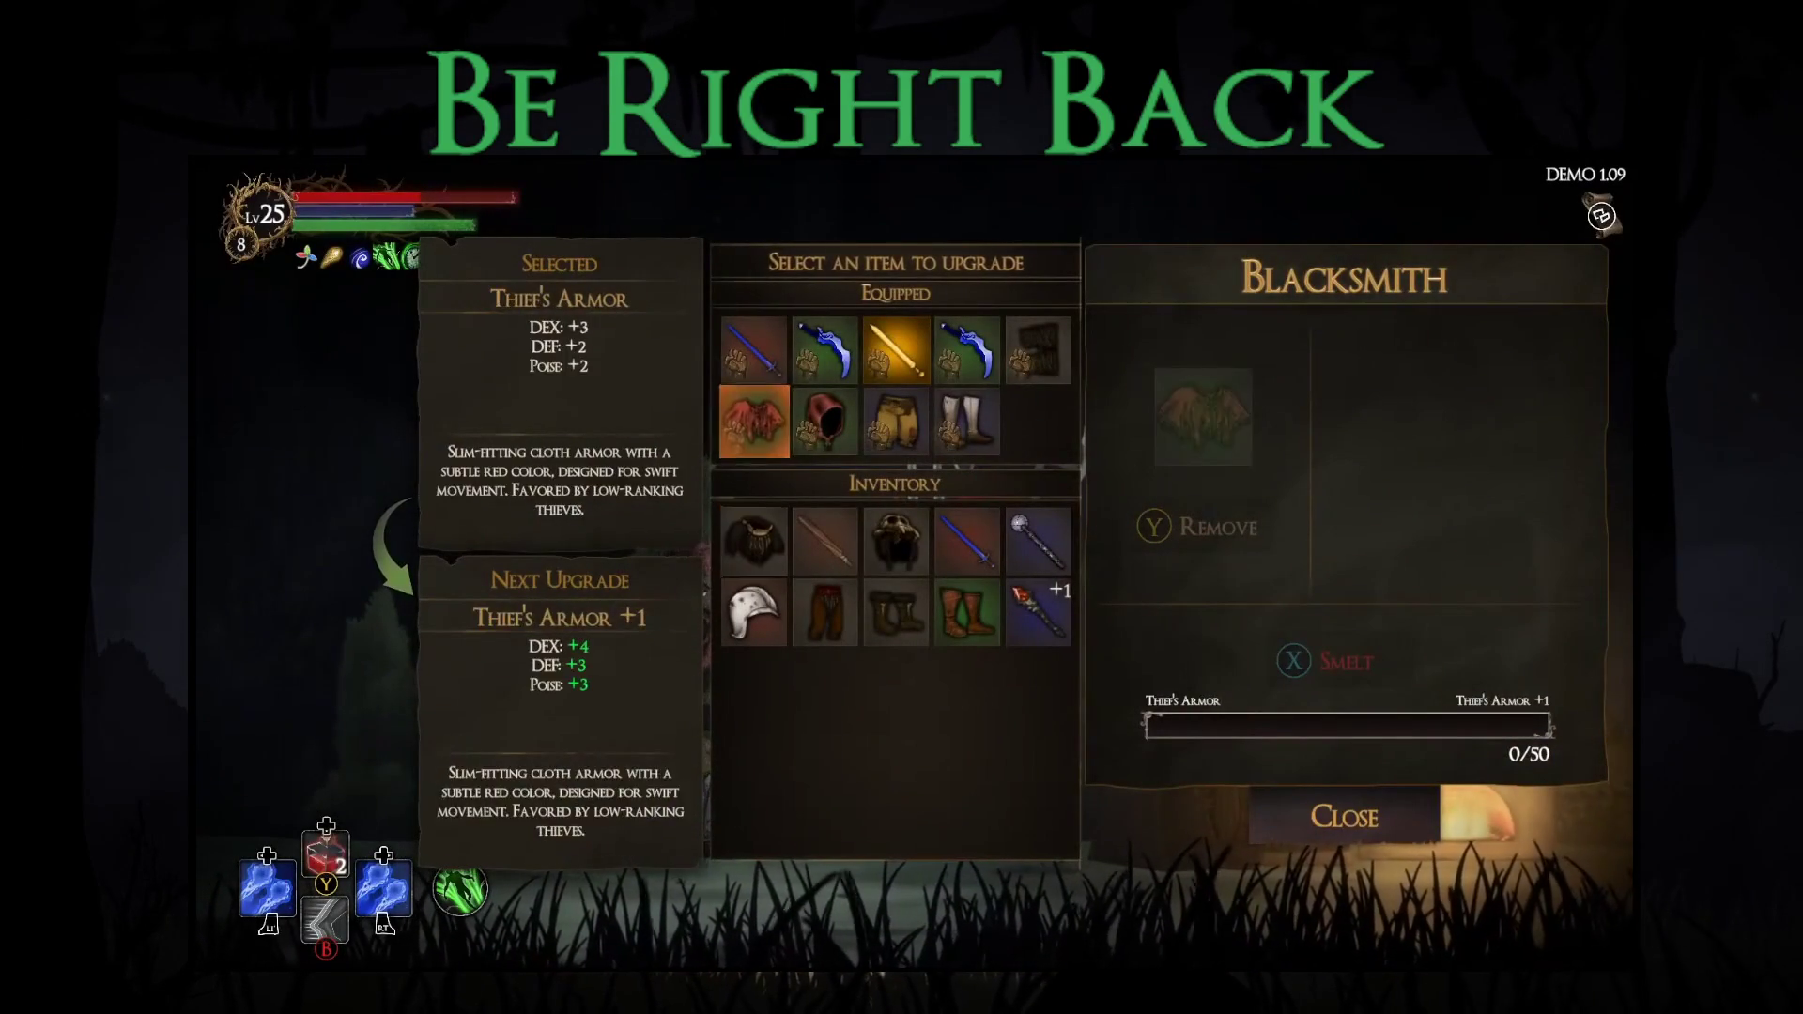
key(Up)
key(Right)
key(e)
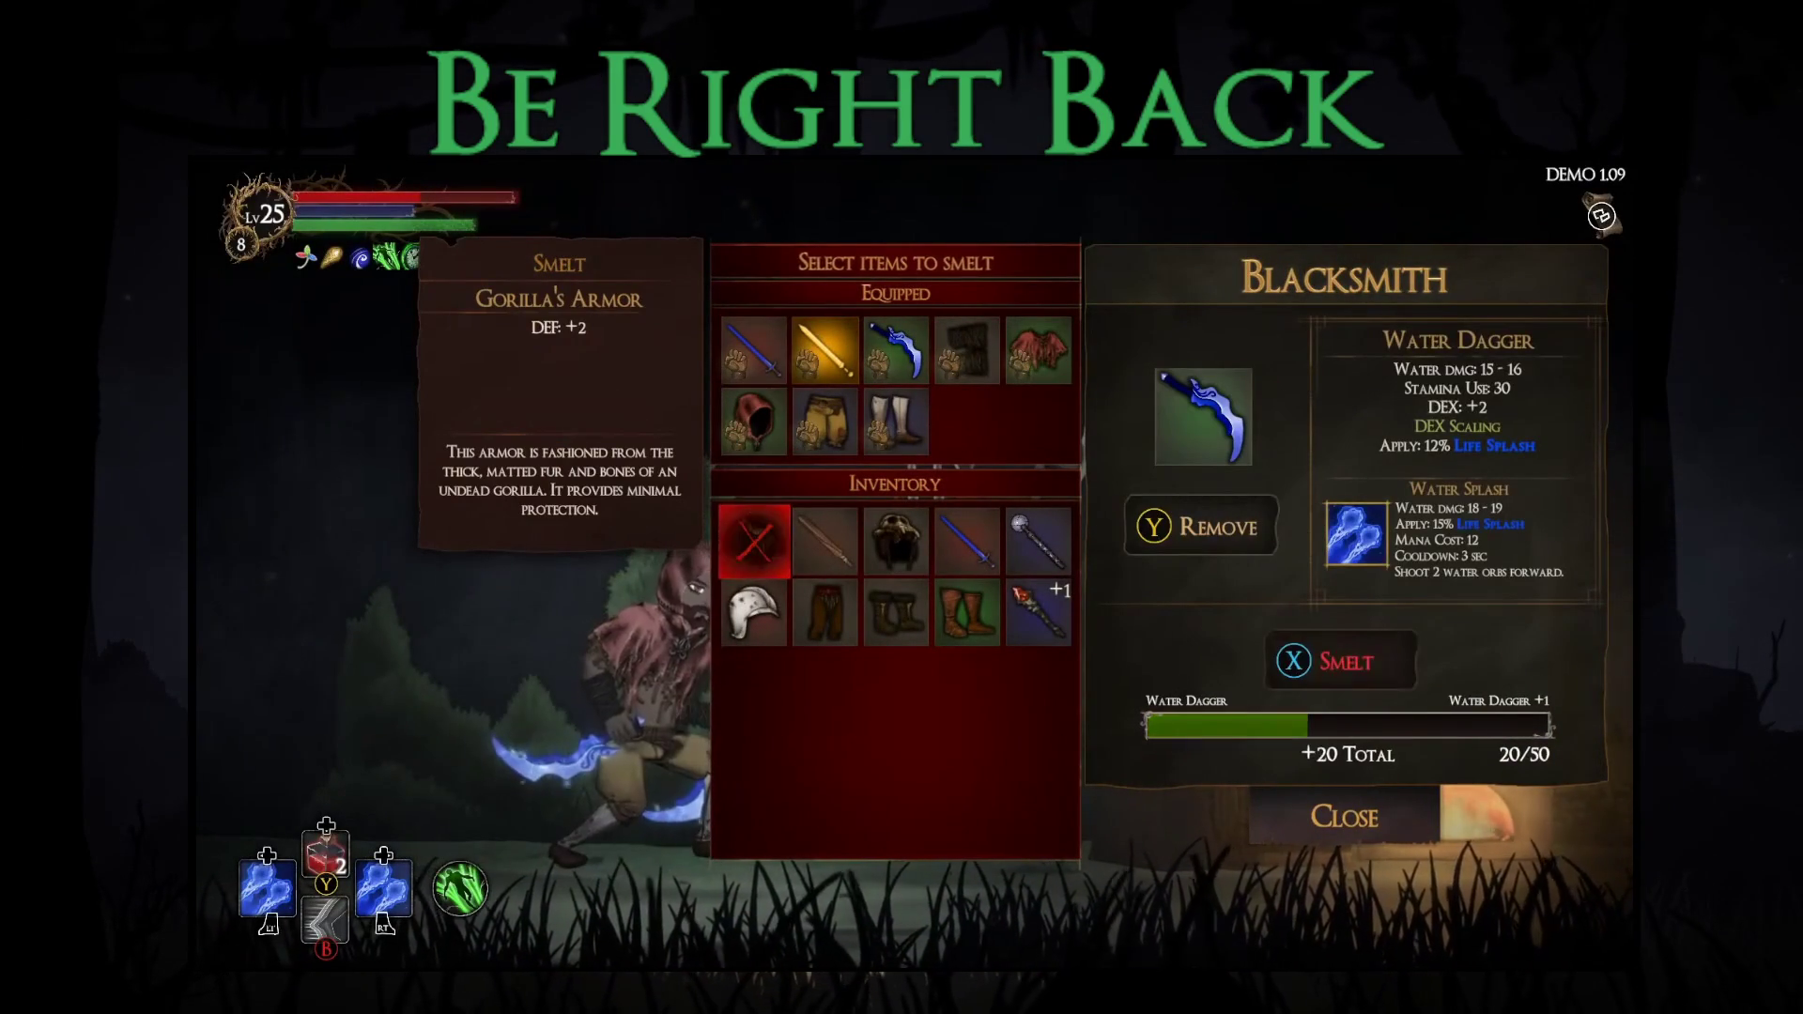
- Smelt spare gear including Piercing Wand, Fire Wand +1, Poacher's Boots and Gorilla's Leggings, then leave the blacksmith
key(e)
key(Right)
key(e)
key(Right)
key(e)
key(Right)
key(Right)
key(e)
key(Down)
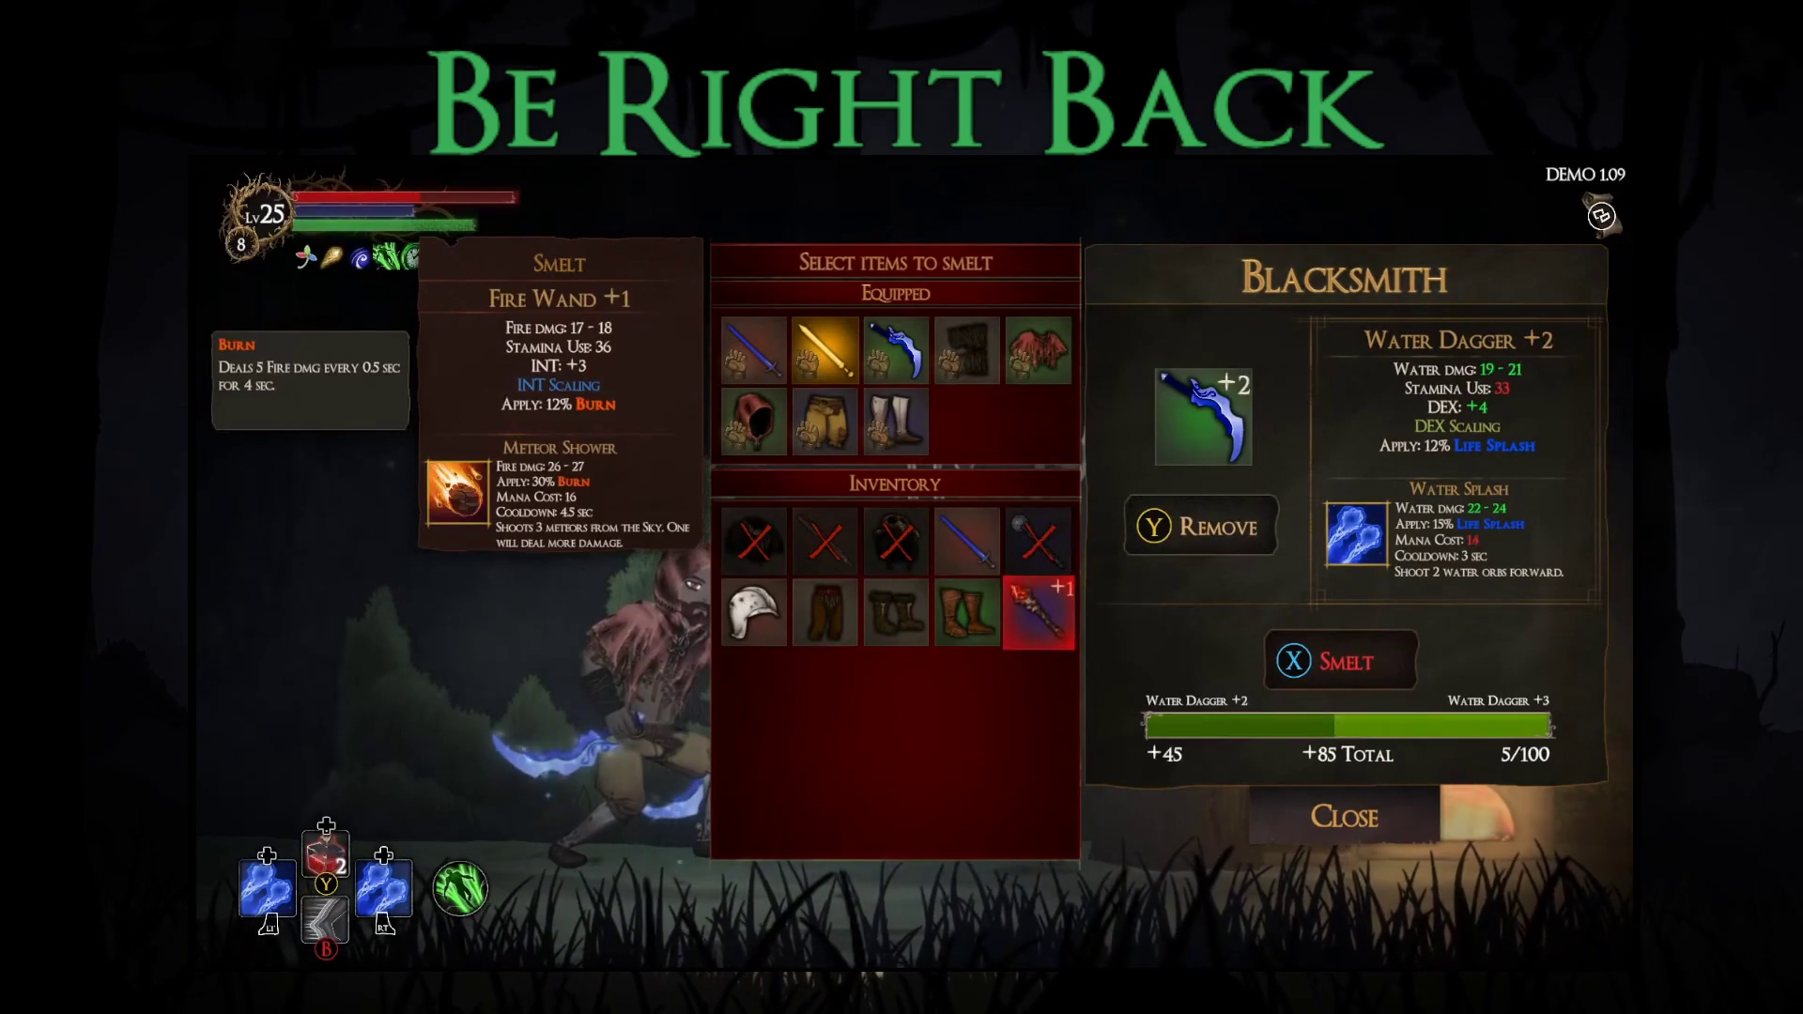
key(e)
key(Left)
key(e)
key(Left)
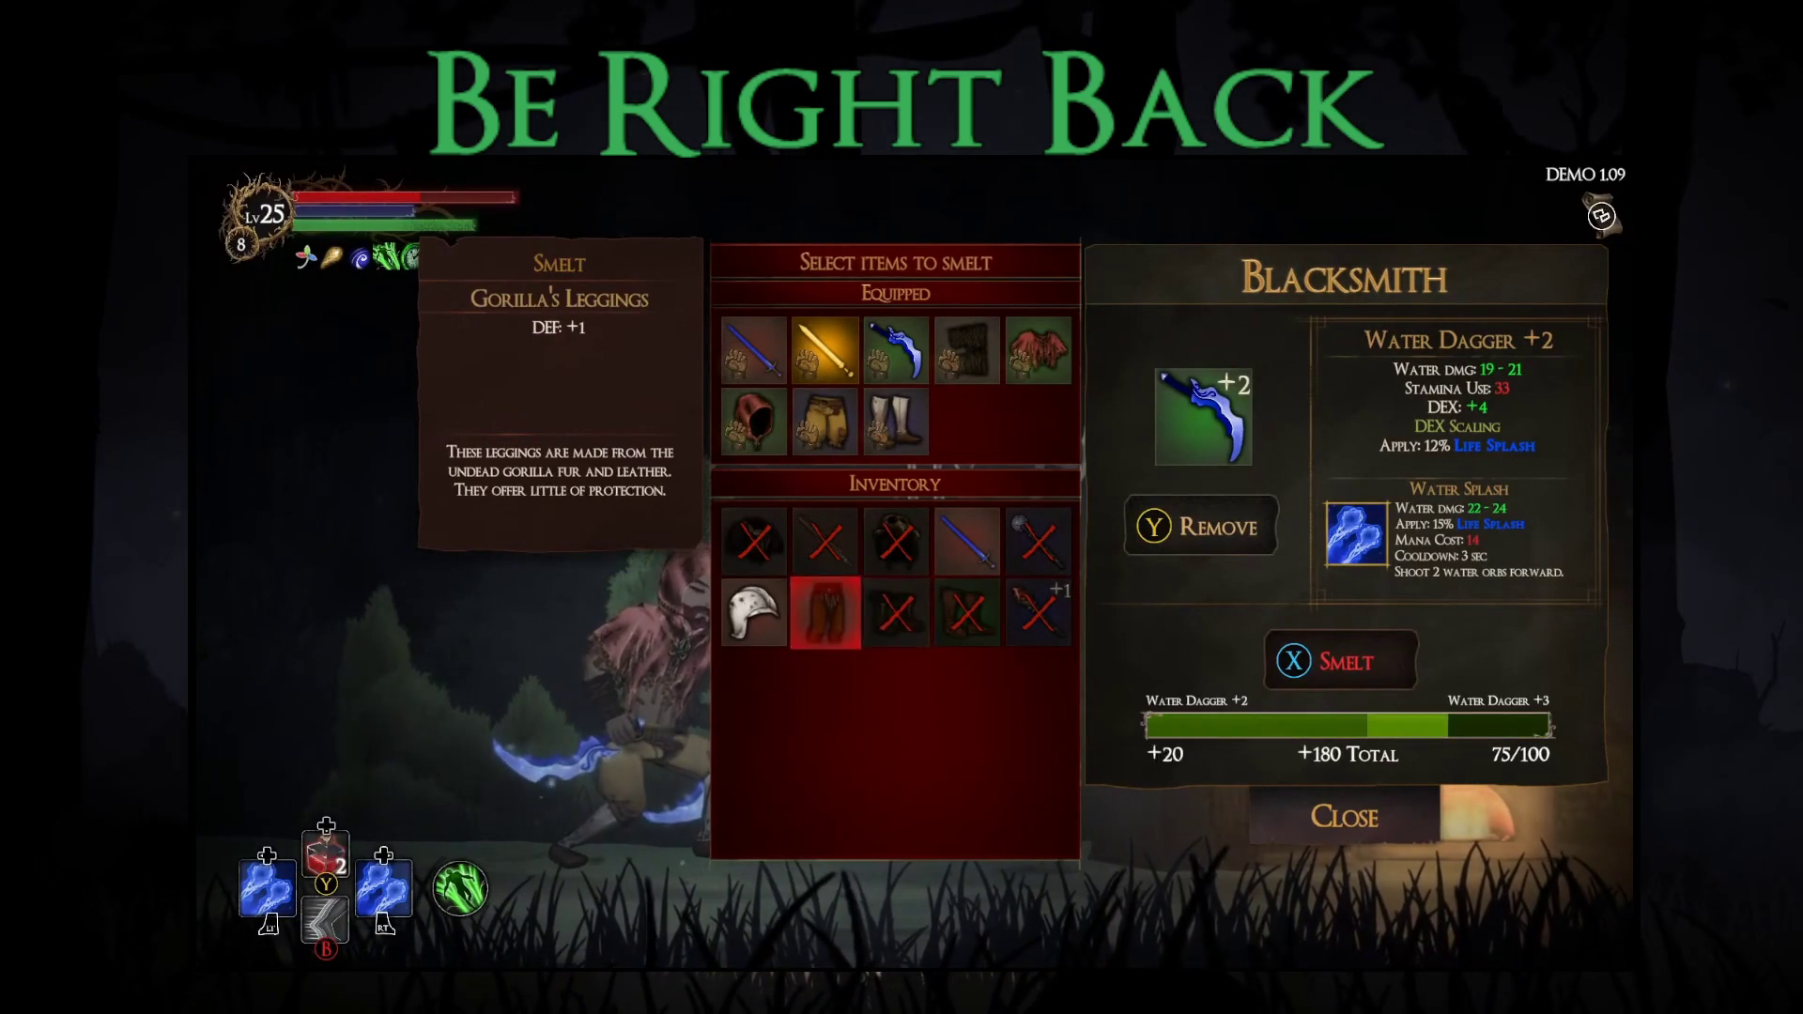
key(e)
key(Left)
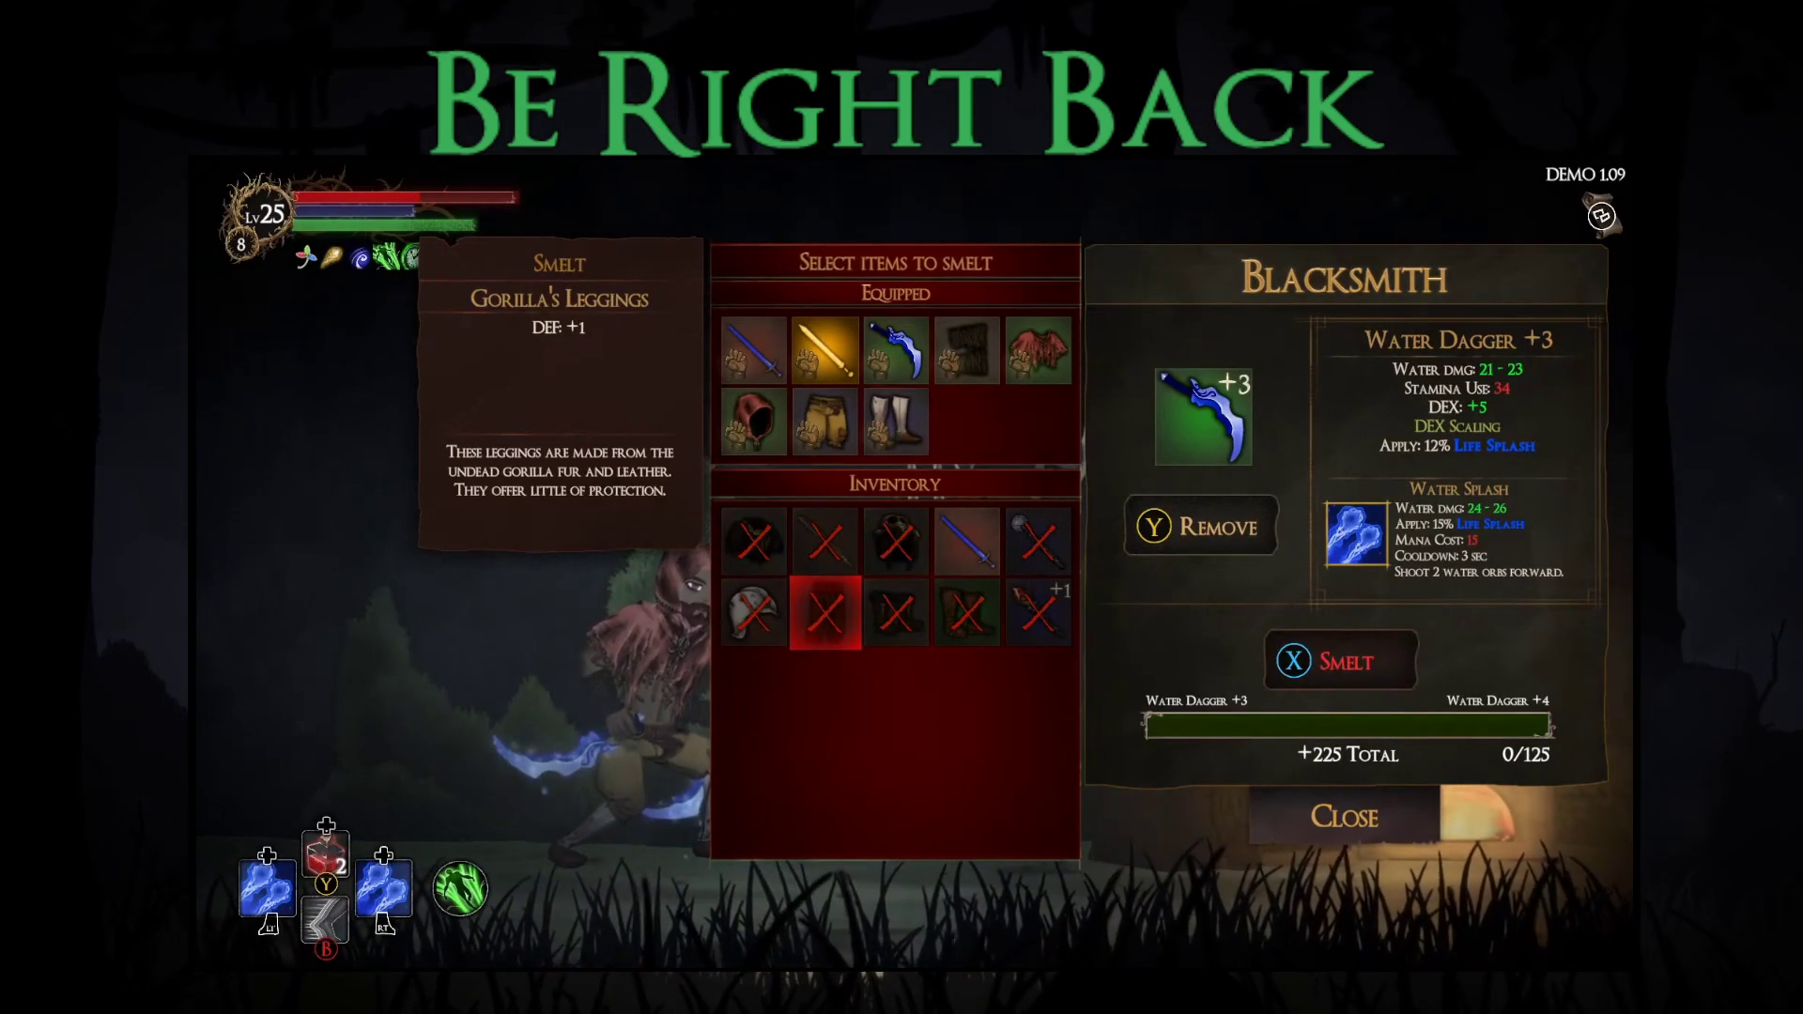
key(x)
key(x)
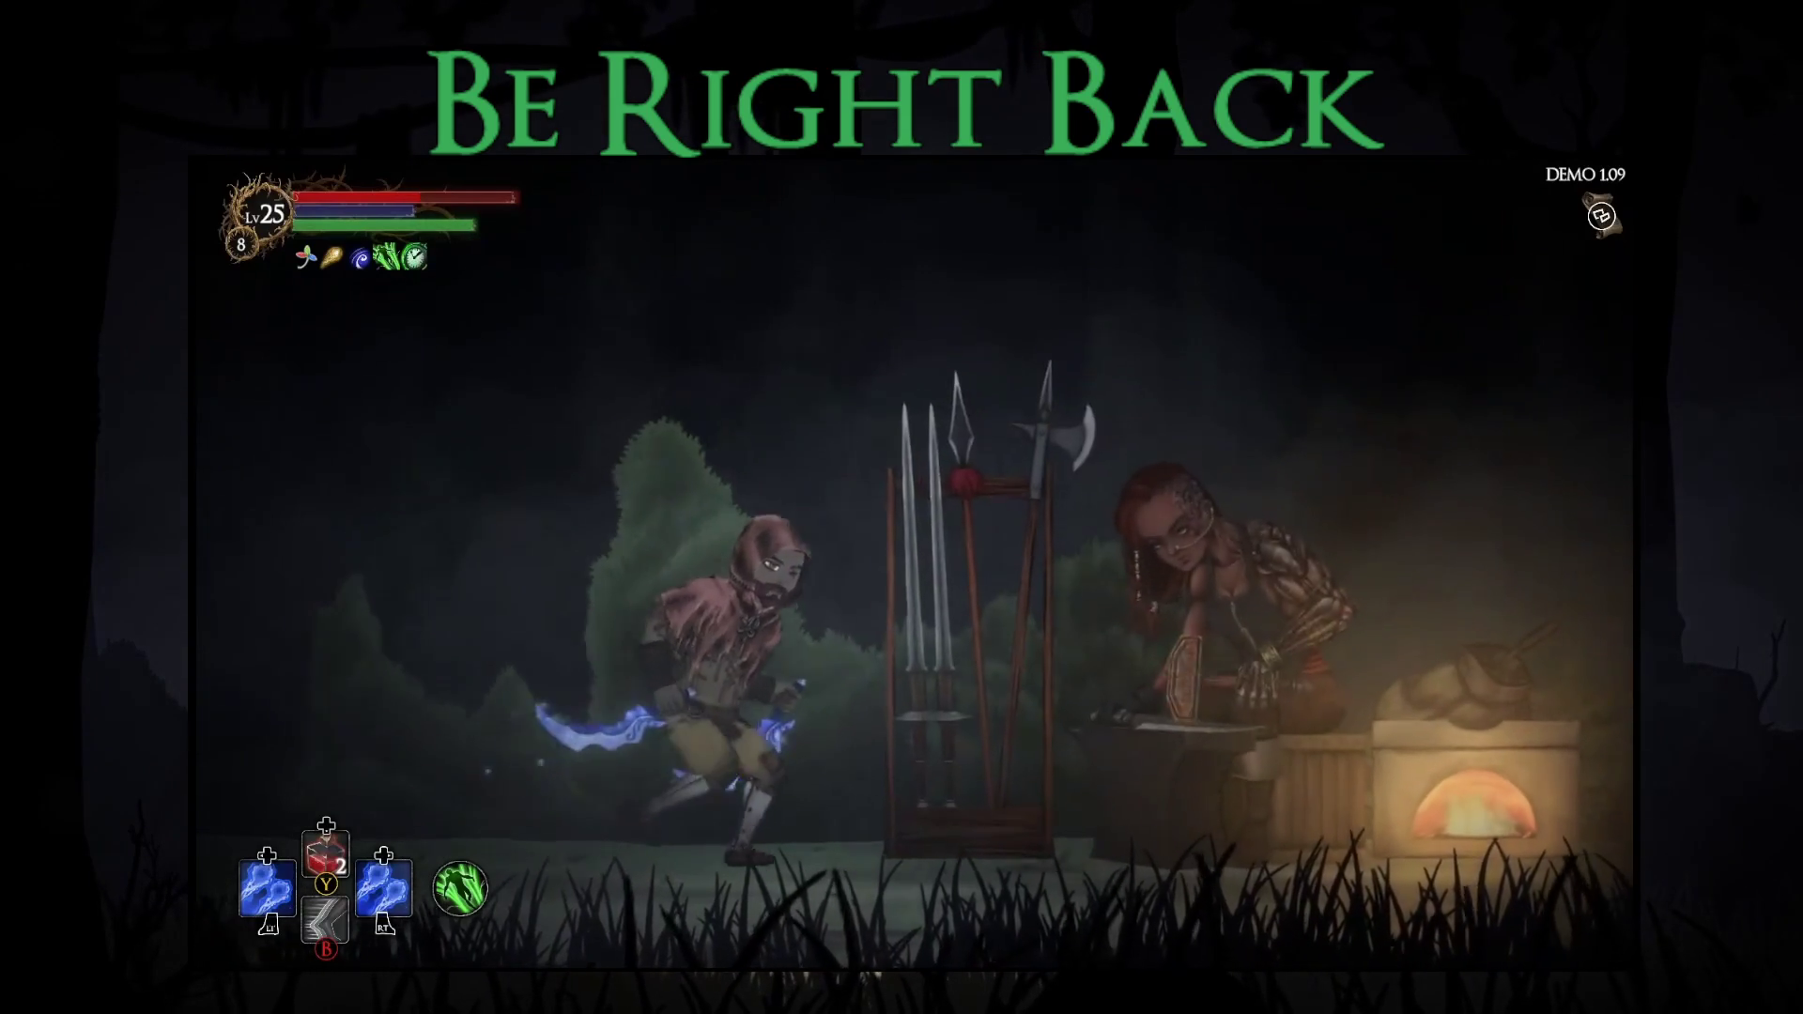
key(m)
key(m)
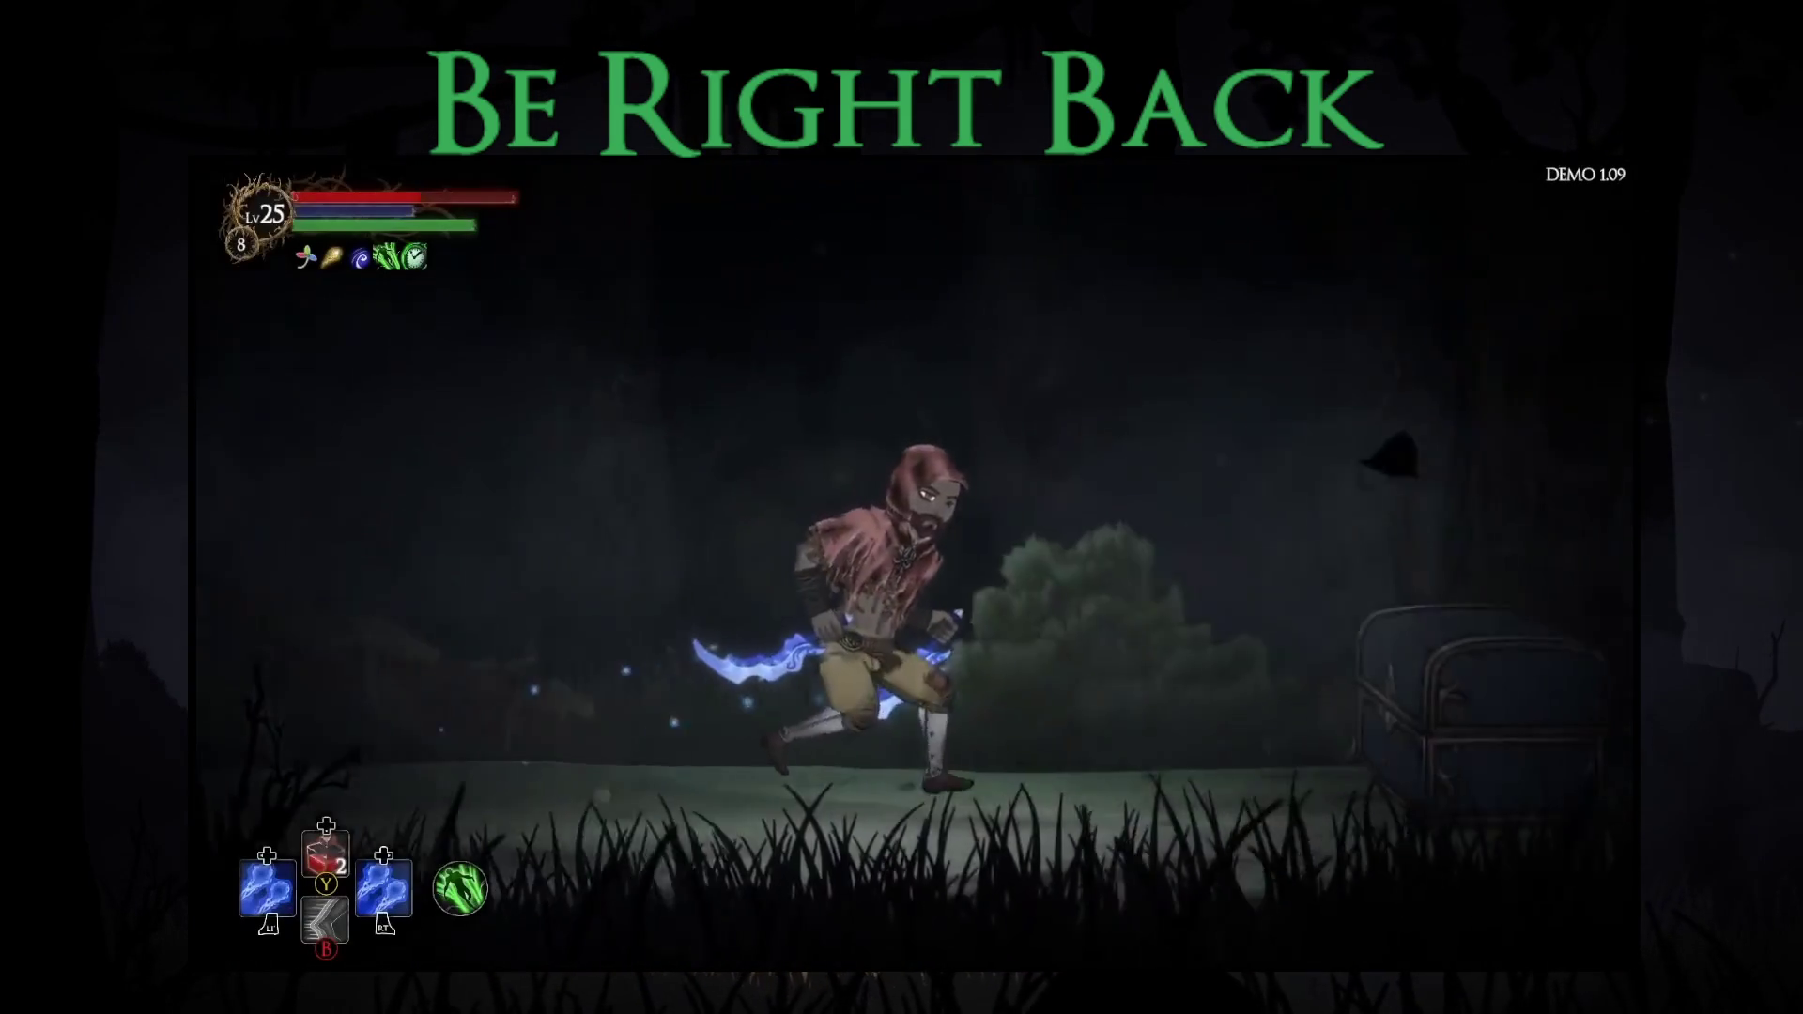
- Open the chest, re-roll its blessings once, and take Swiftgrass Bundle
key(e)
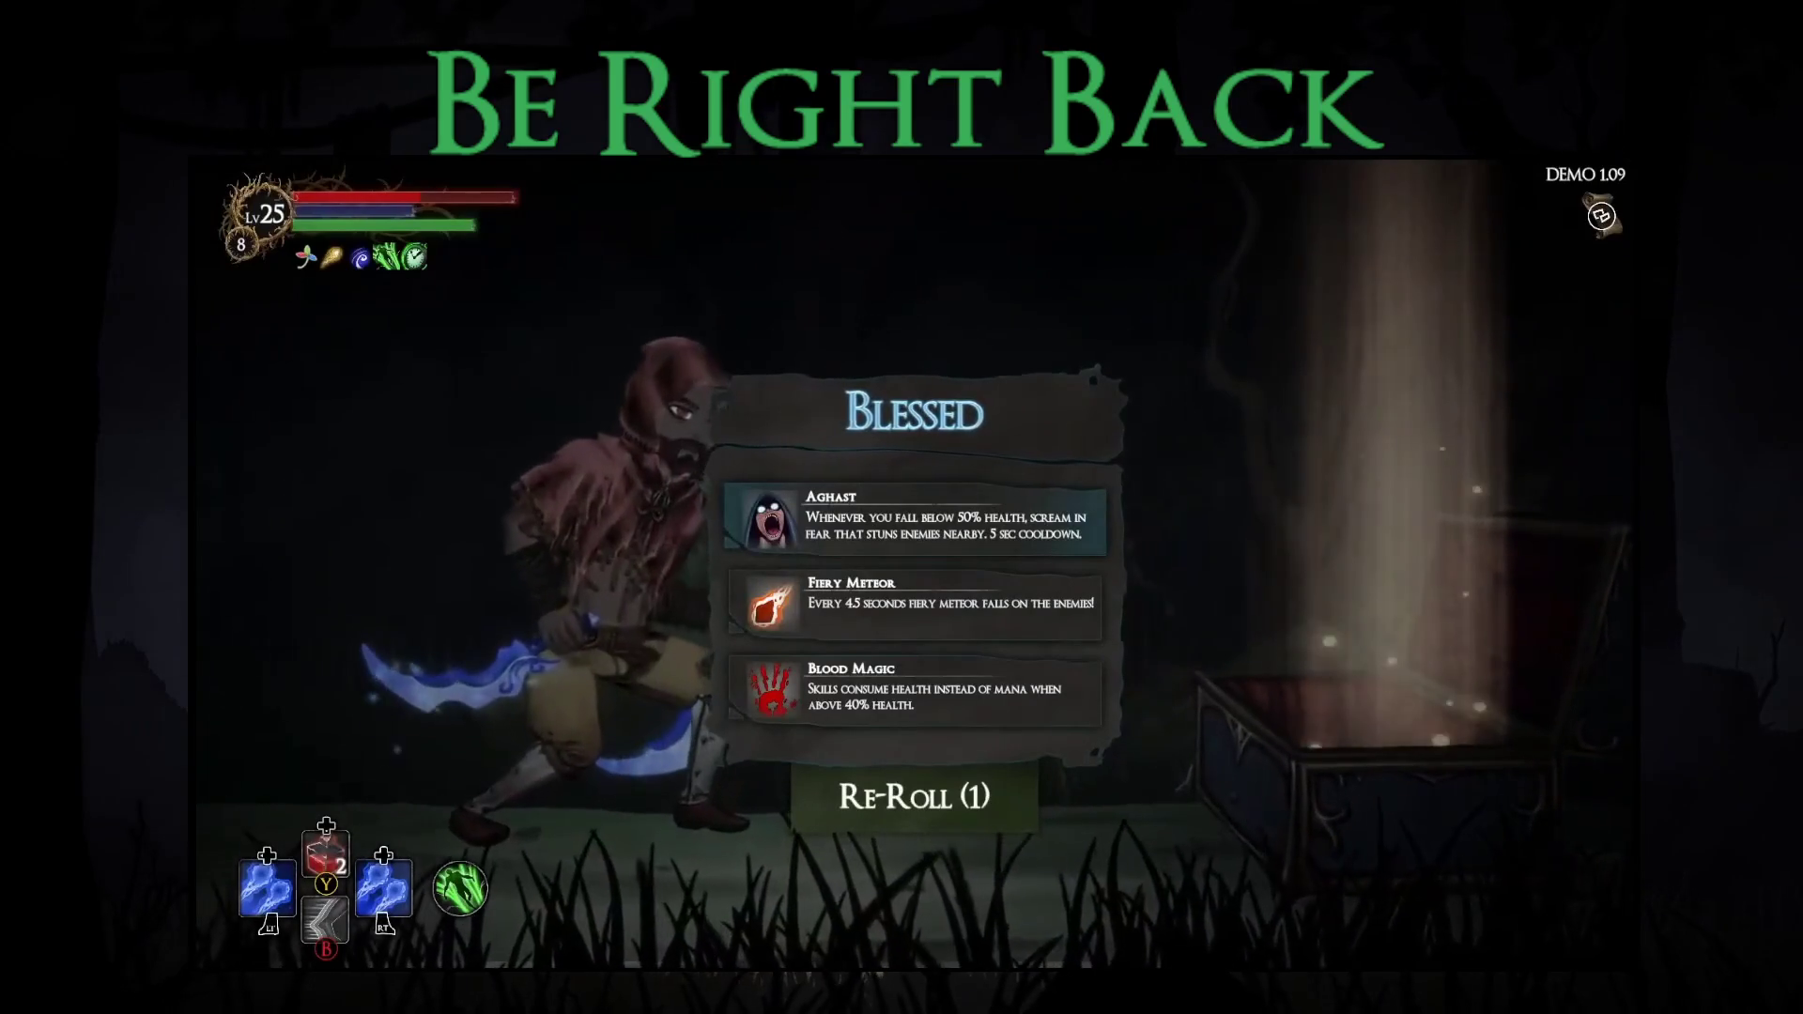
key(Down)
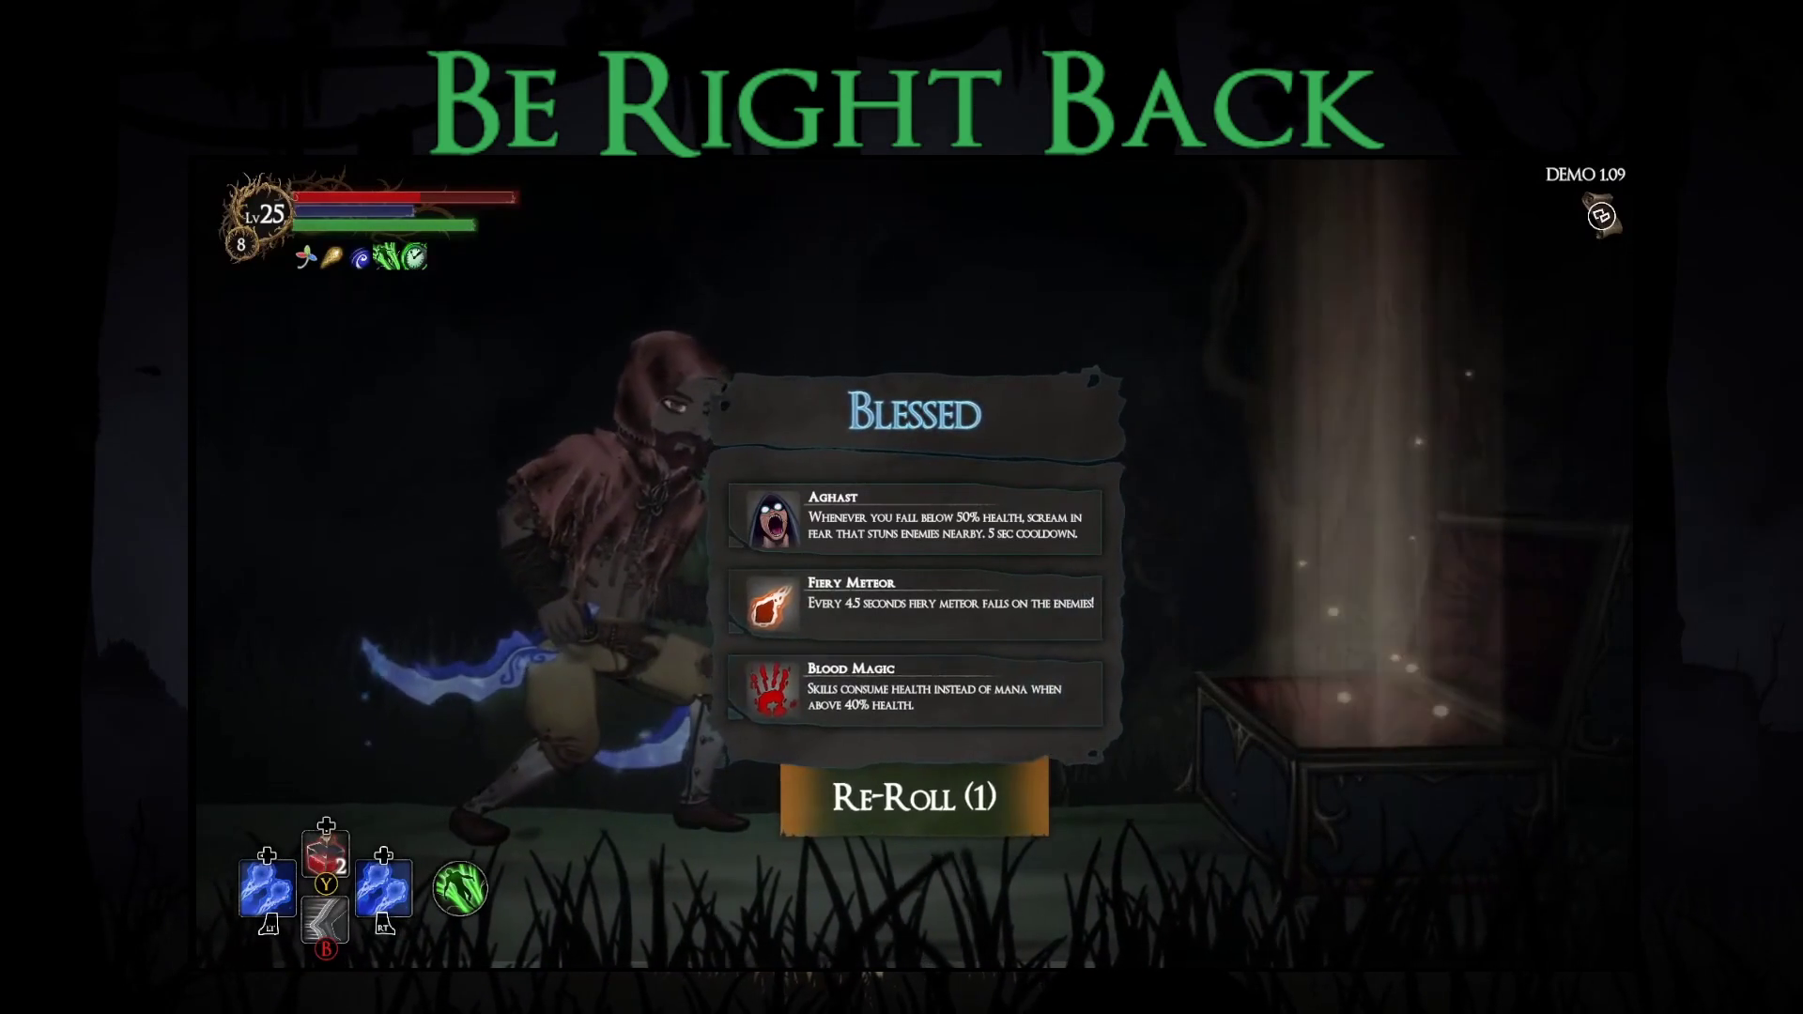
key(Return)
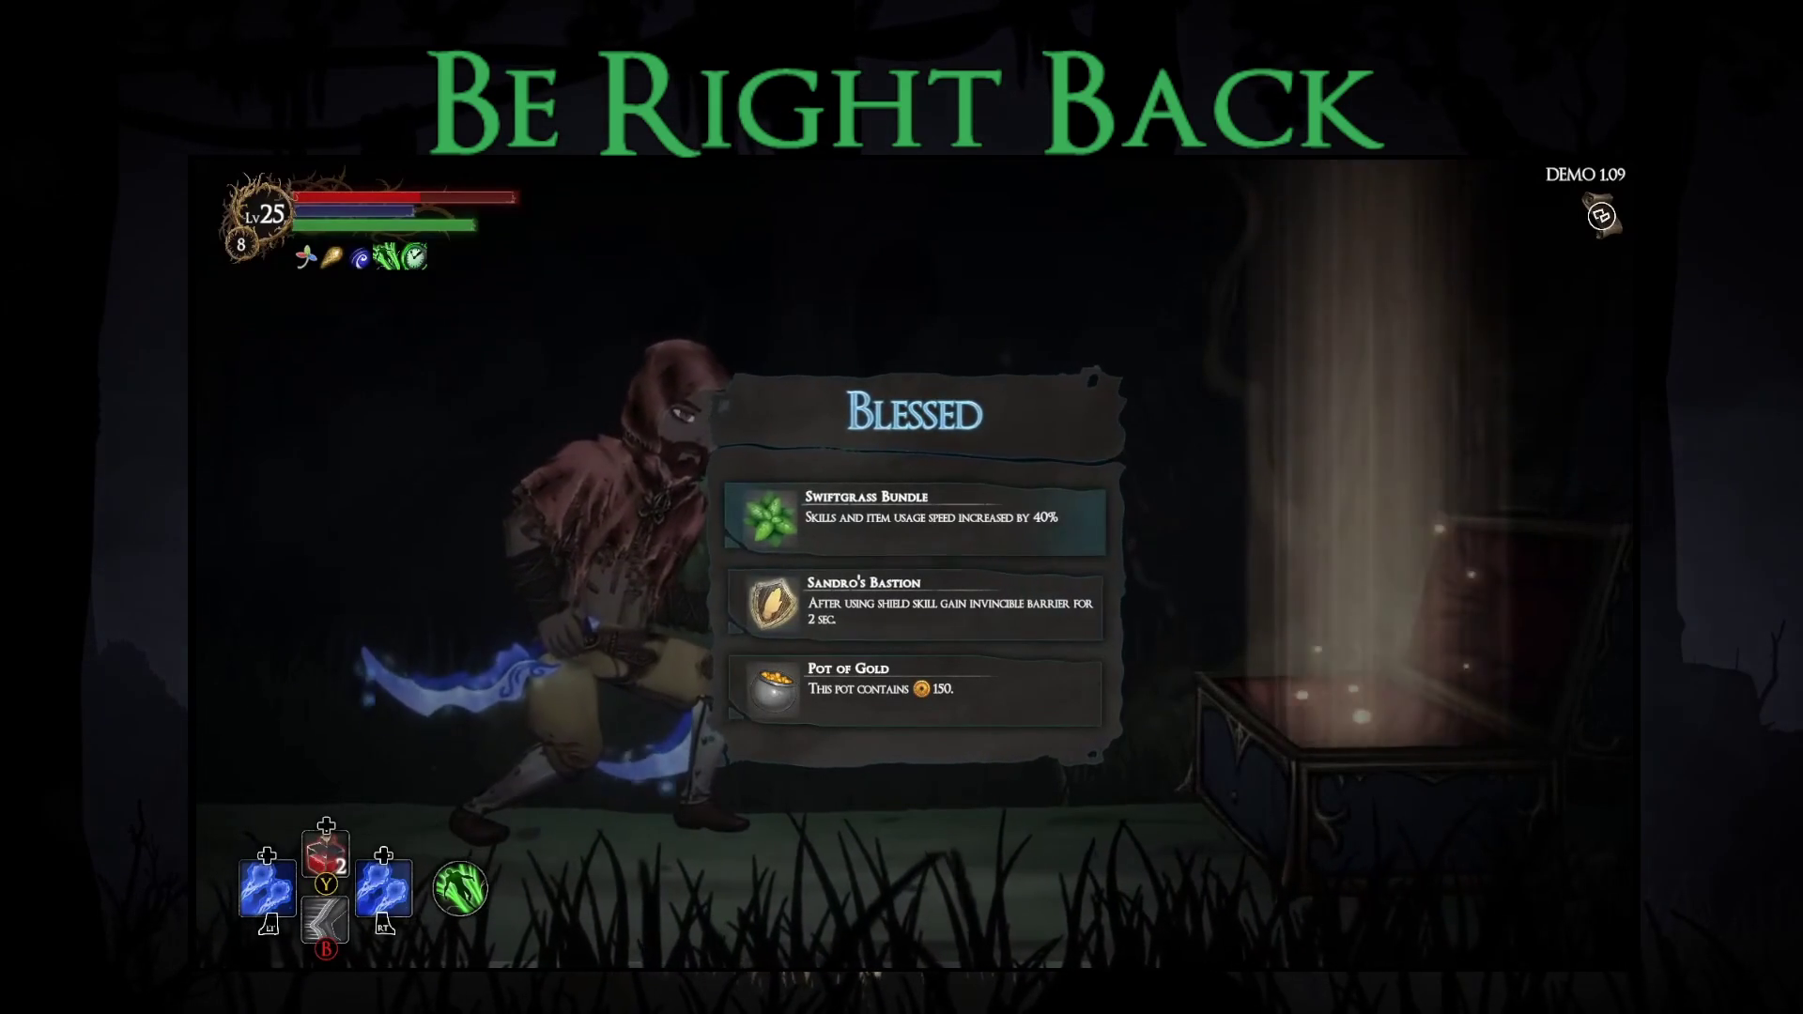
key(Return)
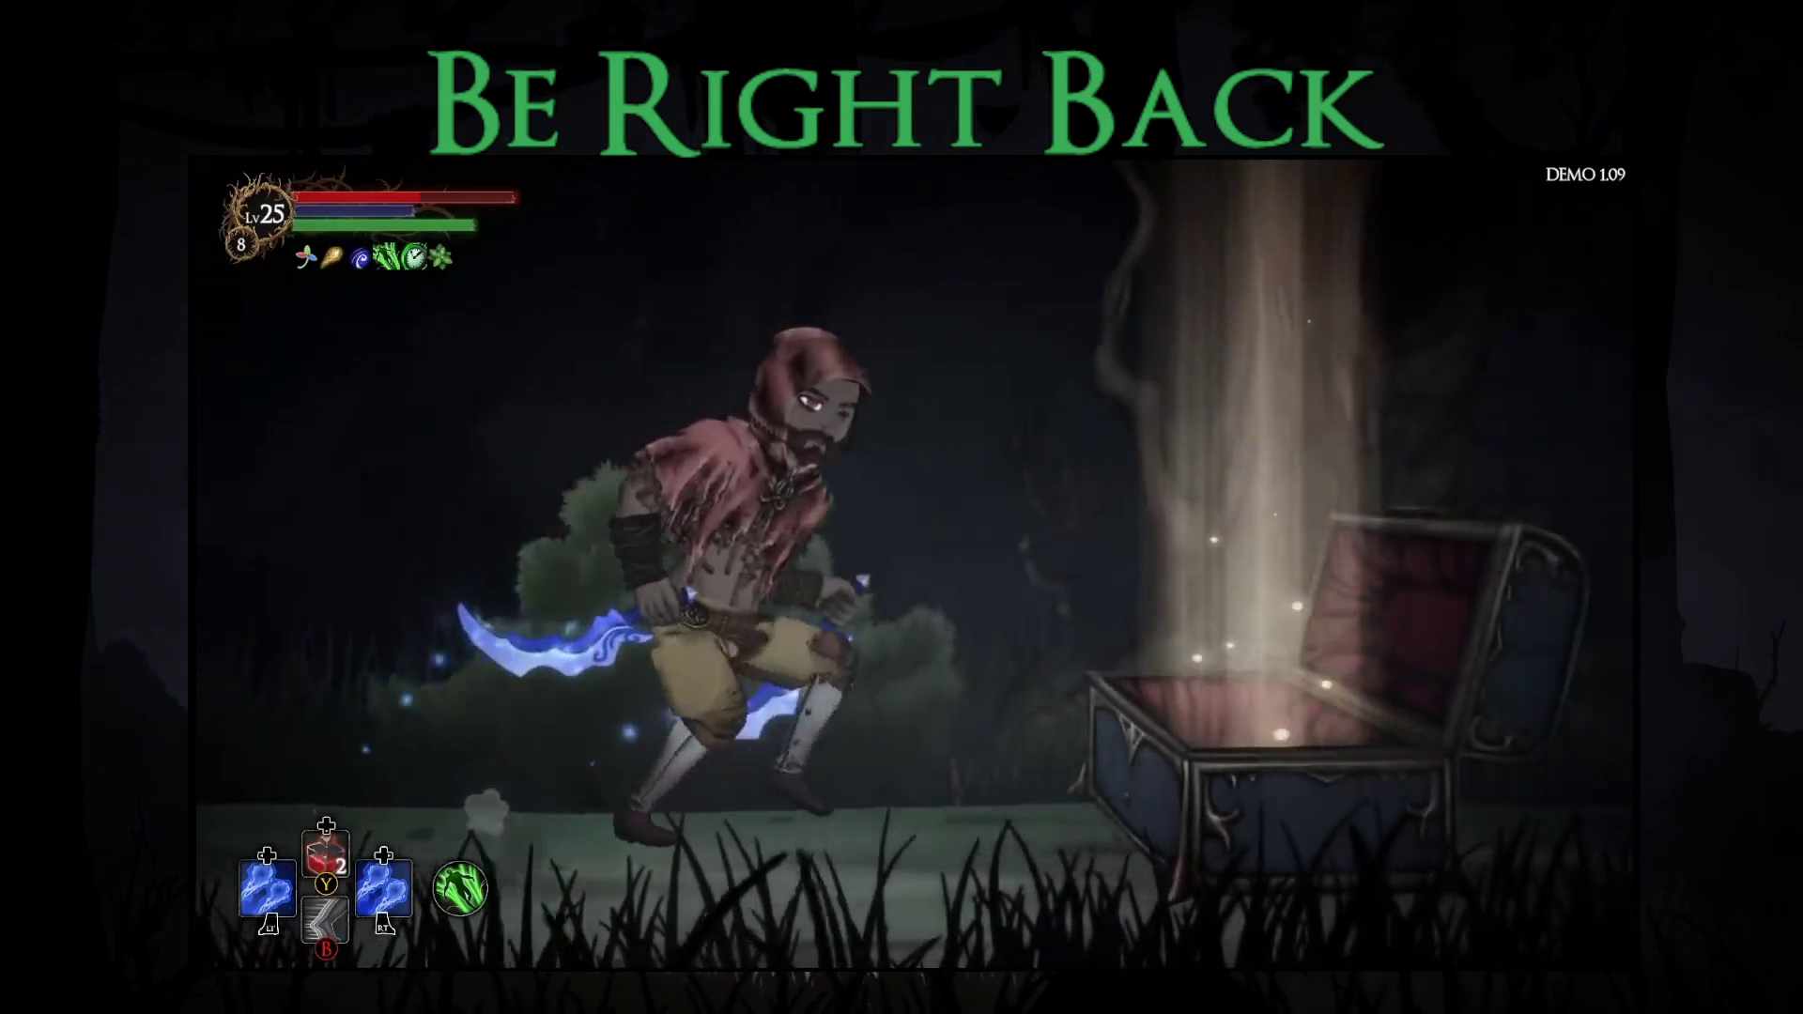
key(Escape)
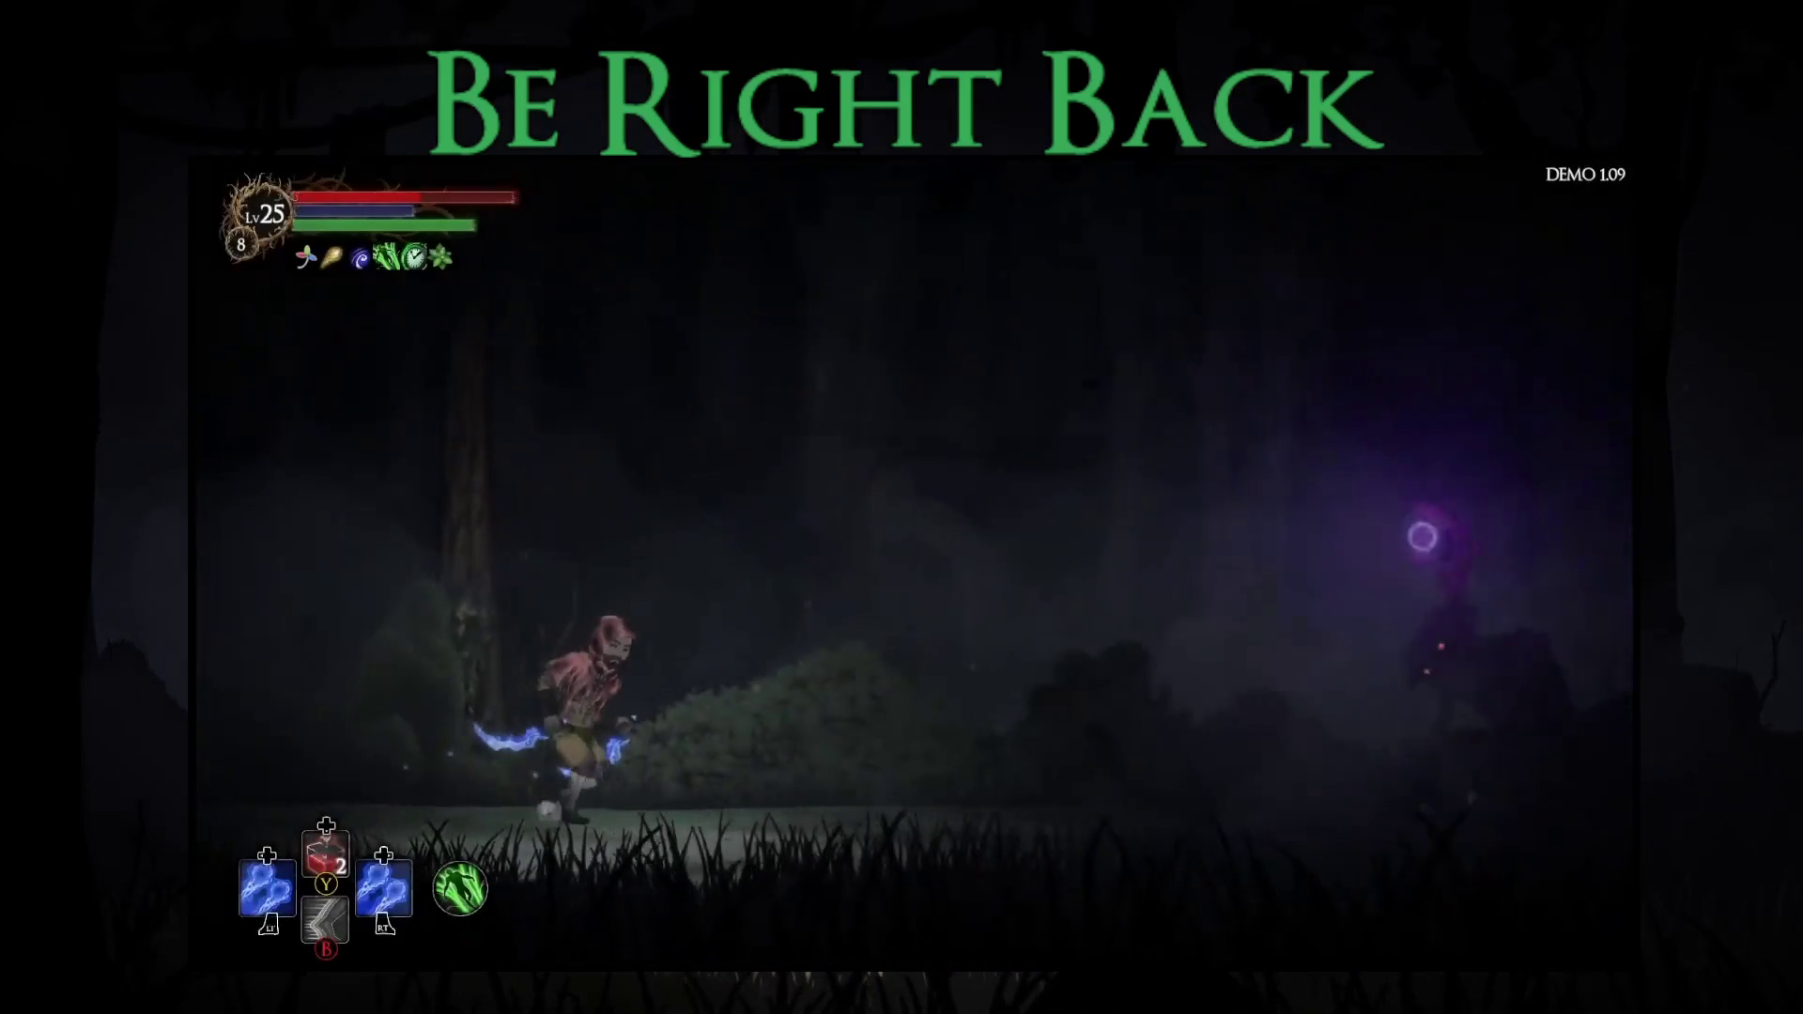
- Fight the purple-orb caster with strikes, dashes and jumps, draining its health
key(Right)
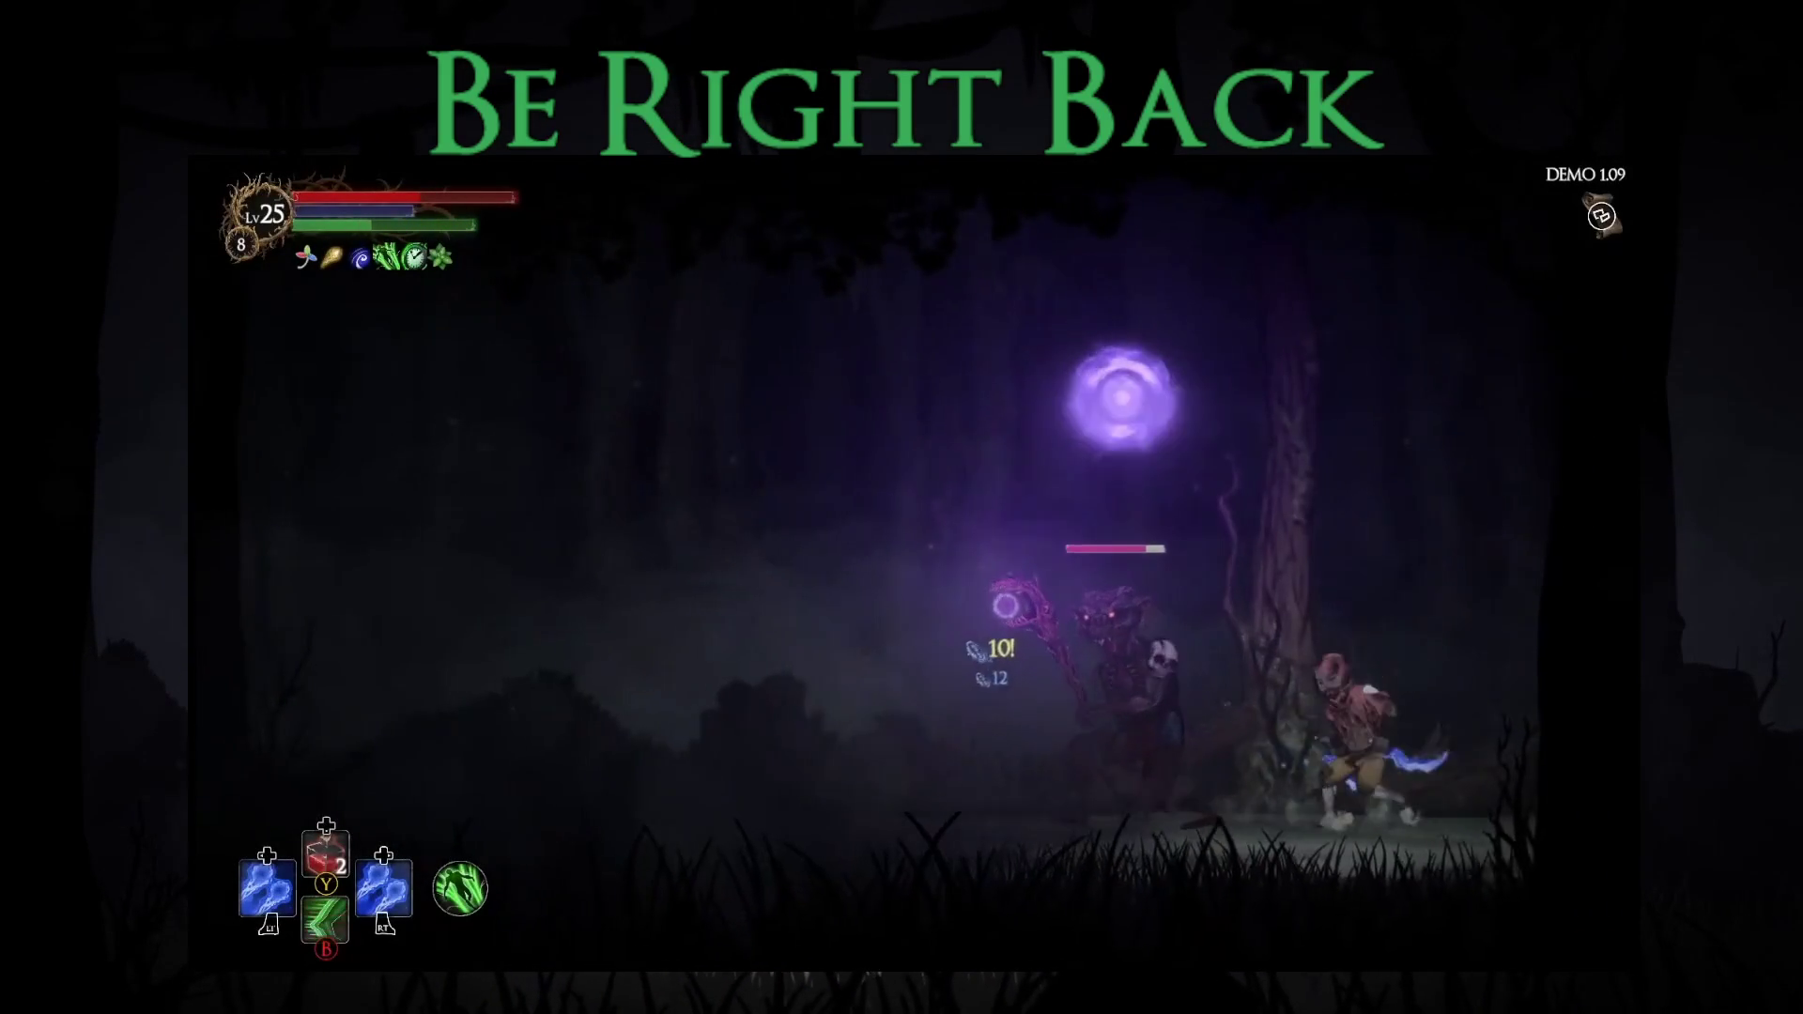
key(Left)
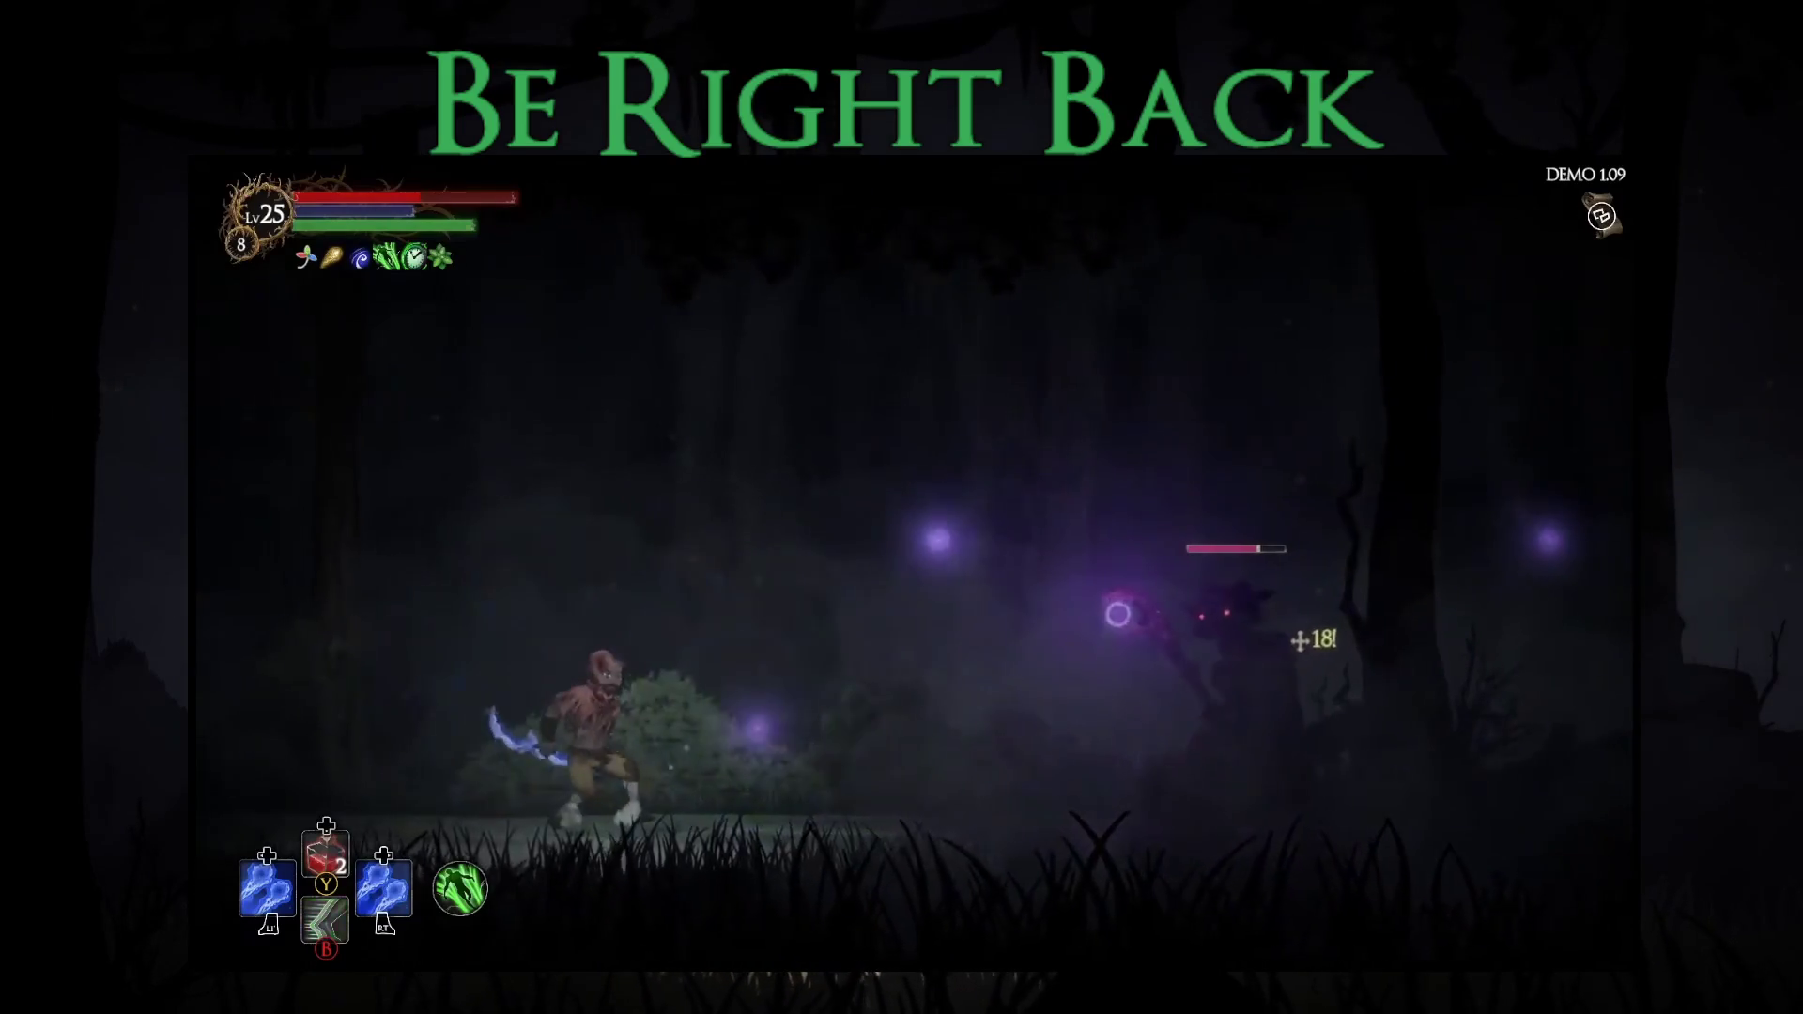
key(Left)
key(Right)
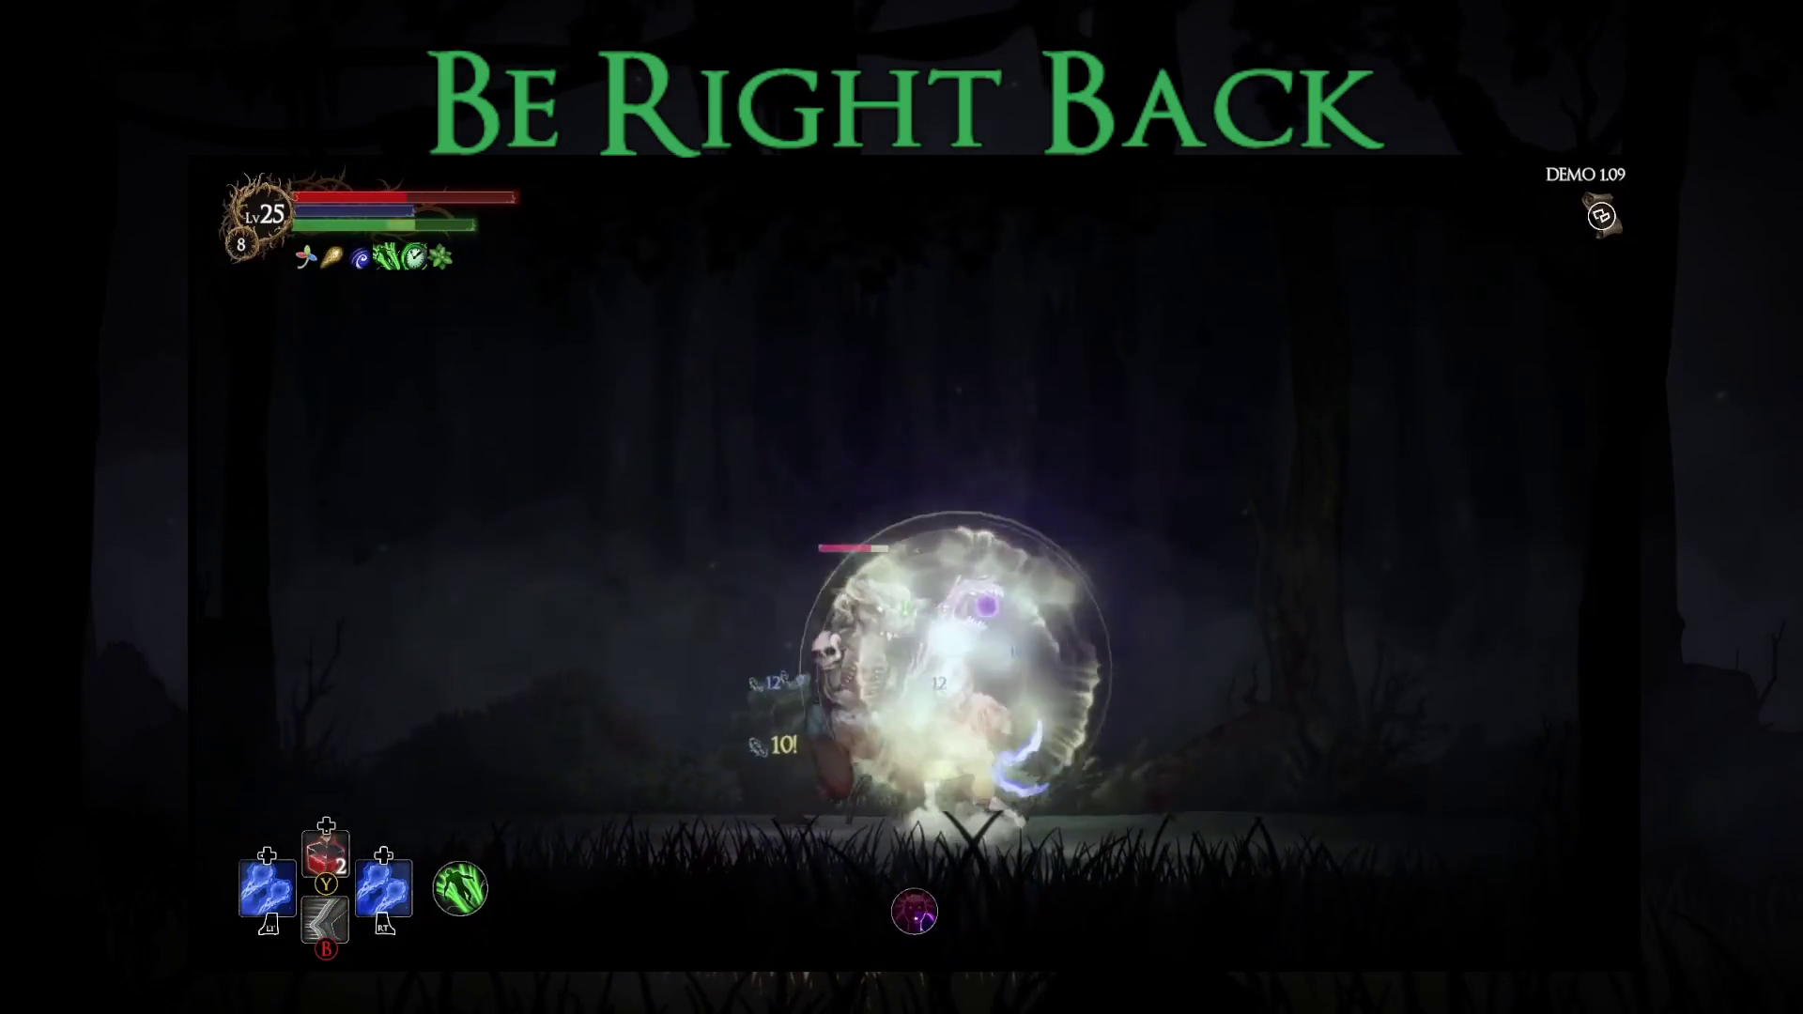
key(Right)
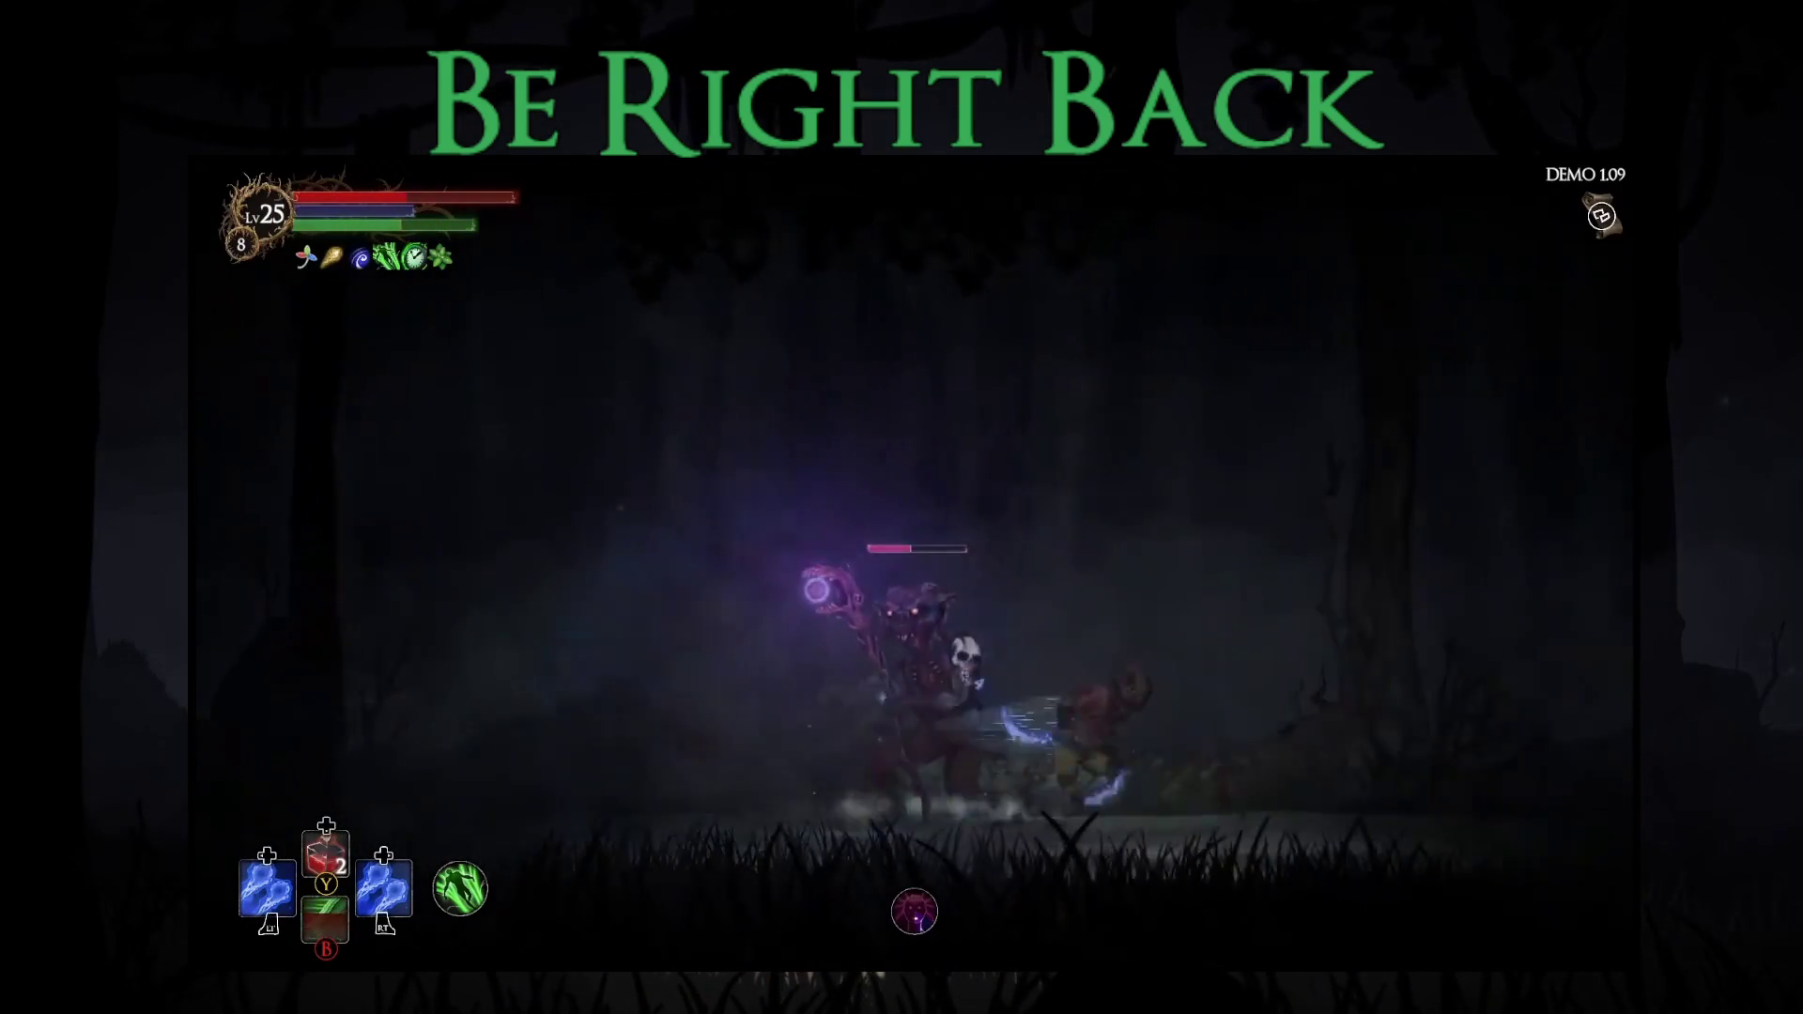
key(Left)
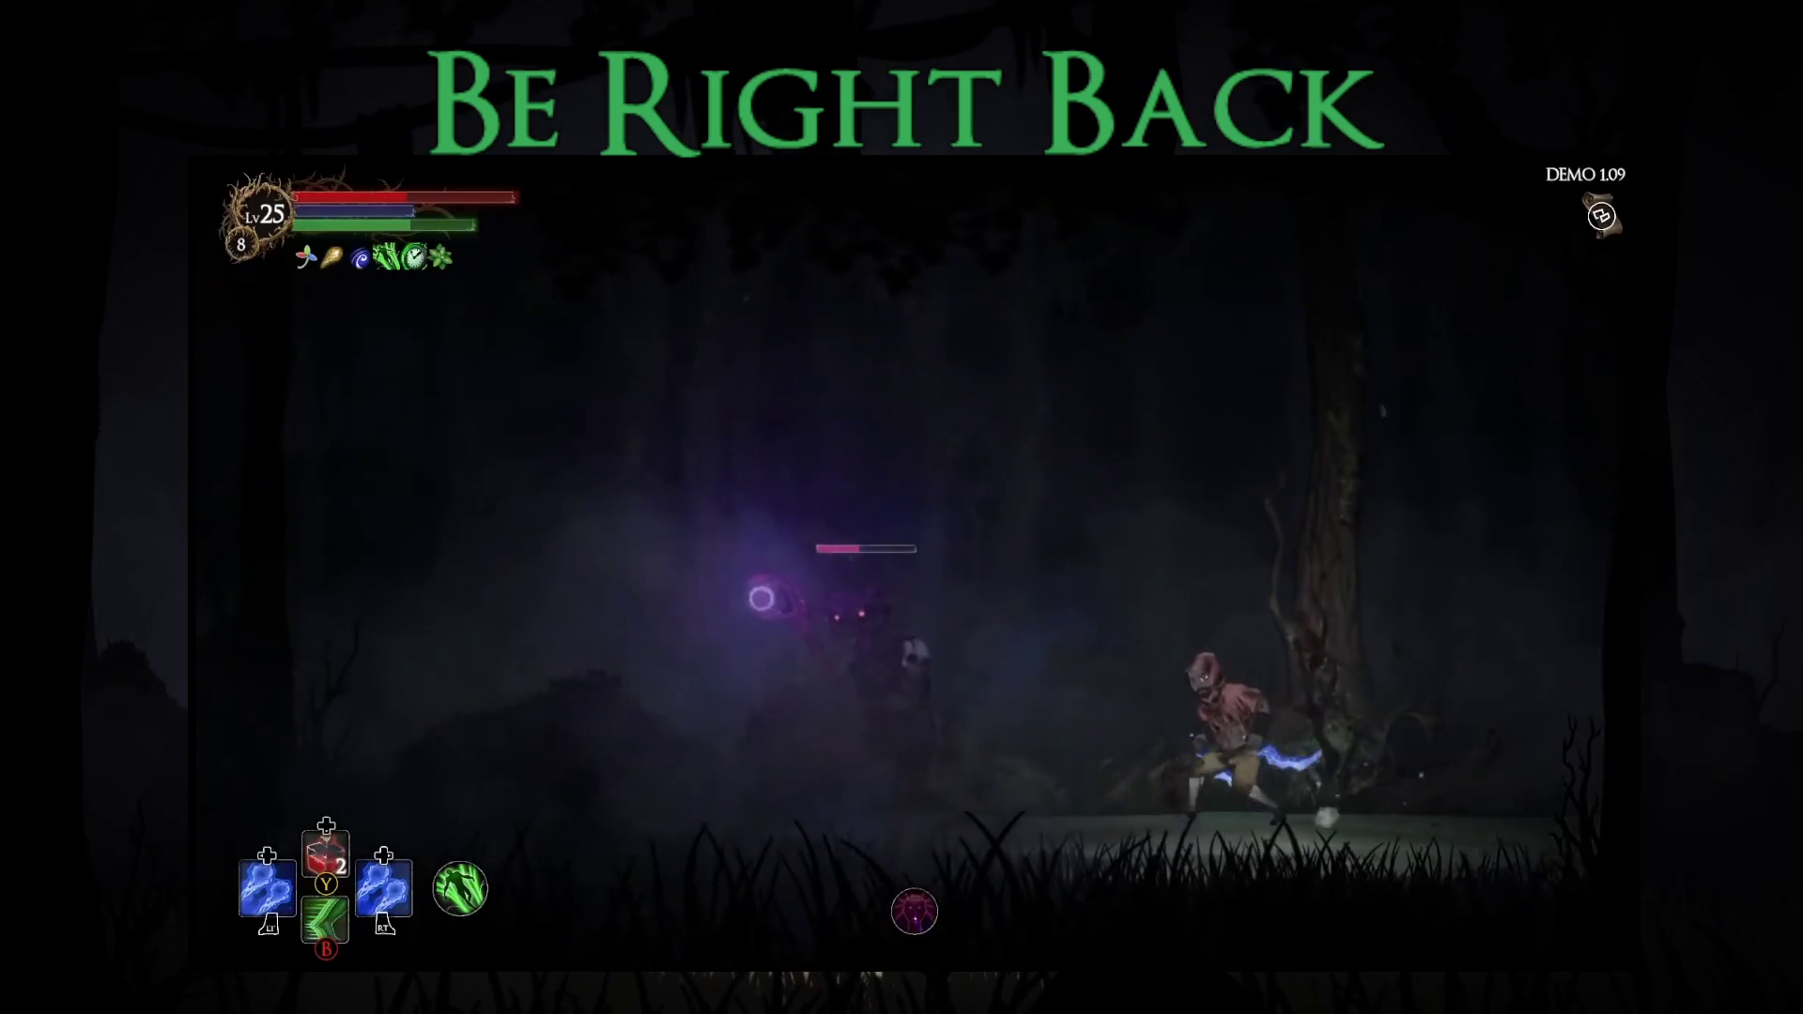
key(Left)
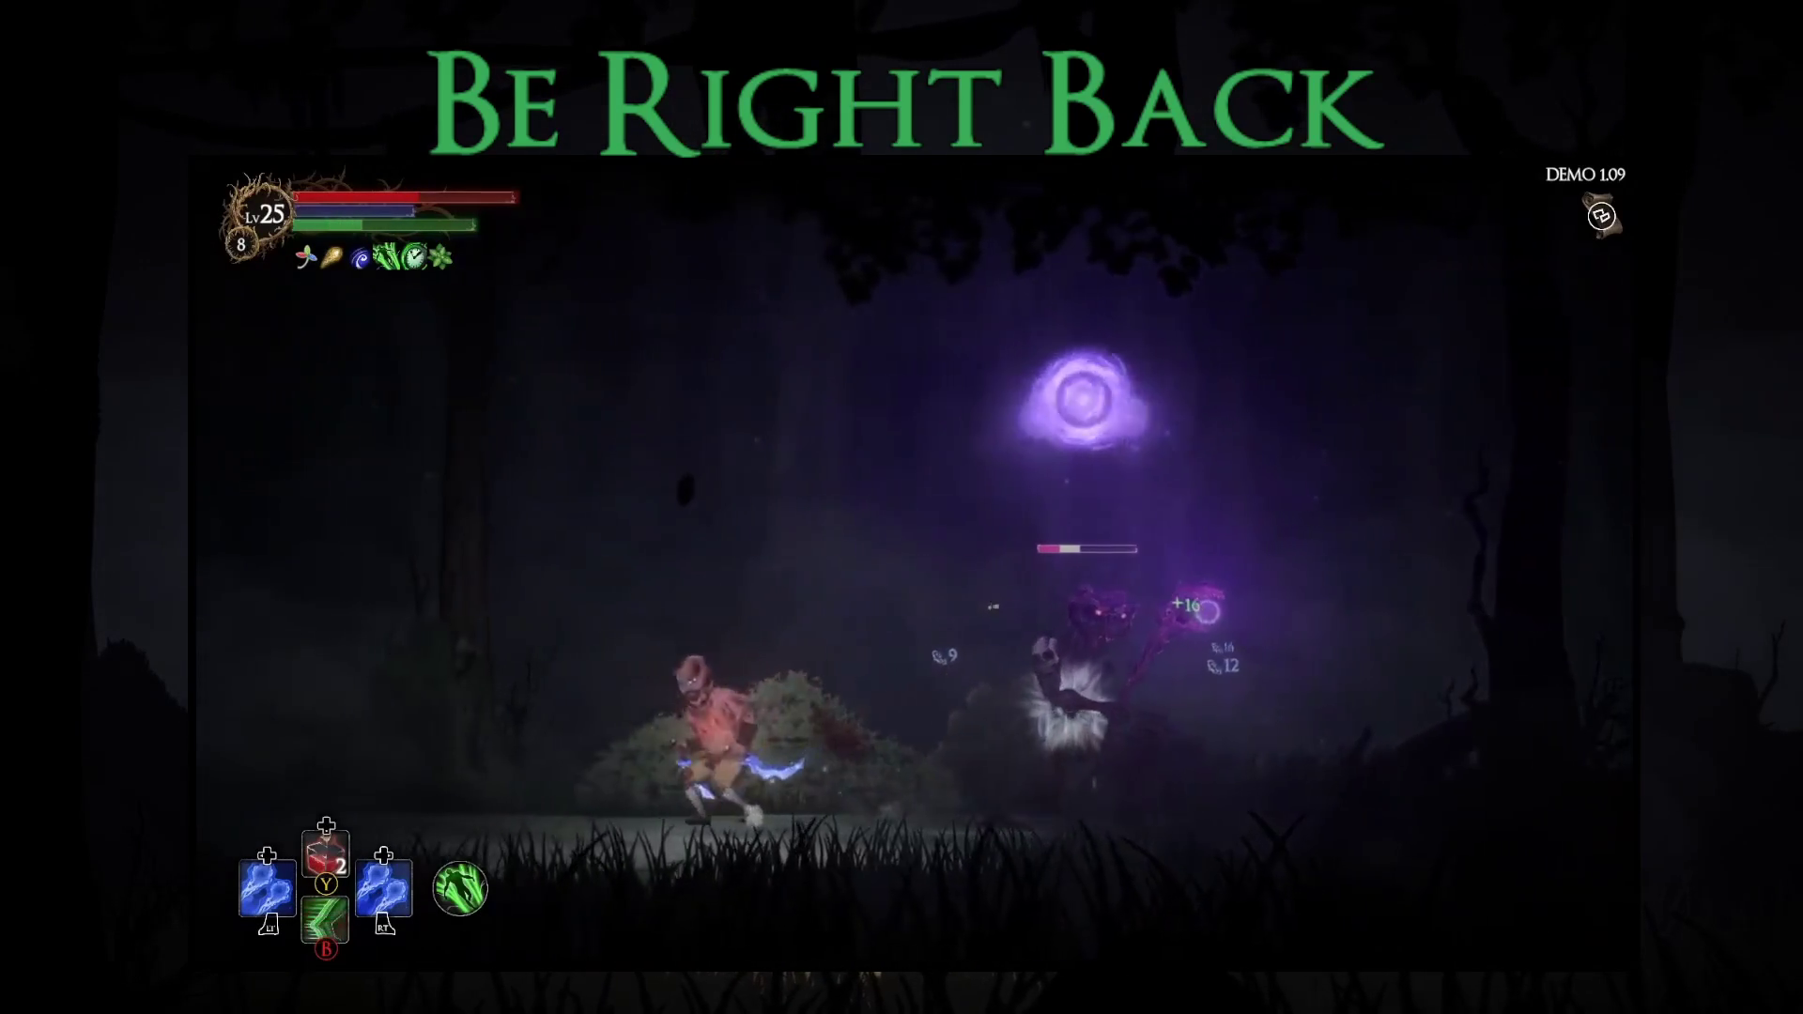
key(Left)
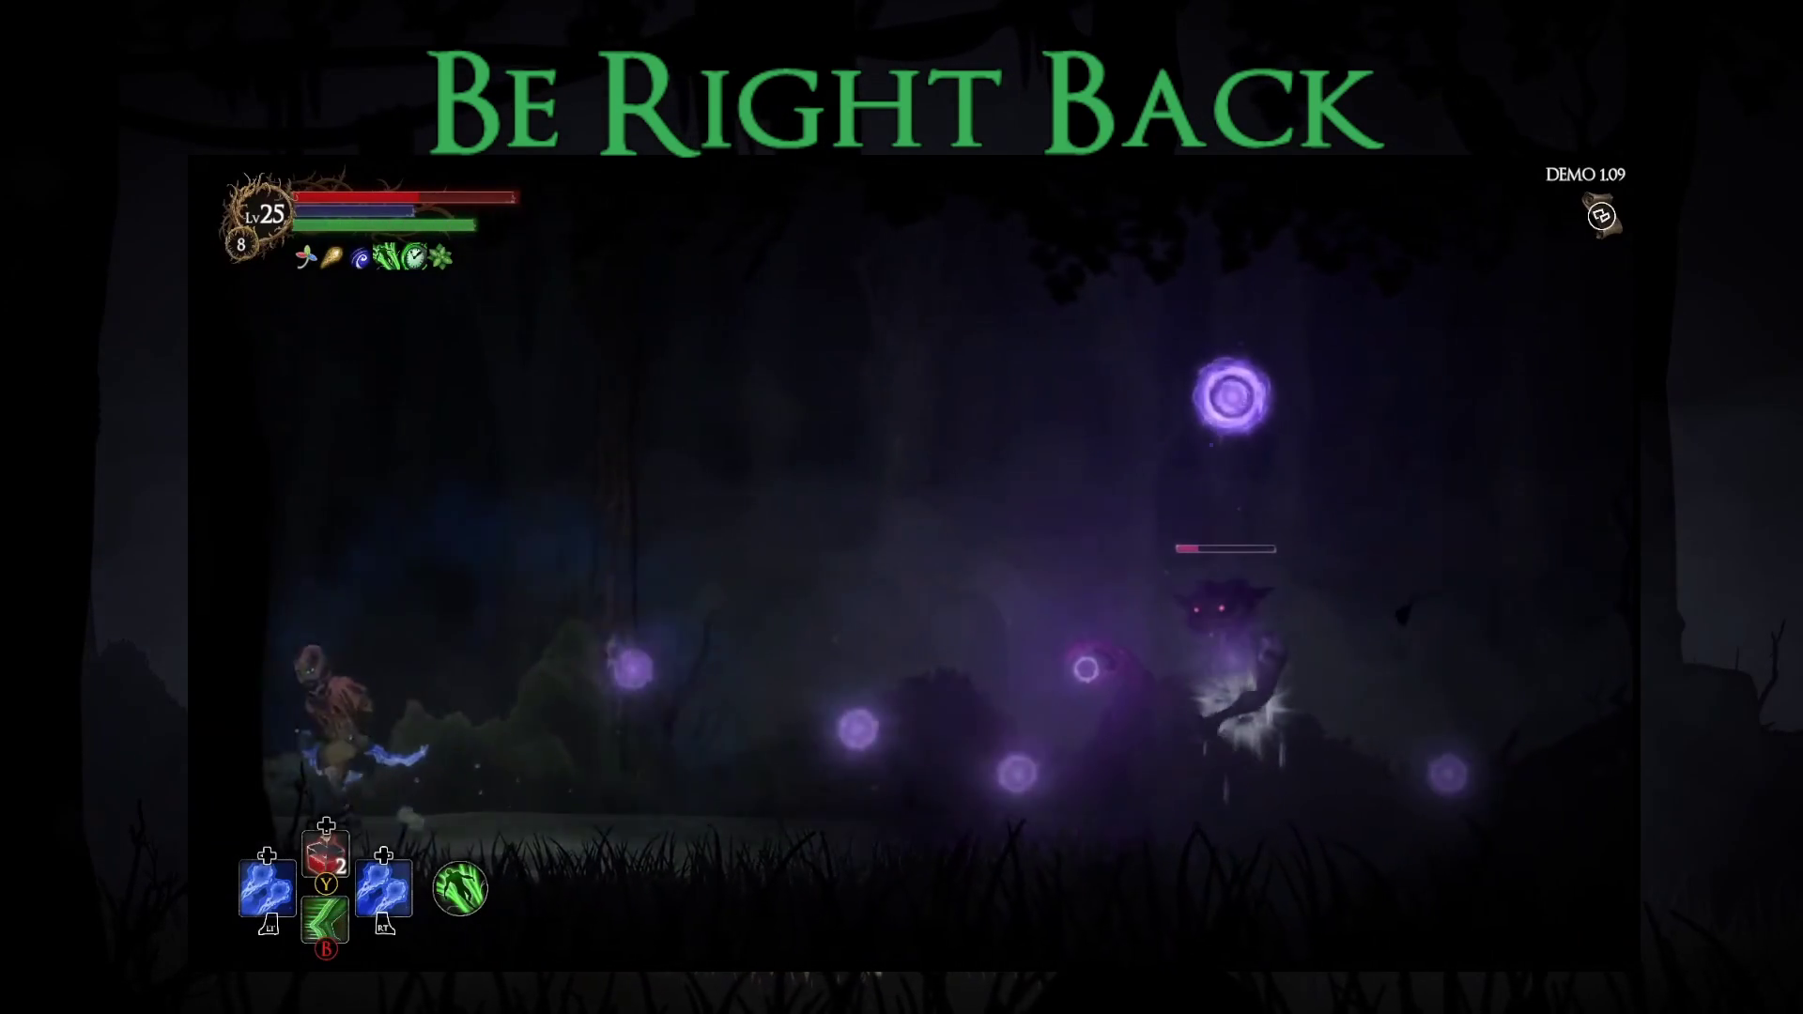
key(Right)
key(Right)
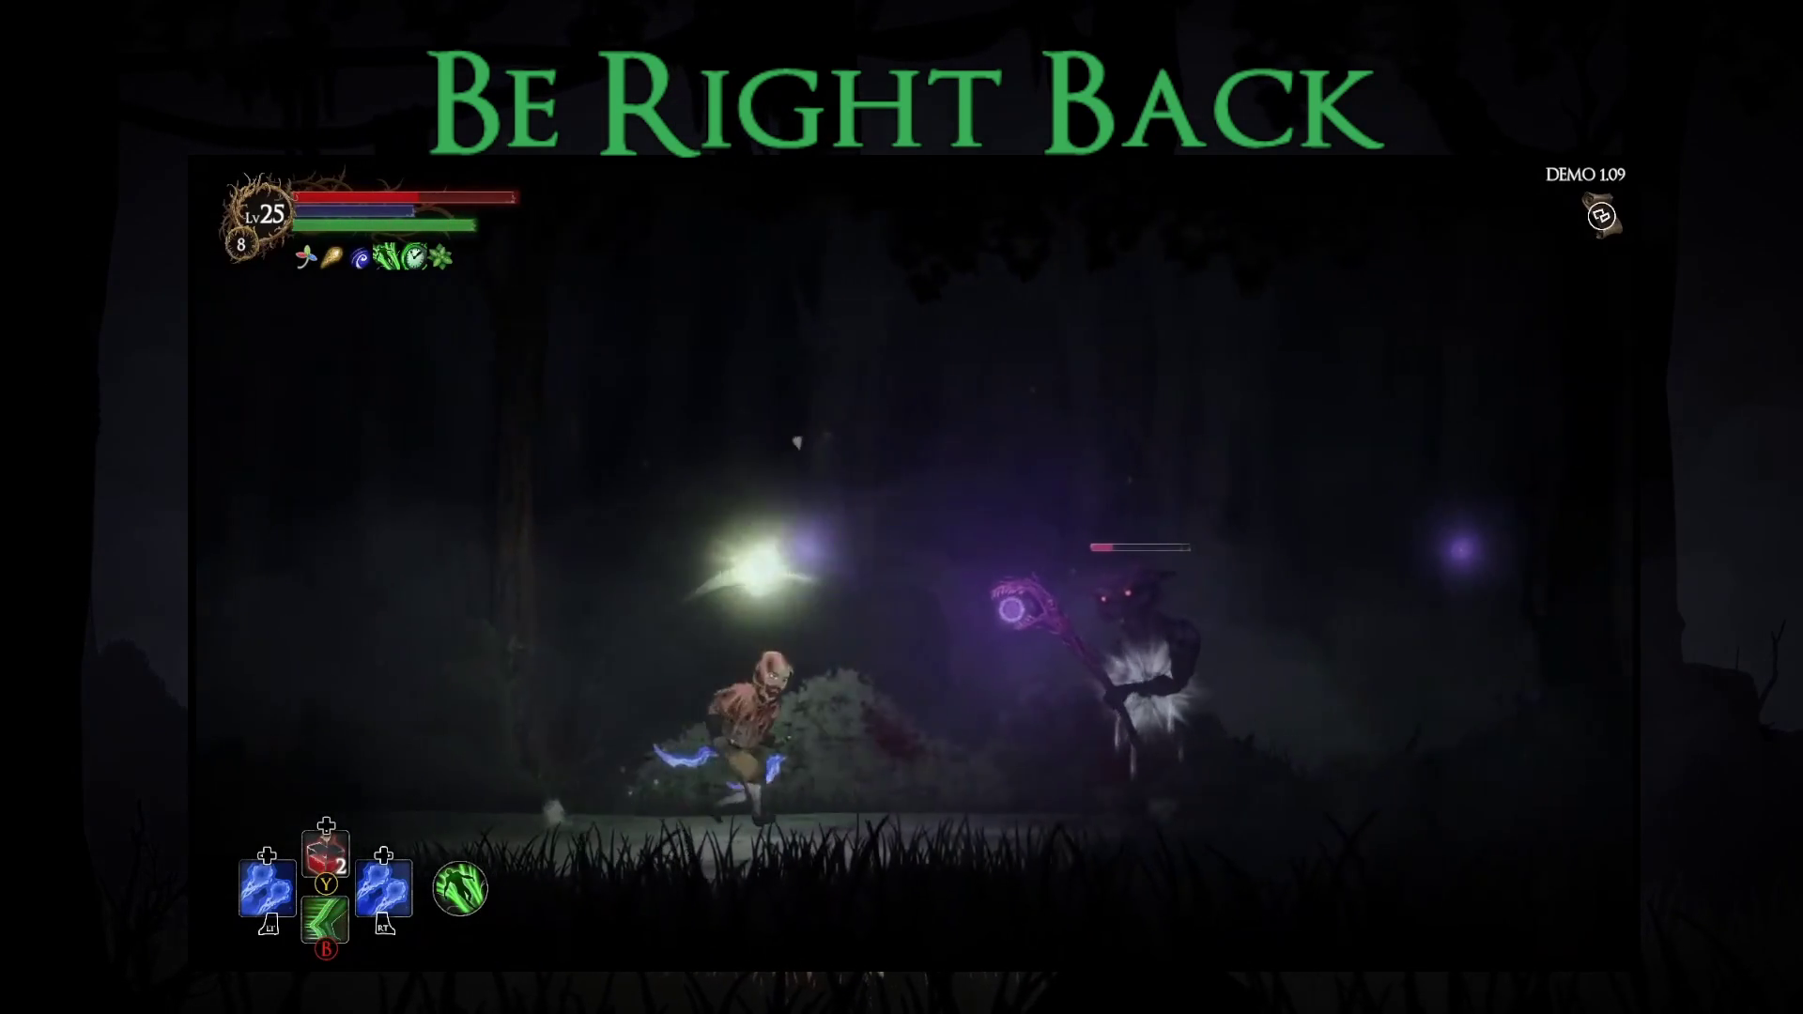
key(Right)
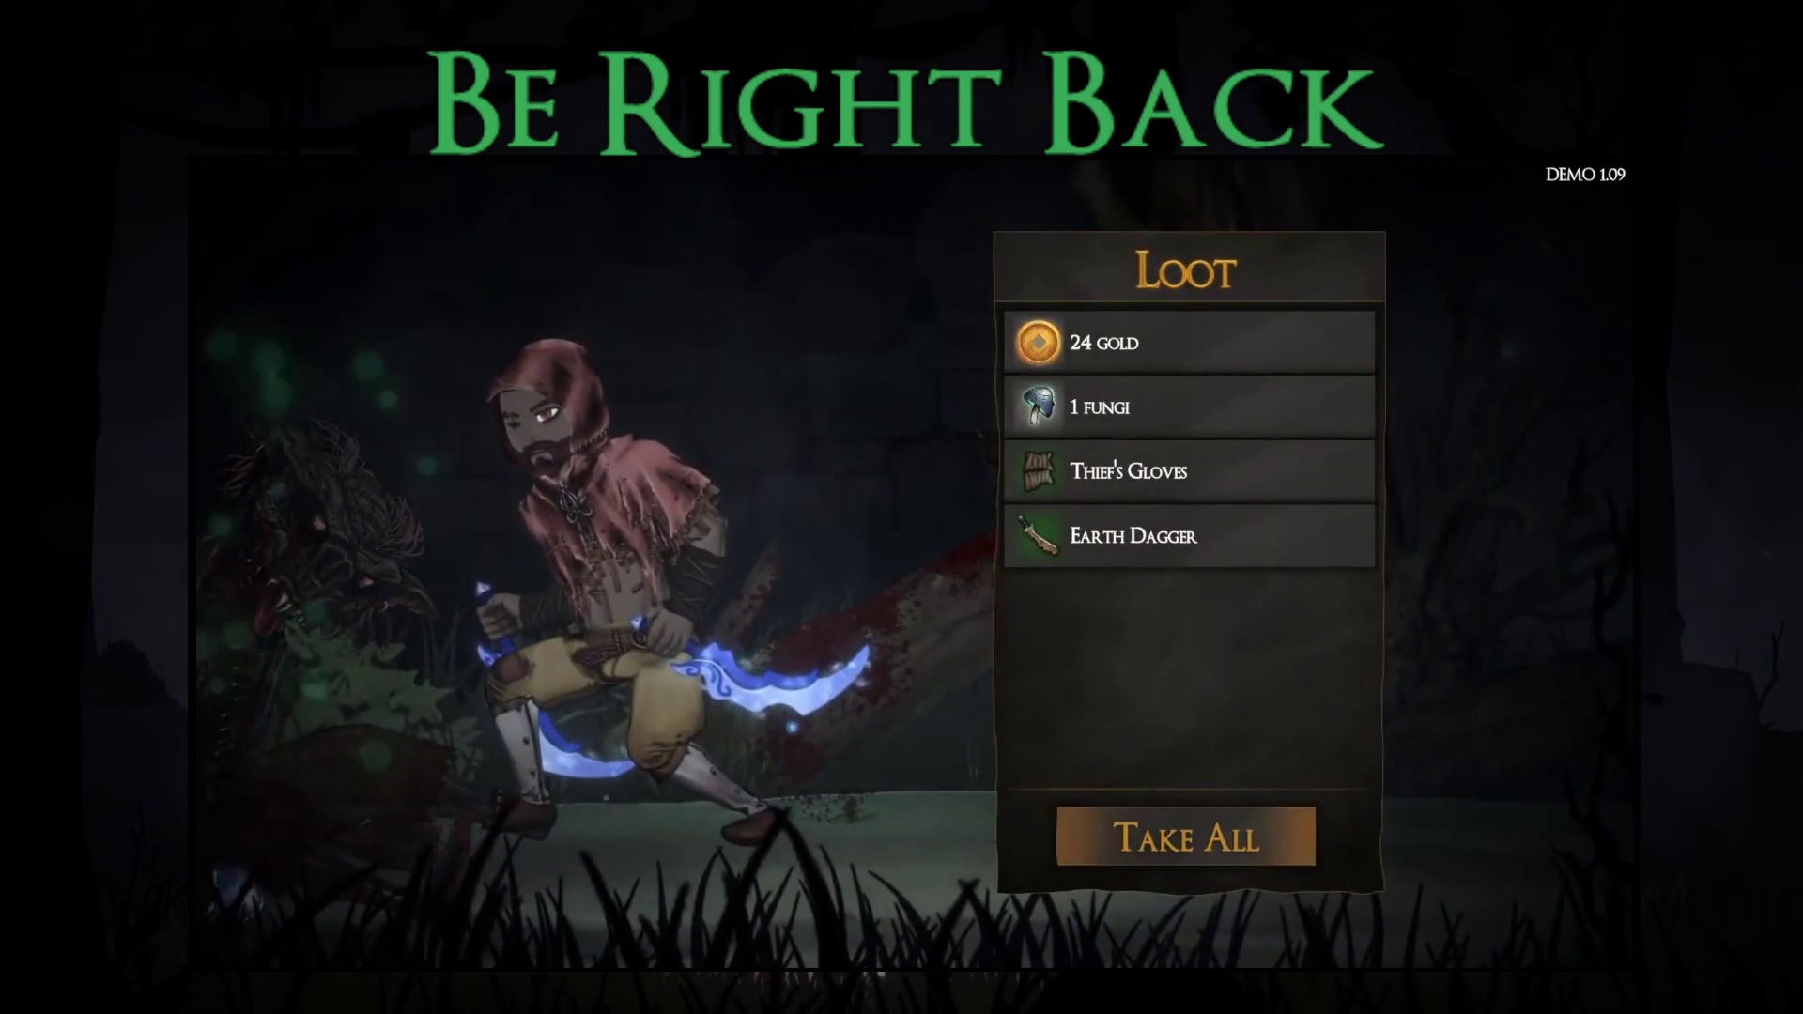
- Take all the enemy's loot and swap the Water Dagger for a different dagger in Equipment
key(Return)
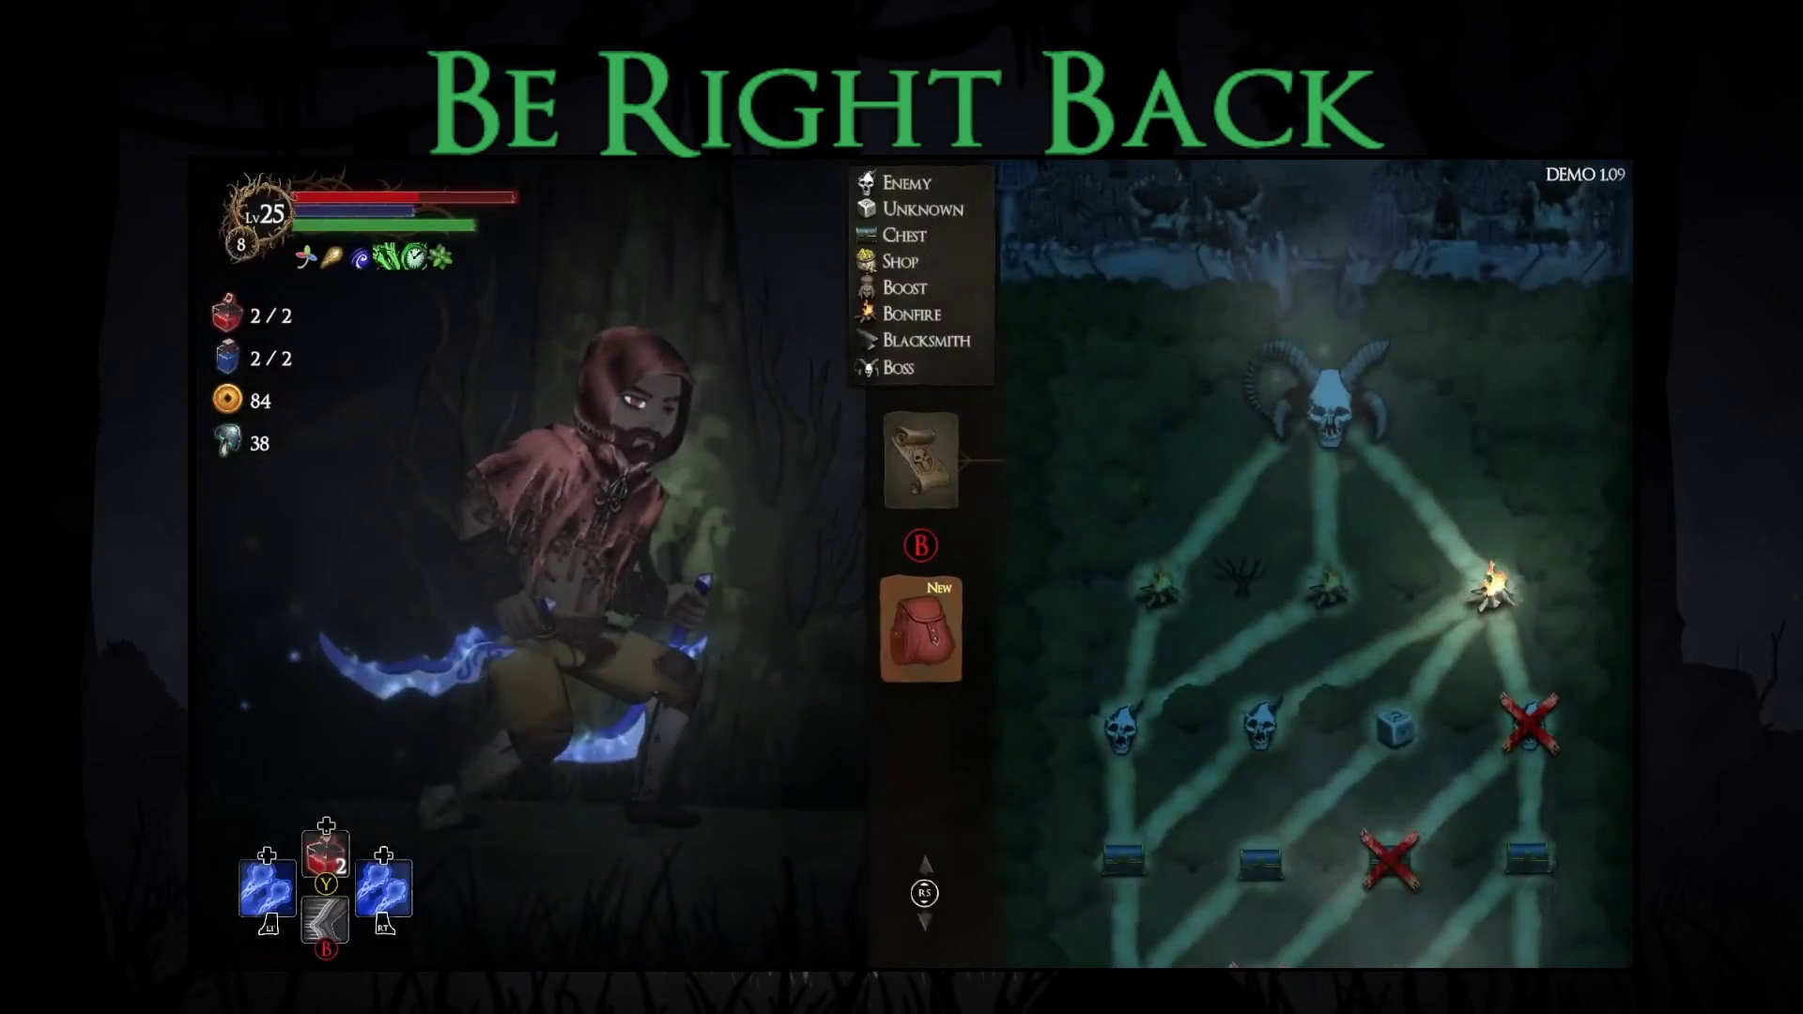
key(Down)
key(Return)
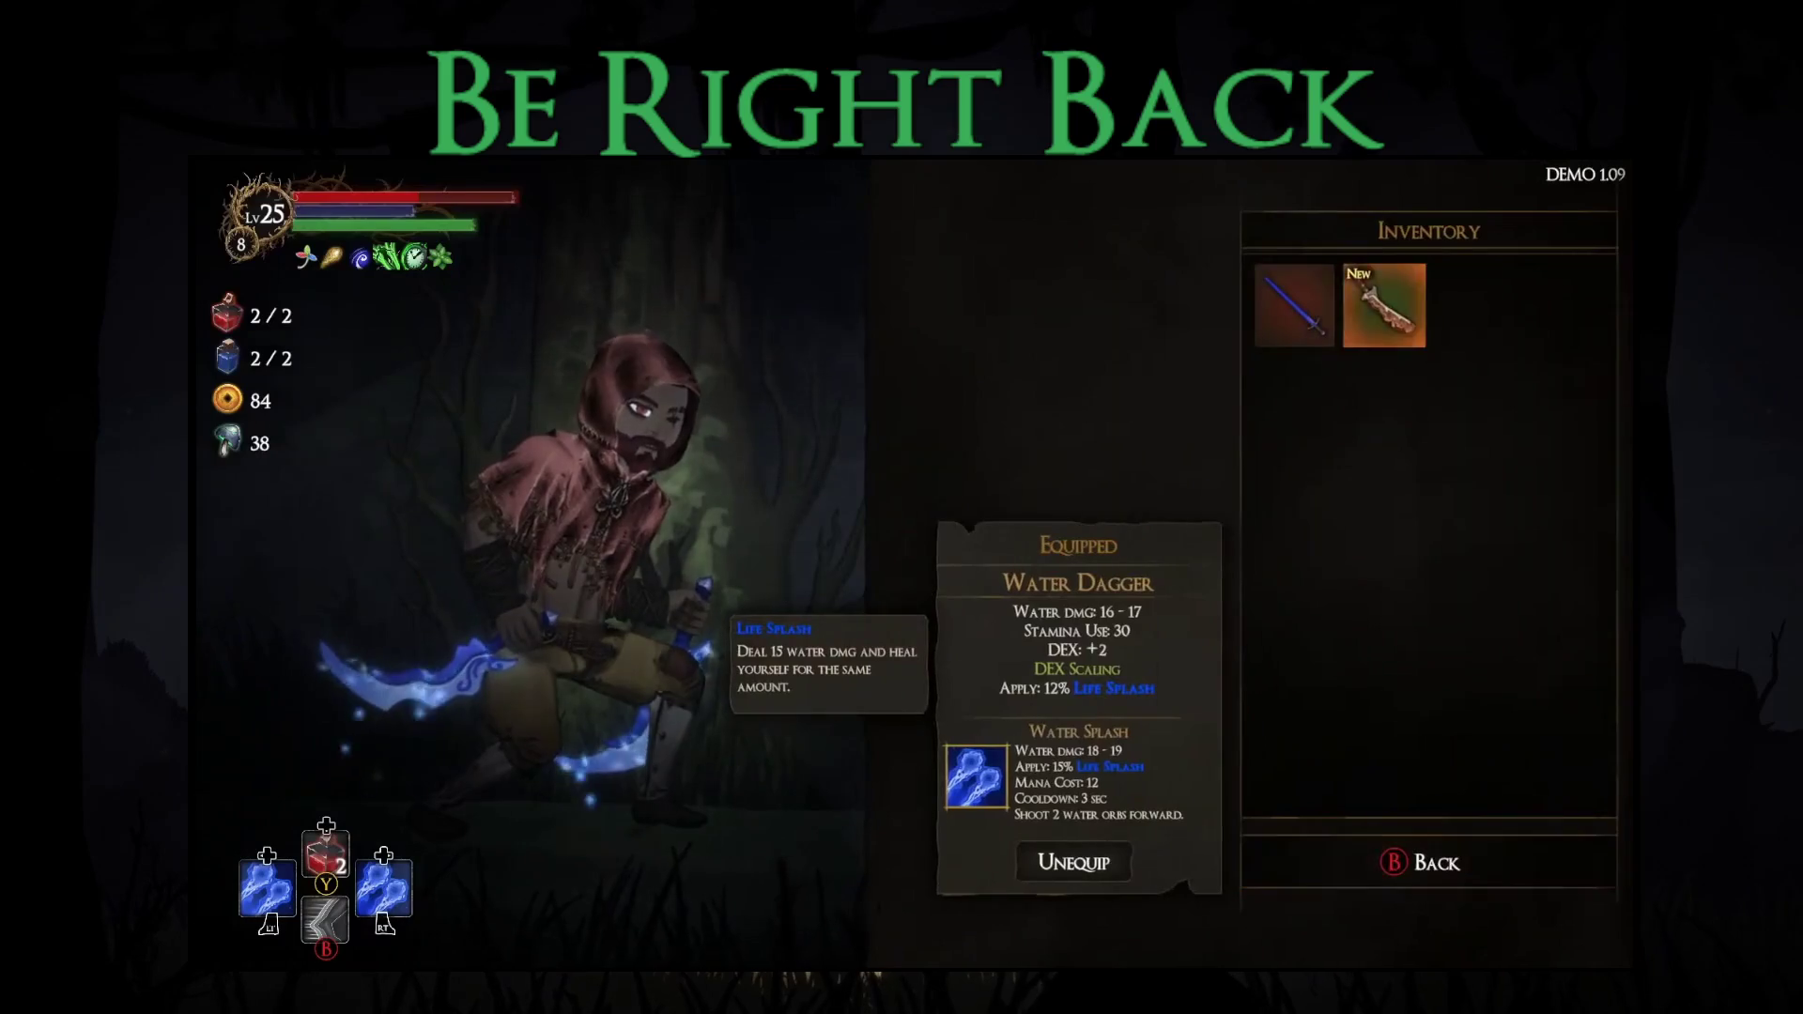
key(Right)
key(Return)
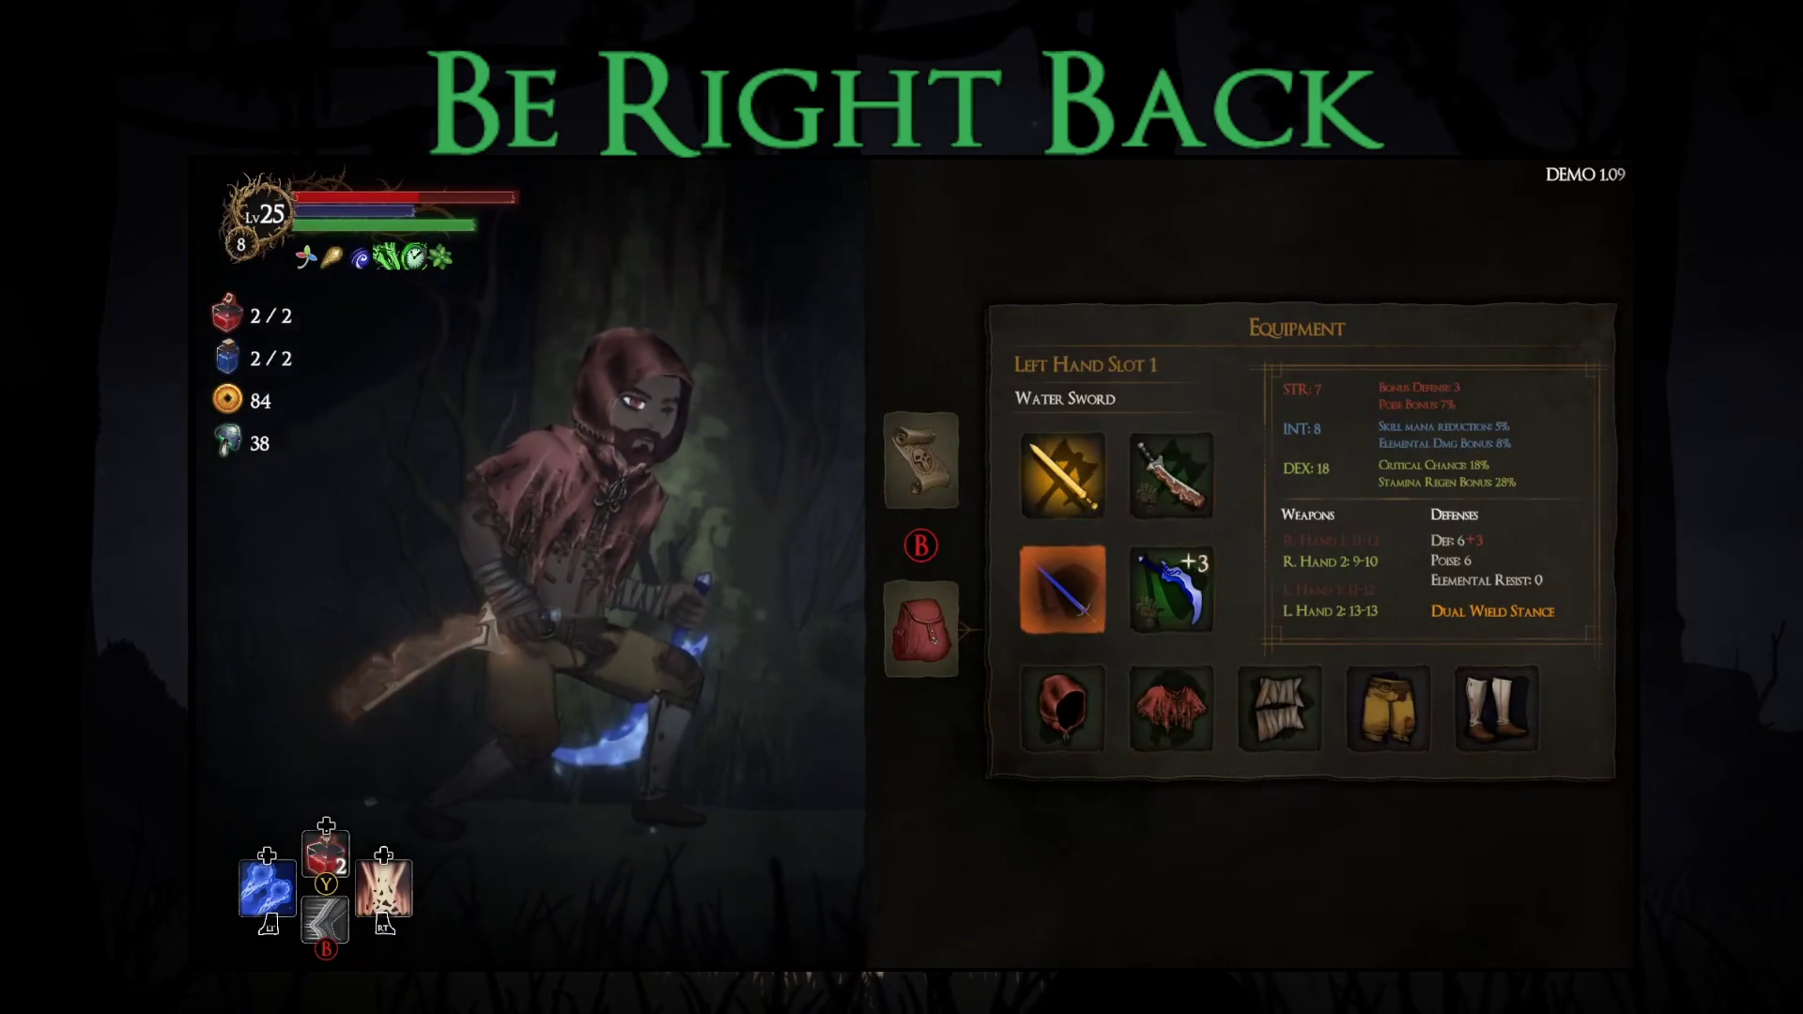
key(Return)
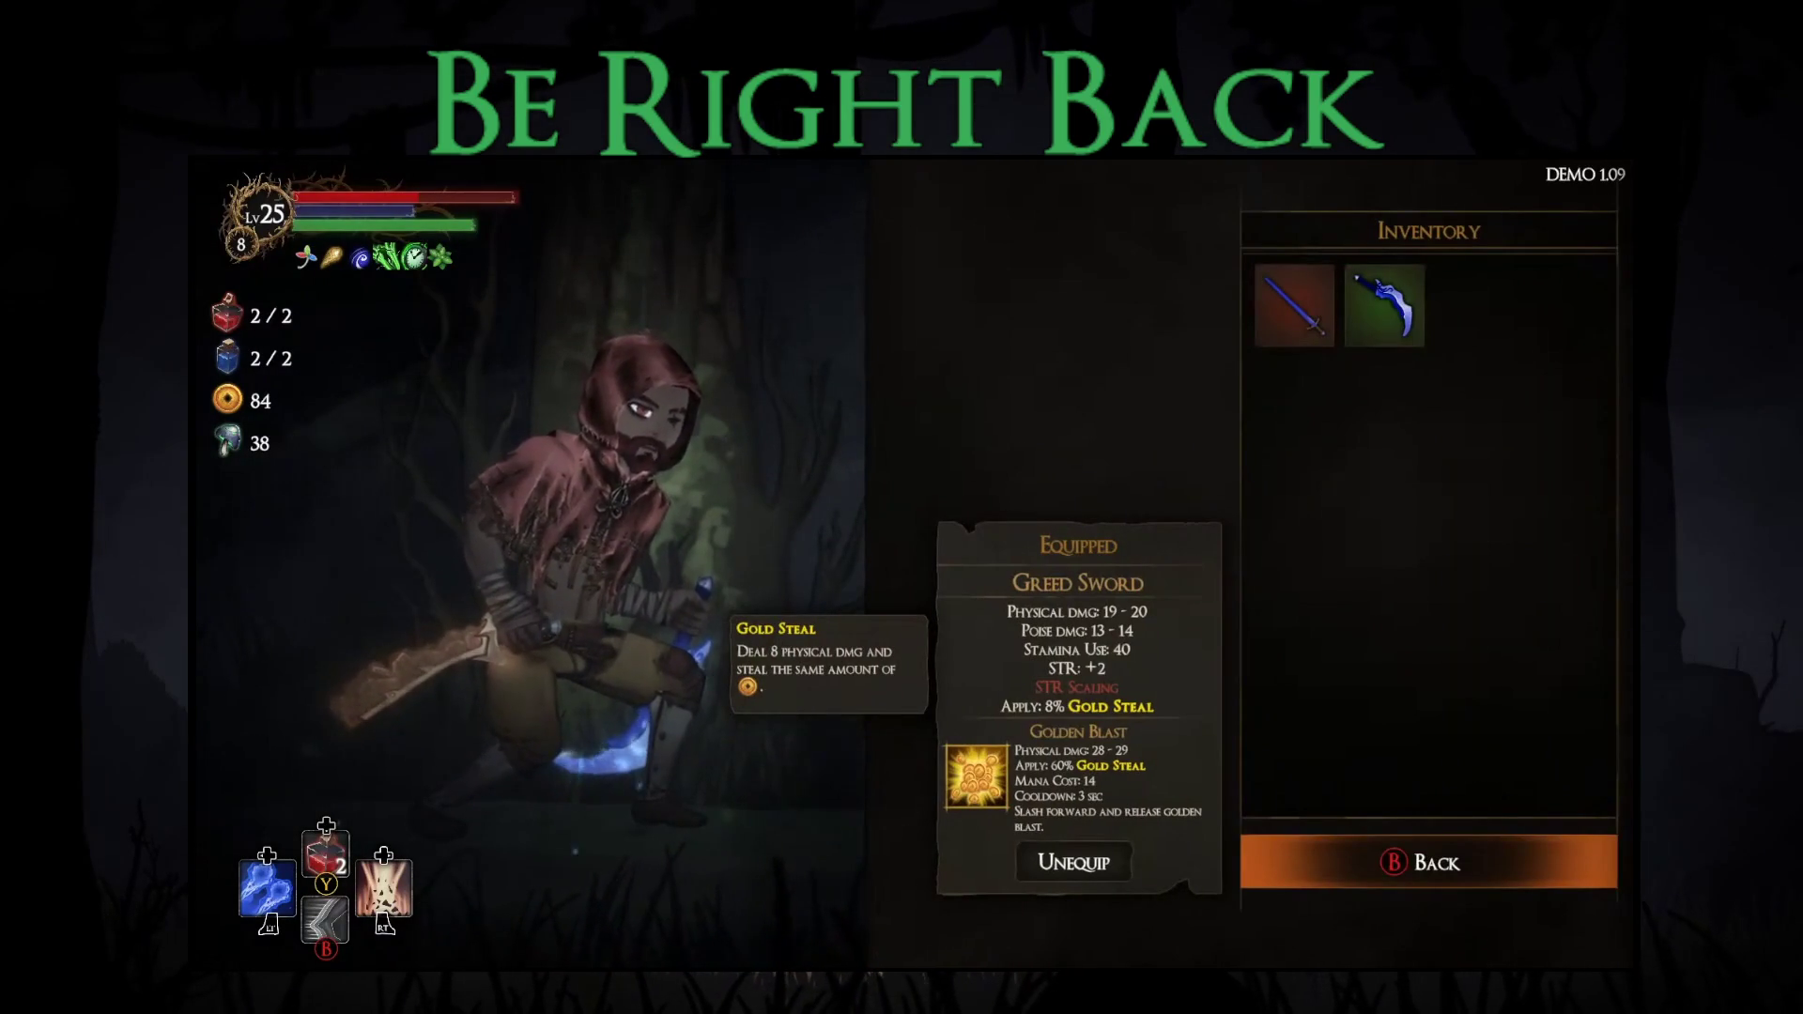
key(Escape)
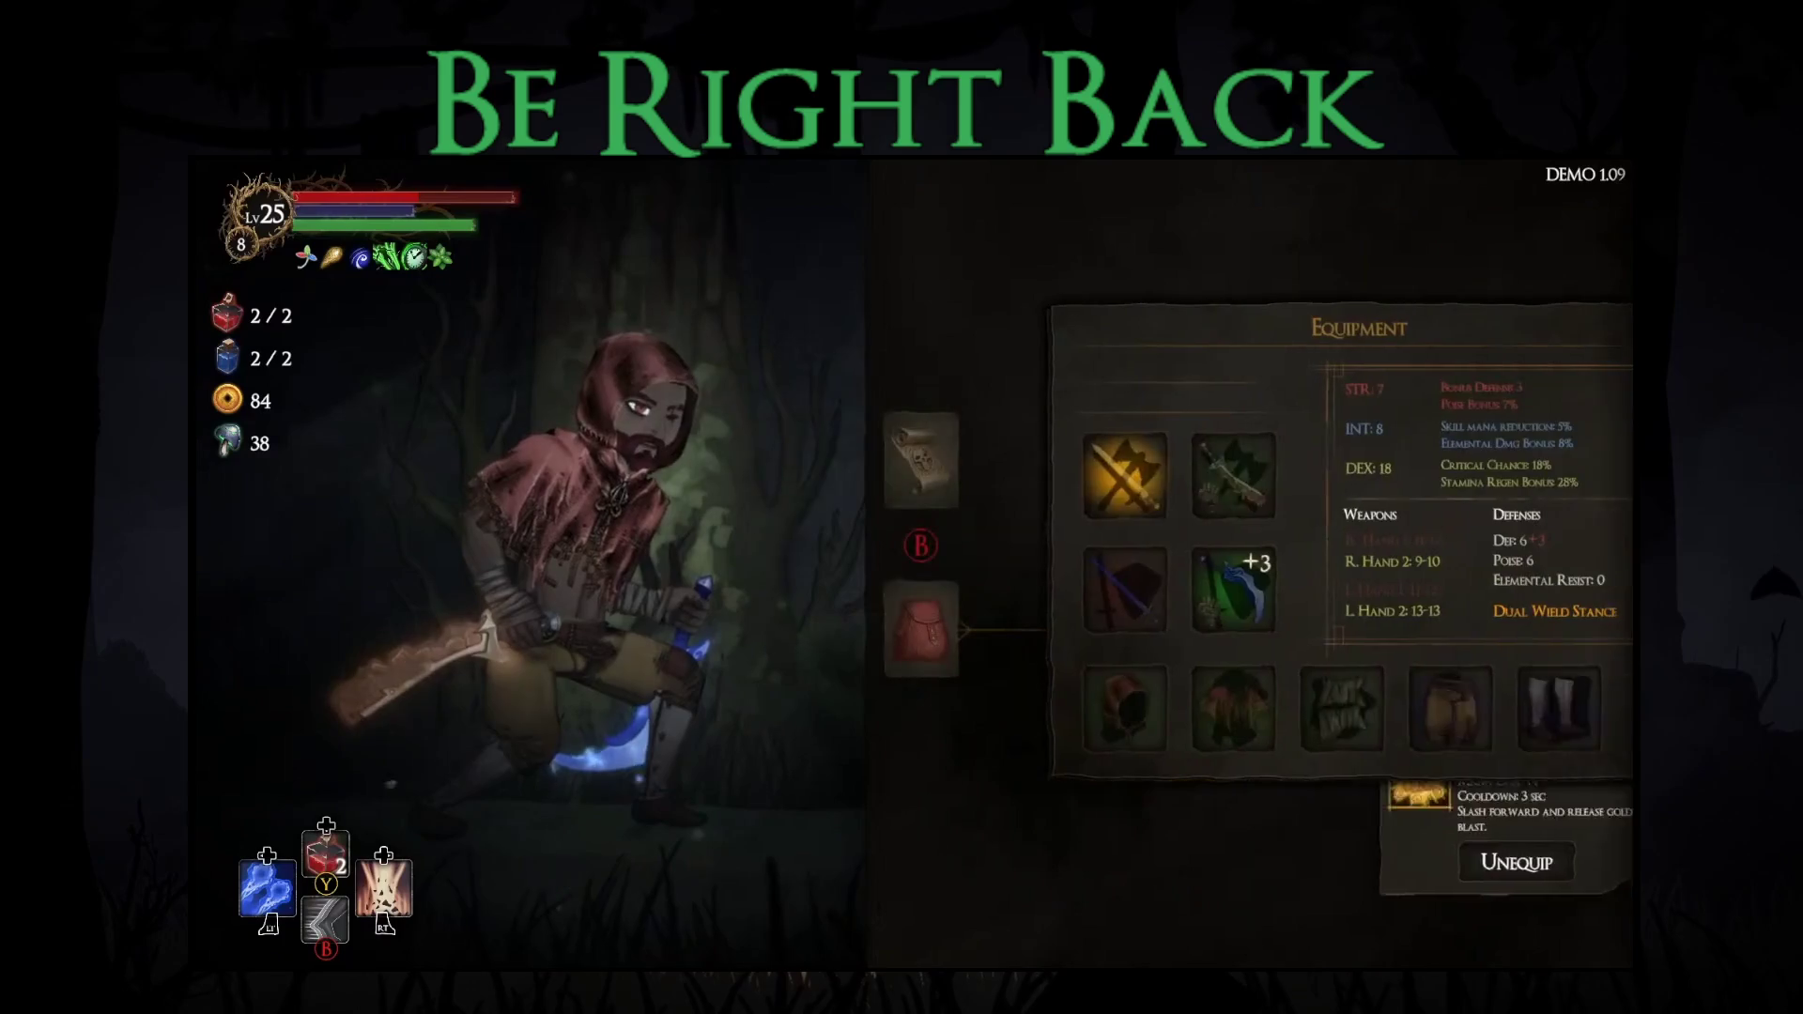
key(Down)
- Travel to the bonfire room and rest, choosing Restore Health and Mana
key(Tab)
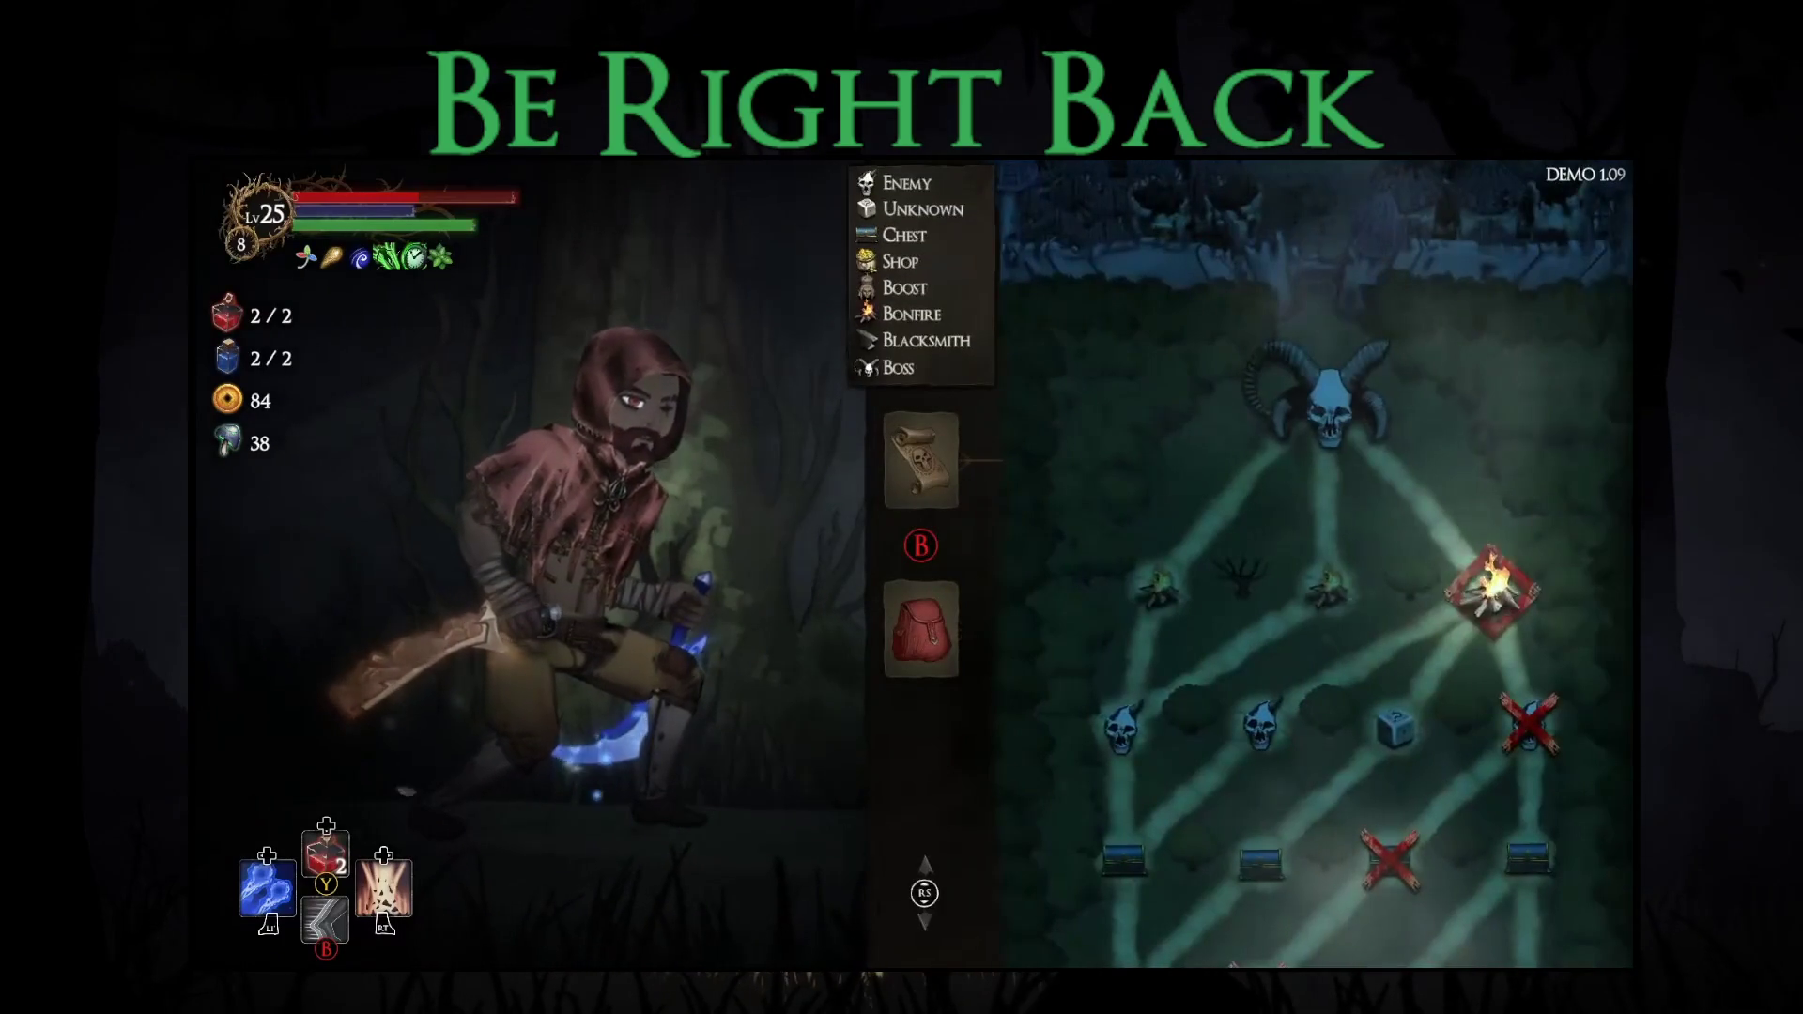
key(Escape)
key(Right)
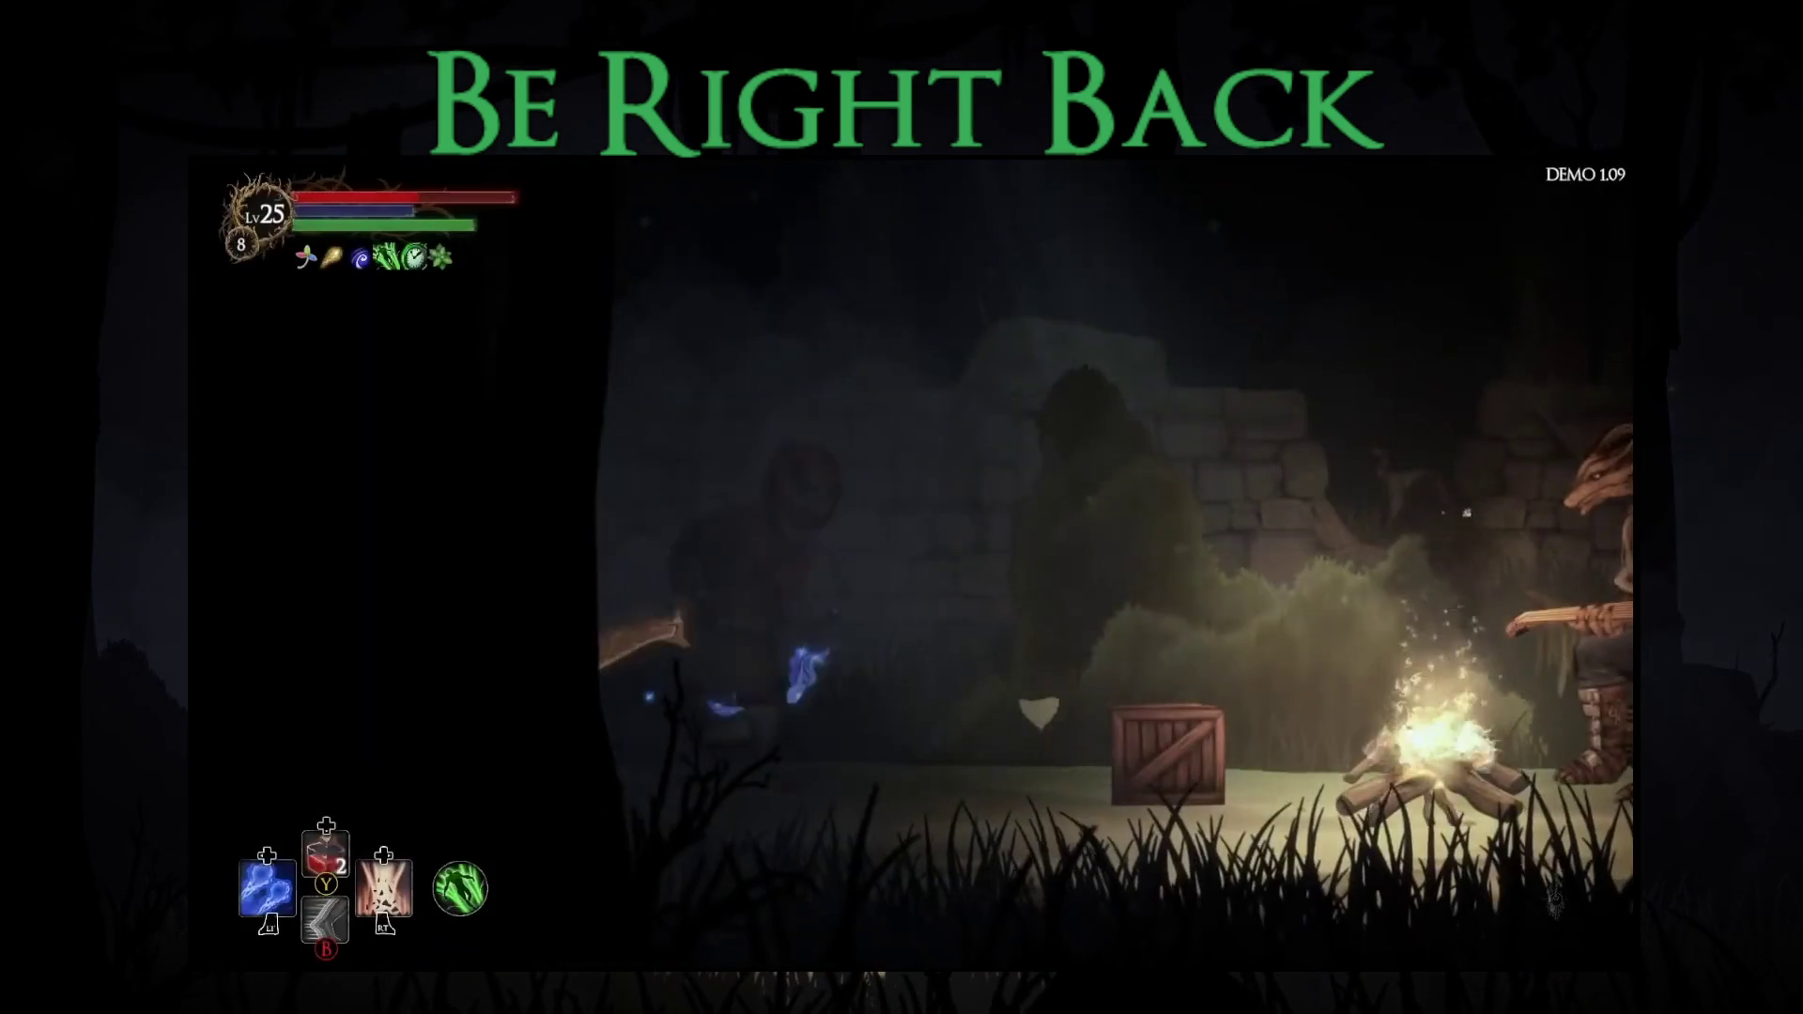
key(Up)
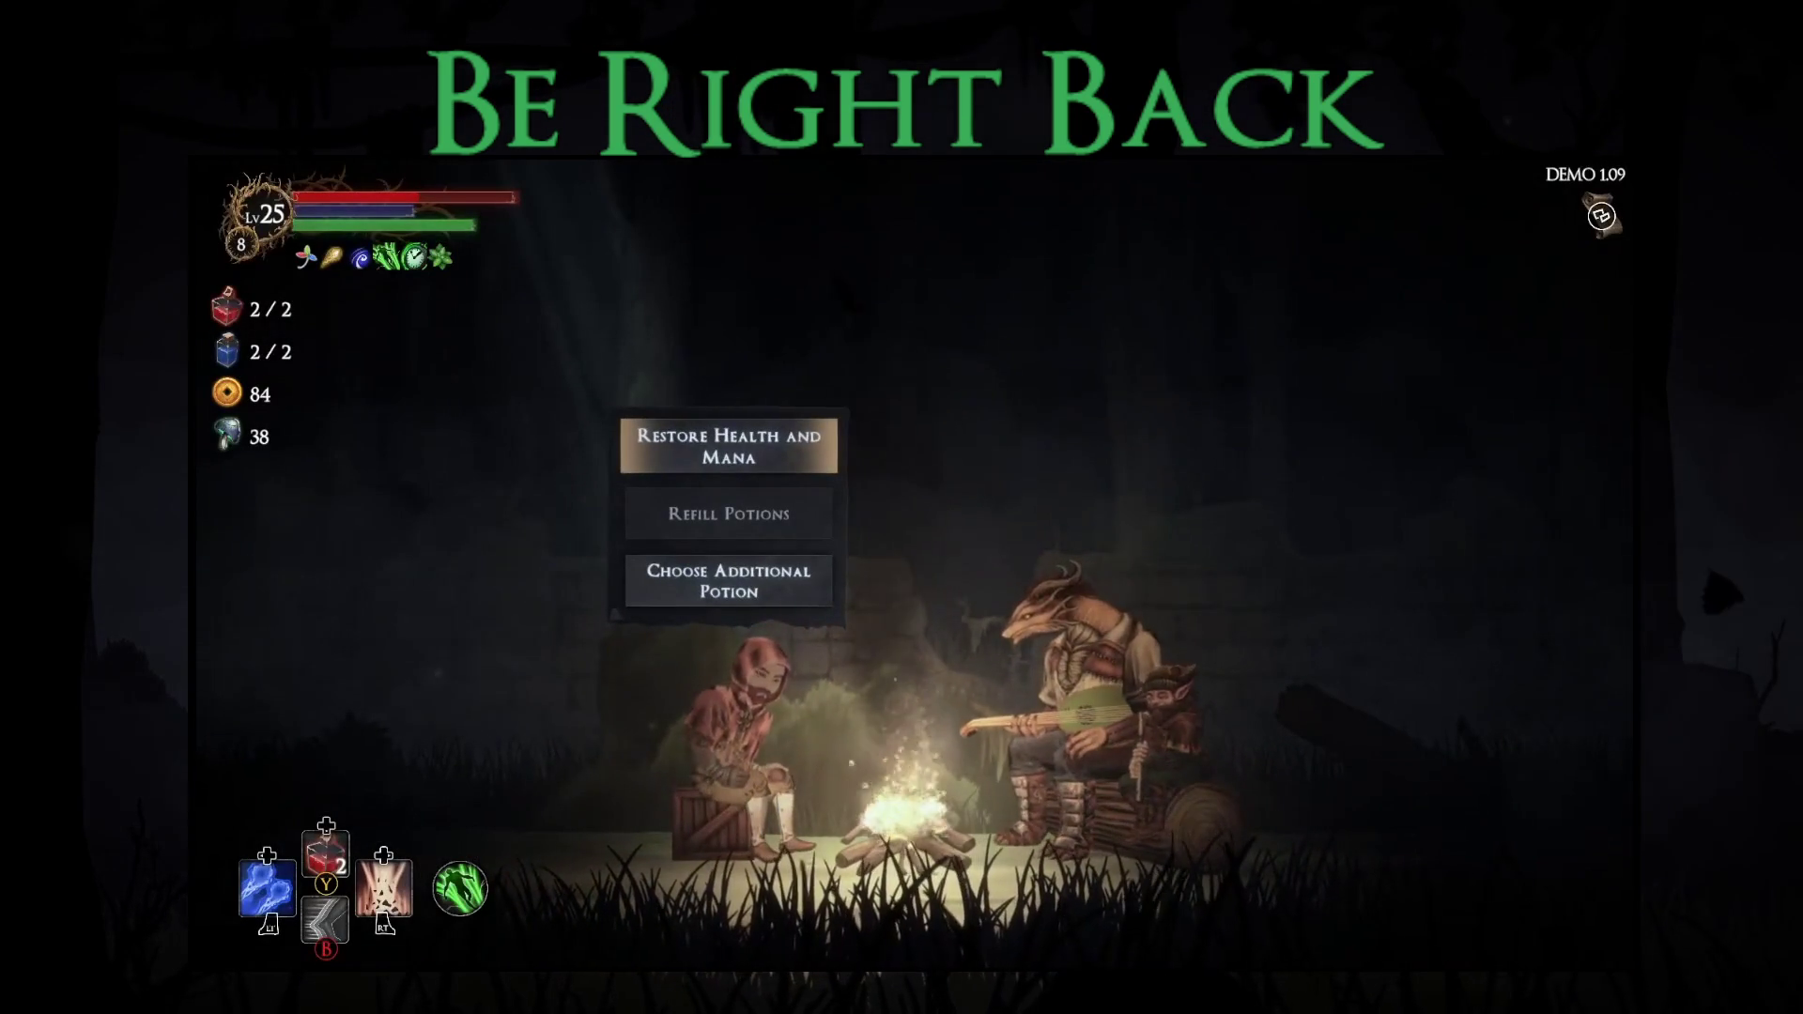
key(Down)
key(Up)
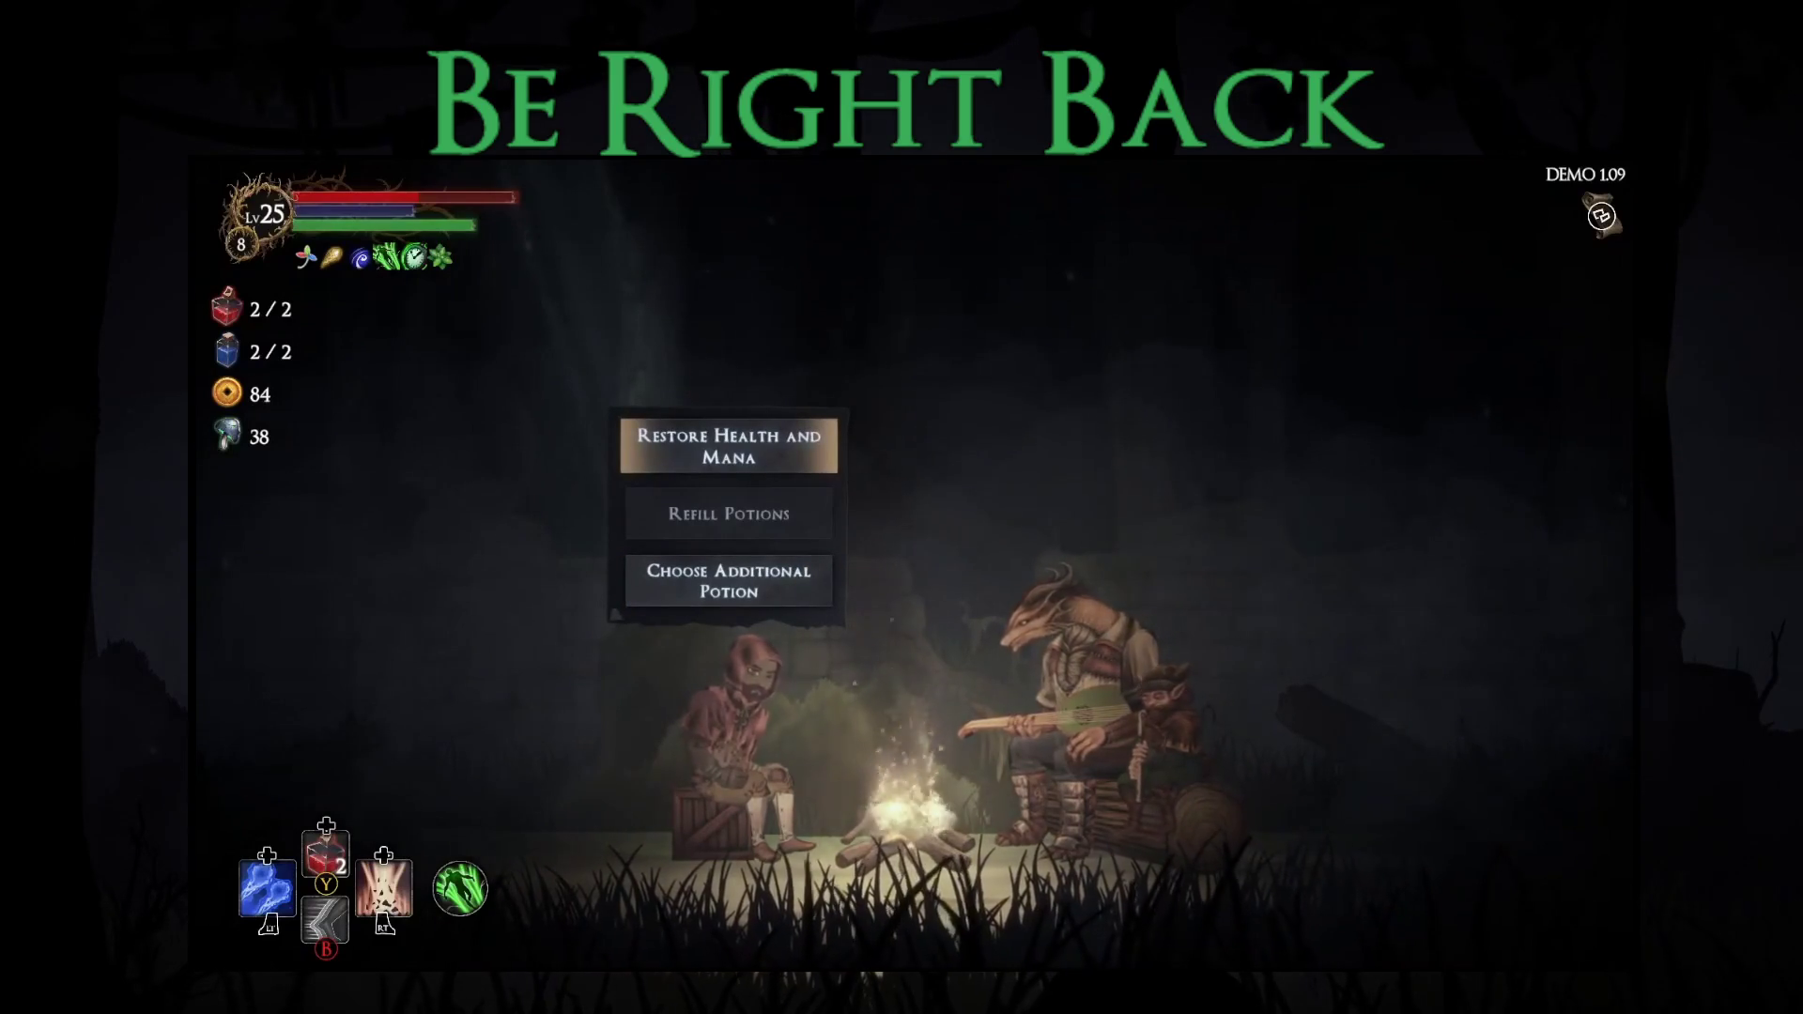
key(Return)
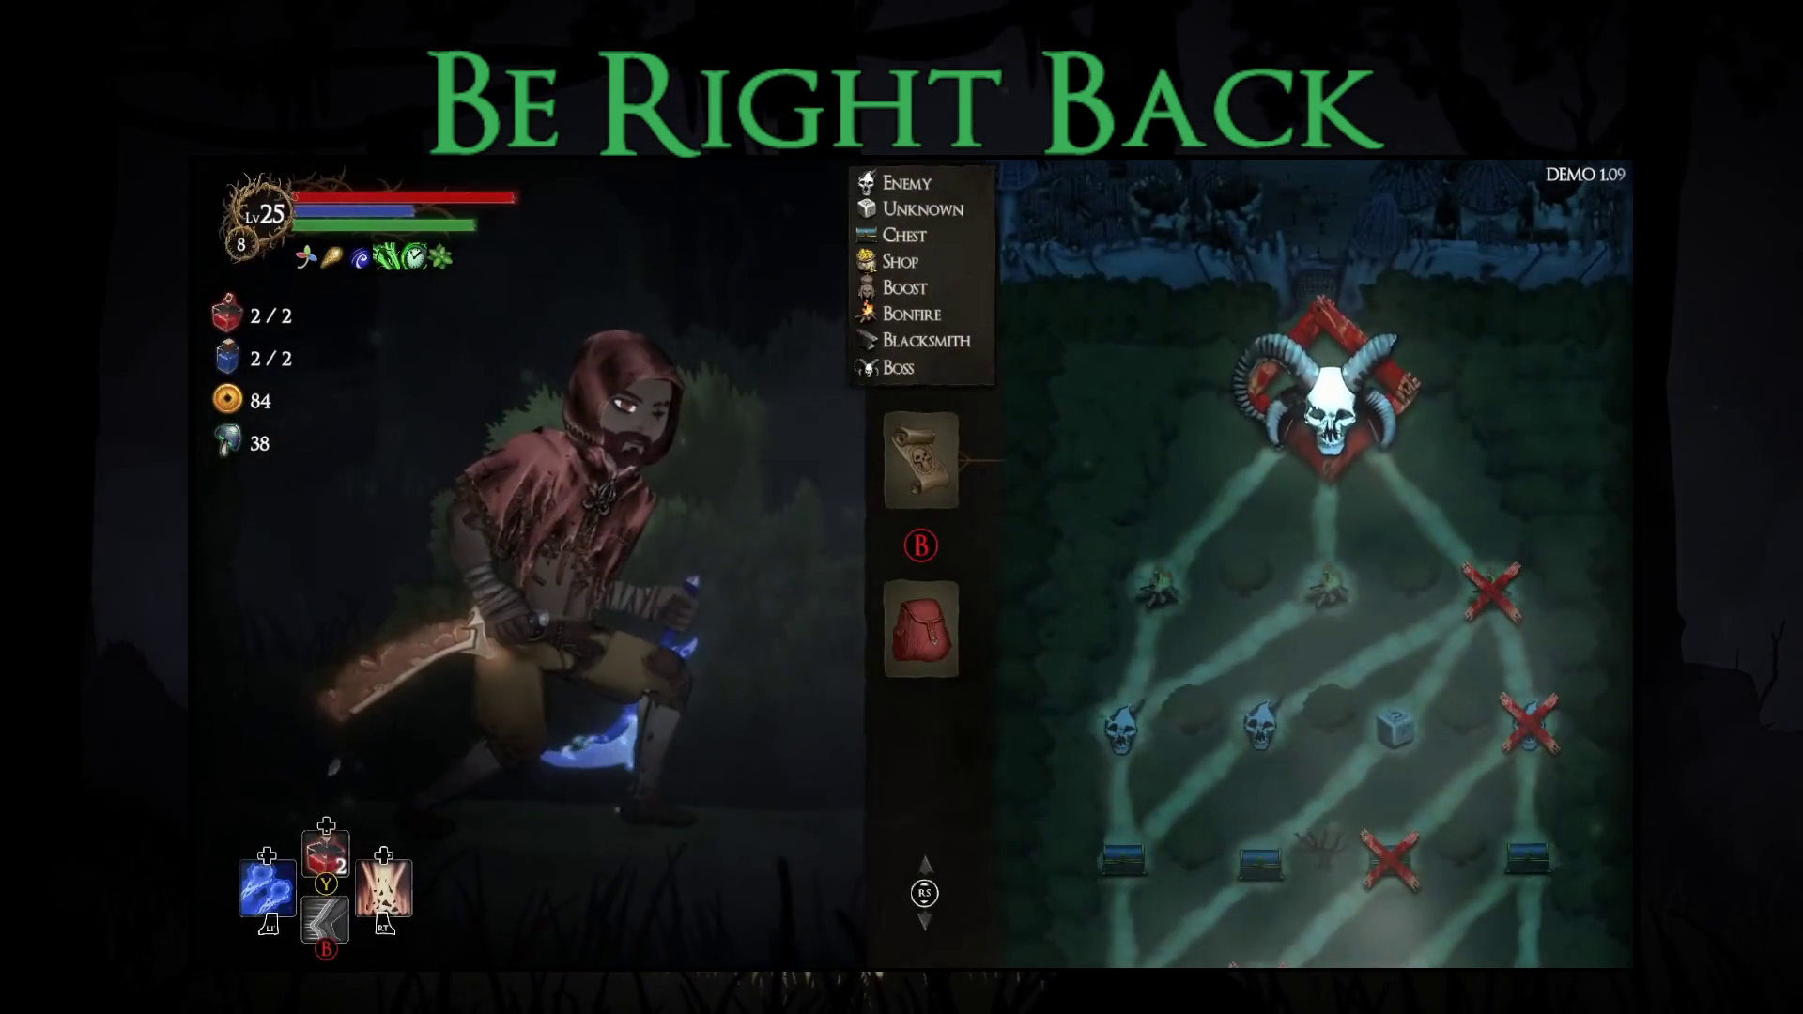
- Head to the boss room and engage the boss in combat
key(Escape)
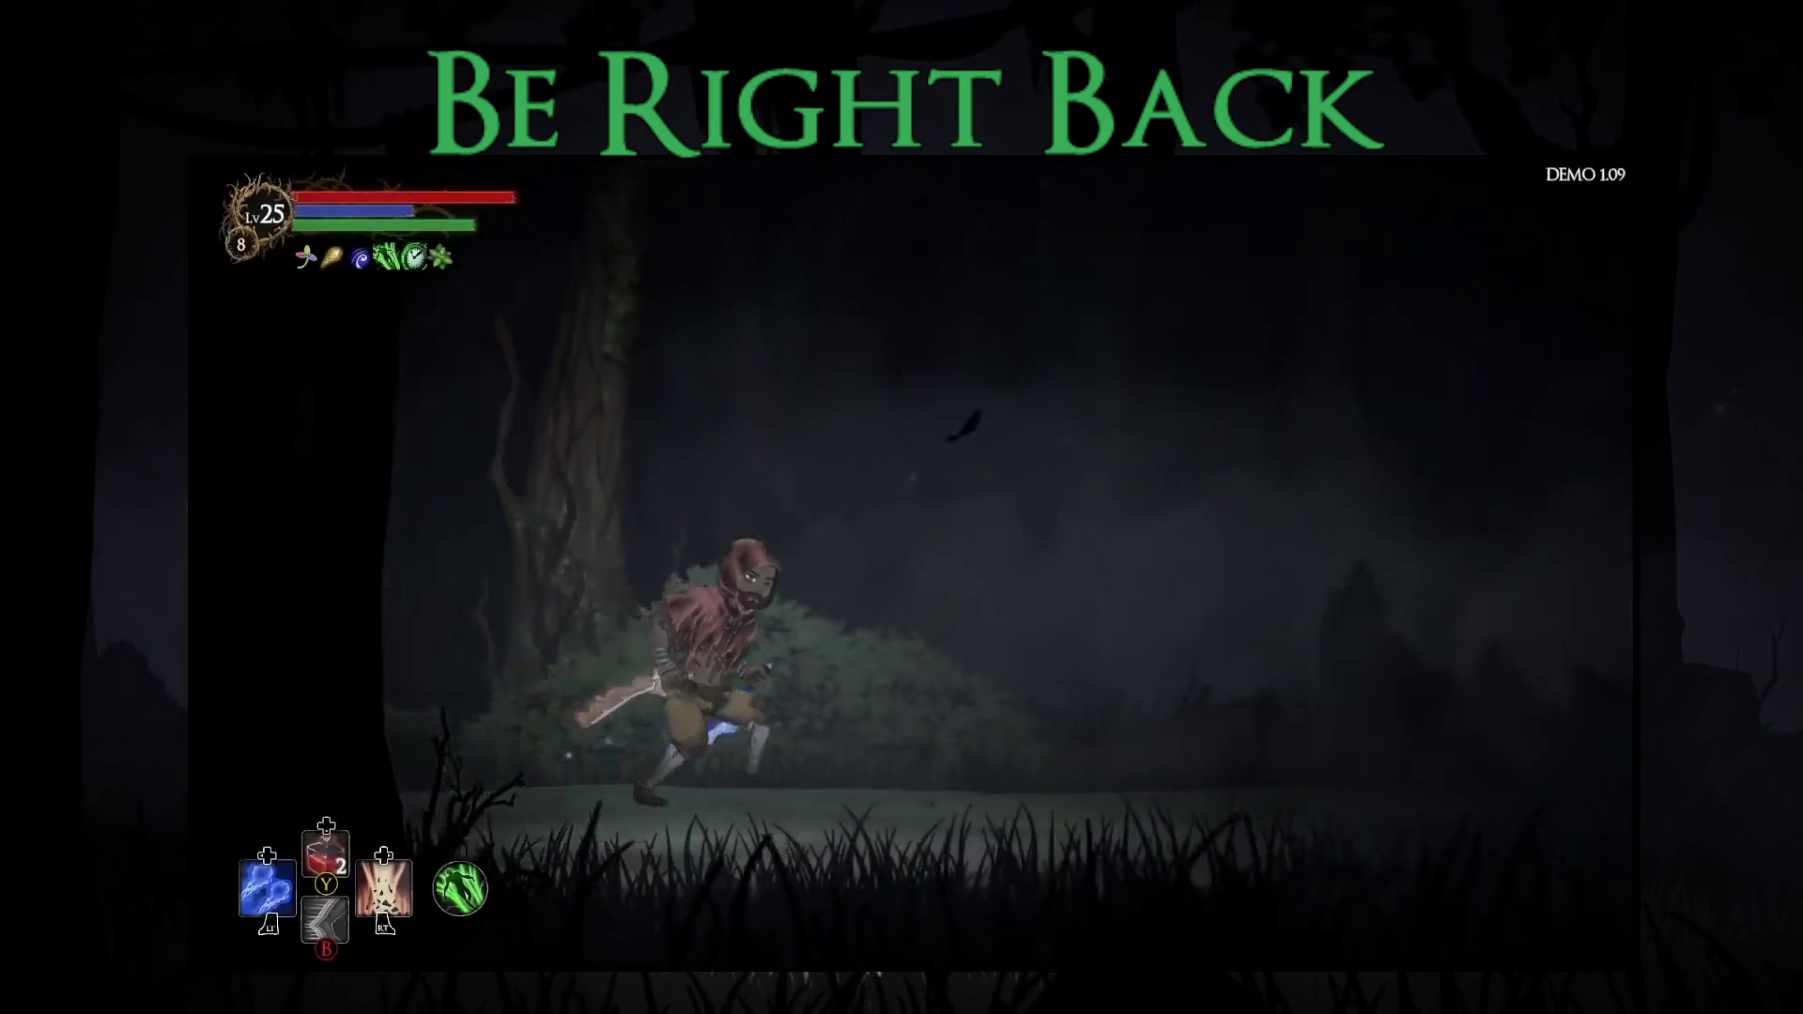
key(d)
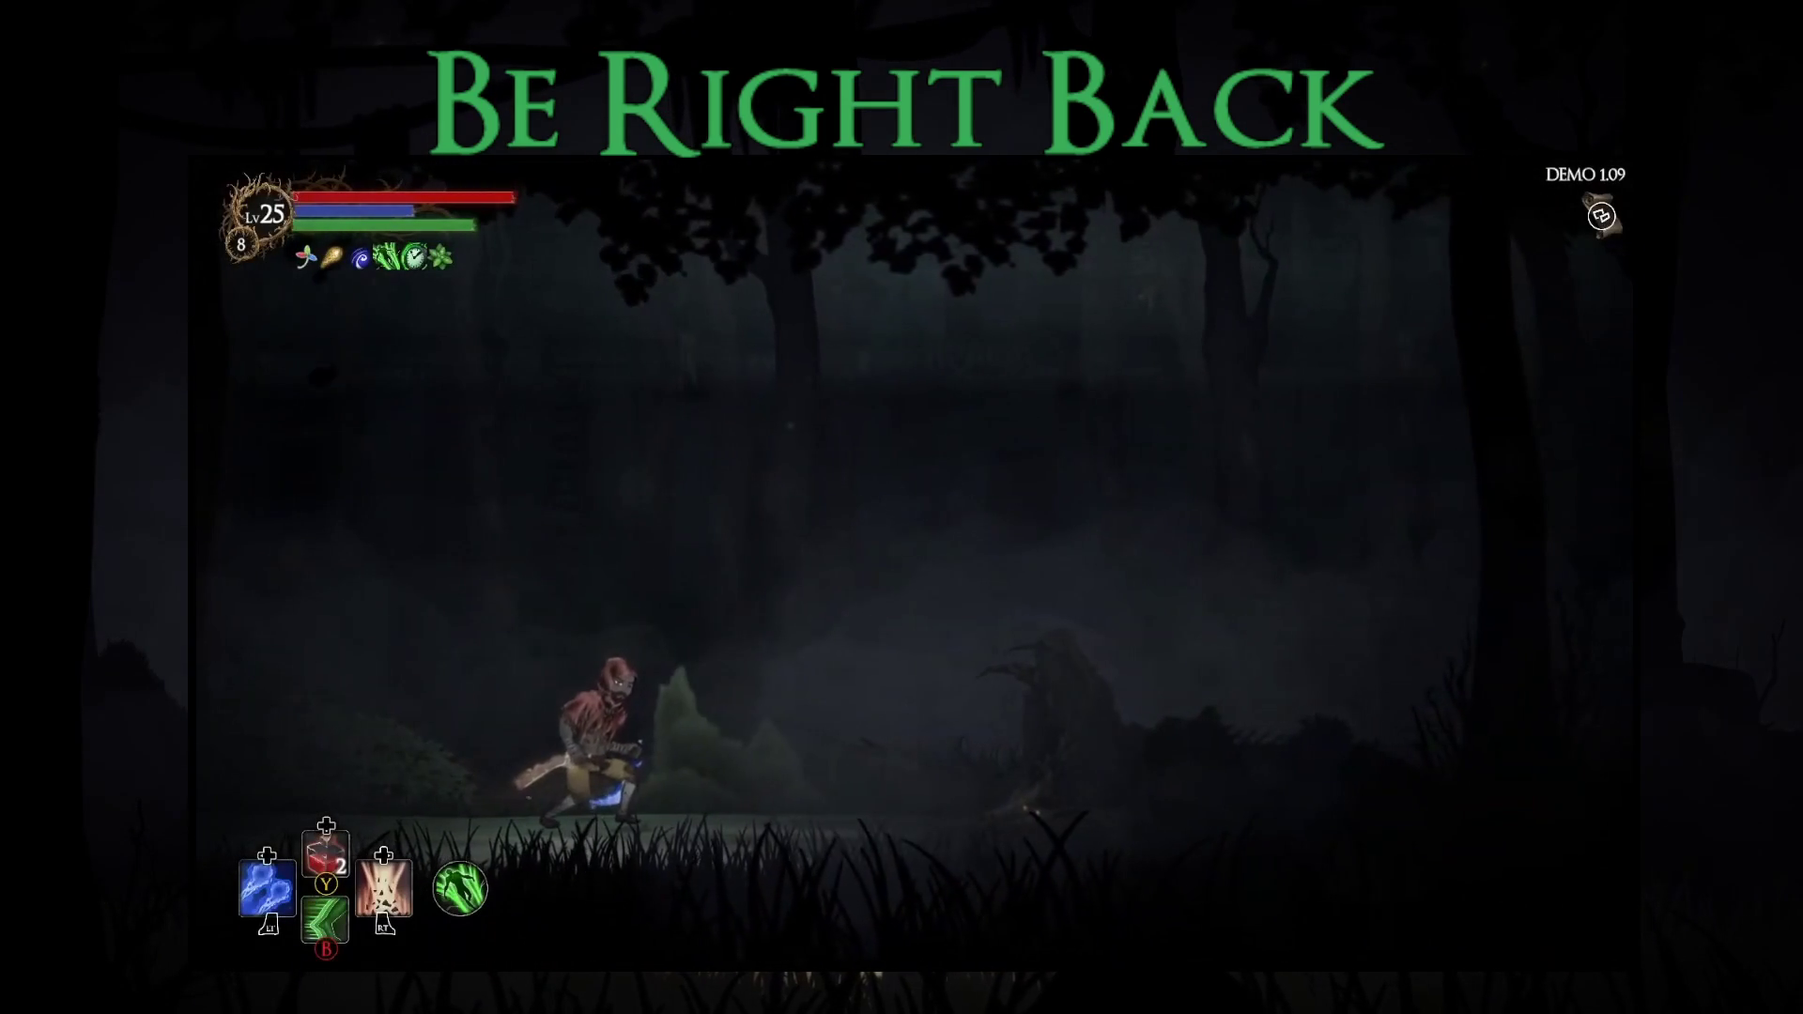
key(d)
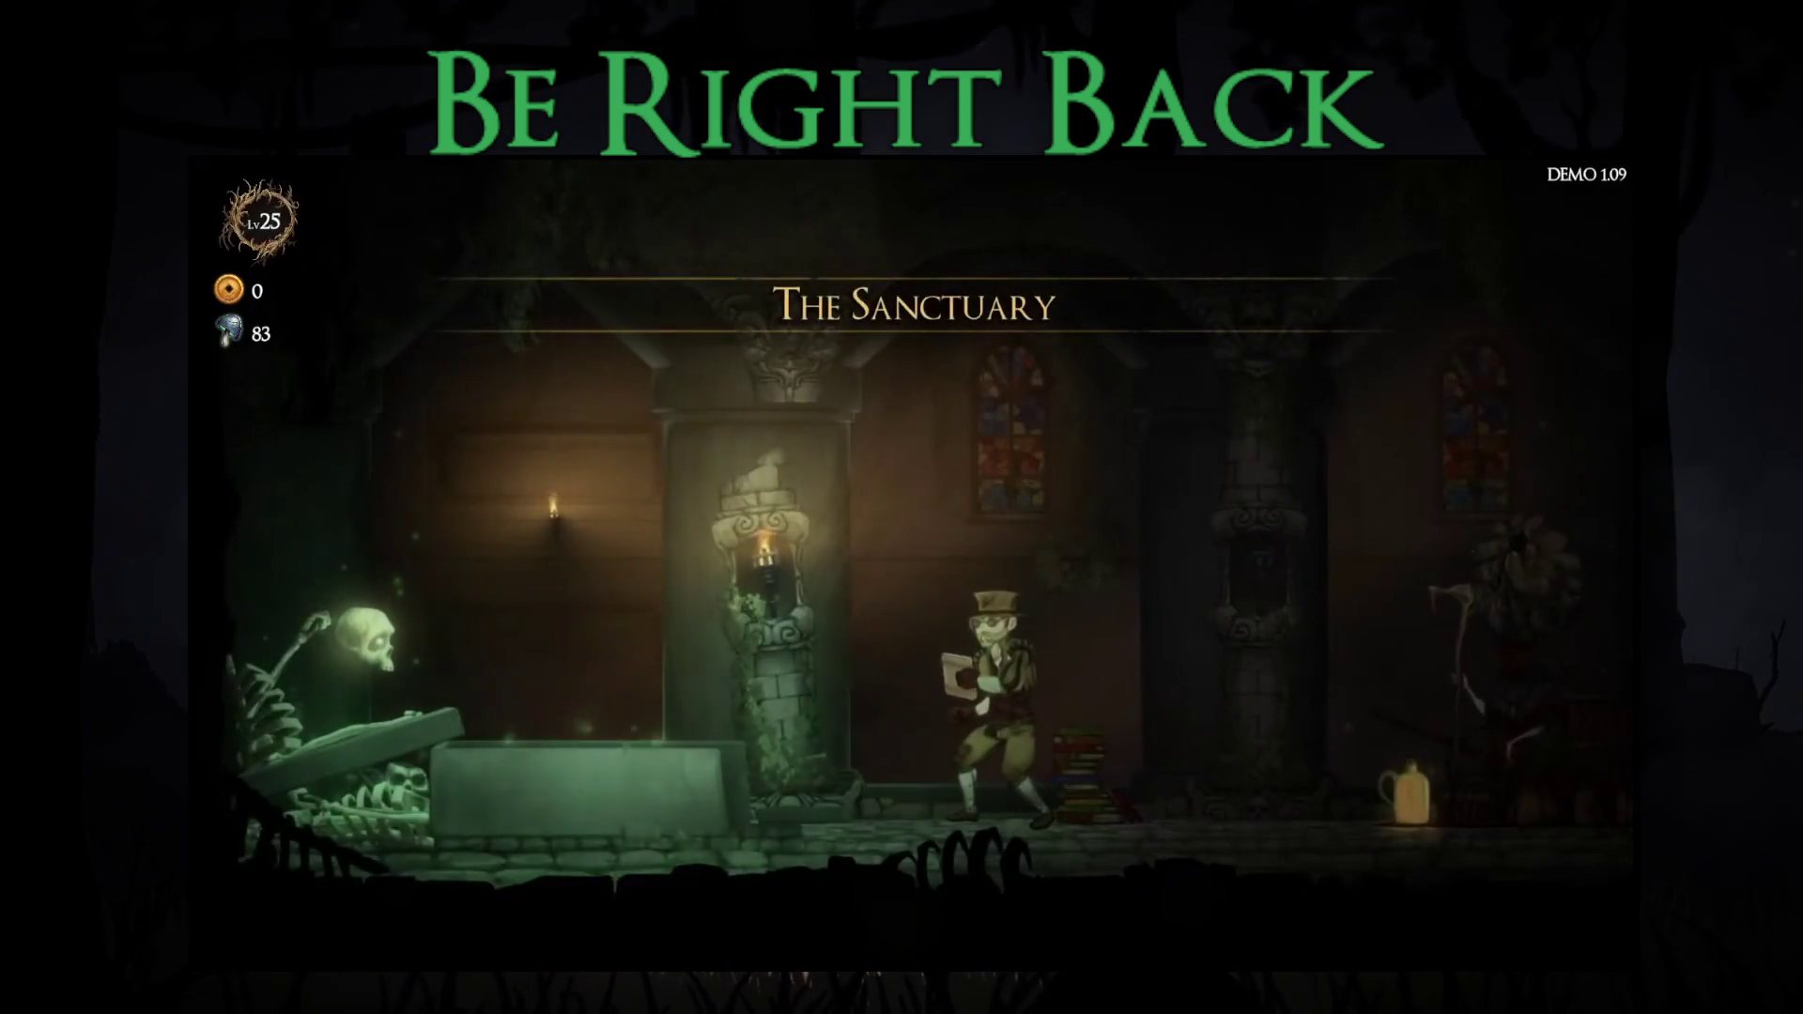
- In Rogue Blight, view the Story Mode (Demo) leaderboard at the graveside skeleton
key(e)
key(Return)
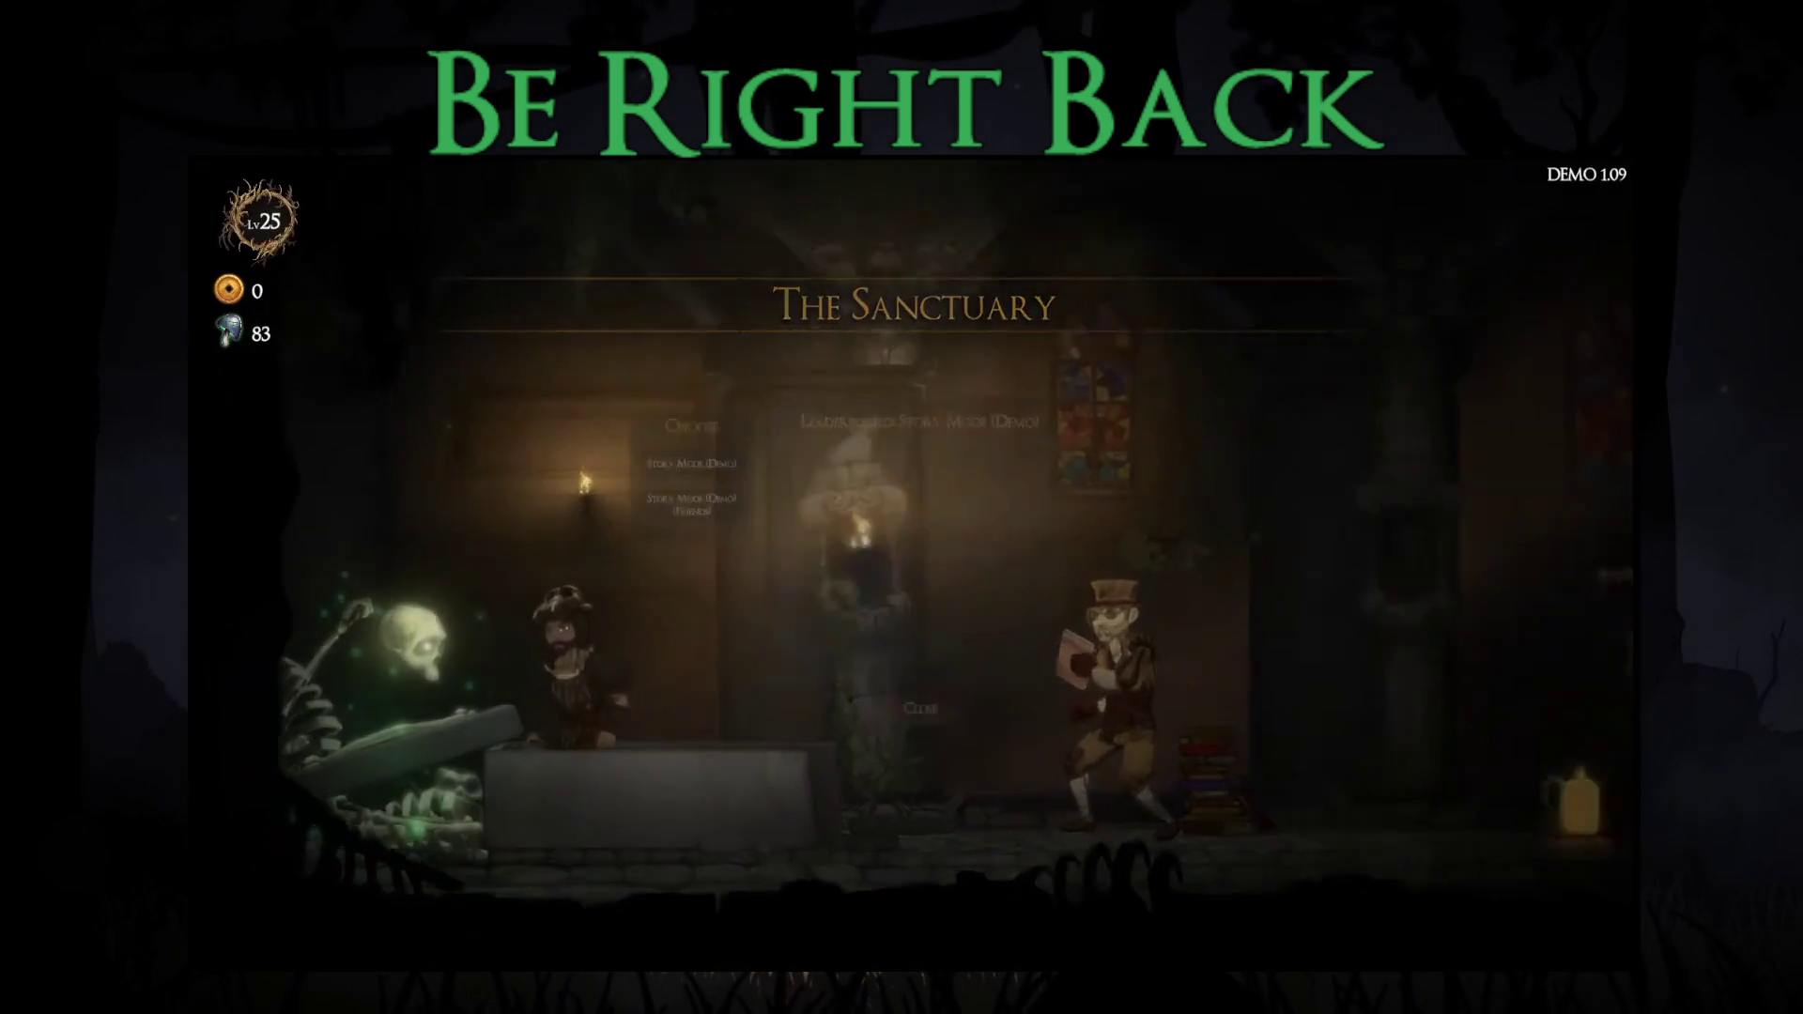
click(469, 381)
key(Escape)
key(Escape)
- Browse the merchant's General and Attribute upgrade pages
key(d)
key(e)
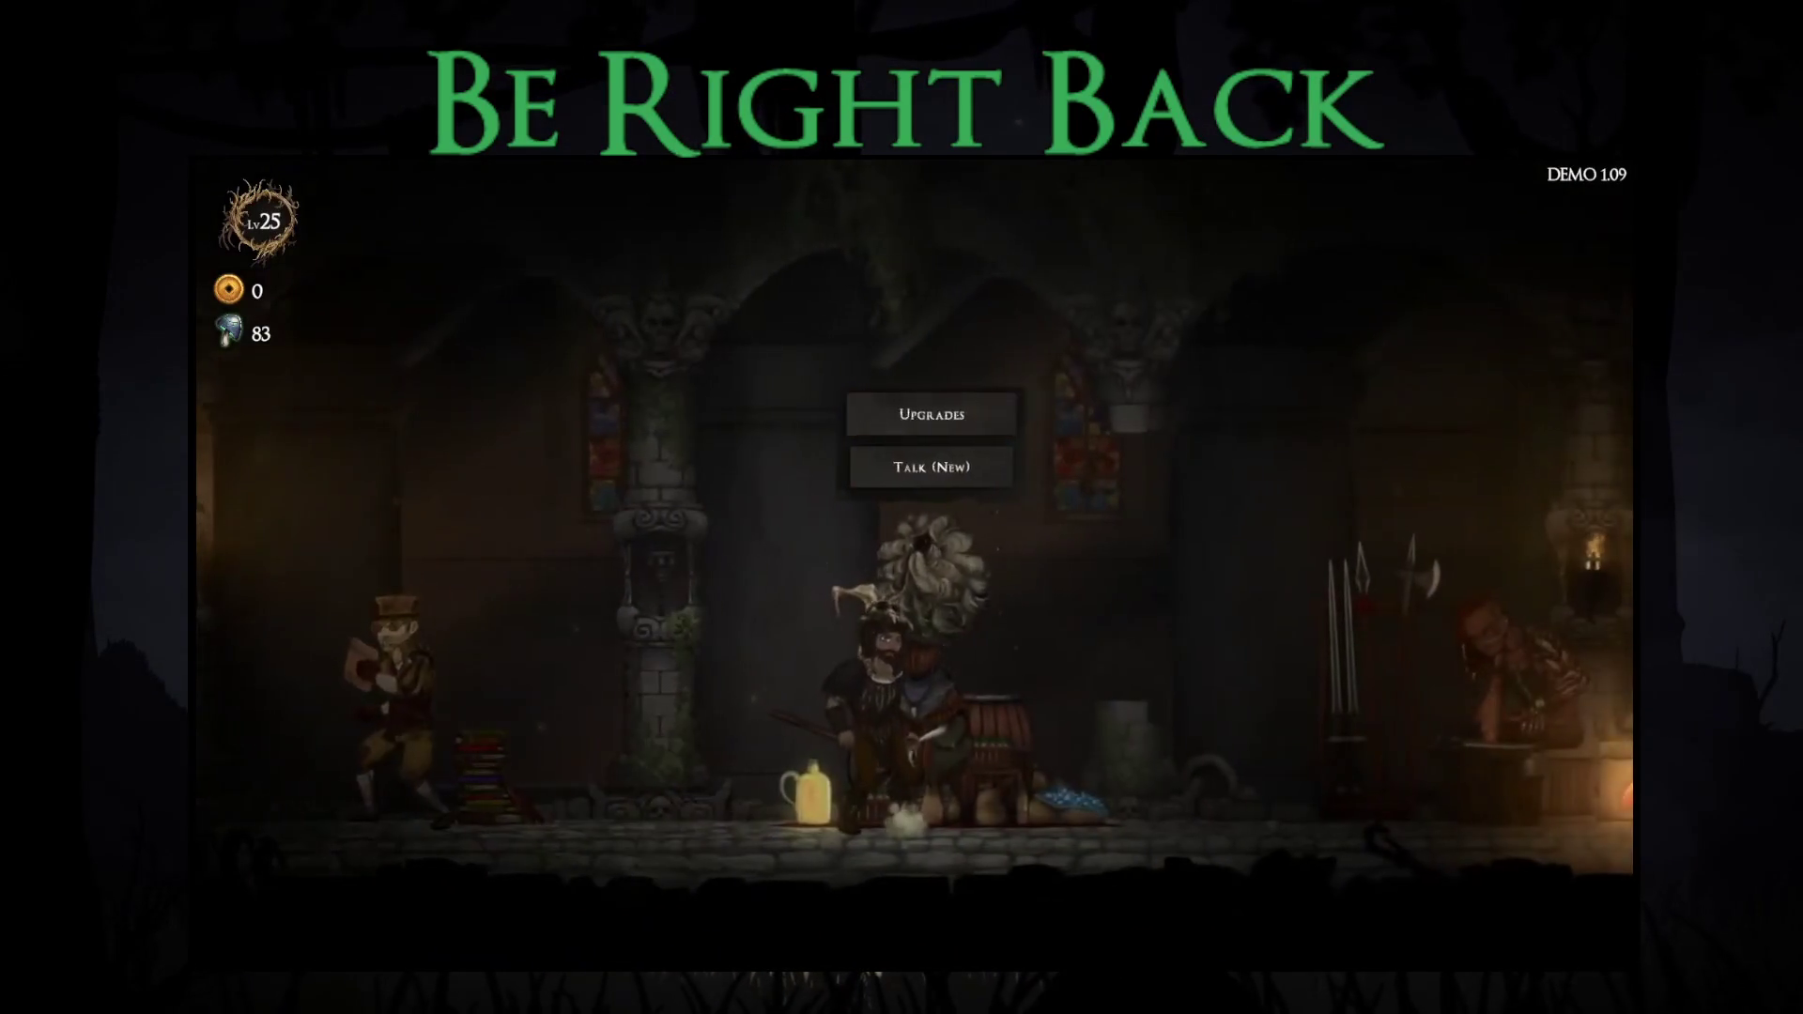
key(Return)
key(Up)
key(Up)
key(Up)
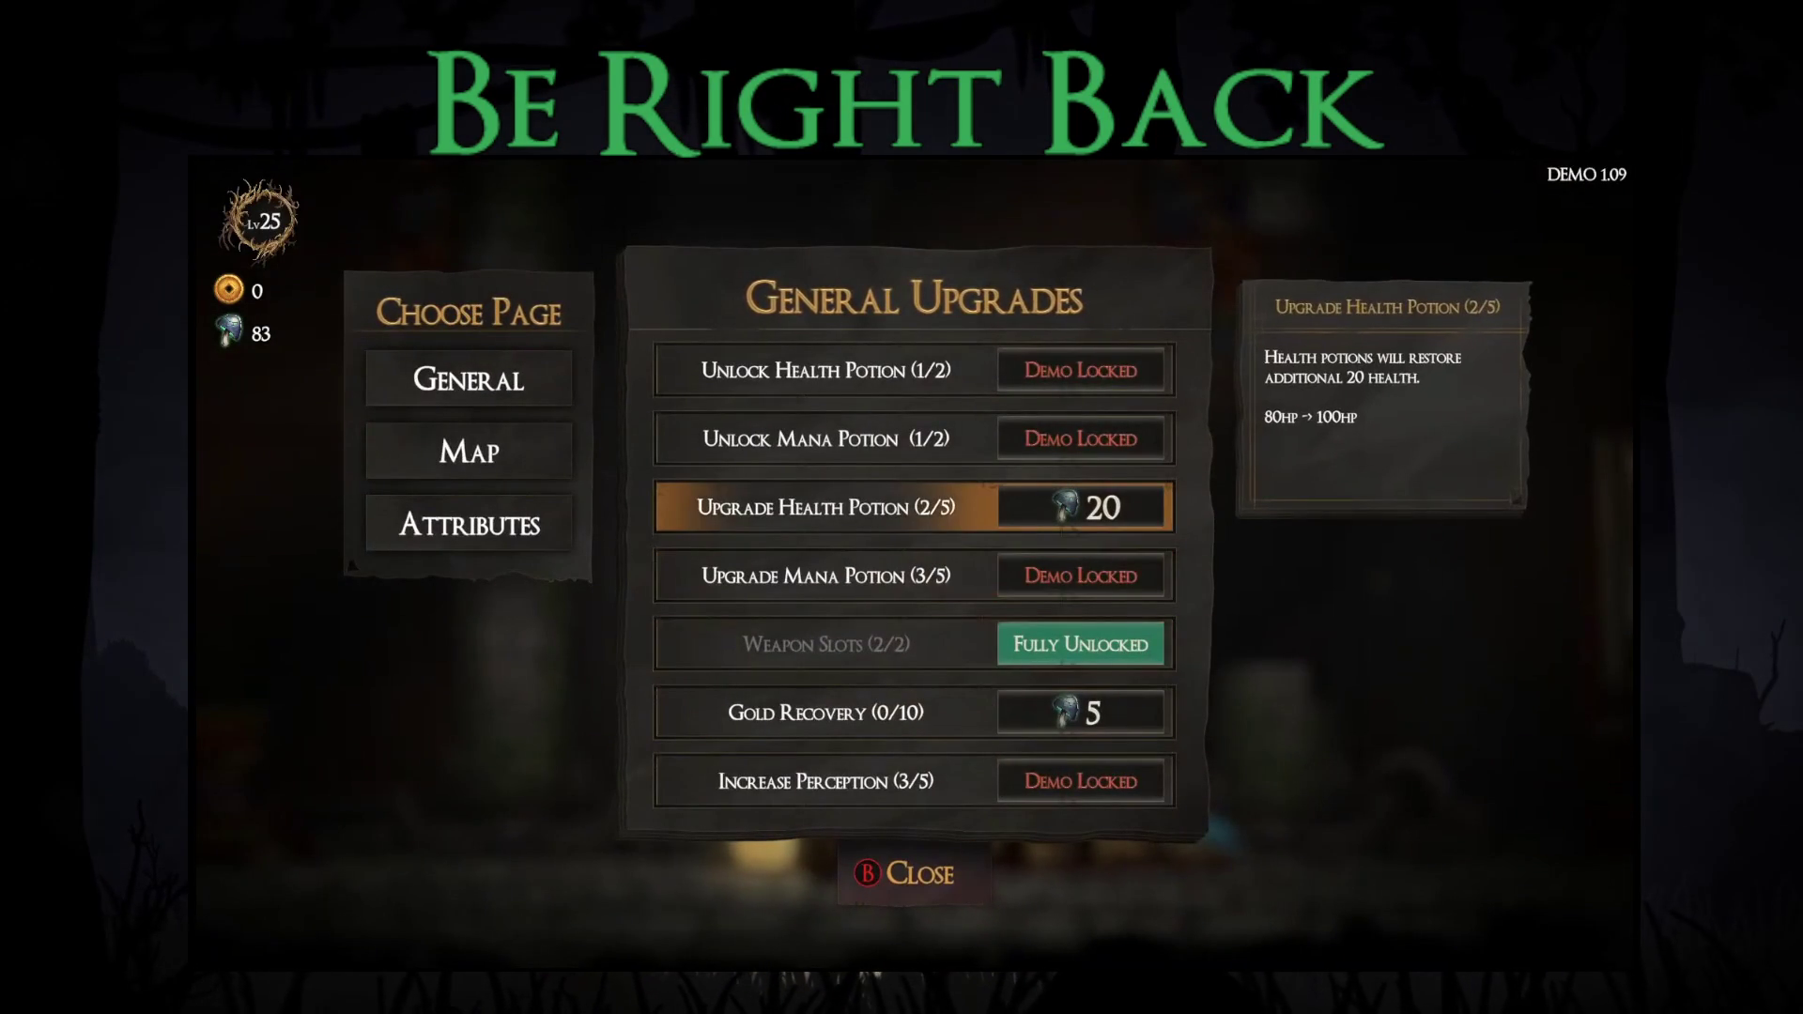
key(Left)
key(Return)
key(Right)
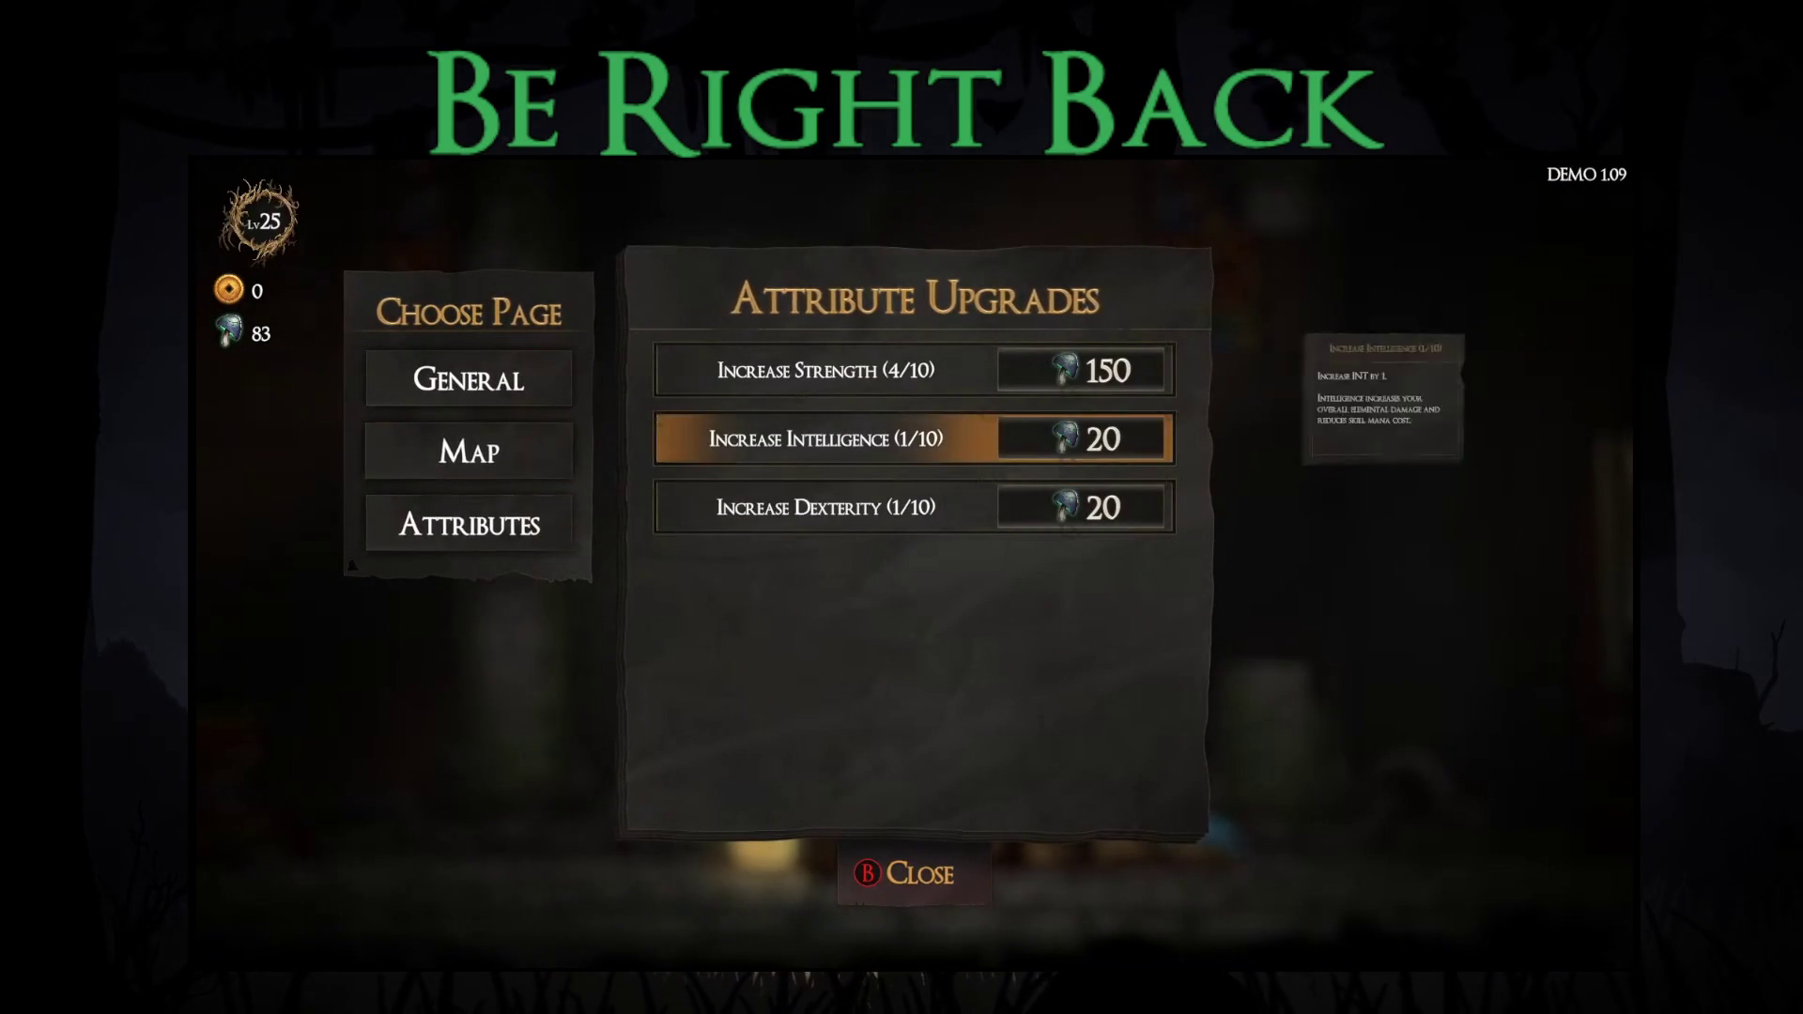
key(Up)
key(Down)
key(Down)
key(Left)
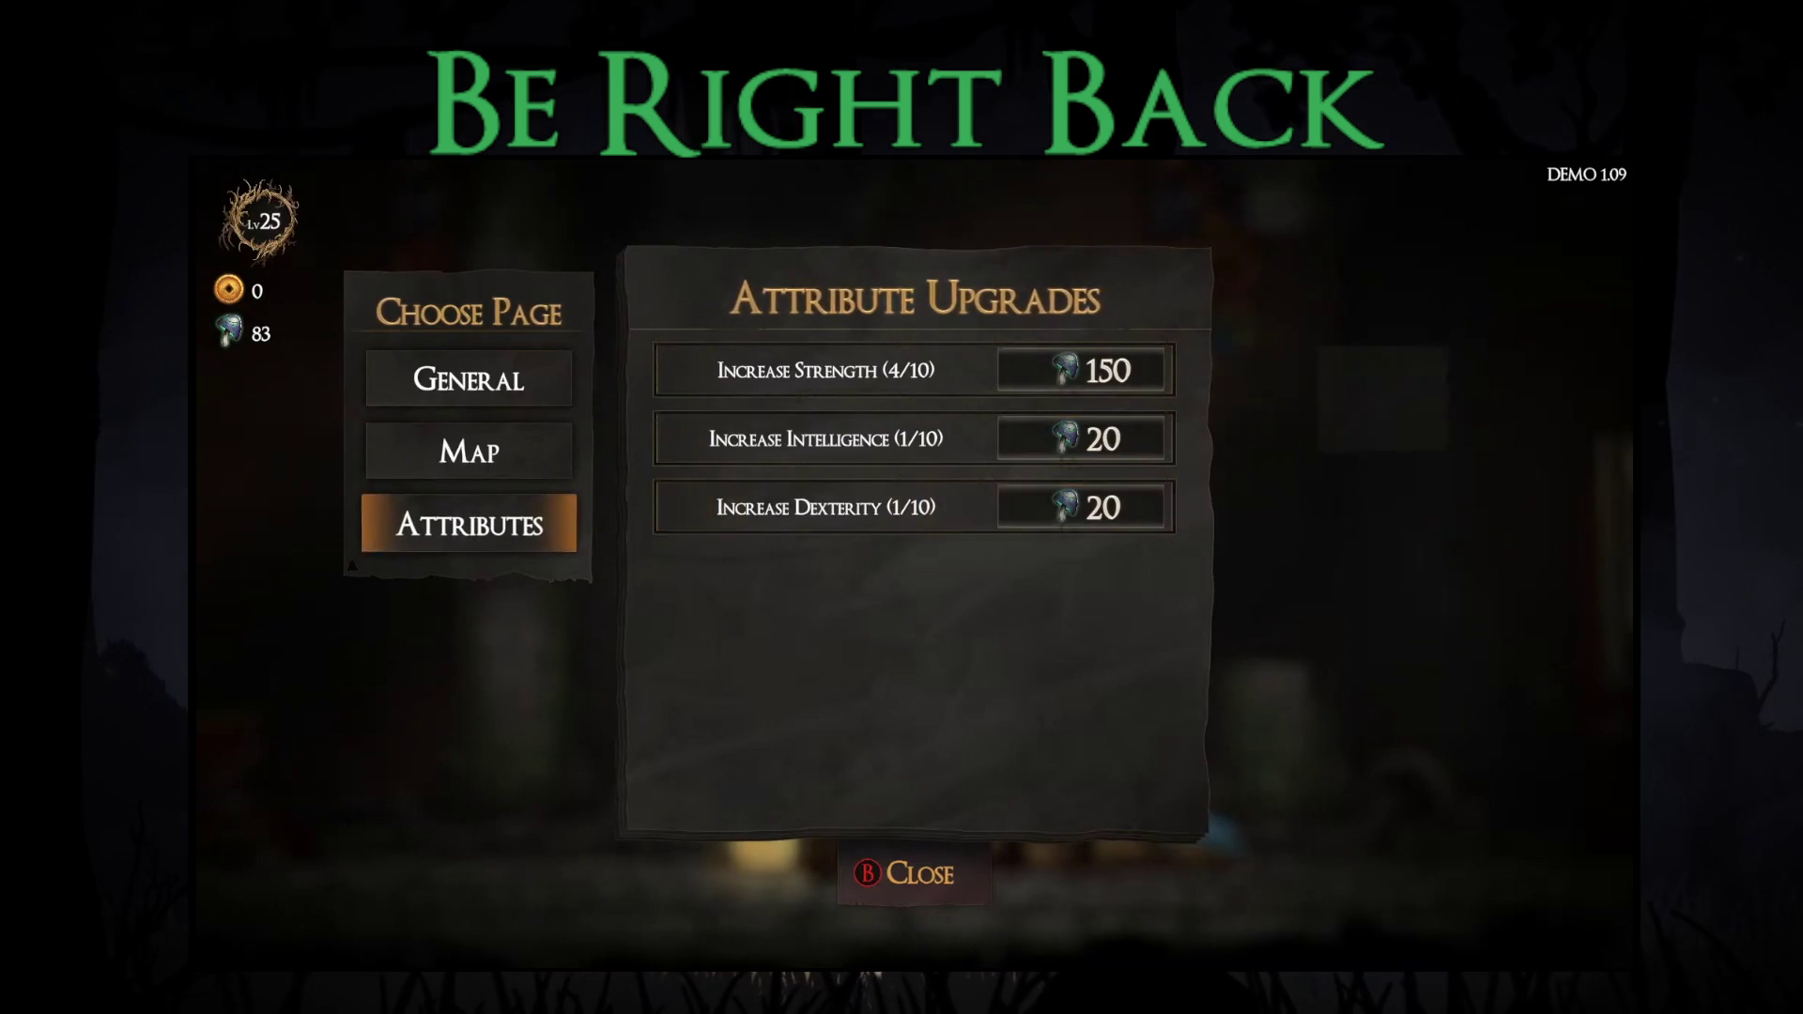
- Buy the Upgrade Shop upgrade on the Map Upgrades page and start a new run
key(Up)
key(Right)
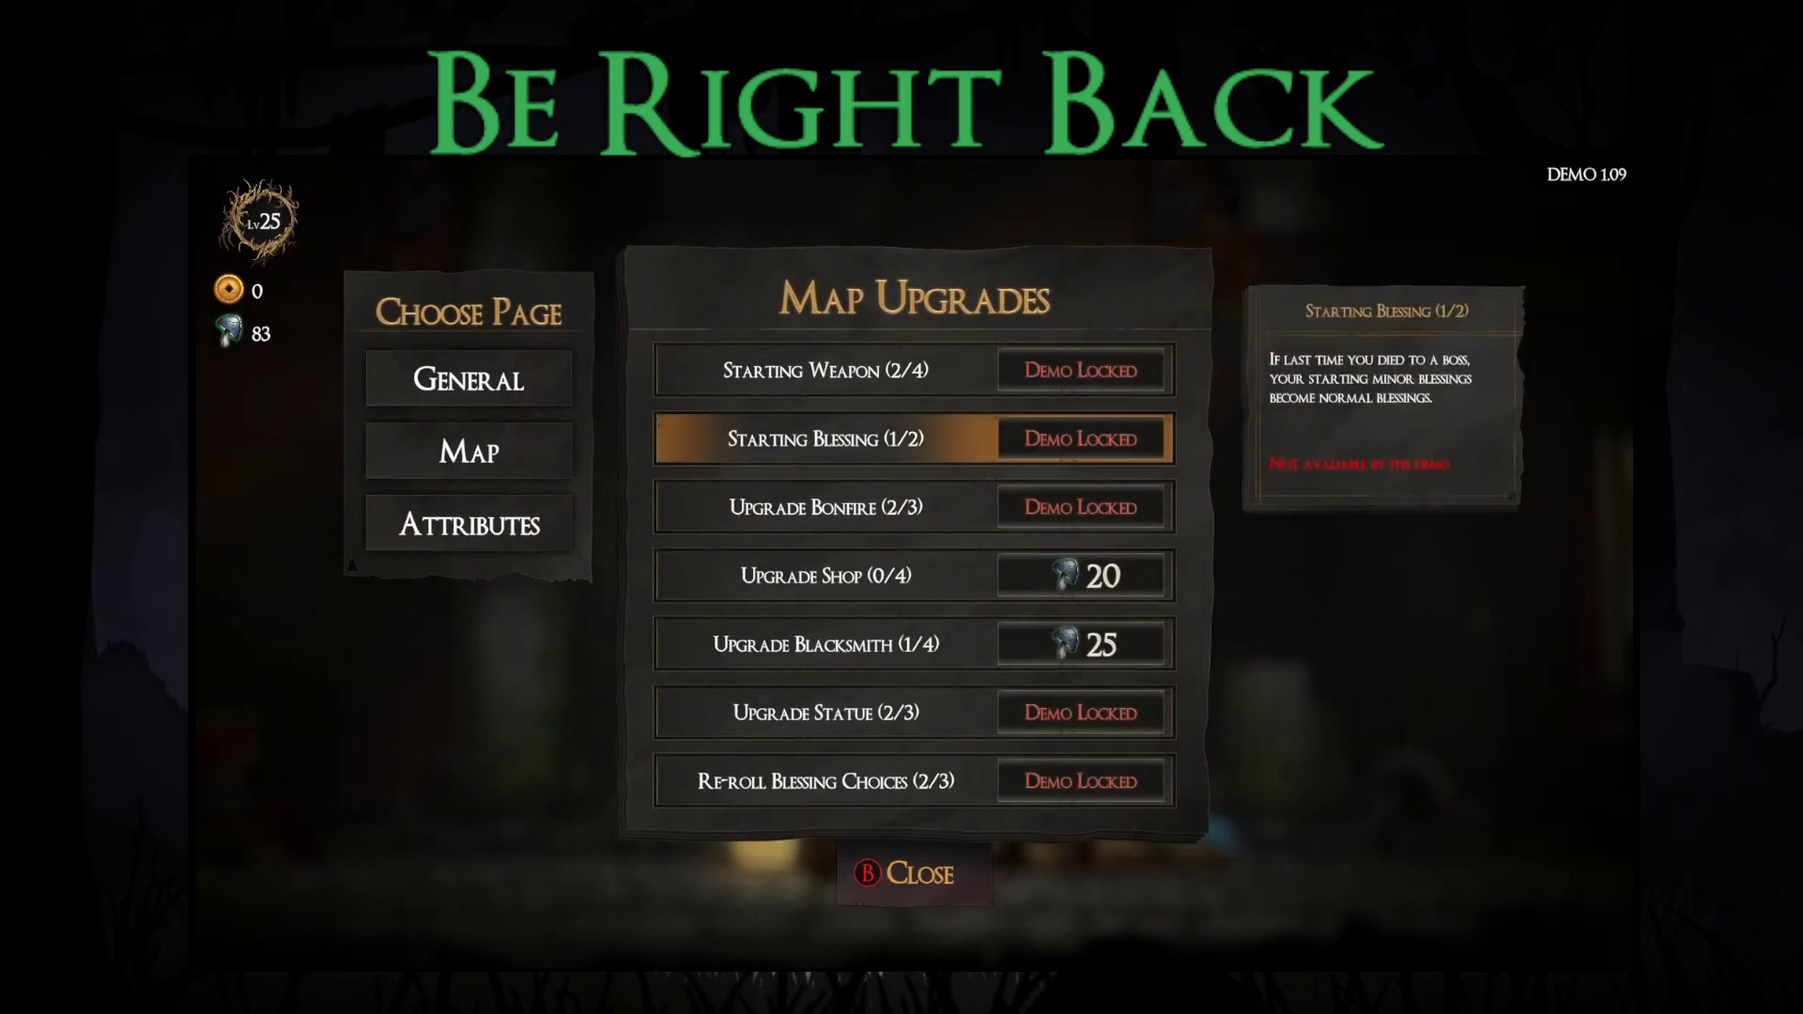
key(Down)
key(Down)
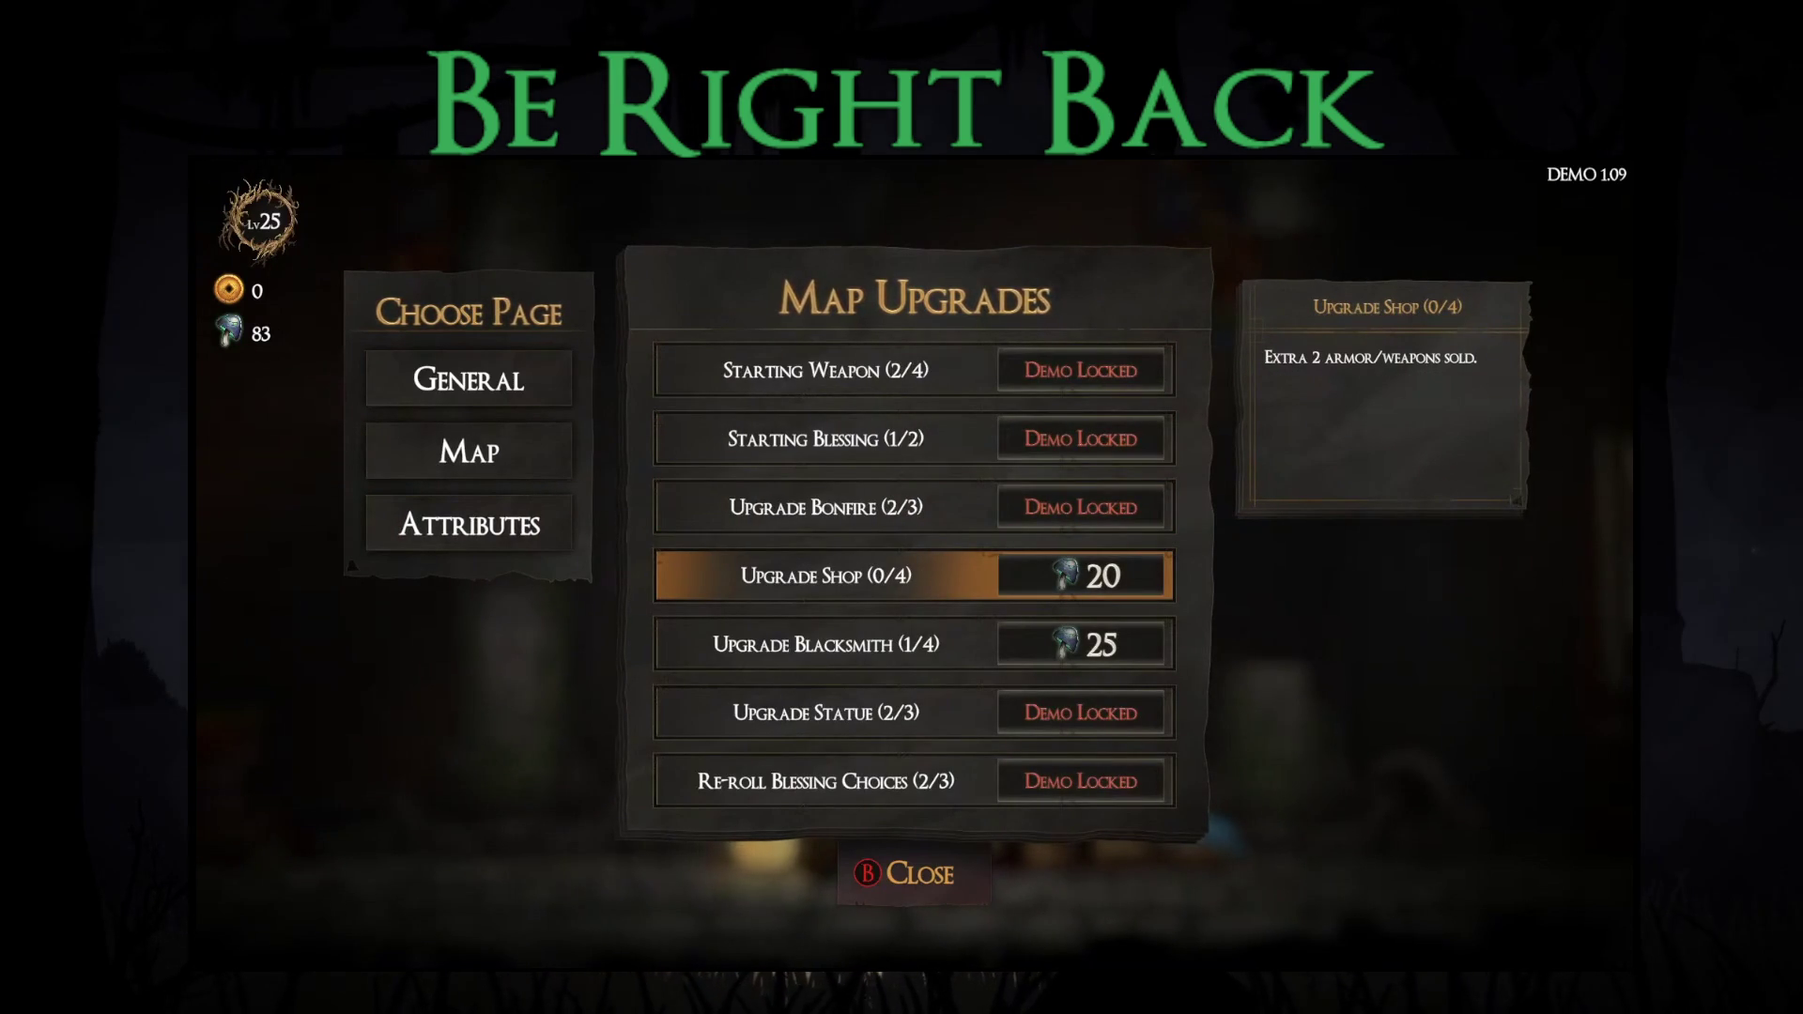
key(Return)
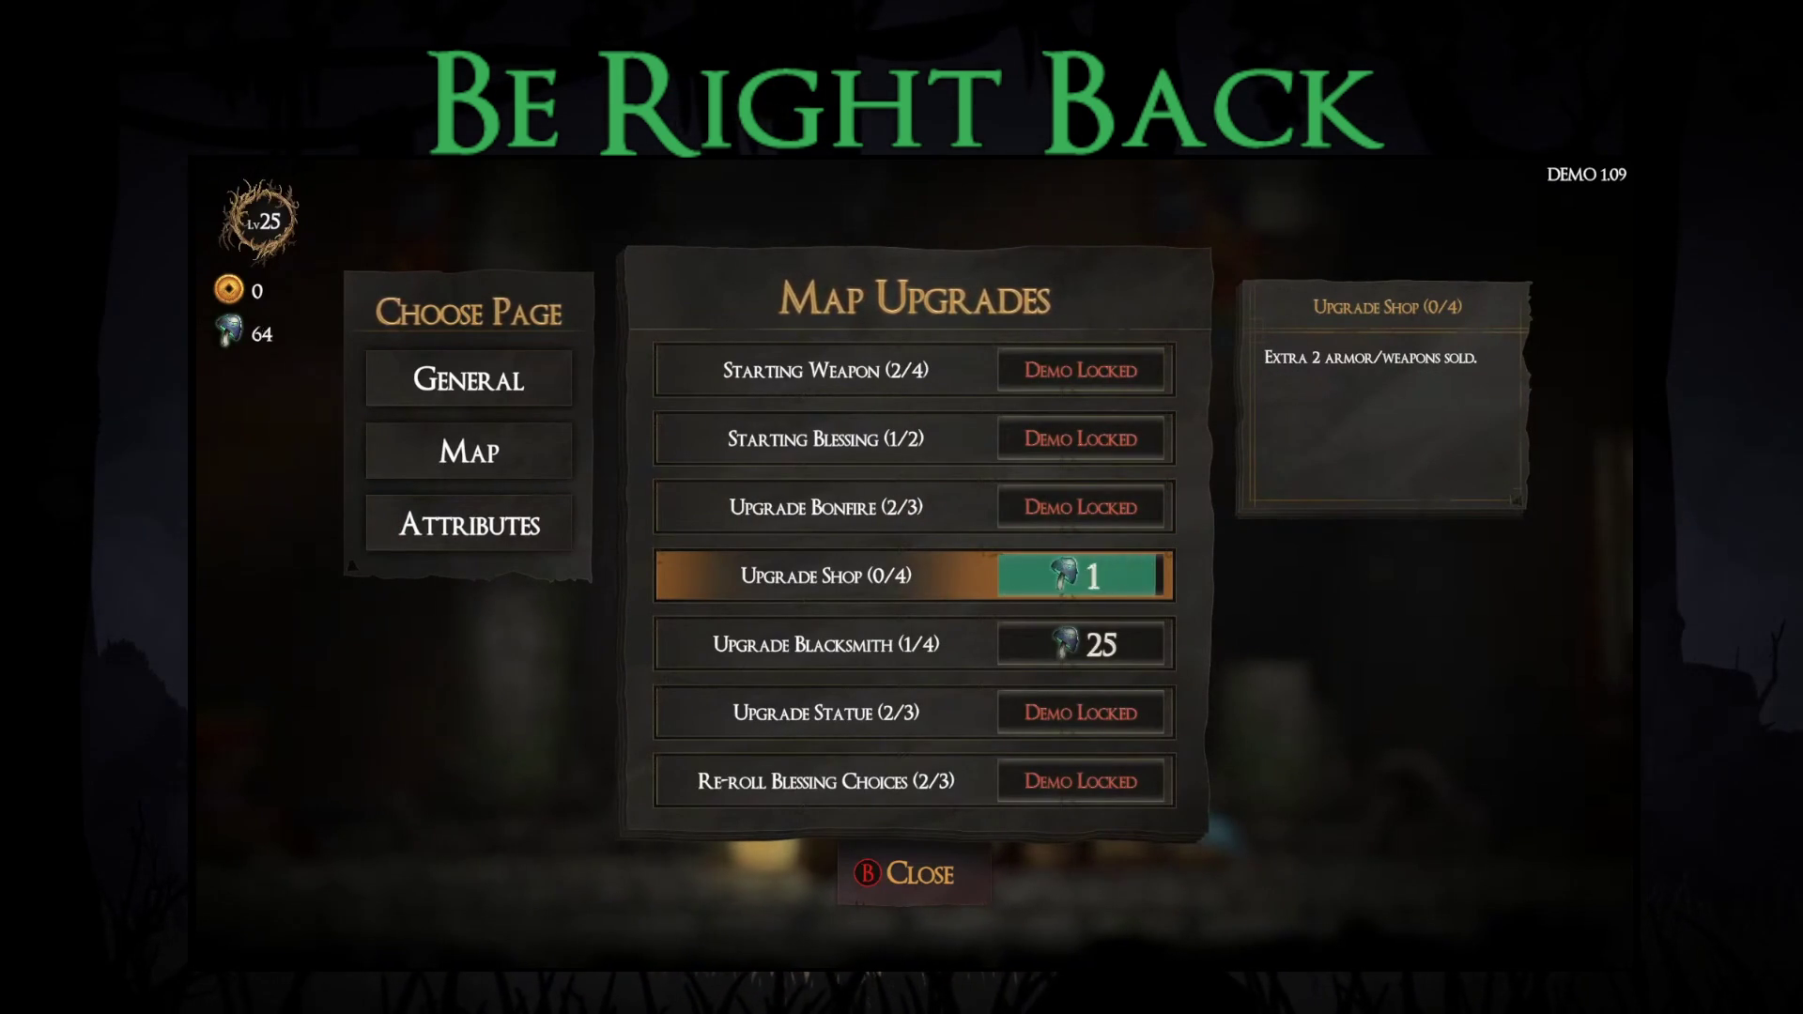
key(Escape)
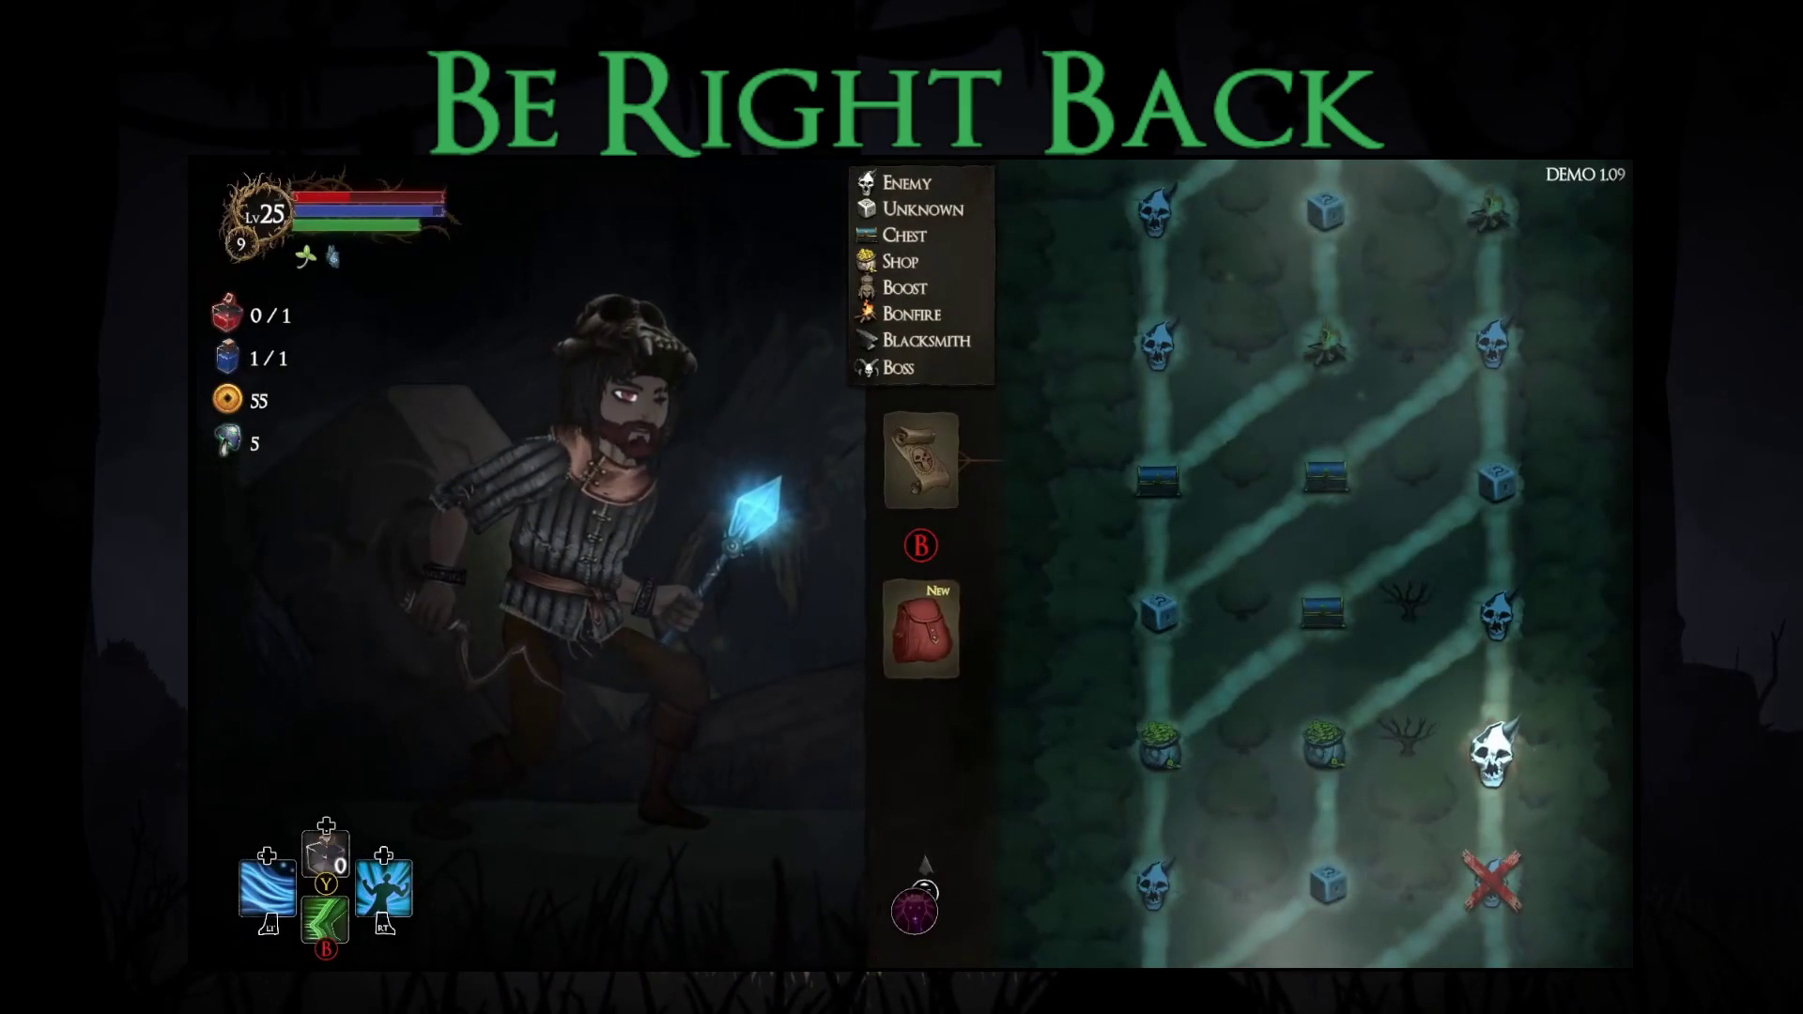
- Switch from the game through Visual Studio to the Unity editor
key(Down)
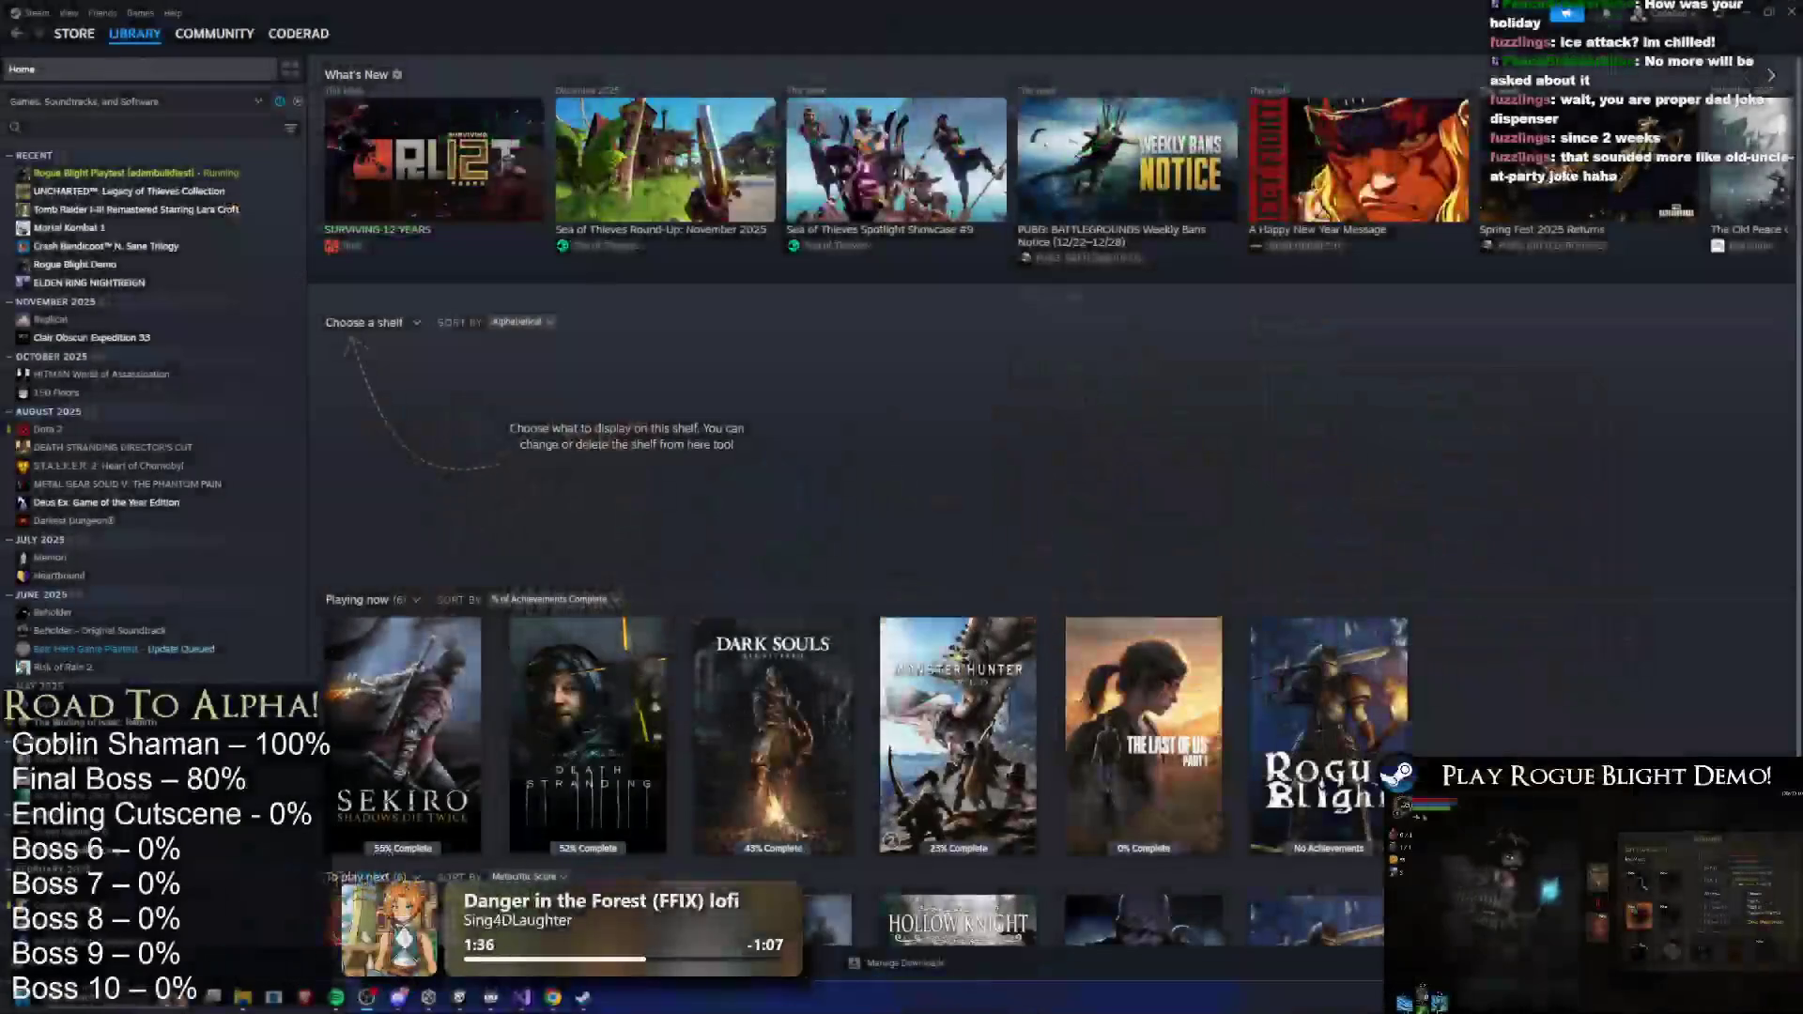
key(alt+Tab)
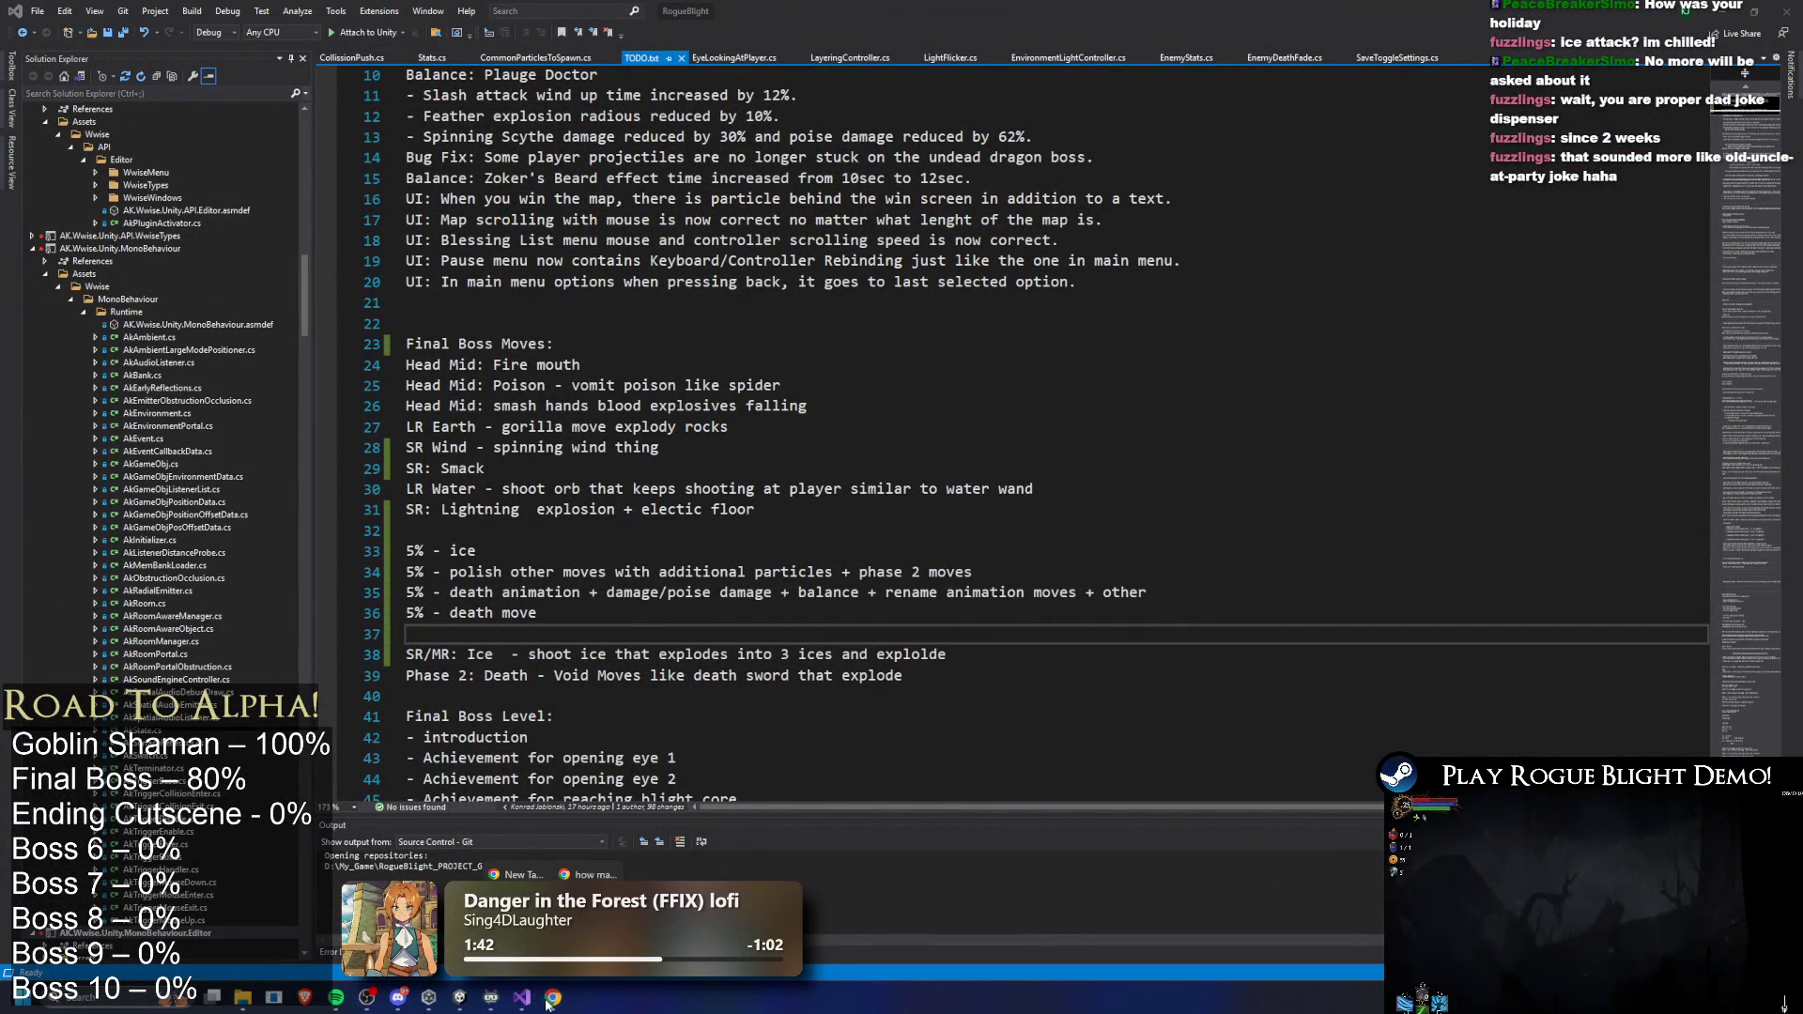
mouse_move(563, 874)
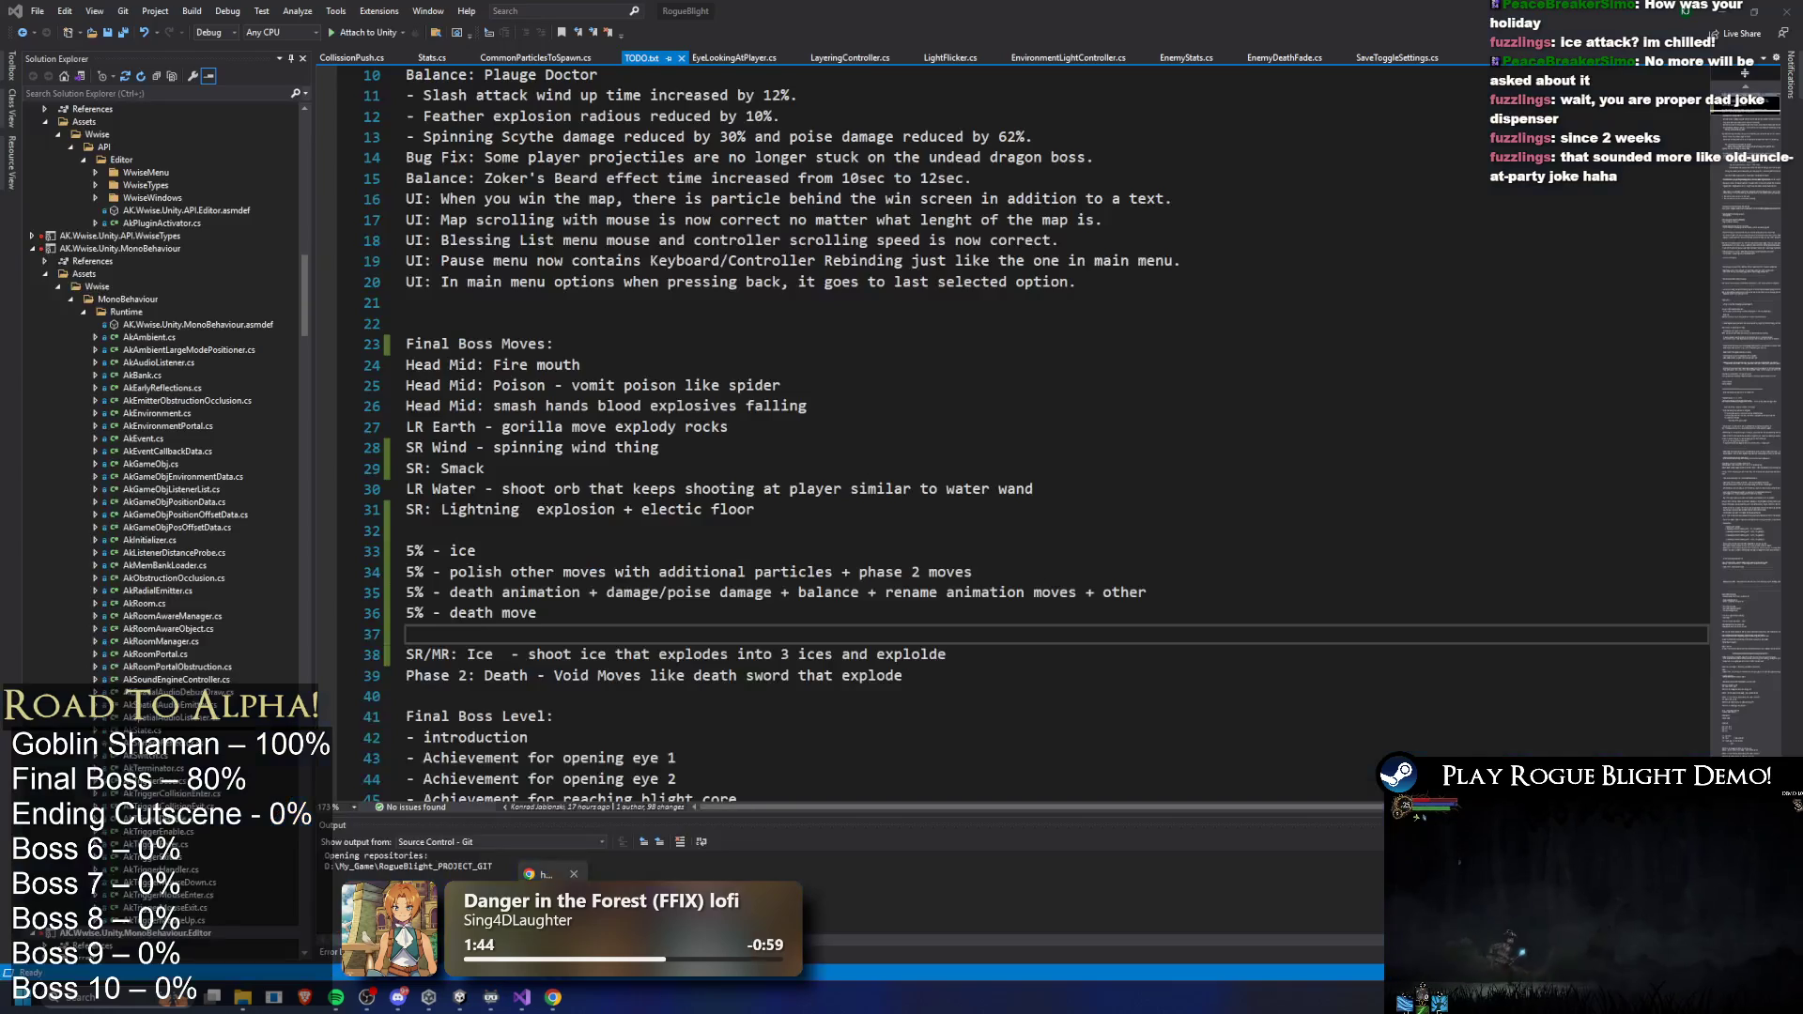
click(461, 996)
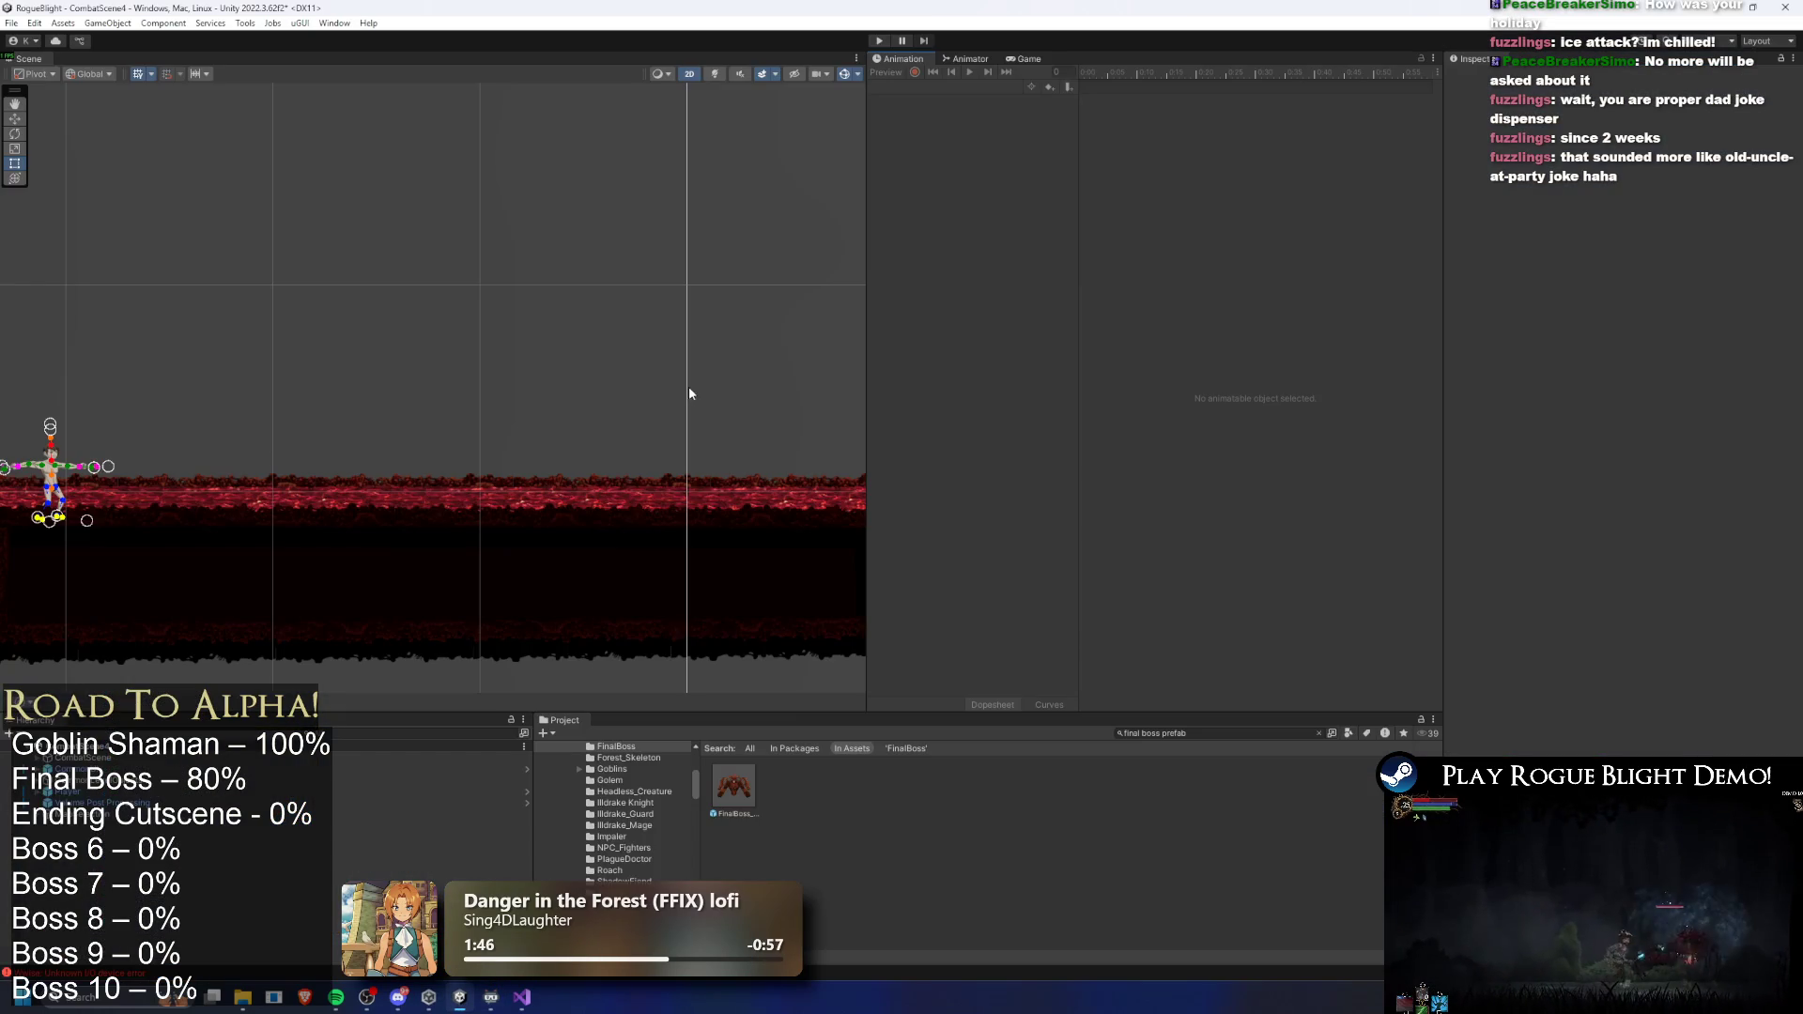
- Open the FinalBoss prefab in Prefab Mode and choose Create New Clip from the clip list
double_click(732, 782)
click(919, 89)
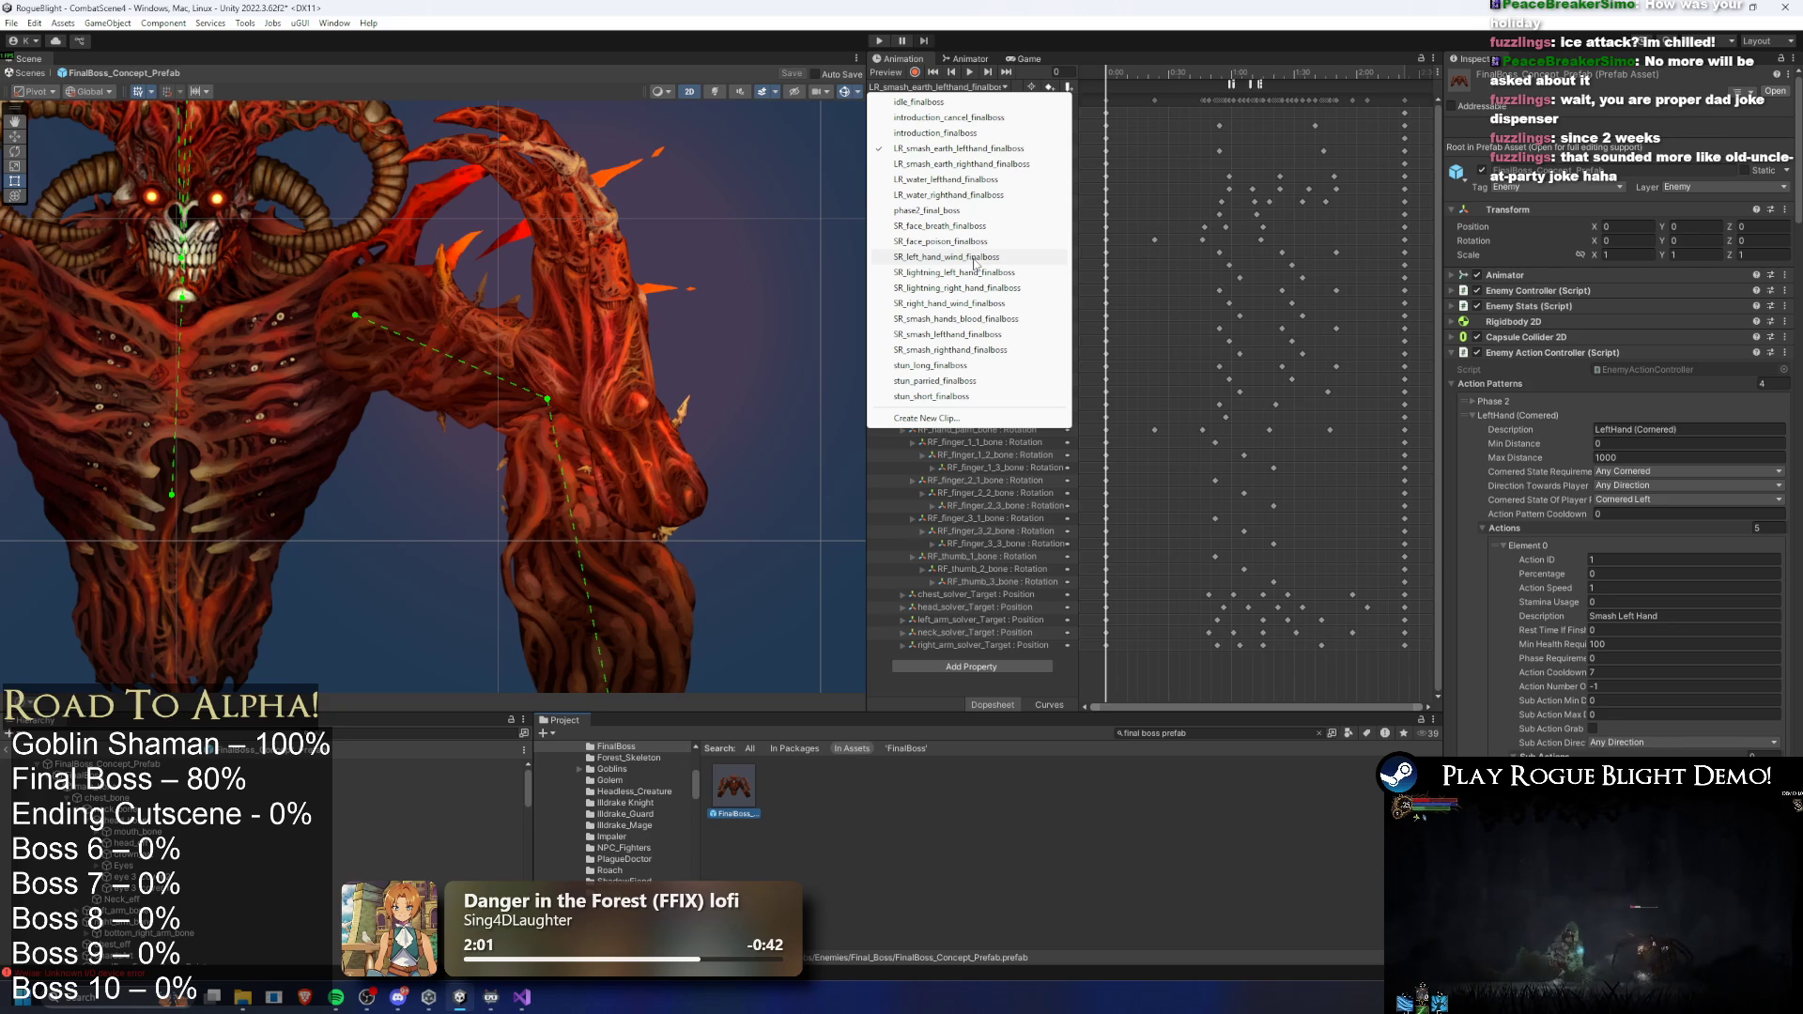
click(962, 422)
click(579, 526)
- Save the new clip in _Project/_Animations/_Enemy/FinalBoss as SR_ice_left_hand_finalboss.anim
double_click(578, 526)
double_click(579, 519)
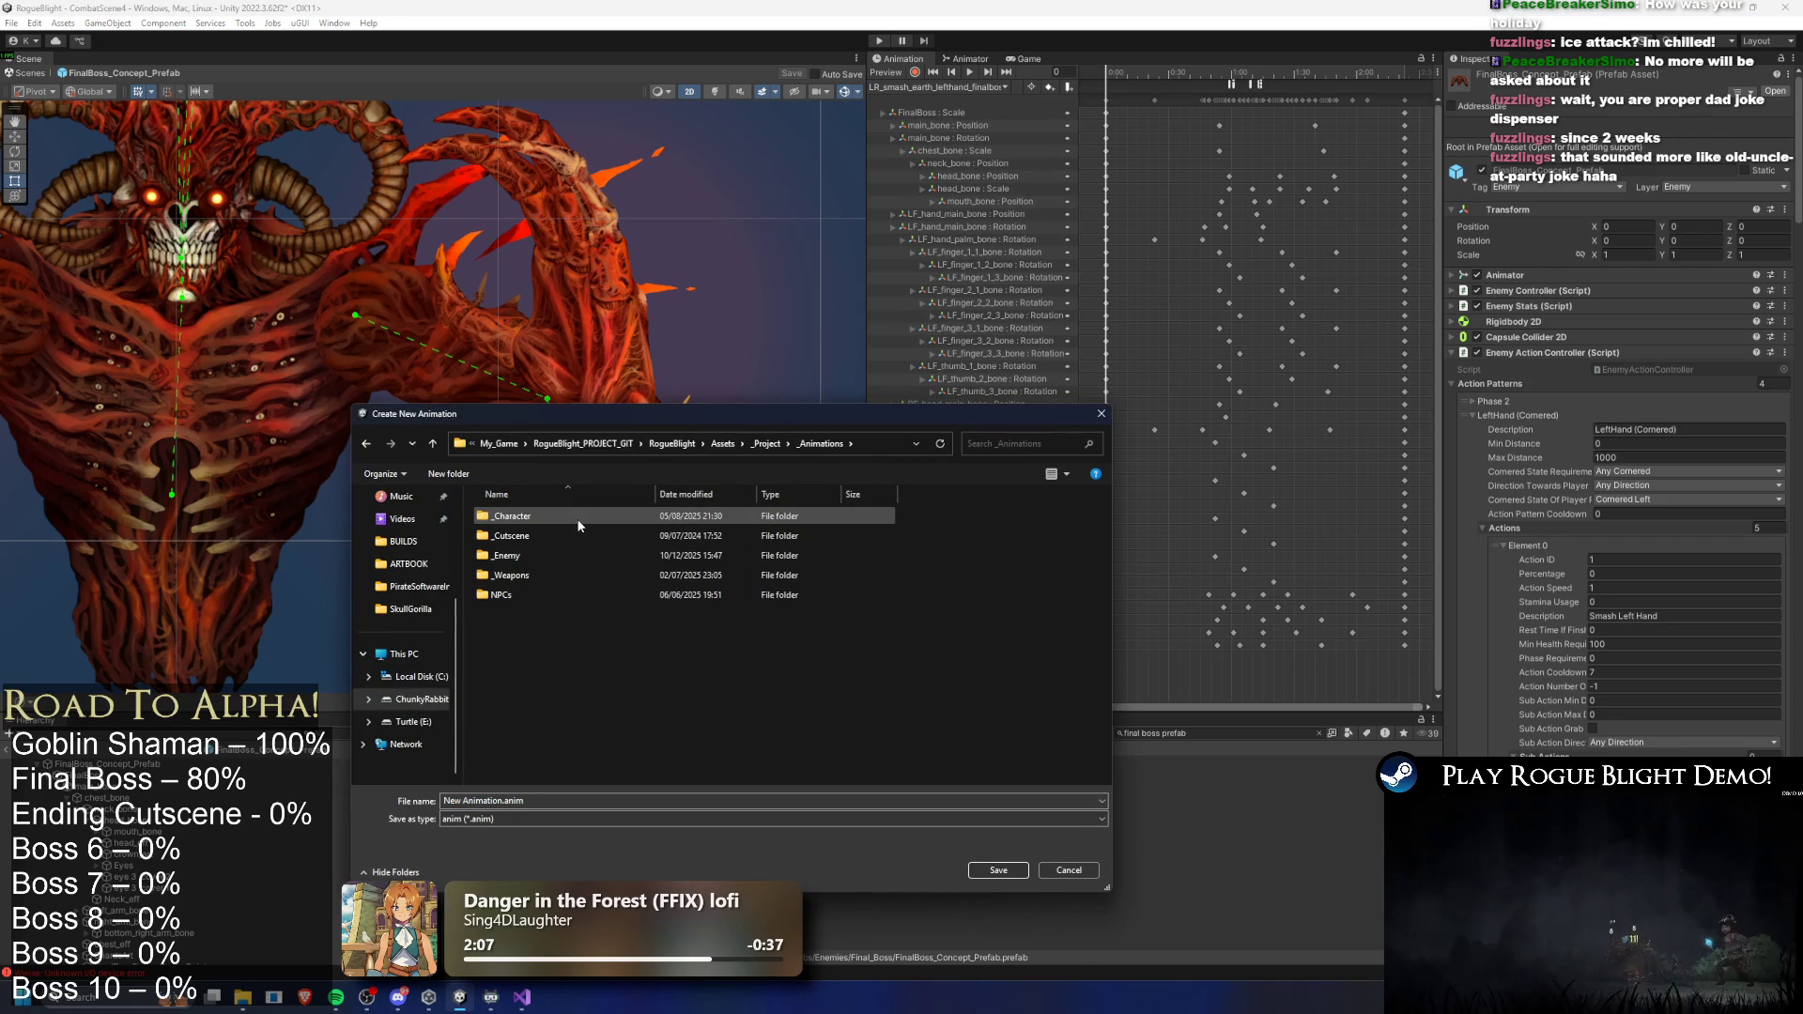
double_click(545, 555)
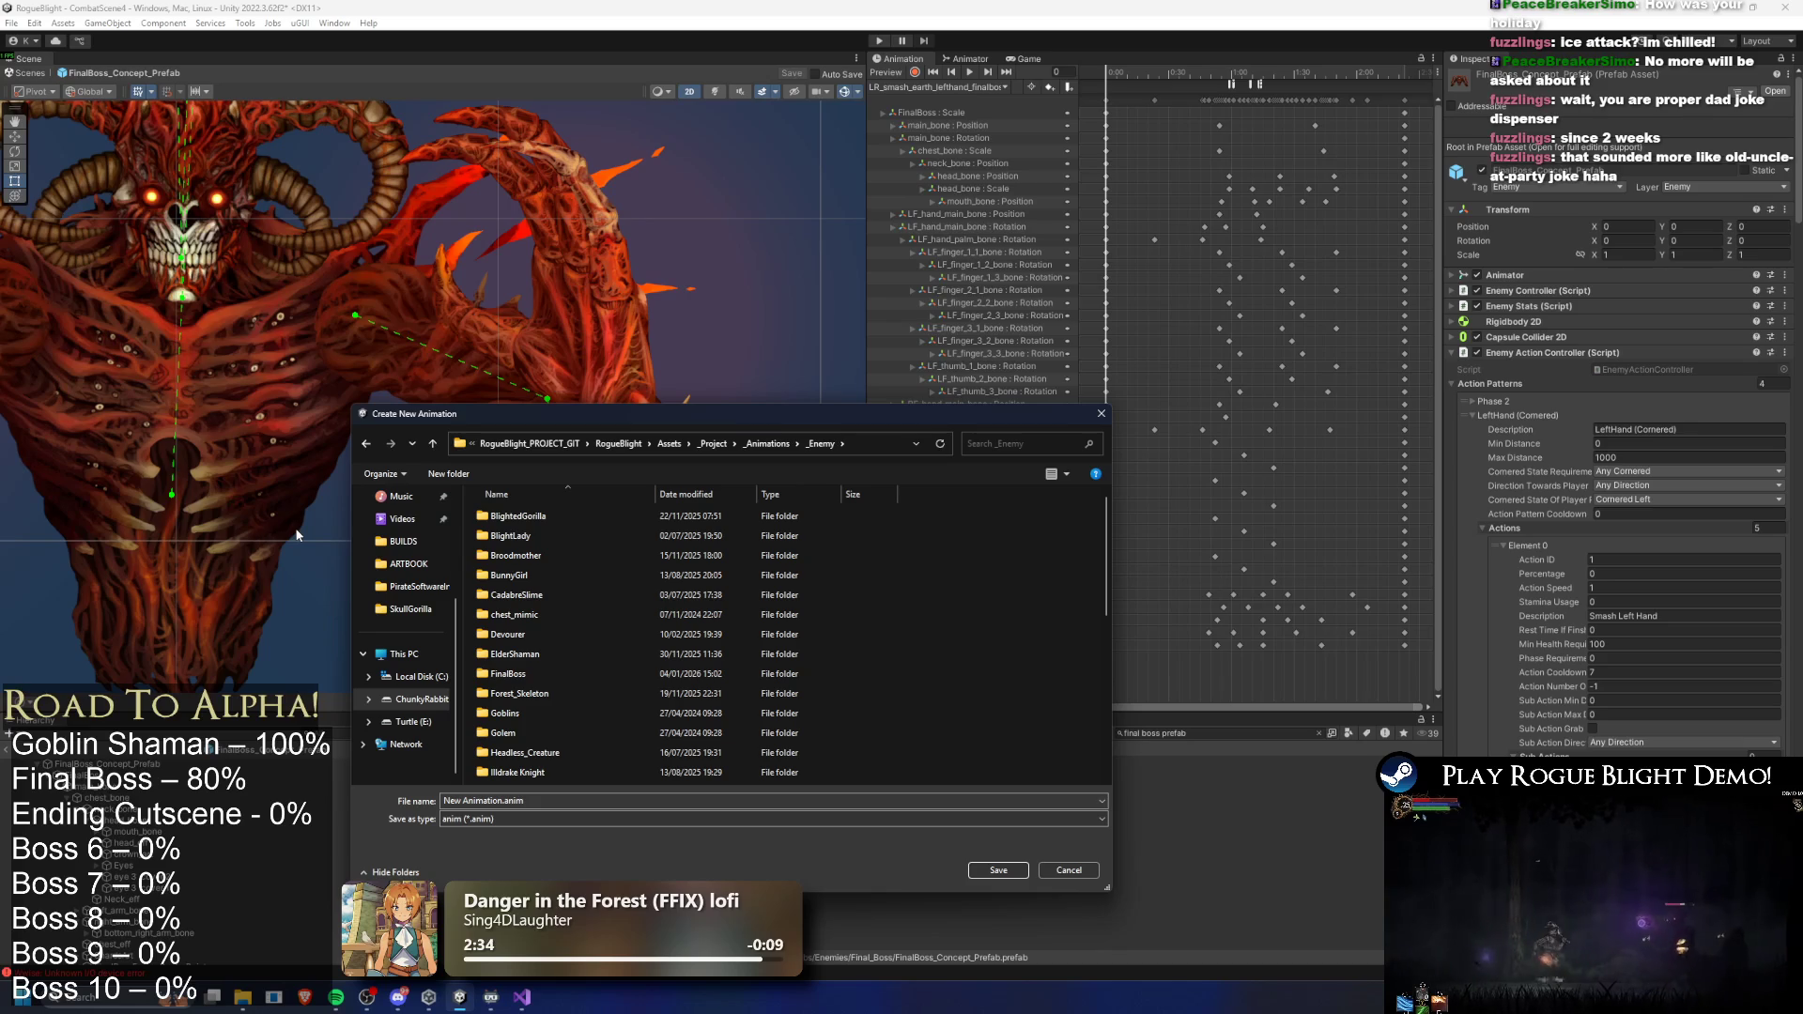
double_click(512, 674)
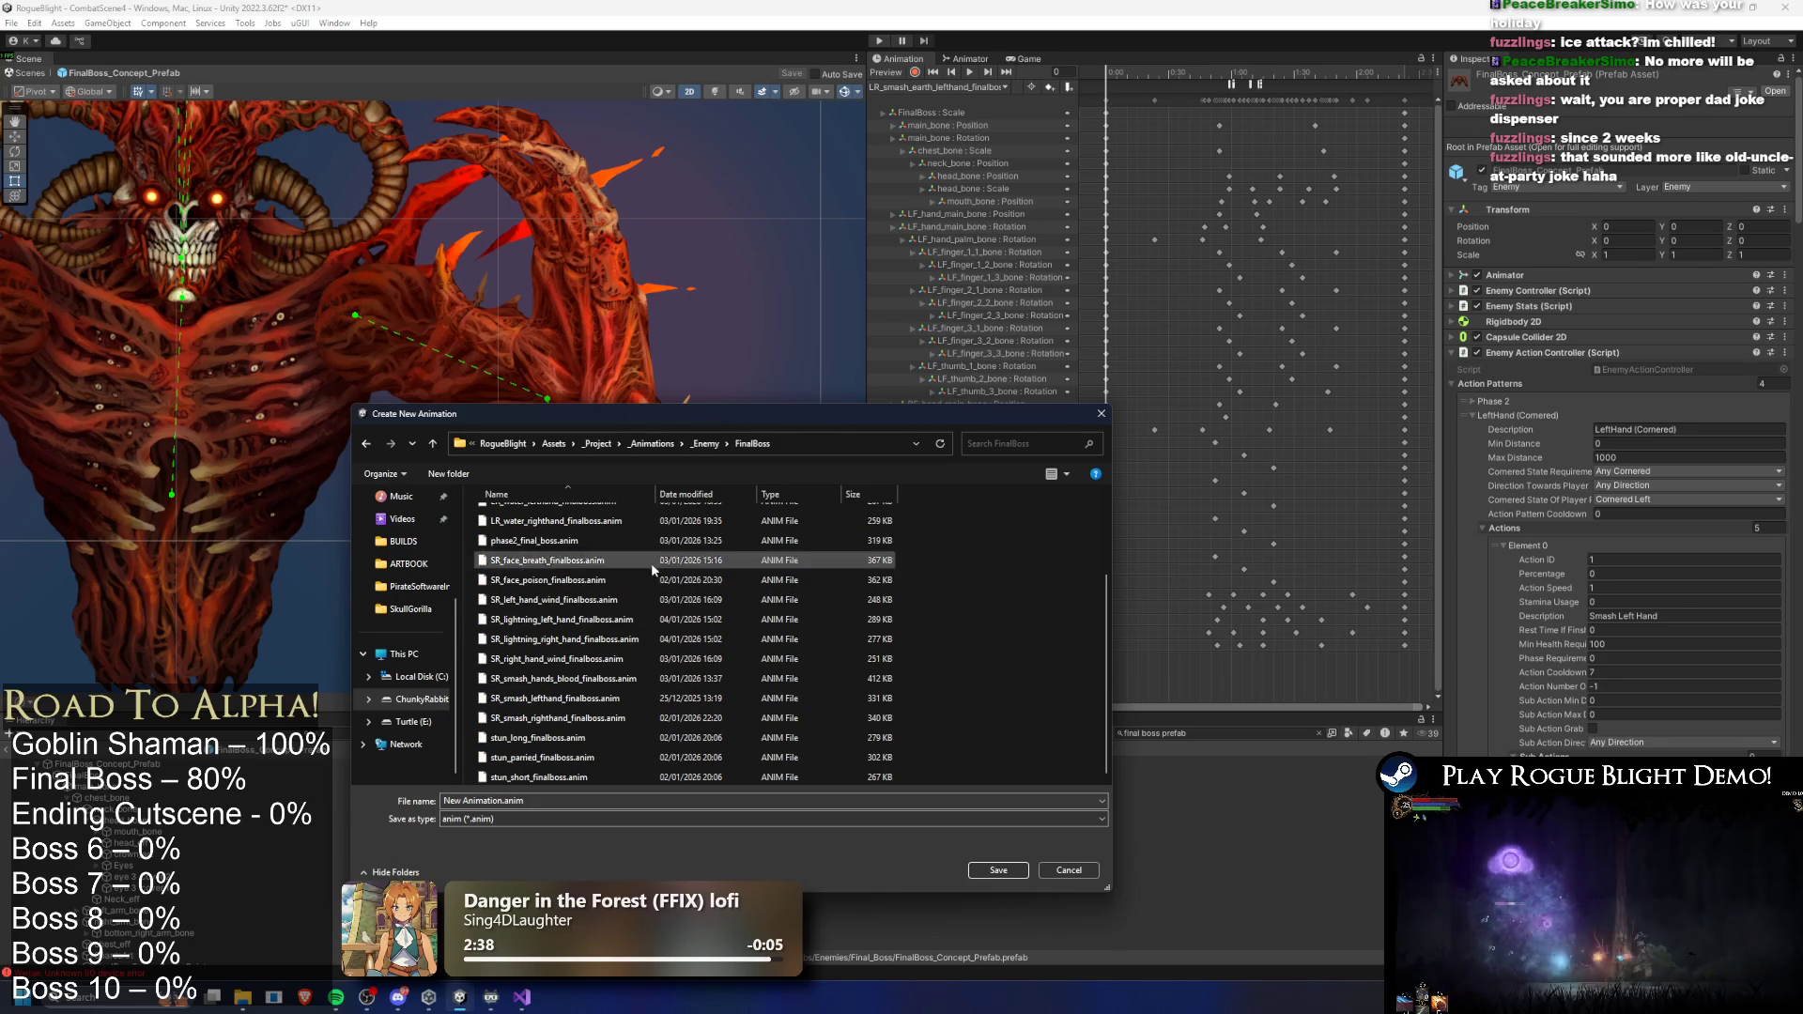
scroll(526, 632, down, 2)
click(523, 624)
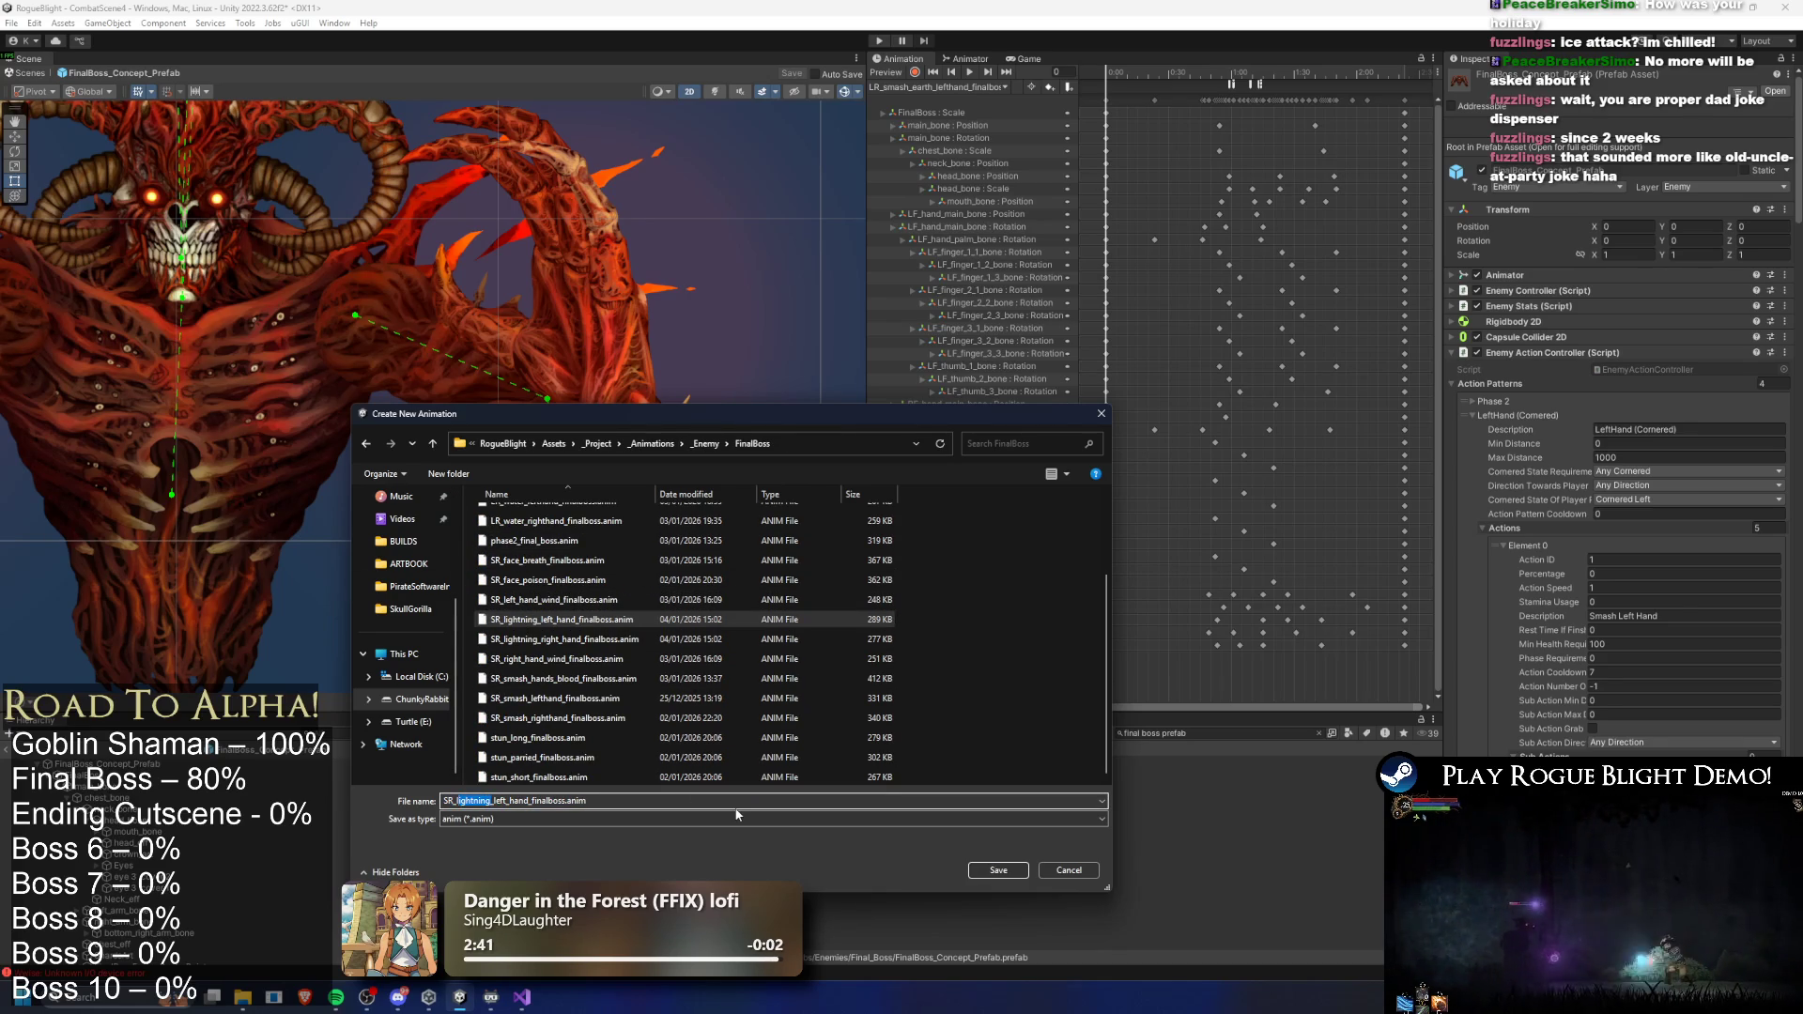
text(l)
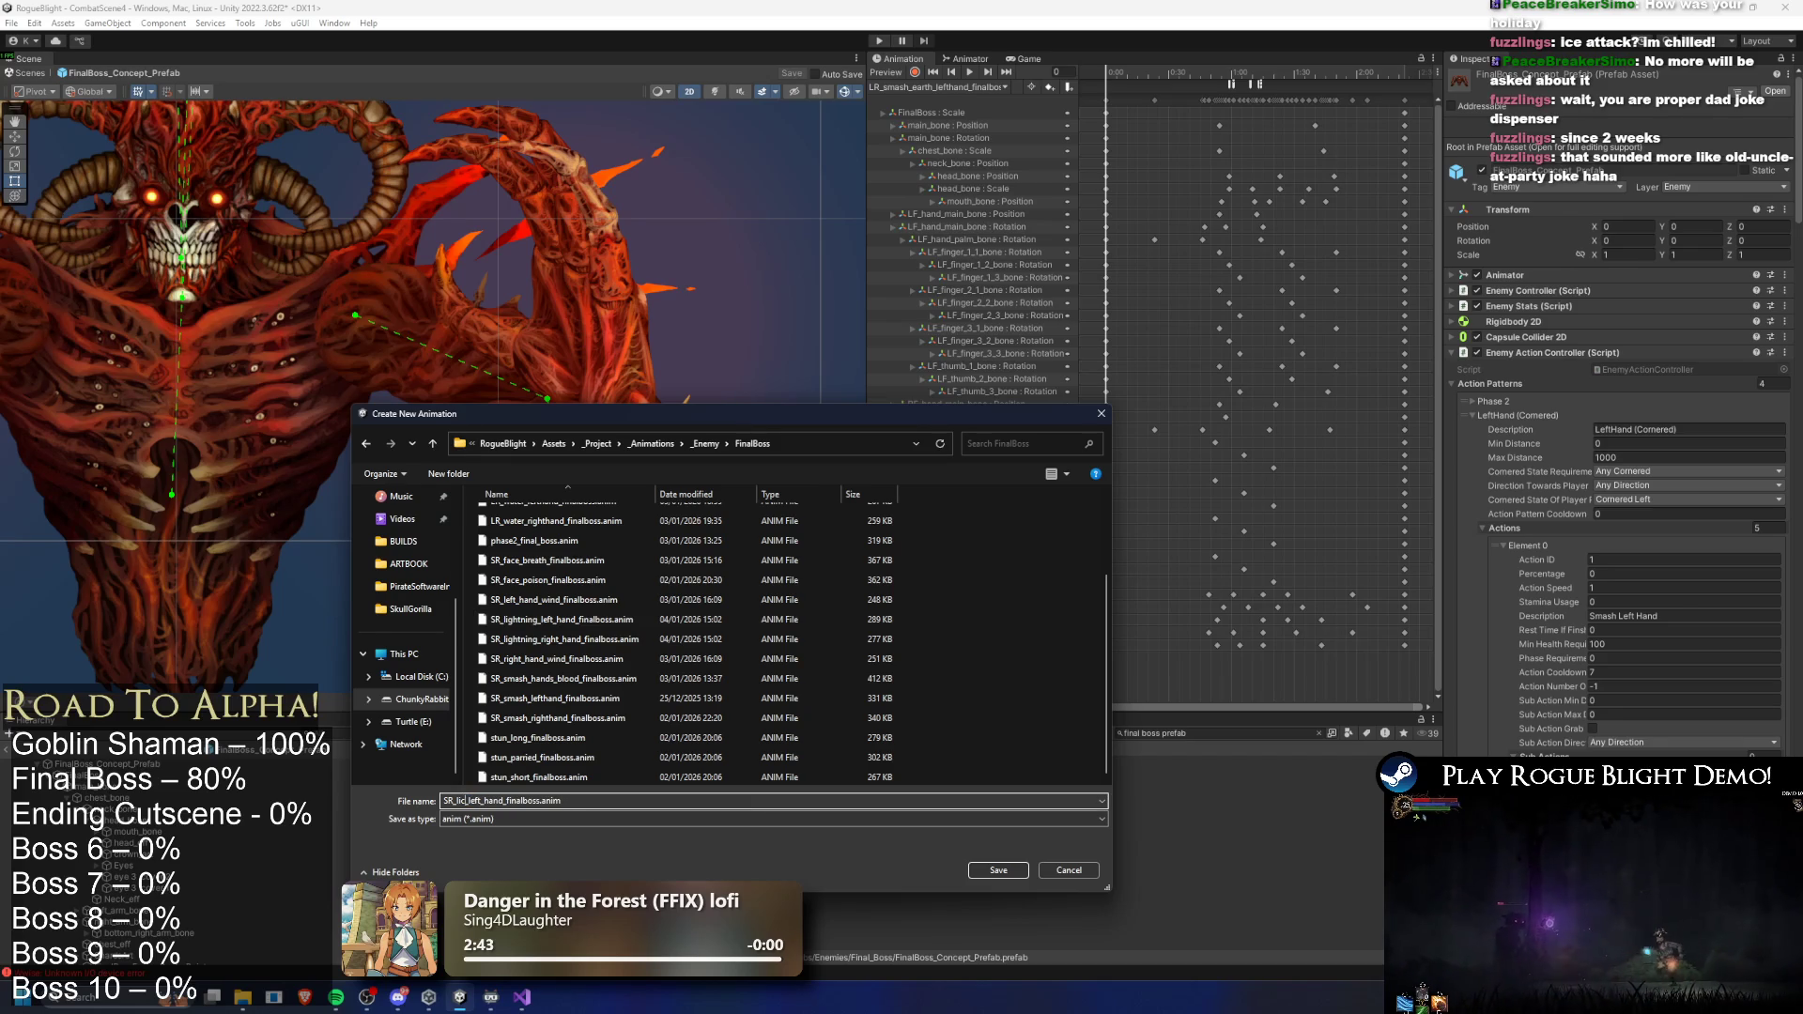
text(f_)
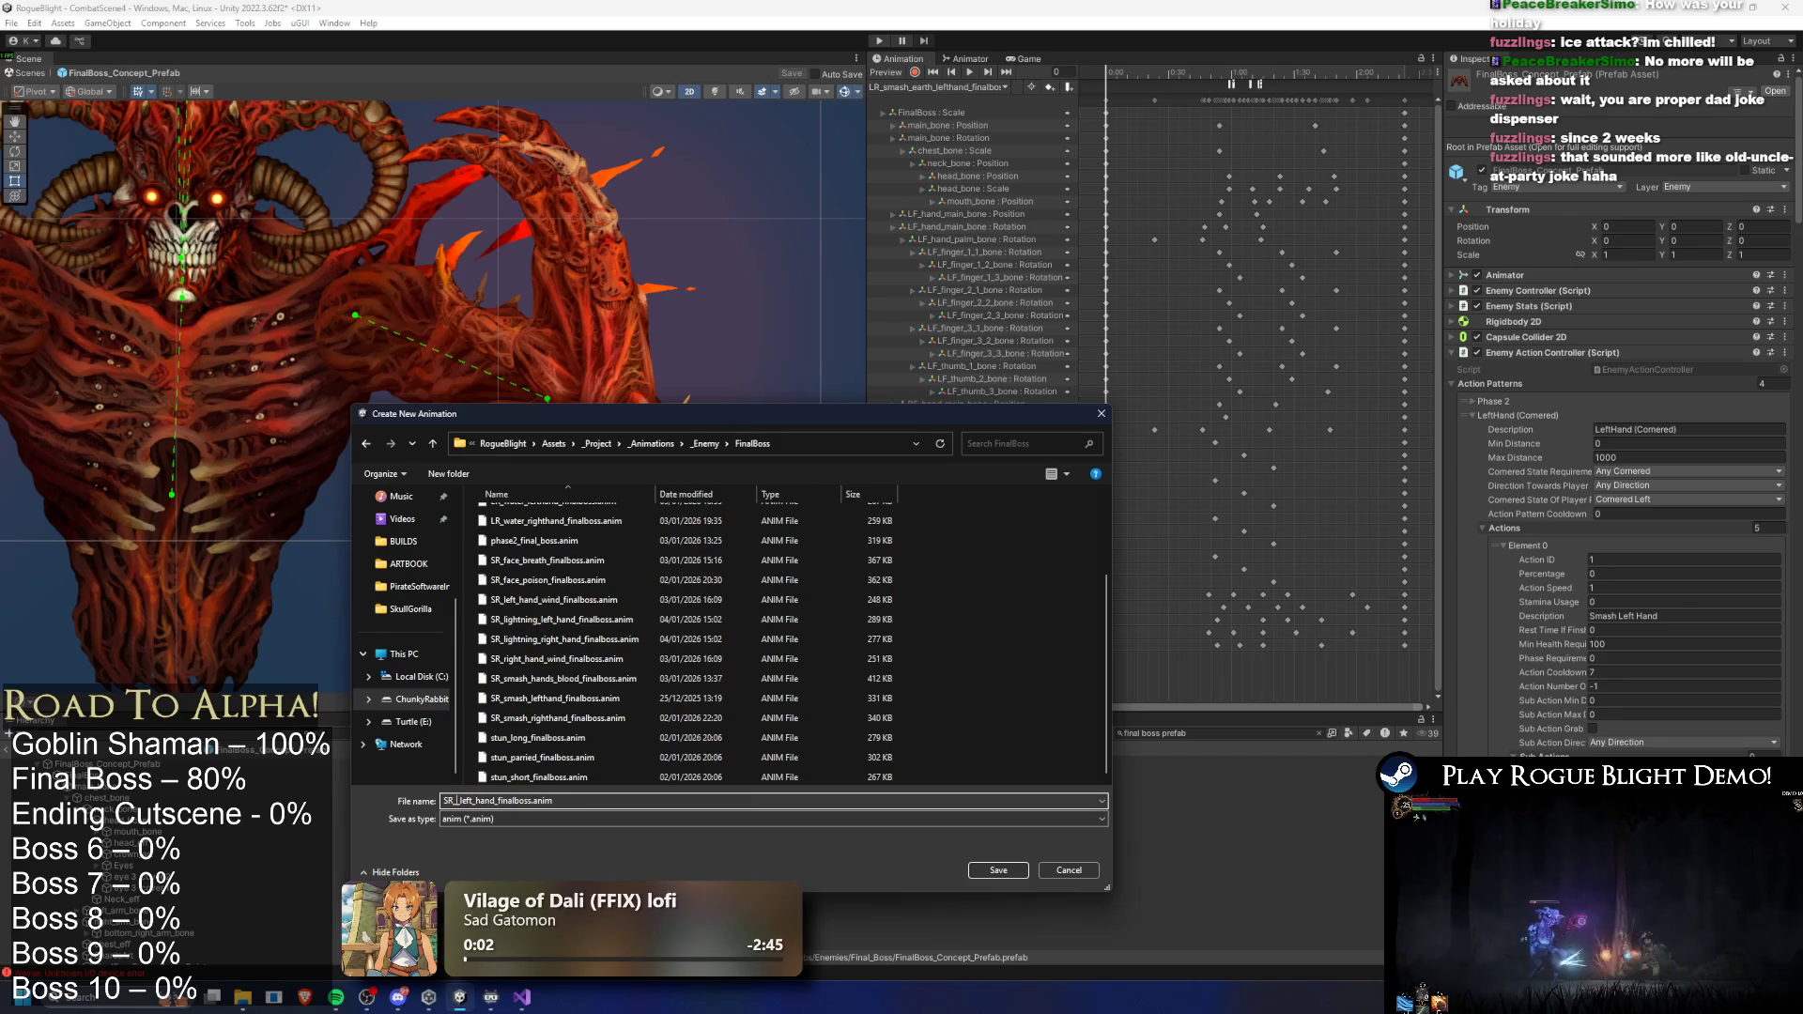
key(Return)
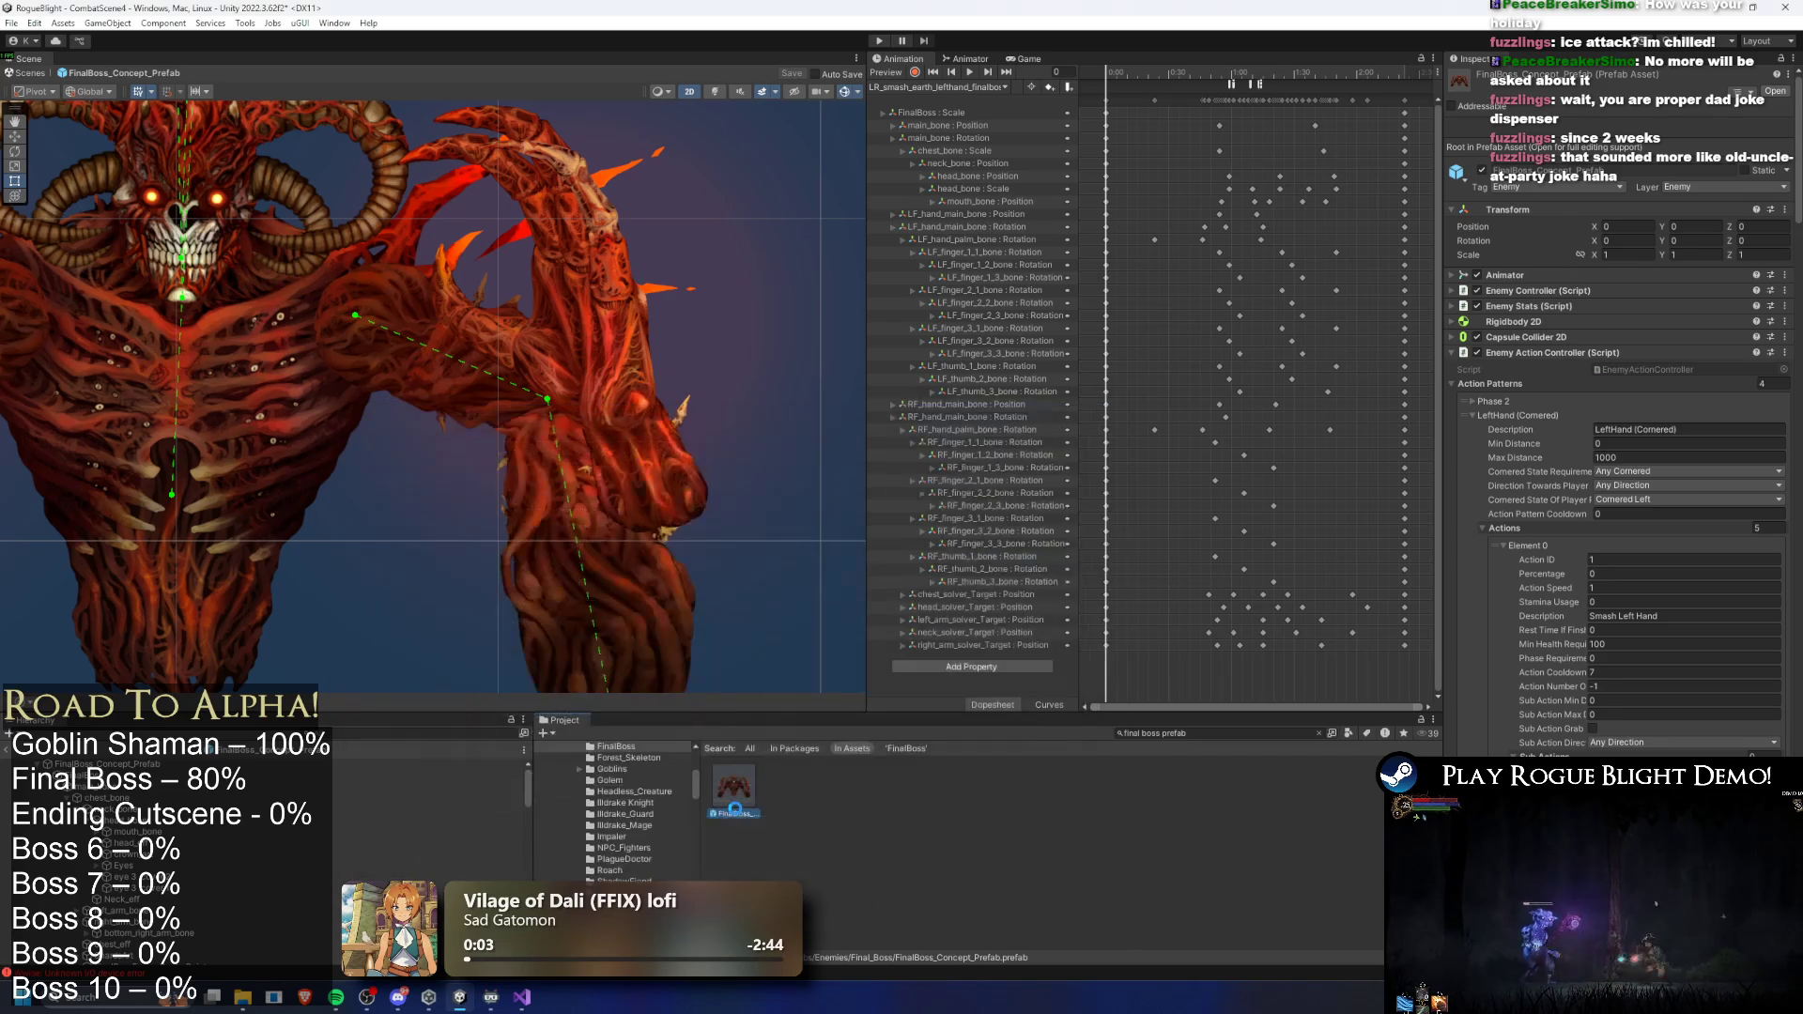
- Load idle_finalboss to inspect its tracks, then return to SR_ice_left_hand_finalboss
click(949, 87)
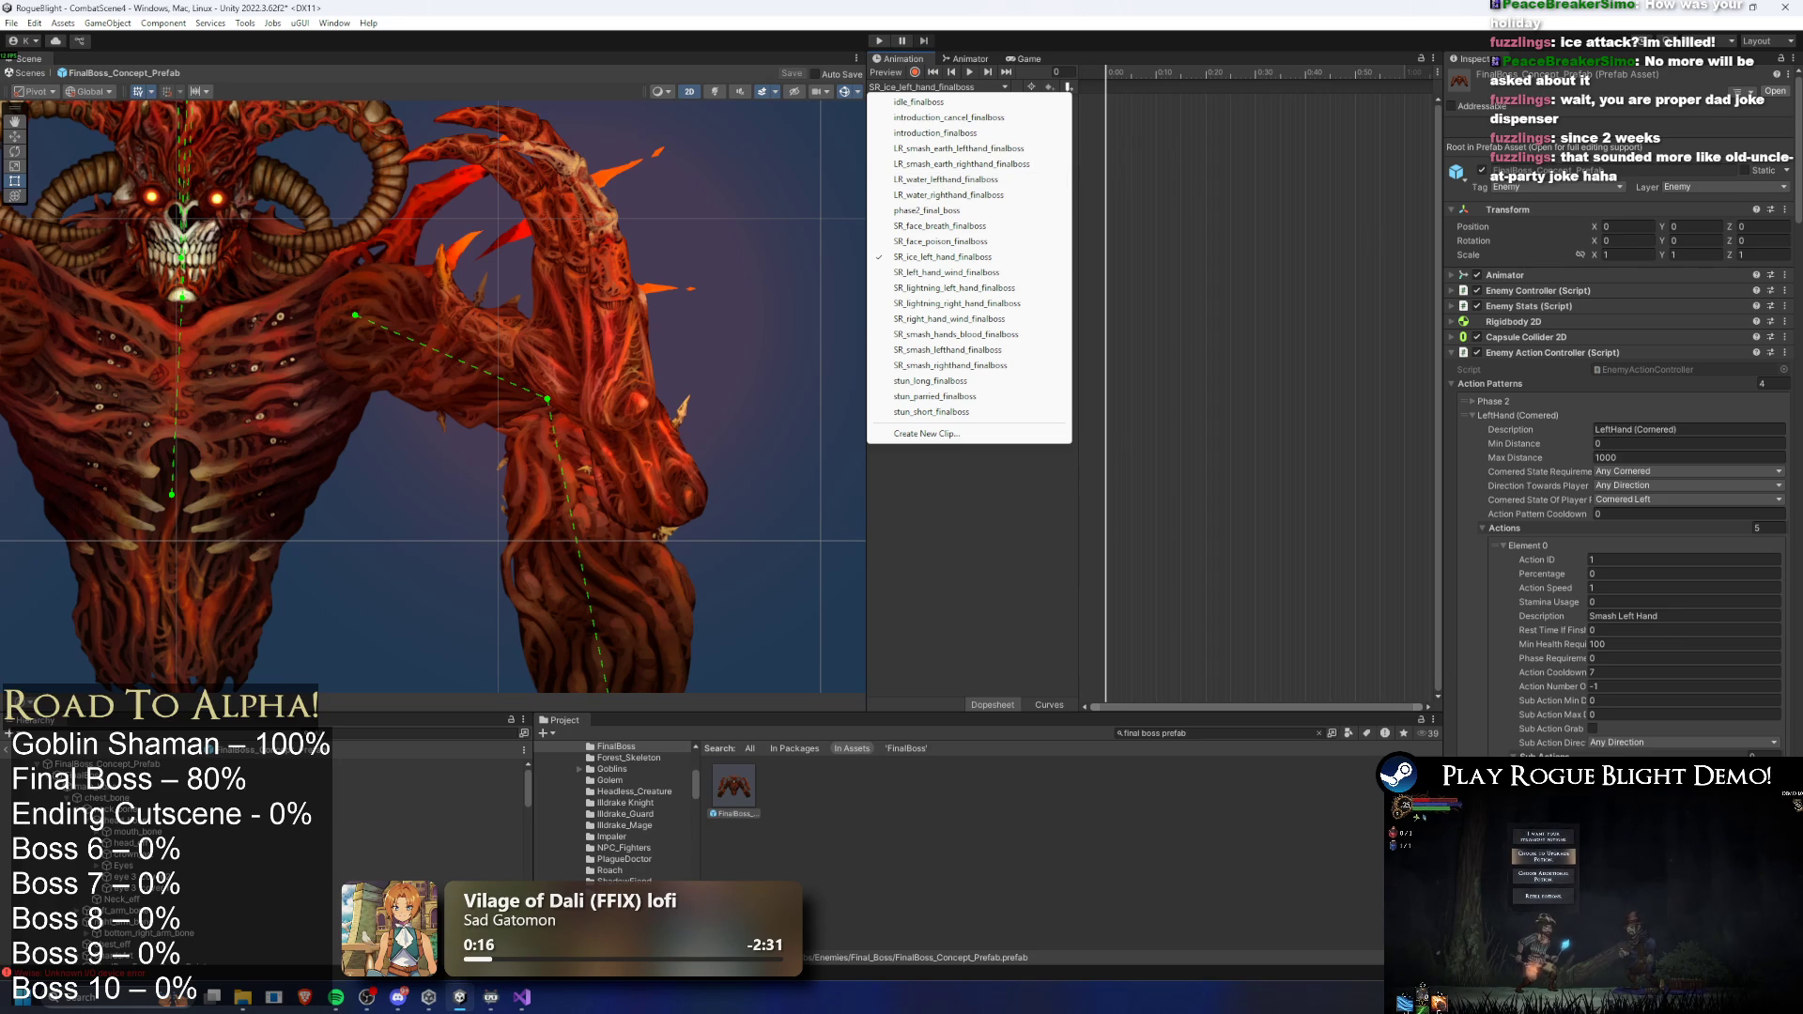
key(Escape)
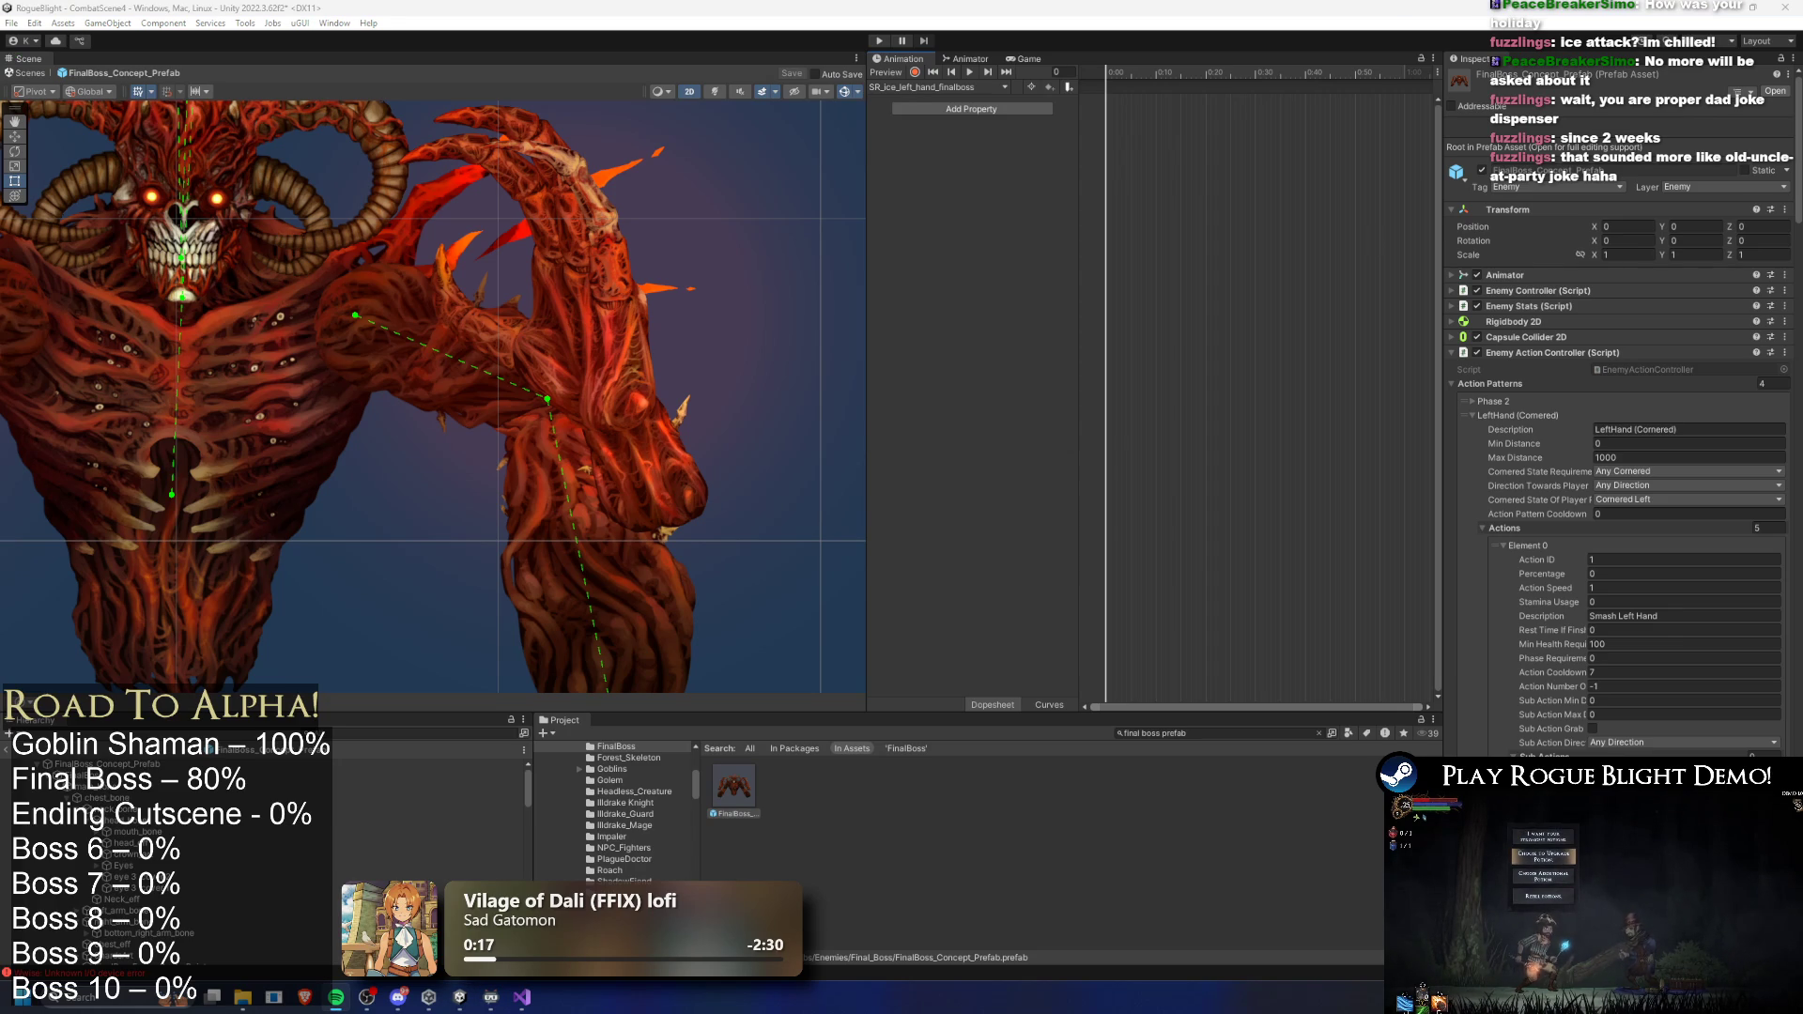
click(945, 88)
click(920, 102)
click(957, 87)
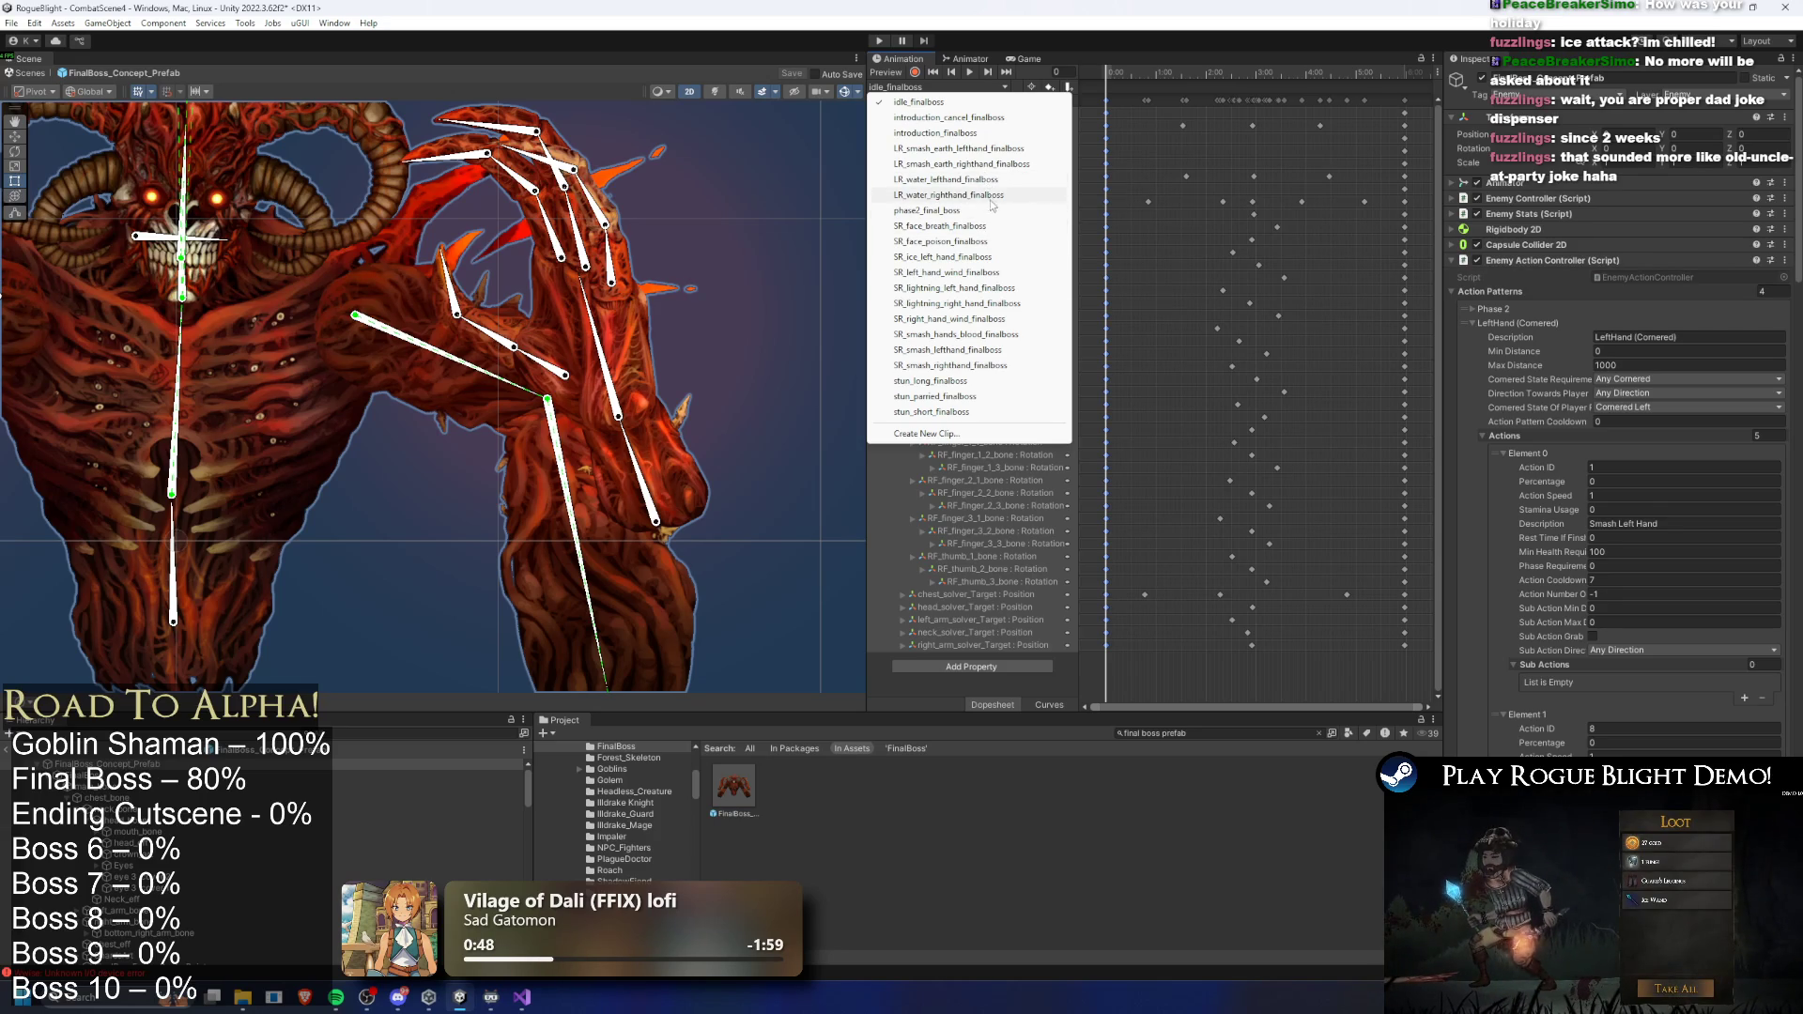
click(982, 257)
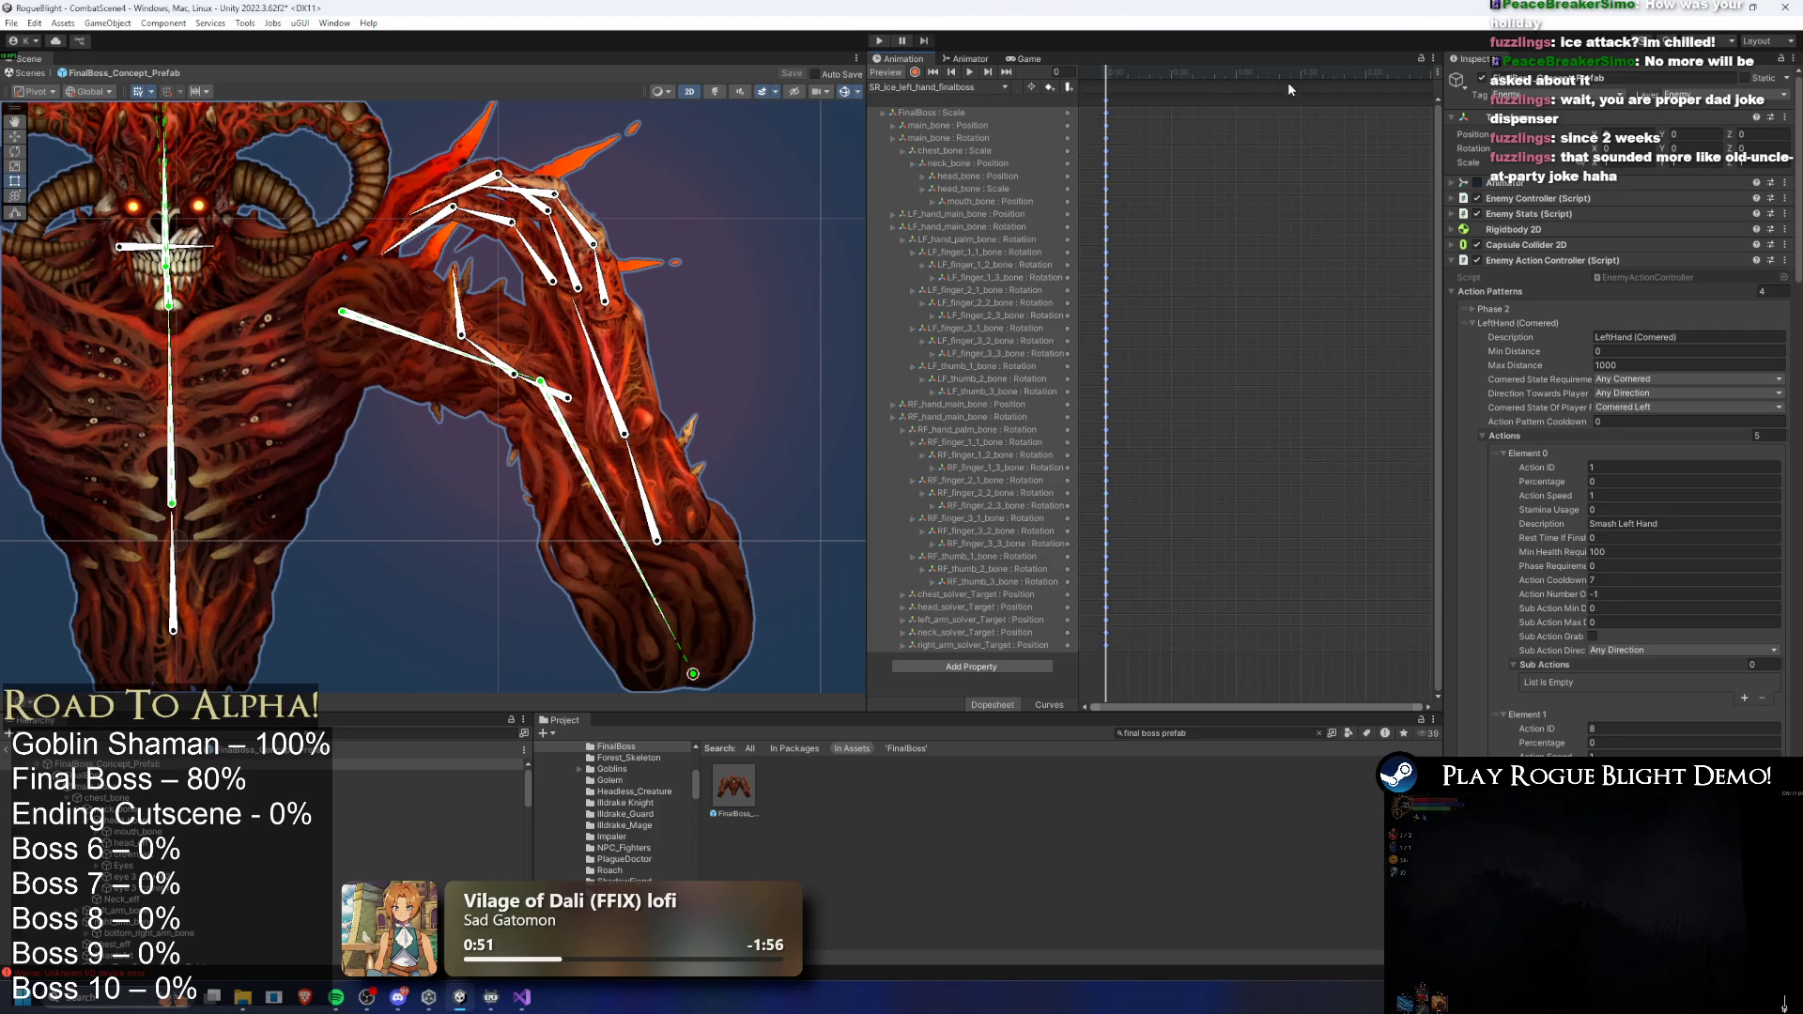
- Scrub the timeline to frame 52 and raise the boss's left arm
drag(1303, 82, 1366, 91)
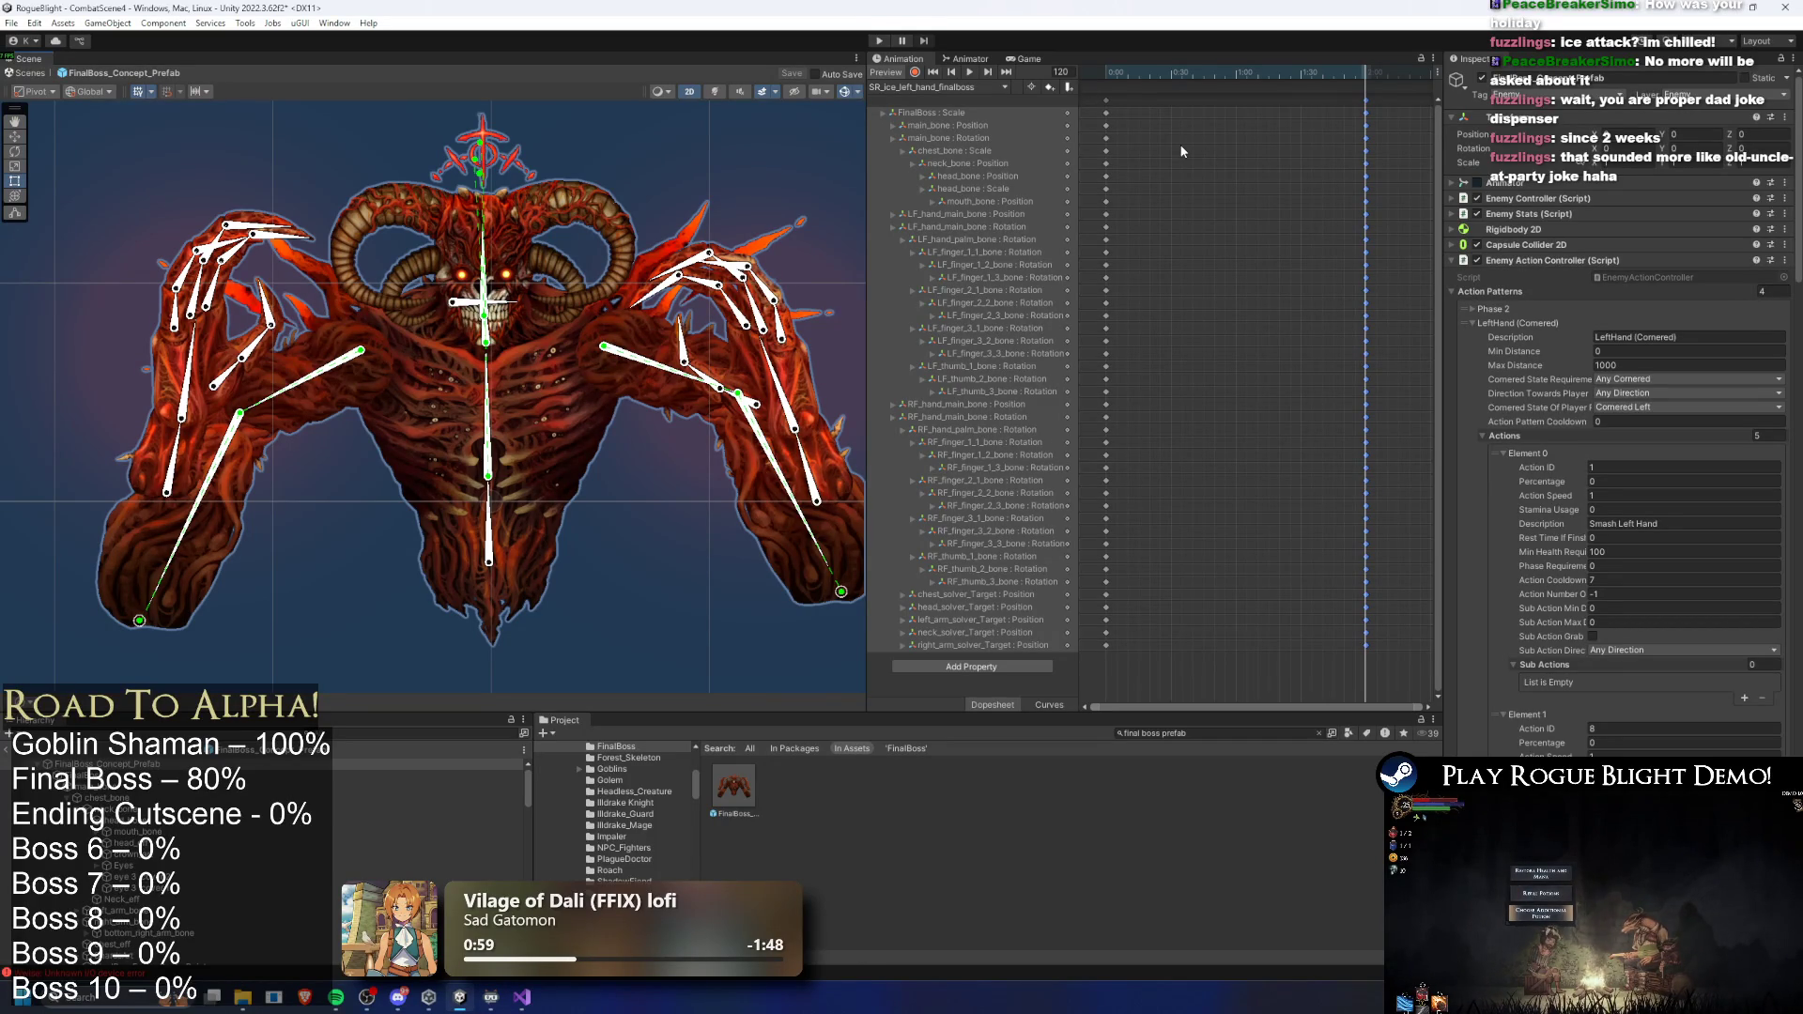
drag(1187, 83, 1218, 82)
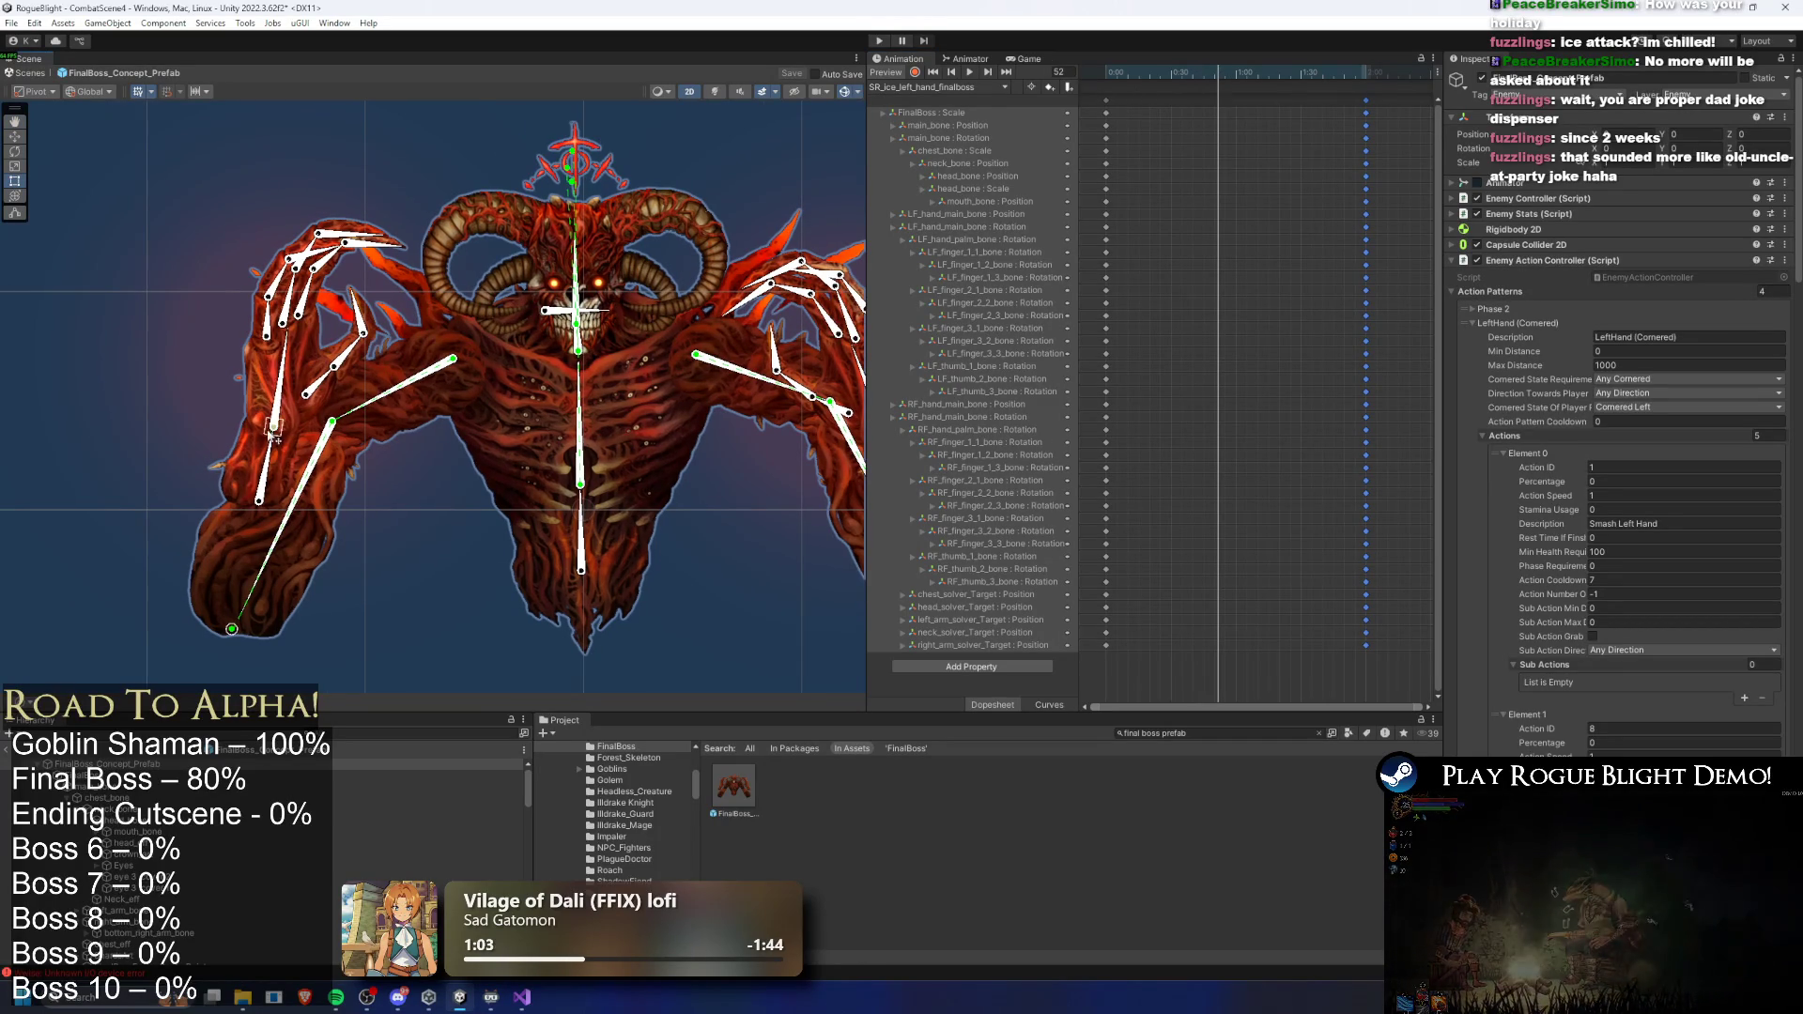
click(272, 462)
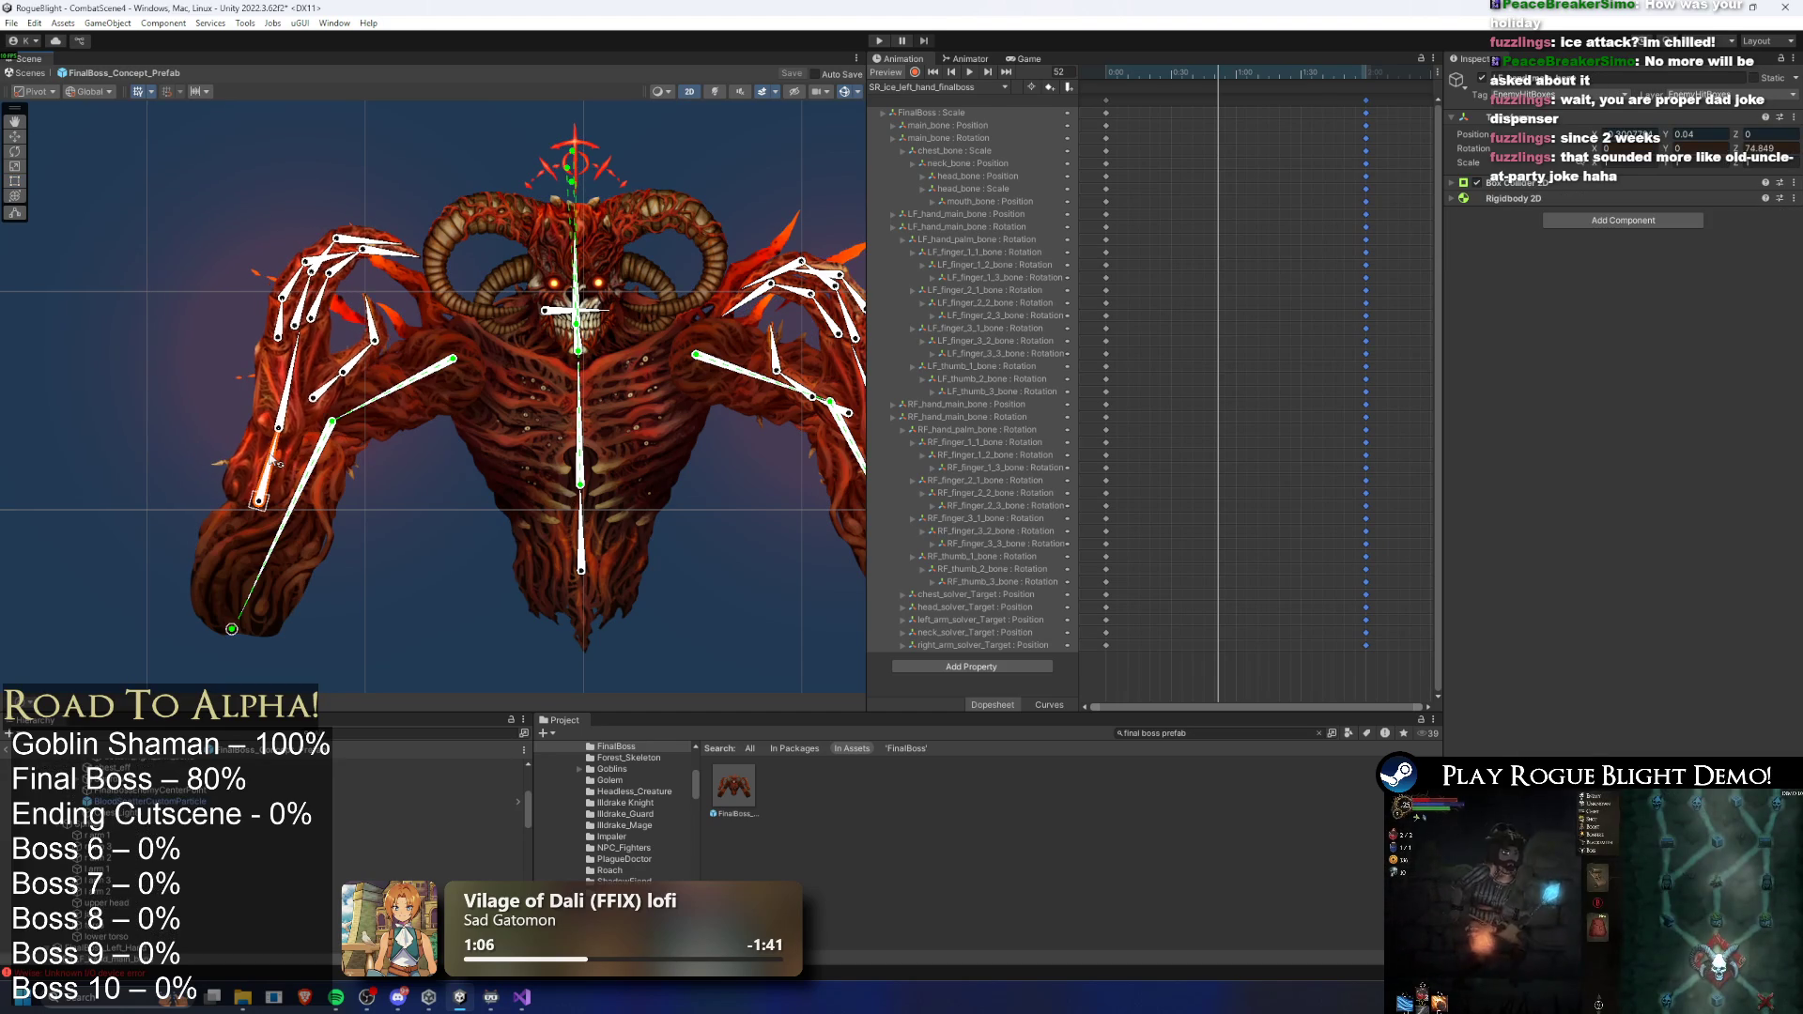
drag(261, 504, 273, 373)
- Bend the left-hand finger bones into a new pose
click(288, 331)
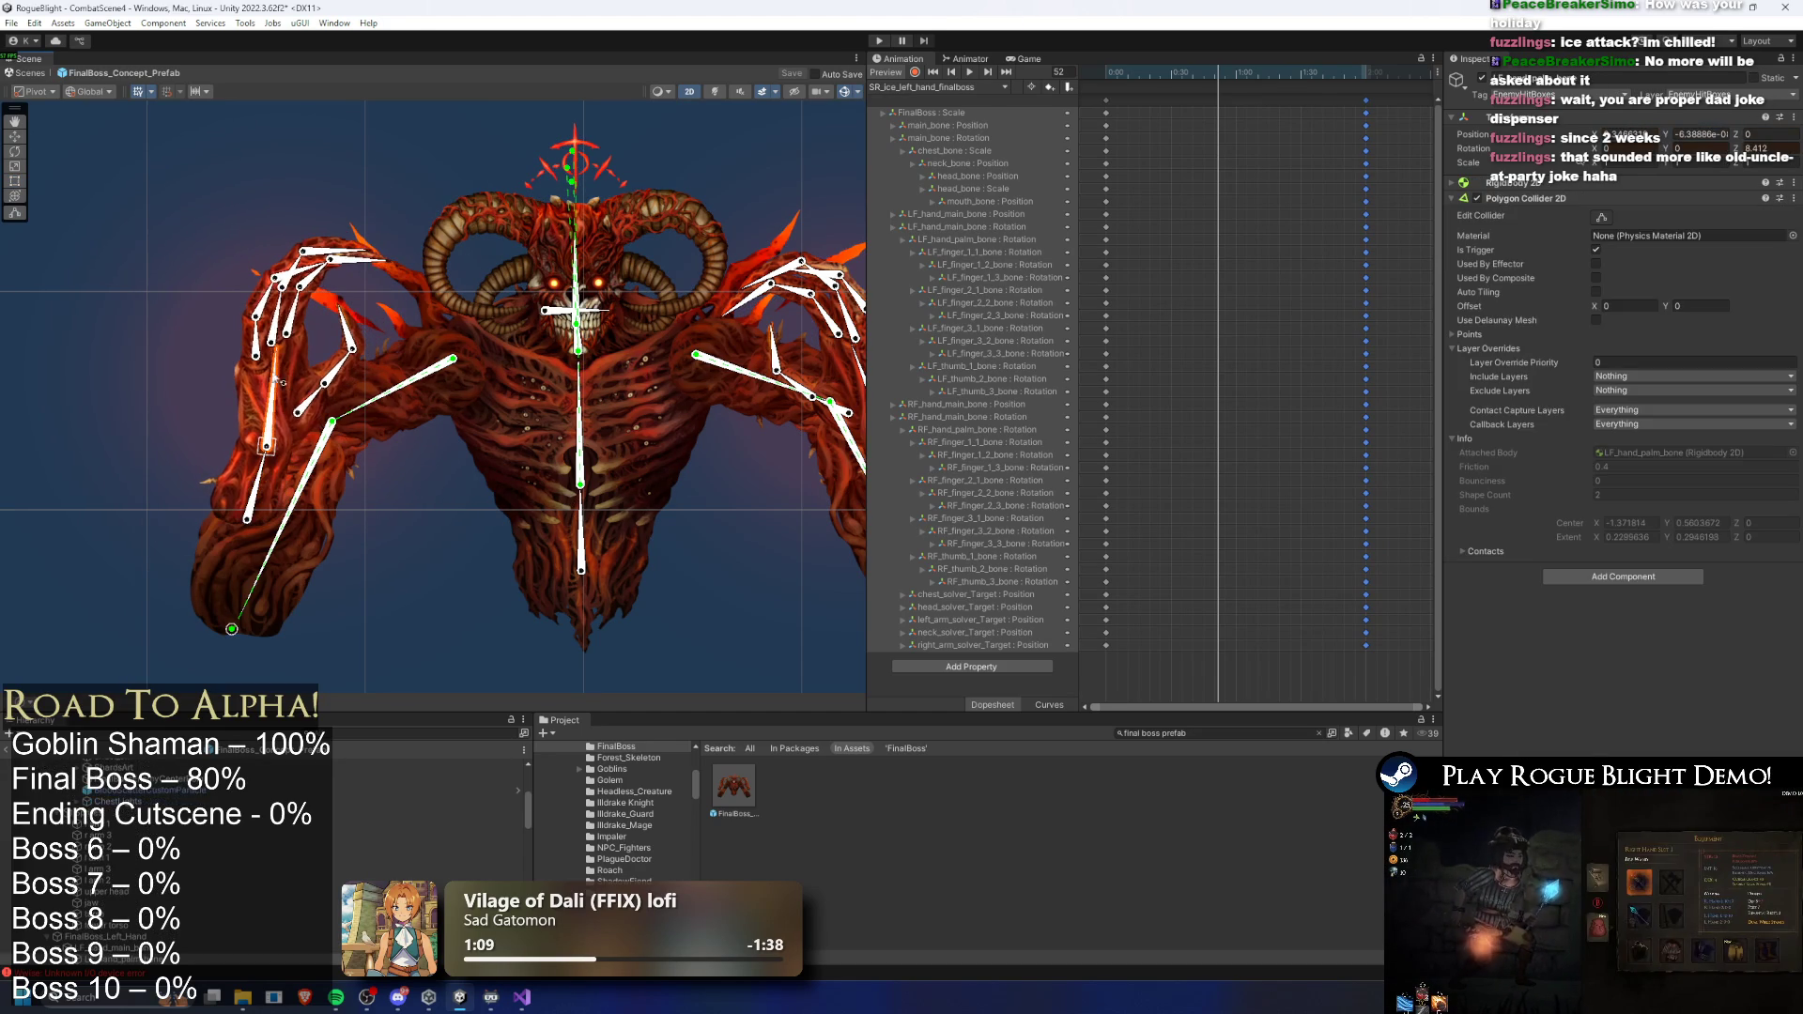
click(299, 336)
scroll(304, 343, up, 1)
mouse_move(350, 372)
mouse_down()
mouse_move(273, 349)
mouse_move(319, 399)
mouse_move(334, 375)
mouse_move(317, 343)
mouse_move(301, 418)
mouse_move(321, 429)
mouse_move(371, 355)
mouse_up()
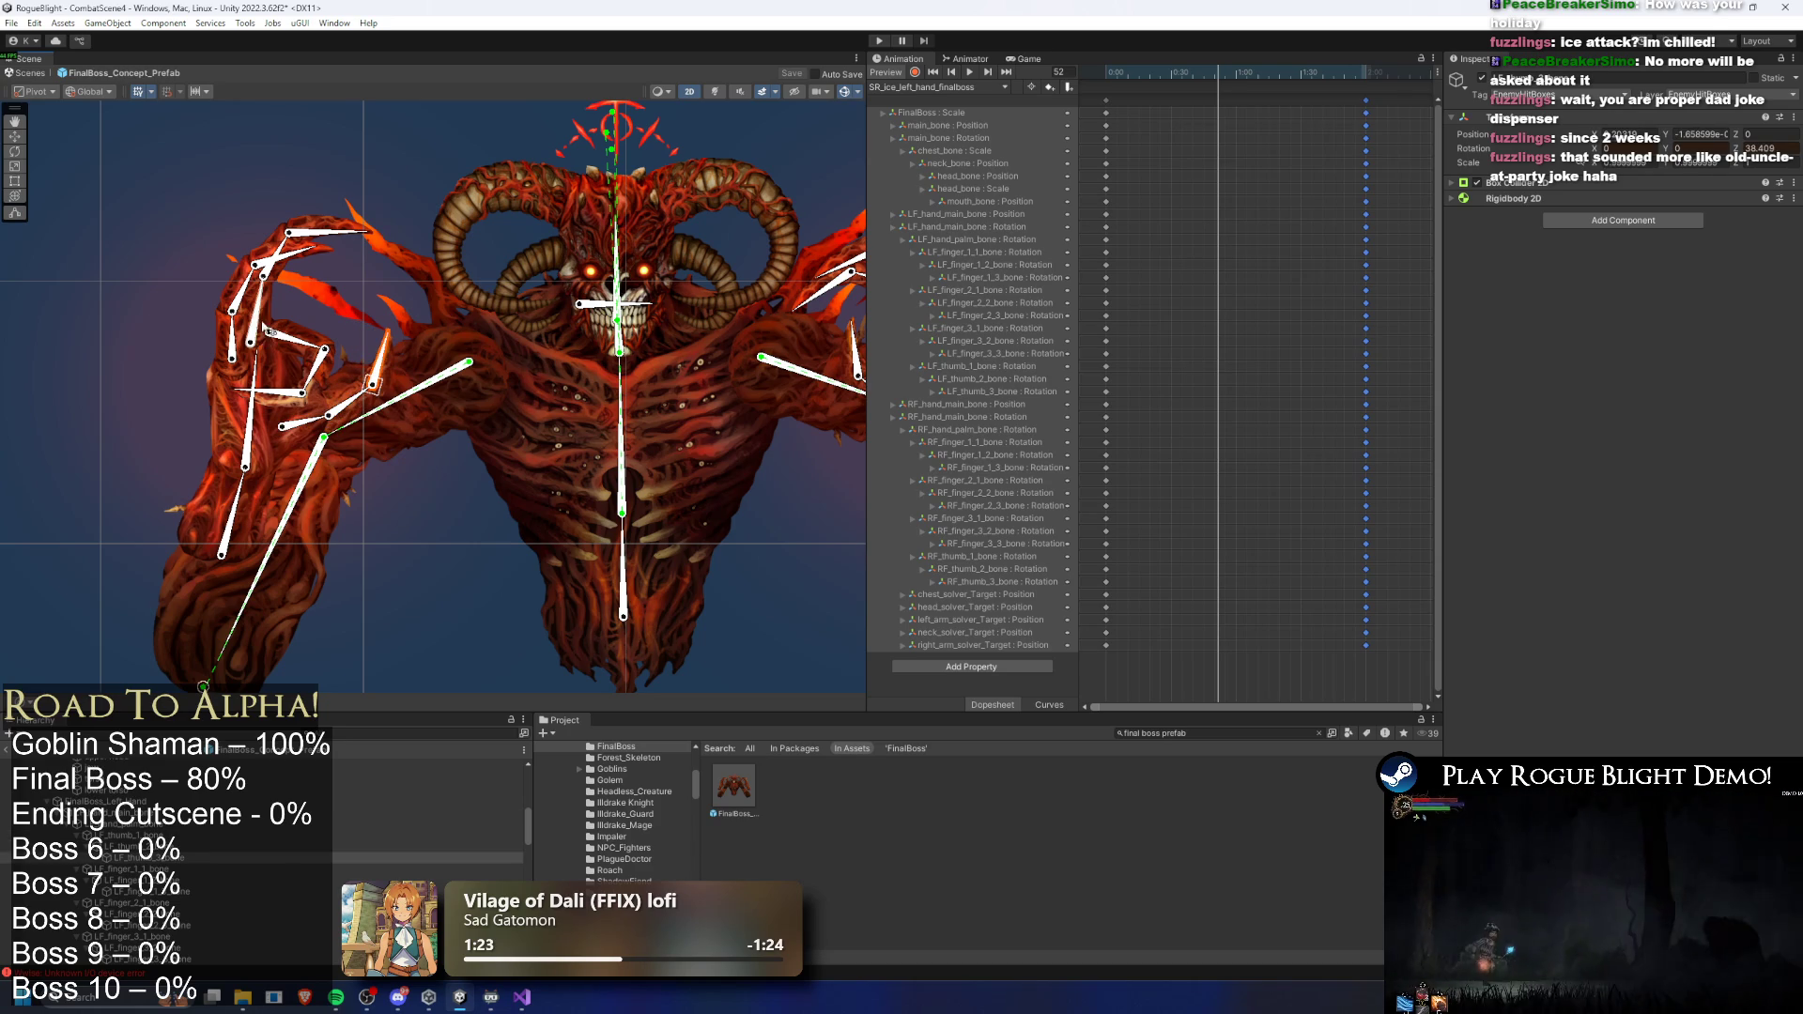
click(406, 285)
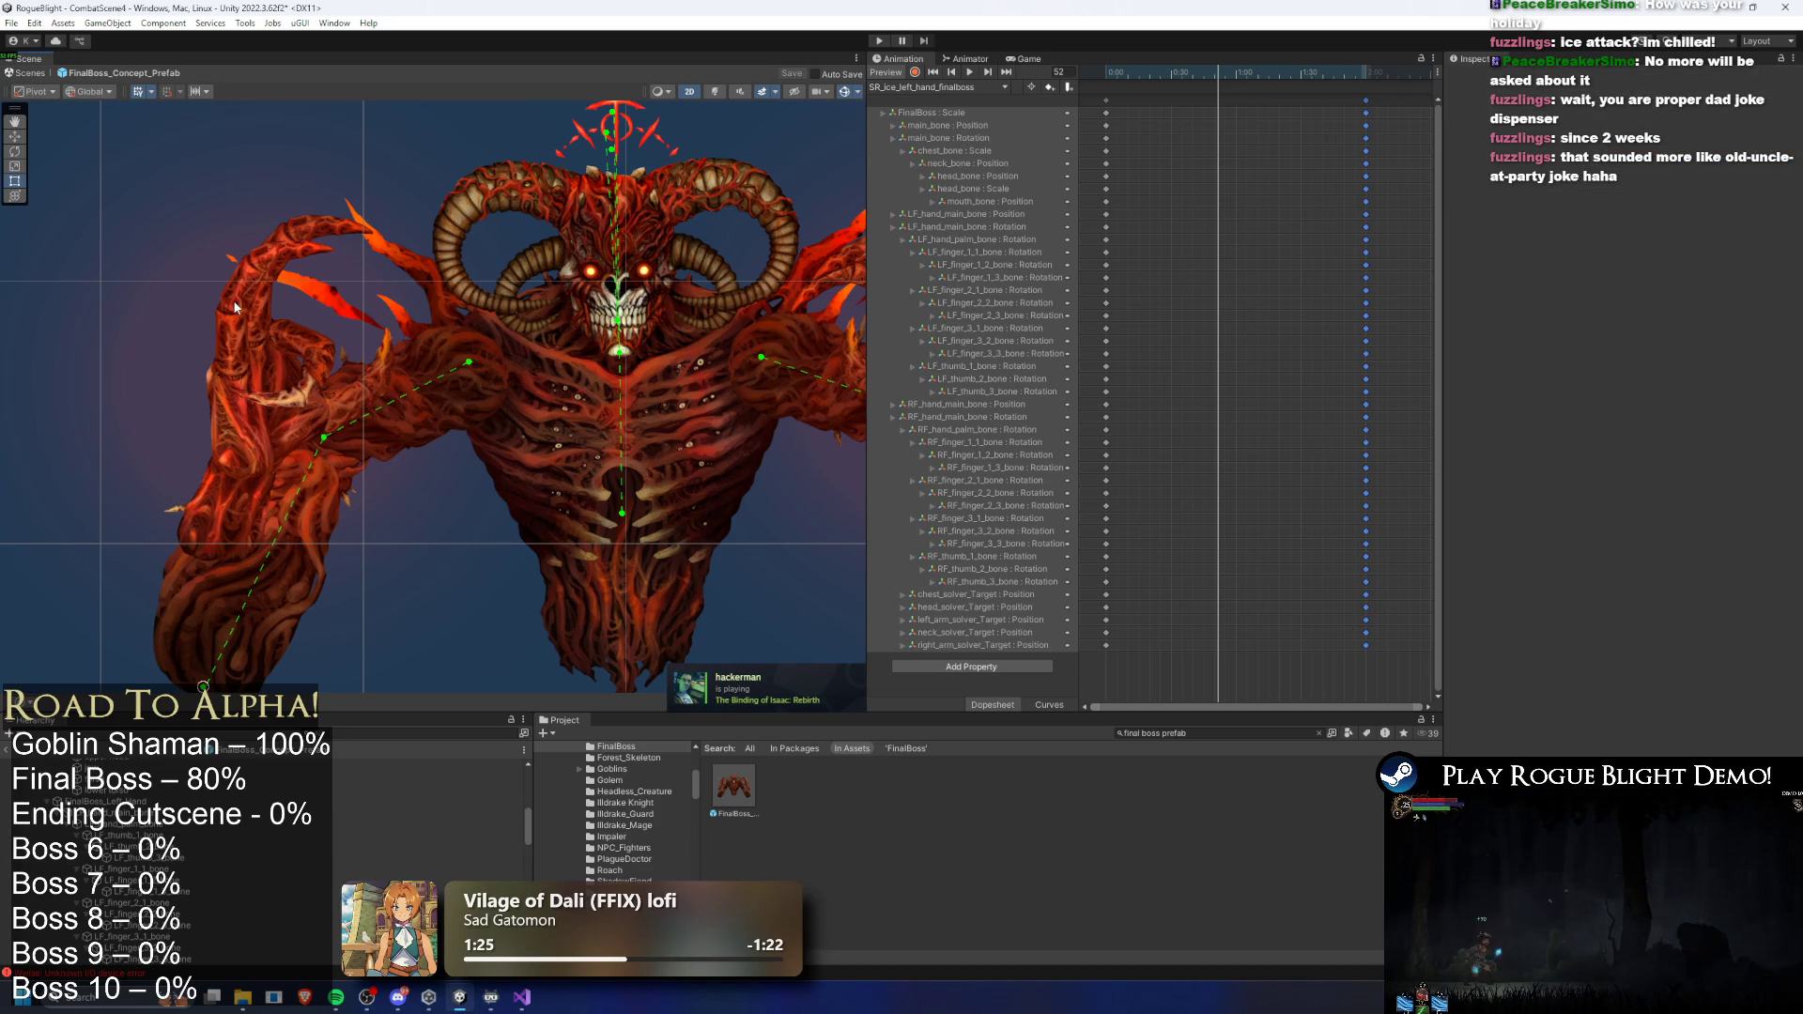
click(414, 284)
click(263, 361)
mouse_move(266, 368)
mouse_down()
mouse_move(283, 350)
mouse_move(303, 425)
mouse_move(348, 366)
mouse_move(270, 385)
mouse_up()
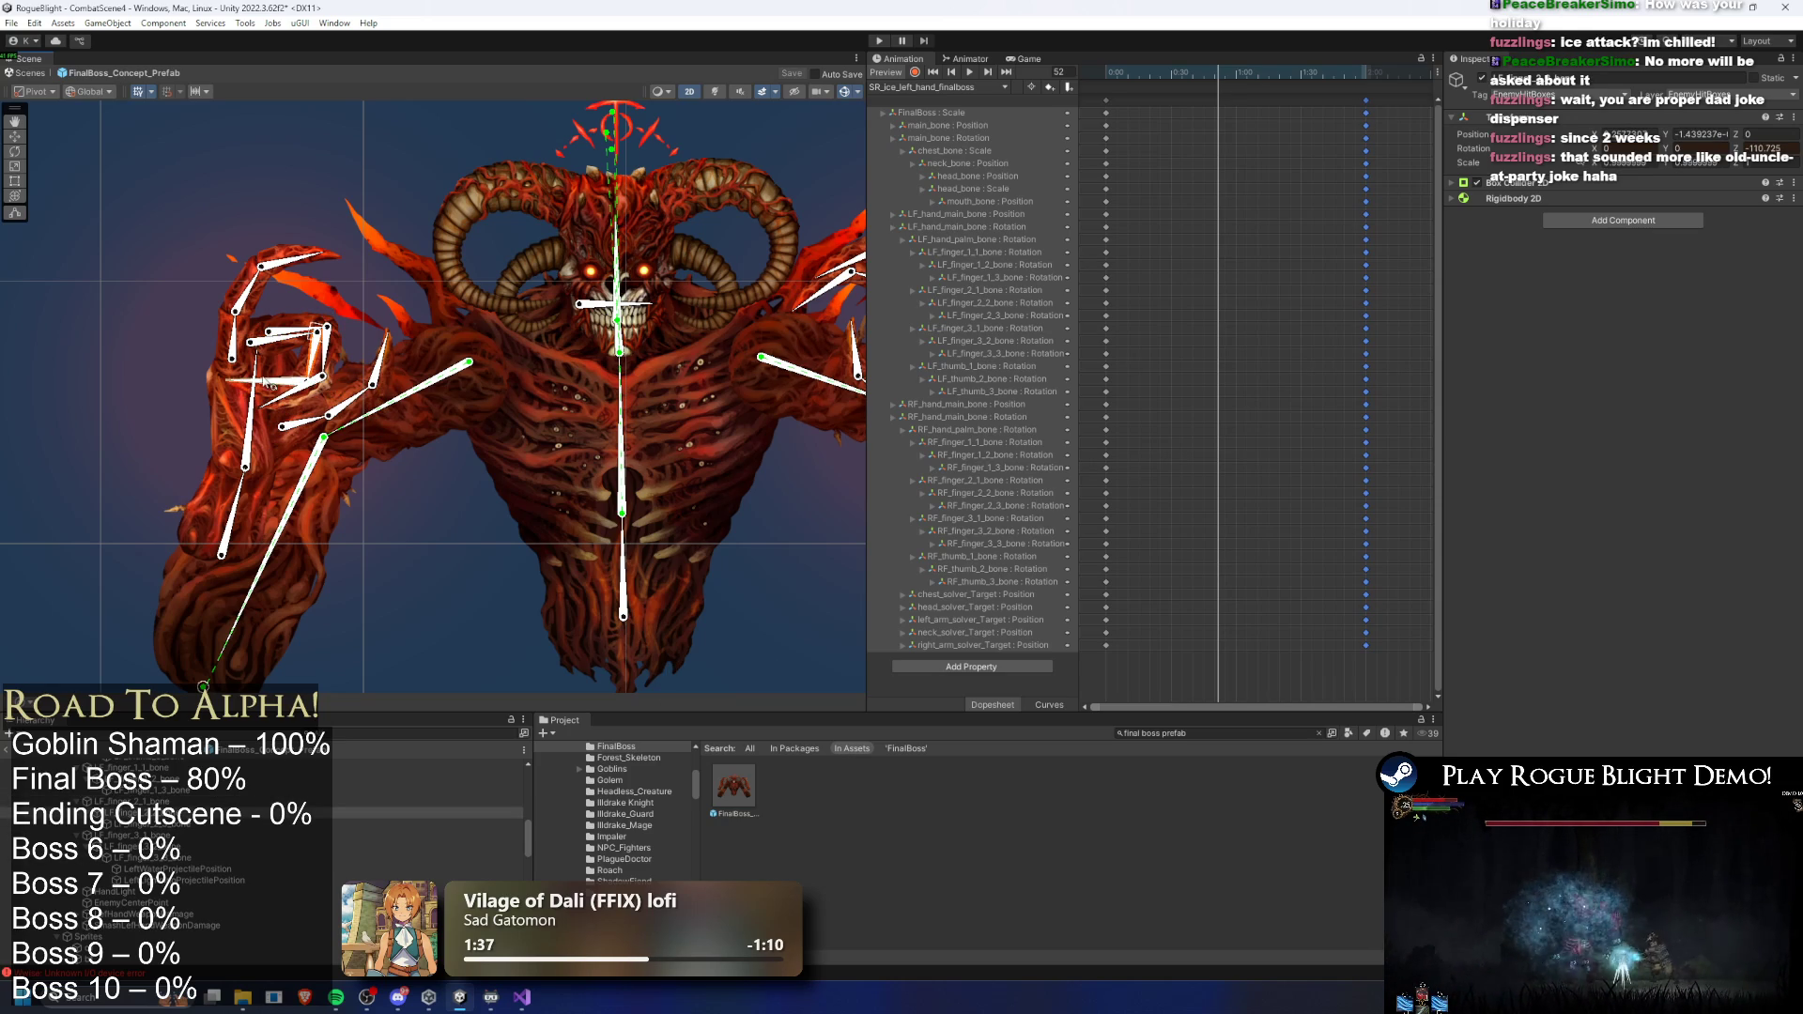
click(388, 312)
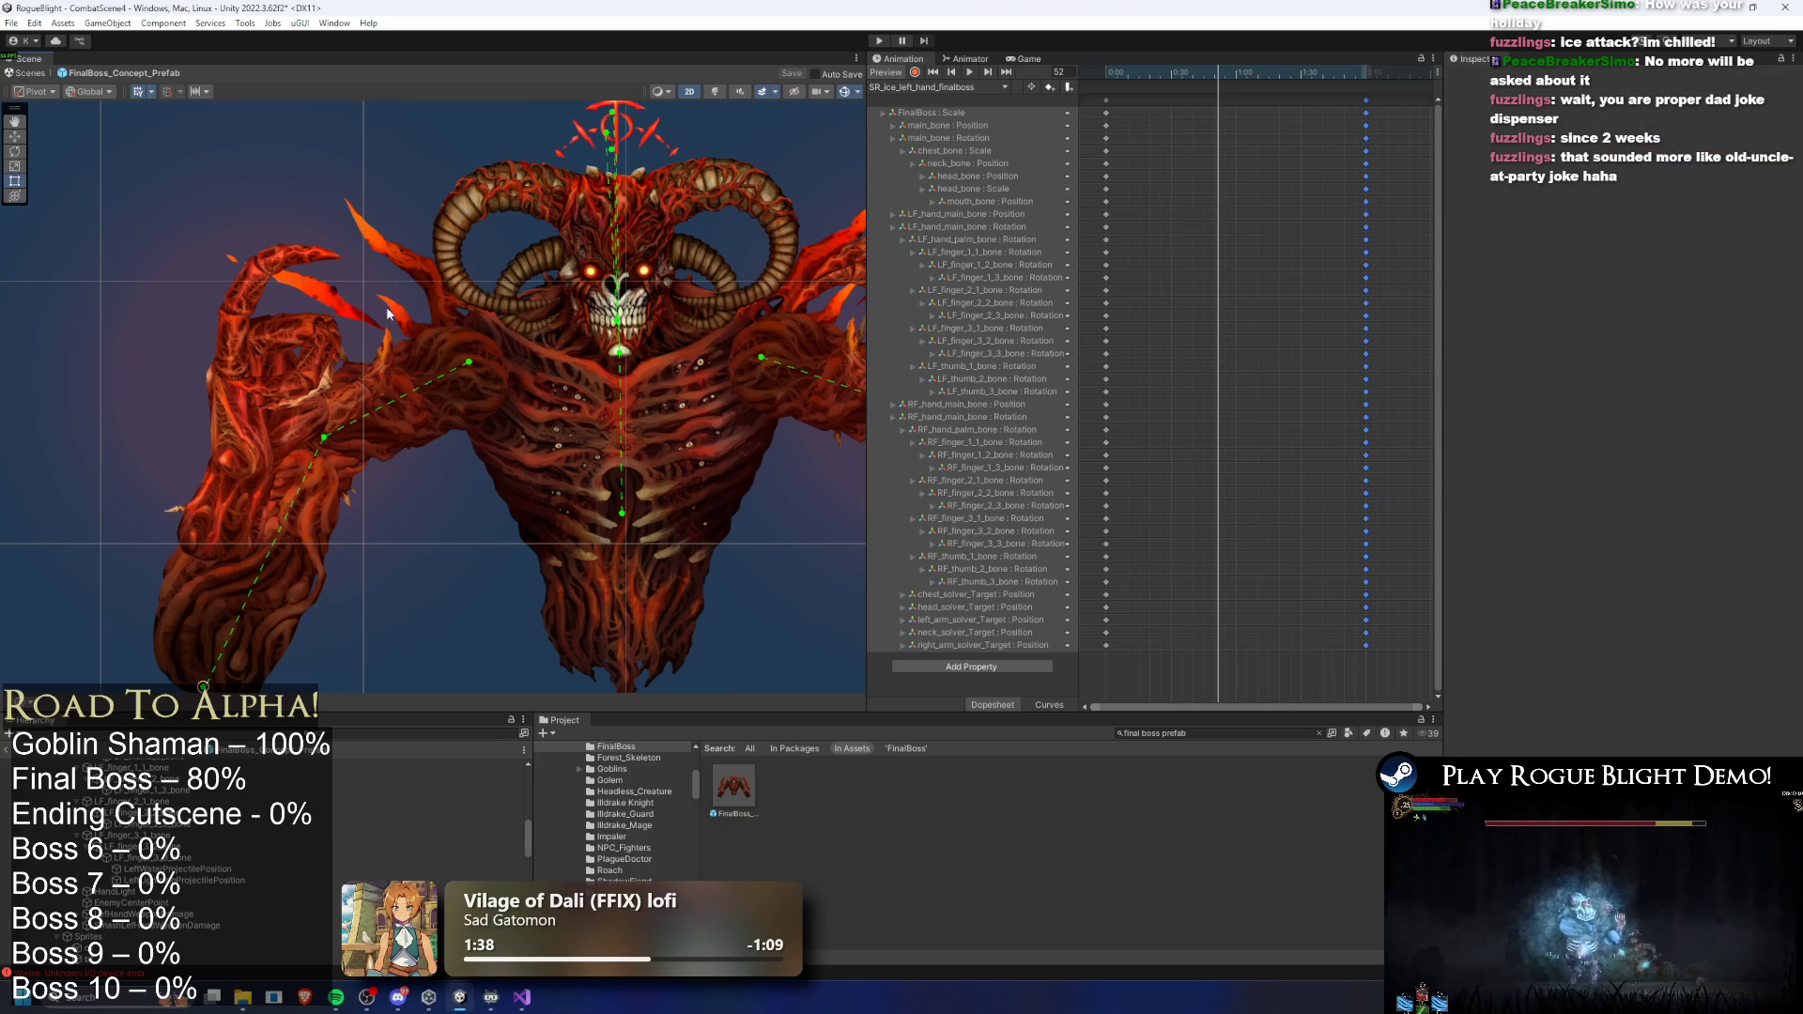
- Refine the left arm position and rotate a left-hand finger bone into place
click(349, 410)
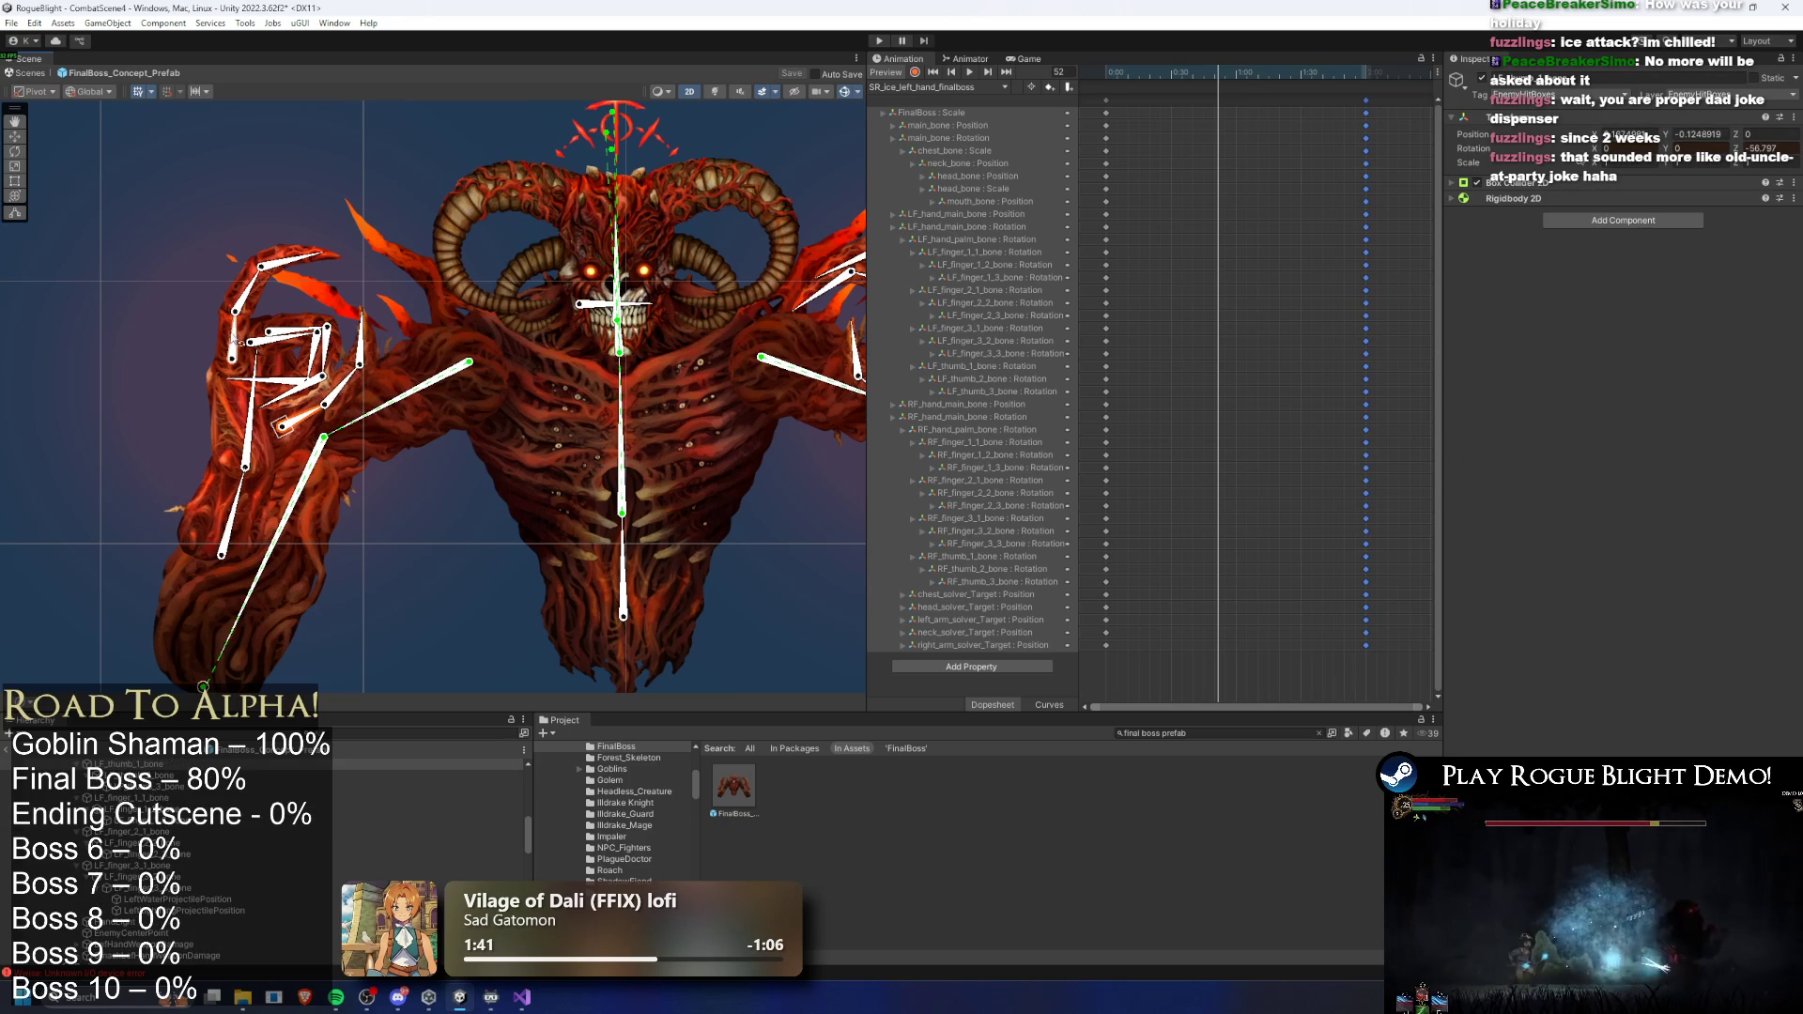
click(415, 246)
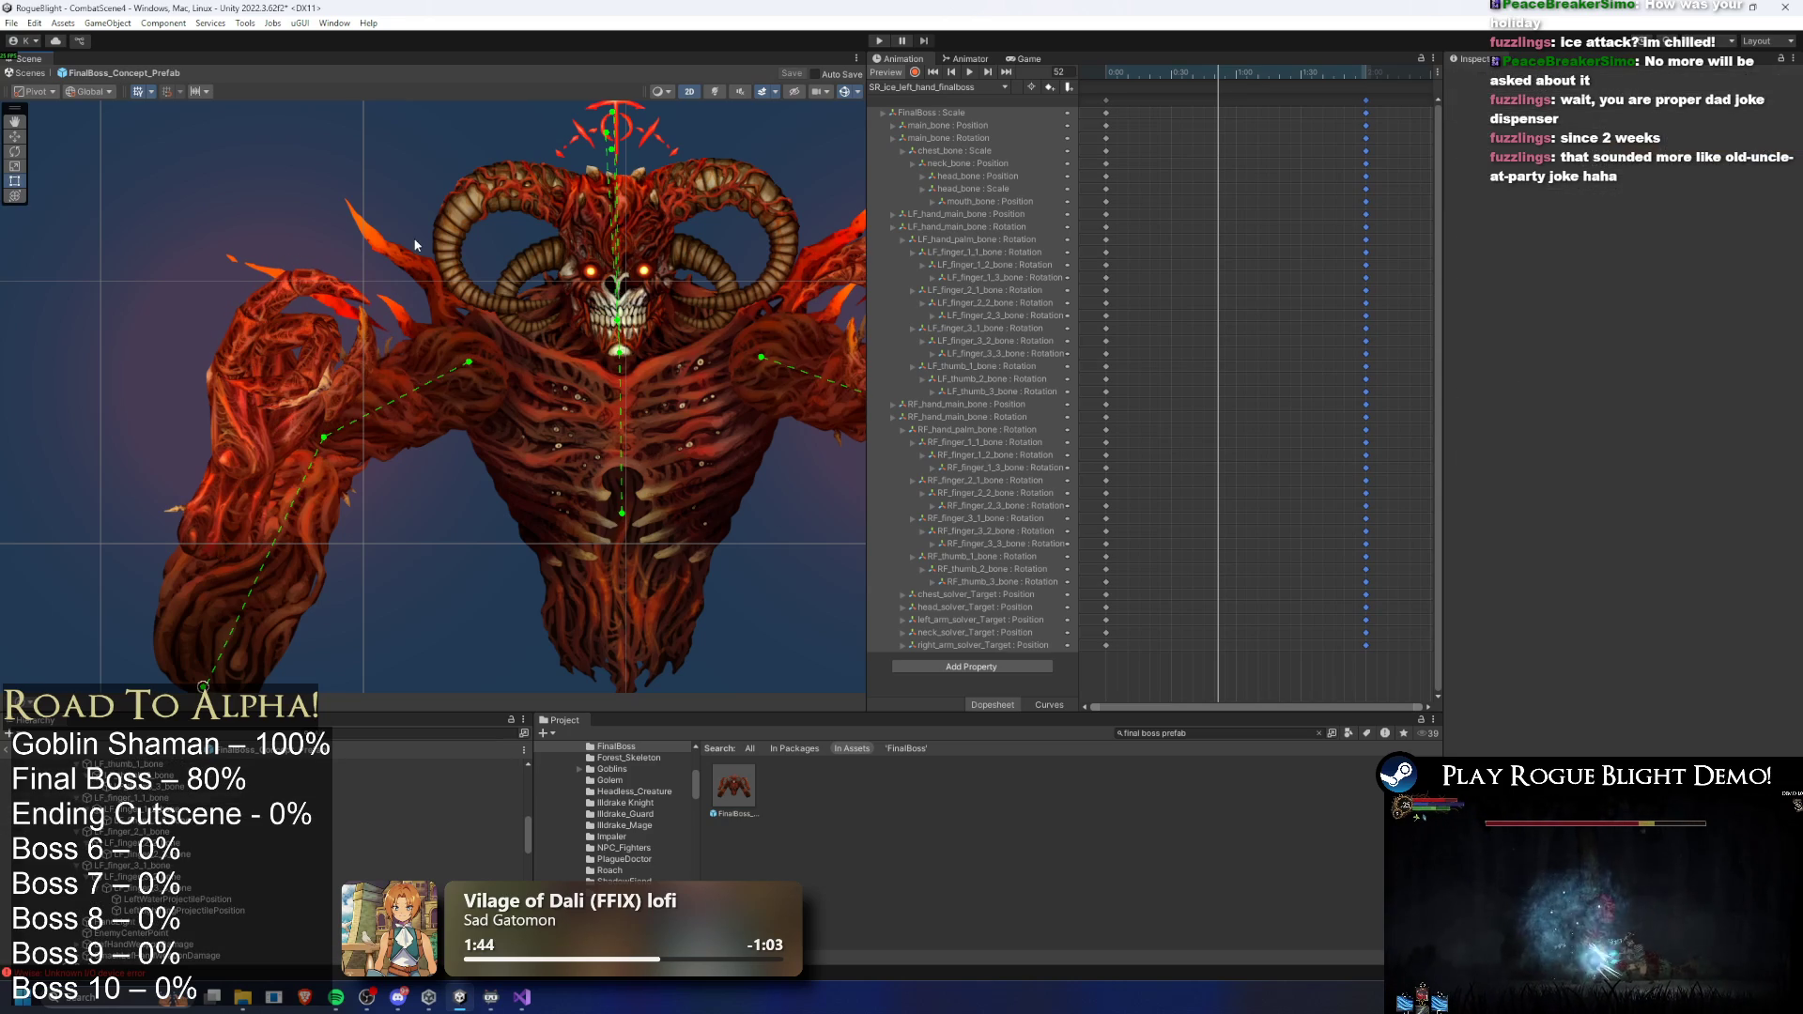
click(386, 306)
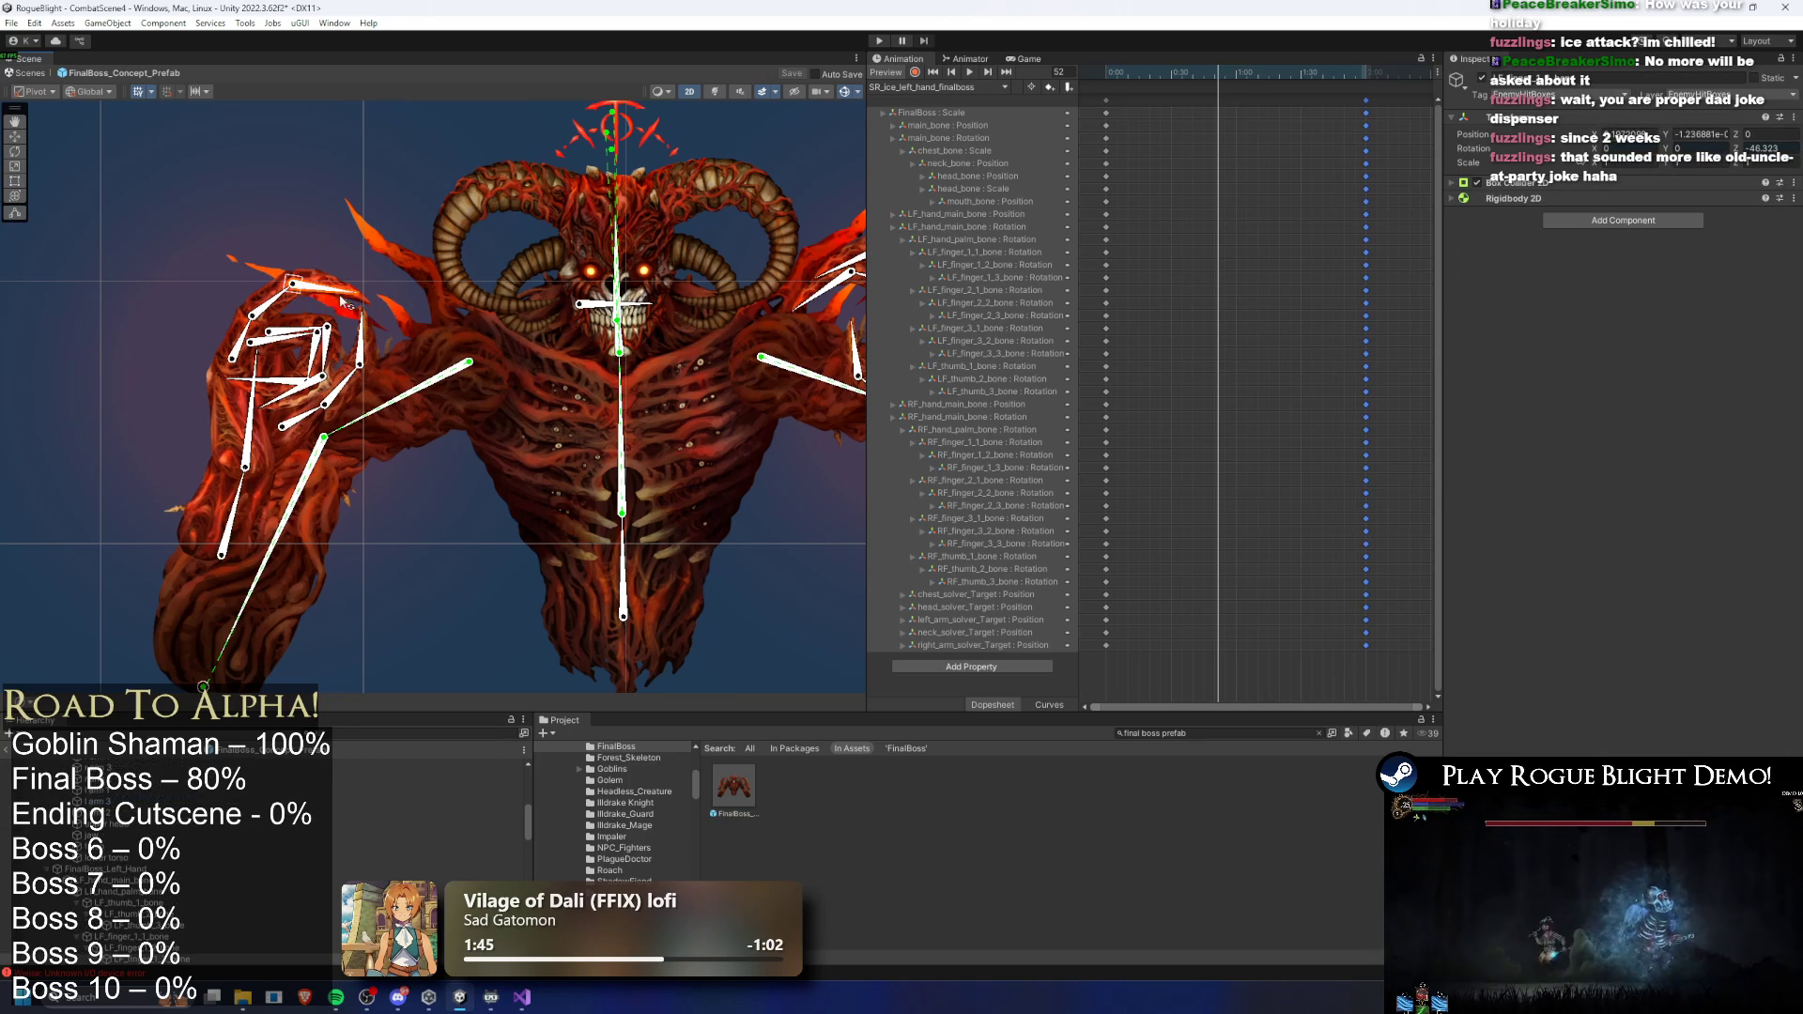
click(370, 336)
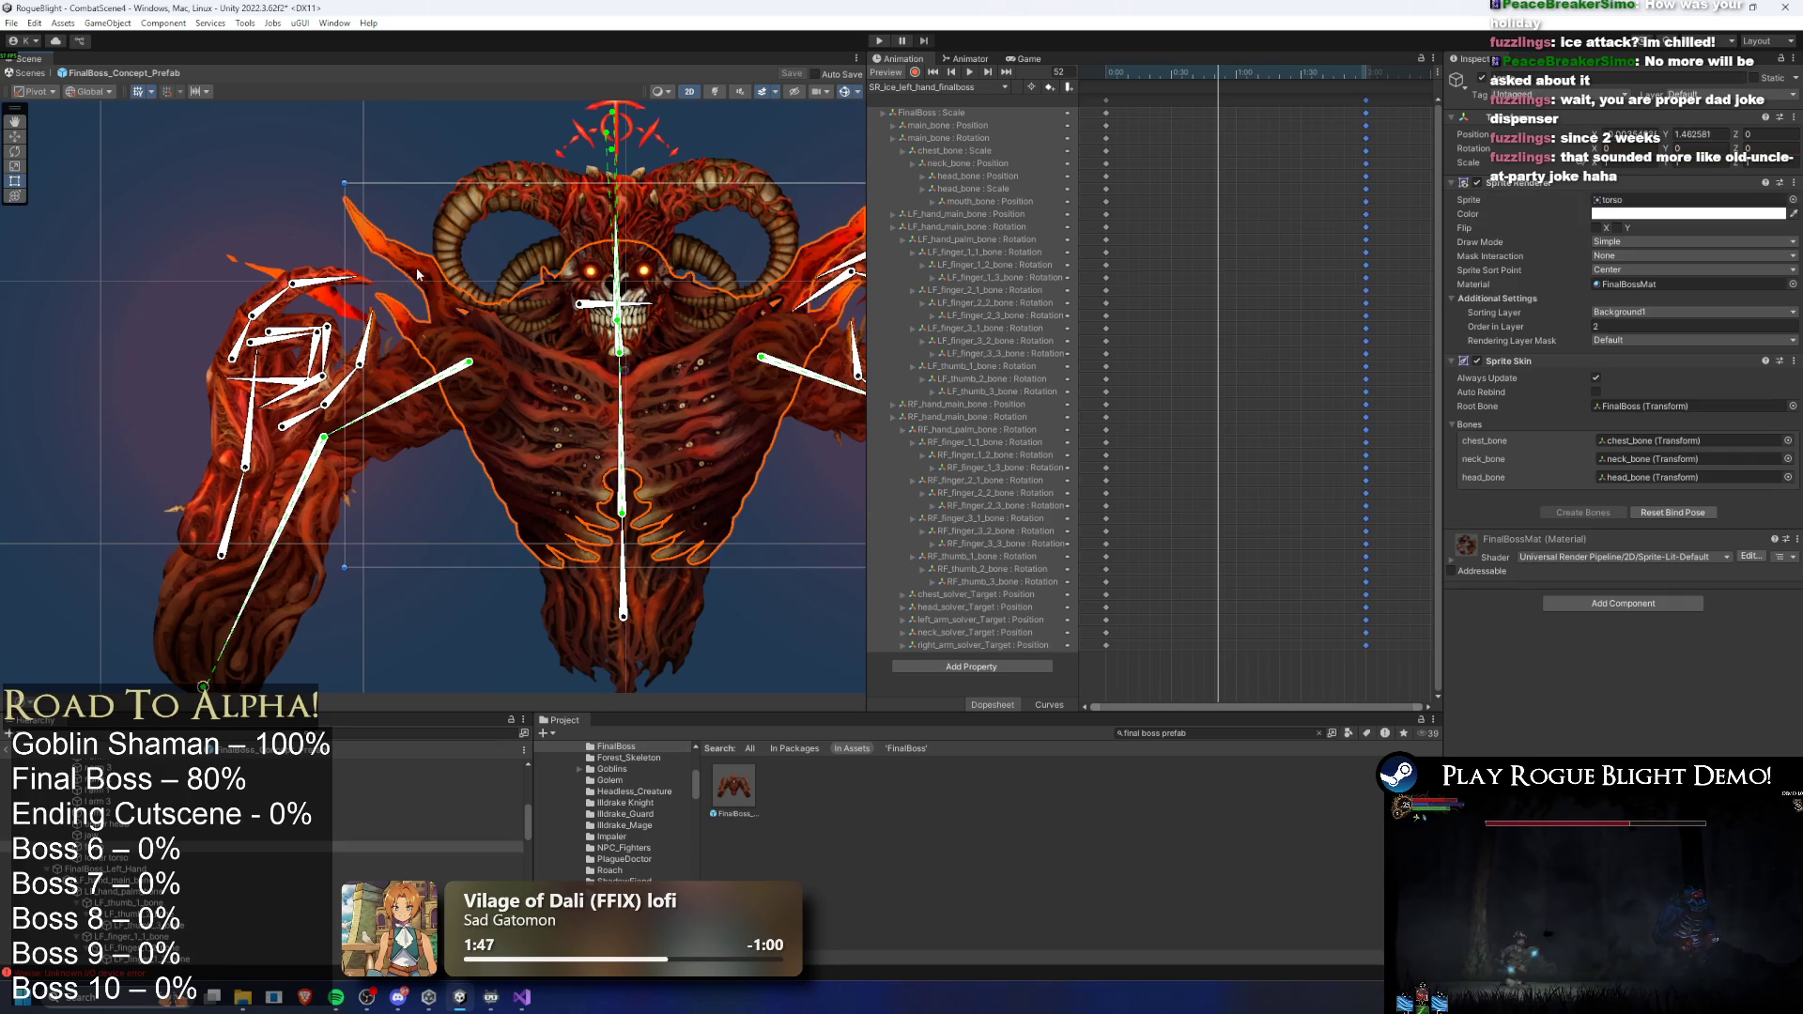
drag(370, 335, 375, 267)
click(280, 198)
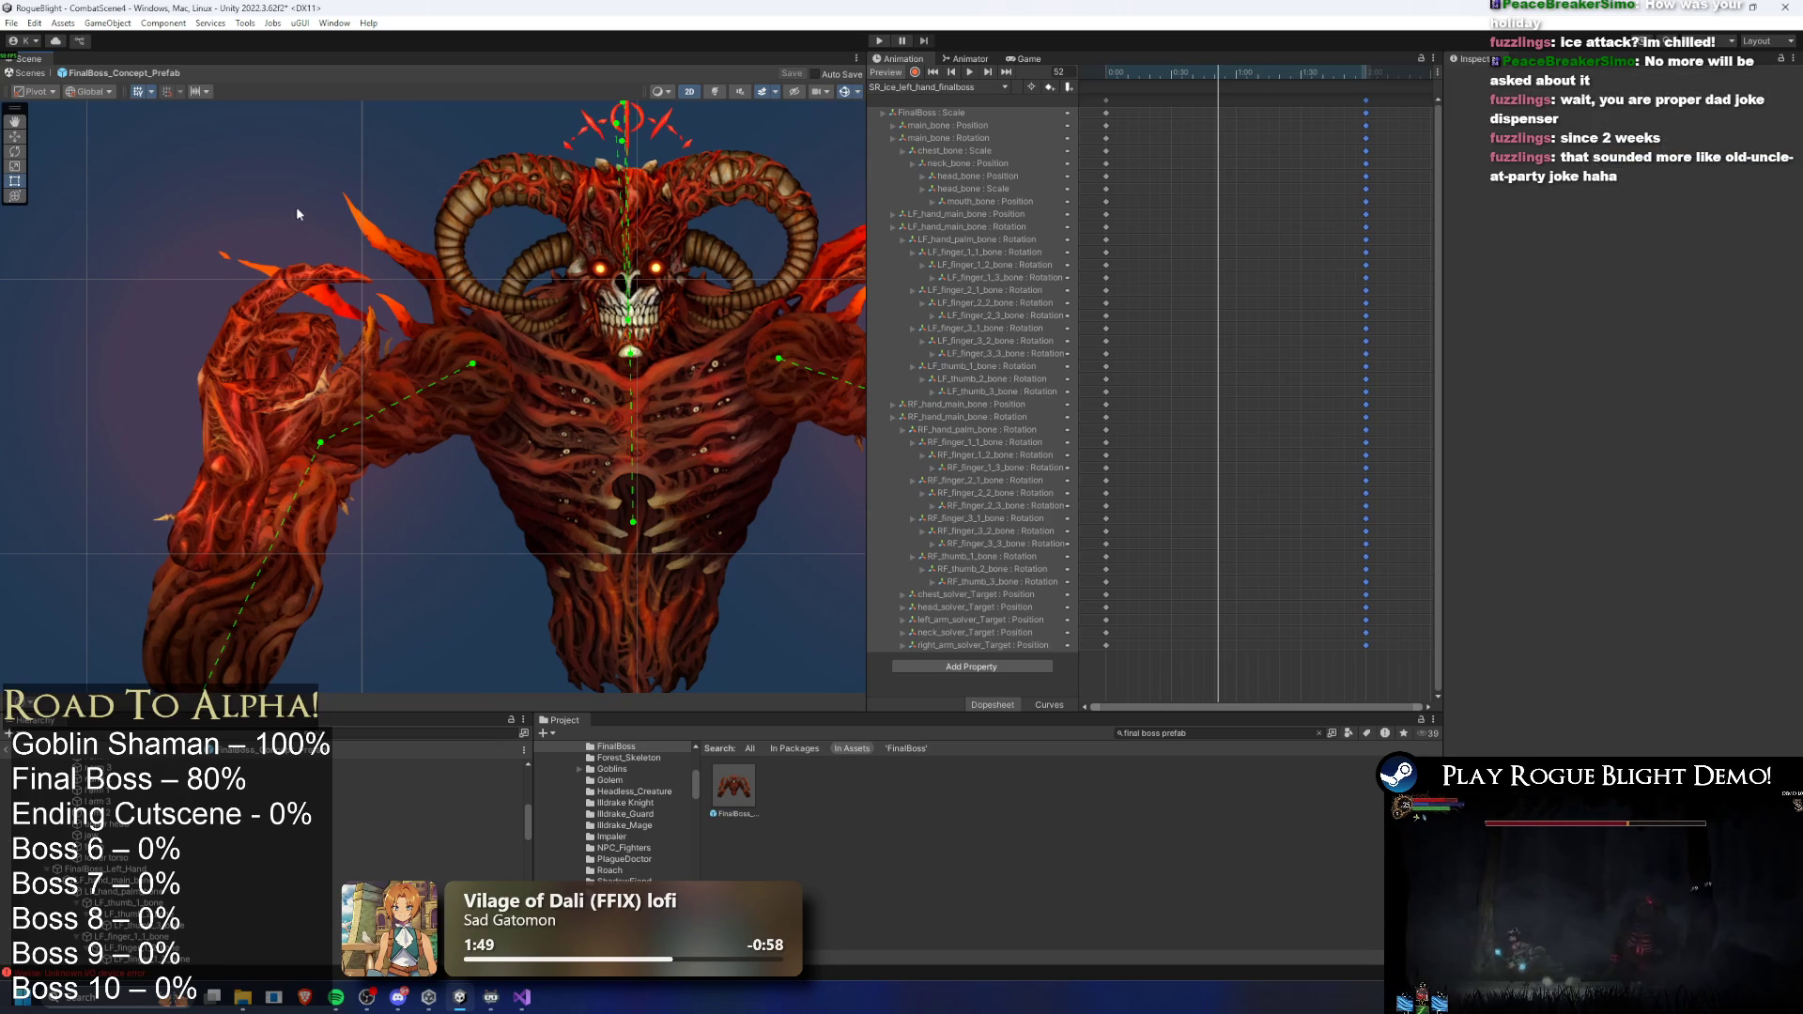
click(309, 426)
click(309, 425)
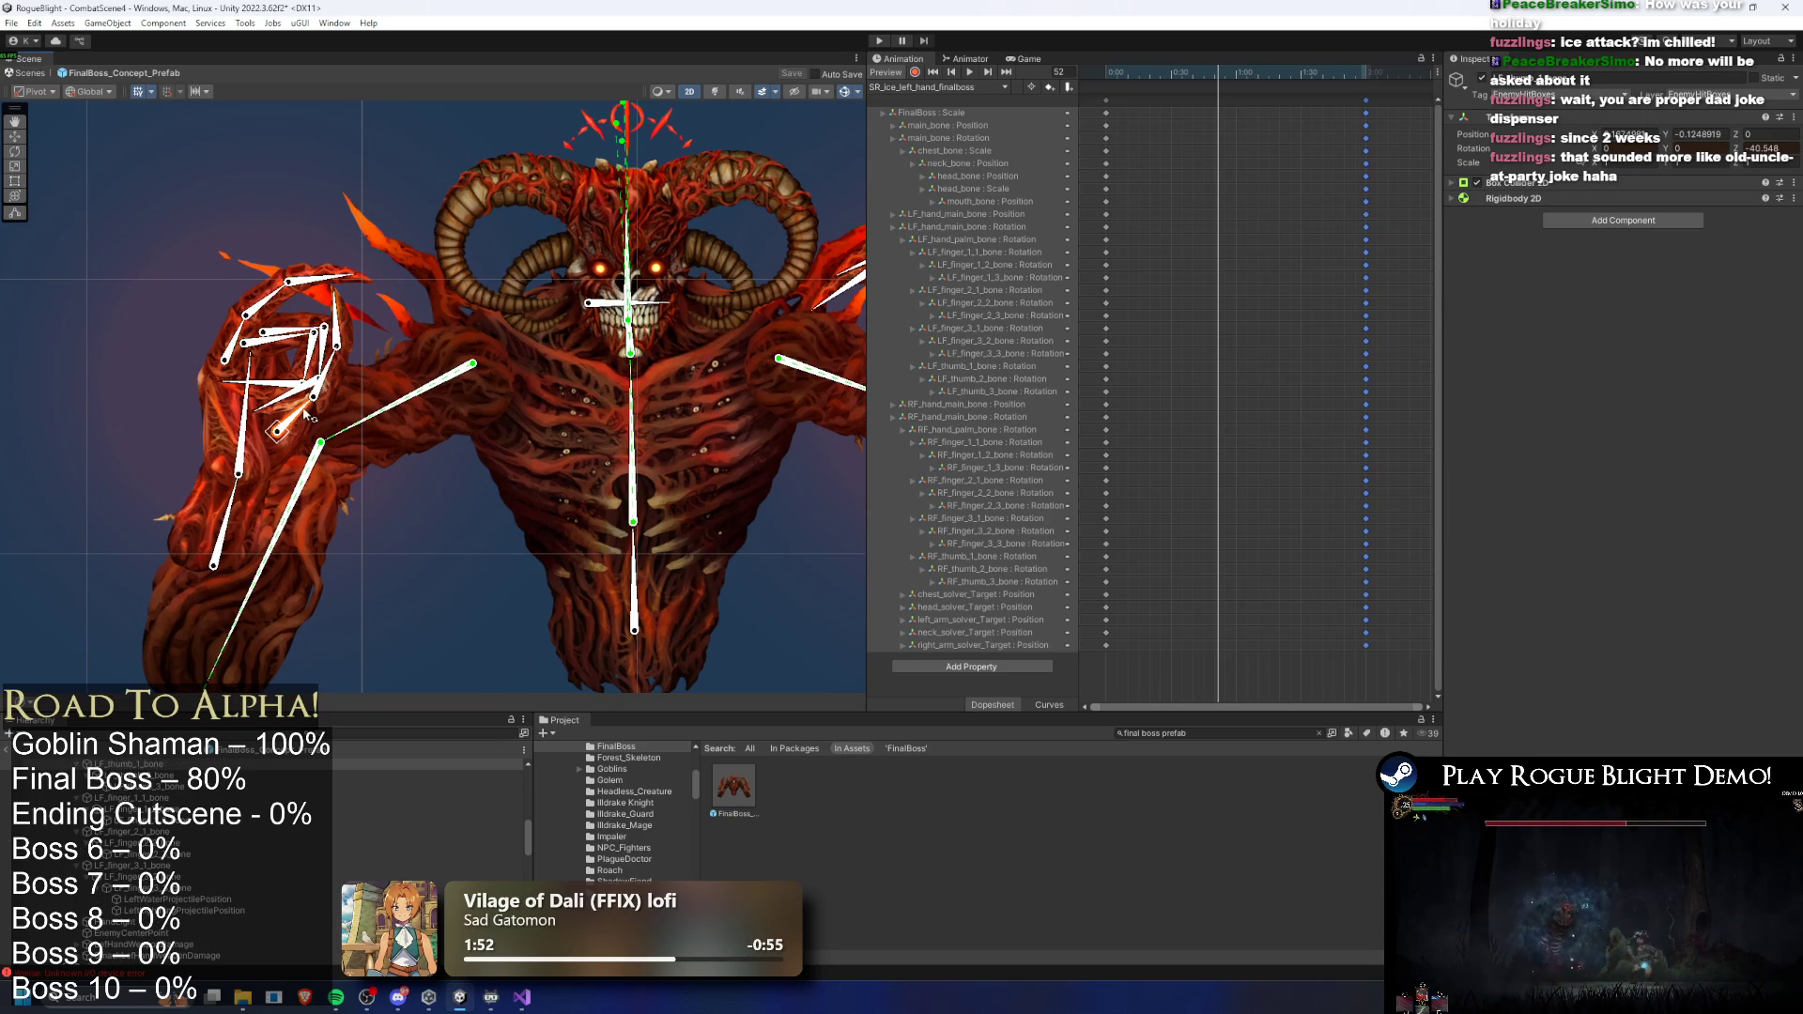
mouse_move(329, 385)
mouse_down()
mouse_move(296, 330)
mouse_move(326, 385)
mouse_move(286, 371)
mouse_up()
- Pull the left-hand bones down around the selection centre and key all bones at frame 52
key(z)
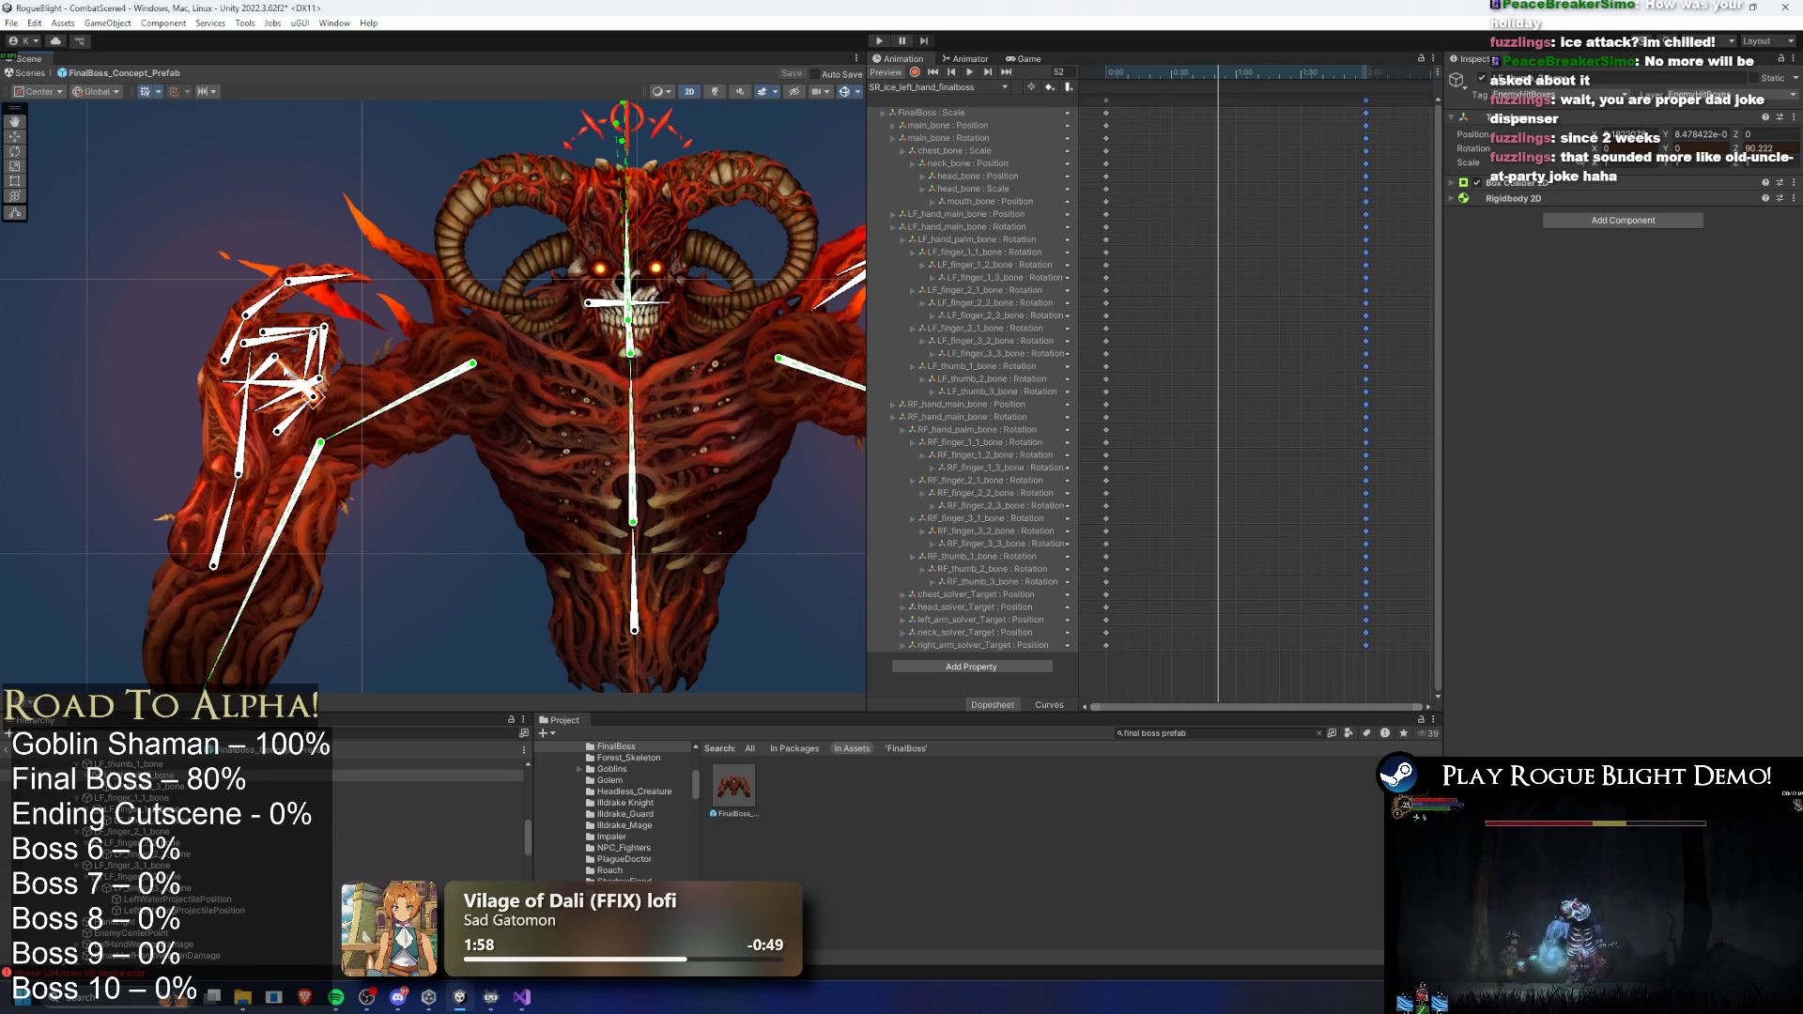
click(415, 297)
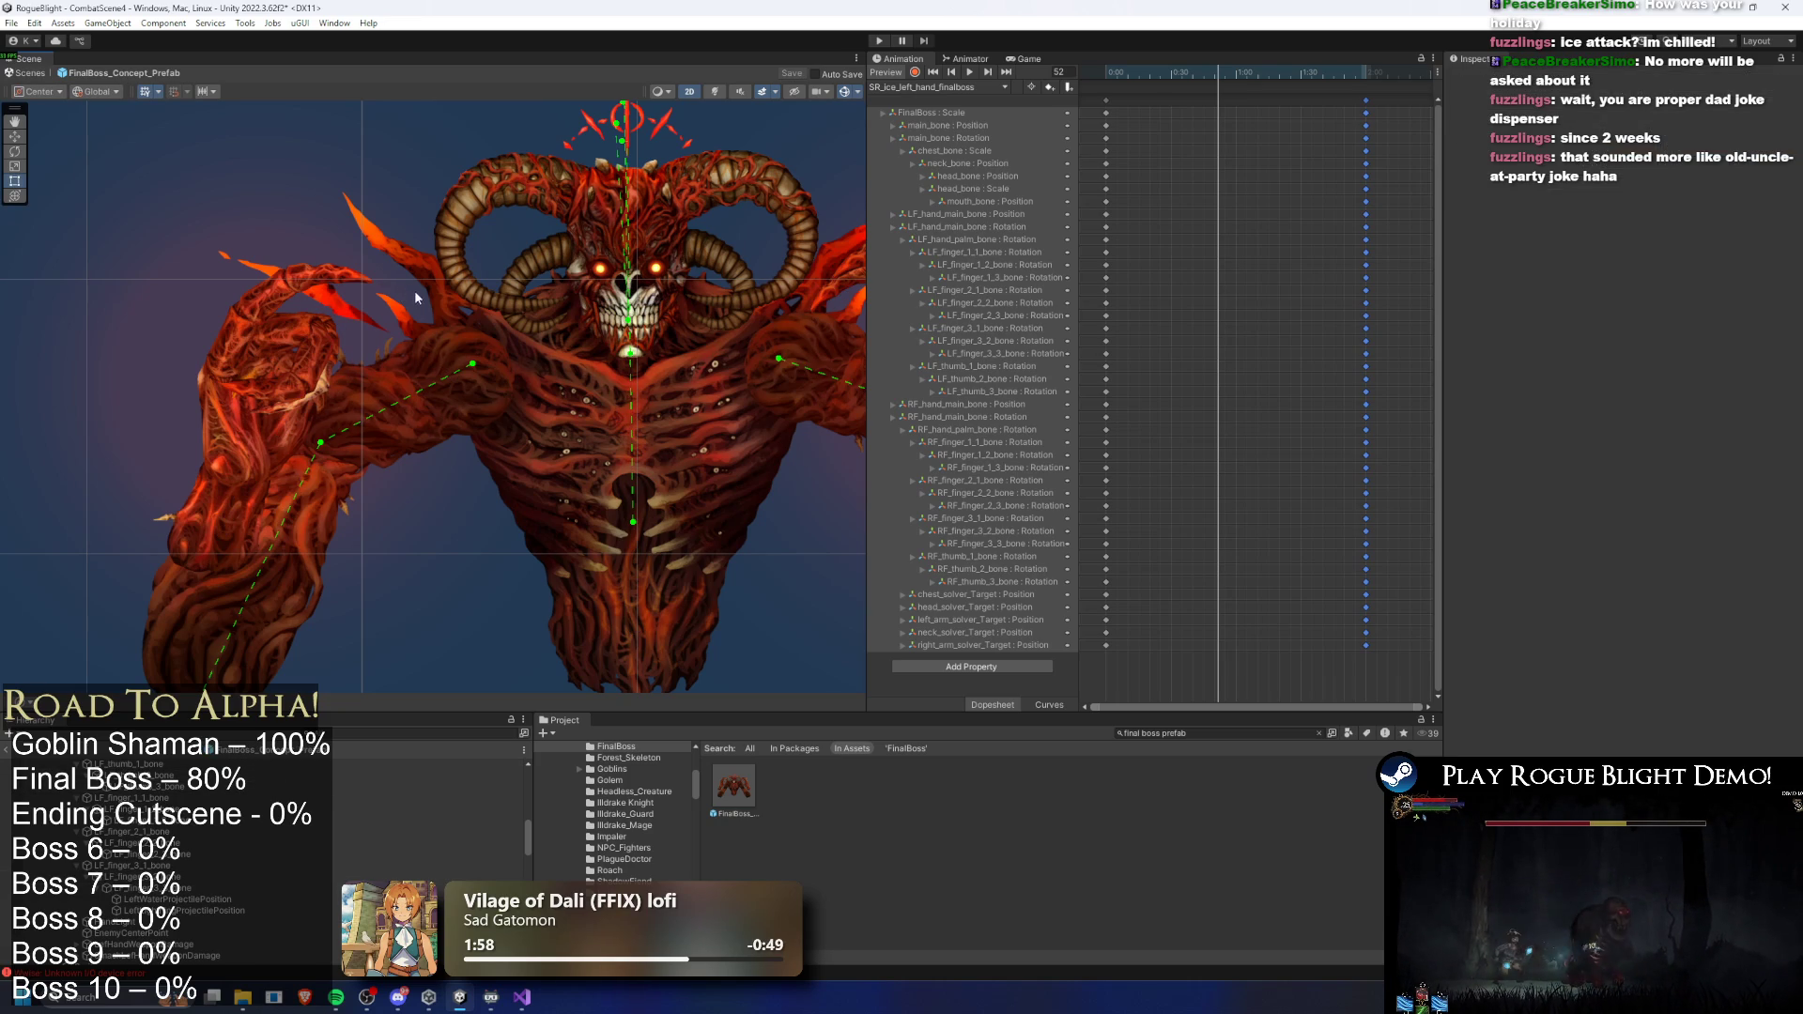
click(246, 319)
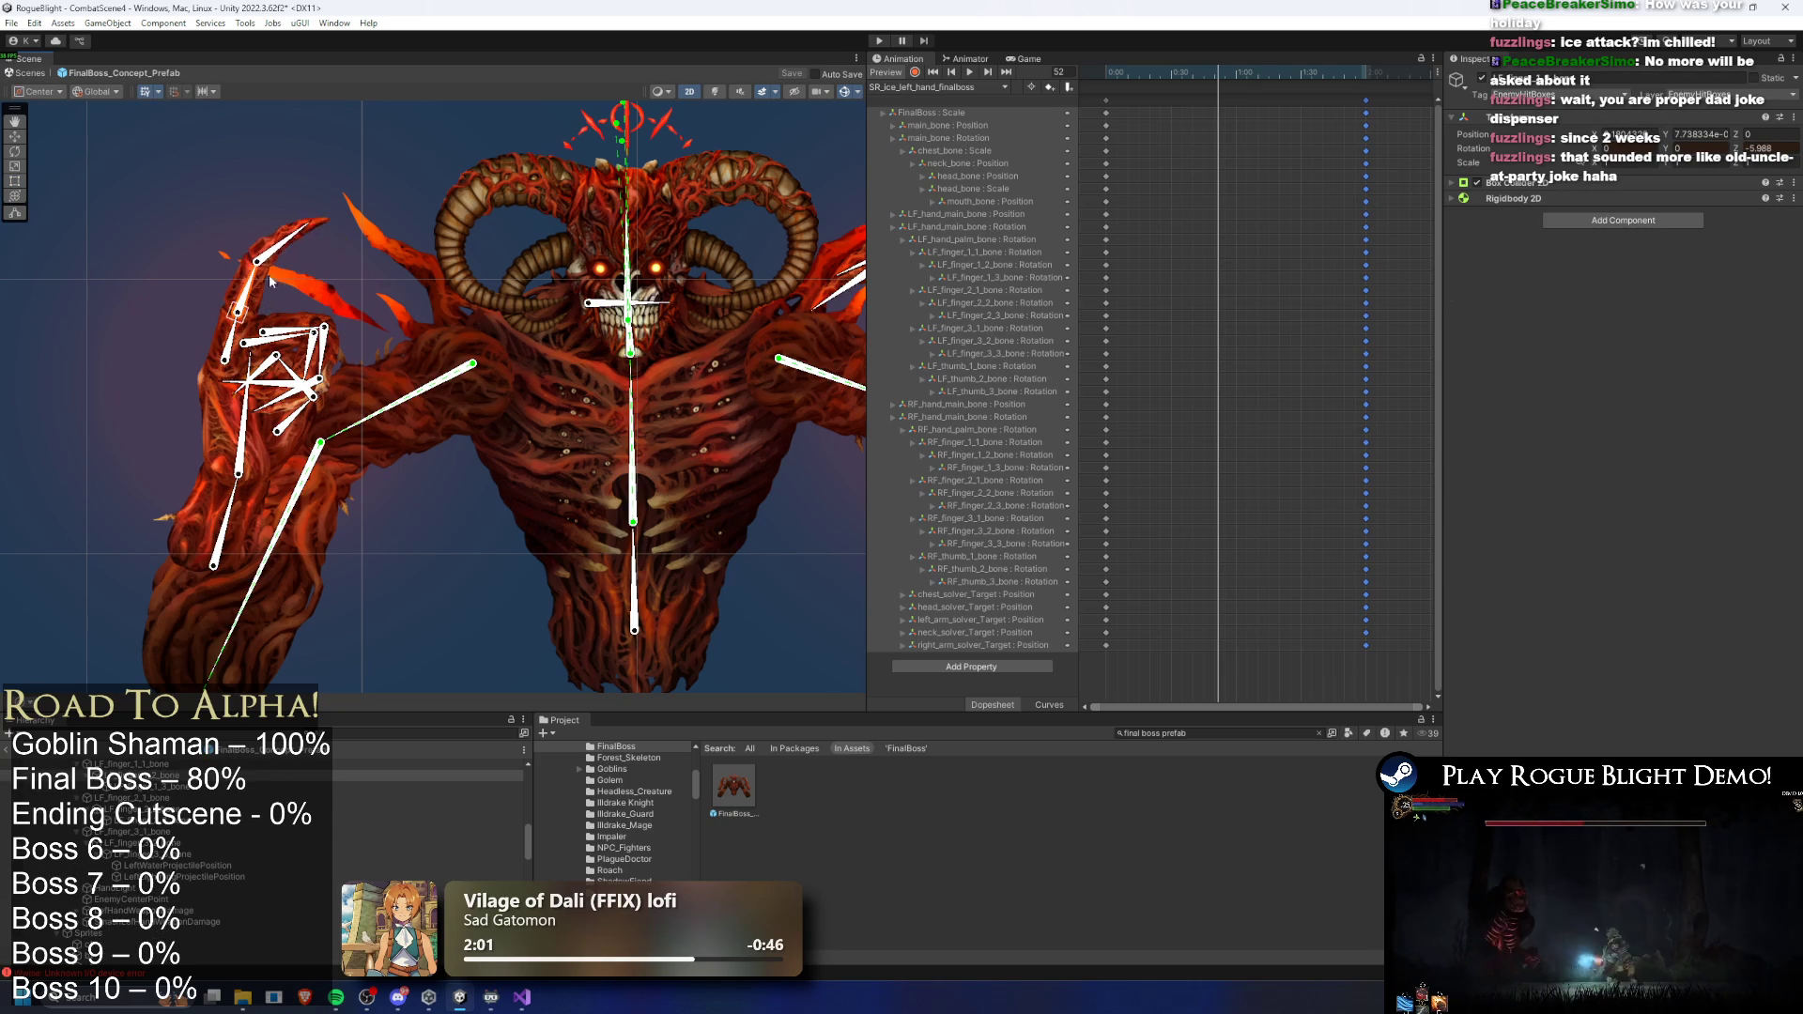
mouse_move(270, 281)
mouse_down()
mouse_move(270, 422)
mouse_move(258, 346)
mouse_up()
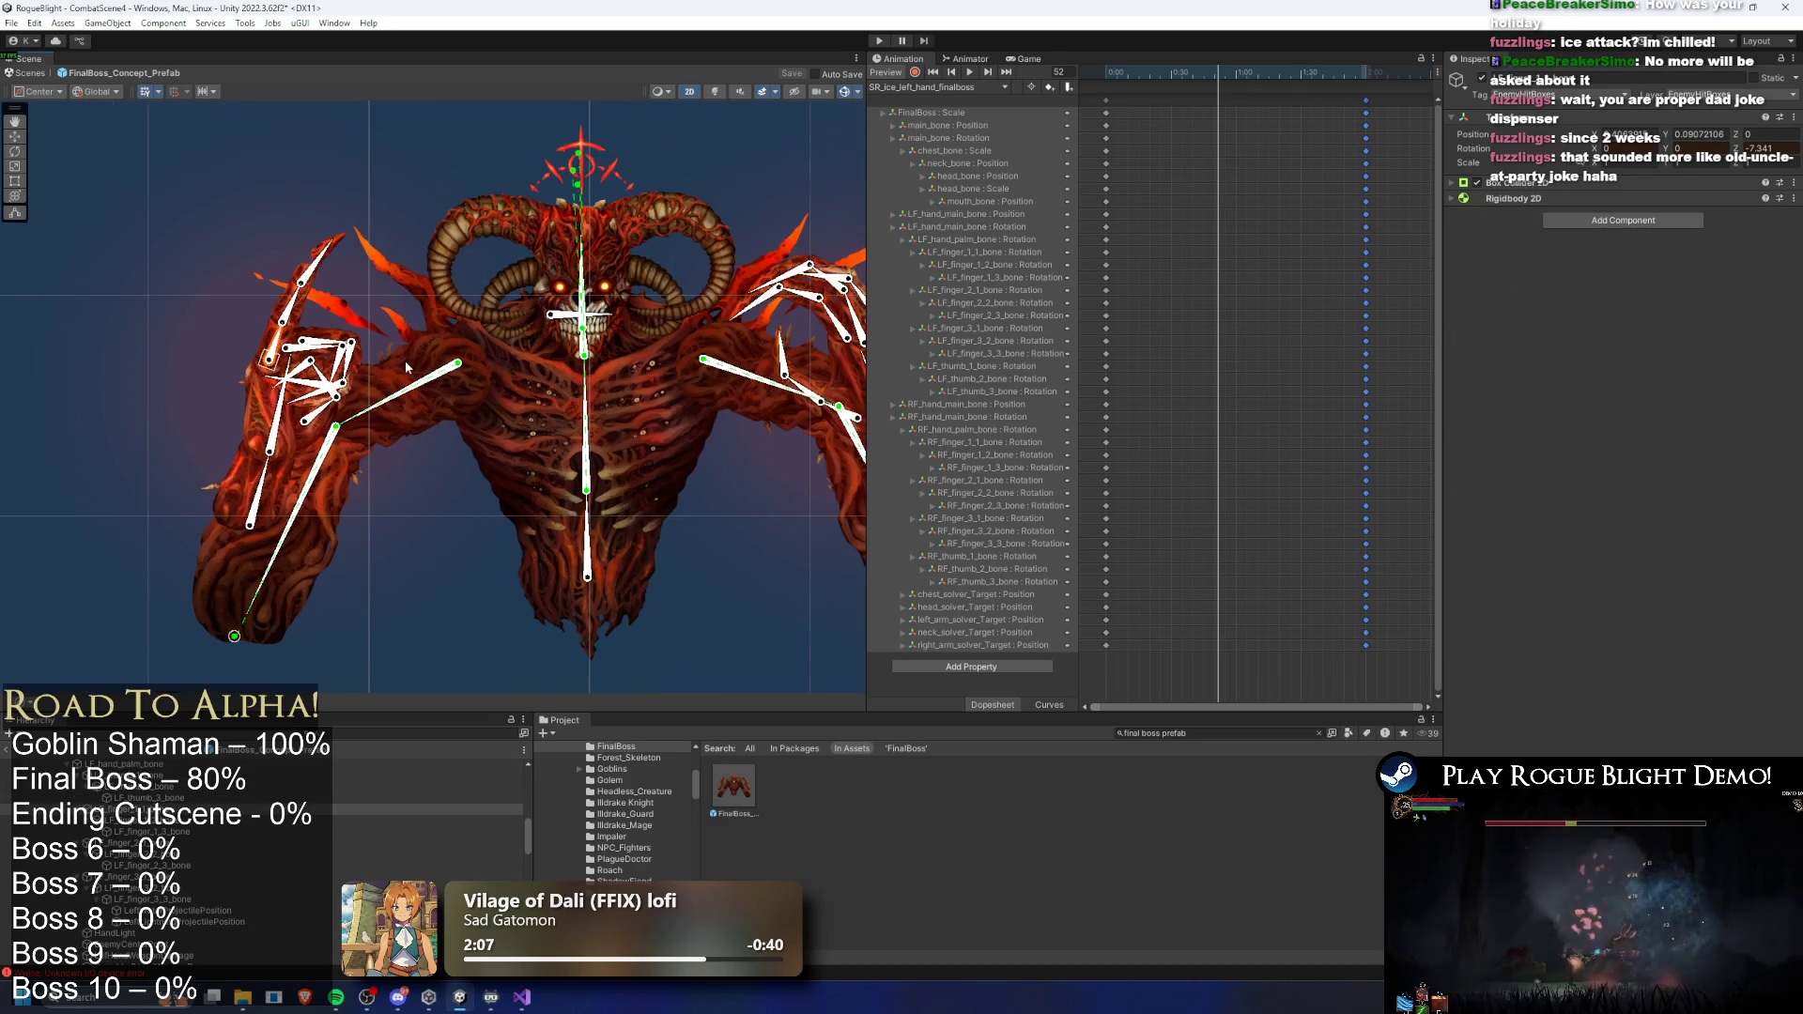
click(372, 204)
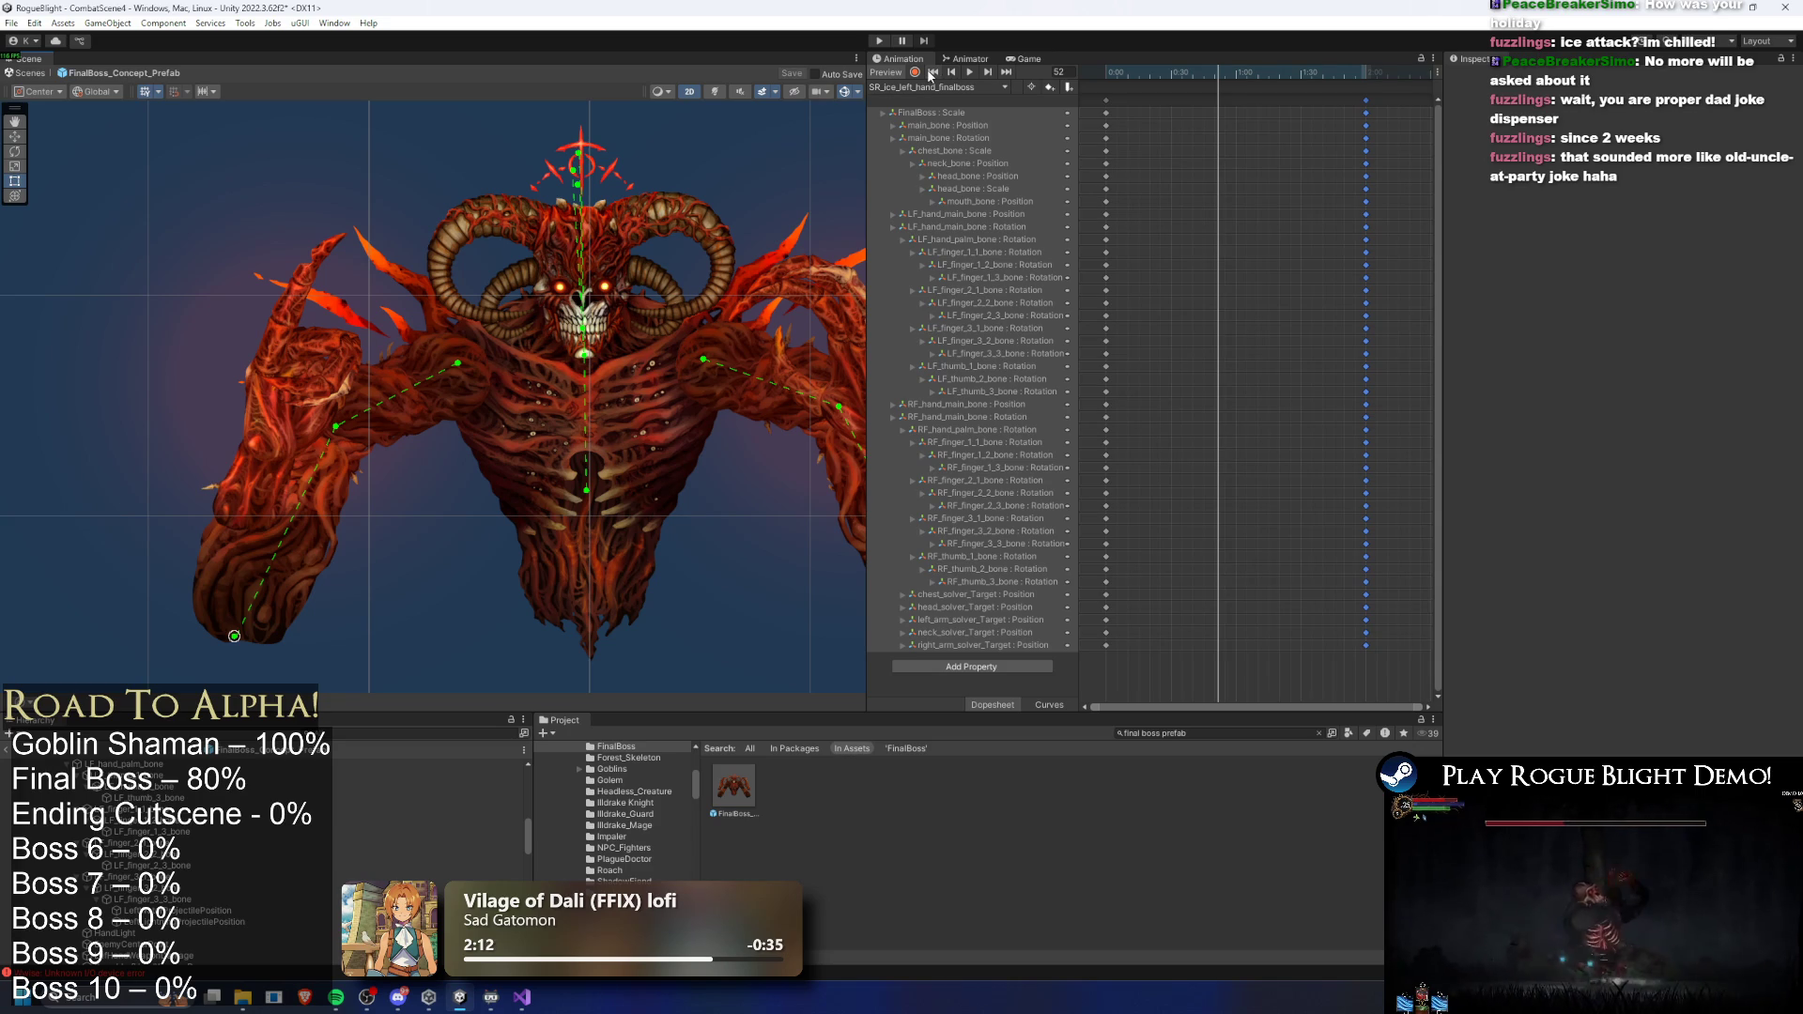
click(1051, 86)
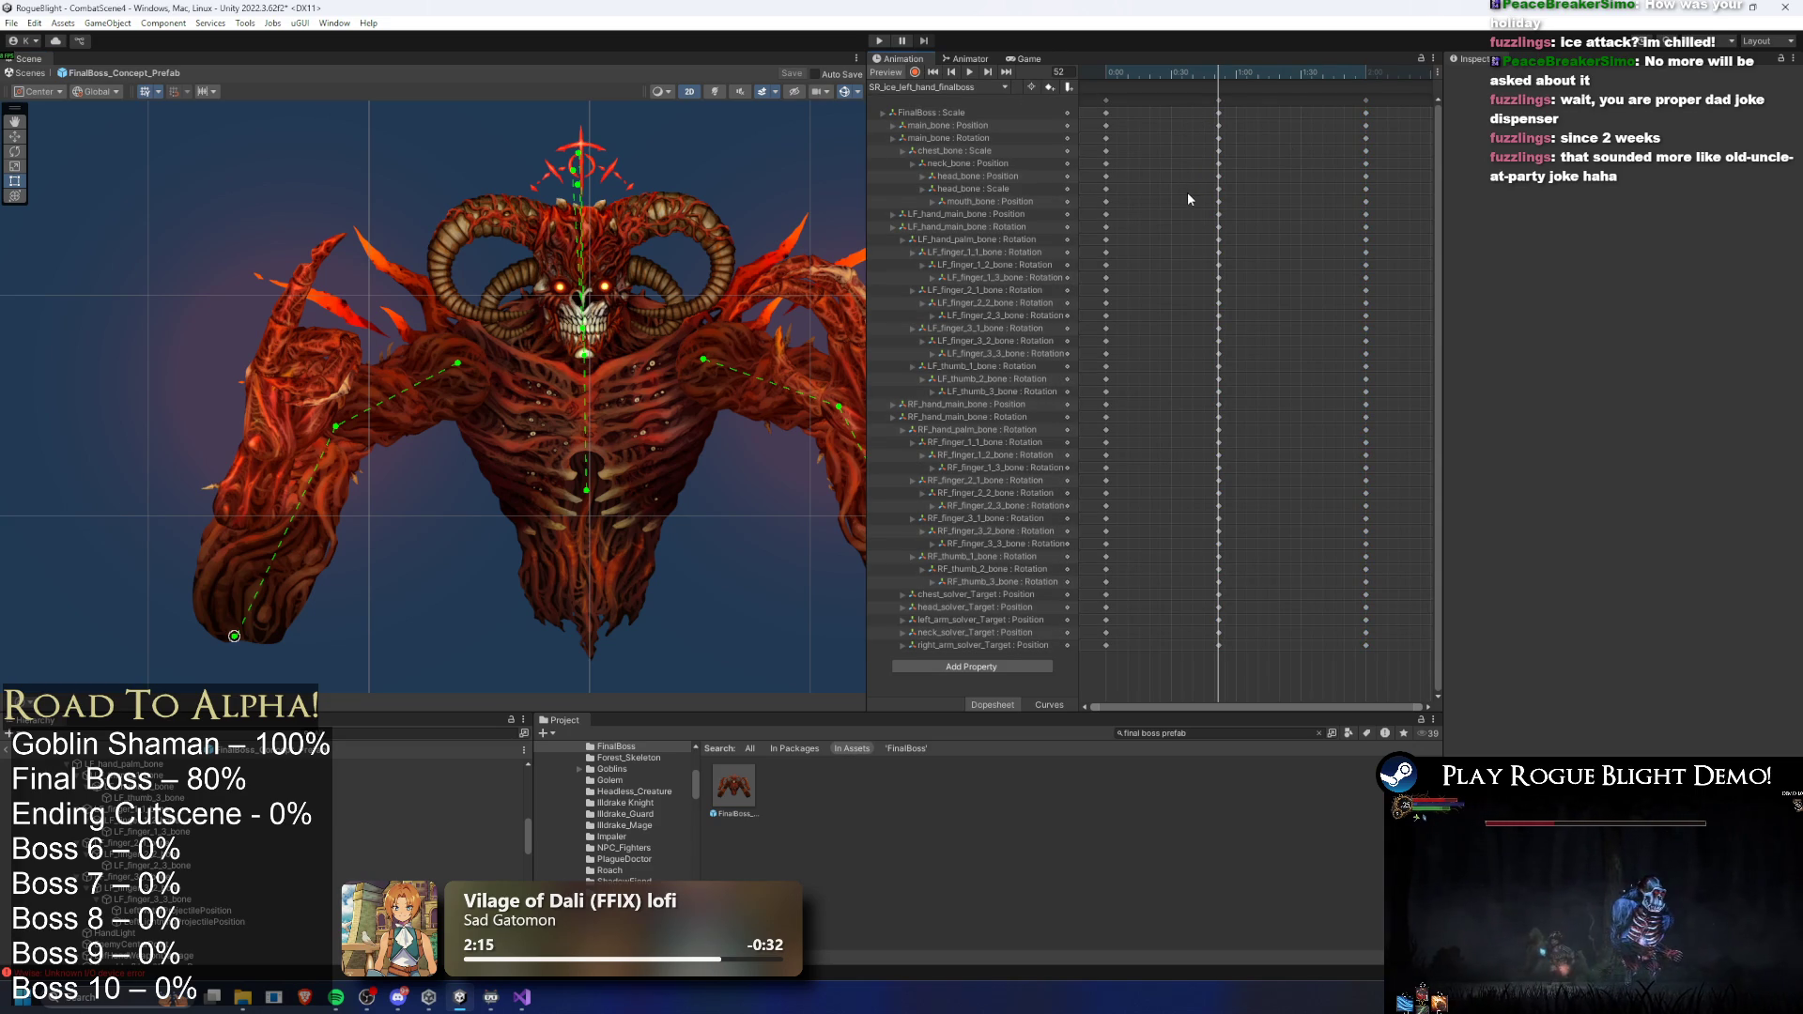
- Select the left-hand keyframes at frame 52, preview playback, and shift them slightly earlier
mouse_move(1196, 206)
mouse_down()
mouse_move(1252, 126)
mouse_move(1242, 106)
mouse_up()
mouse_move(1168, 197)
mouse_down()
mouse_move(1244, 387)
mouse_move(1238, 597)
mouse_move(1270, 657)
mouse_up()
mouse_move(1221, 74)
mouse_down()
mouse_move(1101, 74)
mouse_move(1195, 71)
mouse_up()
key(space)
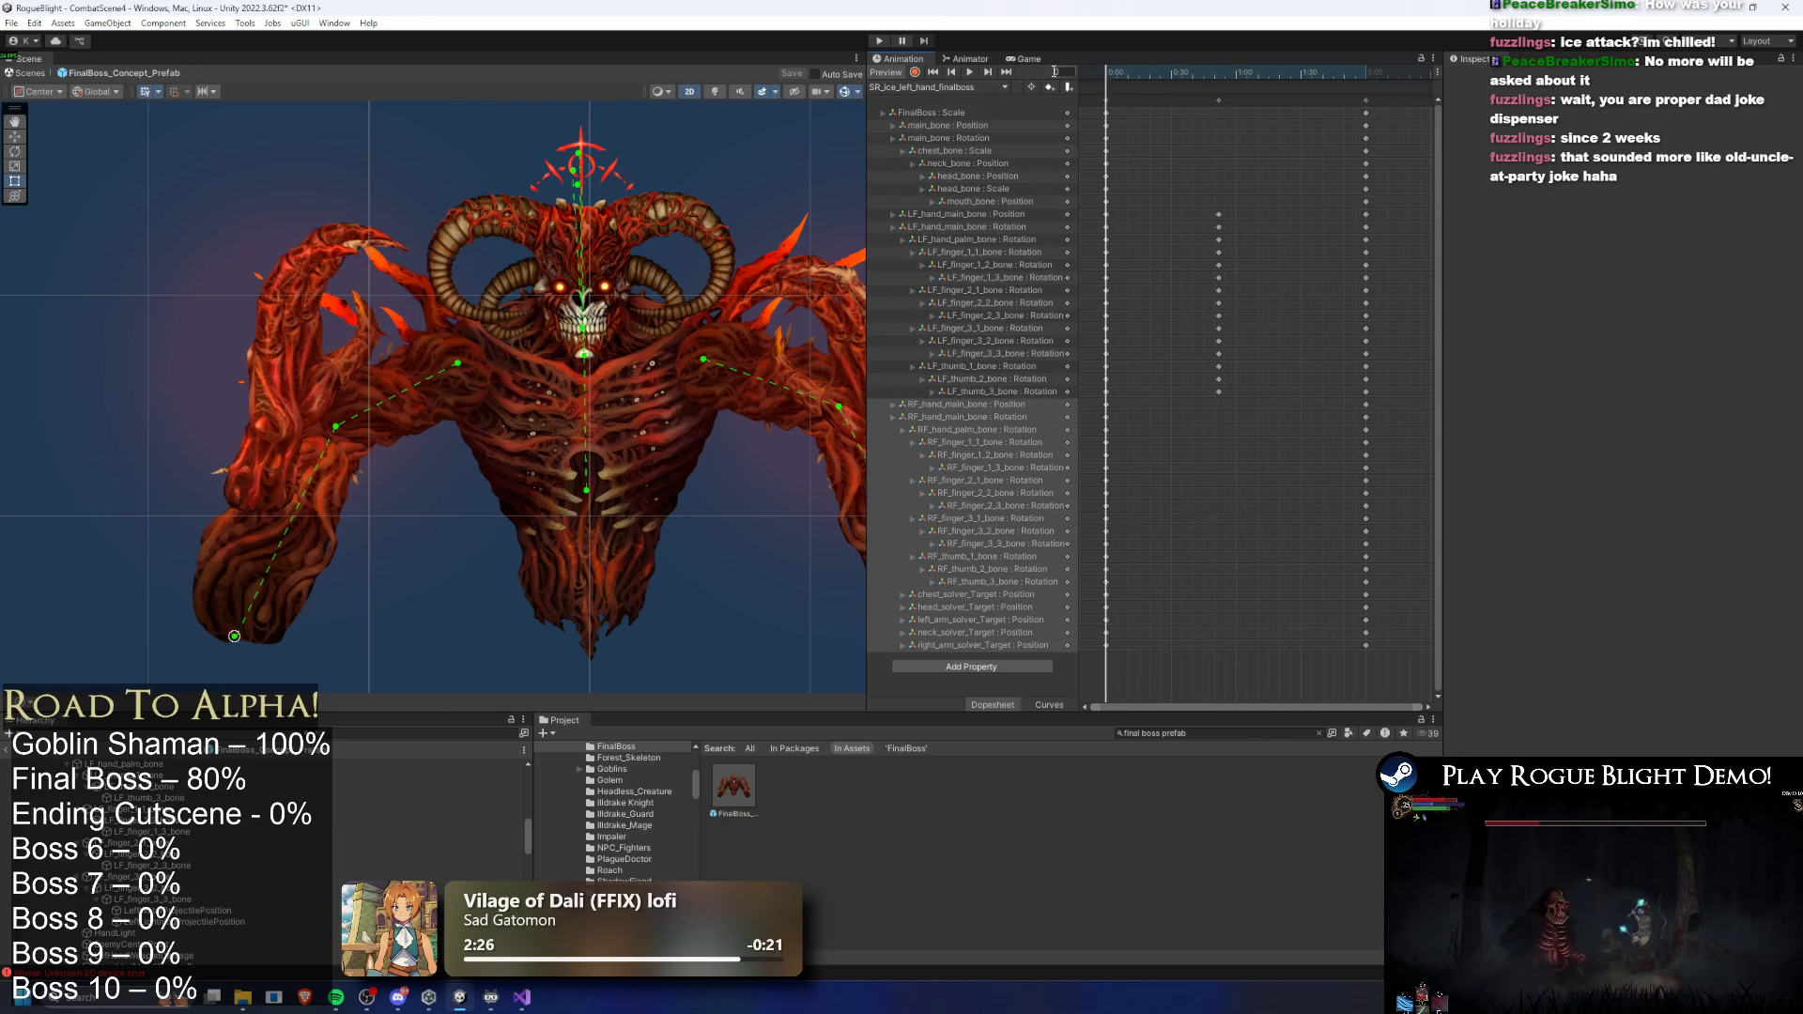
mouse_move(1218, 100)
mouse_down()
mouse_move(1179, 106)
mouse_move(1160, 72)
mouse_move(1181, 77)
mouse_up()
- Copy the left-hand keyframes, paste them at frame 20, and clear the selection
key(ctrl+c)
click(1289, 74)
key(ctrl+v)
click(1165, 75)
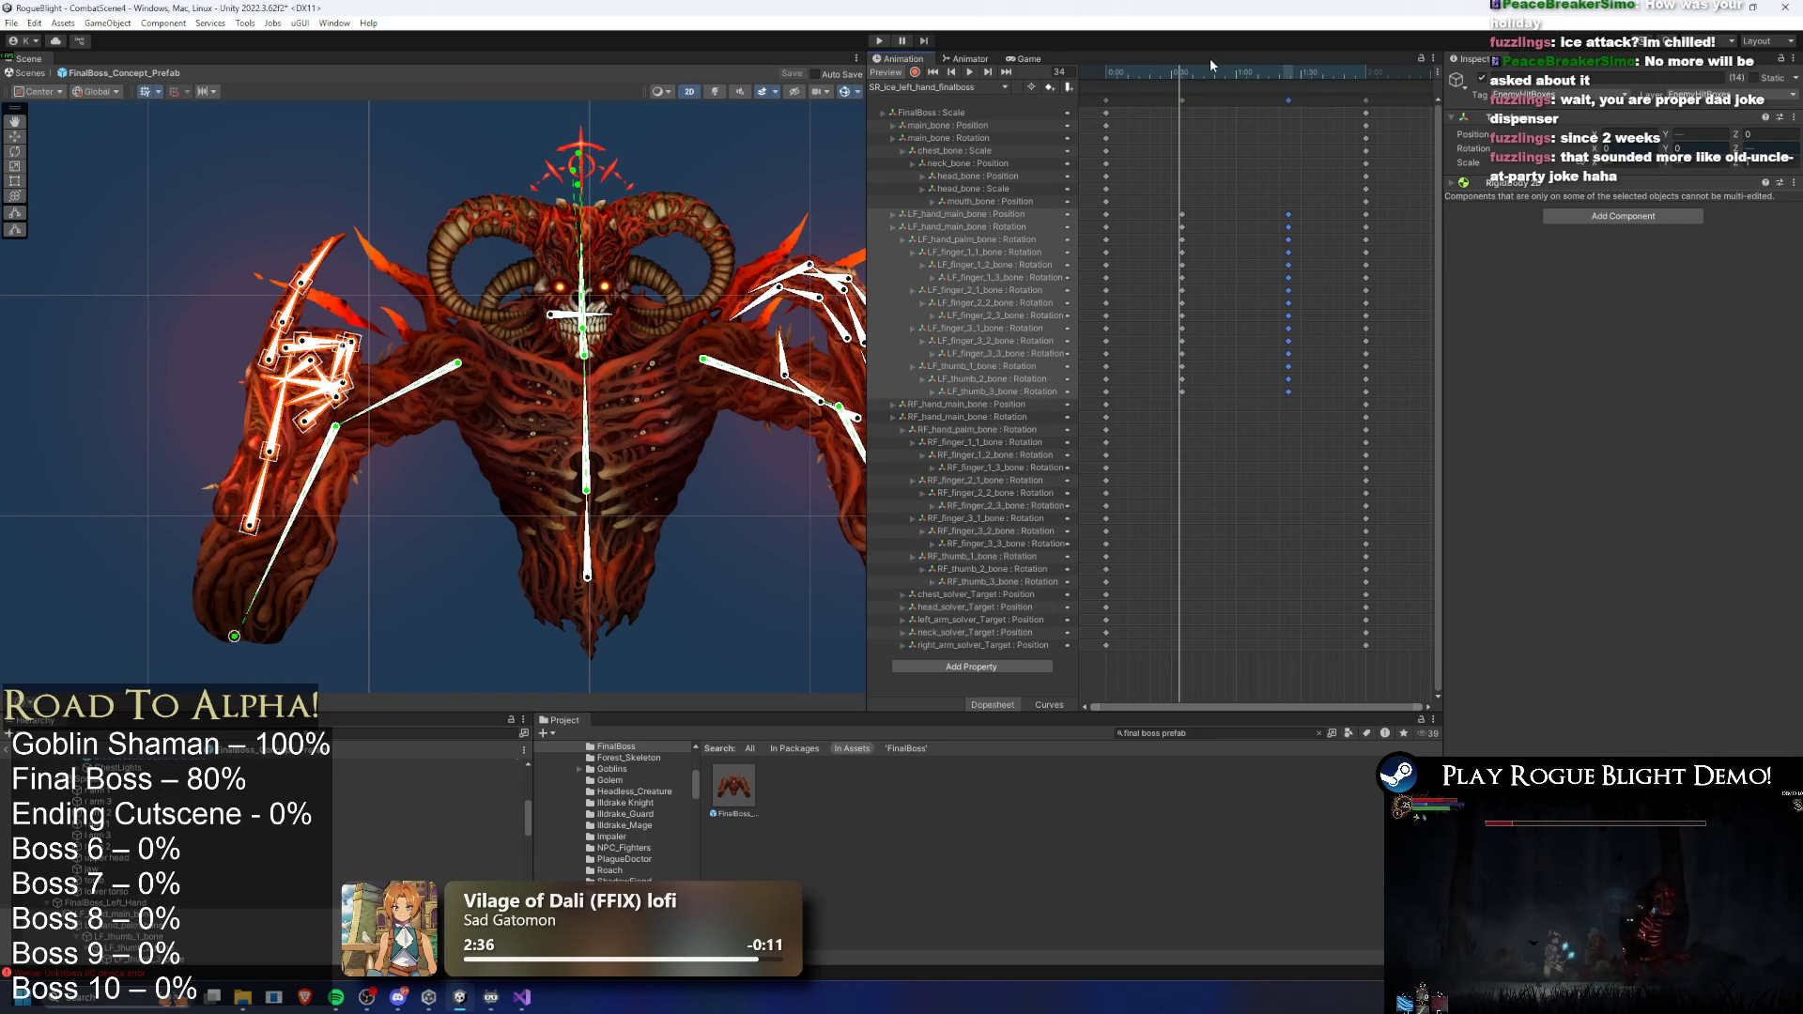
click(299, 142)
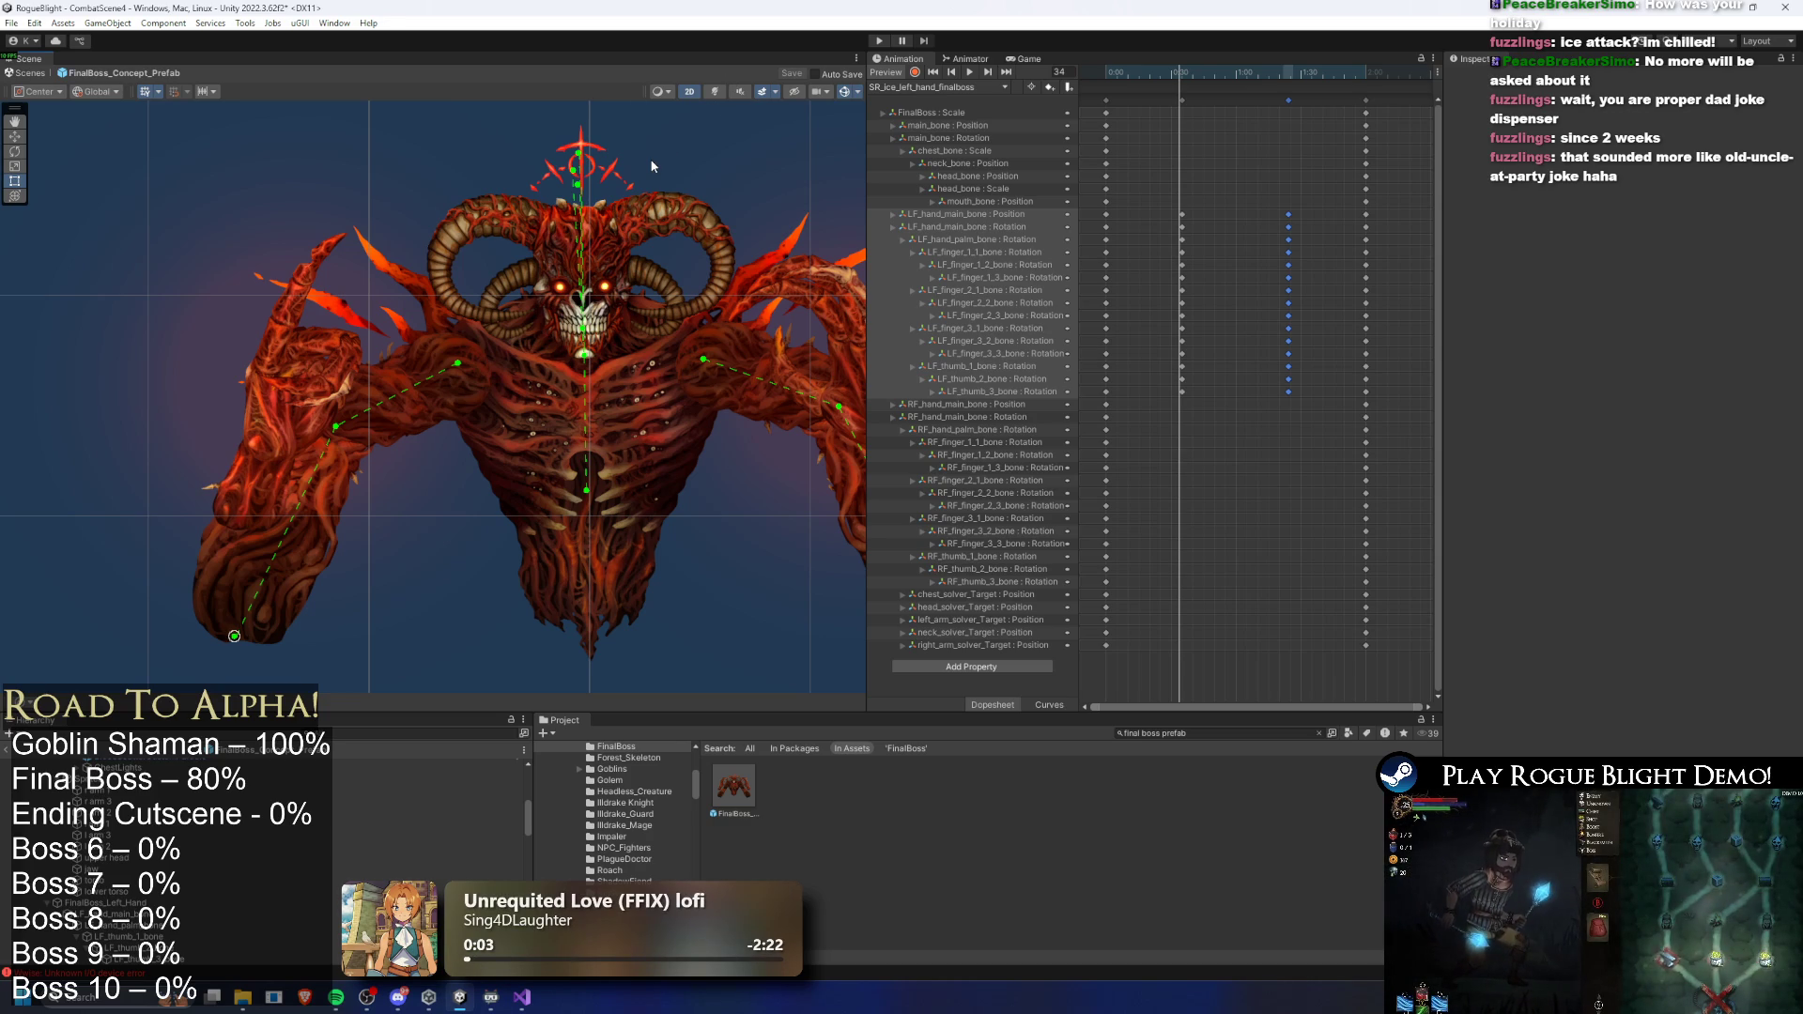
- Launch Snipping Tool from Start search and begin a new snip
scroll(411, 300, up, 2)
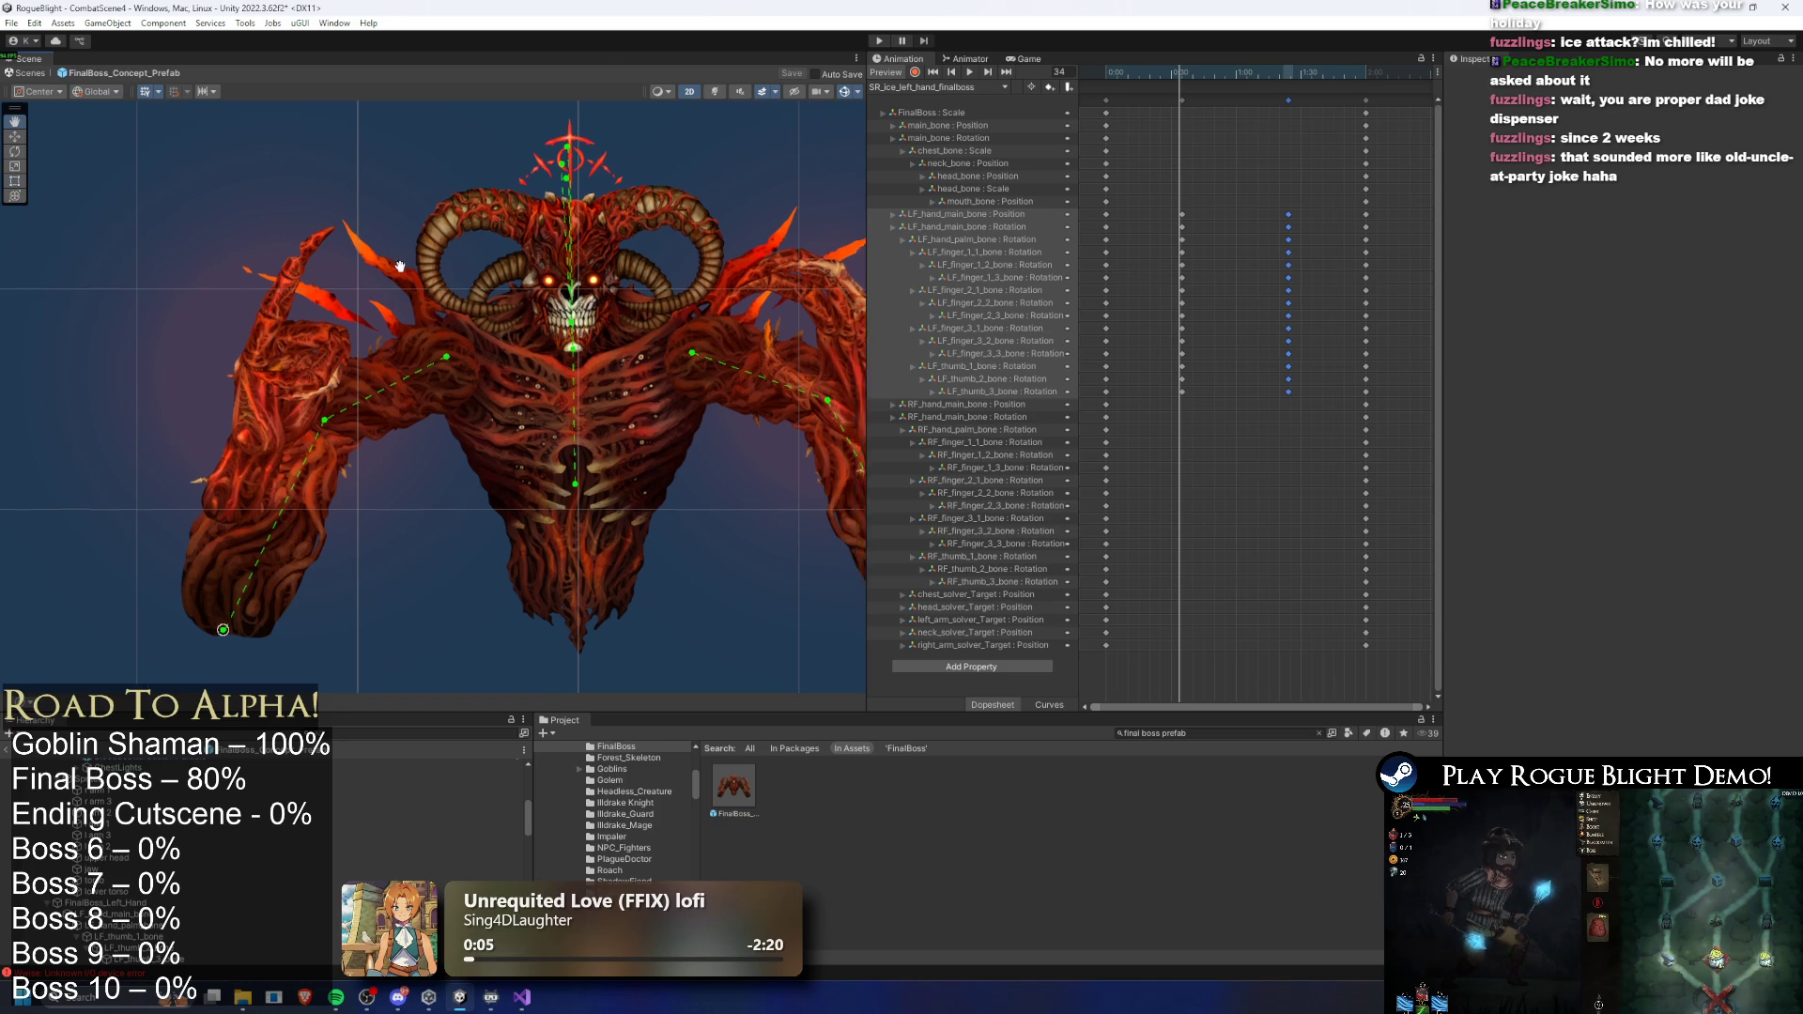
scroll(391, 244, down, 2)
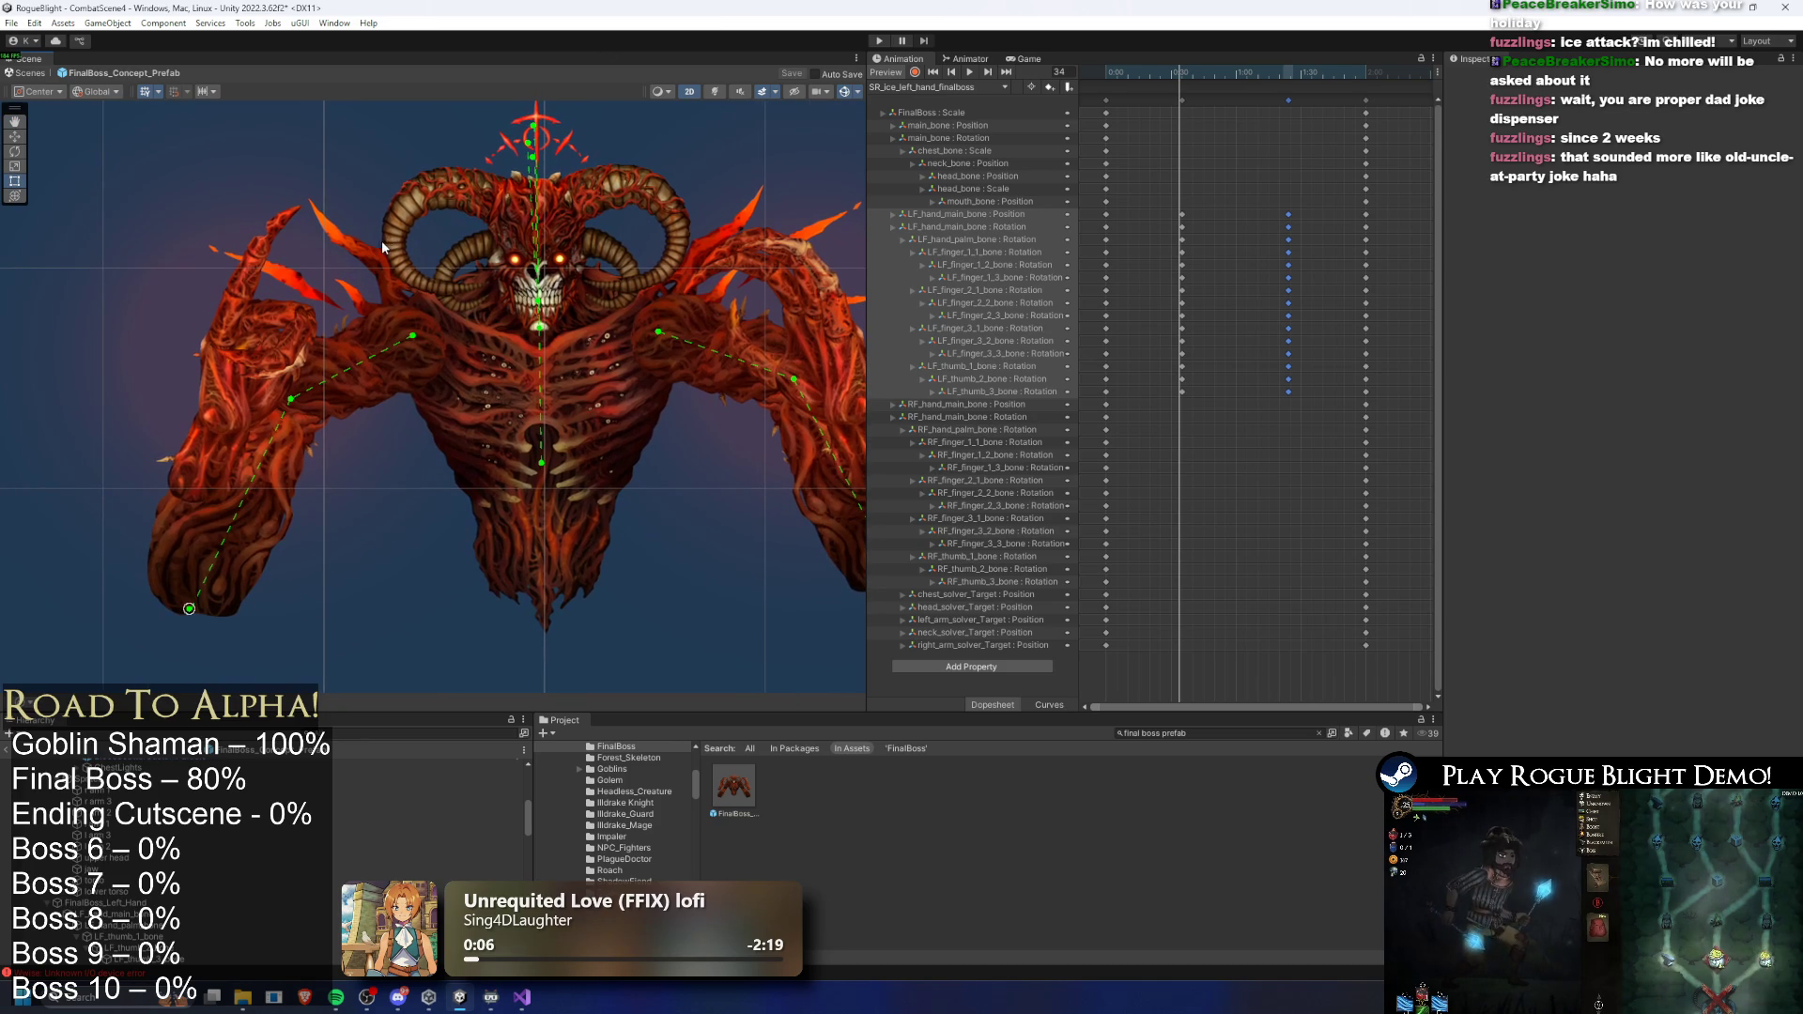
scroll(385, 244, down, 2)
key(super)
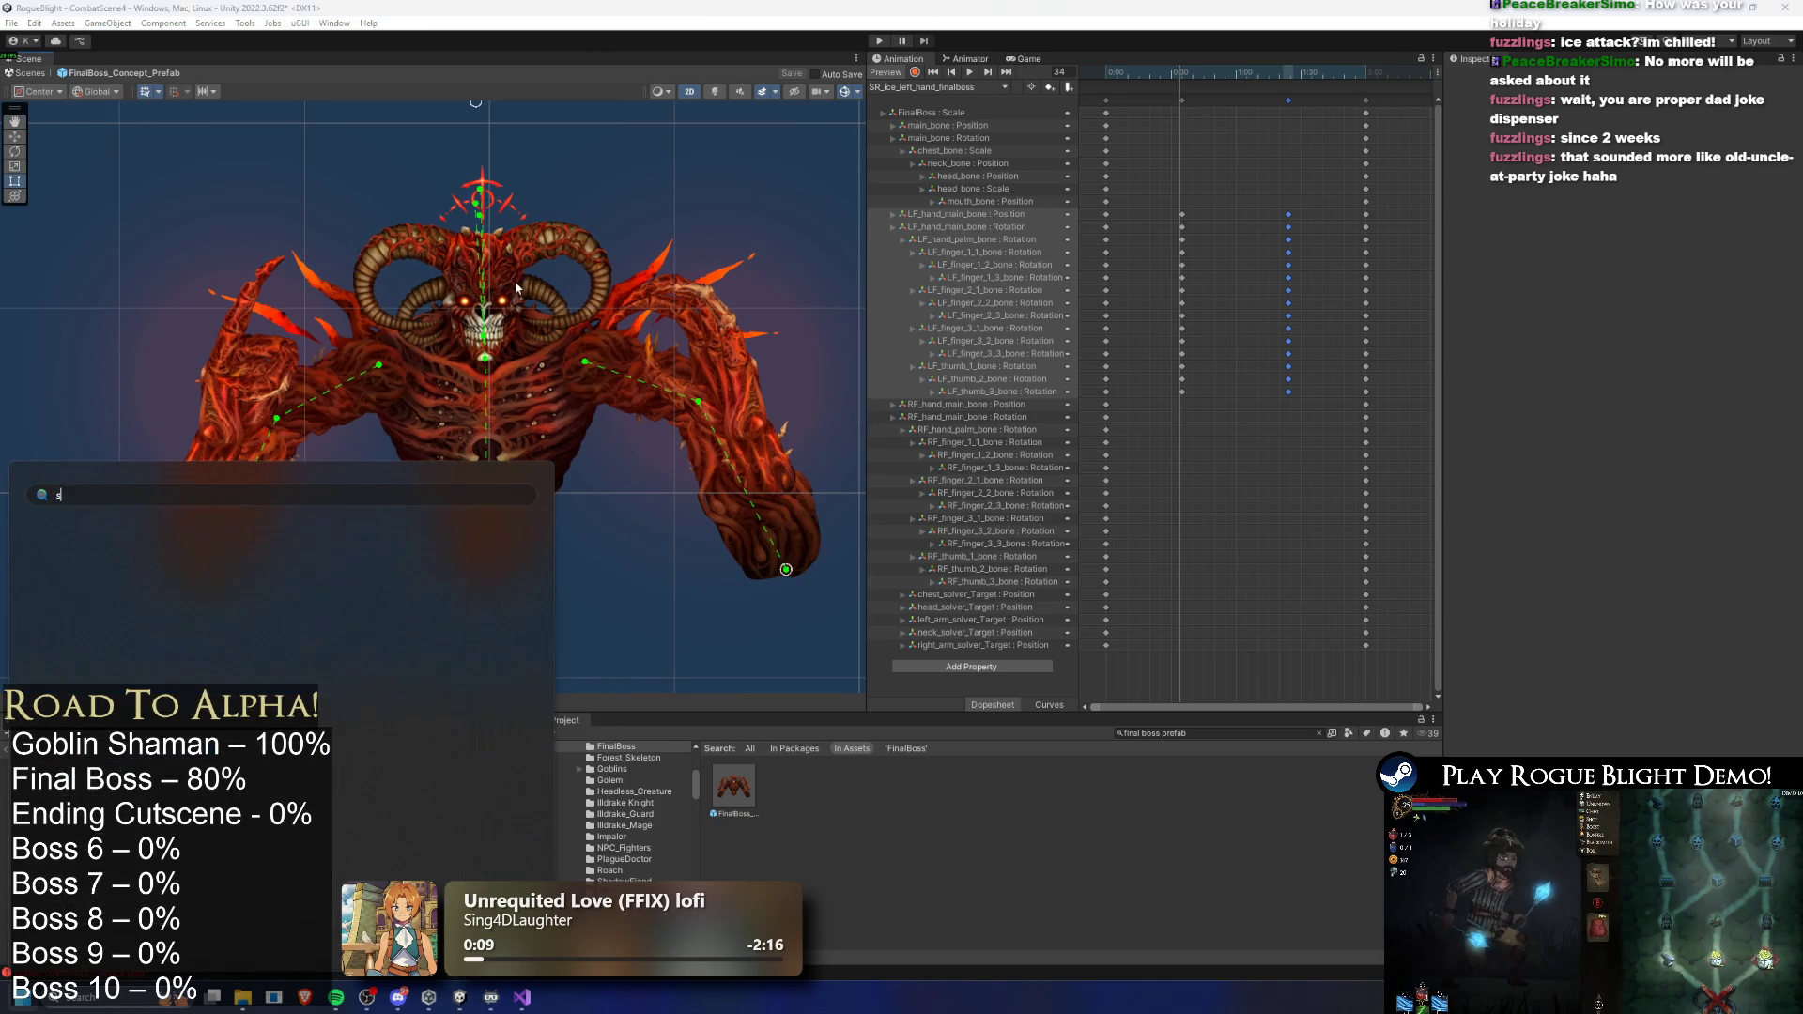
text(snipping Tool)
key(Return)
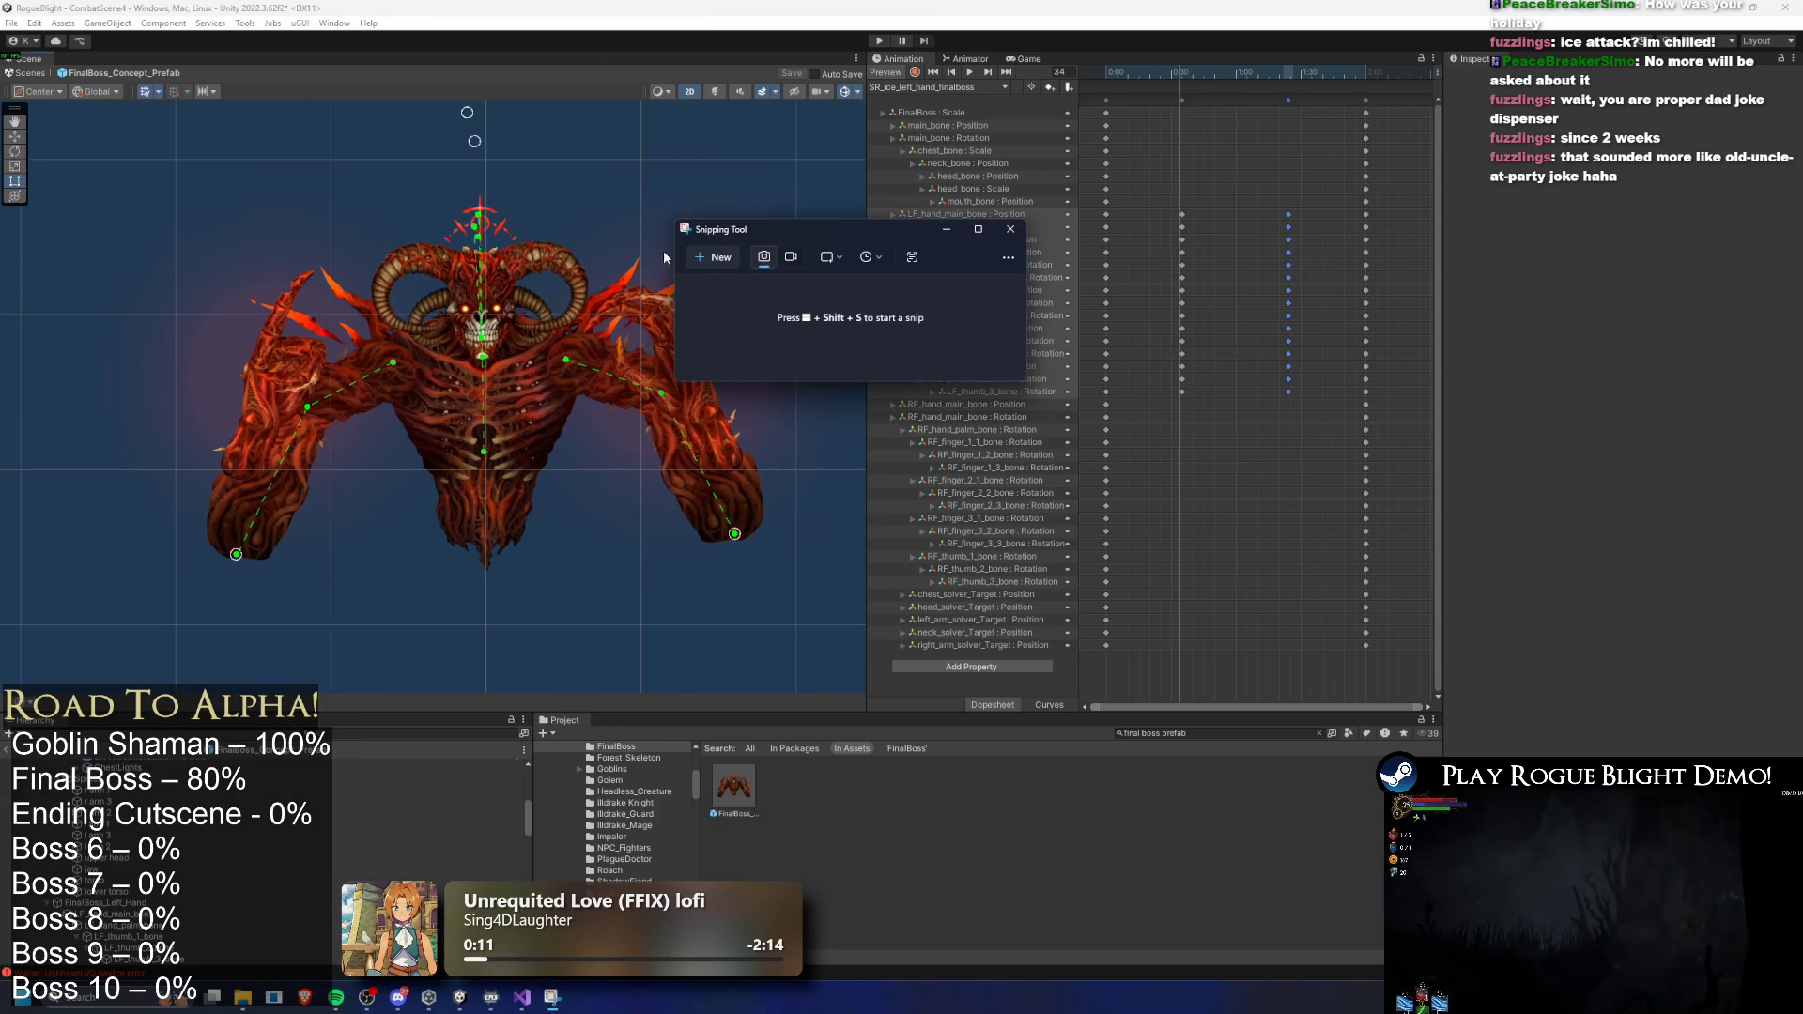
click(714, 257)
- Capture the boss region, maximise the window, and try red scribbles near the left claw
mouse_move(125, 142)
mouse_down()
mouse_move(466, 306)
mouse_move(869, 604)
mouse_move(837, 597)
mouse_up()
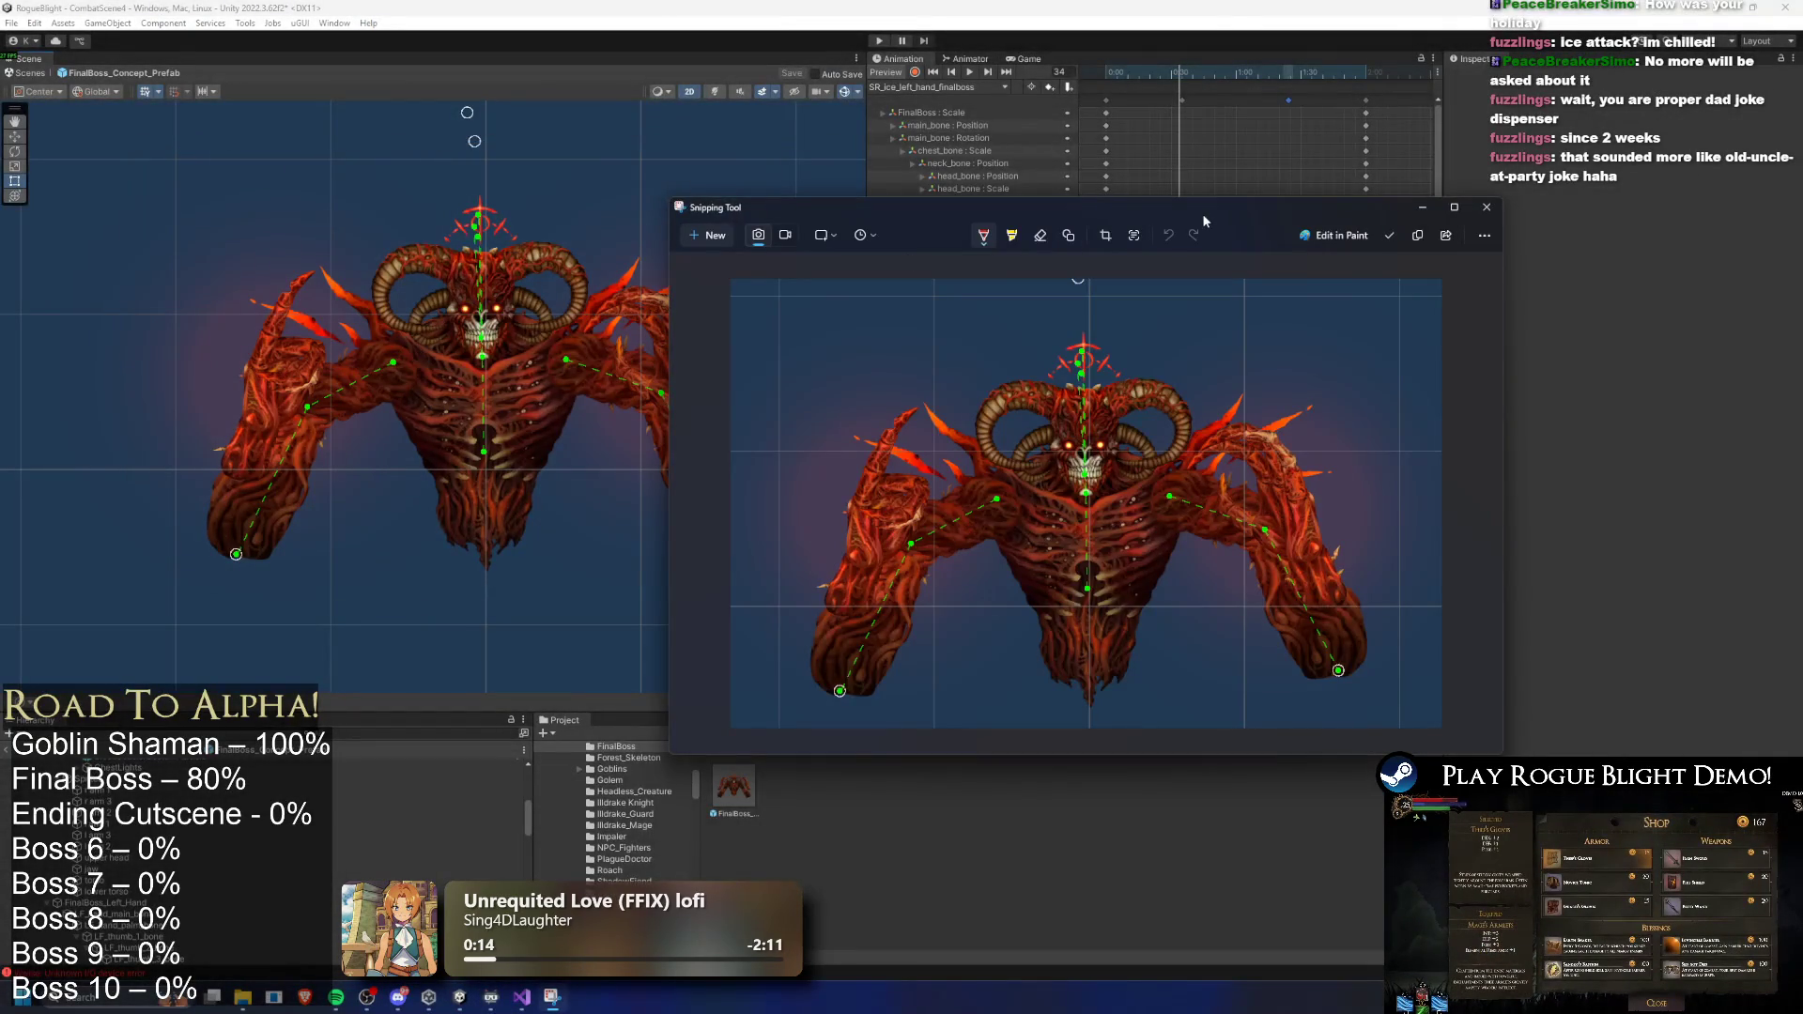
double_click(1198, 212)
scroll(1003, 487, up, 3)
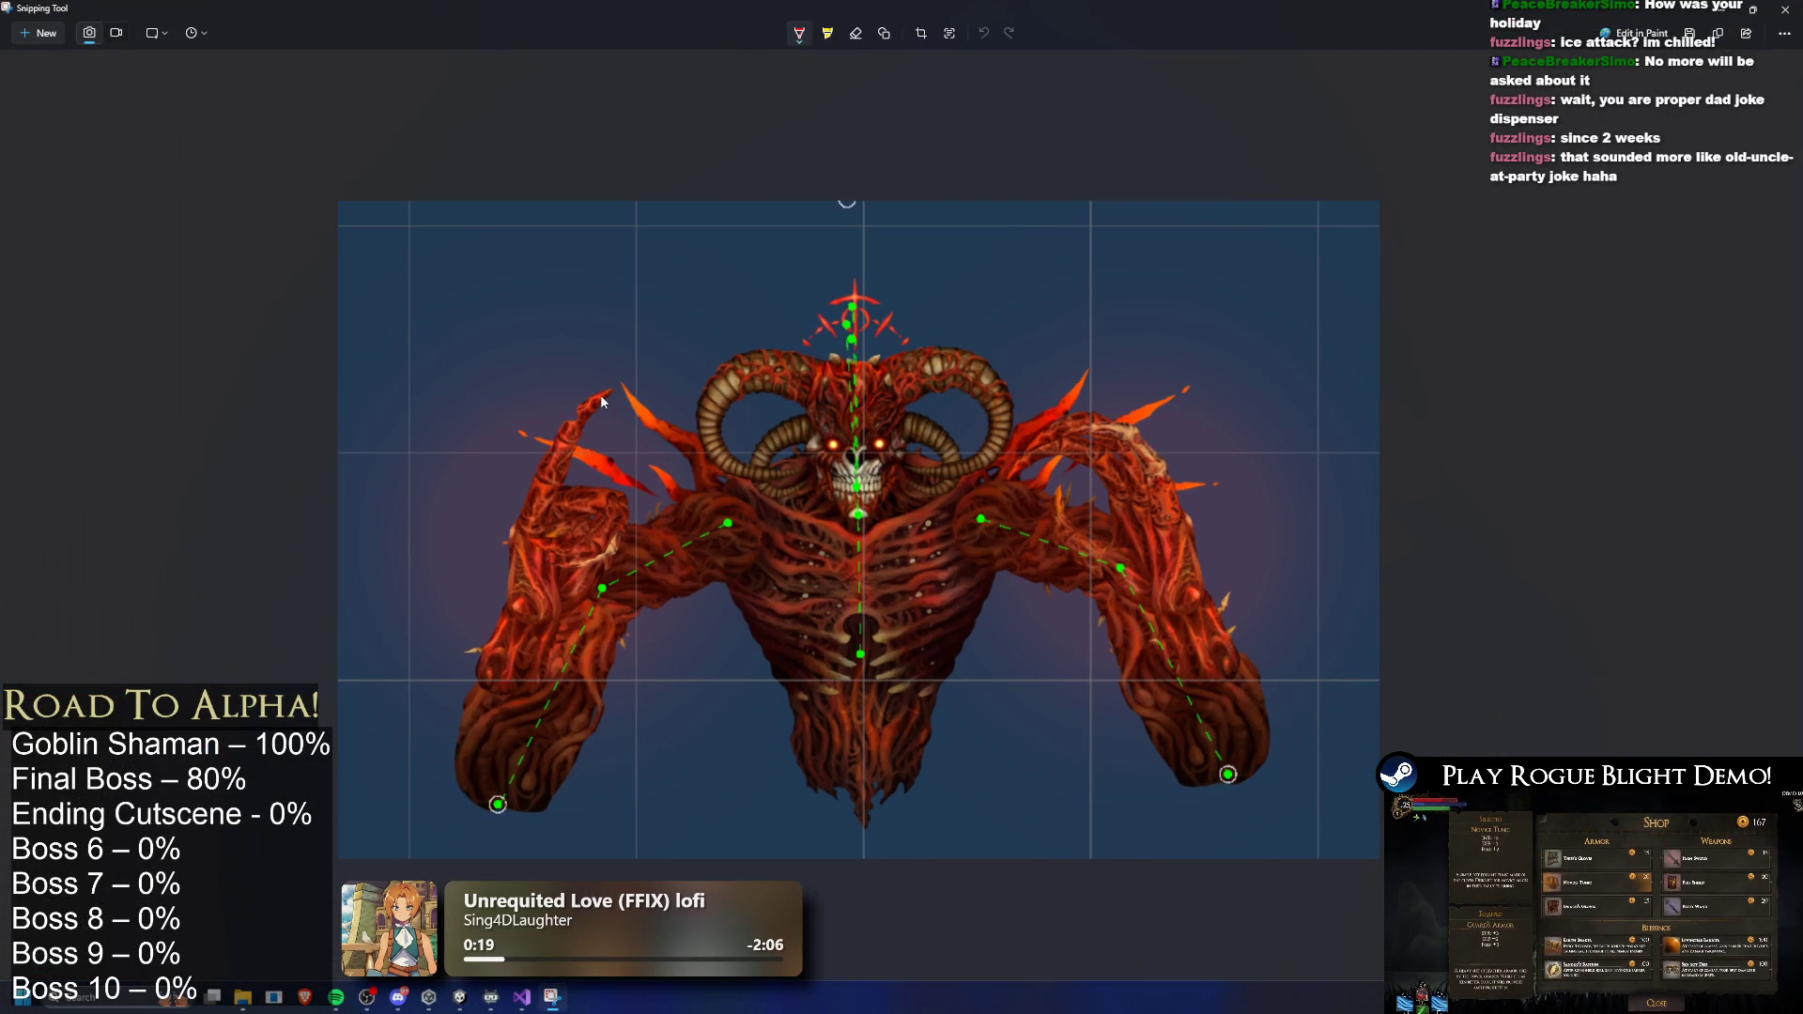
mouse_move(611, 404)
mouse_down()
mouse_move(583, 425)
mouse_move(618, 387)
mouse_up()
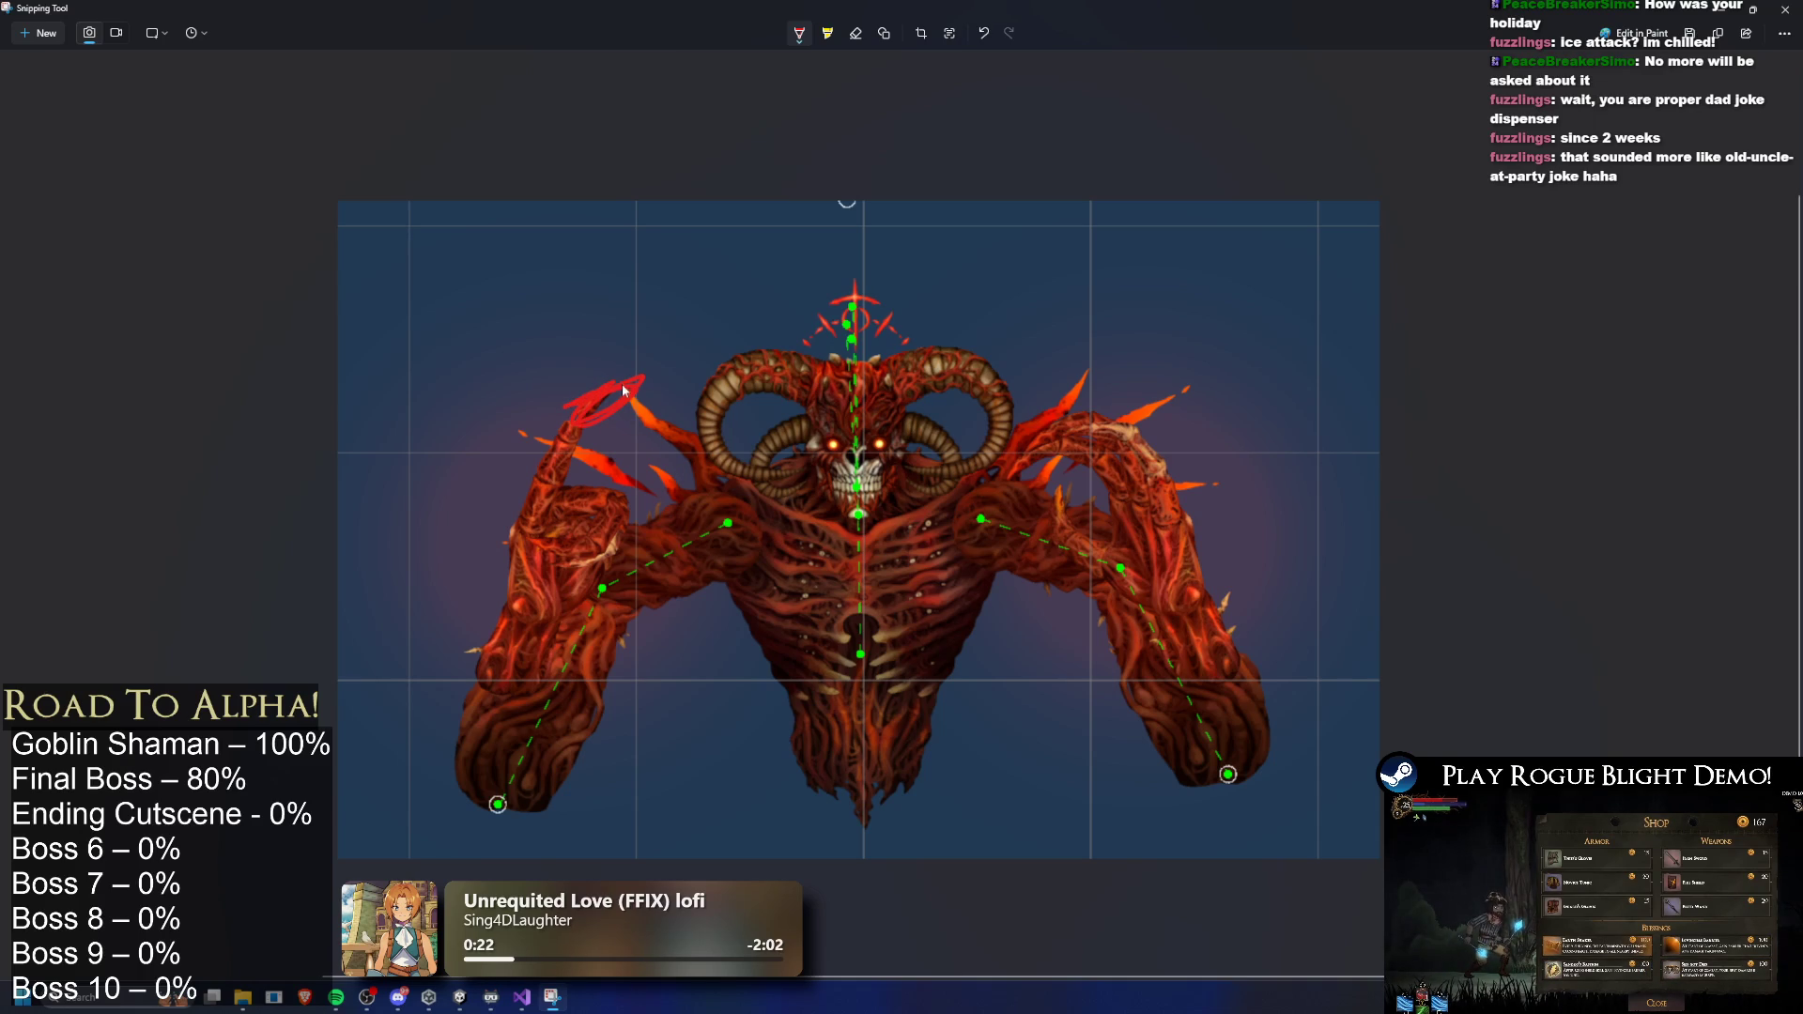
key(ctrl+z)
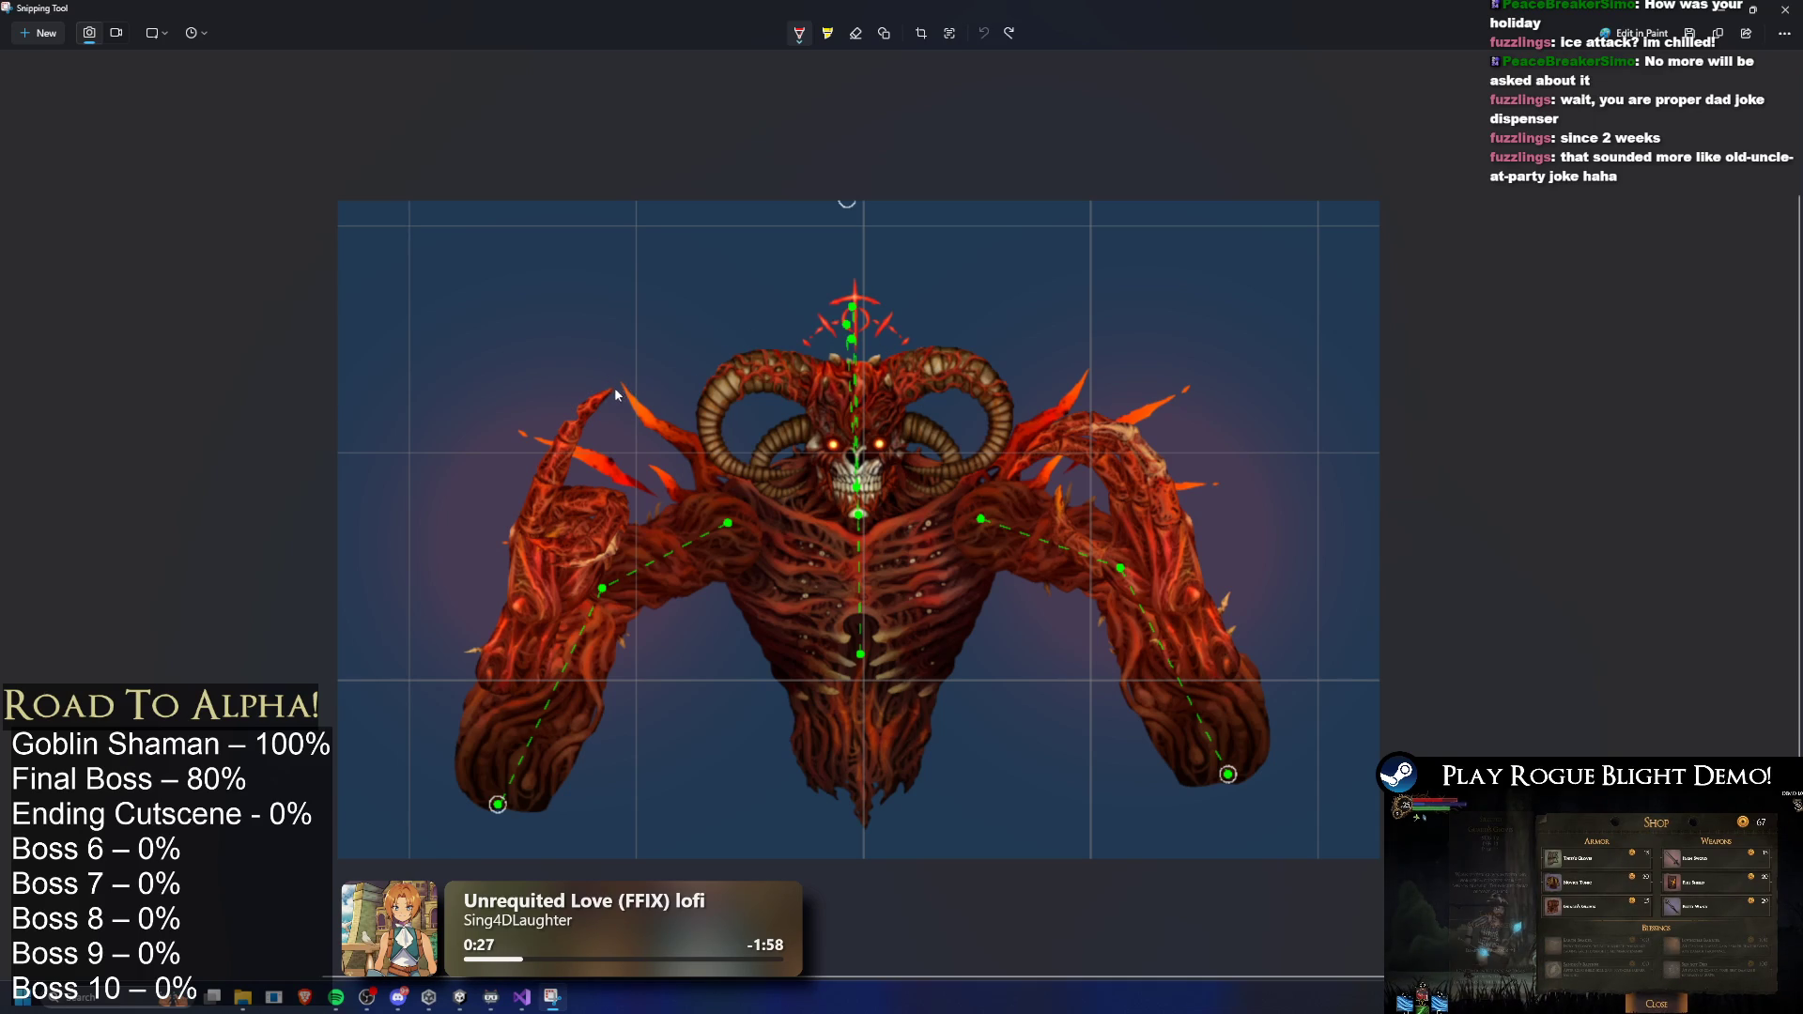
key(ctrl+y)
drag(612, 399, 565, 486)
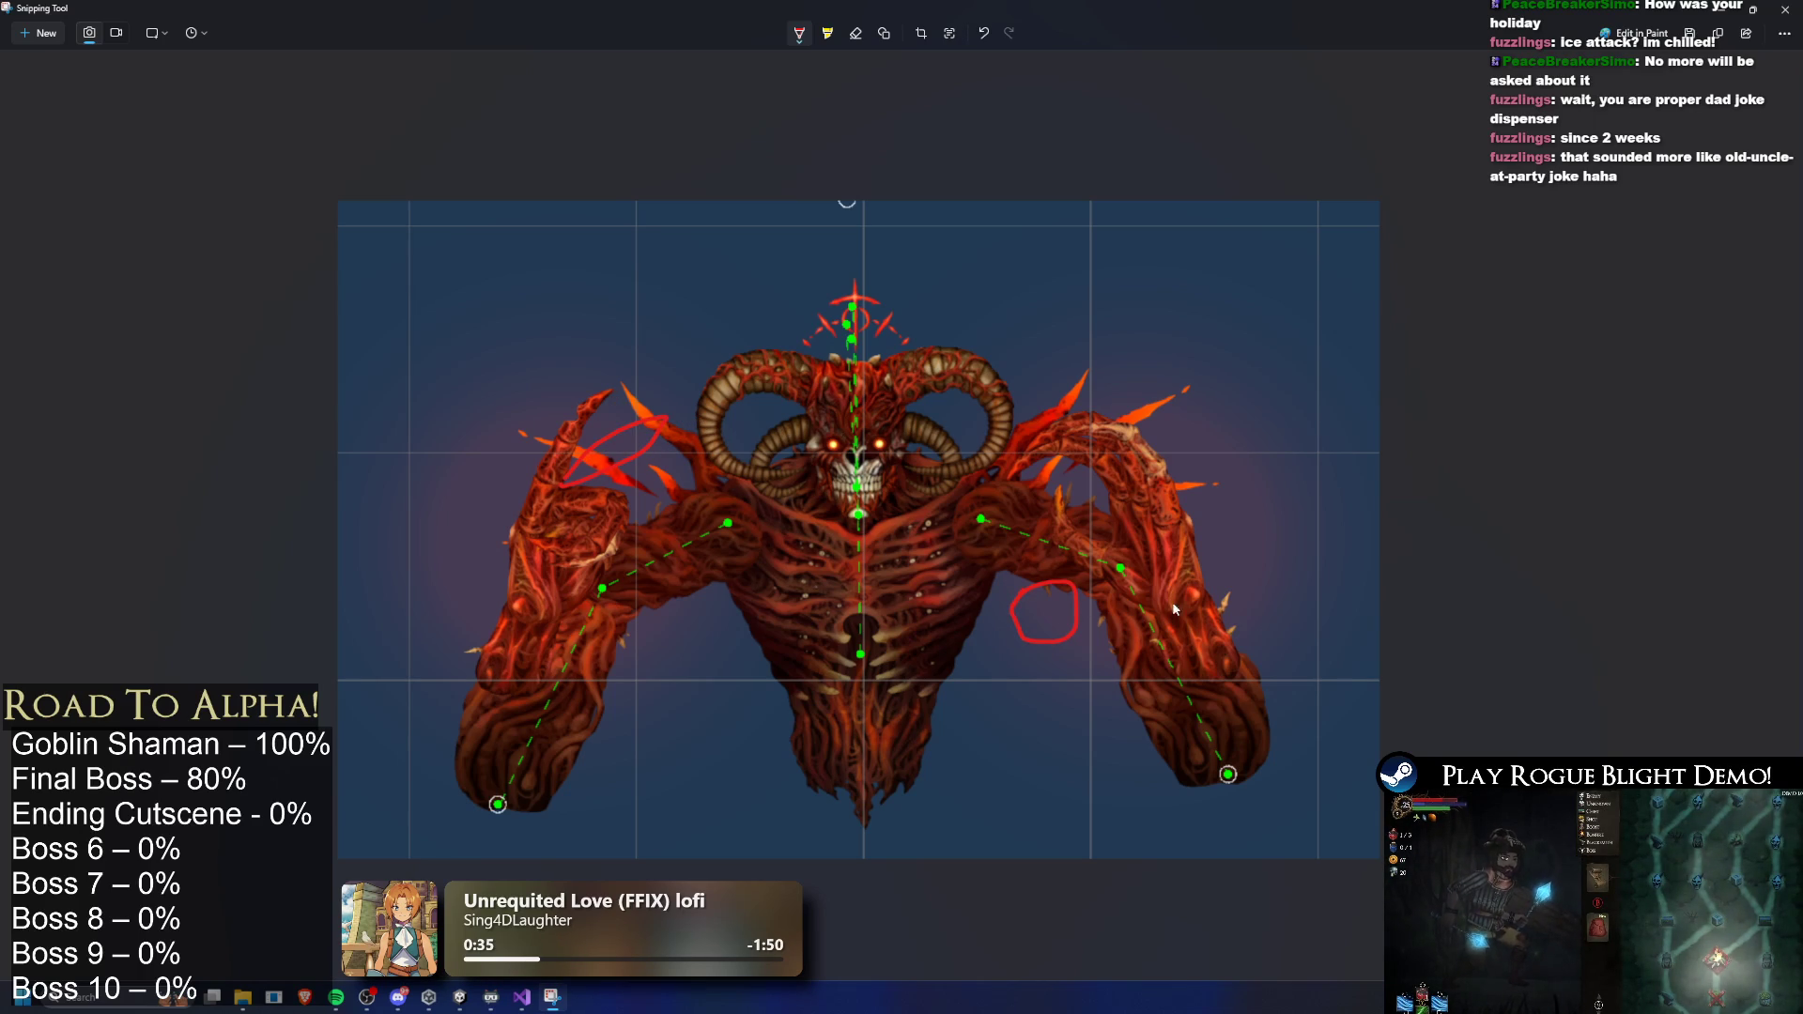
key(ctrl+z)
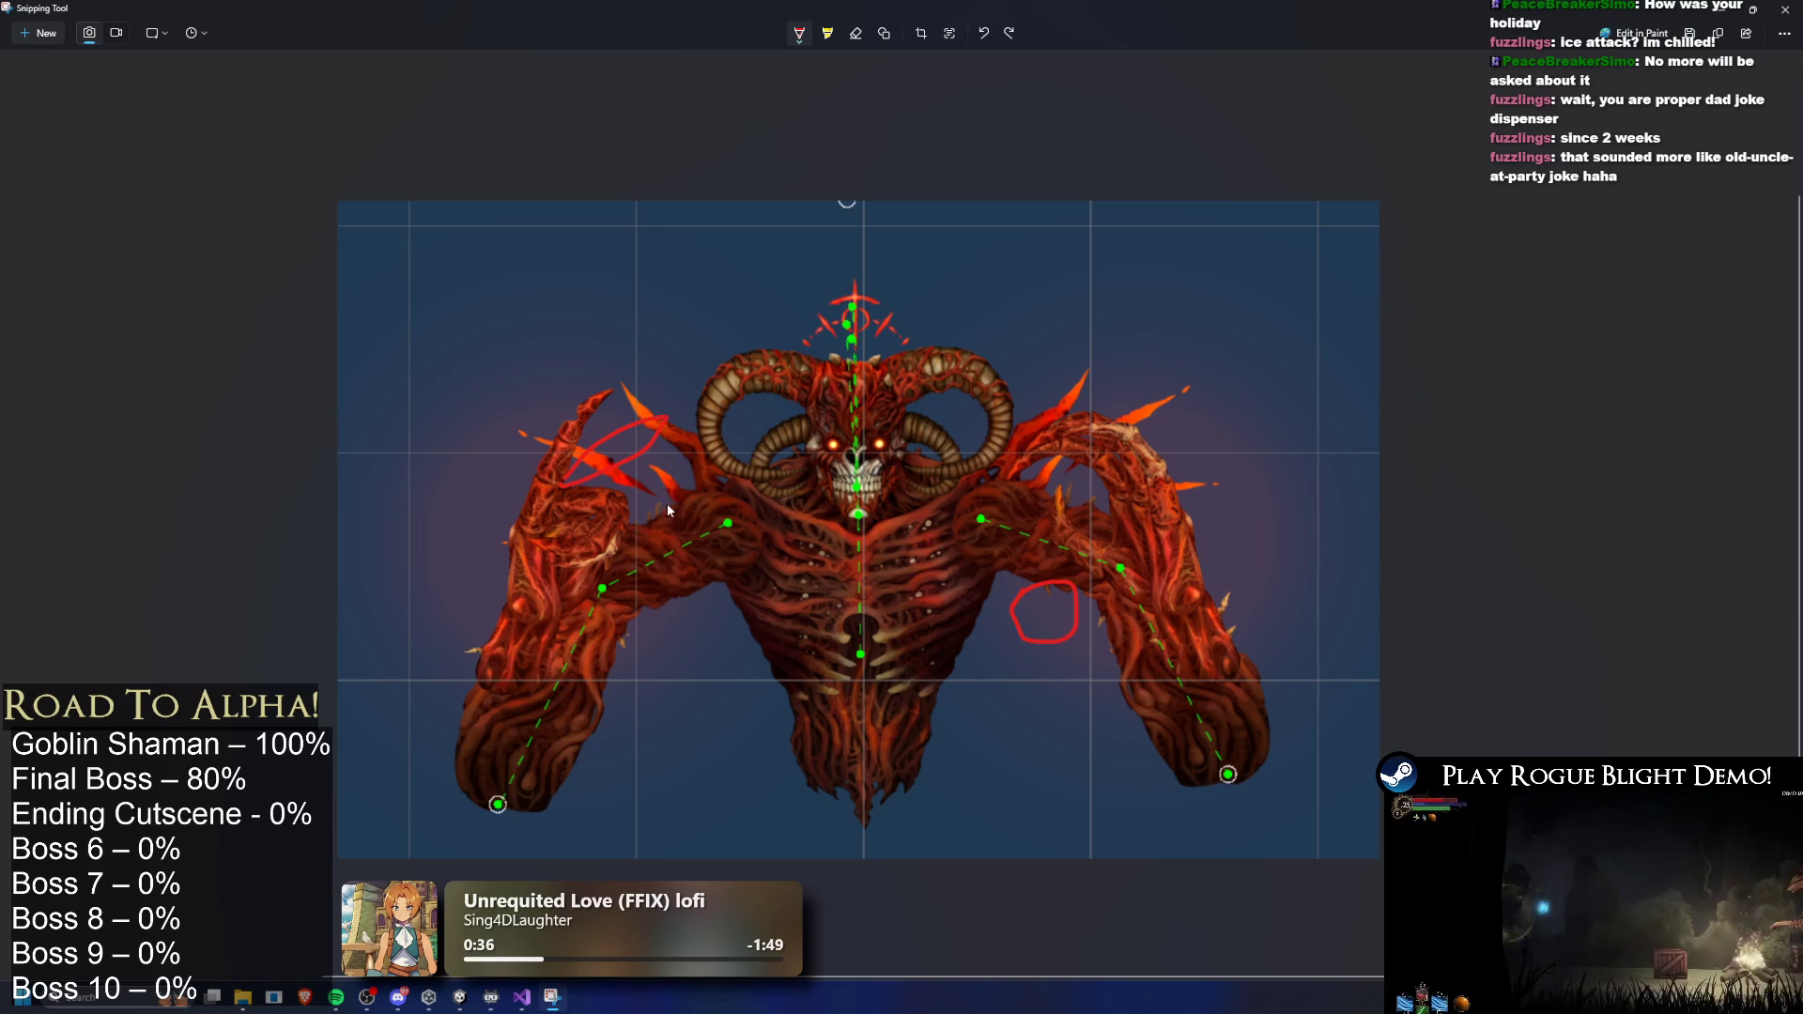
- Sketch and undo strokes around the horn and arms, leaving one red loop on the chest
mouse_move(671, 413)
mouse_down()
mouse_move(738, 374)
mouse_move(894, 350)
mouse_up()
mouse_move(1001, 338)
mouse_down()
mouse_move(1019, 330)
mouse_move(971, 294)
mouse_move(1073, 305)
mouse_up()
drag(1059, 355, 1073, 348)
drag(1019, 366, 907, 520)
drag(988, 418, 974, 486)
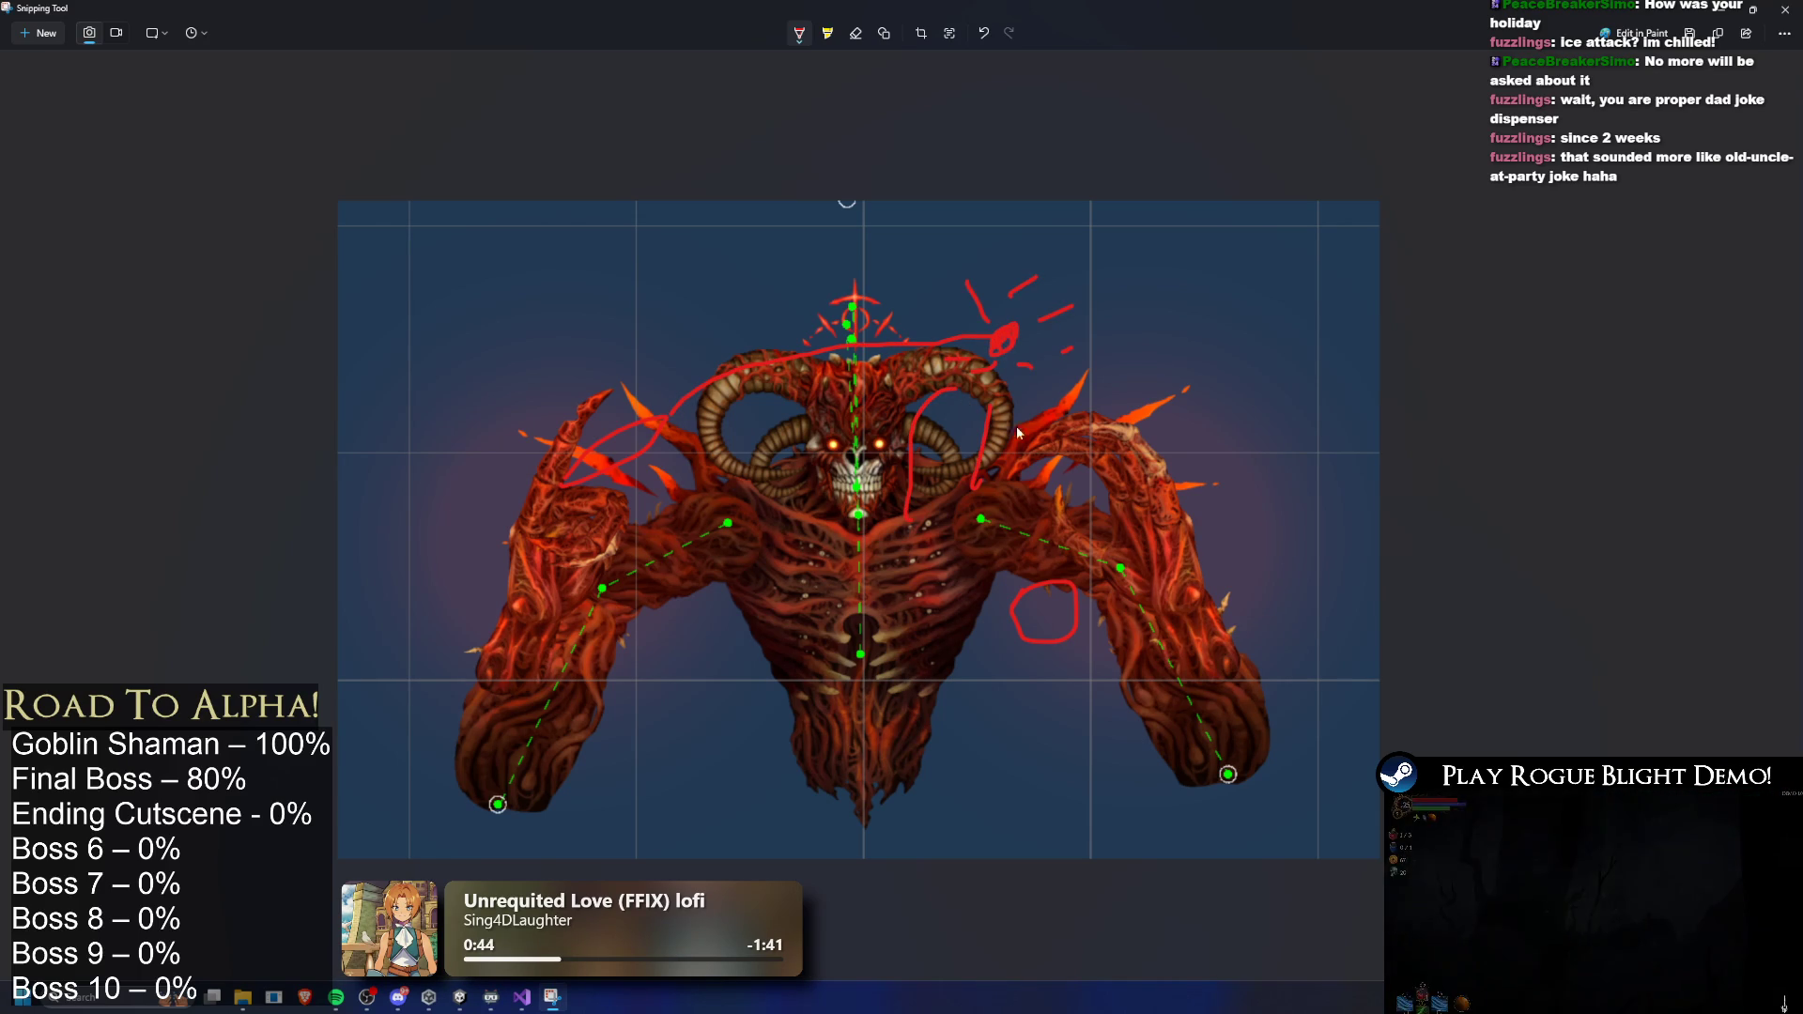
drag(1033, 399, 1052, 462)
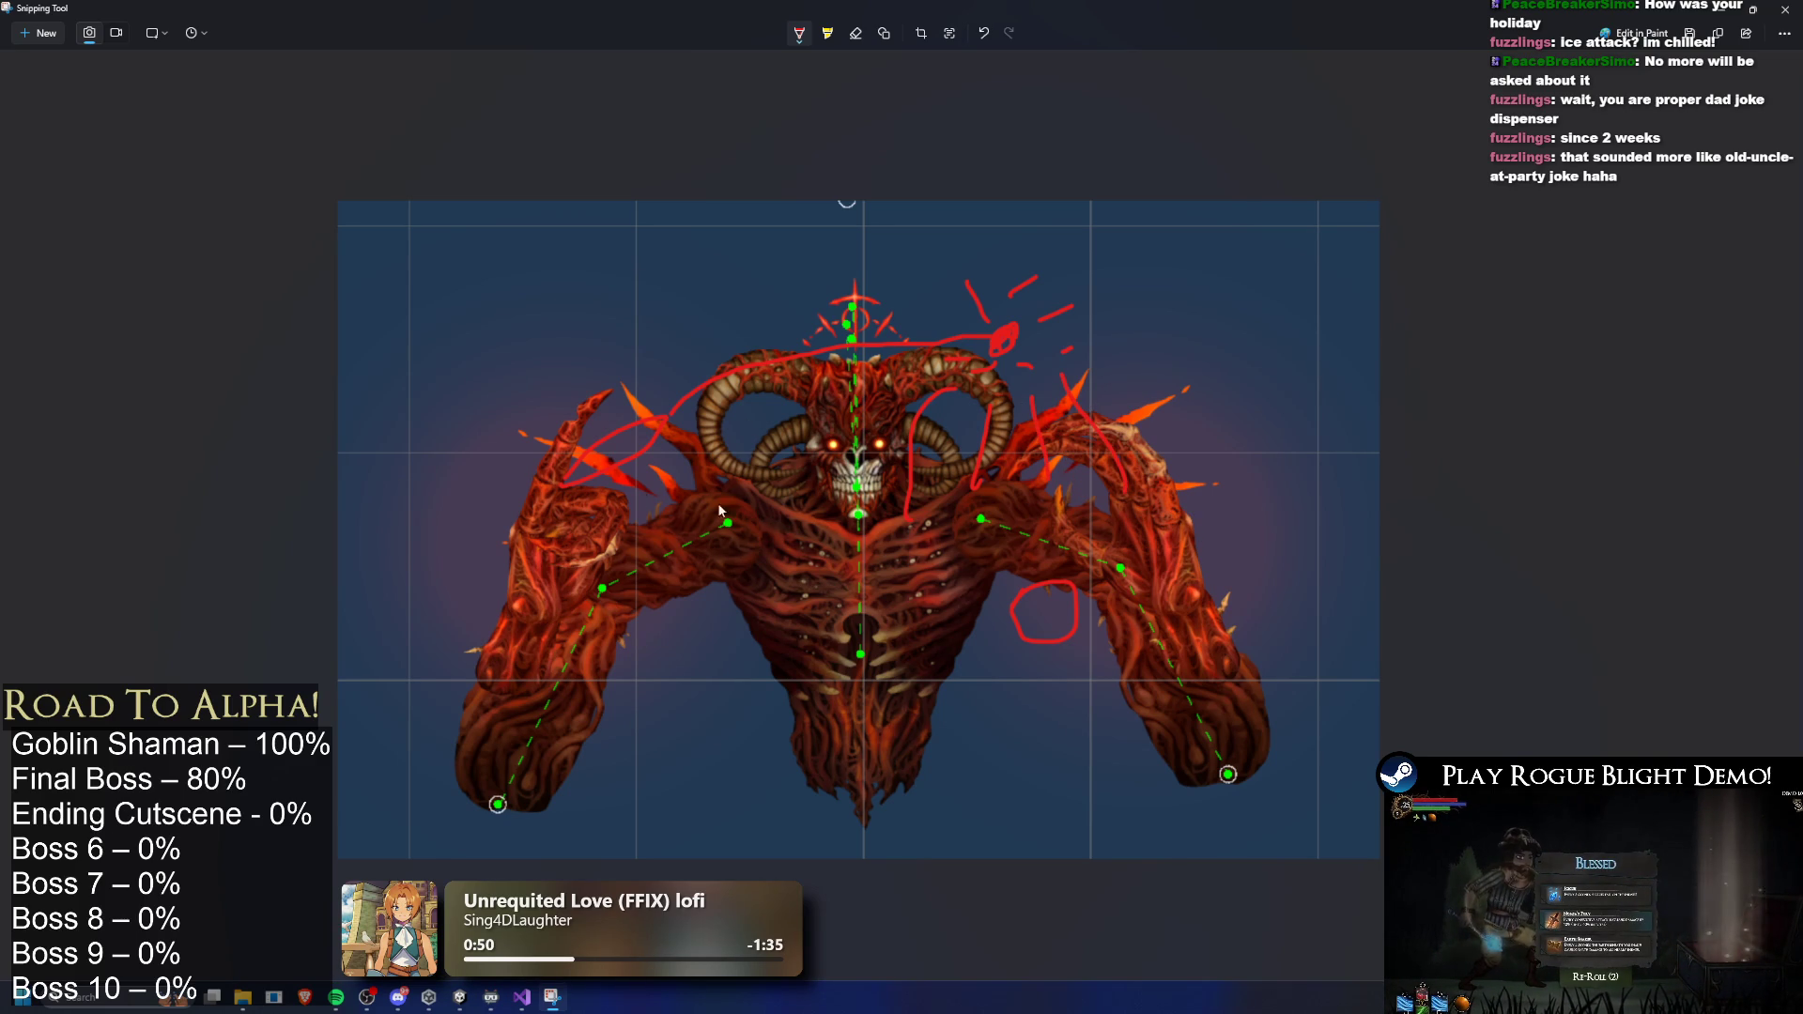
mouse_move(515, 586)
mouse_down()
mouse_move(601, 404)
mouse_move(526, 686)
mouse_up()
key(ctrl+z)
drag(1090, 442, 1050, 605)
key(ctrl+z)
key(ctrl+z)
key(ctrl+z)
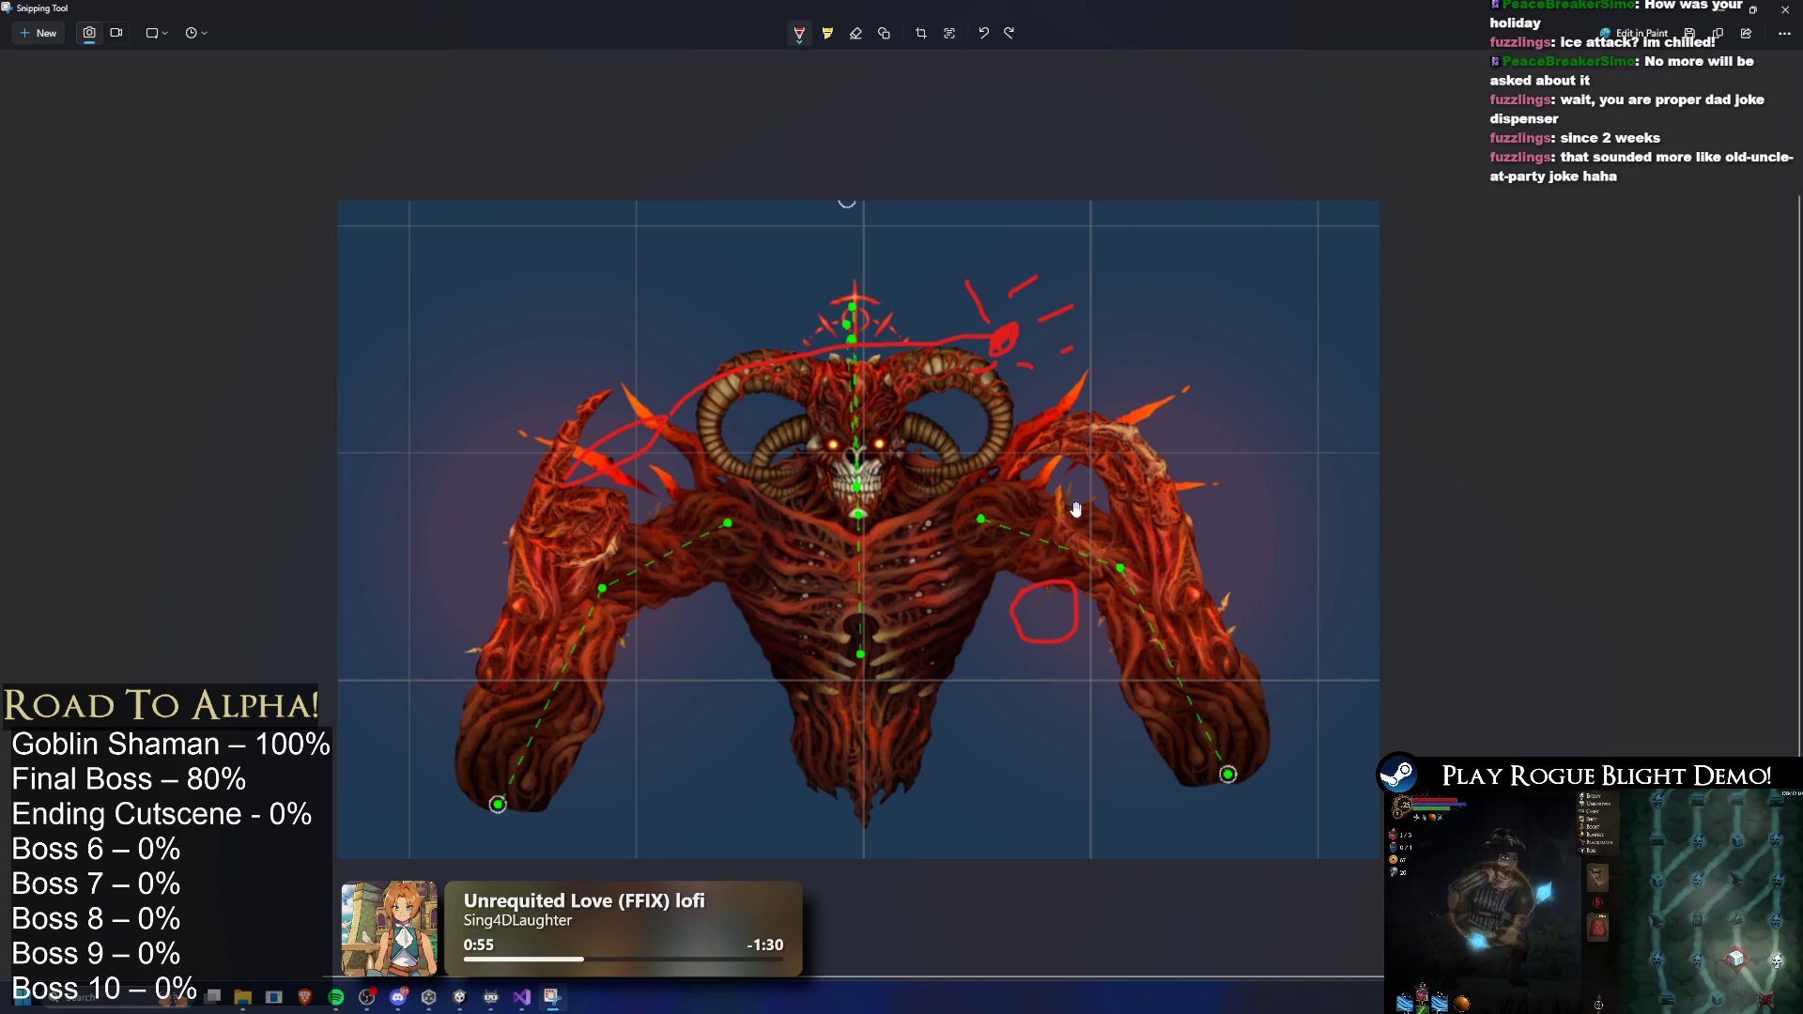
key(ctrl+z)
key(ctrl+z)
key(ctrl+z)
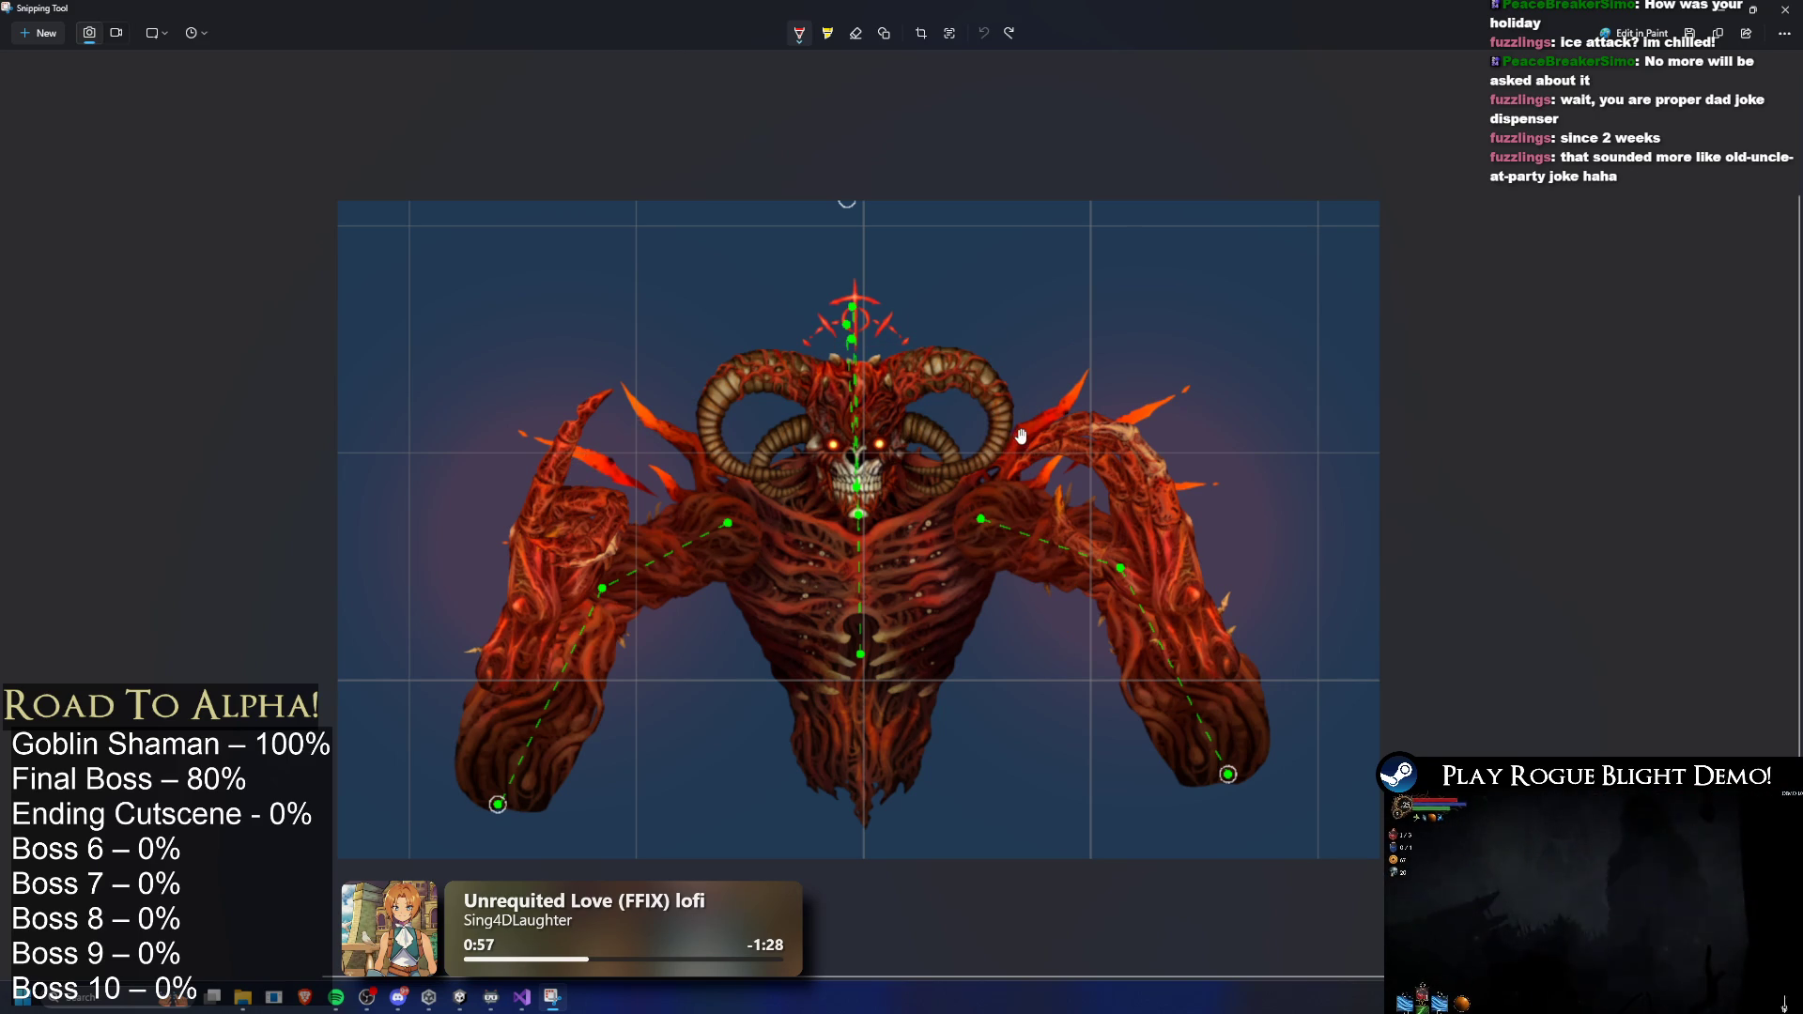
drag(657, 603, 665, 612)
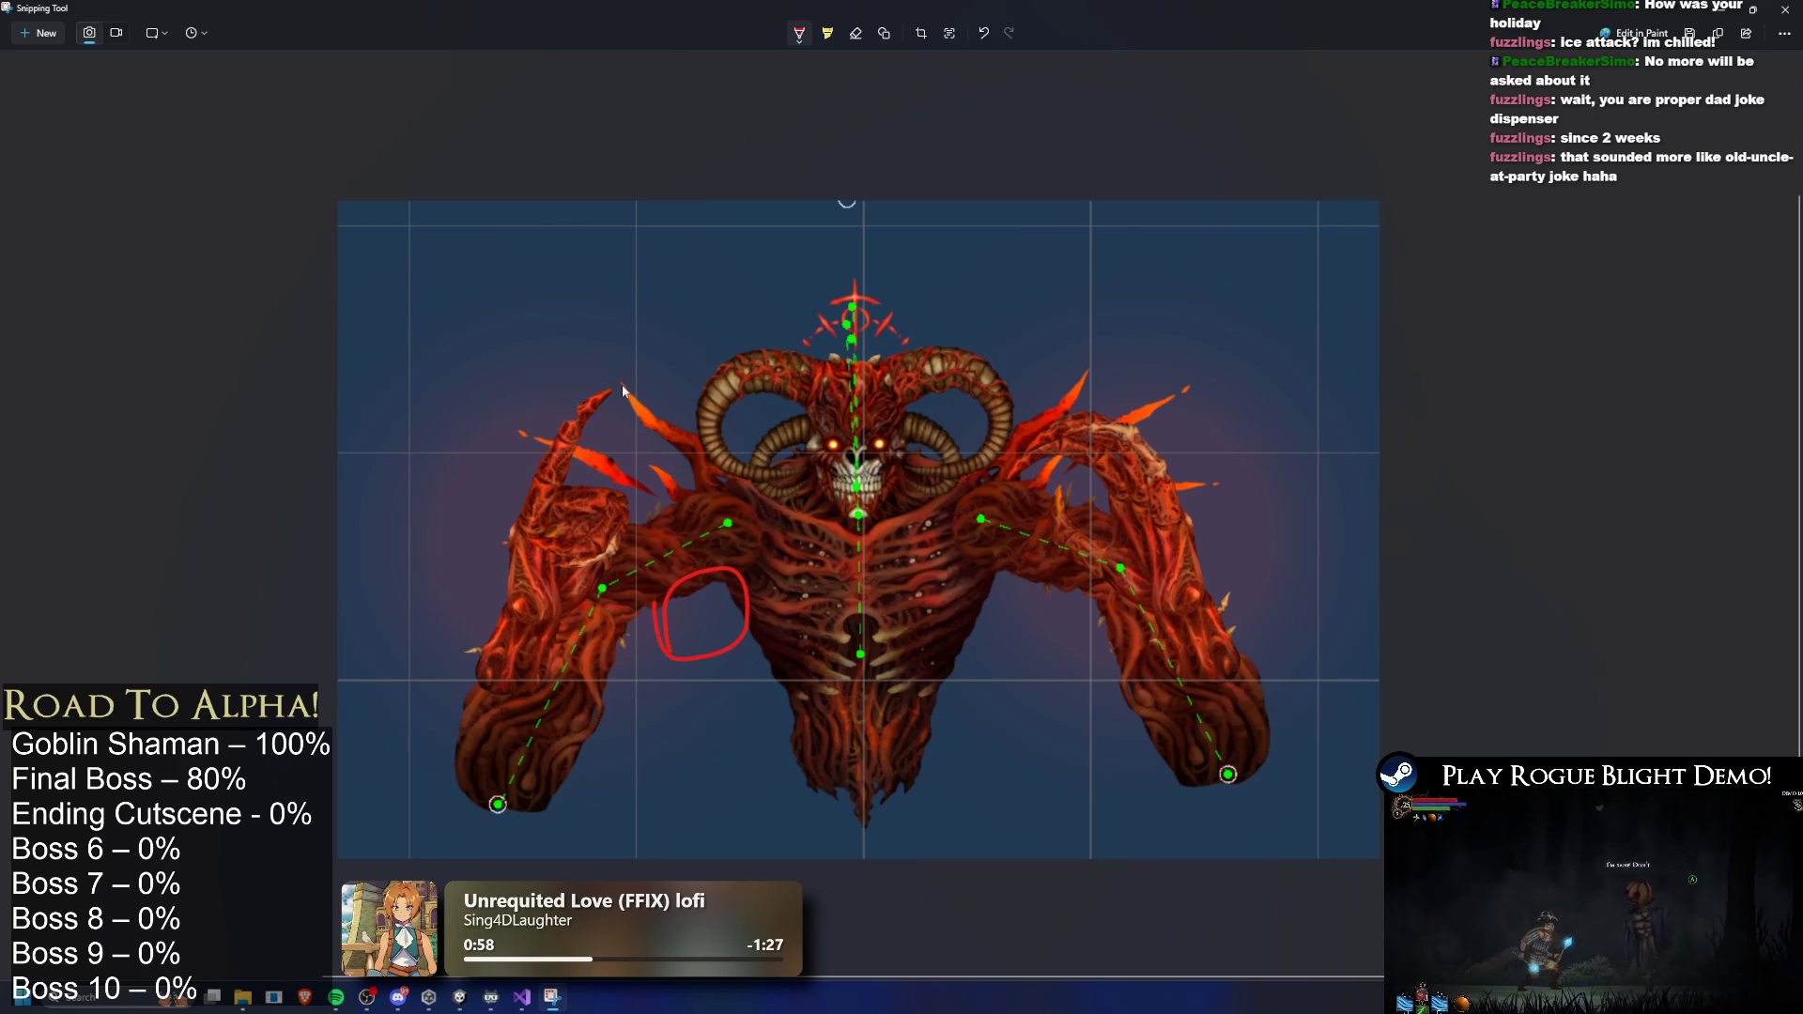
- Draw red strokes from the left spike and over the right horn, discarding a stick figure
mouse_move(637, 373)
mouse_down()
mouse_move(702, 328)
mouse_move(657, 439)
mouse_up()
drag(697, 372, 715, 437)
drag(731, 379, 768, 428)
drag(632, 385, 617, 380)
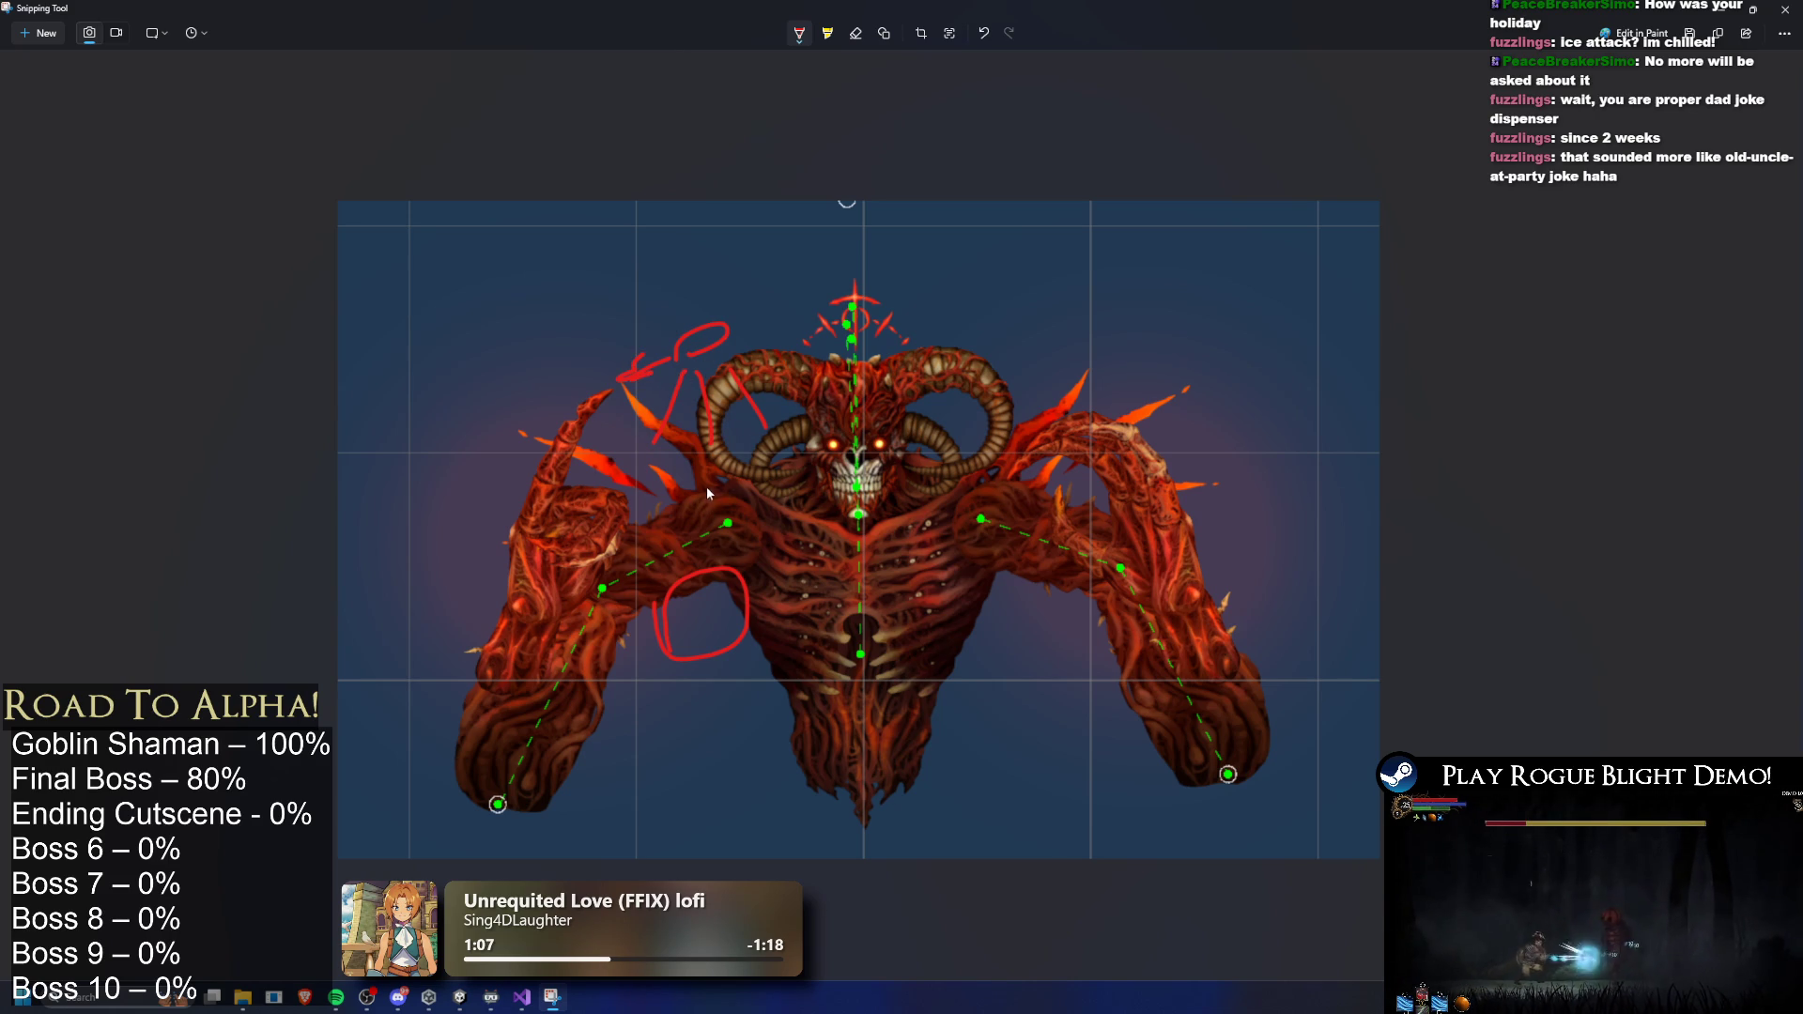
key(ctrl+z)
key(ctrl+z)
key(ctrl+z)
key(ctrl+z)
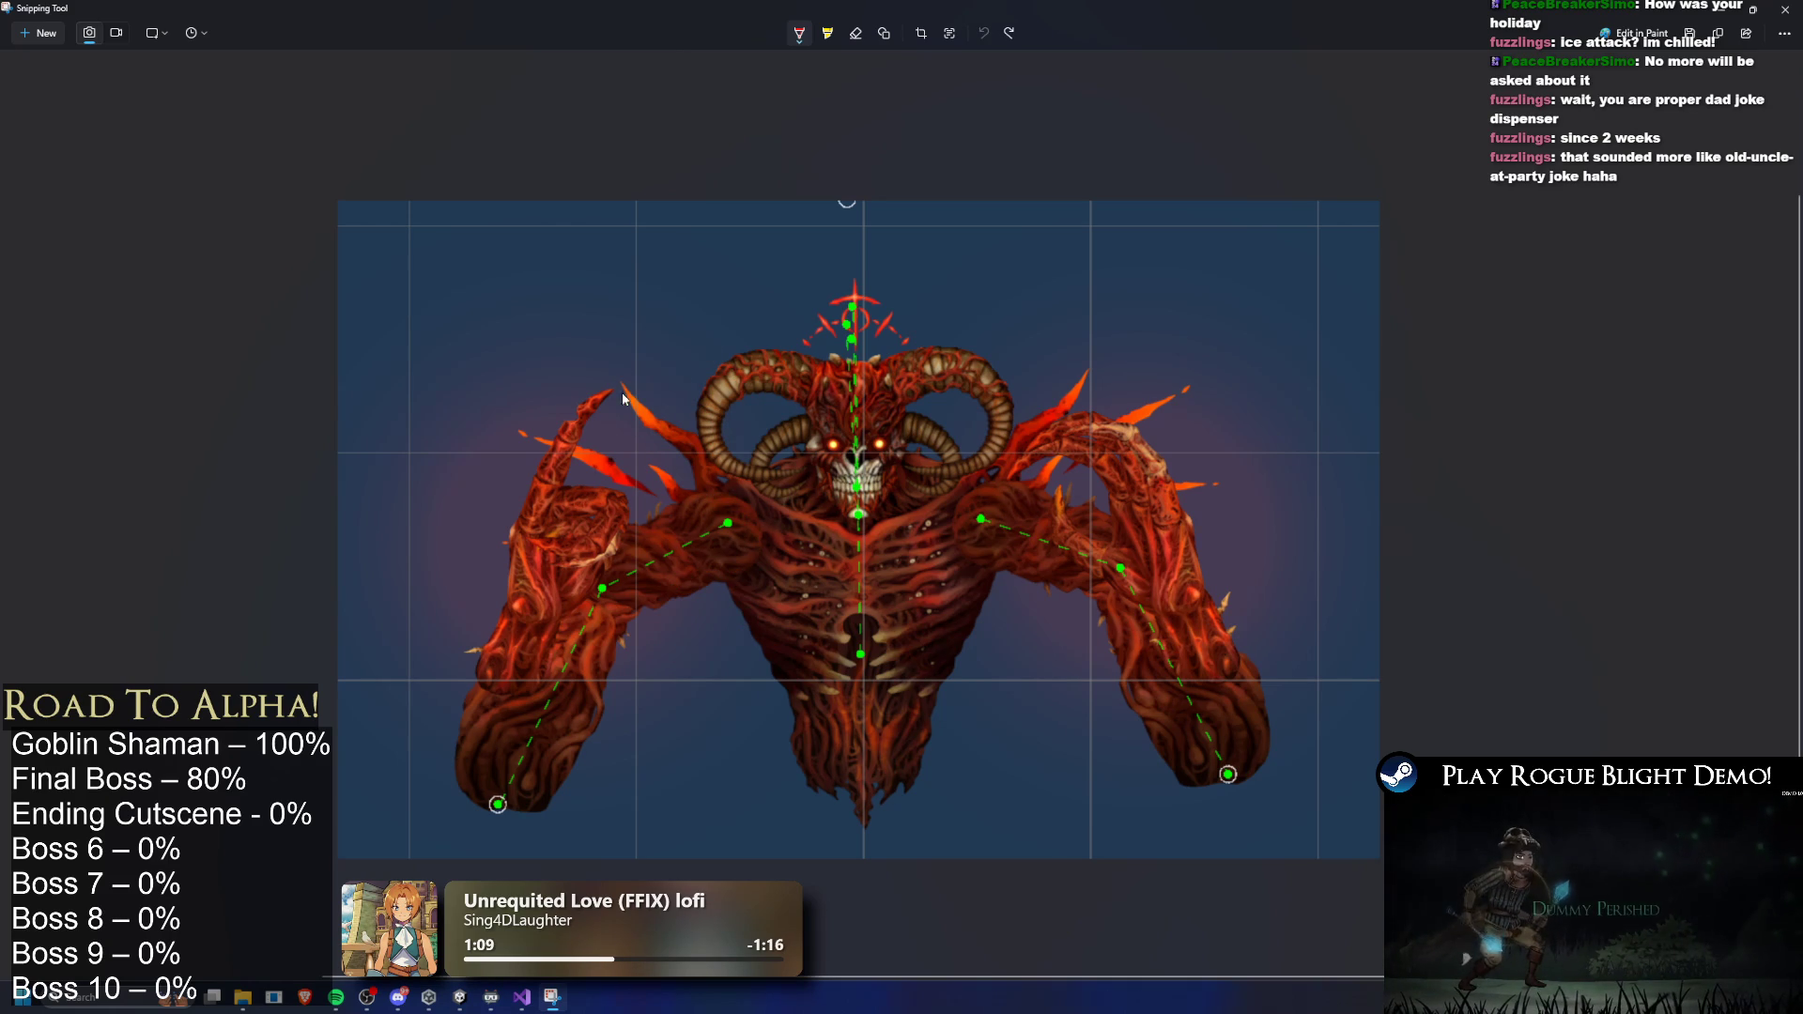
mouse_move(622, 390)
mouse_down()
mouse_move(679, 354)
mouse_move(949, 317)
mouse_move(889, 489)
mouse_up()
drag(952, 380, 942, 477)
drag(991, 379, 1049, 480)
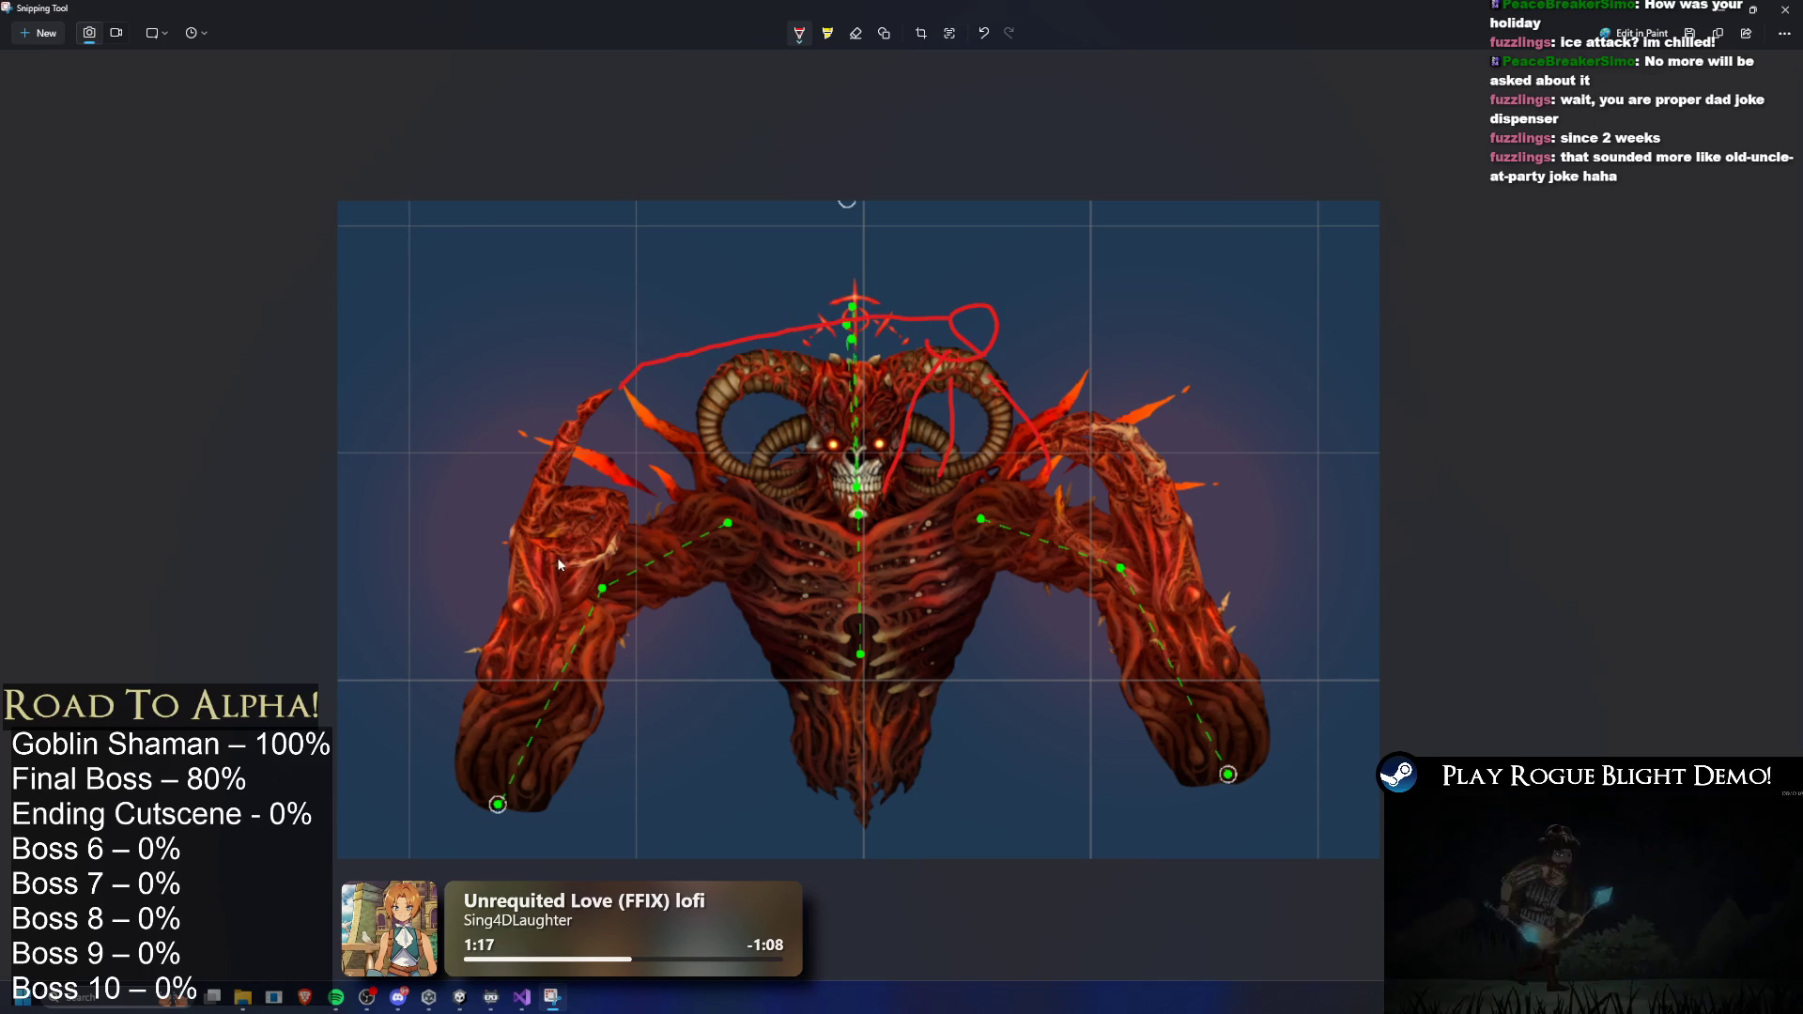
- Add a loop on the left shoulder and a large oval across the right chest
drag(564, 470, 643, 507)
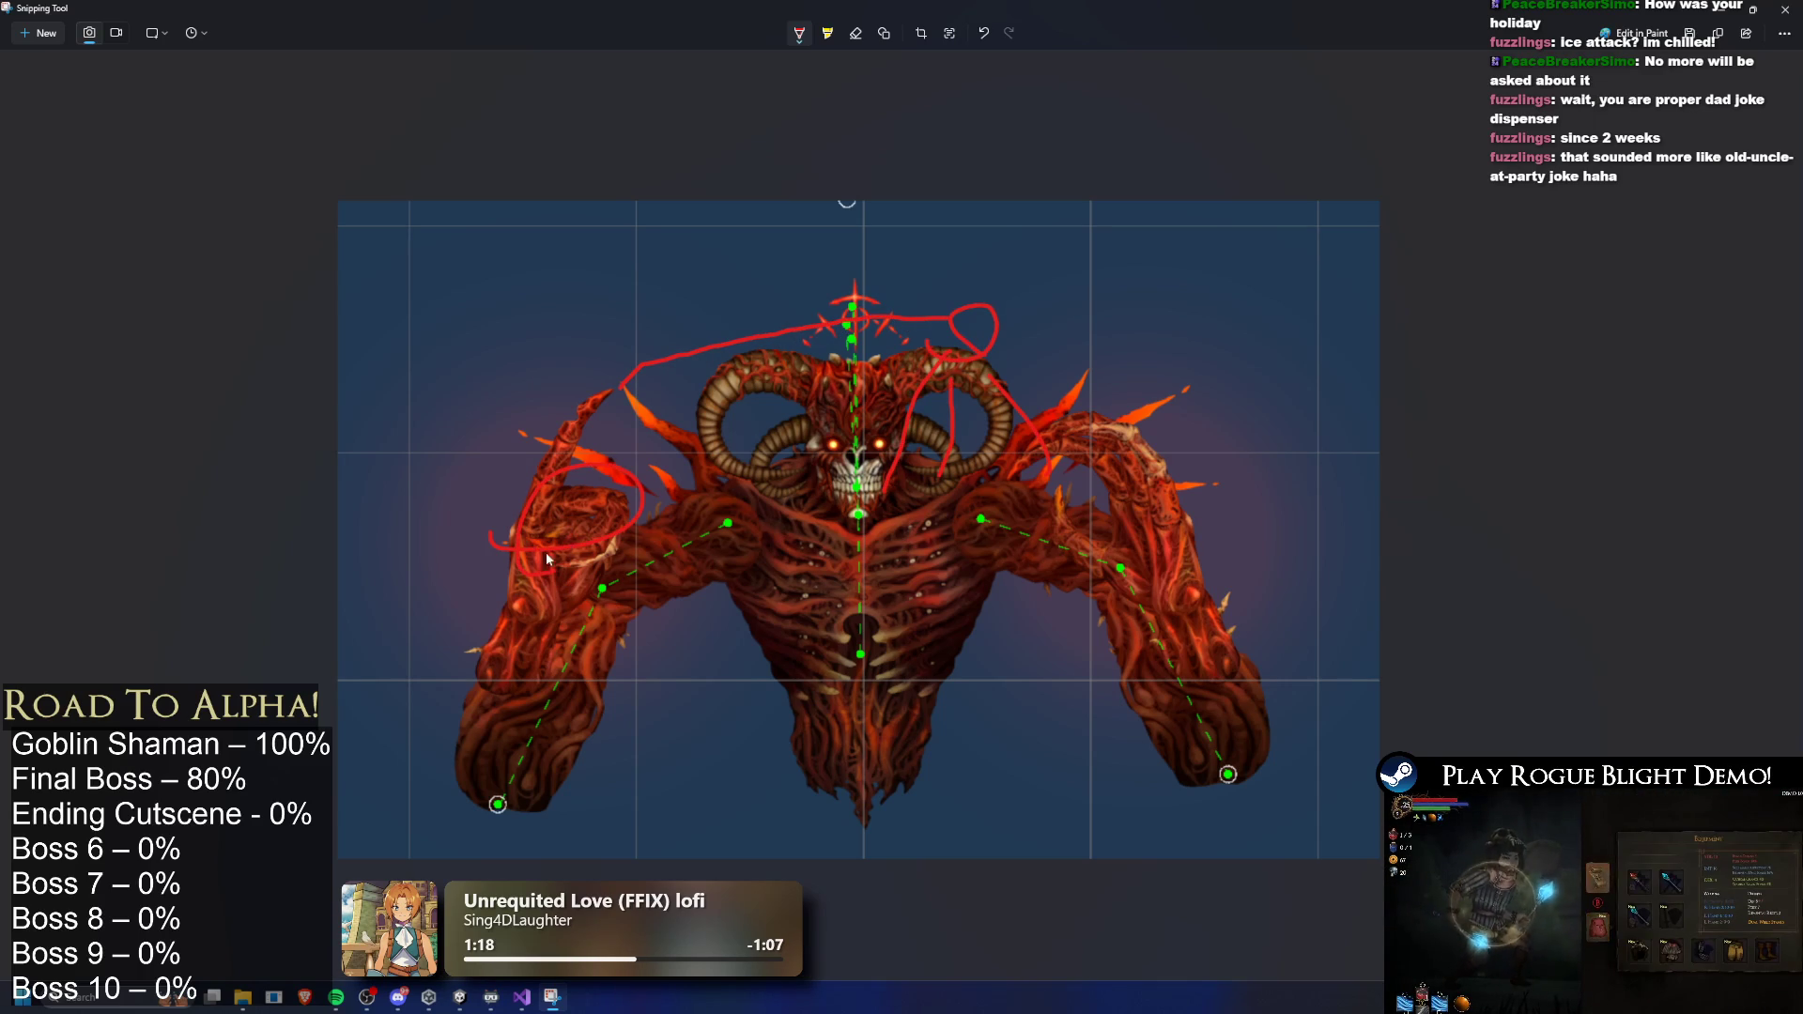
mouse_move(874, 609)
mouse_down()
mouse_move(913, 552)
mouse_move(1088, 543)
mouse_up()
key(ctrl+z)
drag(916, 539, 872, 622)
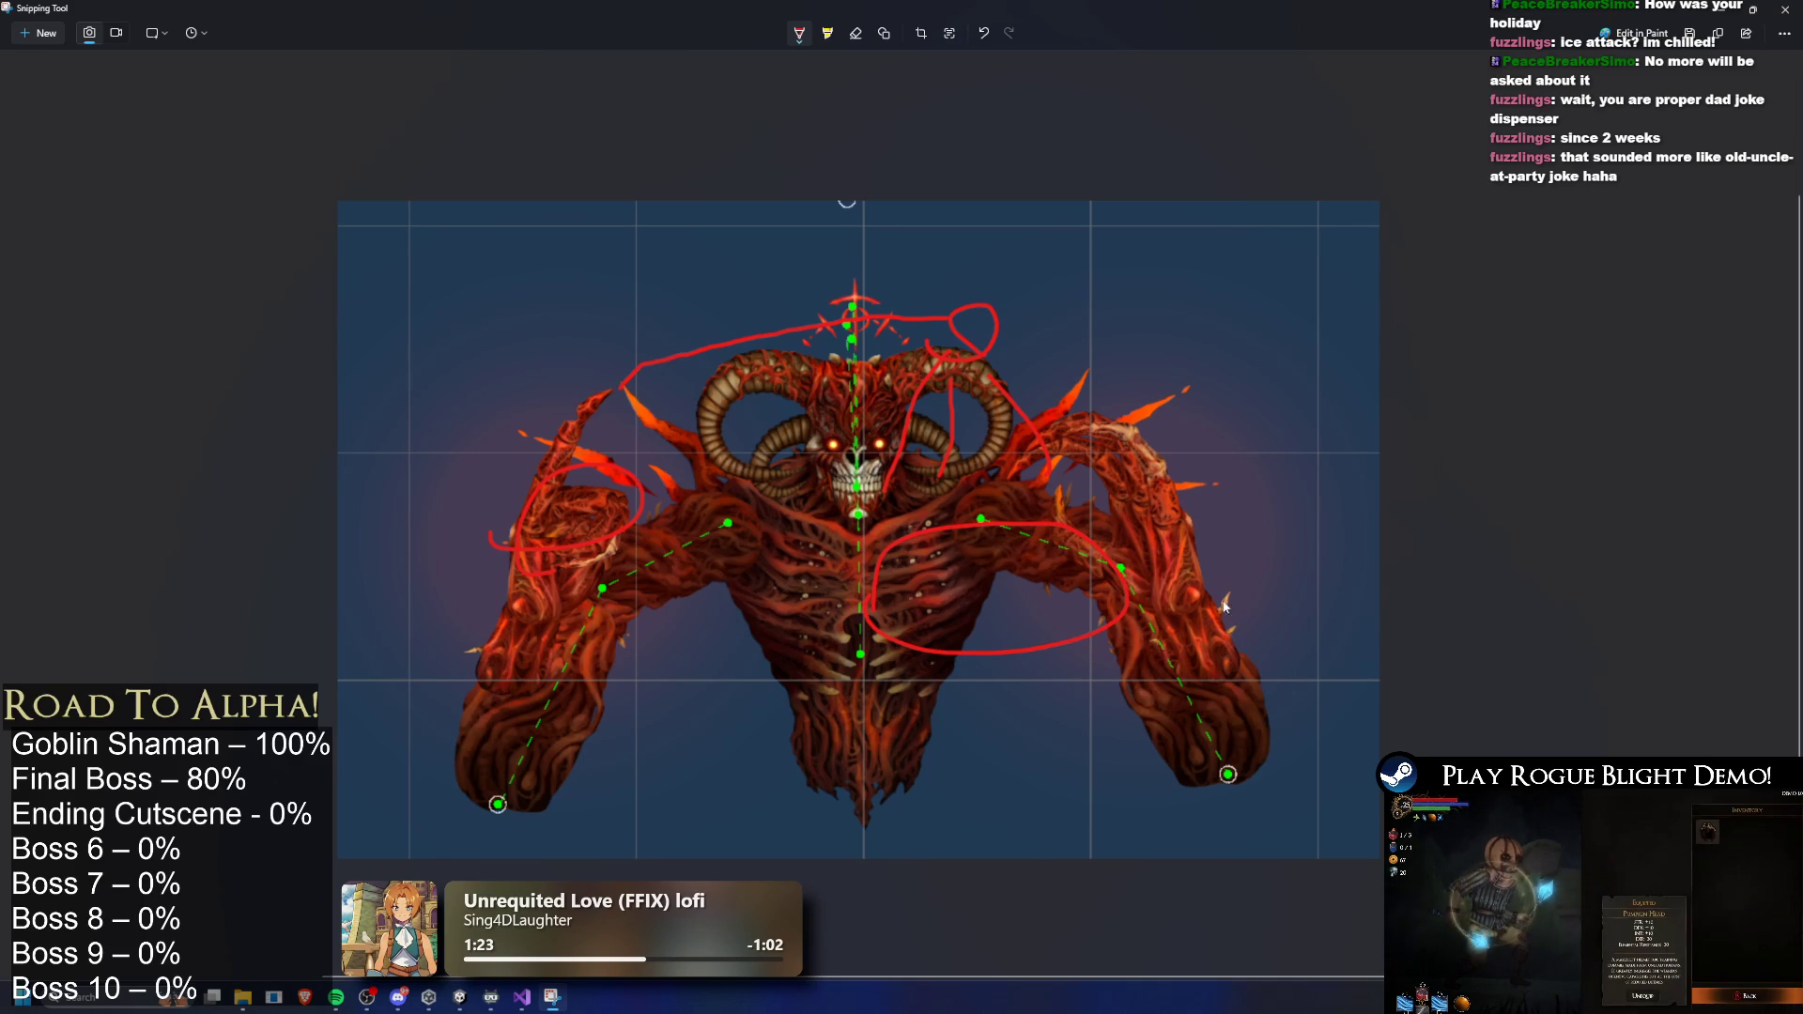
mouse_move(637, 376)
mouse_down()
mouse_move(922, 302)
mouse_move(1040, 321)
mouse_move(939, 465)
mouse_move(982, 371)
mouse_move(1040, 458)
mouse_up()
key(ctrl+z)
key(ctrl+z)
key(ctrl+z)
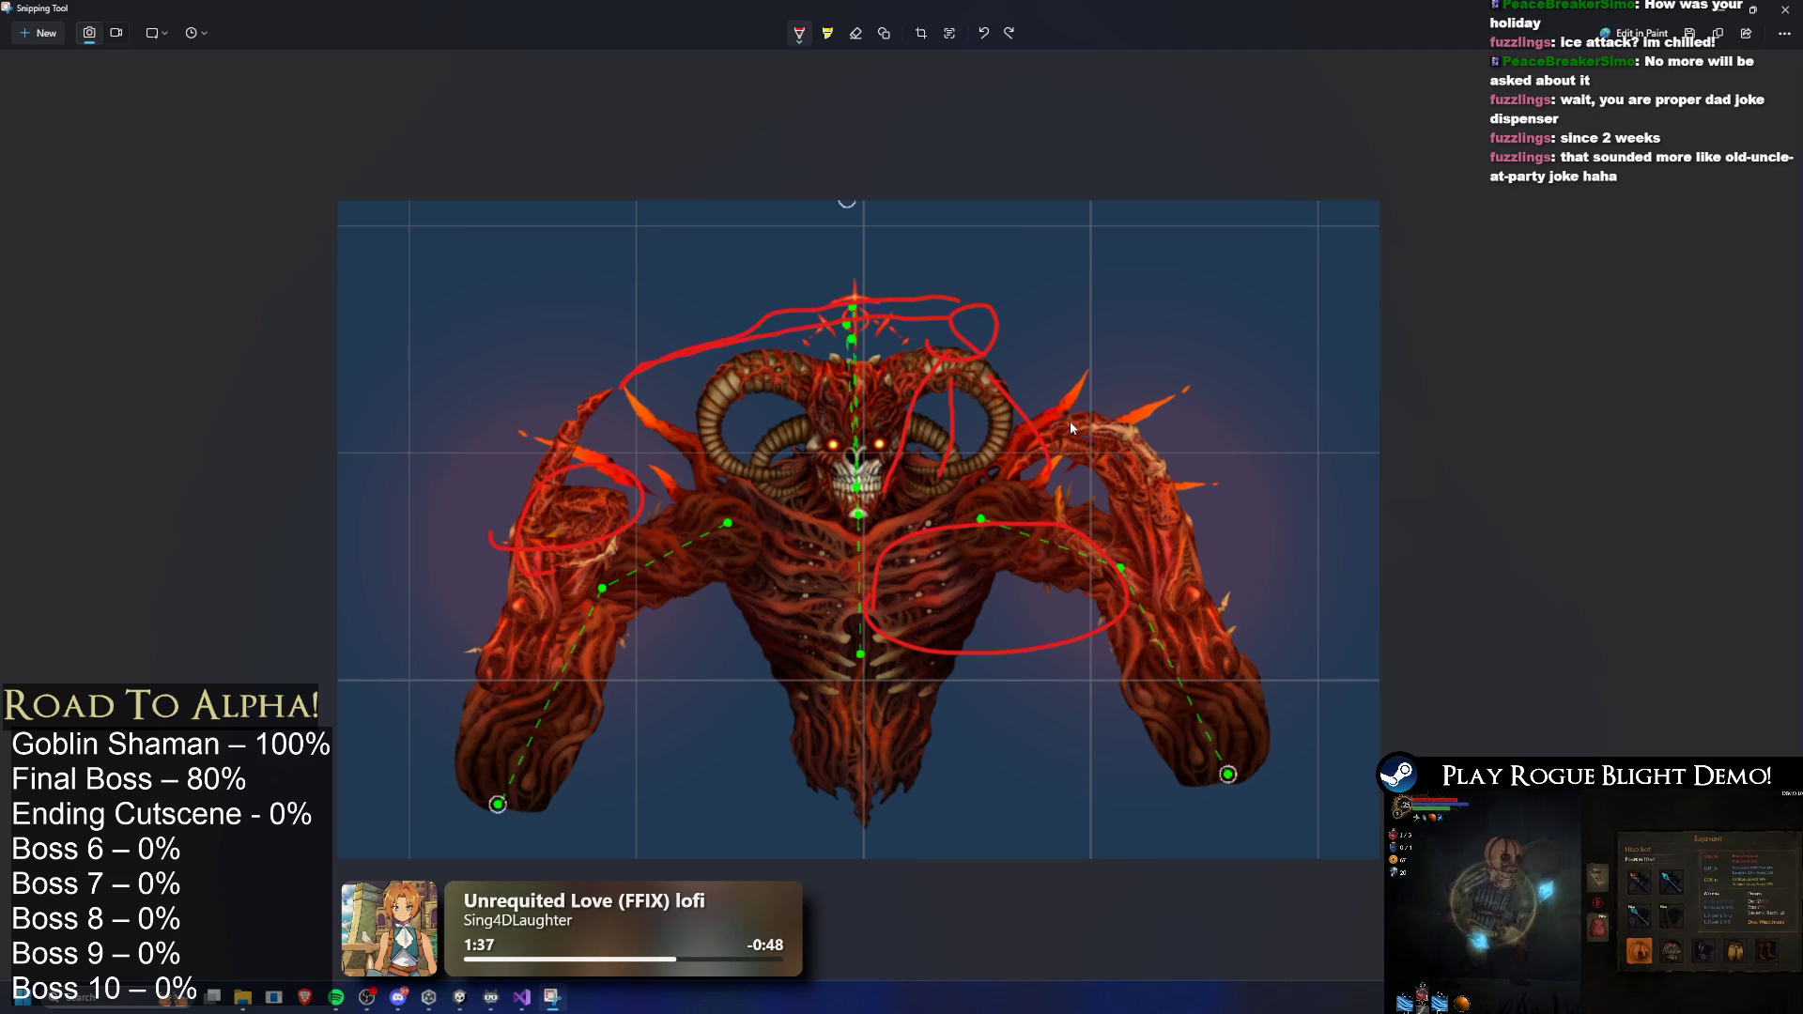
- Add a long arc over the head, discarding two trial lines on the chest
mouse_move(604, 366)
mouse_down()
mouse_move(575, 342)
mouse_move(561, 369)
mouse_move(988, 275)
mouse_up()
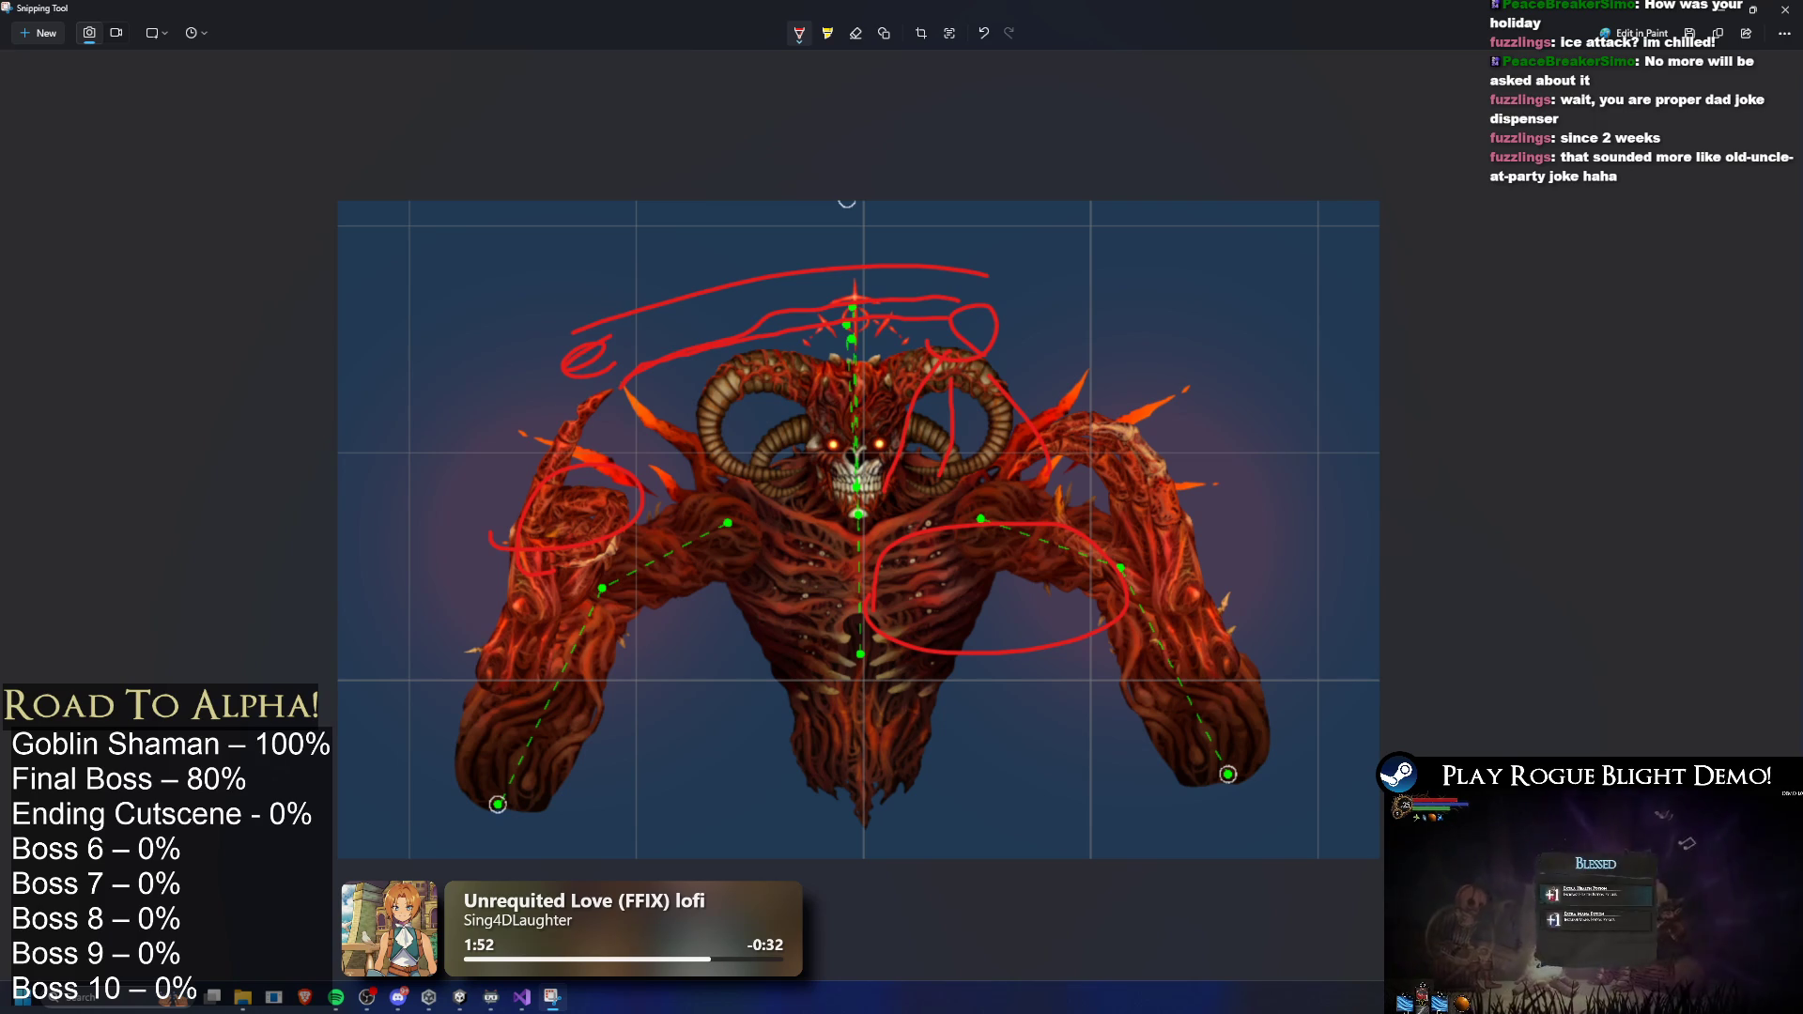
drag(646, 639, 814, 645)
drag(787, 601, 846, 626)
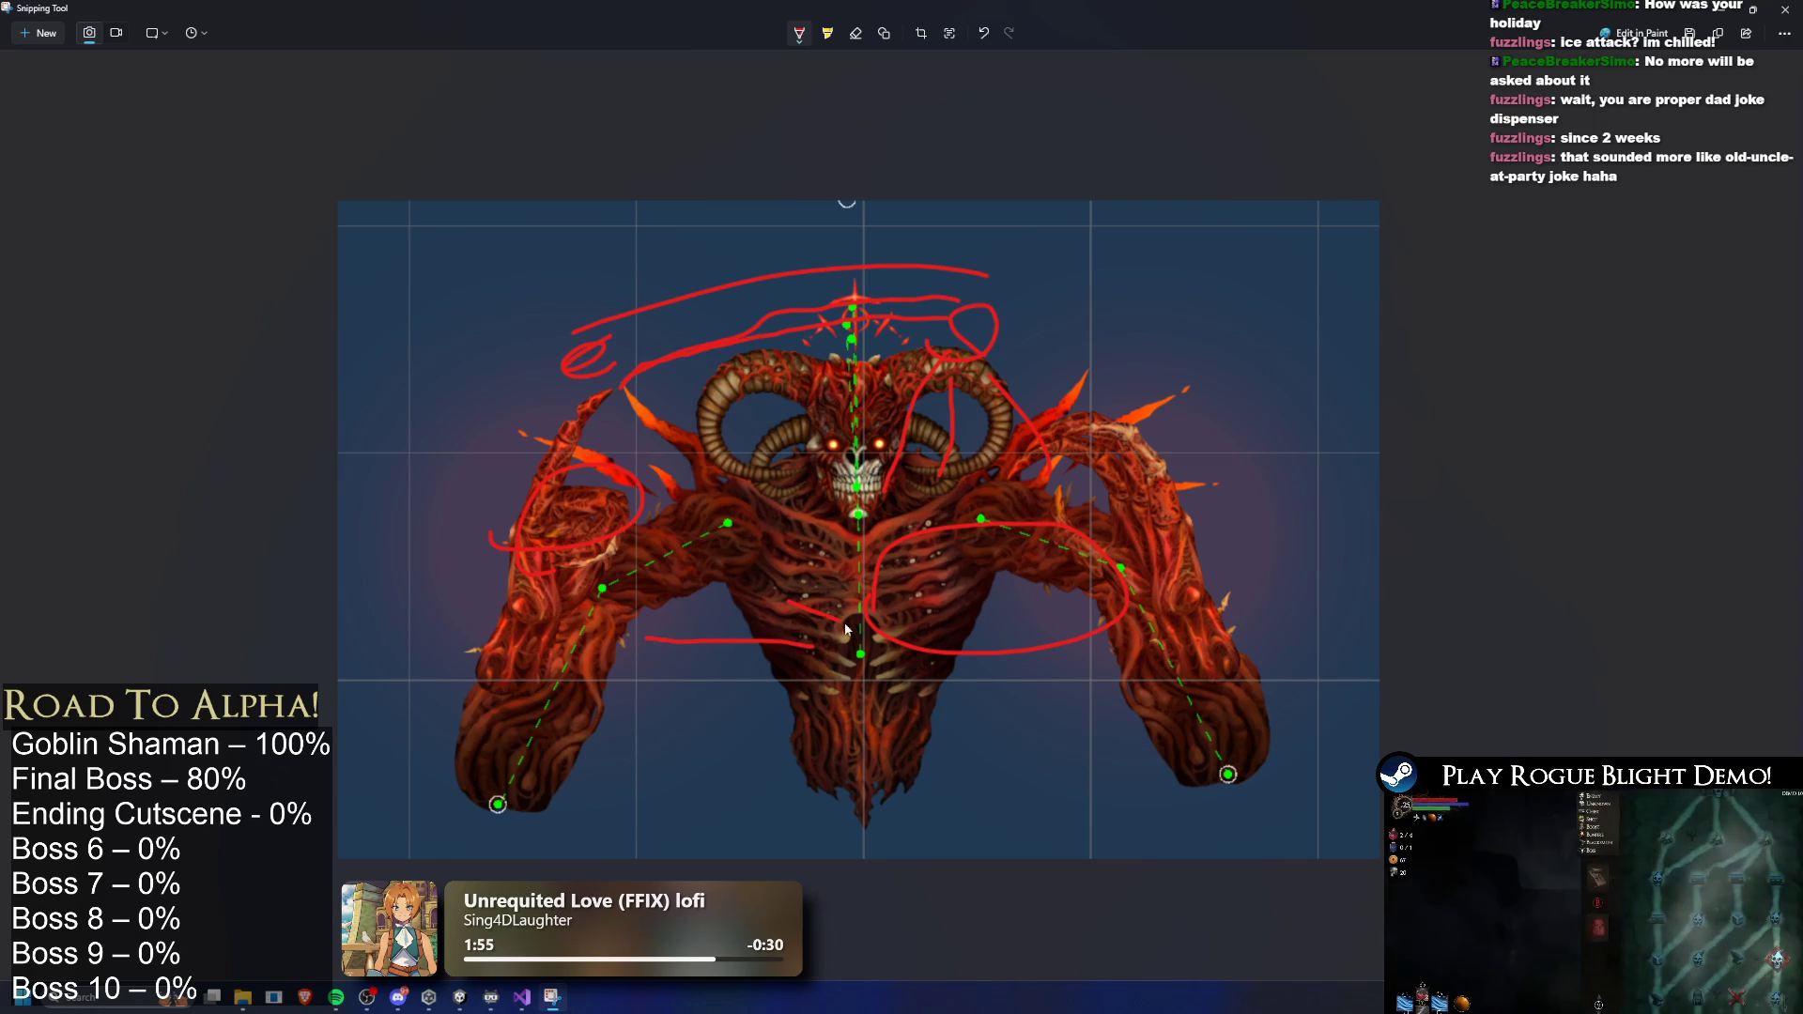
key(ctrl+z)
key(ctrl+z)
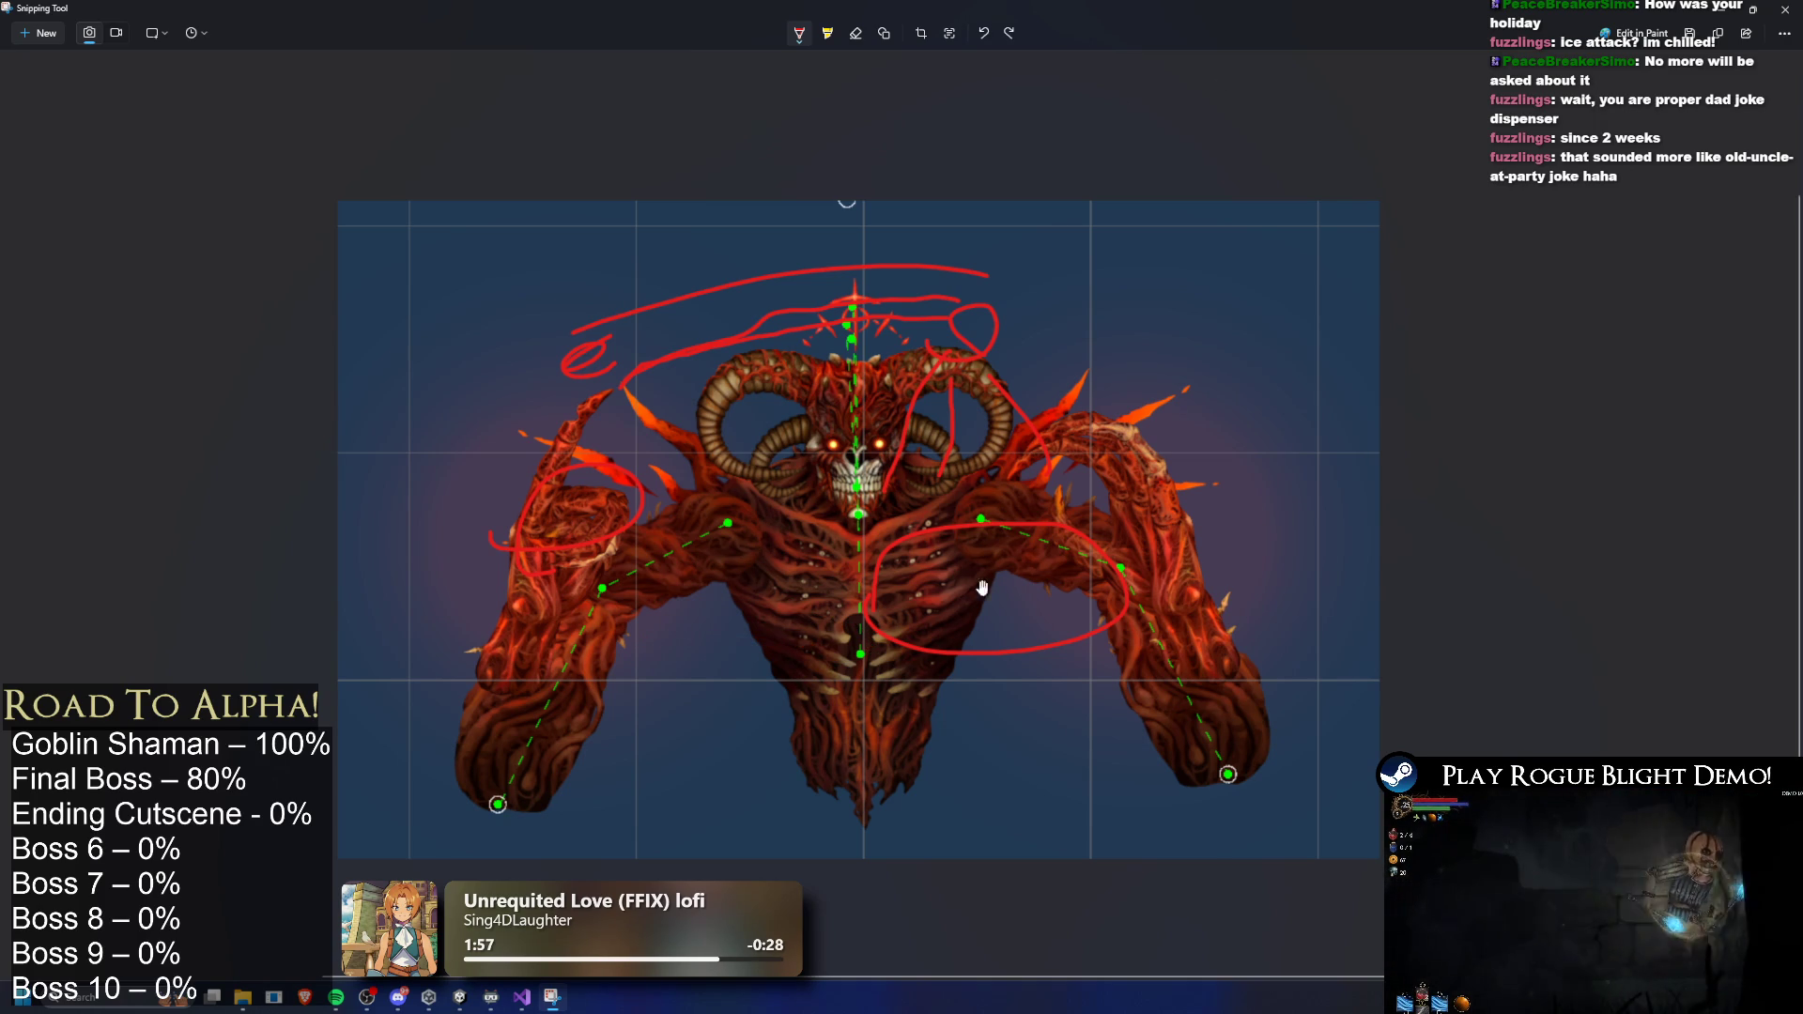
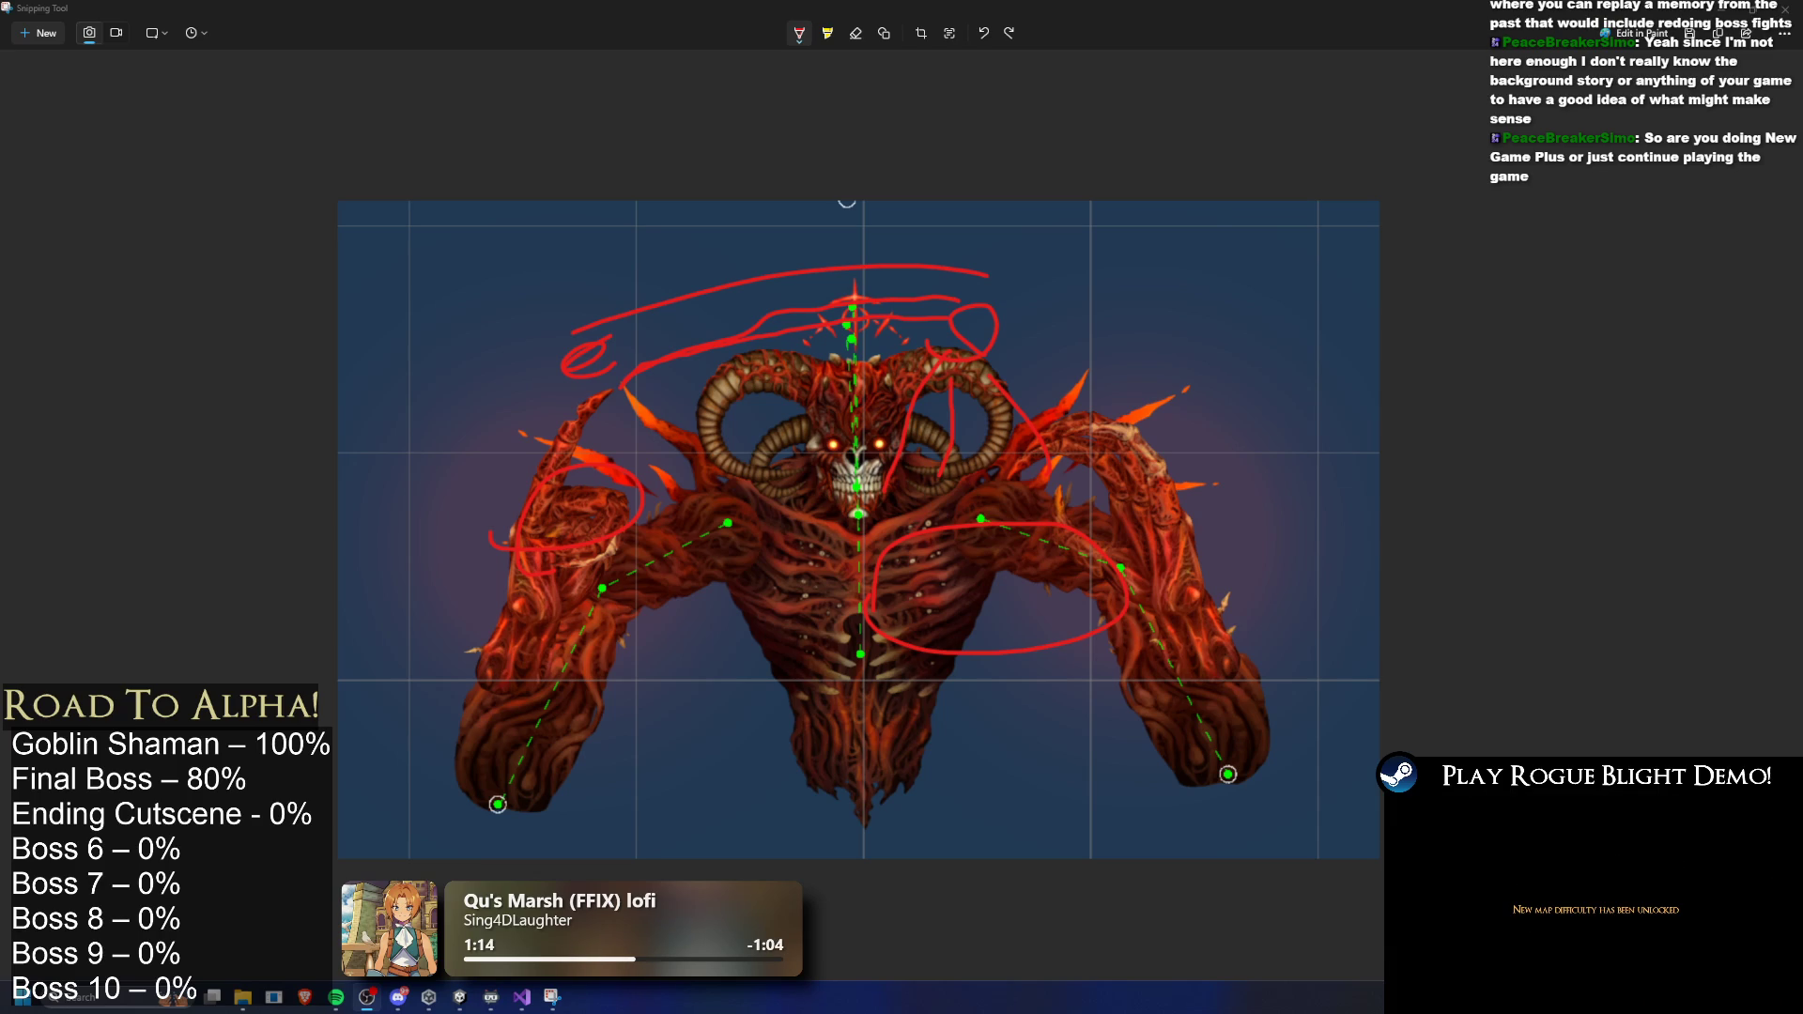
- Close Snipping Tool and launch Paint from Windows search by typing 'paint'
click(1739, 9)
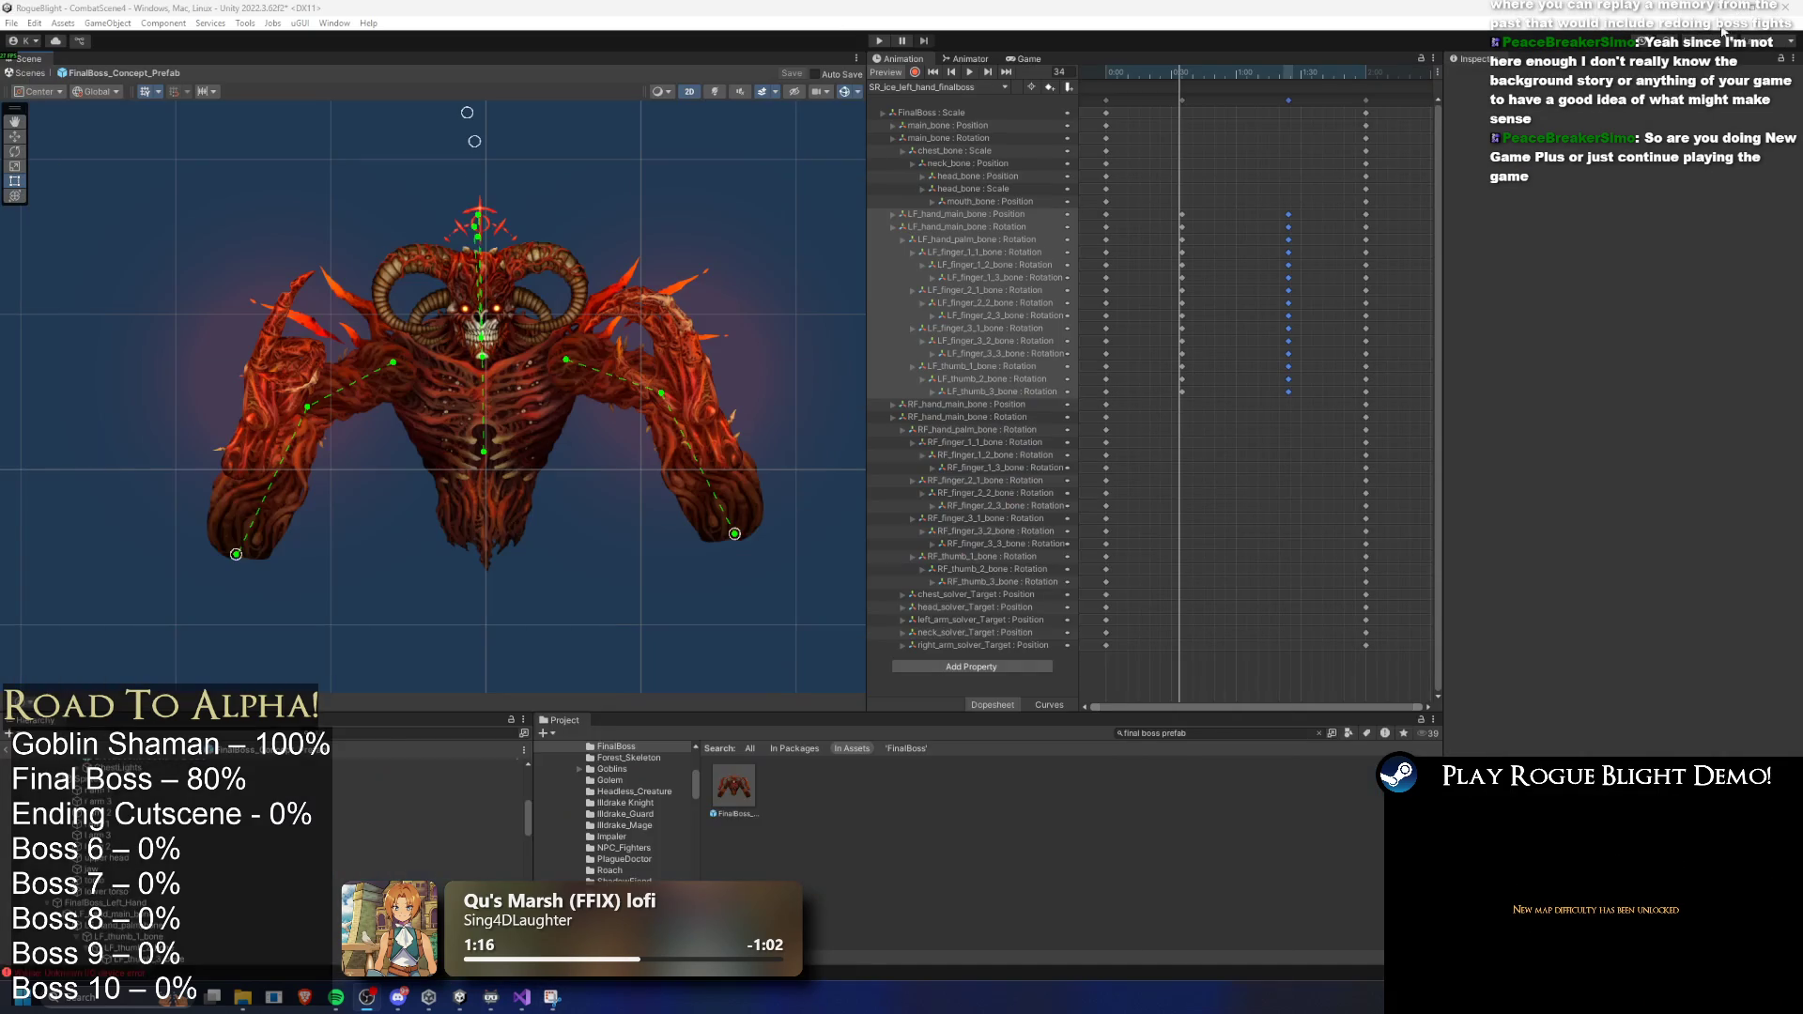
key(super)
text(paint)
key(Return)
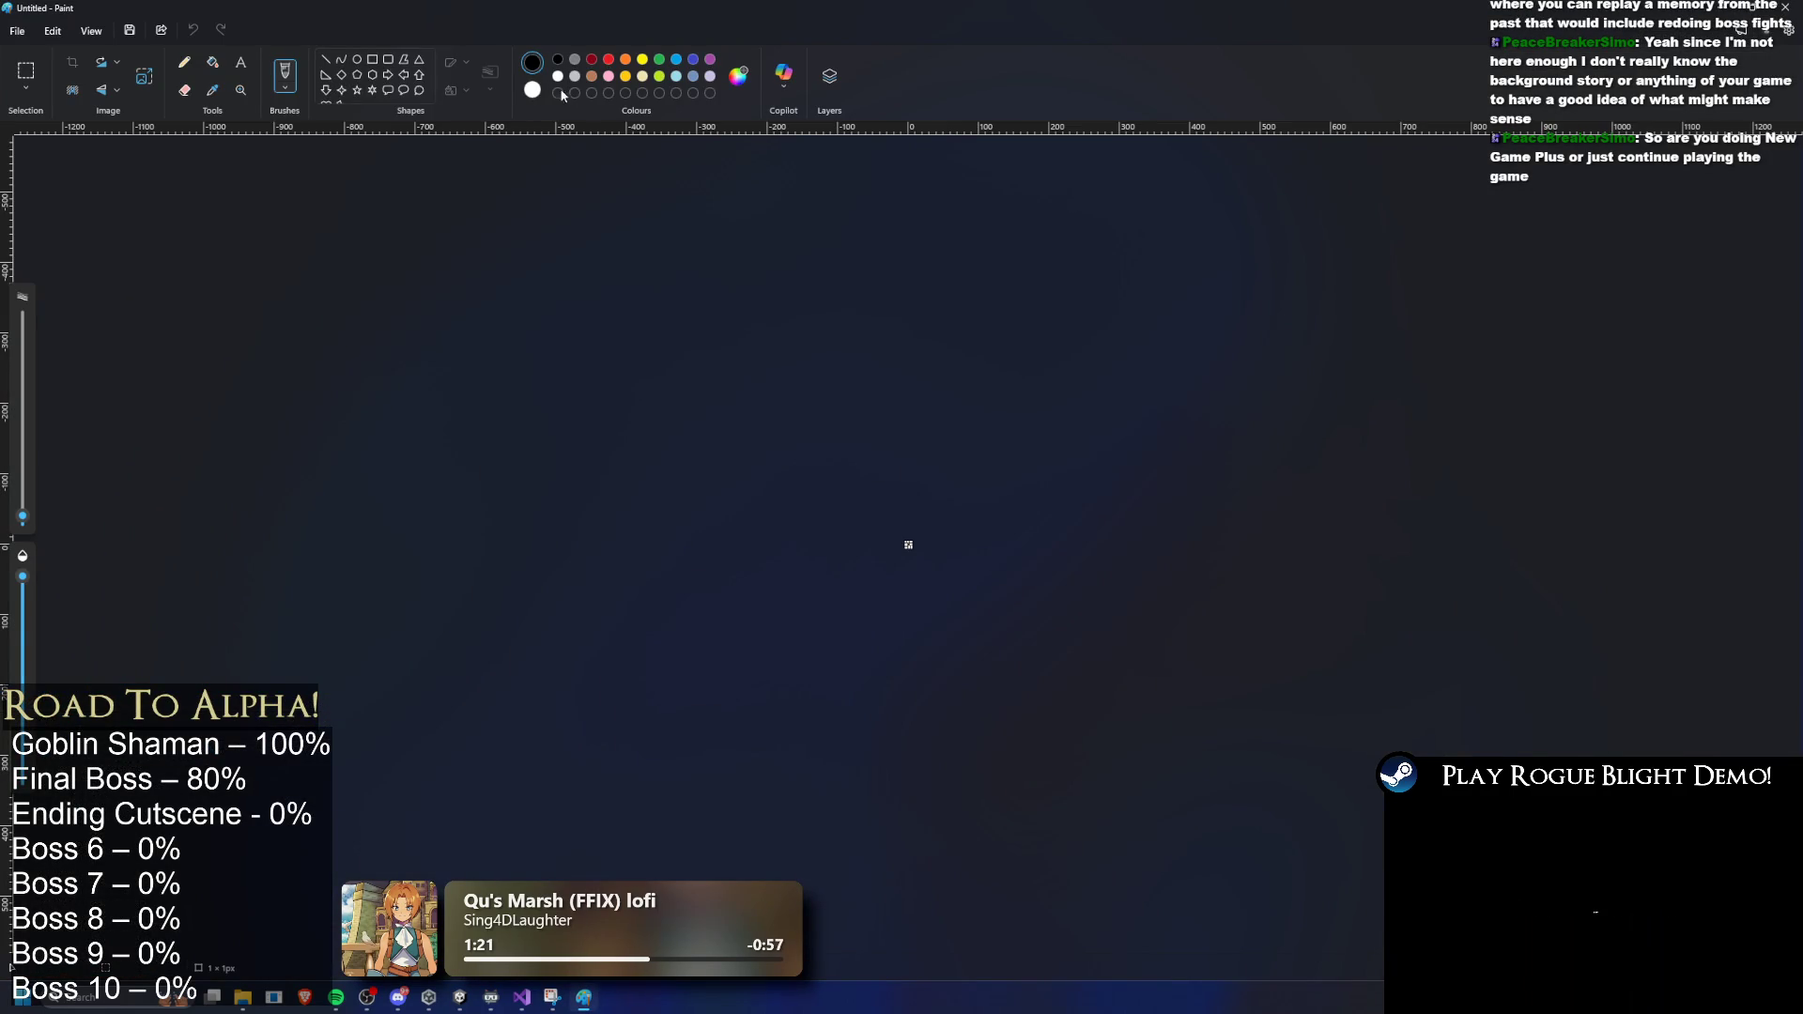
- Resize the canvas into a tall 134 × 216 px portrait
scroll(939, 428, up, 5)
drag(909, 543, 1313, 202)
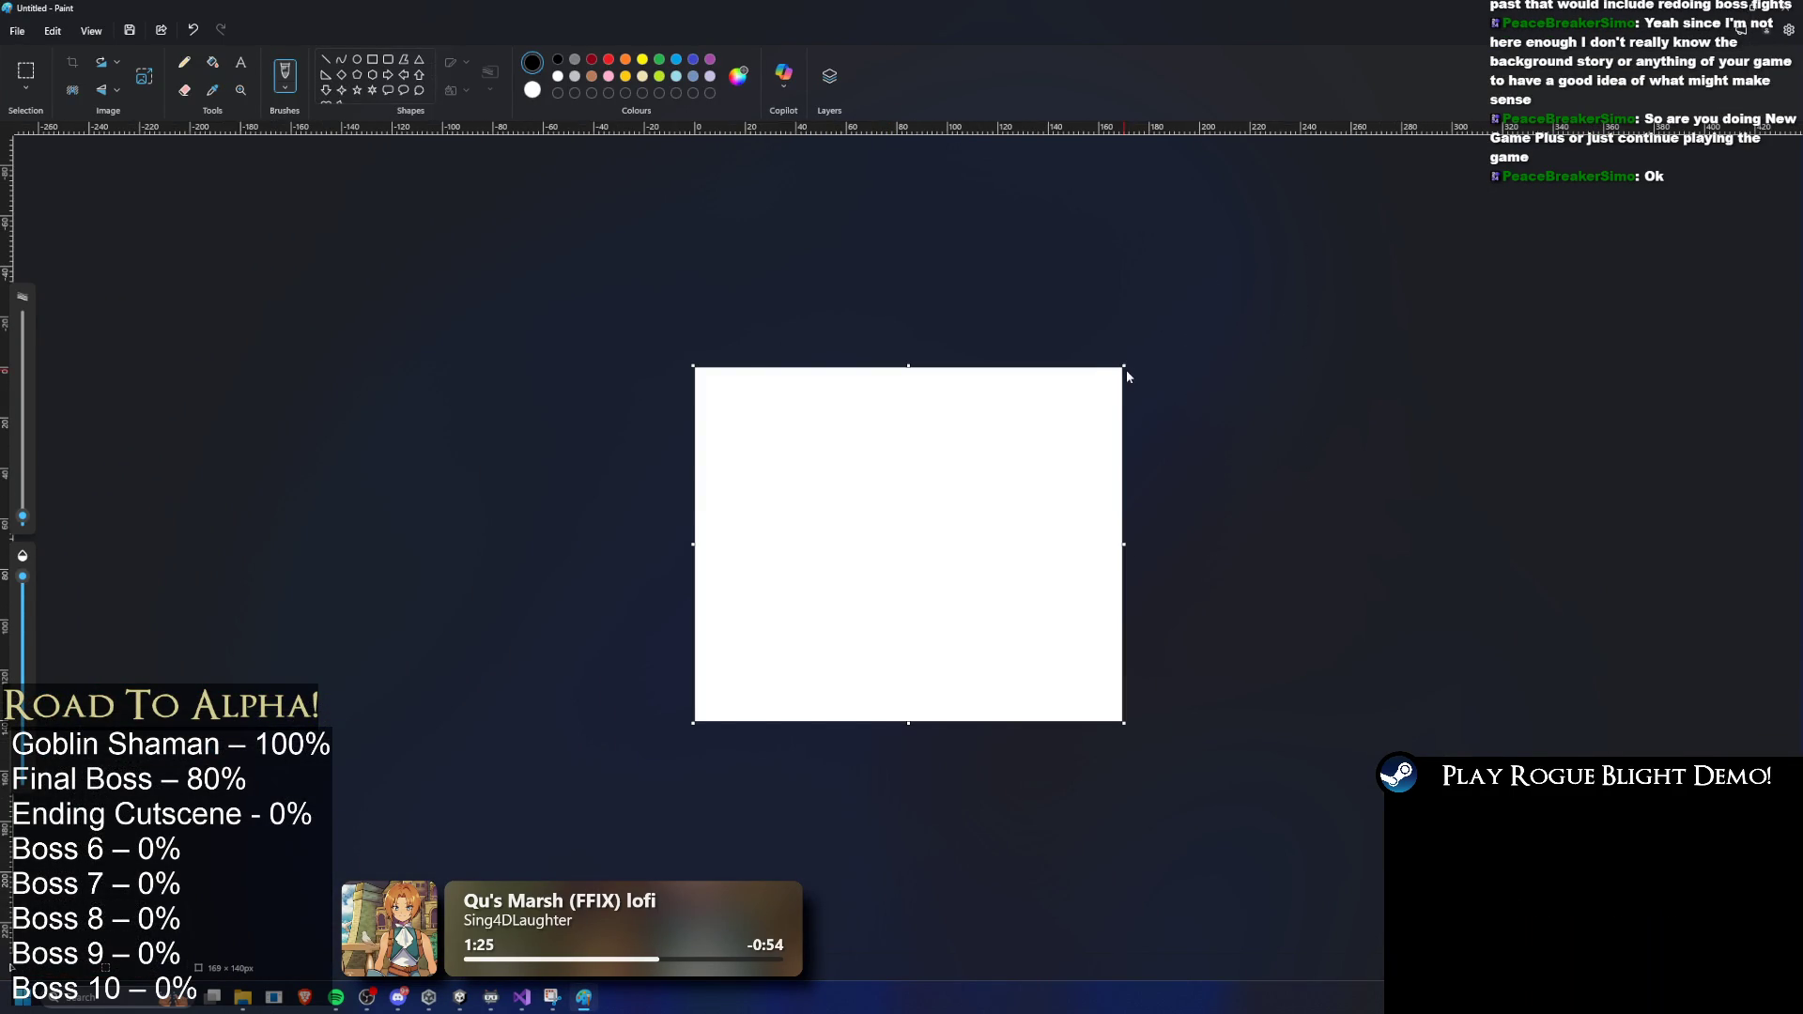
drag(1126, 363, 1035, 175)
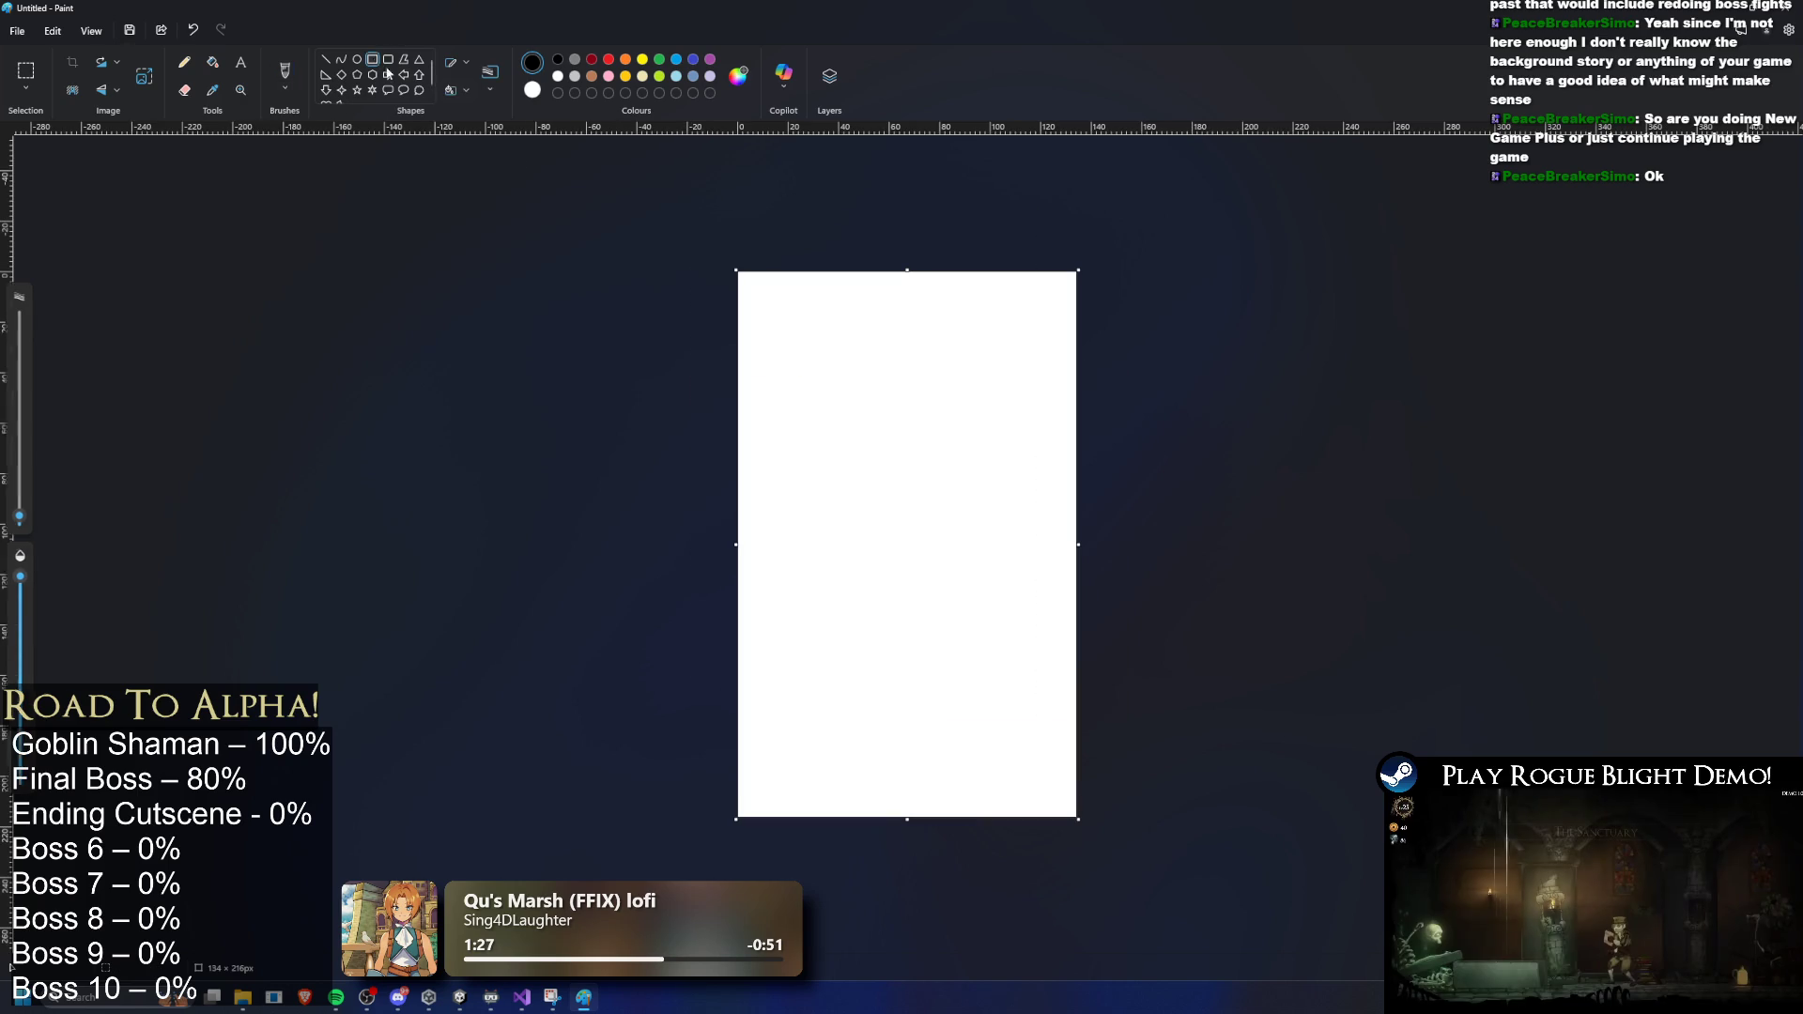
- Fill the whole canvas black with the Fill bucket, then choose green as the colour
click(213, 62)
click(851, 518)
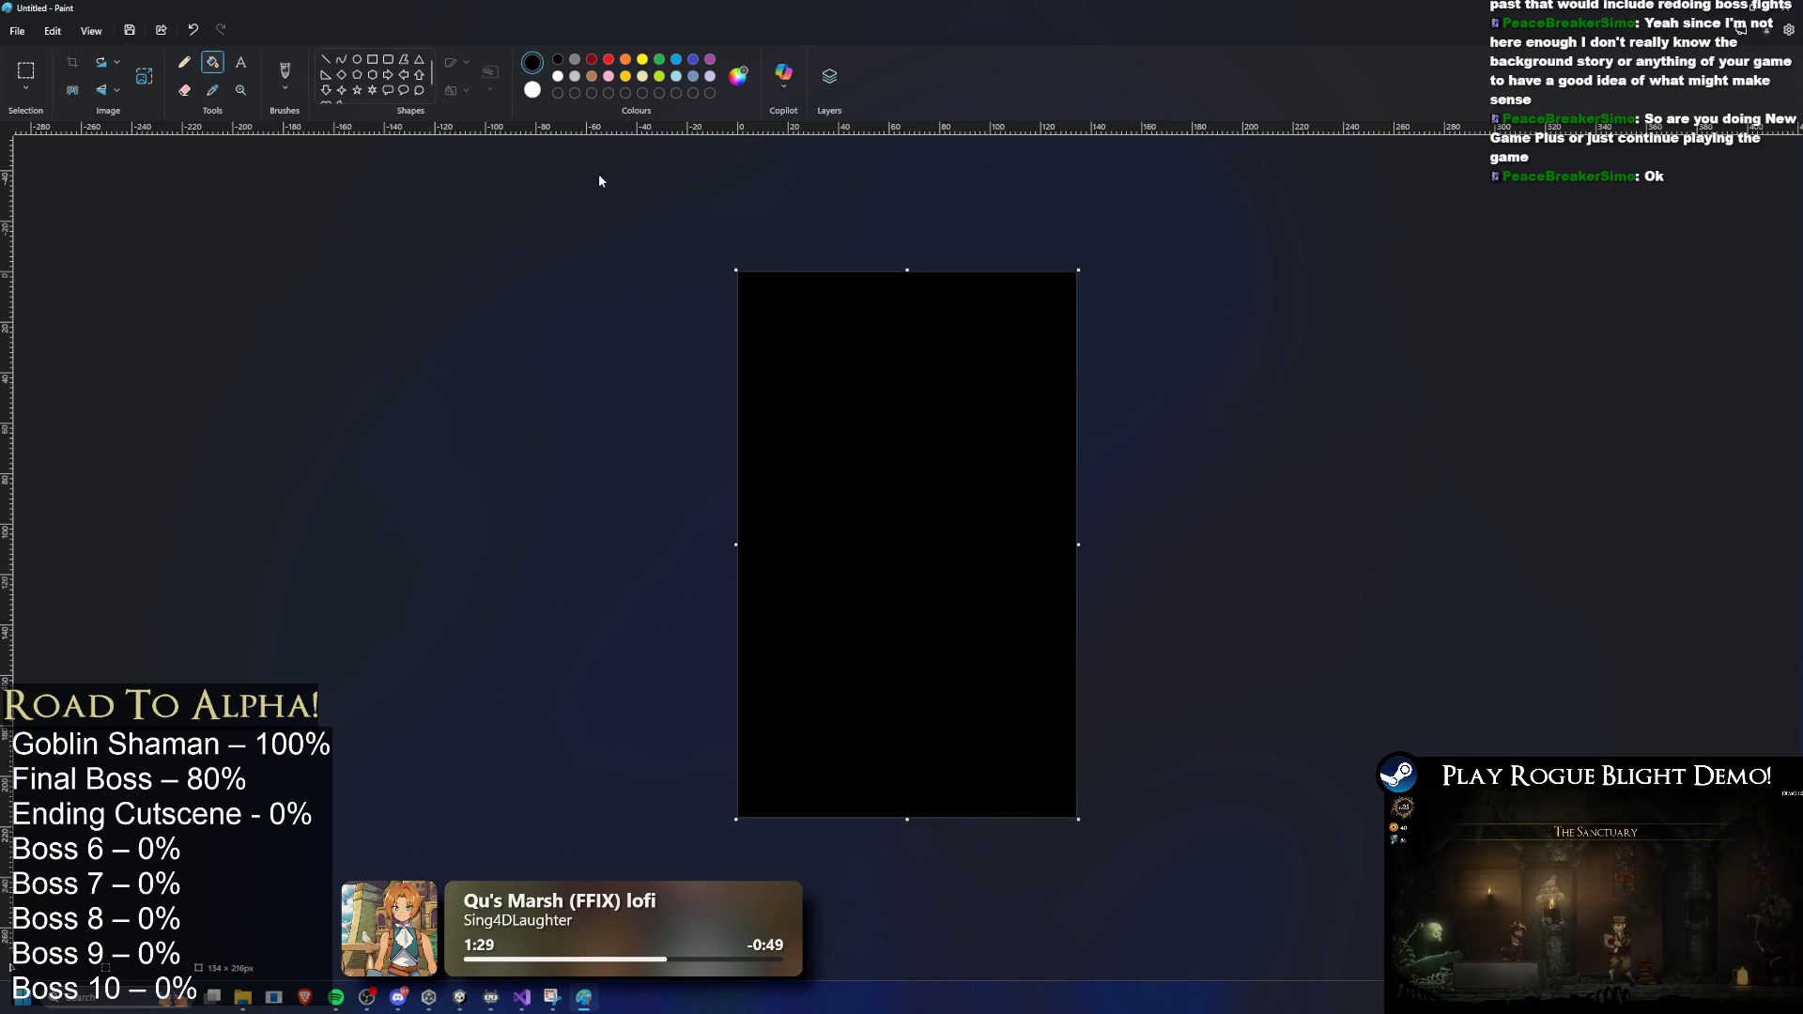
scroll(1175, 704, up, 2)
click(658, 60)
- Draw a narrow green rectangle outline near the bottom of the canvas
click(372, 59)
mouse_move(873, 817)
mouse_down()
mouse_move(947, 579)
mouse_move(928, 598)
mouse_move(983, 498)
mouse_move(1081, 574)
mouse_up()
key(ctrl+z)
drag(839, 848, 930, 622)
click(941, 631)
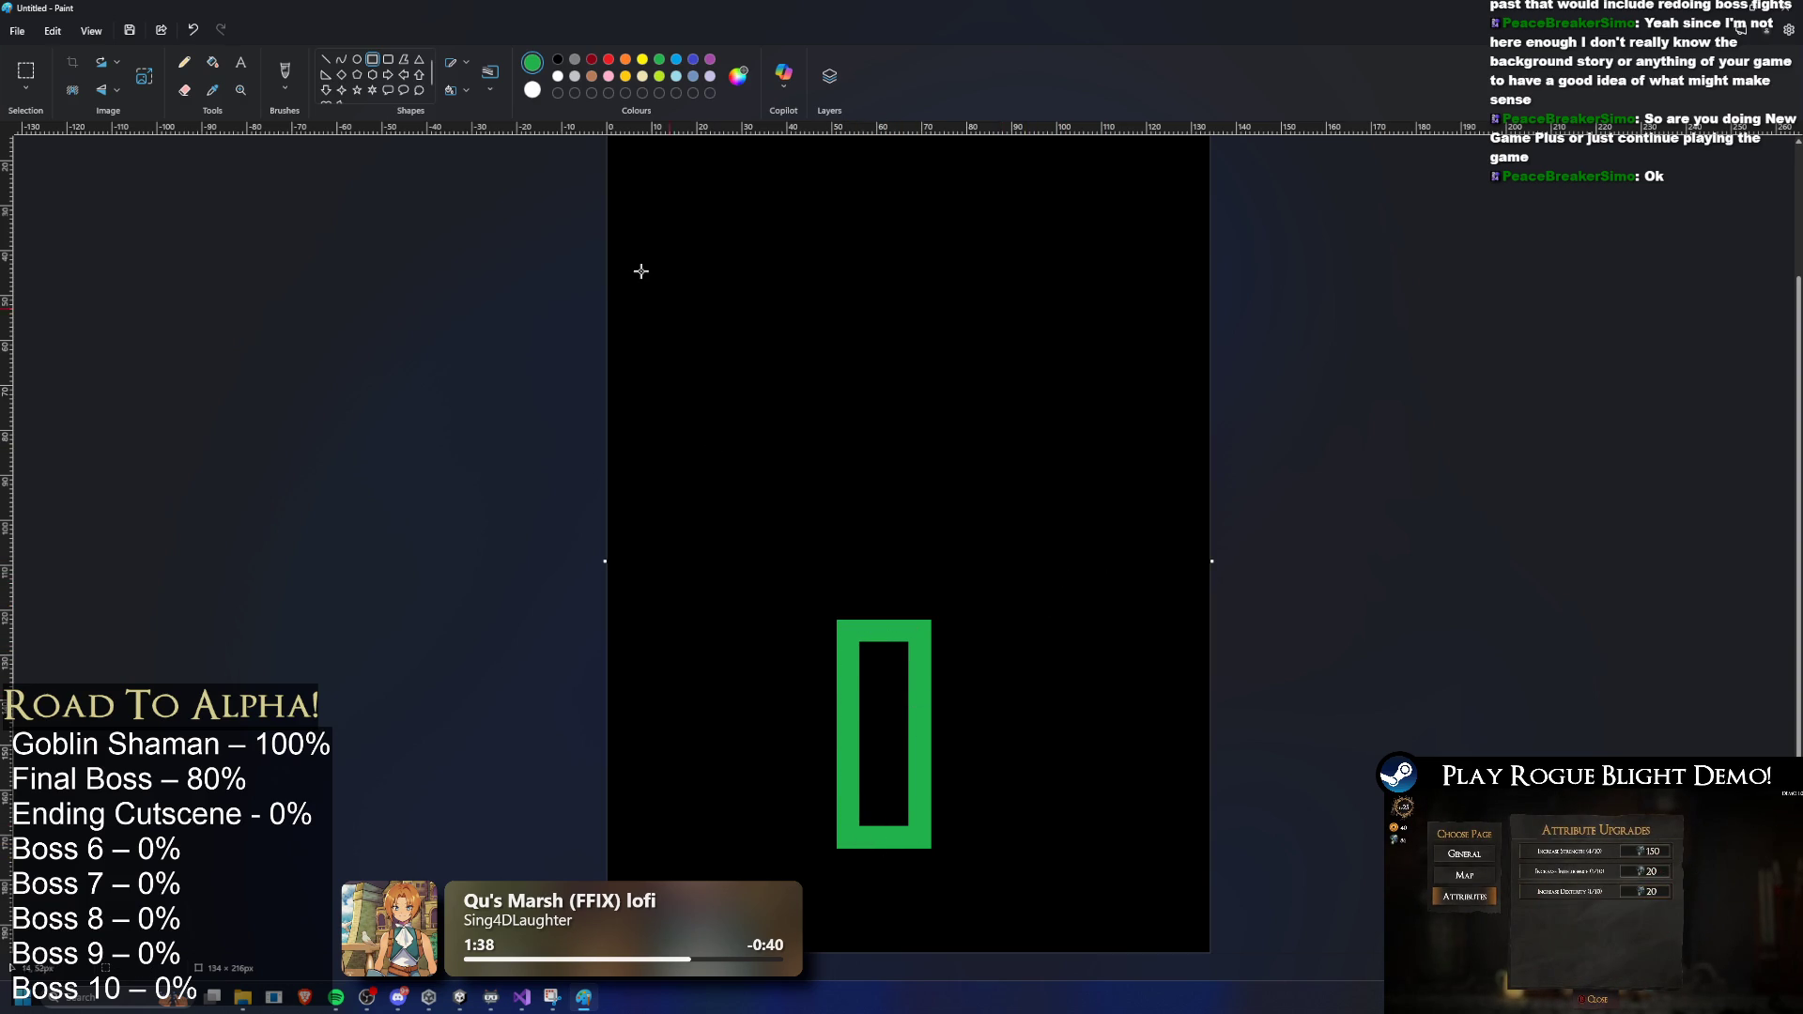
- Draw a grey rectangle outline above the green one, aligned with it
click(575, 60)
mouse_move(839, 589)
mouse_down()
mouse_move(936, 401)
mouse_move(920, 377)
mouse_move(919, 395)
mouse_up()
key(Right)
click(1006, 397)
- Draw a red rectangle outline stacked above the others
click(592, 59)
scroll(881, 445, up, 2)
scroll(881, 444, up, 1)
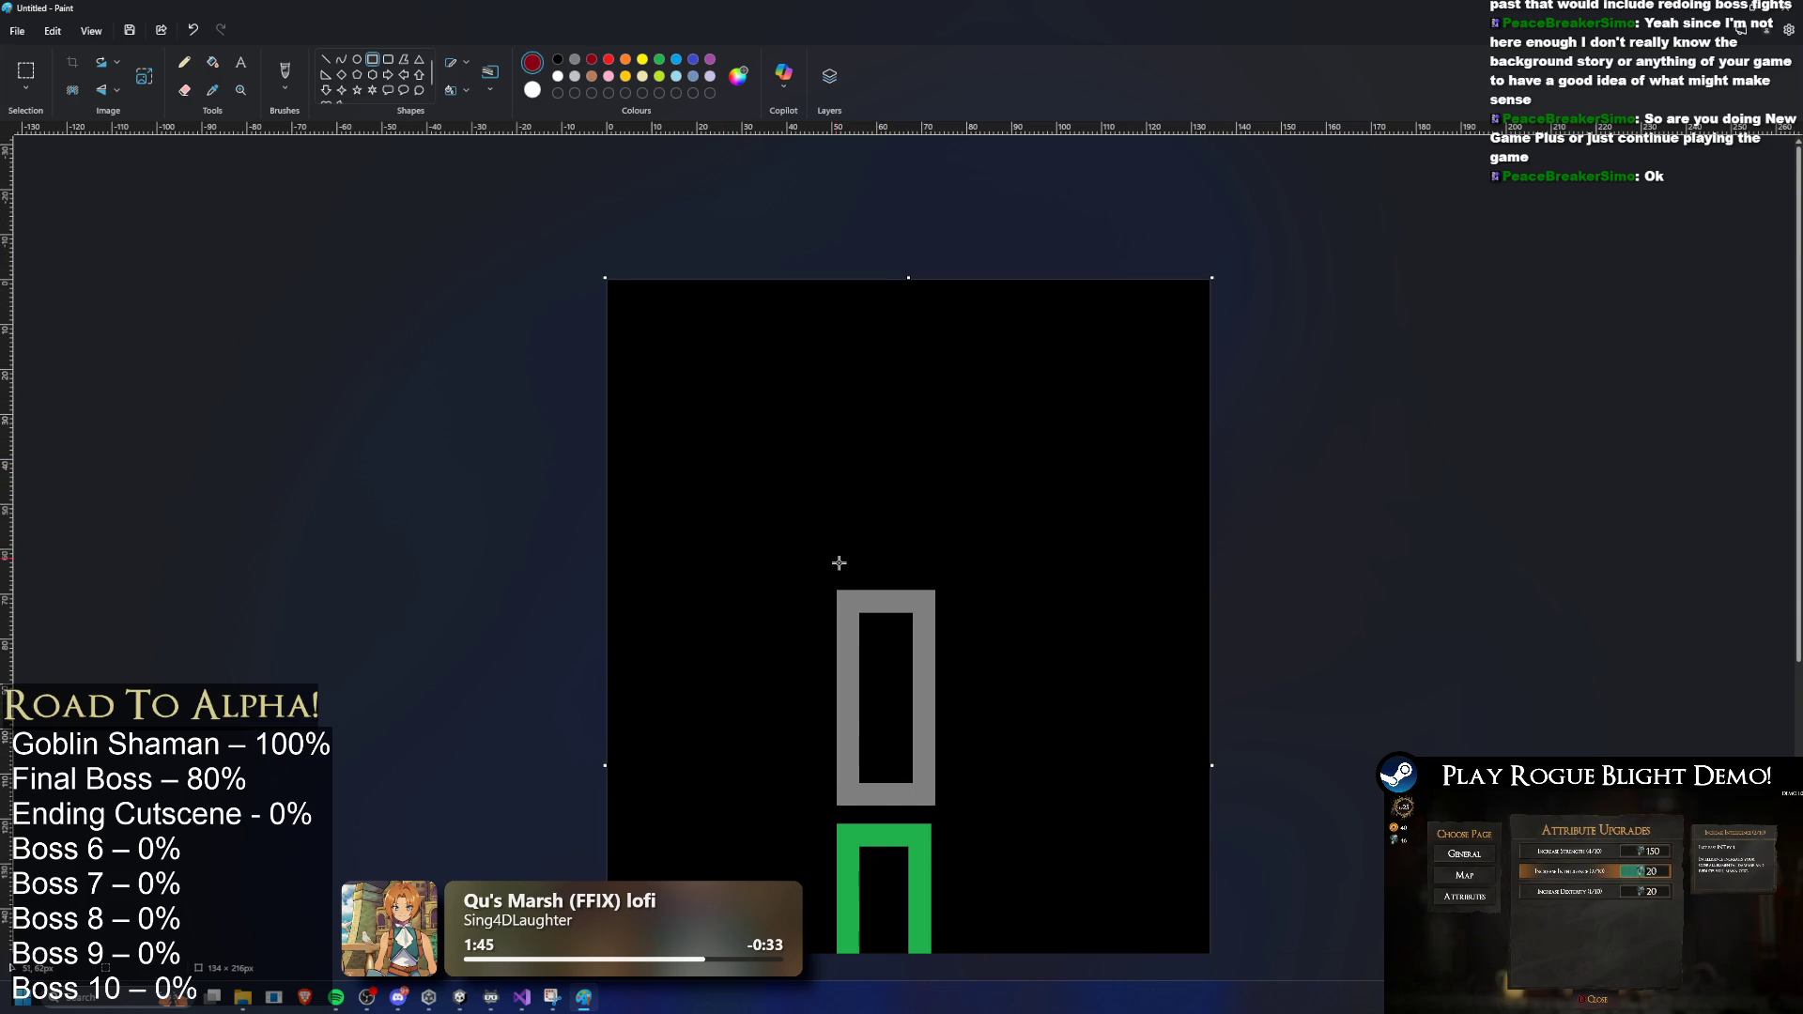
mouse_move(838, 564)
mouse_down()
mouse_move(914, 495)
mouse_move(919, 391)
mouse_move(895, 464)
mouse_up()
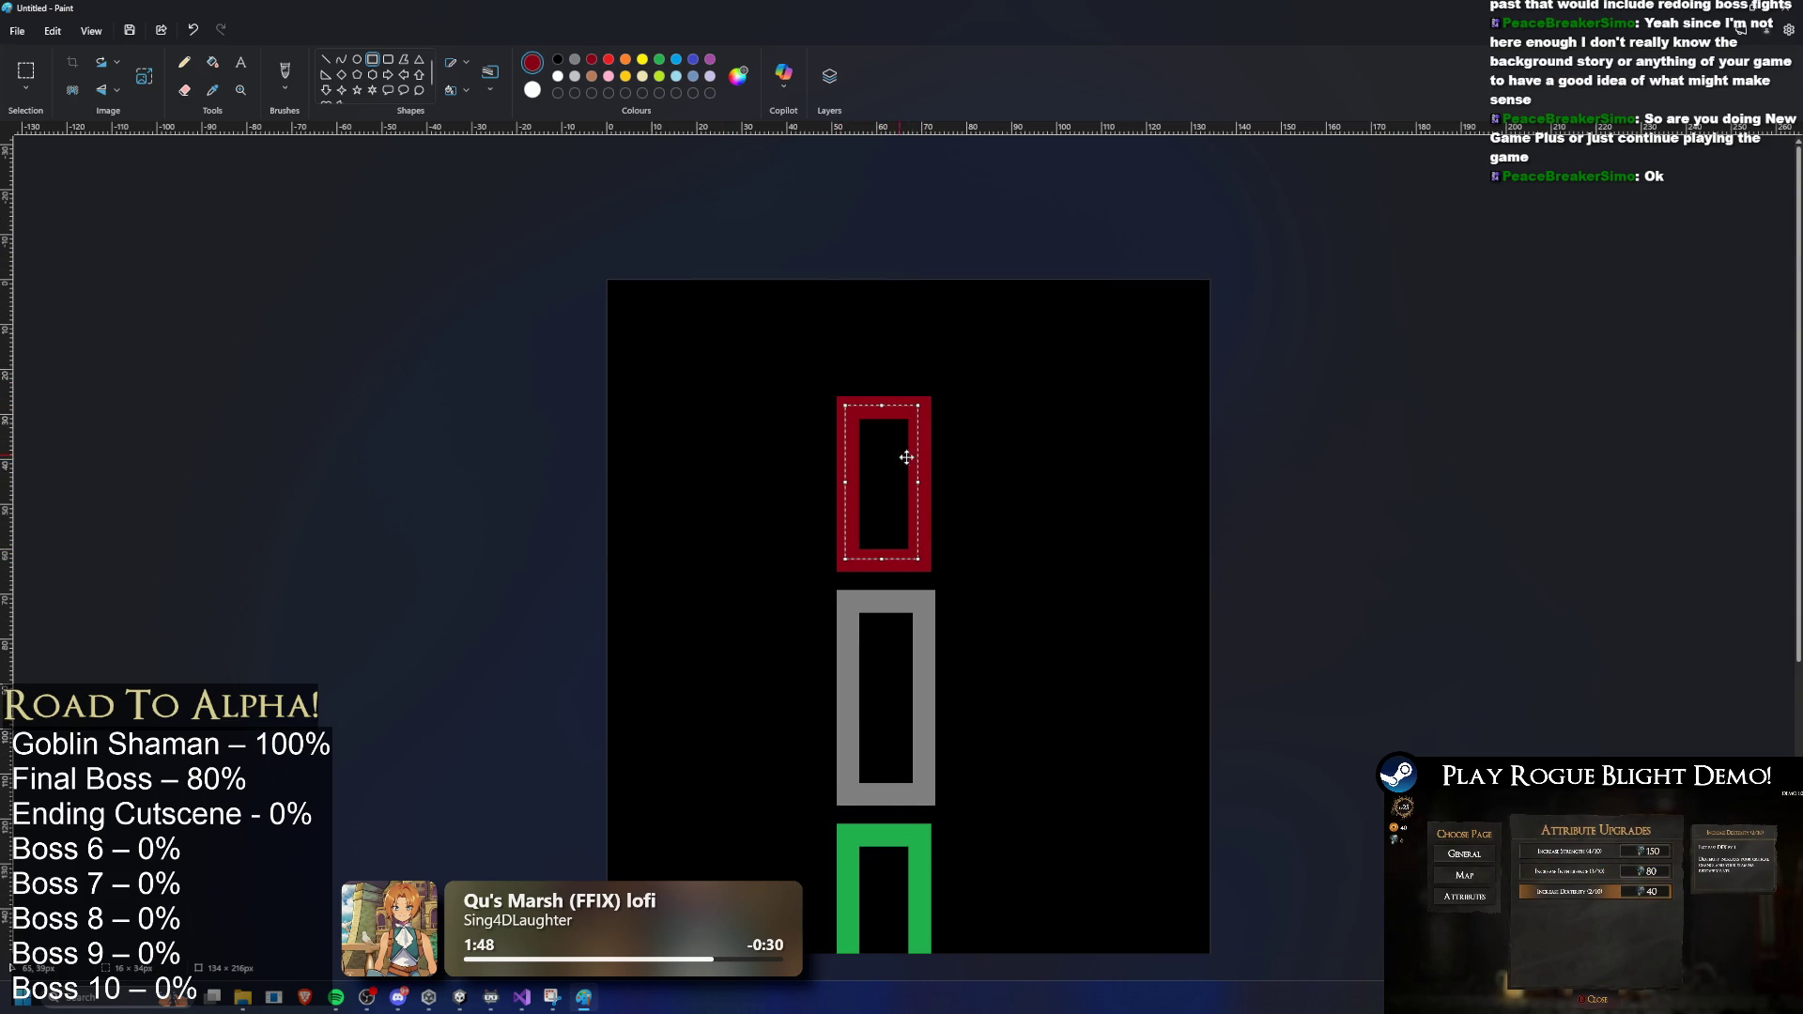
click(1047, 459)
scroll(1048, 460, down, 4)
scroll(1047, 475, up, 2)
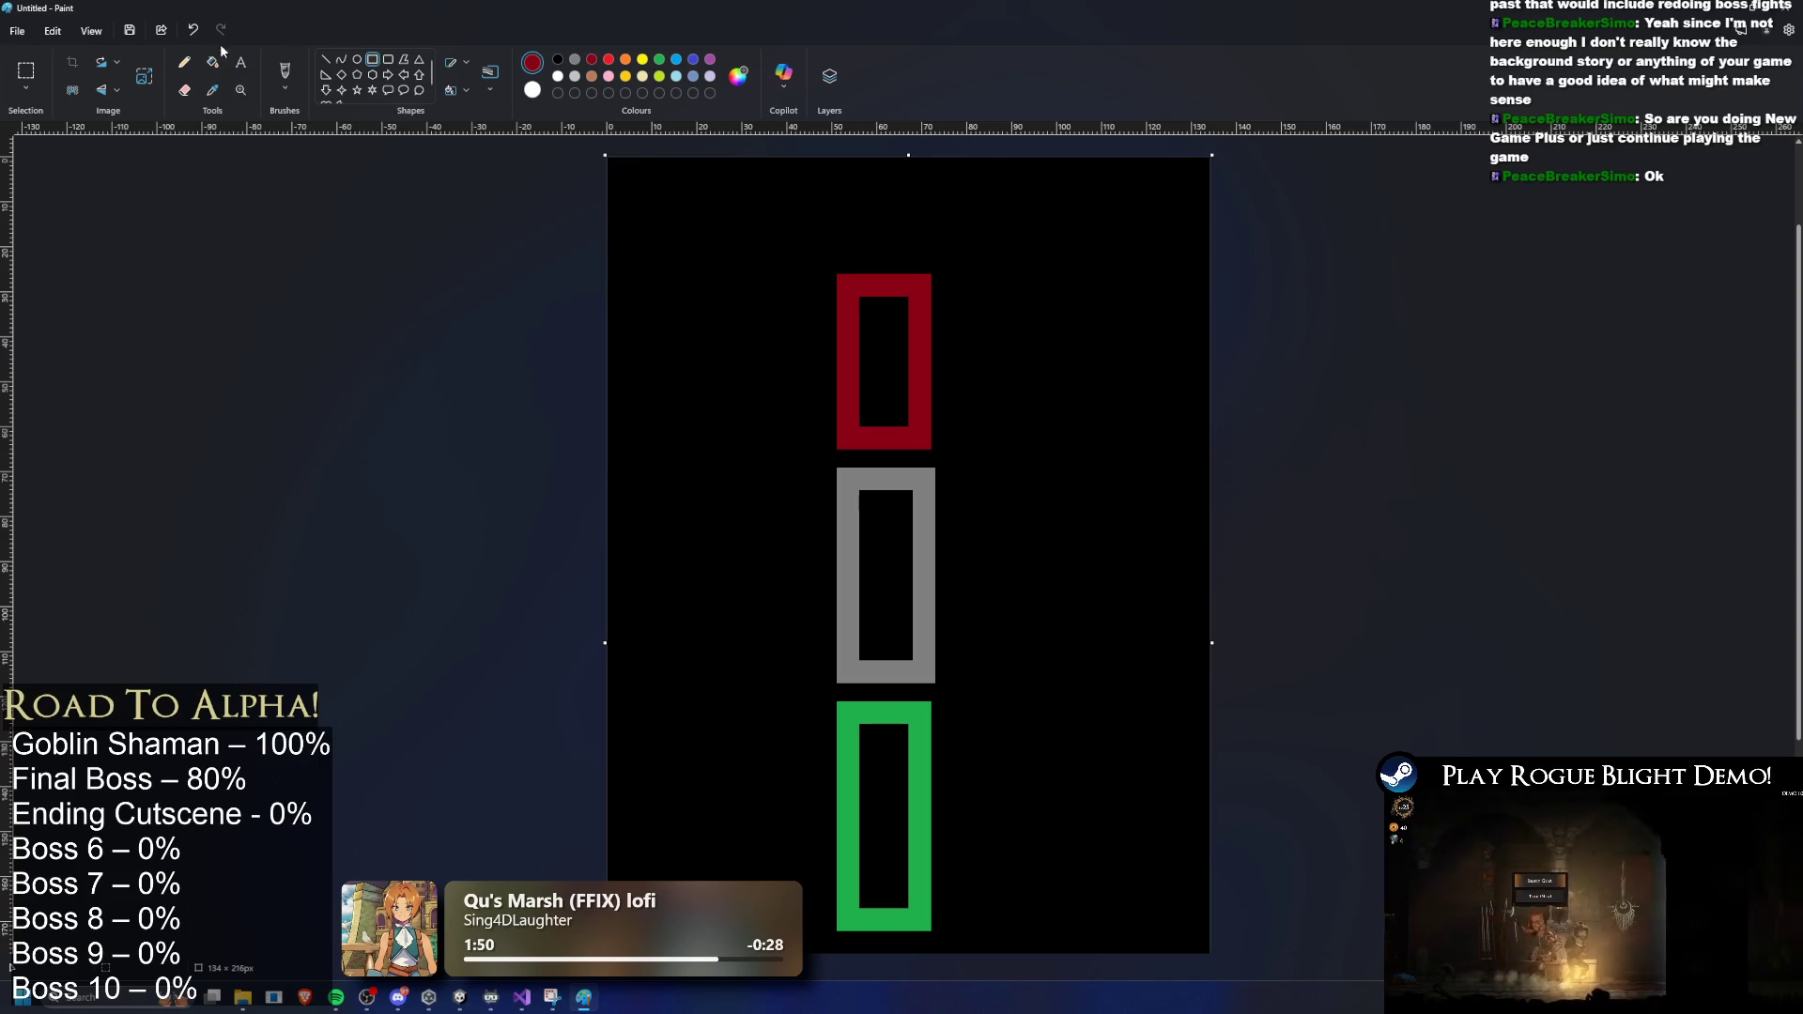
- Add small red pencil dots inside the green and grey rectangles
click(184, 62)
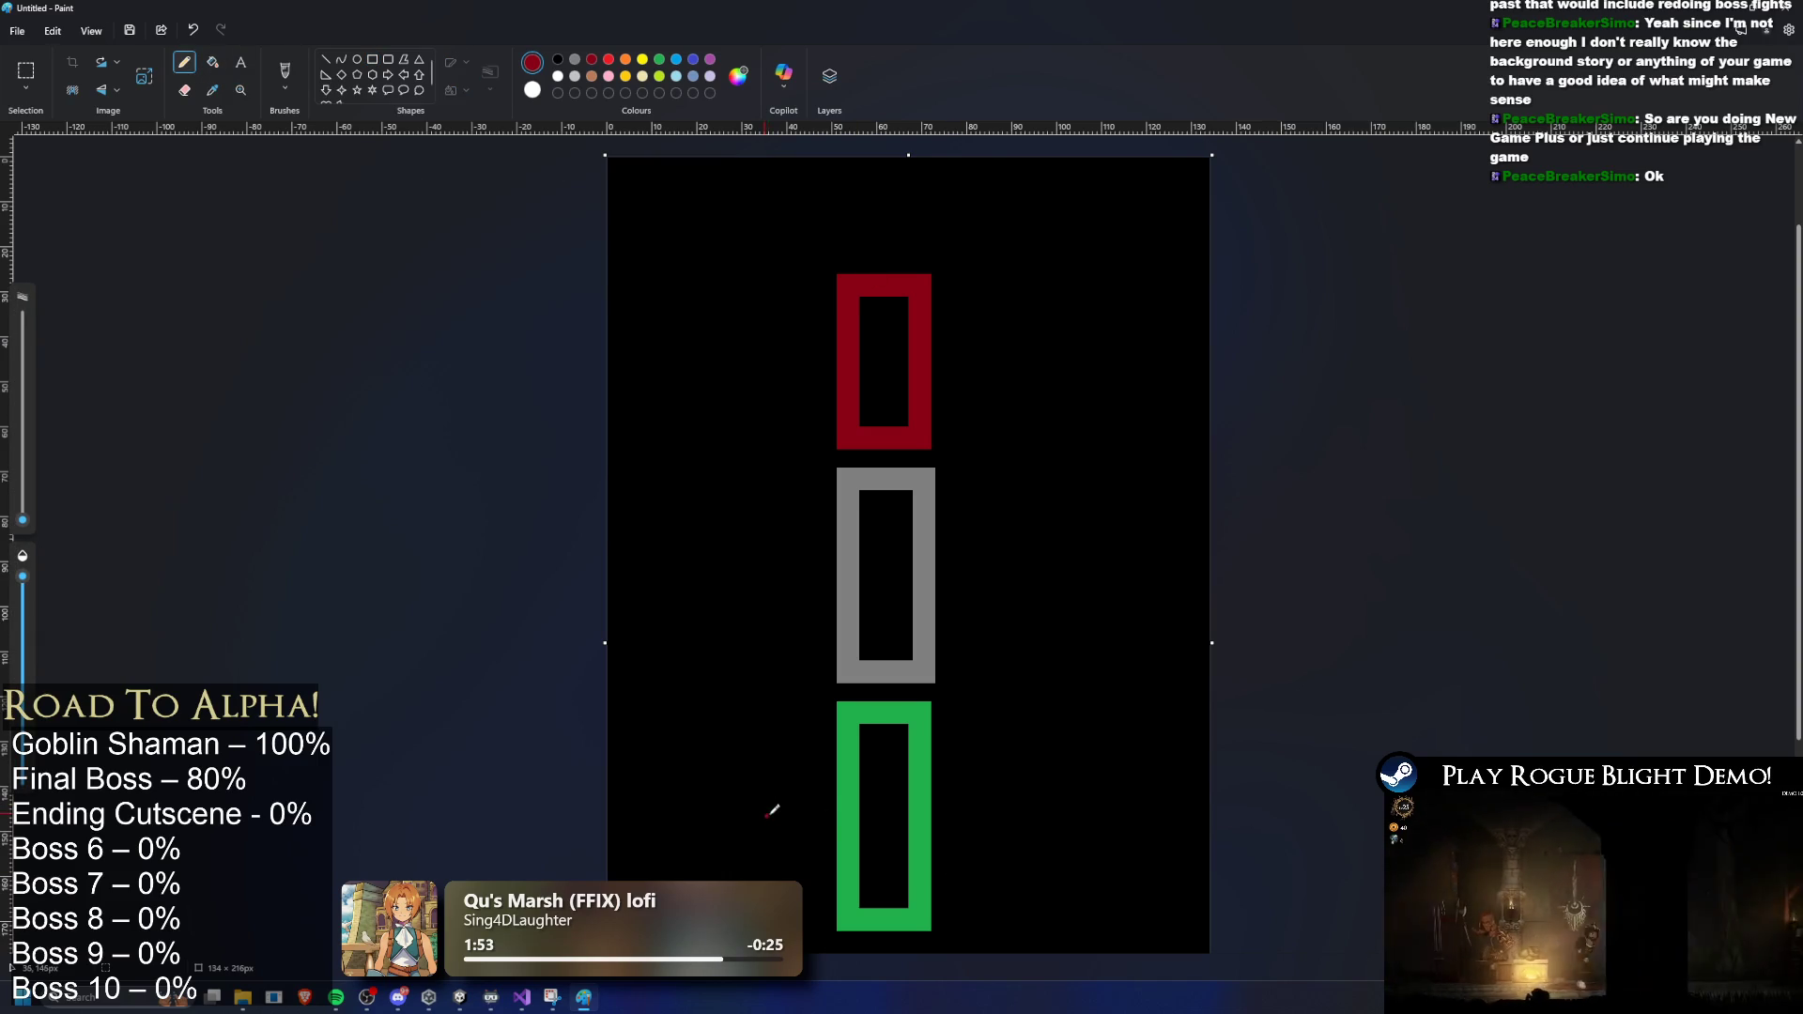
click(886, 725)
click(884, 568)
click(891, 489)
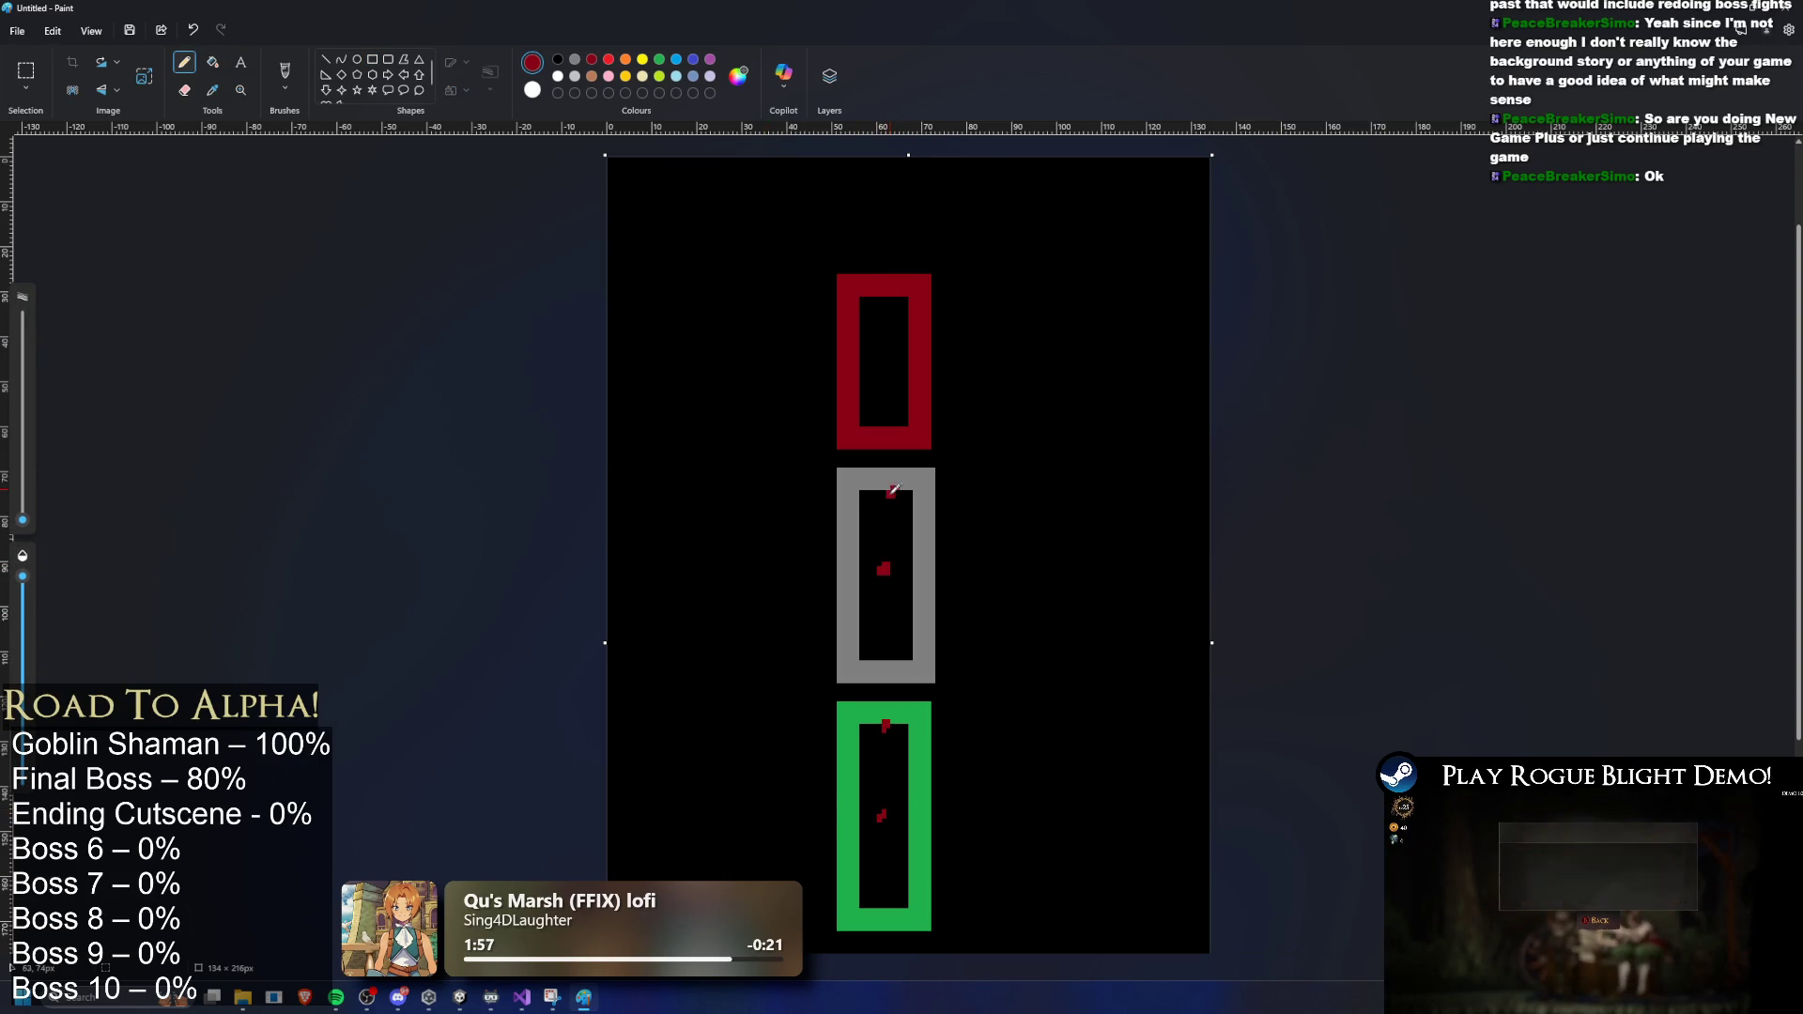